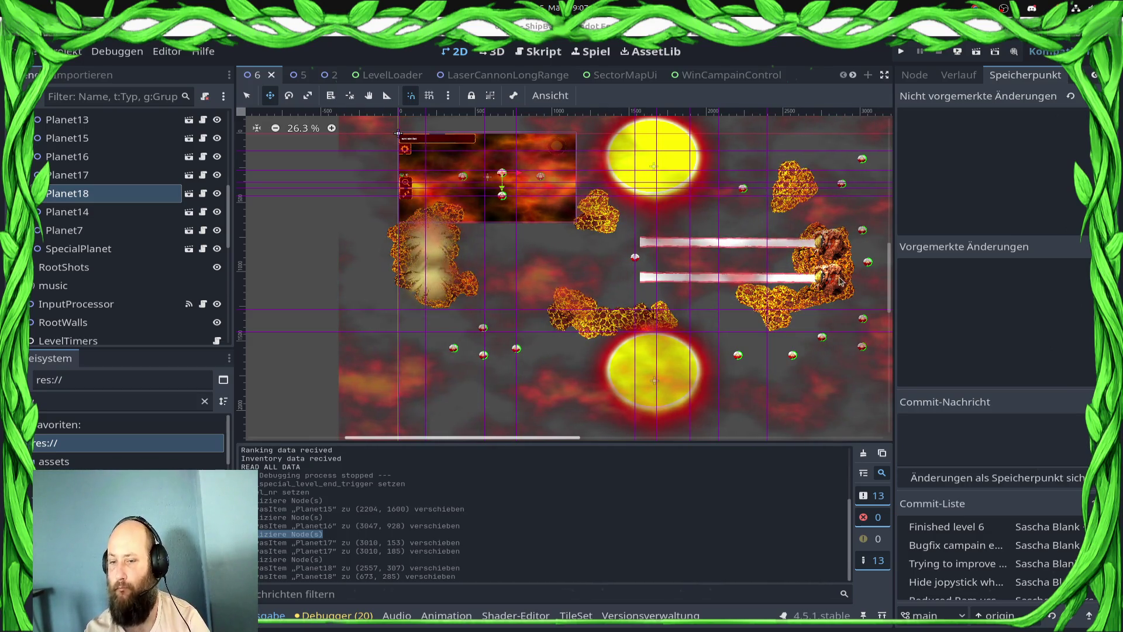
Step: Save the level 6 scene
{"action": "scroll", "coordinate": [731, 271], "scroll_direction": "down", "scroll_amount": 7}
{"action": "scroll", "coordinate": [730, 271], "scroll_direction": "up", "scroll_amount": 6}
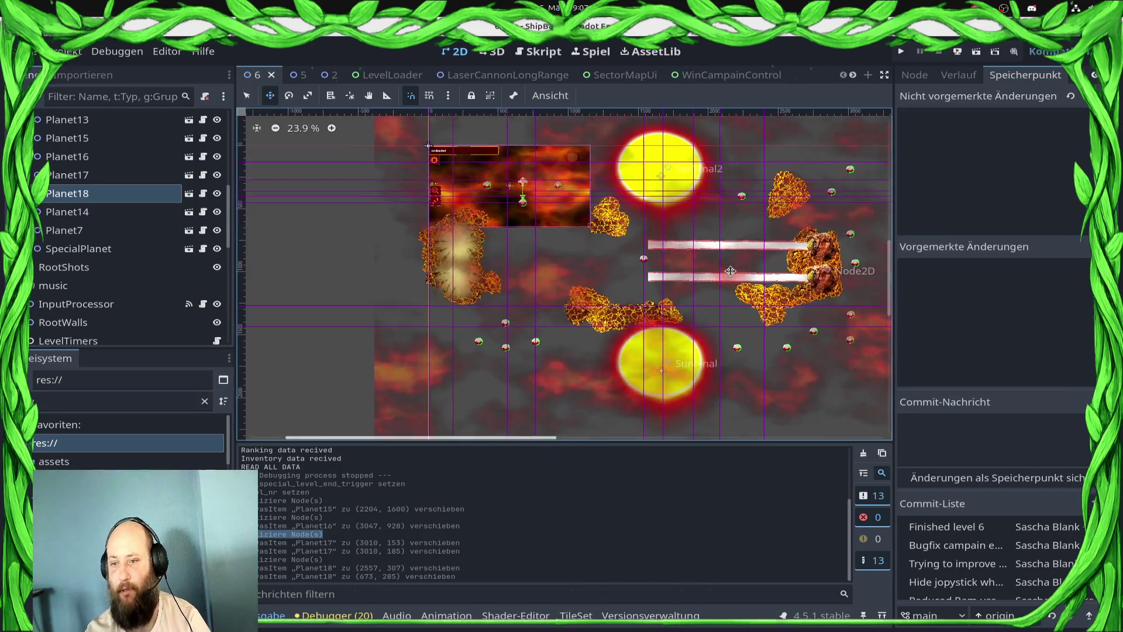
{"action": "scroll", "coordinate": [731, 271], "scroll_direction": "up", "scroll_amount": 2}
{"action": "key", "text": "ctrl+s"}
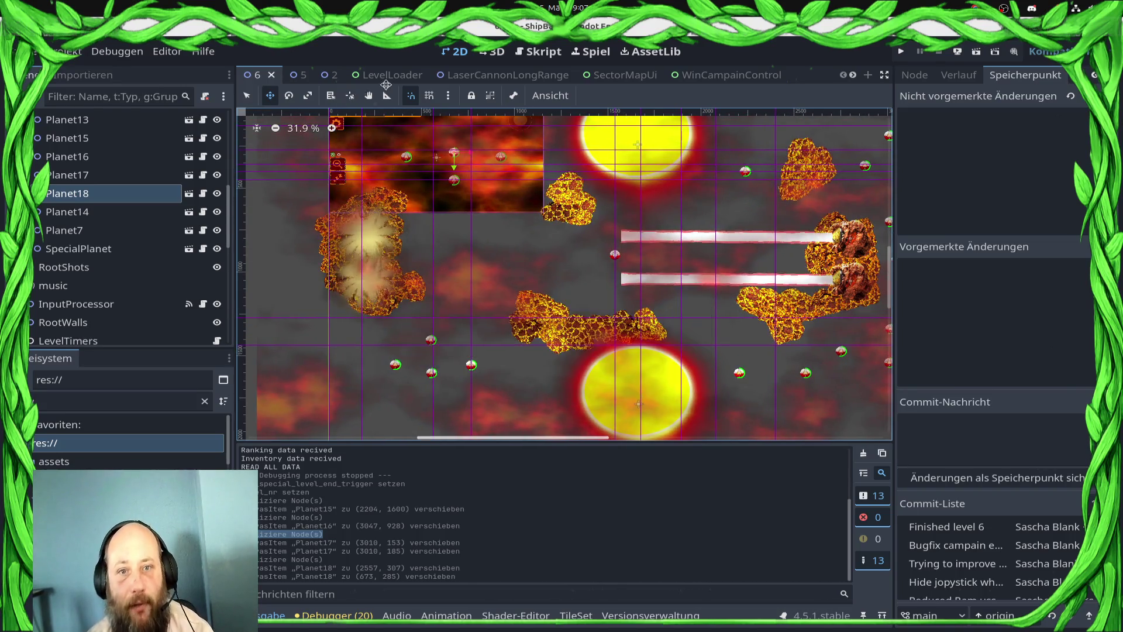
Step: Close all open scene tabs with Alle Tabs schließen
{"action": "right_click", "coordinate": [378, 76]}
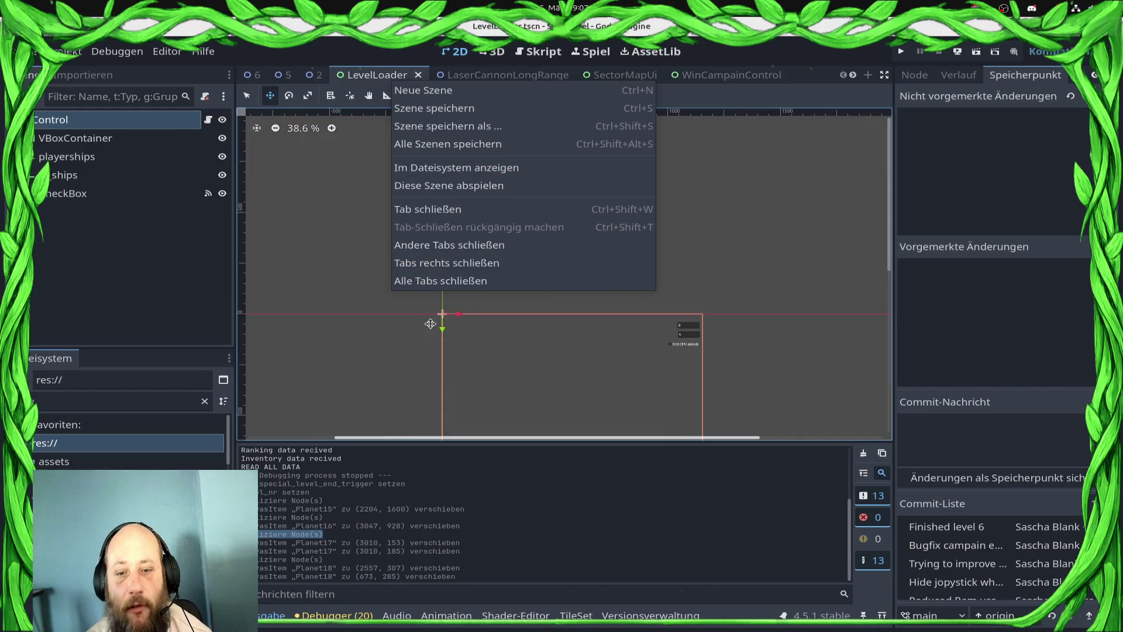
{"action": "left_click", "coordinate": [290, 76]}
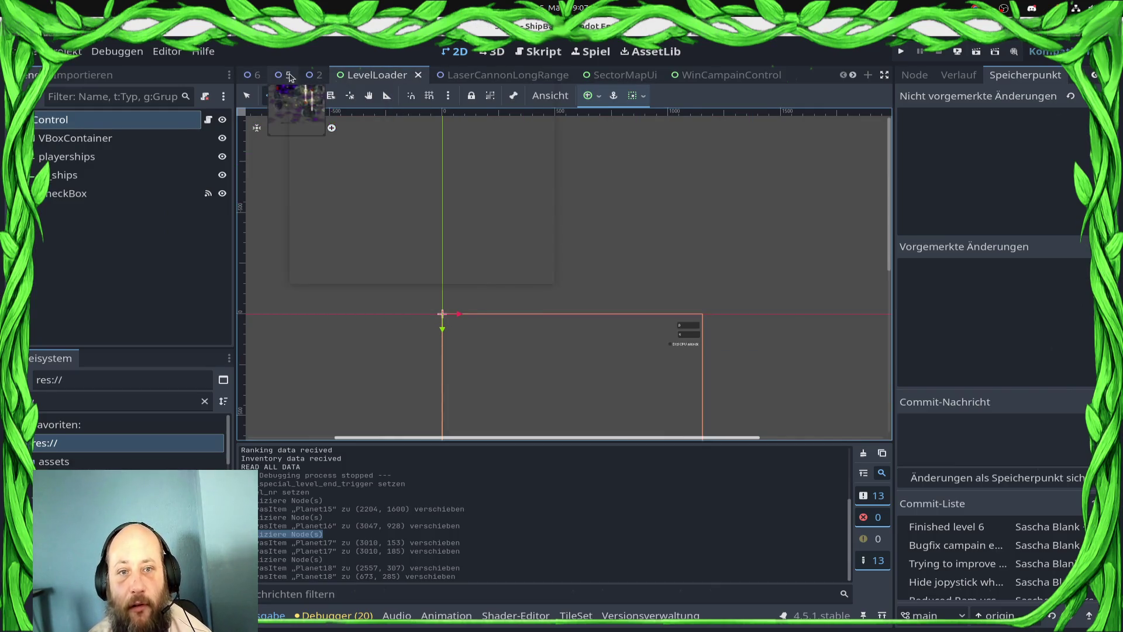
{"action": "right_click", "coordinate": [291, 76]}
{"action": "left_click", "coordinate": [425, 389]}
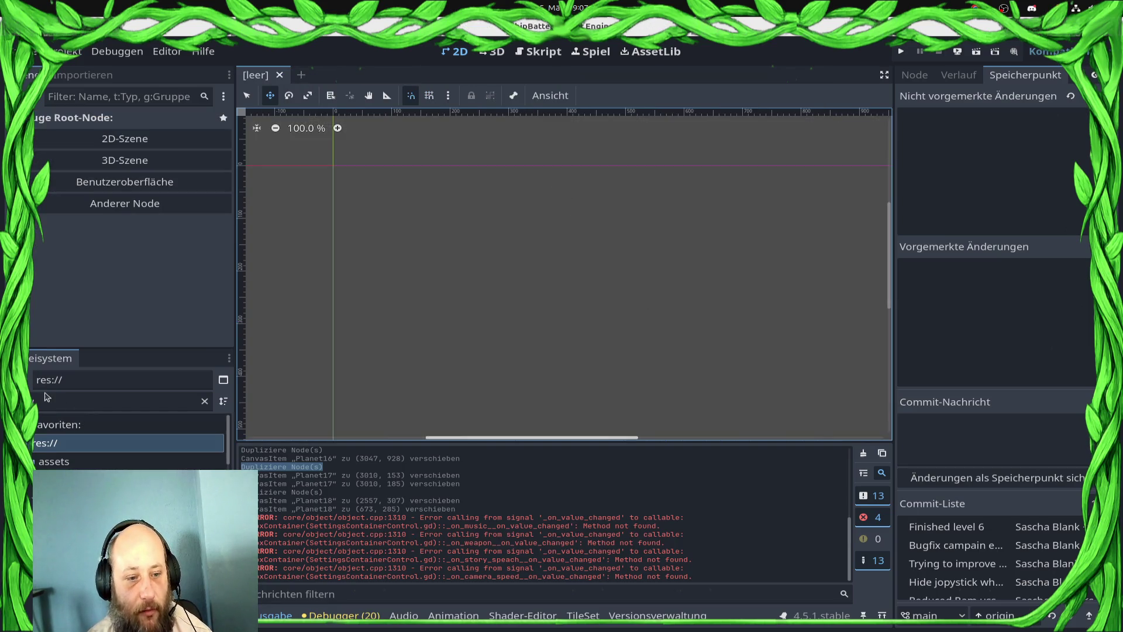
{"action": "left_click", "coordinate": [46, 397]}
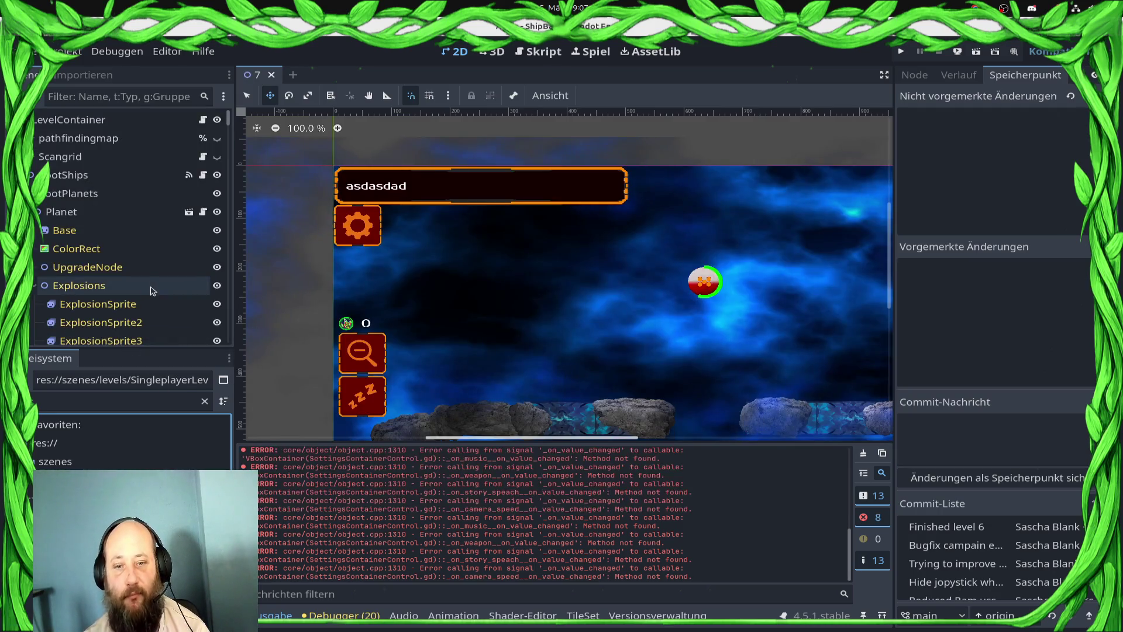
Step: Open the level 6 lava scene from the FileSystem dock in a second tab
{"action": "scroll", "coordinate": [505, 265], "scroll_direction": "down", "scroll_amount": 6}
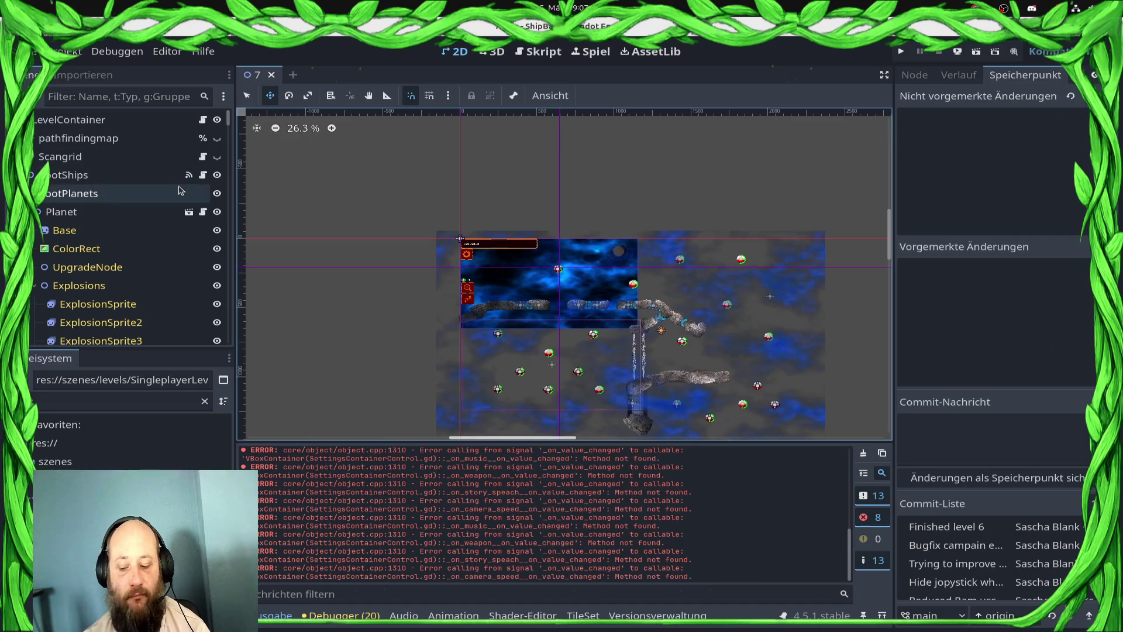
{"action": "mouse_move", "coordinate": [2, 173]}
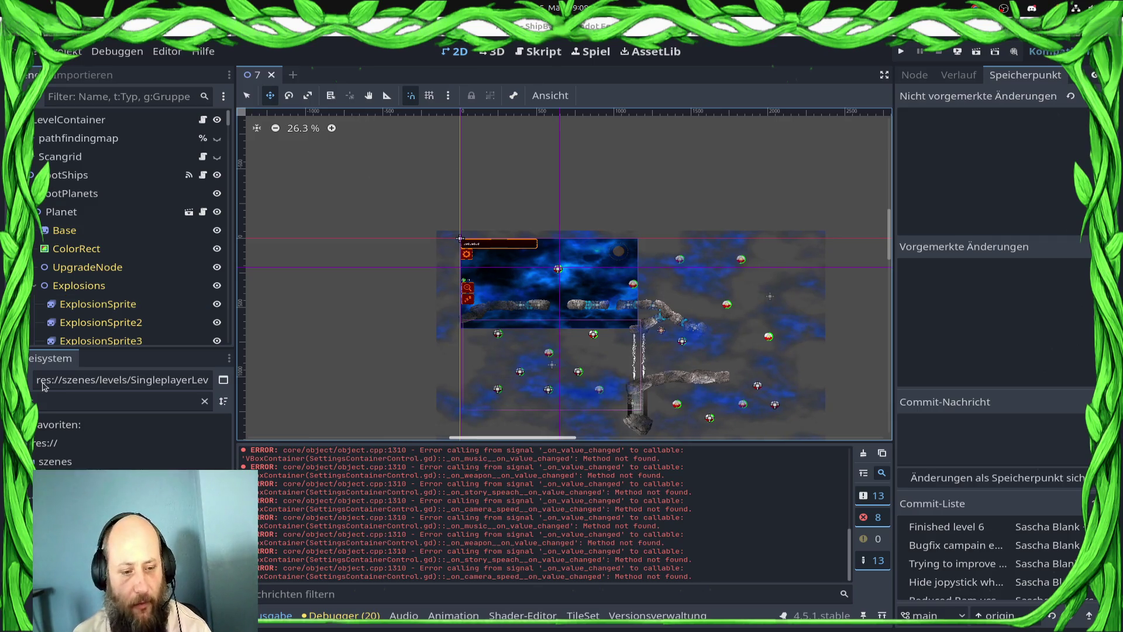
{"action": "left_click", "coordinate": [42, 401]}
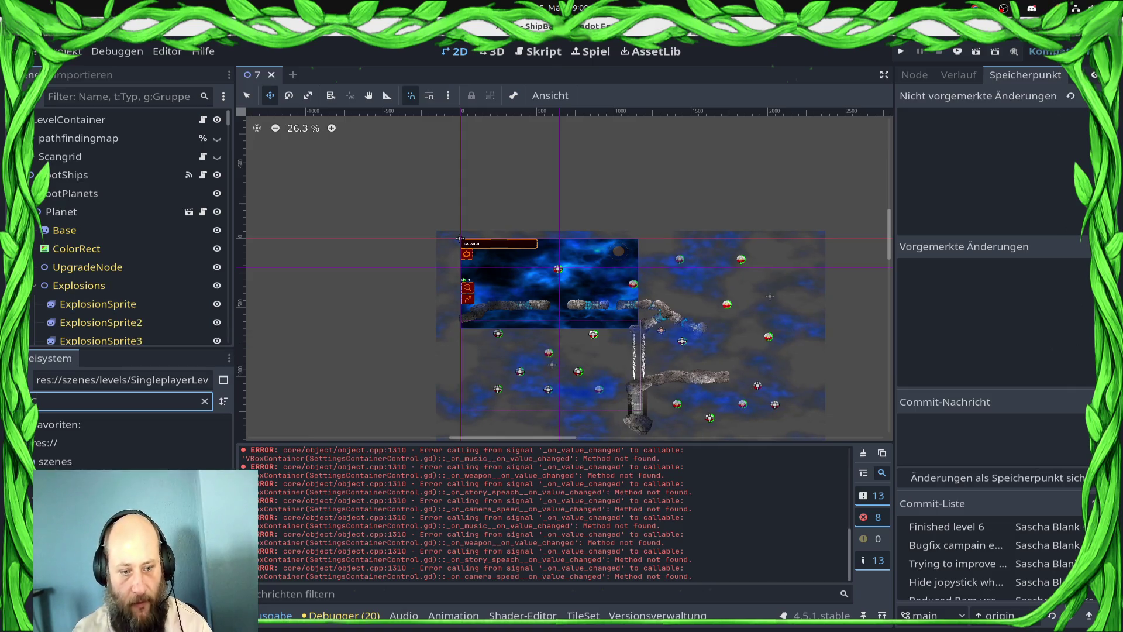
{"action": "left_click", "coordinate": [146, 497]}
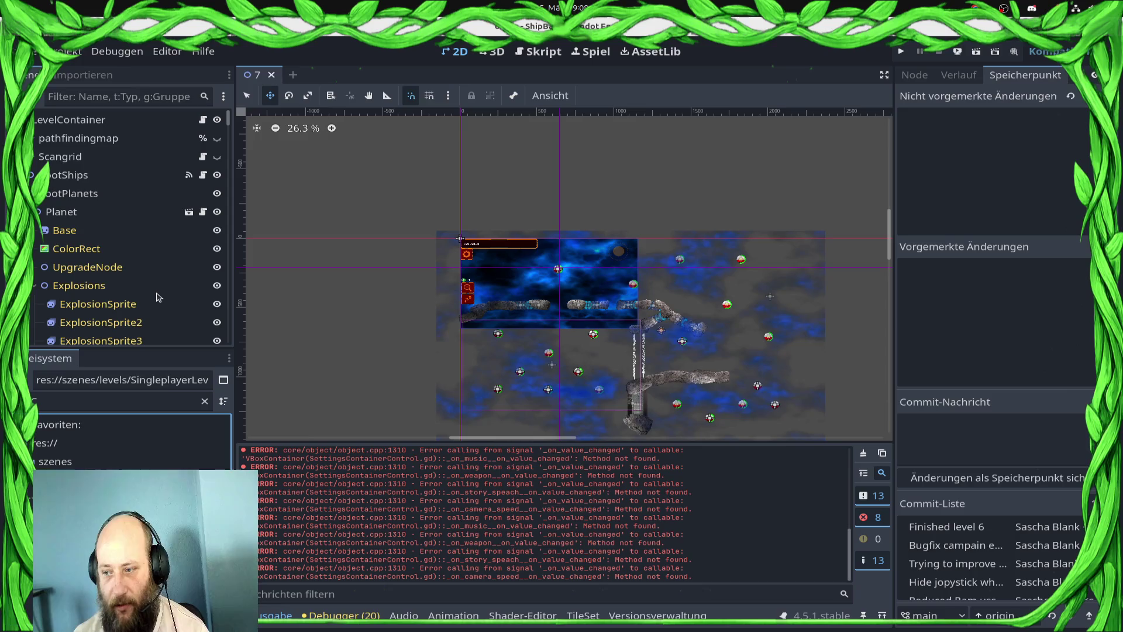
{"action": "key", "text": "Return"}
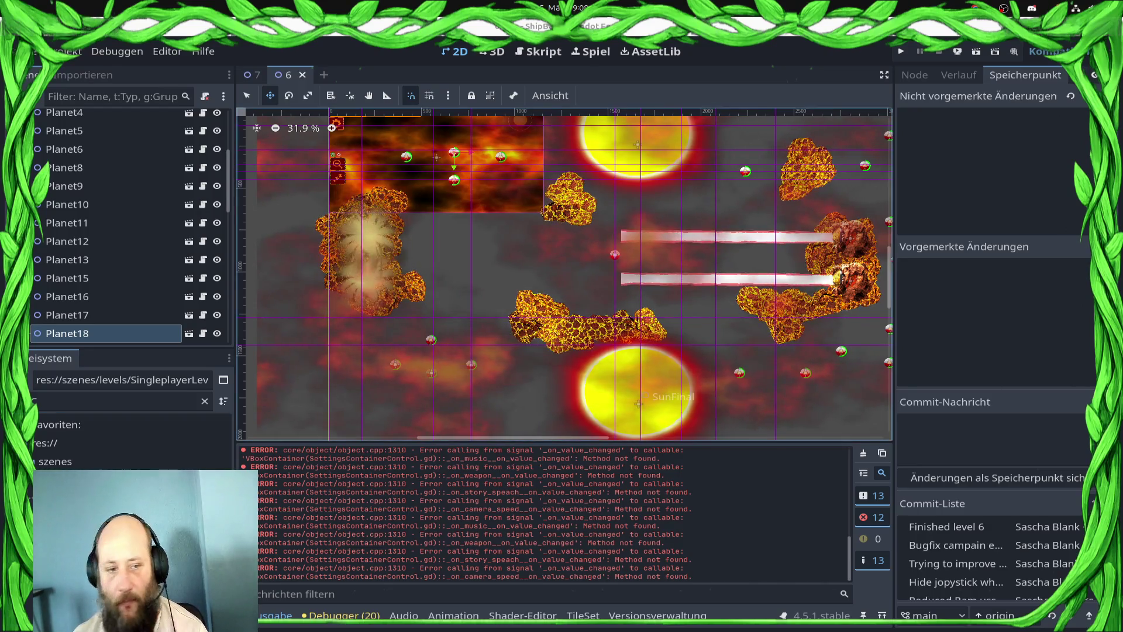
Step: Add a TriggerSetMissionGoal node under RootTrigger, found by searching 'SetMi'
{"action": "scroll", "coordinate": [84, 274], "scroll_direction": "down", "scroll_amount": 10}
{"action": "scroll", "coordinate": [85, 275], "scroll_direction": "up", "scroll_amount": 8}
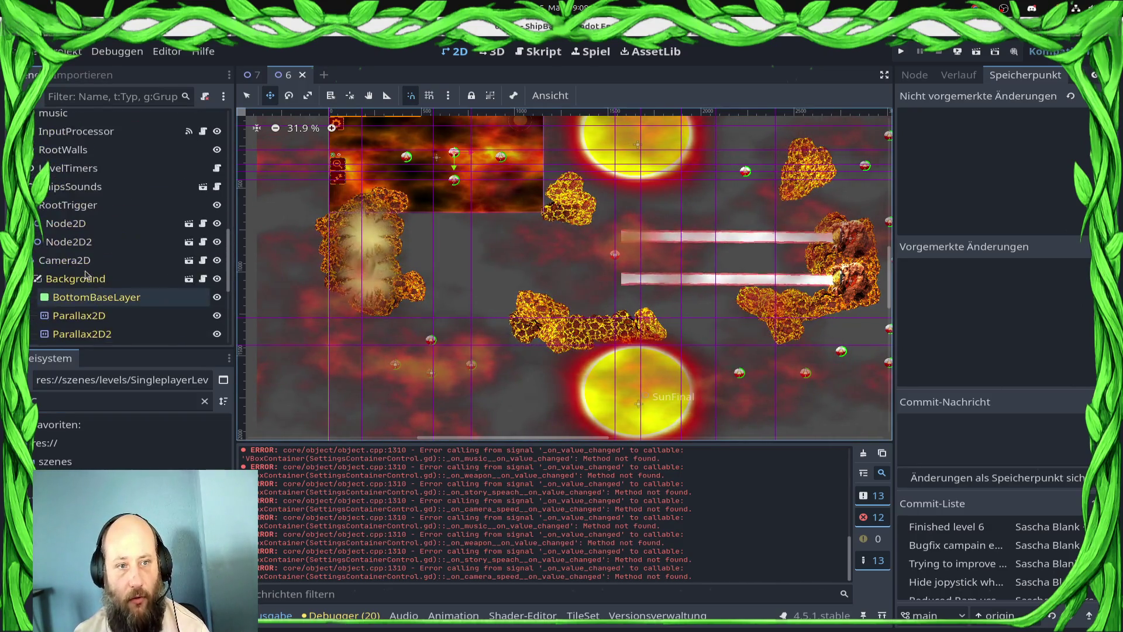
{"action": "right_click", "coordinate": [105, 235]}
{"action": "left_click", "coordinate": [151, 246]}
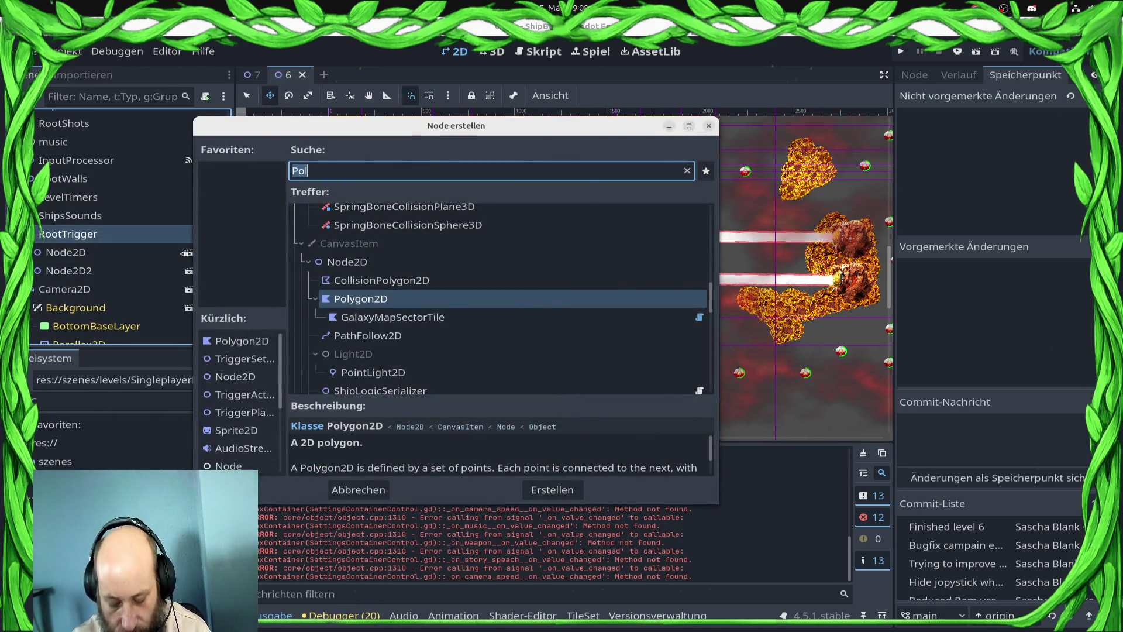
{"action": "type", "text": "sETm"}
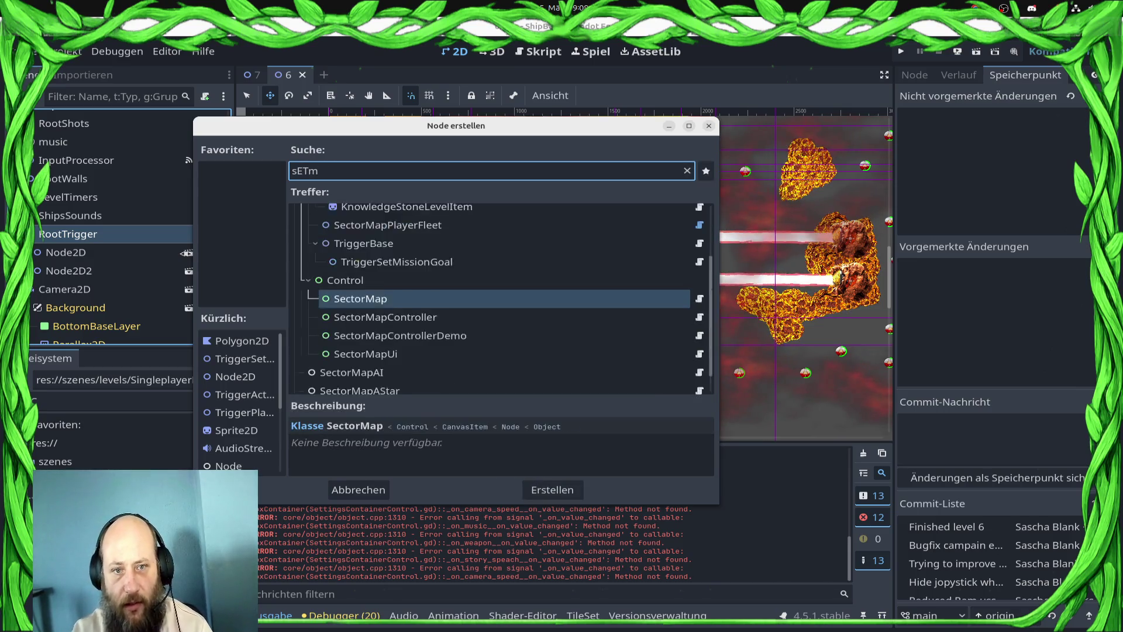
{"action": "key", "text": "BackSpace"}
{"action": "key", "text": "BackSpace"}
{"action": "key", "text": "BackSpace"}
{"action": "type", "text": "SetMui"}
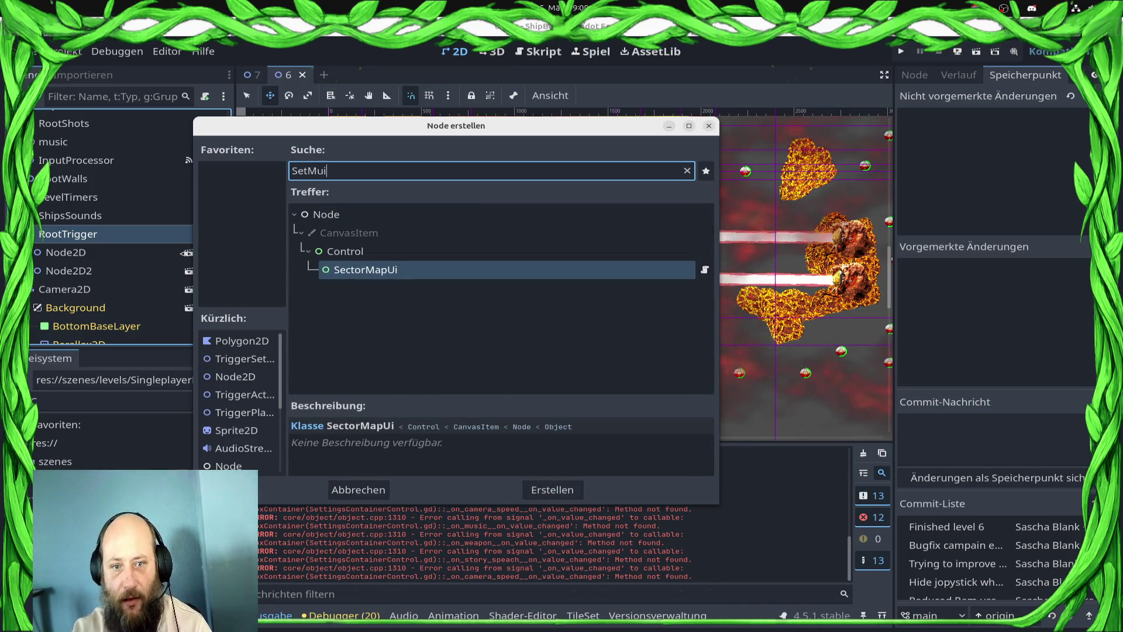
{"action": "key", "text": "BackSpace"}
{"action": "type", "text": "iz"}
{"action": "key", "text": "BackSpace"}
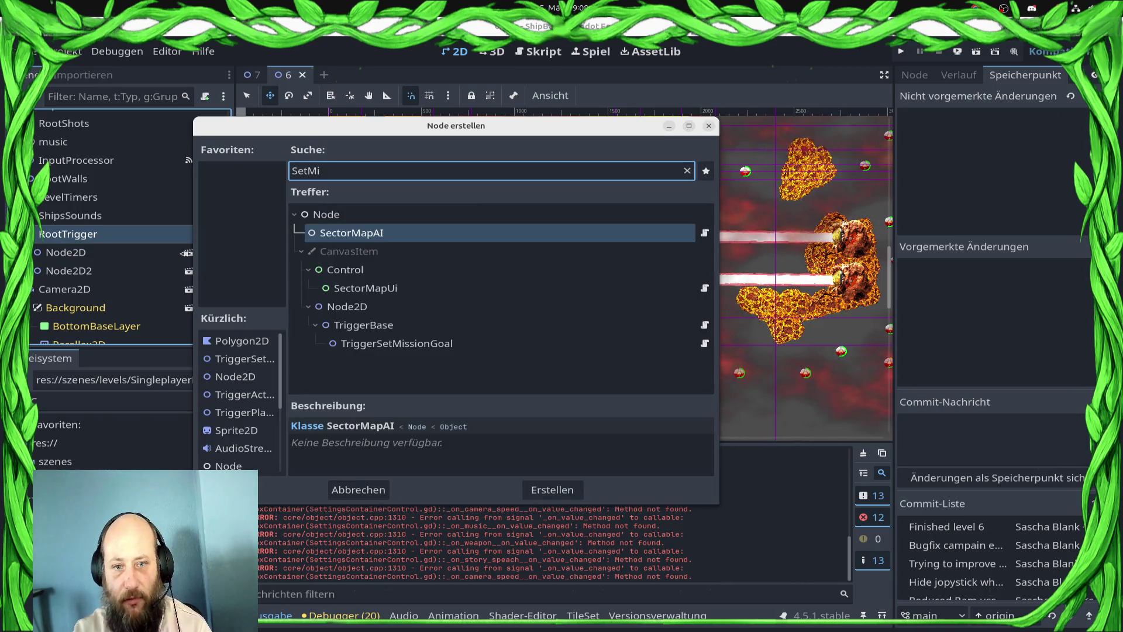
{"action": "key", "text": "Down"}
{"action": "key", "text": "Down"}
{"action": "key", "text": "Down"}
{"action": "key", "text": "Return"}
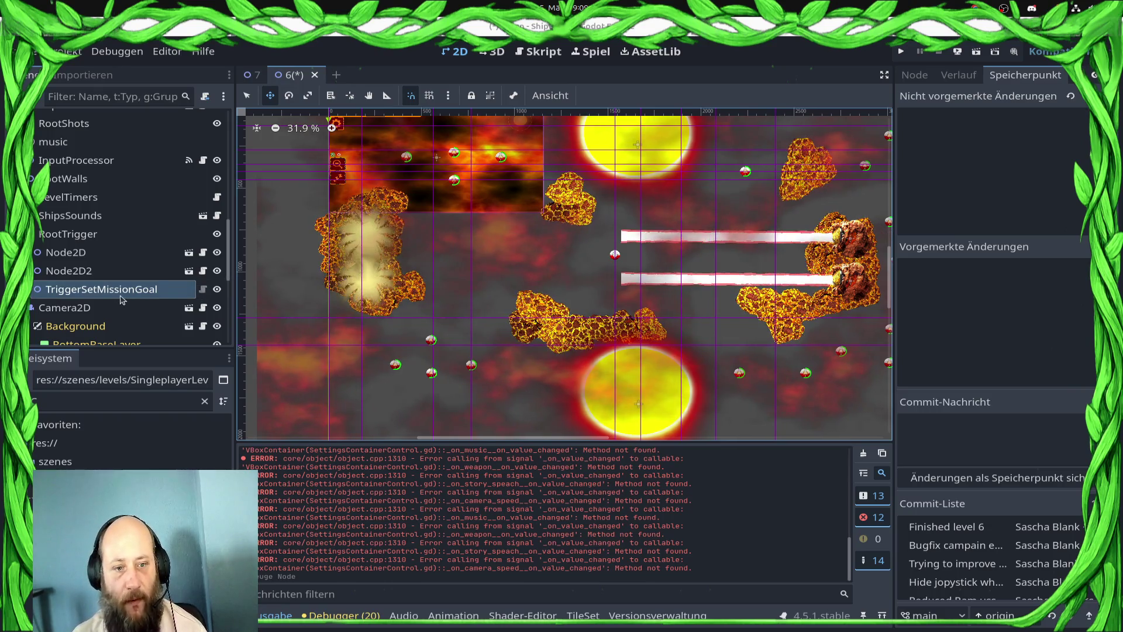
Step: Open the TextStatics.gd script and browse its mission briefing texts
{"action": "left_click", "coordinate": [915, 75]}
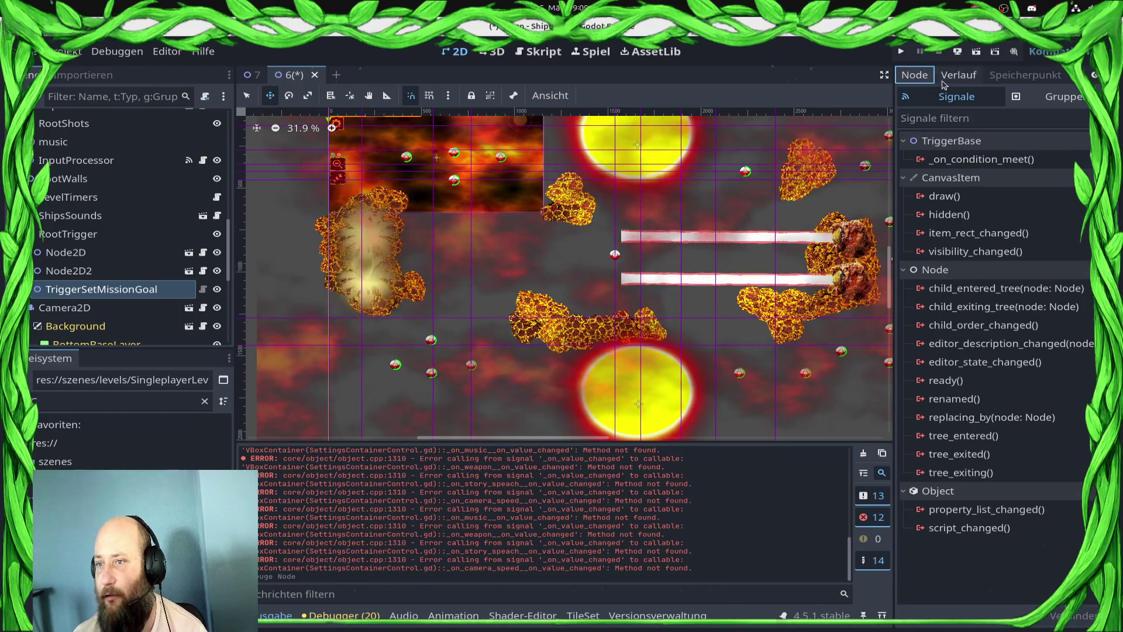
{"action": "scroll", "coordinate": [943, 82], "scroll_direction": "up", "scroll_amount": 1}
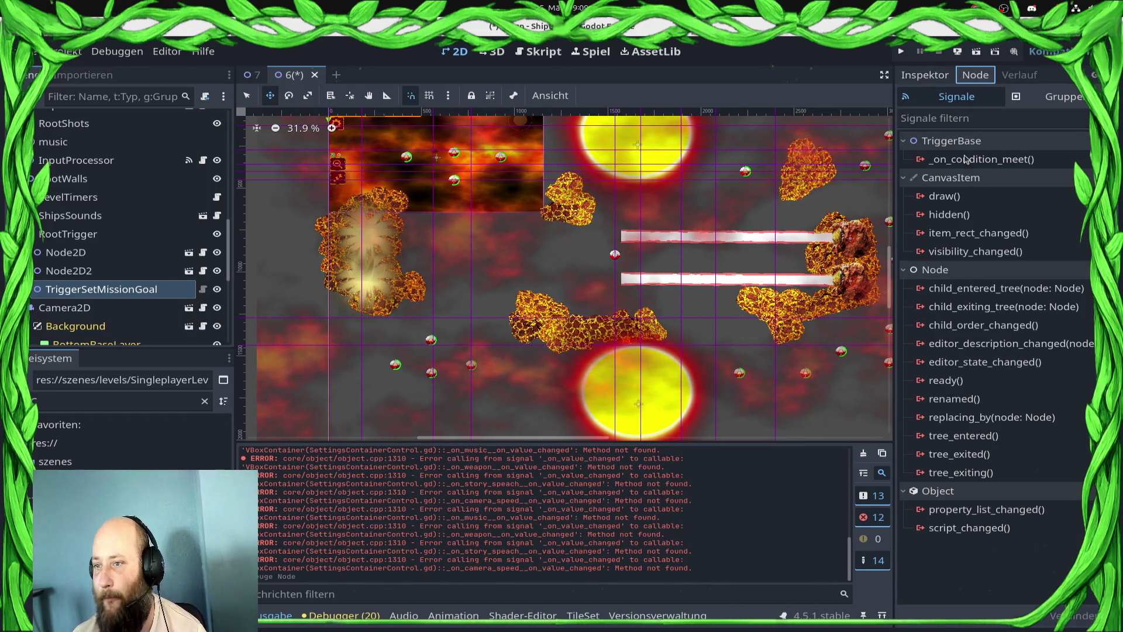
{"action": "left_click", "coordinate": [925, 75]}
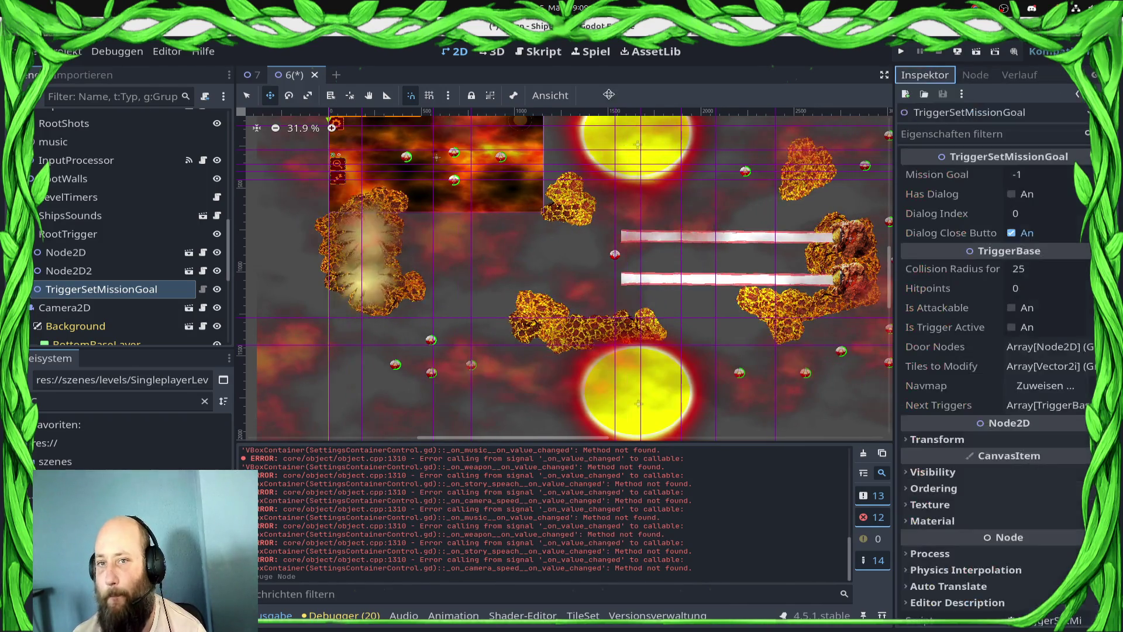
{"action": "left_click", "coordinate": [545, 54]}
{"action": "scroll", "coordinate": [336, 233], "scroll_direction": "down", "scroll_amount": 5}
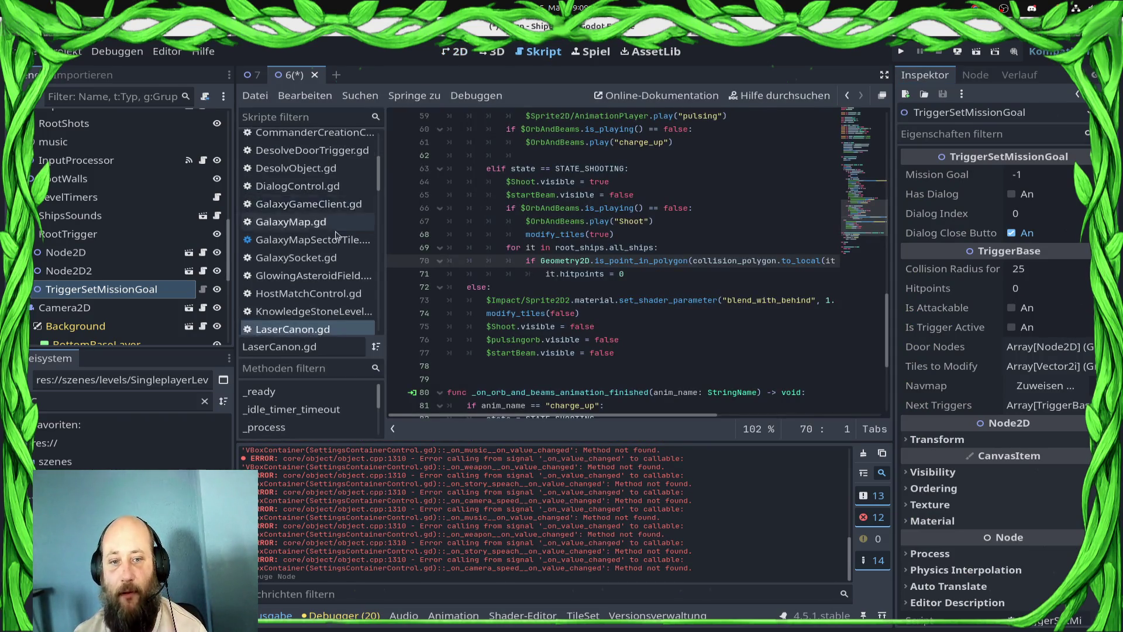
{"action": "scroll", "coordinate": [337, 234], "scroll_direction": "down", "scroll_amount": 15}
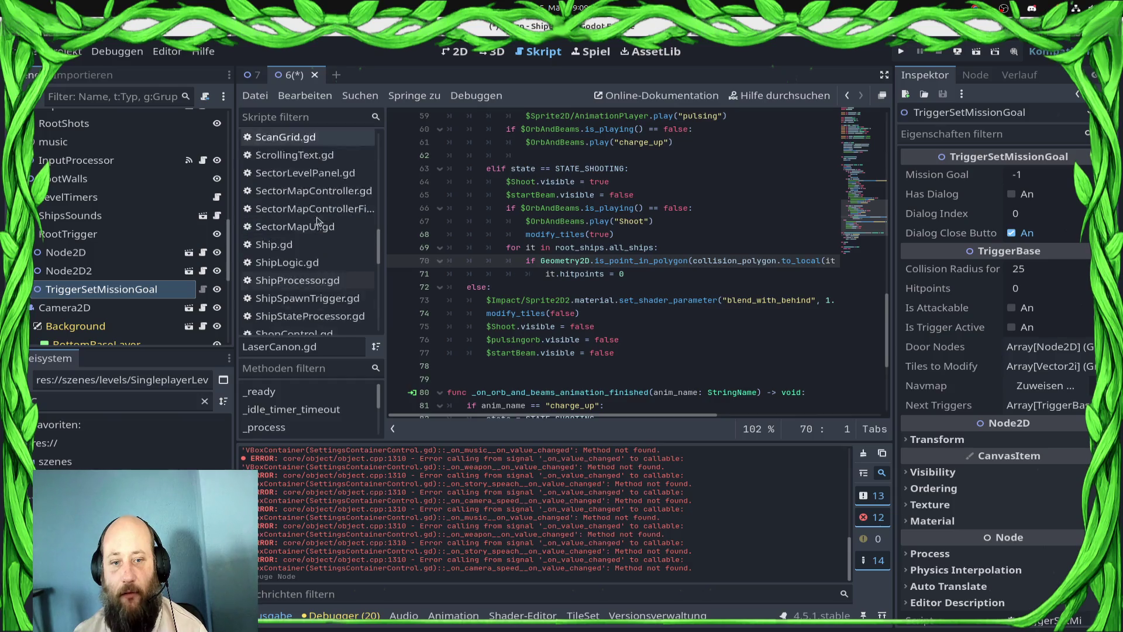
{"action": "scroll", "coordinate": [317, 221], "scroll_direction": "down", "scroll_amount": 10}
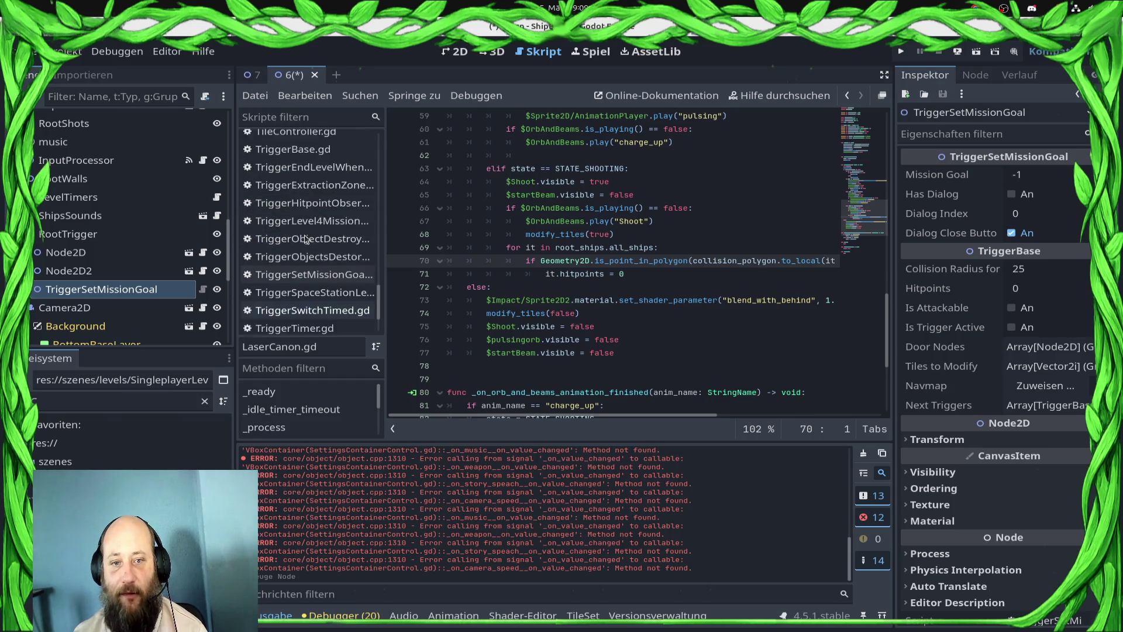
{"action": "scroll", "coordinate": [304, 238], "scroll_direction": "up", "scroll_amount": 5}
{"action": "left_click", "coordinate": [316, 293]}
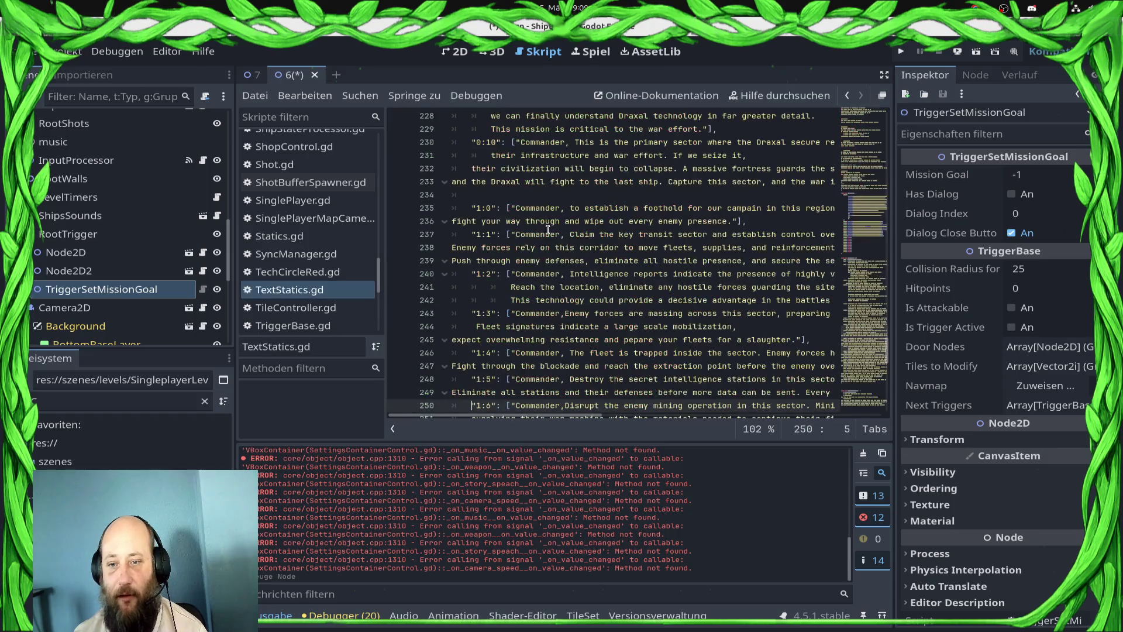
{"action": "scroll", "coordinate": [526, 333], "scroll_direction": "down", "scroll_amount": 2}
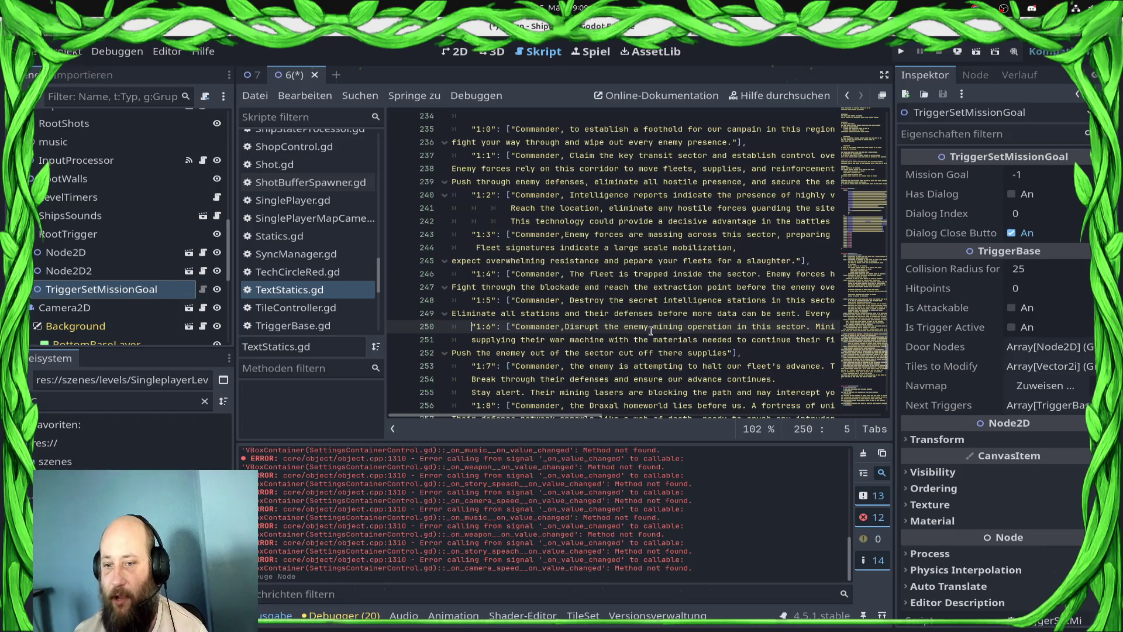
{"action": "mouse_move", "coordinate": [651, 331]}
{"action": "left_mouse_down"}
{"action": "mouse_move", "coordinate": [503, 351]}
{"action": "mouse_move", "coordinate": [758, 353]}
{"action": "left_mouse_up"}
{"action": "left_click", "coordinate": [759, 352]}
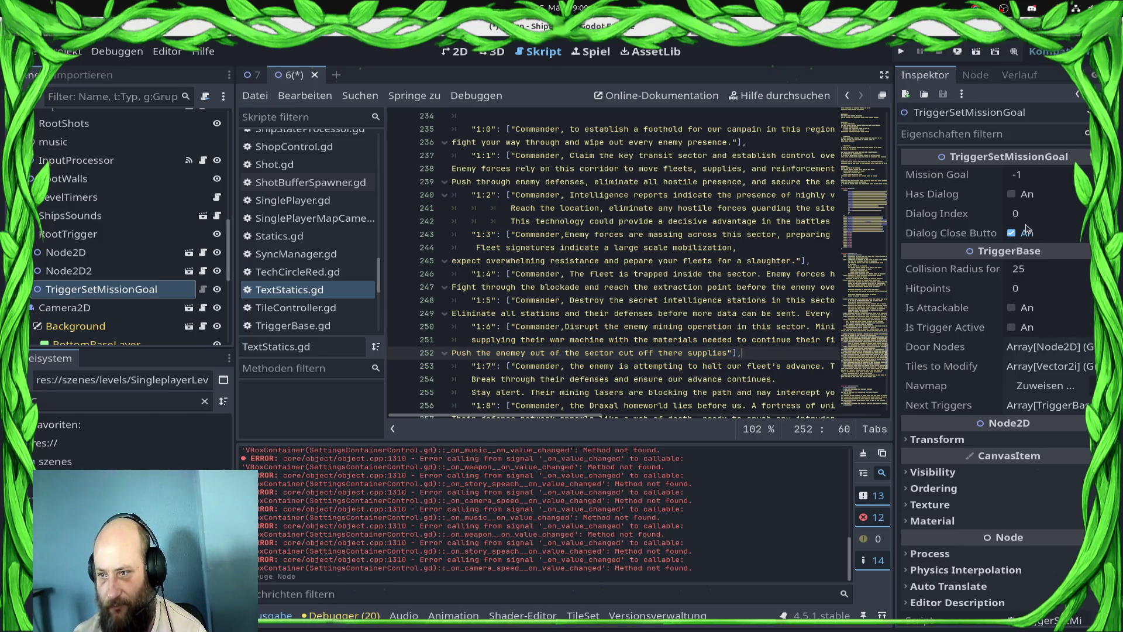
Step: Enable Has Dialog on the trigger and select the 'Destroy the enemy' mission_goals entry (#9)
{"action": "left_click", "coordinate": [1011, 195]}
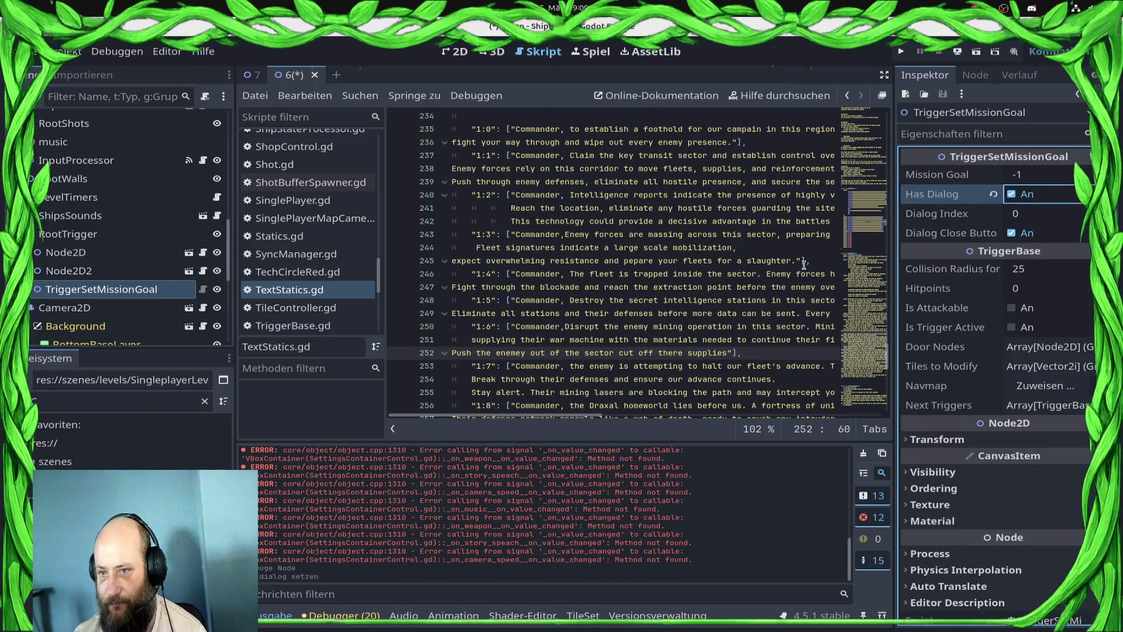
{"action": "scroll", "coordinate": [805, 265], "scroll_direction": "up", "scroll_amount": 20}
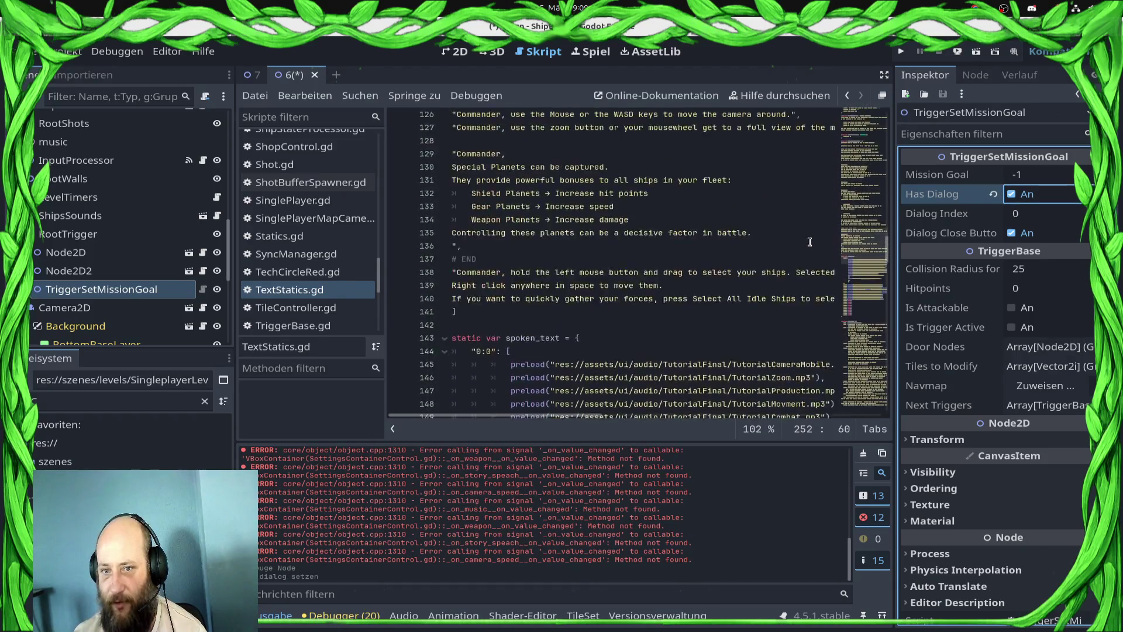
{"action": "scroll", "coordinate": [810, 242], "scroll_direction": "up", "scroll_amount": 20}
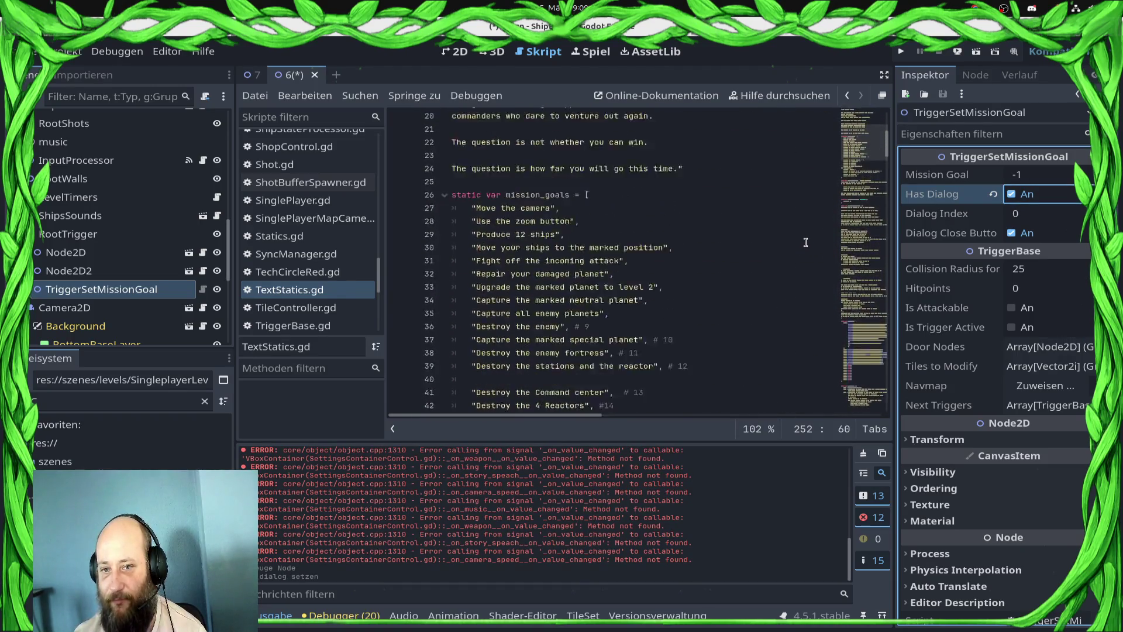
{"action": "scroll", "coordinate": [527, 281], "scroll_direction": "down", "scroll_amount": 5}
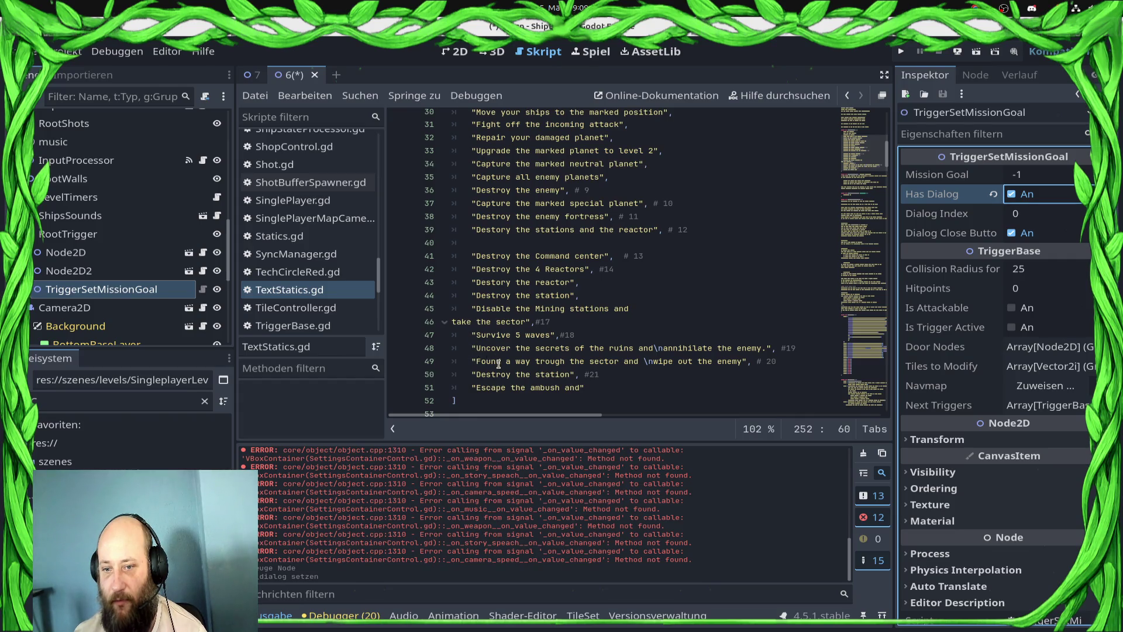
{"action": "scroll", "coordinate": [521, 319], "scroll_direction": "up", "scroll_amount": 1}
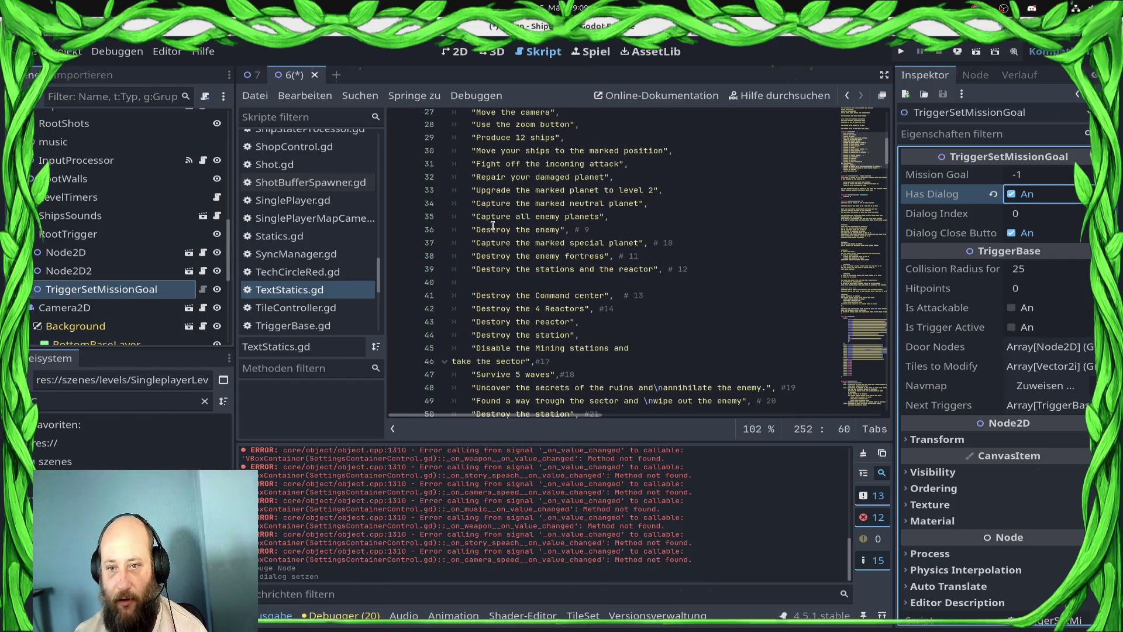
{"action": "left_click_drag", "start_coordinate": [476, 230], "coordinate": [560, 228]}
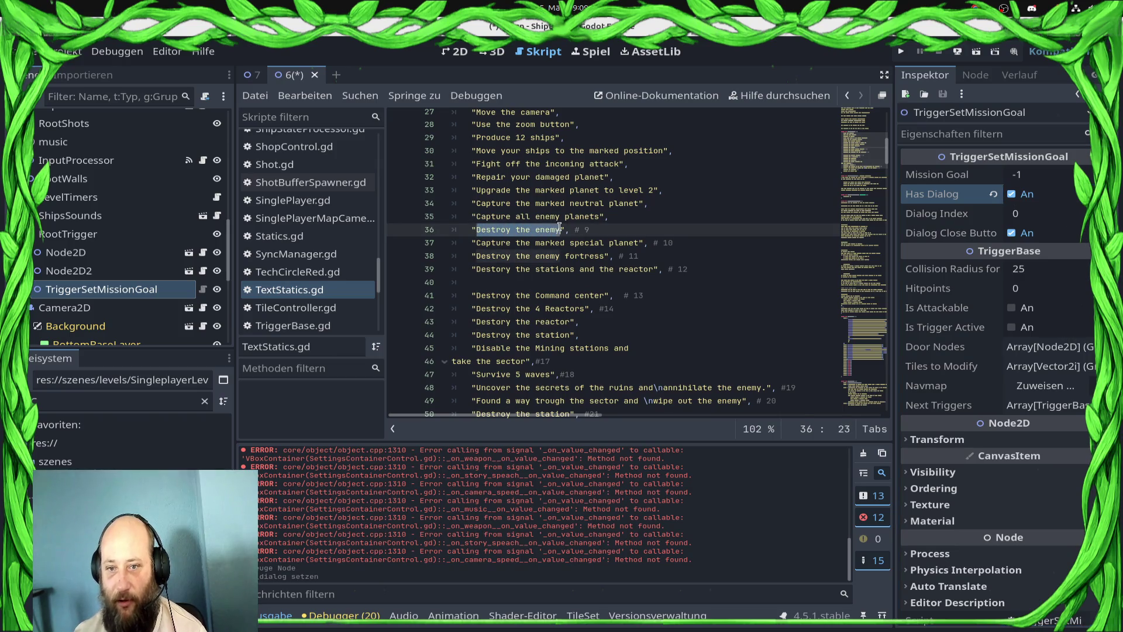
Step: Enter 9 as the trigger's Mission Goal and save scene 6
{"action": "left_click", "coordinate": [1066, 179]}
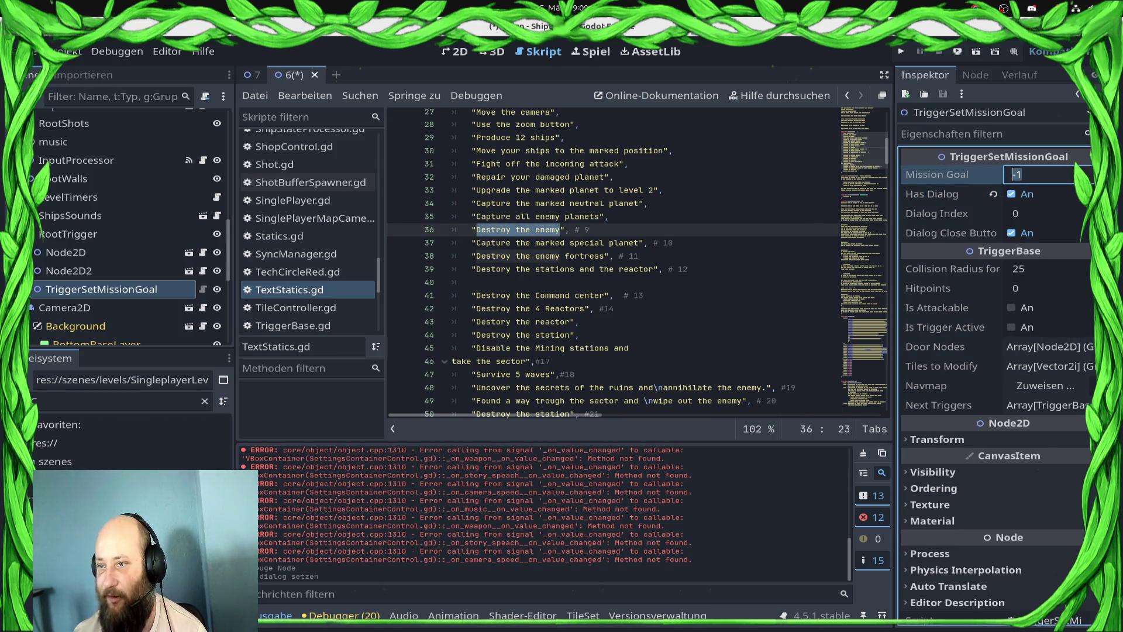
{"action": "type", "text": "9"}
{"action": "key", "text": "Return"}
{"action": "key", "text": "ctrl+s"}
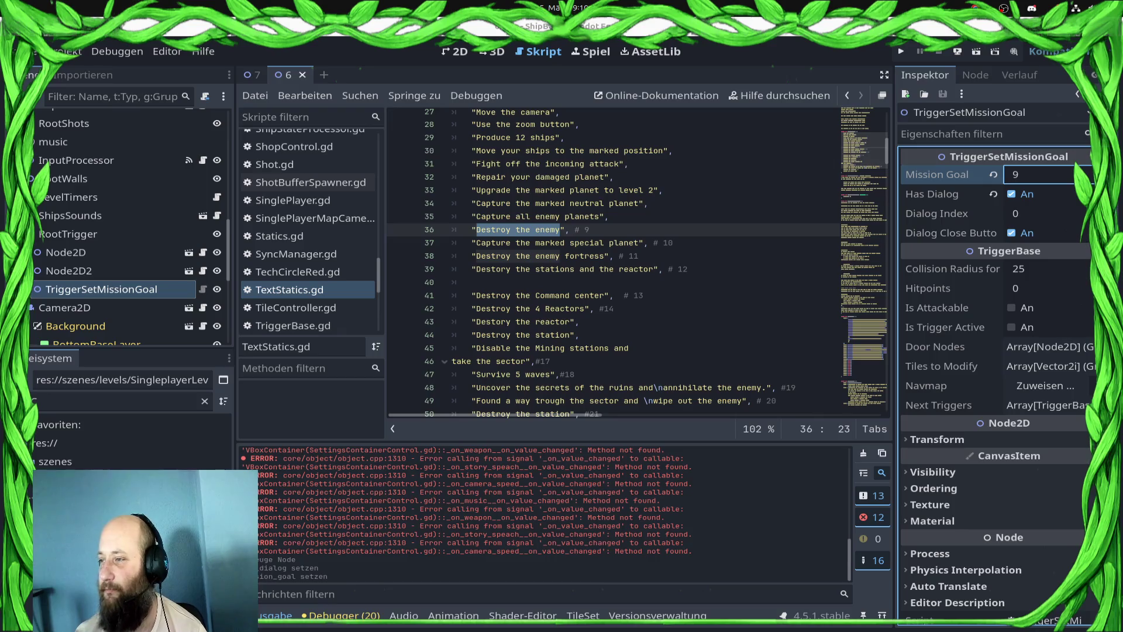
{"action": "scroll", "coordinate": [532, 172], "scroll_direction": "down", "scroll_amount": 4}
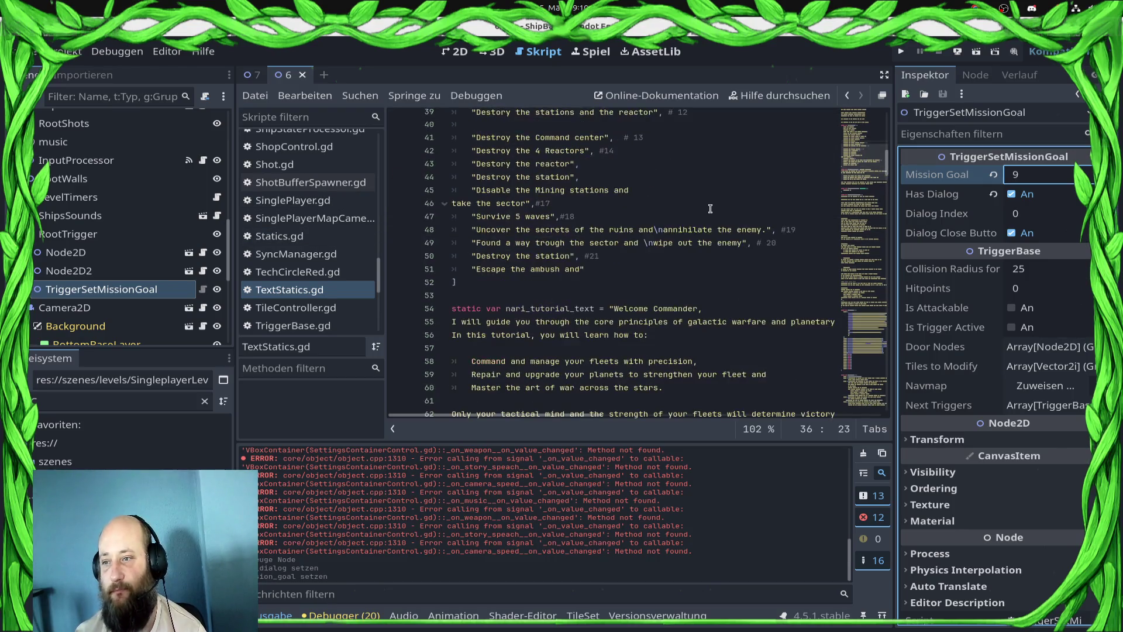
{"action": "left_click", "coordinate": [727, 220]}
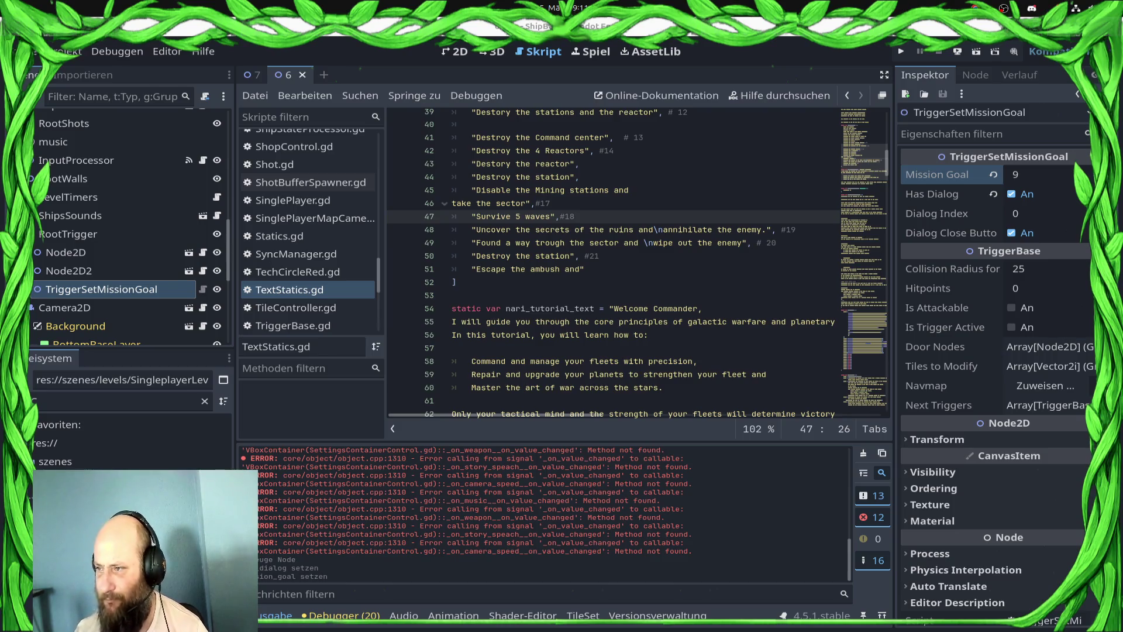
{"action": "key", "text": "super"}
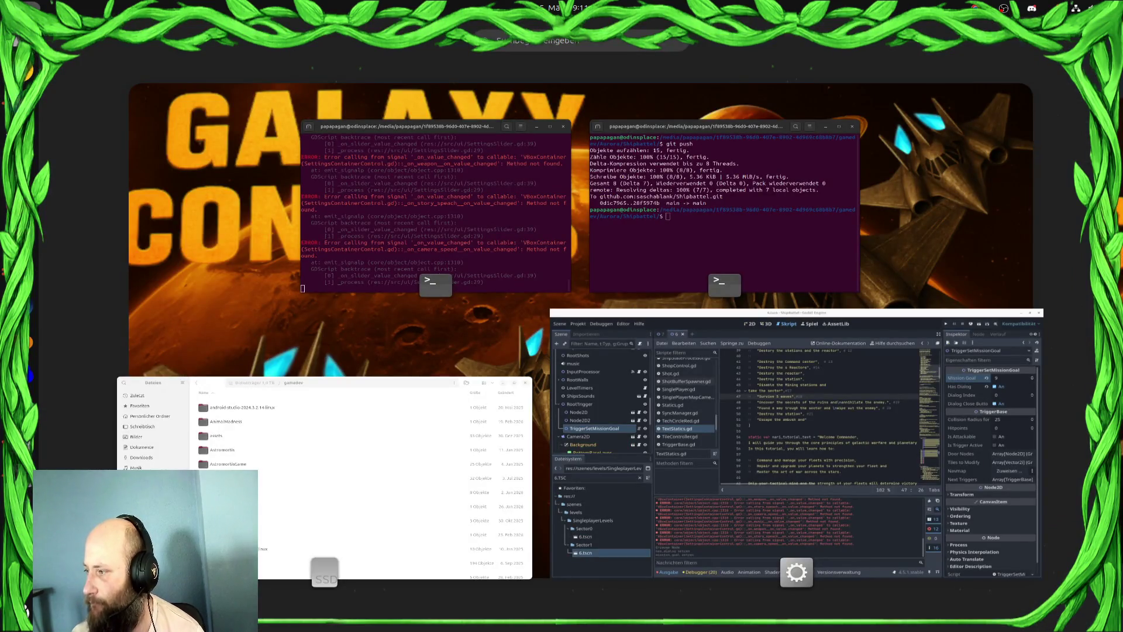
{"action": "key", "text": "super"}
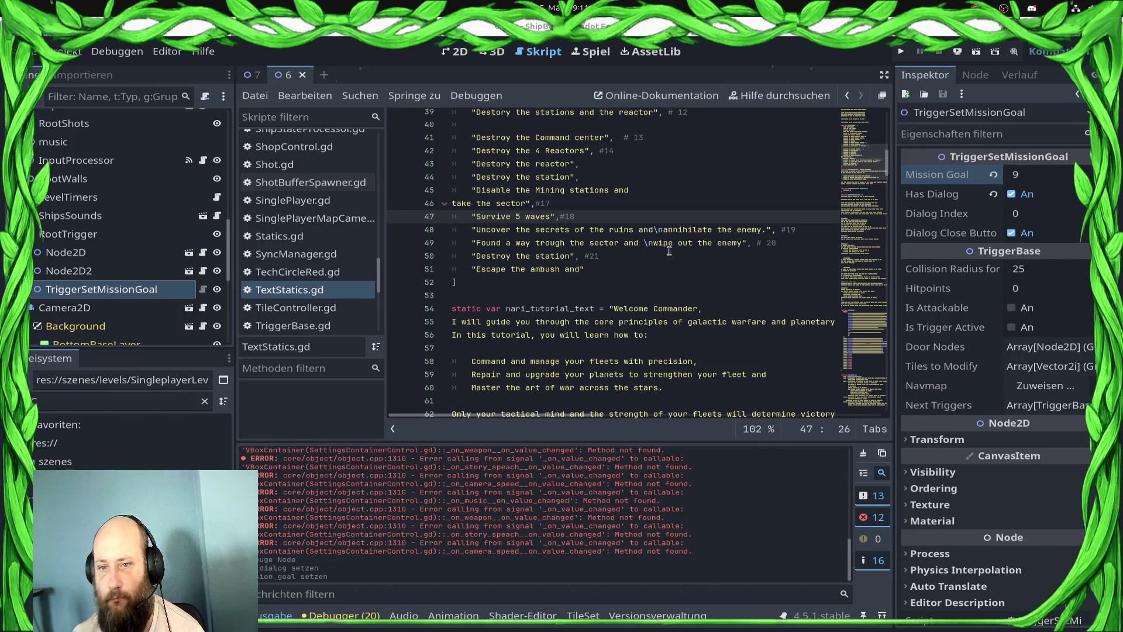
{"action": "key", "text": "super"}
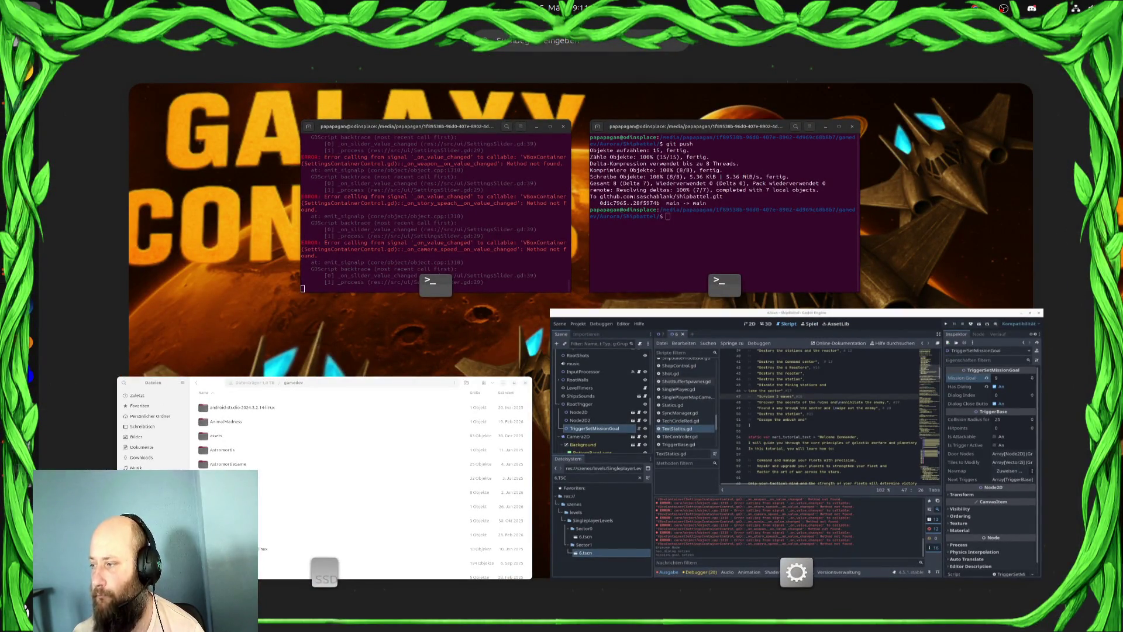
{"action": "key", "text": "super"}
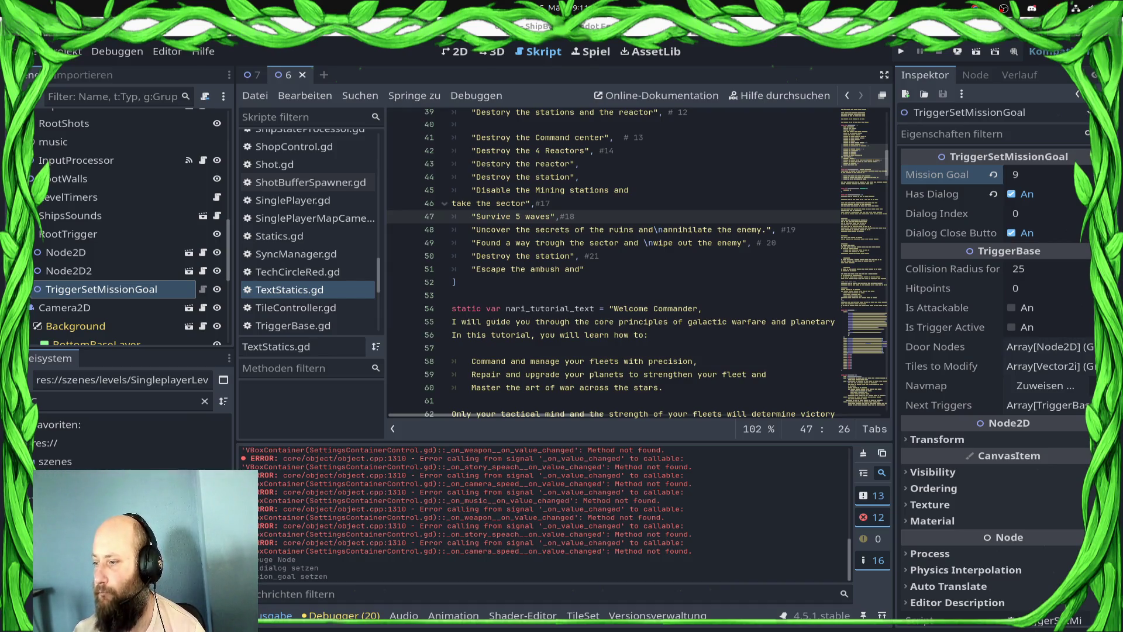
{"action": "key", "text": "super"}
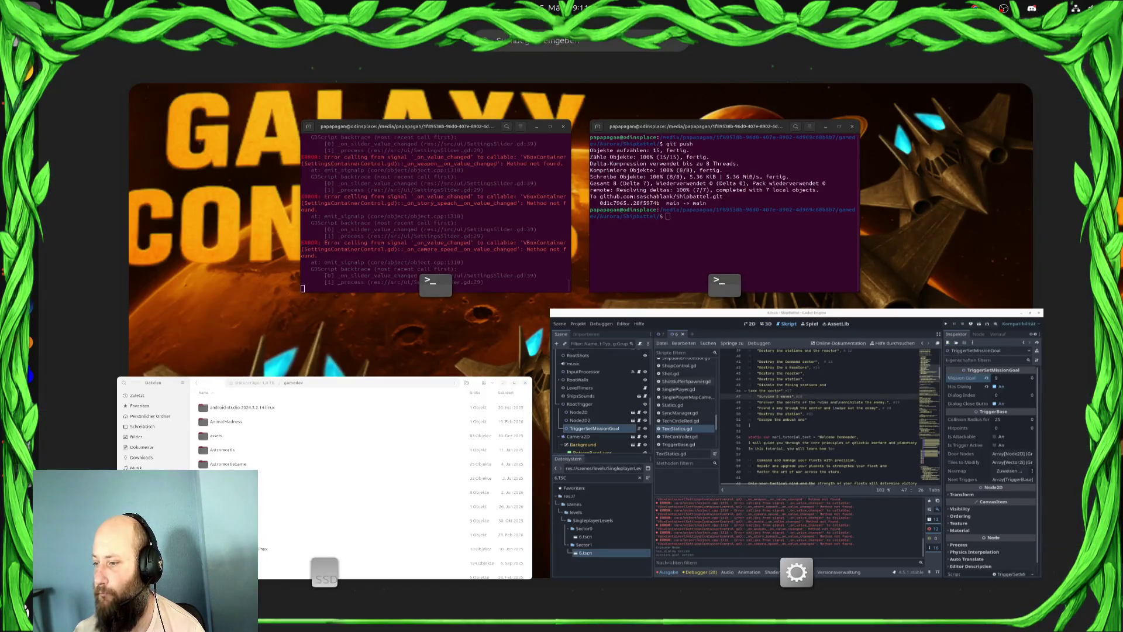
{"action": "key", "text": "super"}
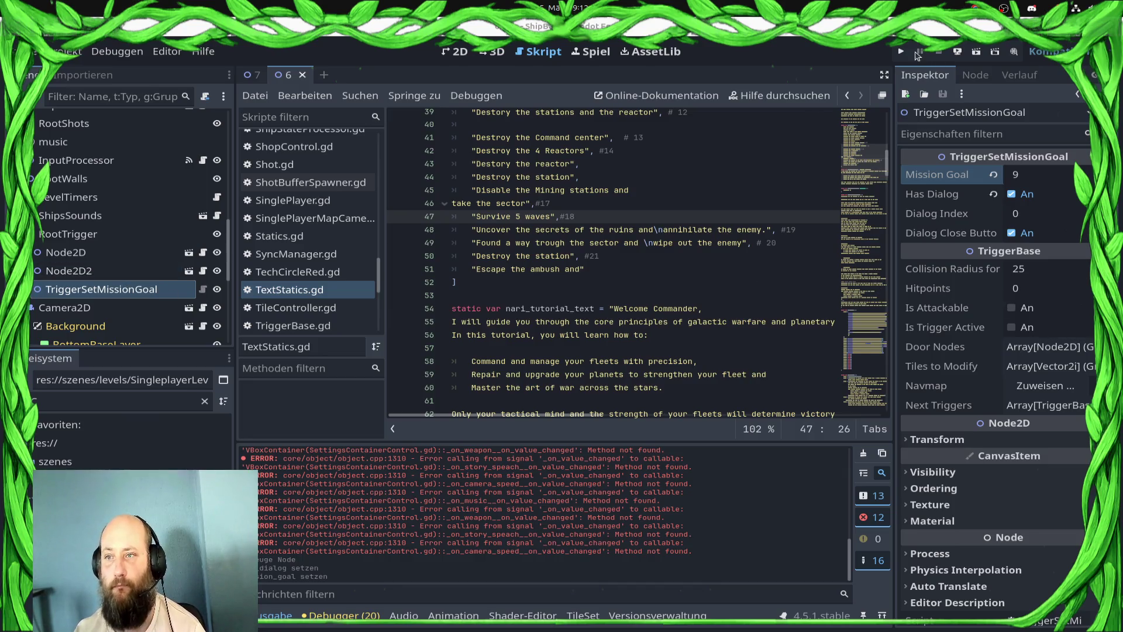
Step: Test-run the project, load the level, then stop the game
{"action": "left_click", "coordinate": [901, 51]}
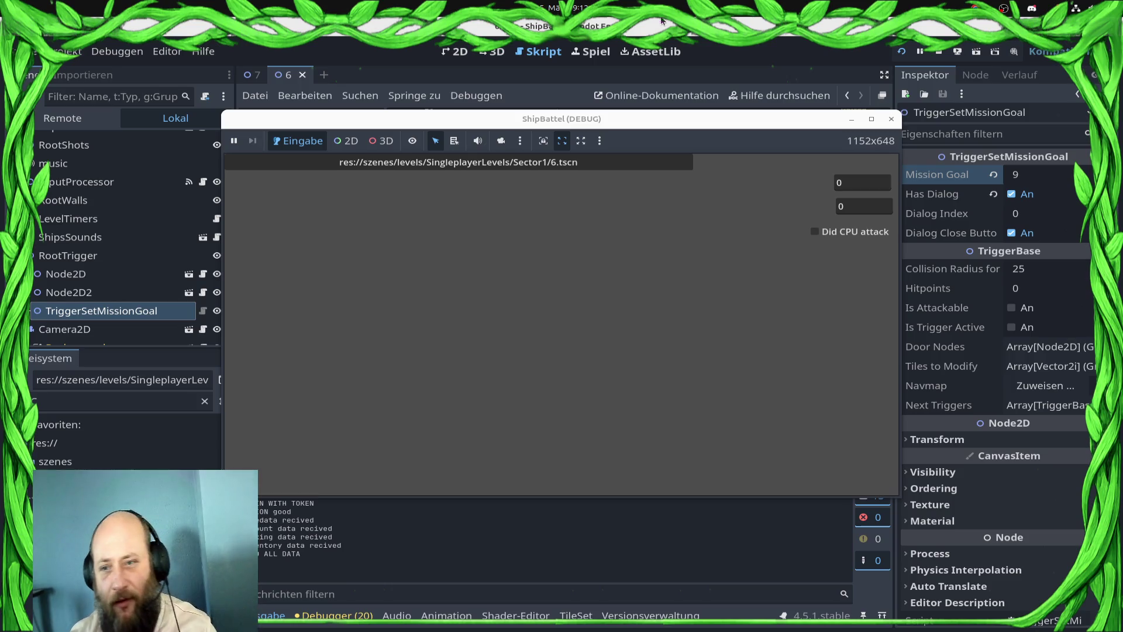
{"action": "left_click", "coordinate": [614, 165]}
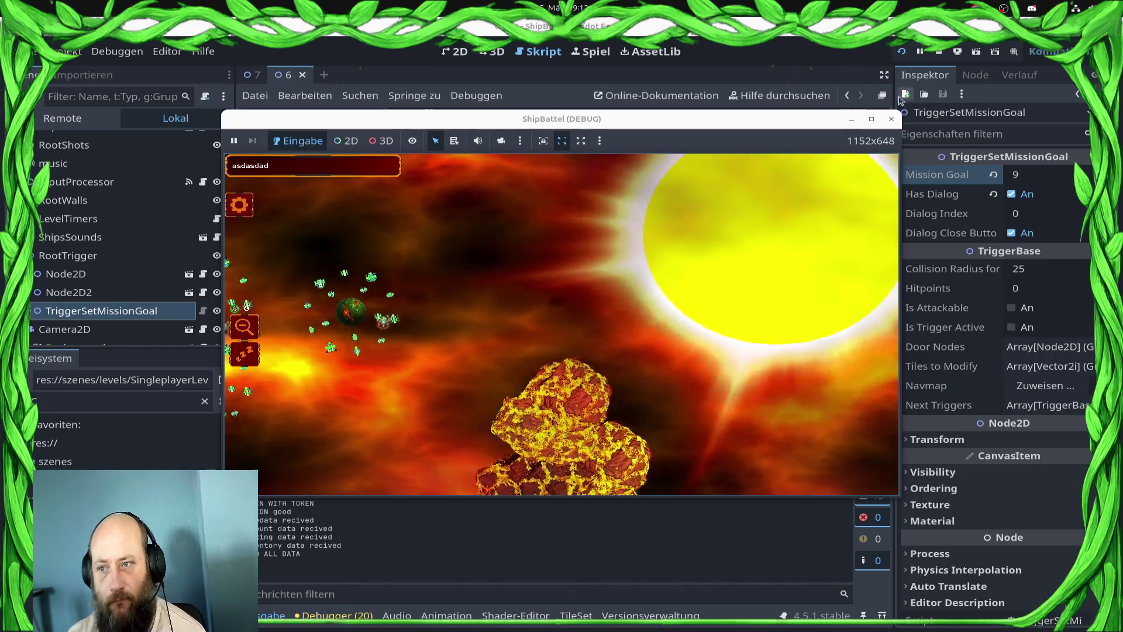
{"action": "key", "text": "F8"}
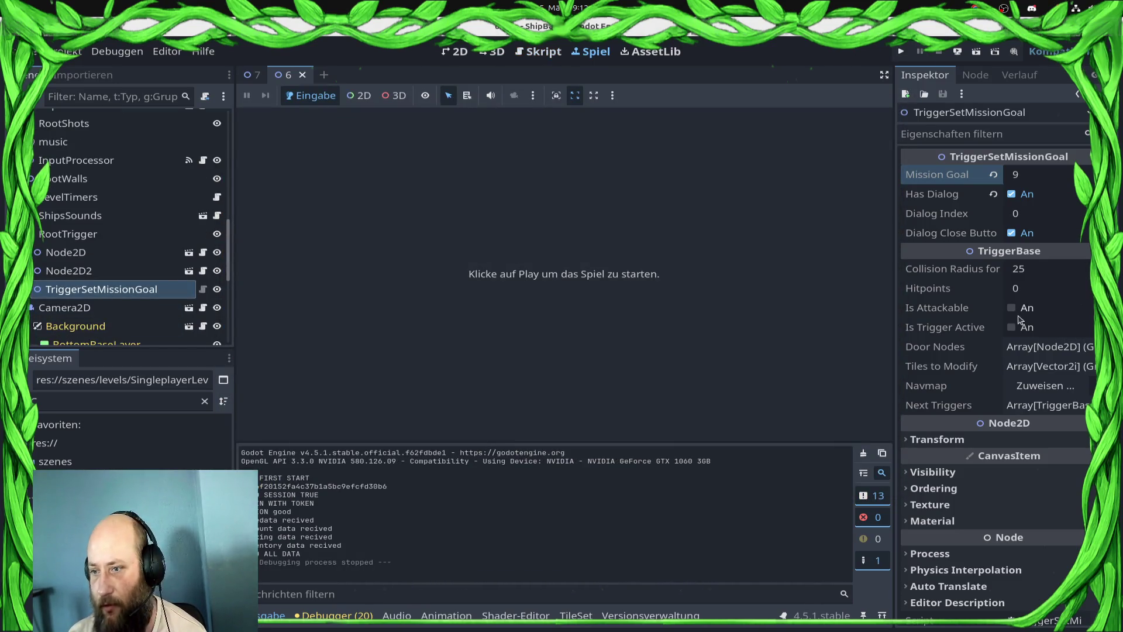
Step: Enable Is Trigger Active, save and re-run the game, then close it and return to the editor
{"action": "left_click", "coordinate": [1019, 310]}
{"action": "left_click", "coordinate": [1020, 329]}
{"action": "key", "text": "F5"}
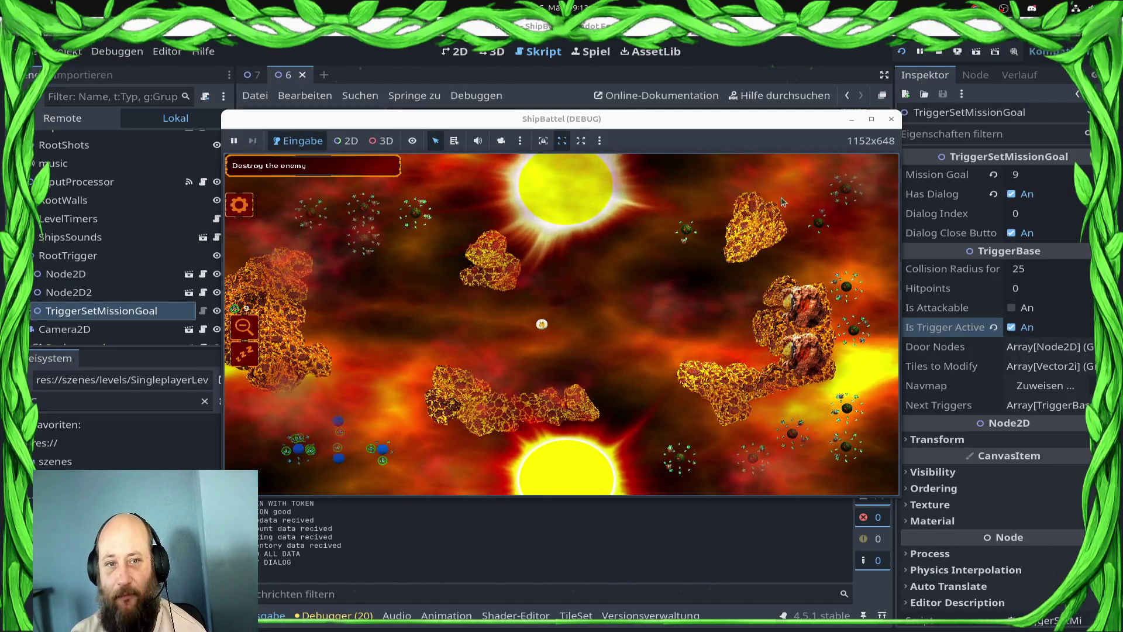
{"action": "left_click", "coordinate": [891, 120]}
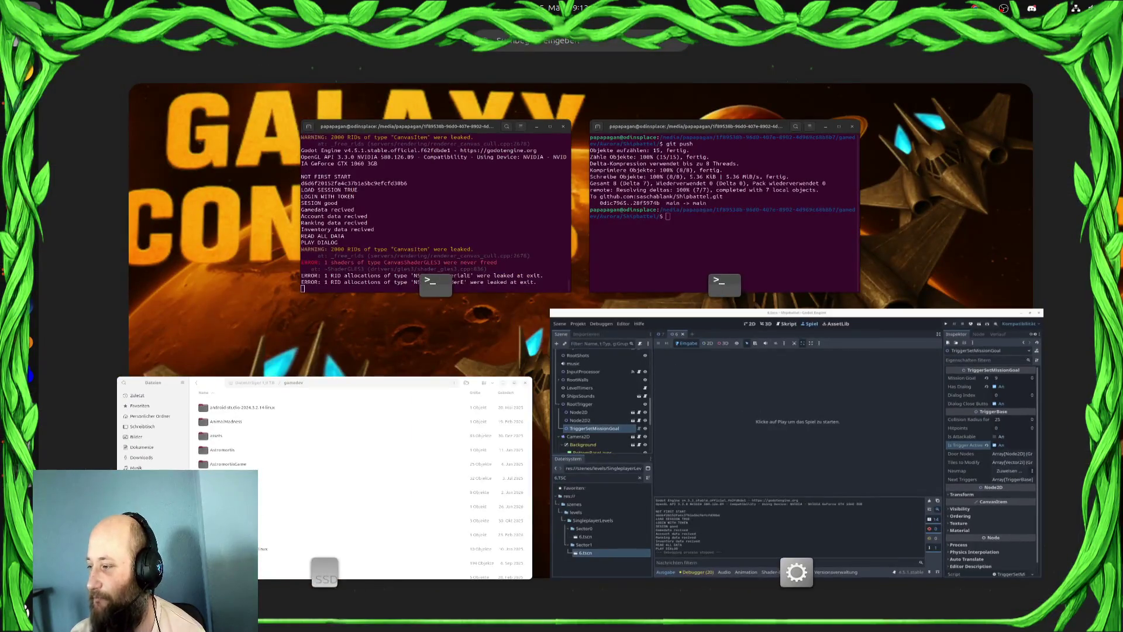
{"action": "left_click", "coordinate": [796, 422]}
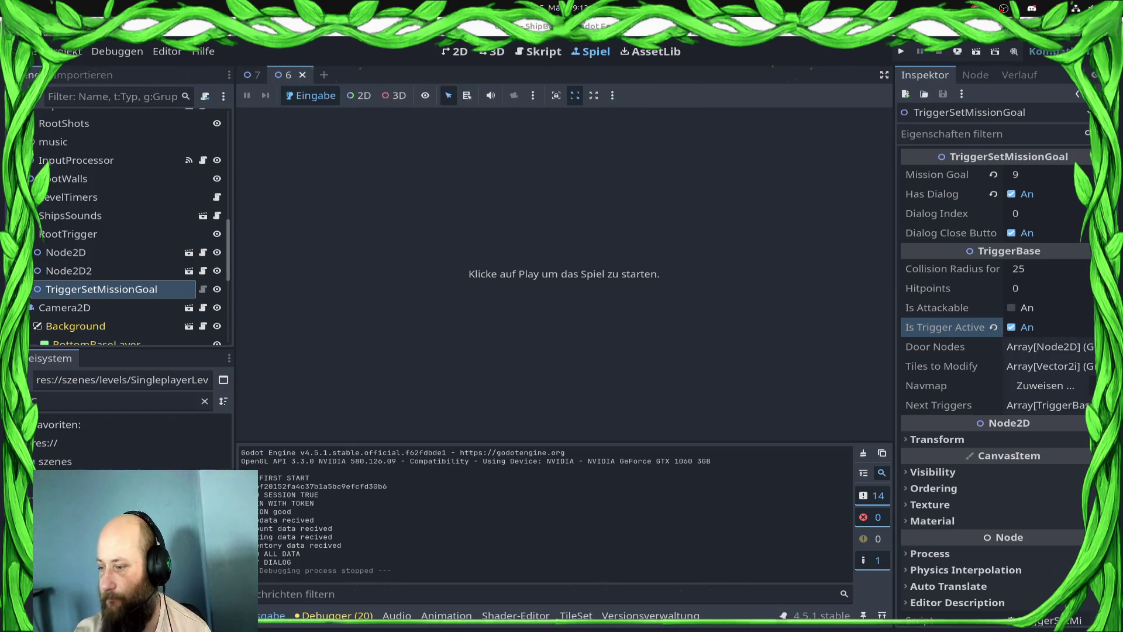
{"action": "key", "text": "super"}
{"action": "key", "text": "super"}
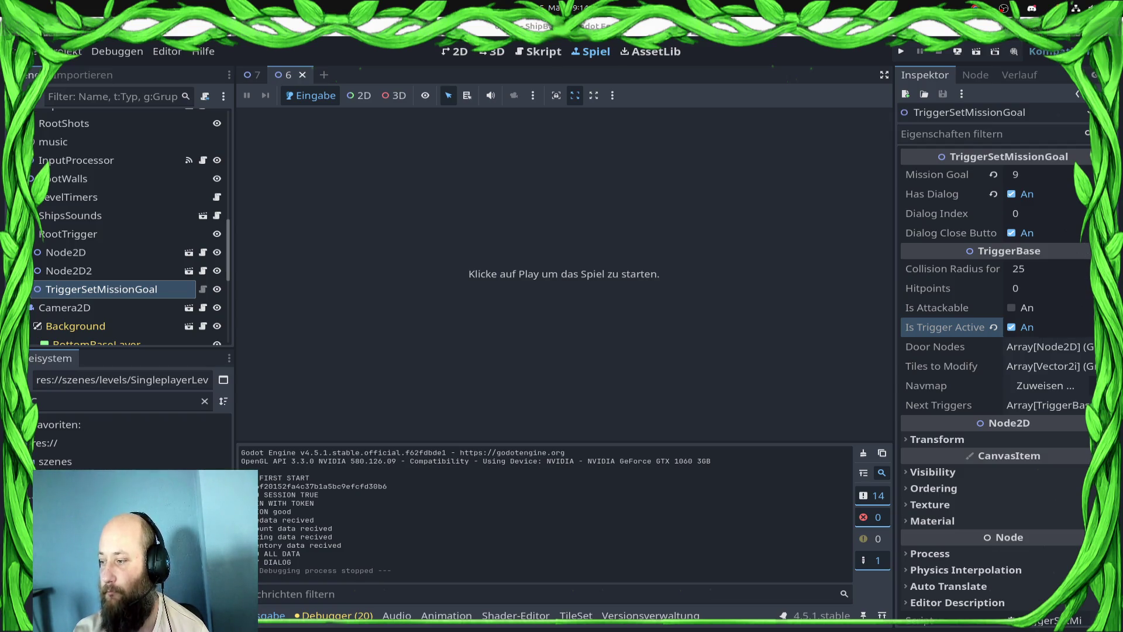
{"action": "key", "text": "super"}
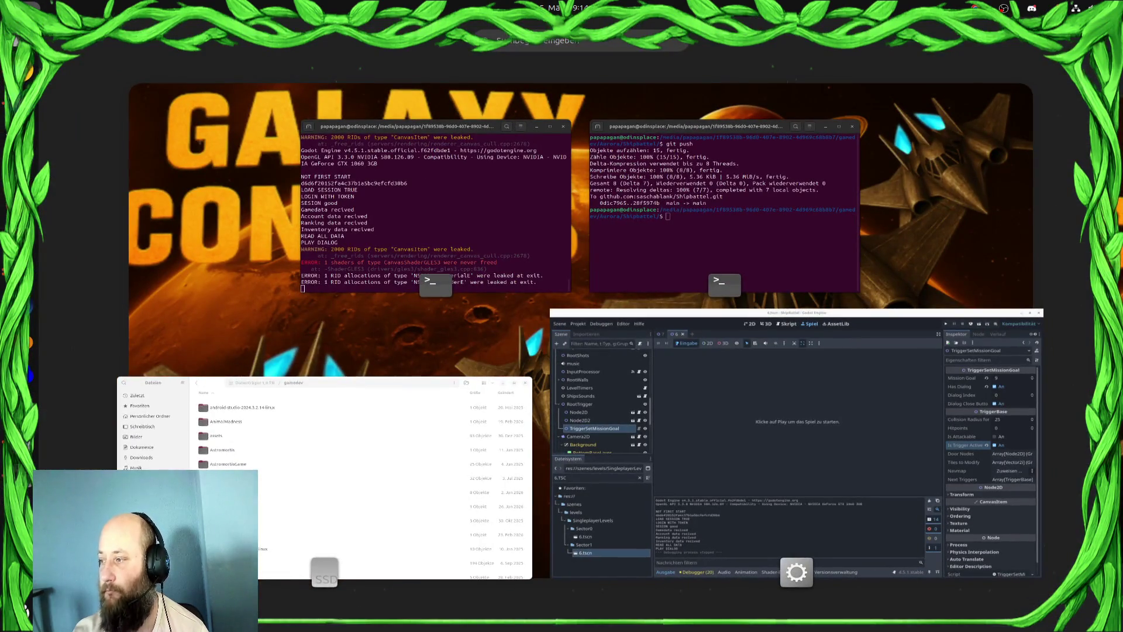
{"action": "left_click", "coordinate": [735, 381]}
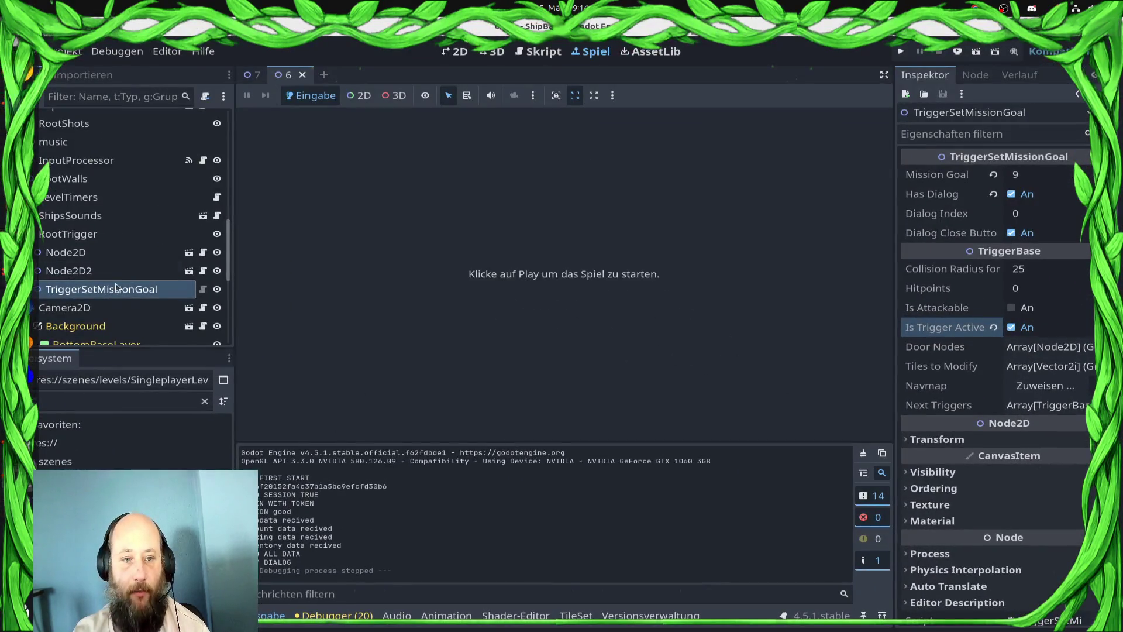
Step: Return to TextStatics.gd and locate the mission 1:7 briefing on line 255
{"action": "left_click", "coordinate": [538, 52]}
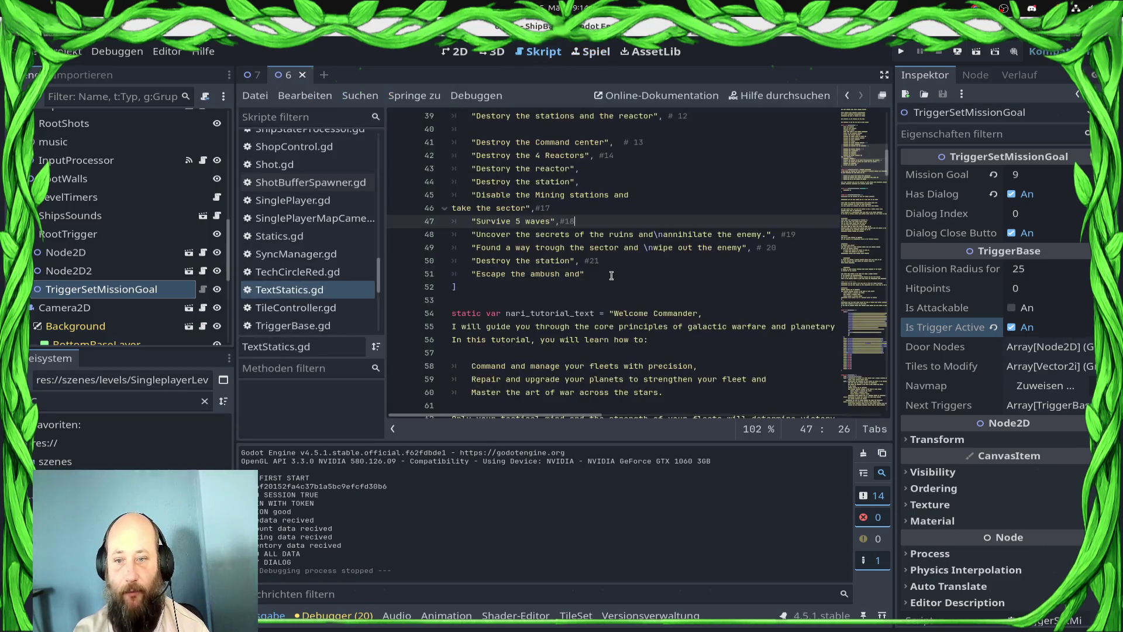
{"action": "scroll", "coordinate": [608, 269], "scroll_direction": "down", "scroll_amount": 20}
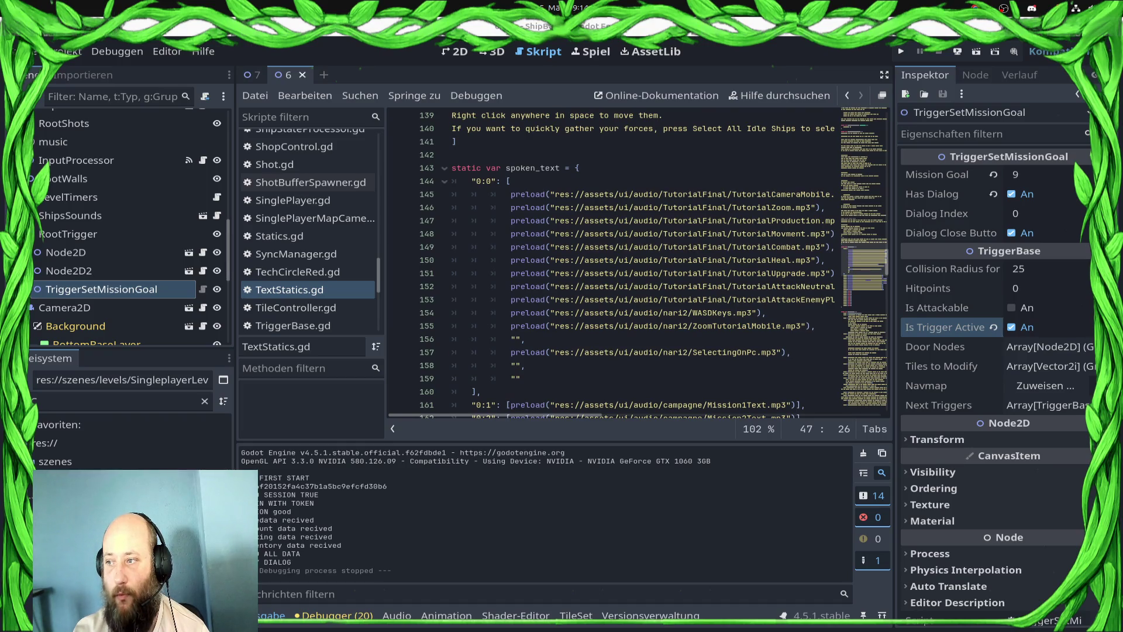
{"action": "scroll", "coordinate": [743, 301], "scroll_direction": "down", "scroll_amount": 10}
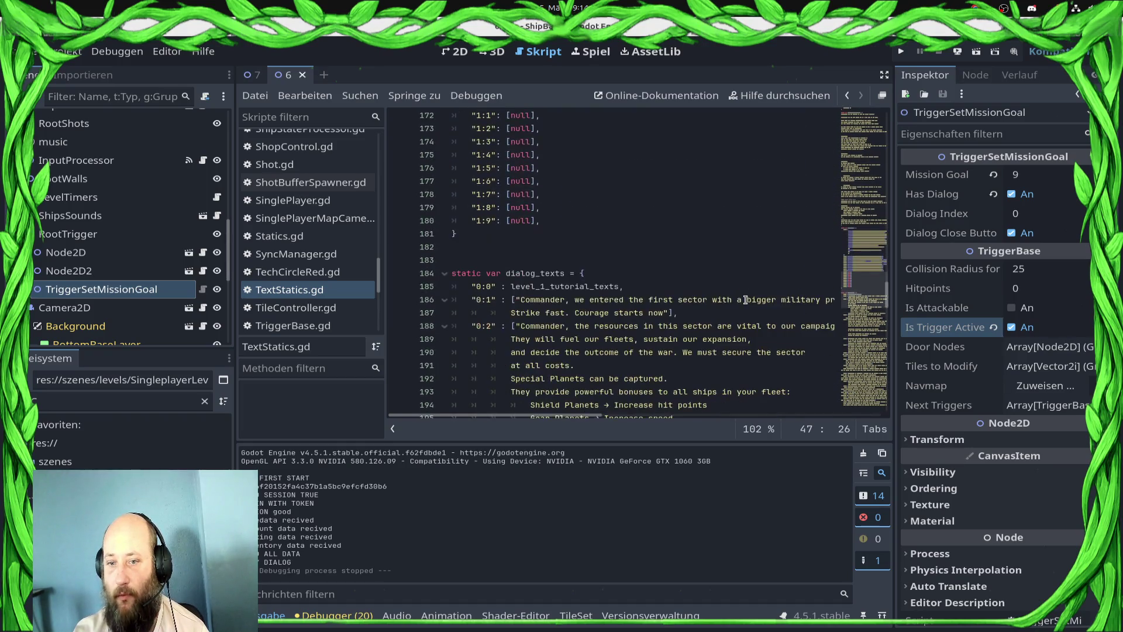
{"action": "scroll", "coordinate": [610, 224], "scroll_direction": "down", "scroll_amount": 18}
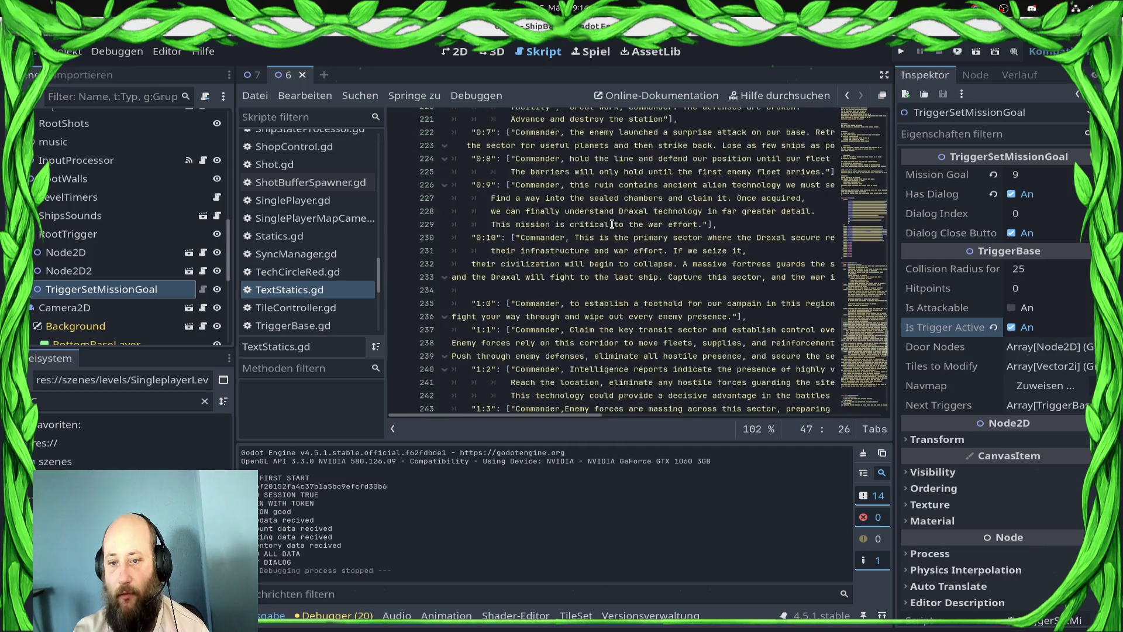
{"action": "scroll", "coordinate": [609, 223], "scroll_direction": "up", "scroll_amount": 2}
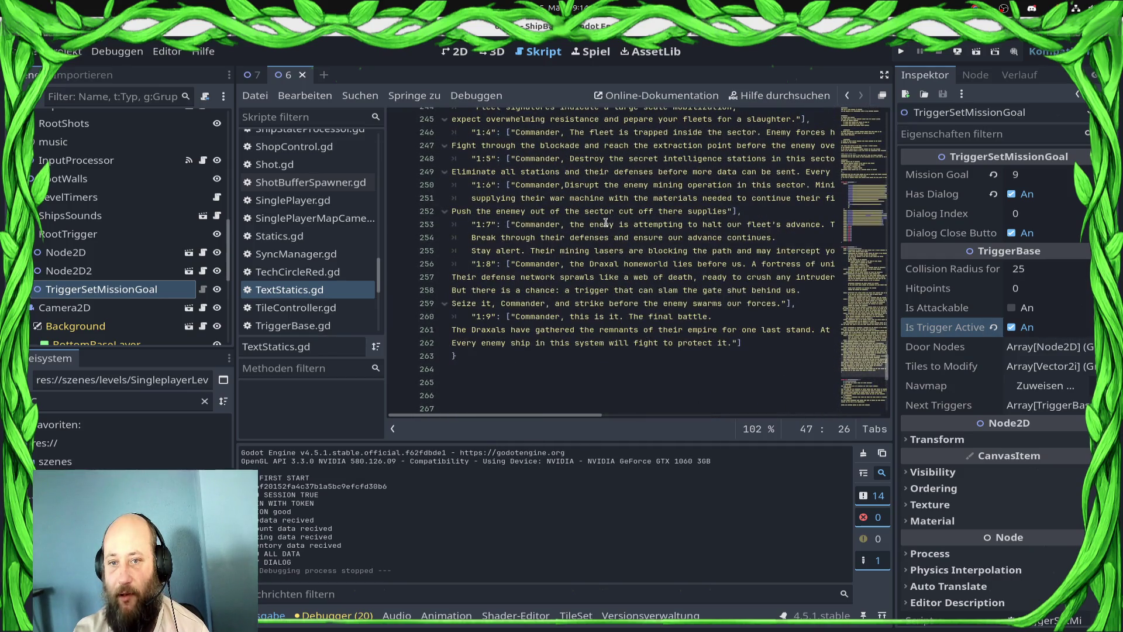
{"action": "left_click", "coordinate": [523, 225]}
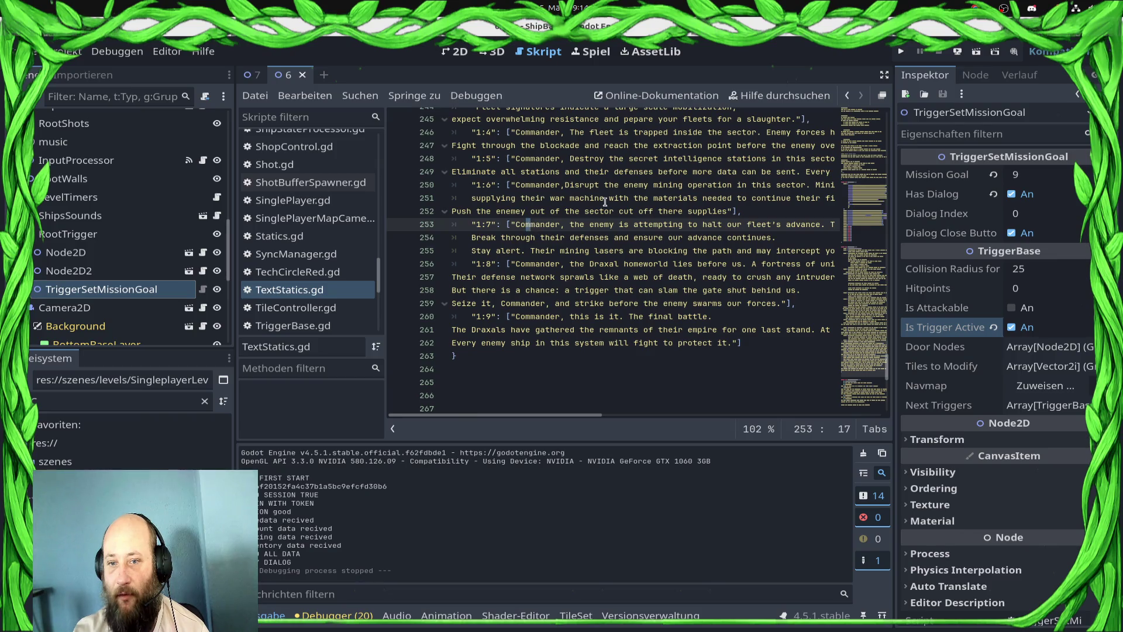
{"action": "left_click", "coordinate": [586, 225]}
{"action": "mouse_move", "coordinate": [466, 248]}
{"action": "left_mouse_down"}
{"action": "mouse_move", "coordinate": [930, 261]}
{"action": "mouse_move", "coordinate": [763, 255]}
{"action": "left_mouse_up"}
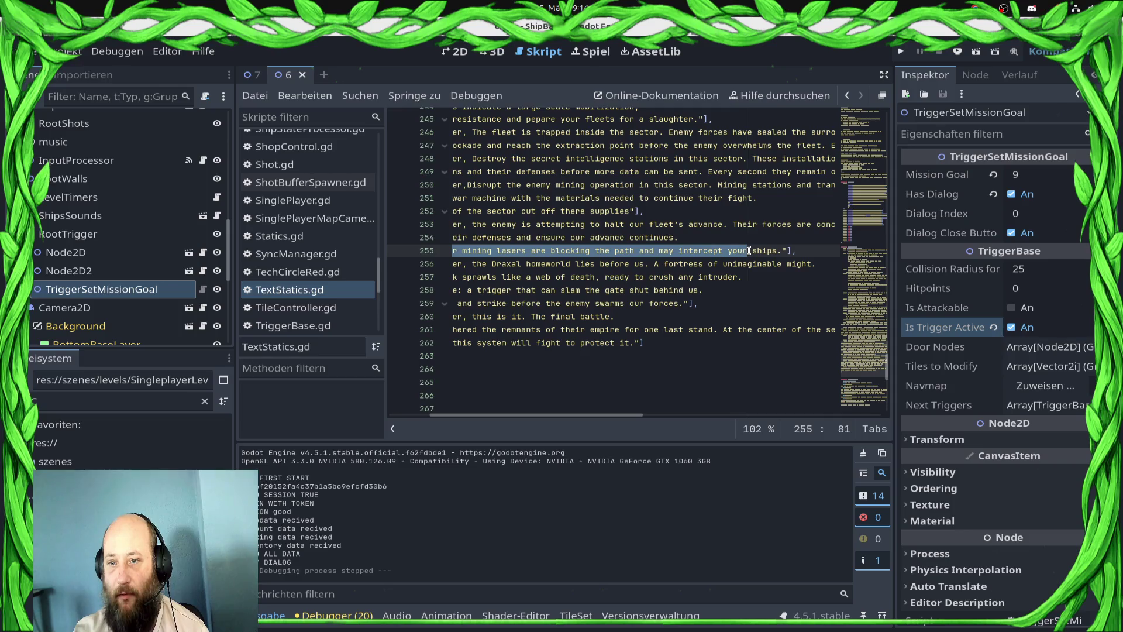
{"action": "left_click", "coordinate": [752, 224]}
{"action": "left_click_drag", "start_coordinate": [732, 215], "coordinate": [485, 210]}
{"action": "scroll", "coordinate": [484, 210], "scroll_direction": "up", "scroll_amount": 1}
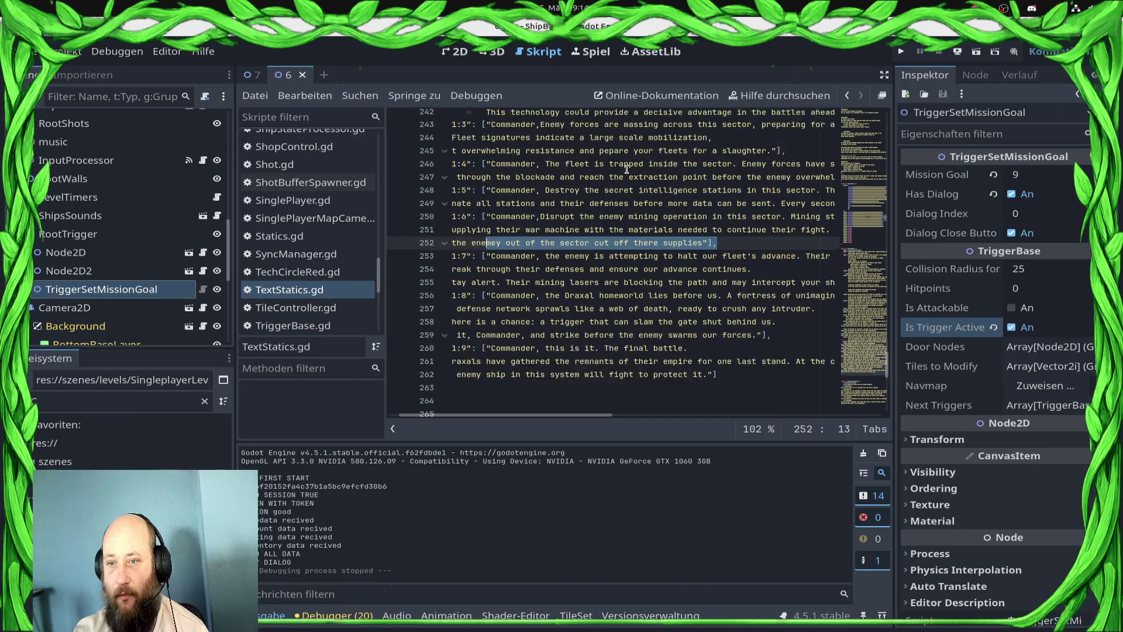
{"action": "left_click", "coordinate": [708, 242]}
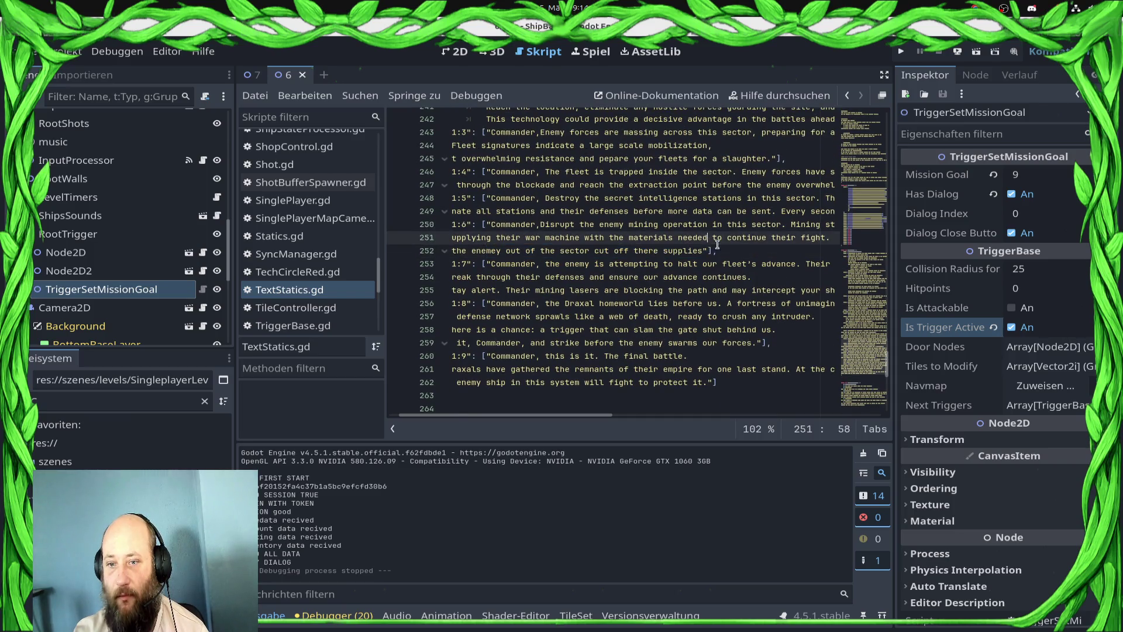
{"action": "left_click", "coordinate": [738, 247]}
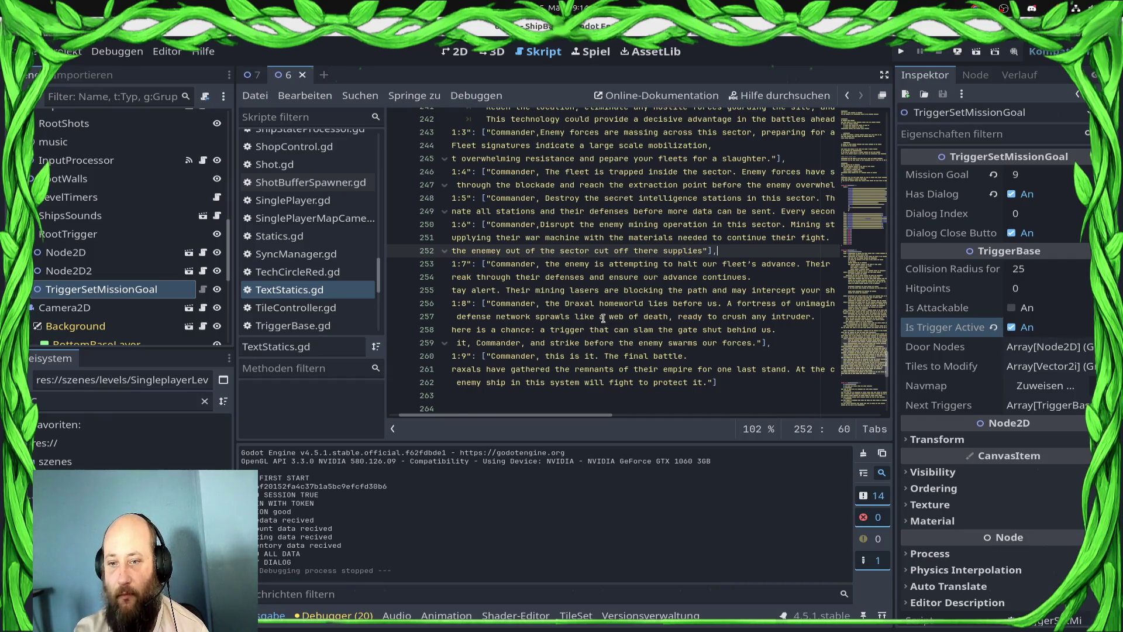
Step: Delete the mining-lasers sentence after 'Stay alert' on line 255 and save the script
{"action": "left_click", "coordinate": [492, 290]}
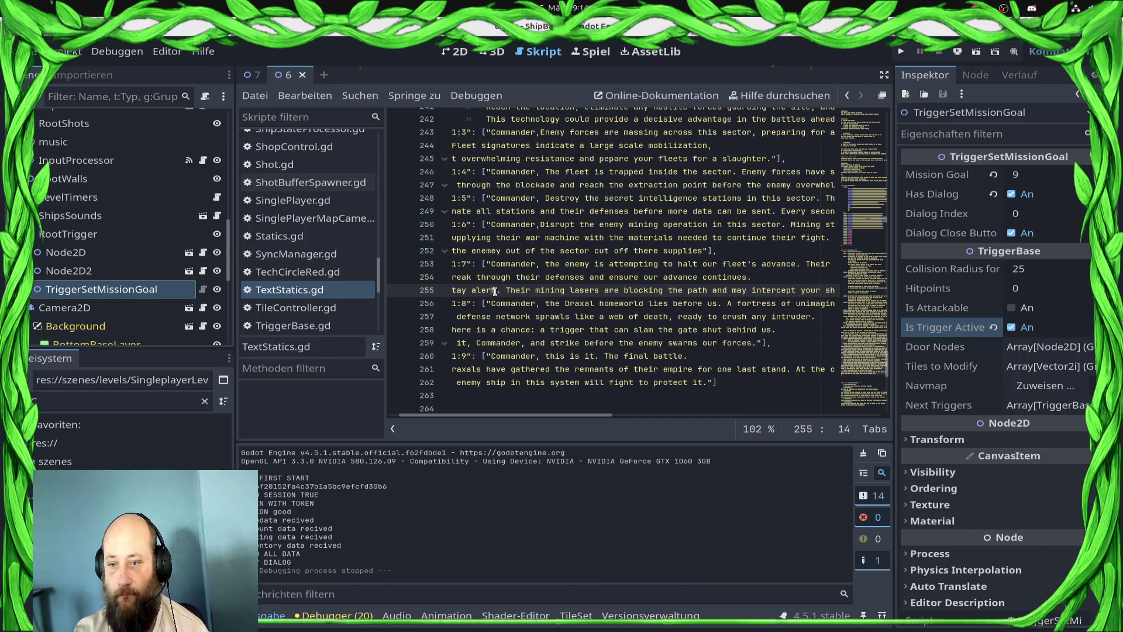
{"action": "left_click", "coordinate": [496, 291]}
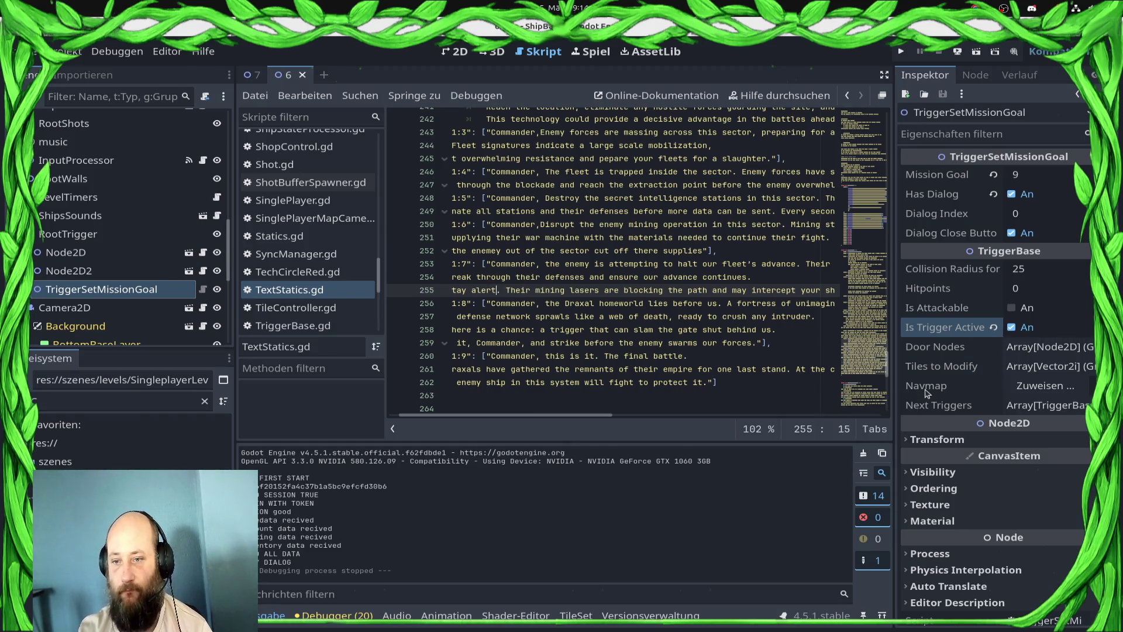
{"action": "key", "text": "shift+End"}
{"action": "key", "text": "shift+Left"}
{"action": "key", "text": "shift+Left"}
{"action": "key", "text": "shift+Left"}
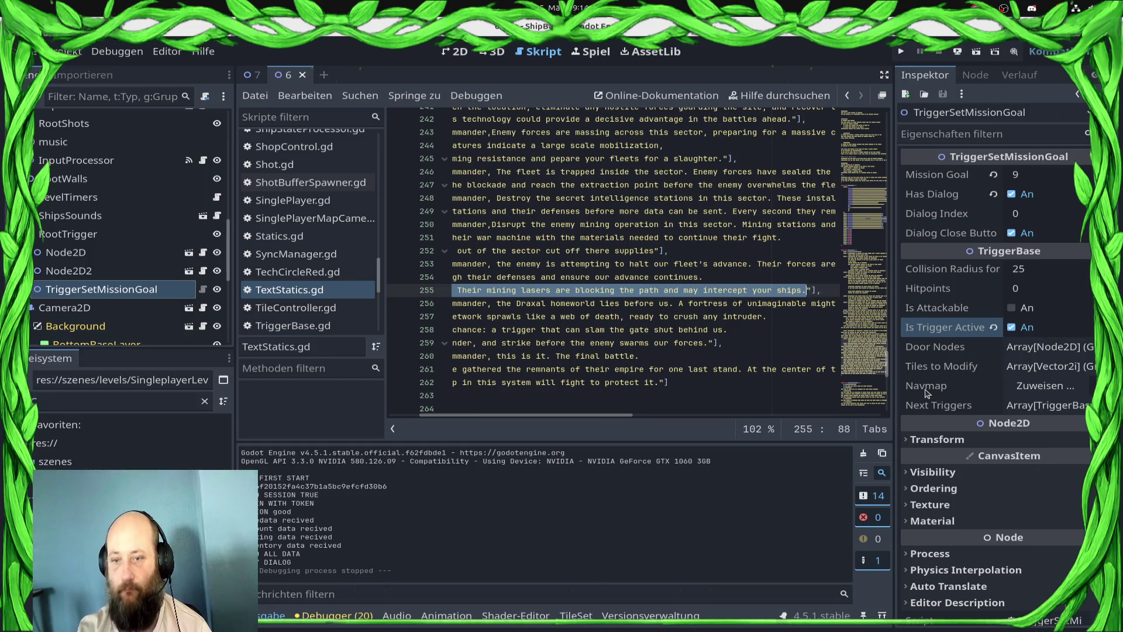
{"action": "key", "text": "Delete"}
{"action": "key", "text": "ctrl+s"}
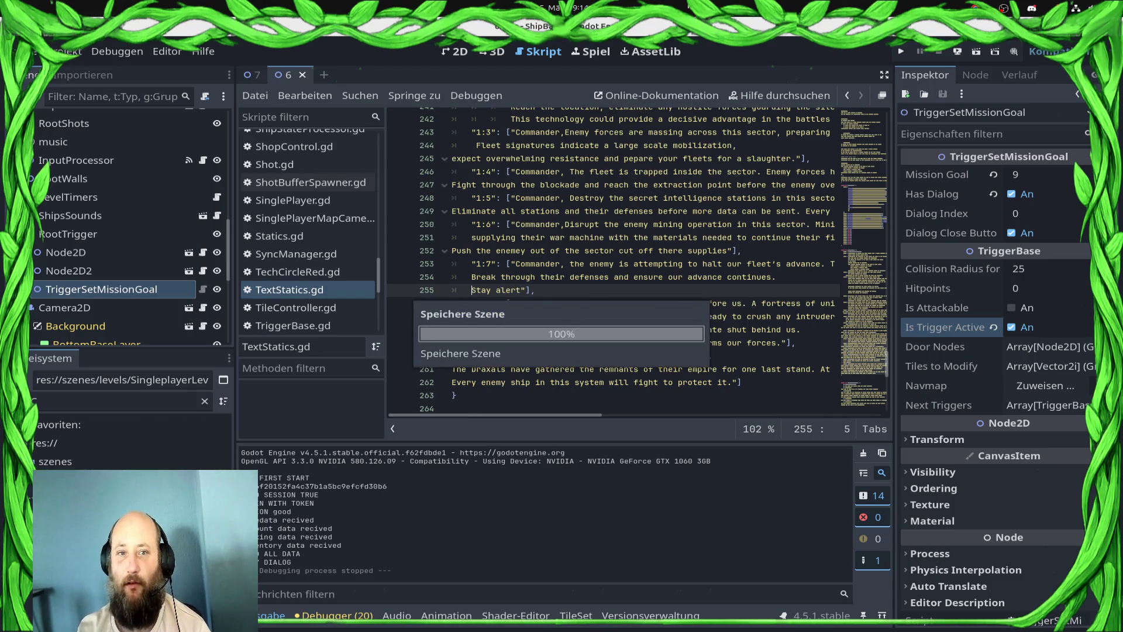
Step: Switch to level scene 7 in the 2D view and expand the RootPlanets branch
{"action": "left_click", "coordinate": [253, 75]}
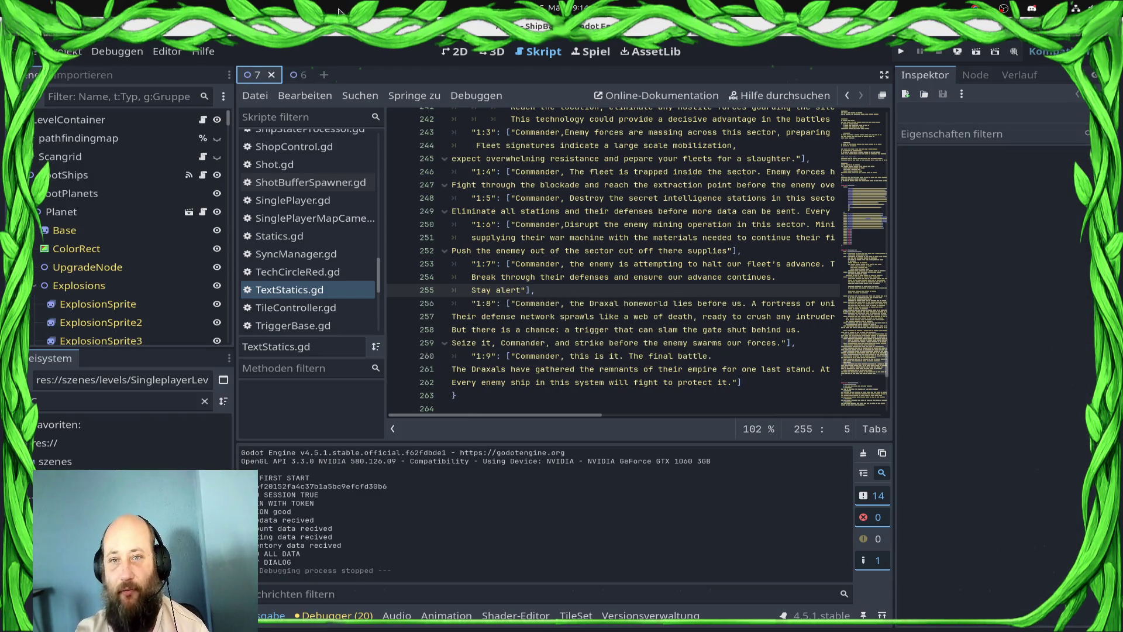
{"action": "left_click", "coordinate": [457, 51]}
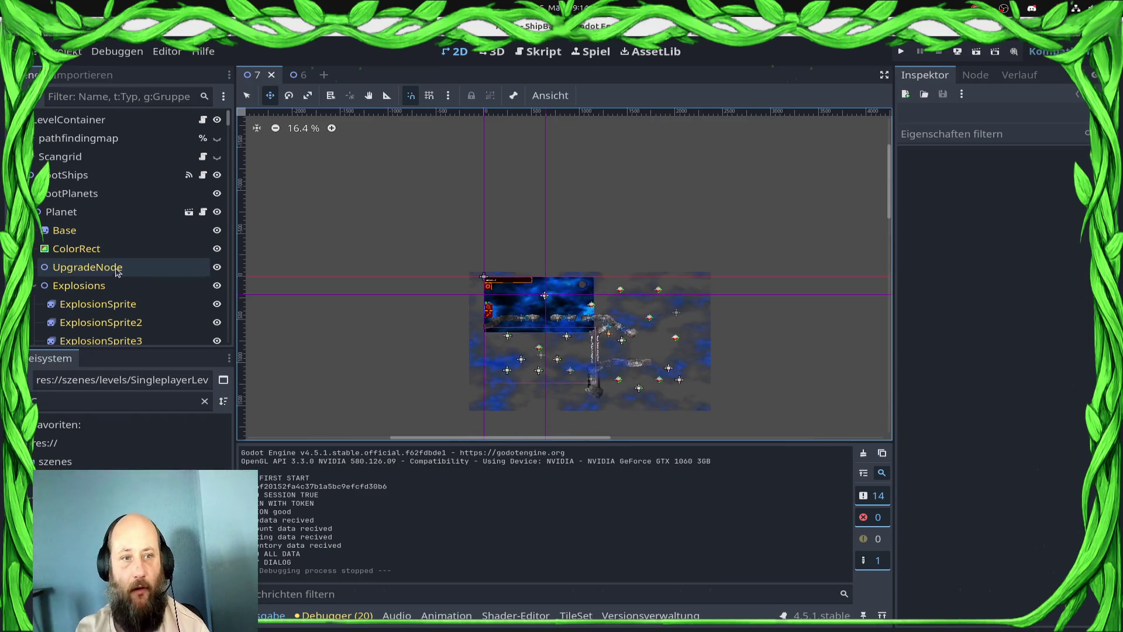
{"action": "left_click", "coordinate": [36, 211]}
{"action": "left_click", "coordinate": [64, 193]}
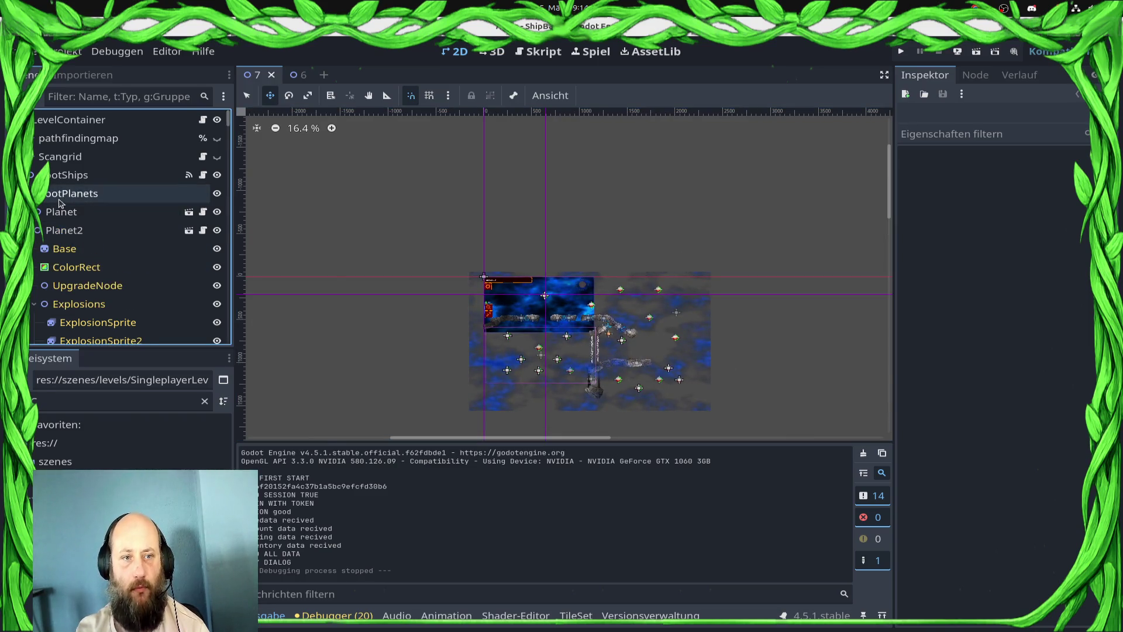
{"action": "right_click", "coordinate": [61, 199]}
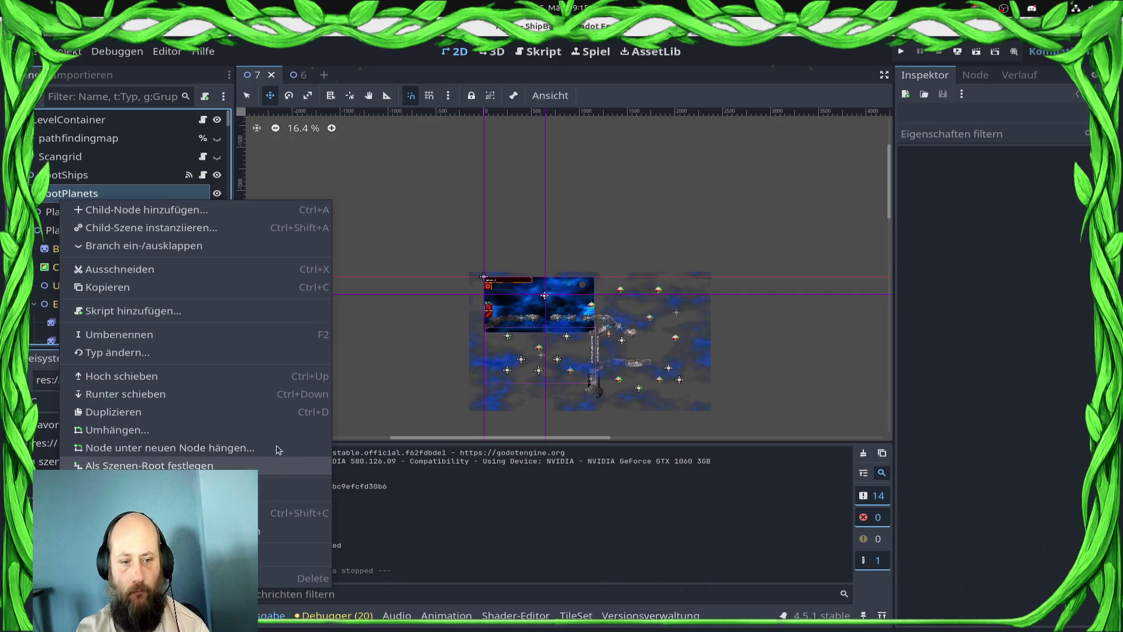
{"action": "left_click", "coordinate": [202, 245]}
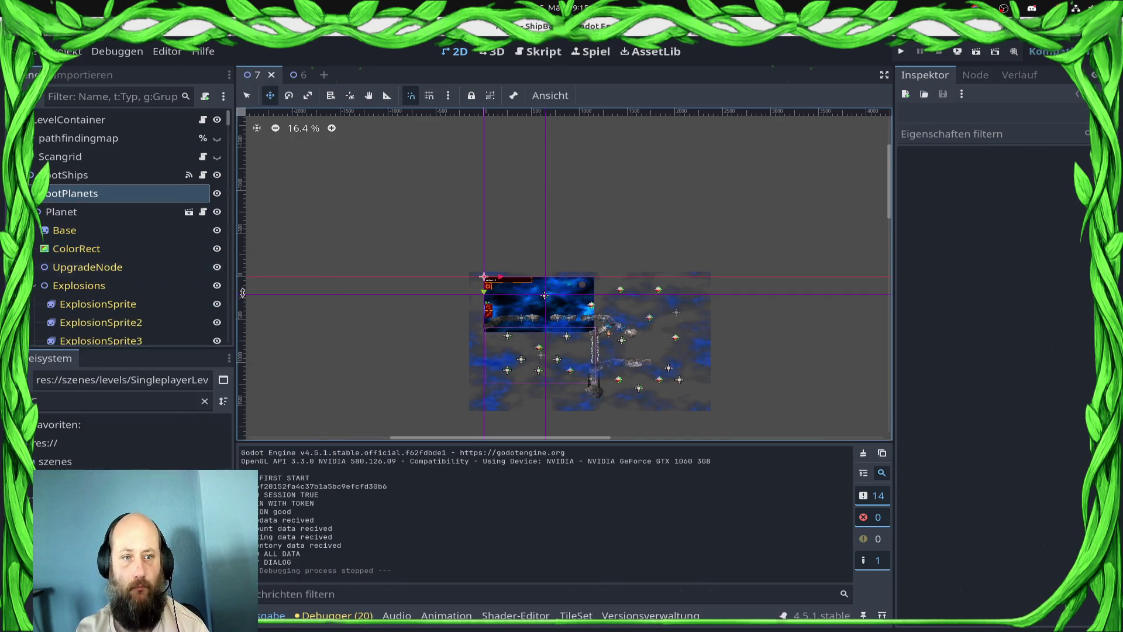
{"action": "right_click", "coordinate": [101, 196]}
{"action": "left_click", "coordinate": [157, 244]}
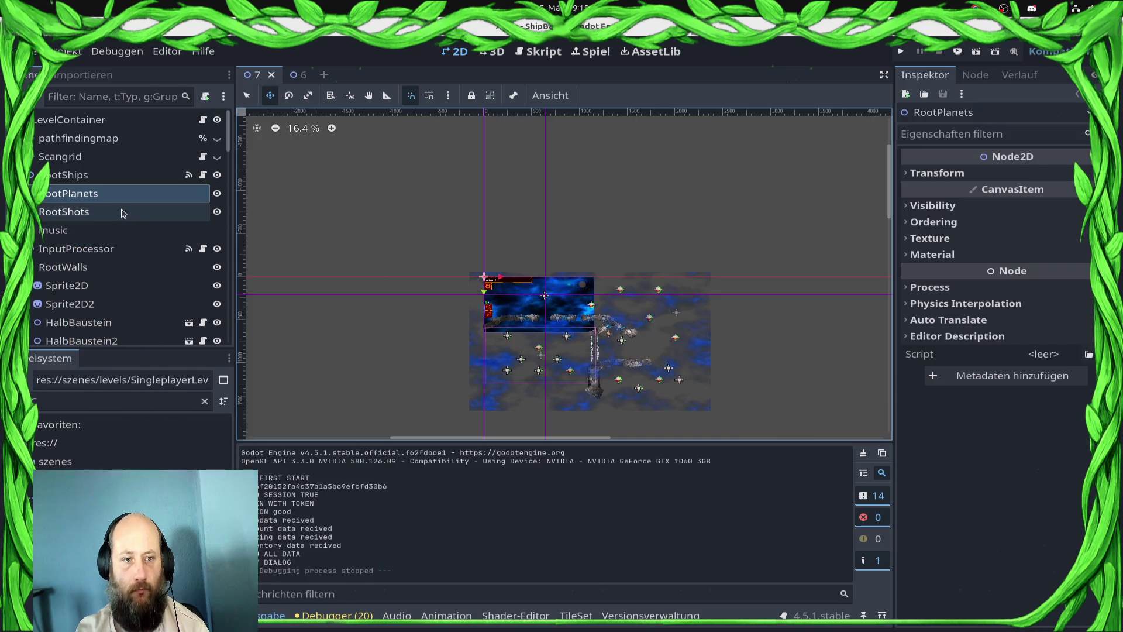
{"action": "left_click", "coordinate": [32, 193]}
Step: Delete the 20 planet nodes from Planet through SpecialPlanet2
{"action": "left_click", "coordinate": [117, 212]}
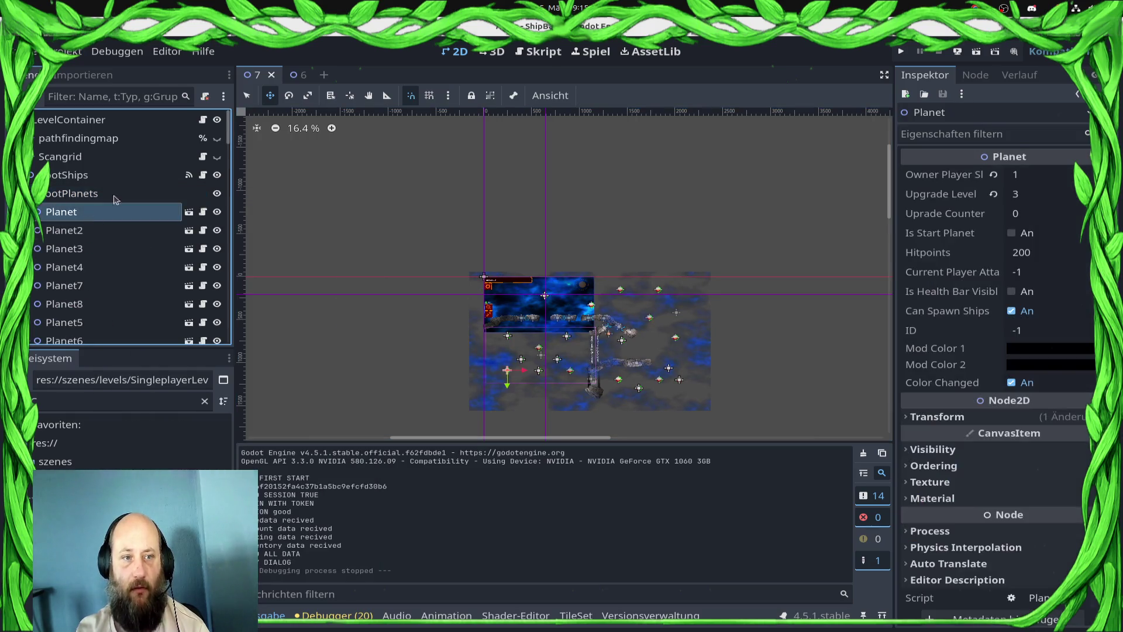
{"action": "scroll", "coordinate": [134, 167], "scroll_direction": "down", "scroll_amount": 4}
{"action": "scroll", "coordinate": [133, 168], "scroll_direction": "down", "scroll_amount": 5}
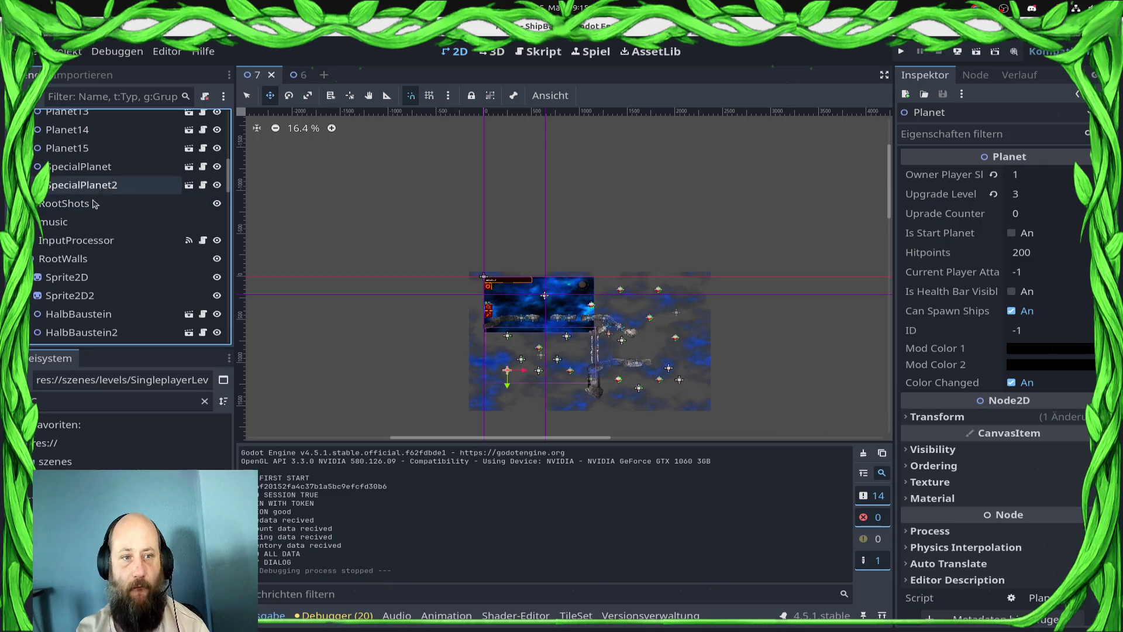
{"action": "left_click", "coordinate": [103, 186], "text": "shift"}
{"action": "right_click", "coordinate": [102, 186]}
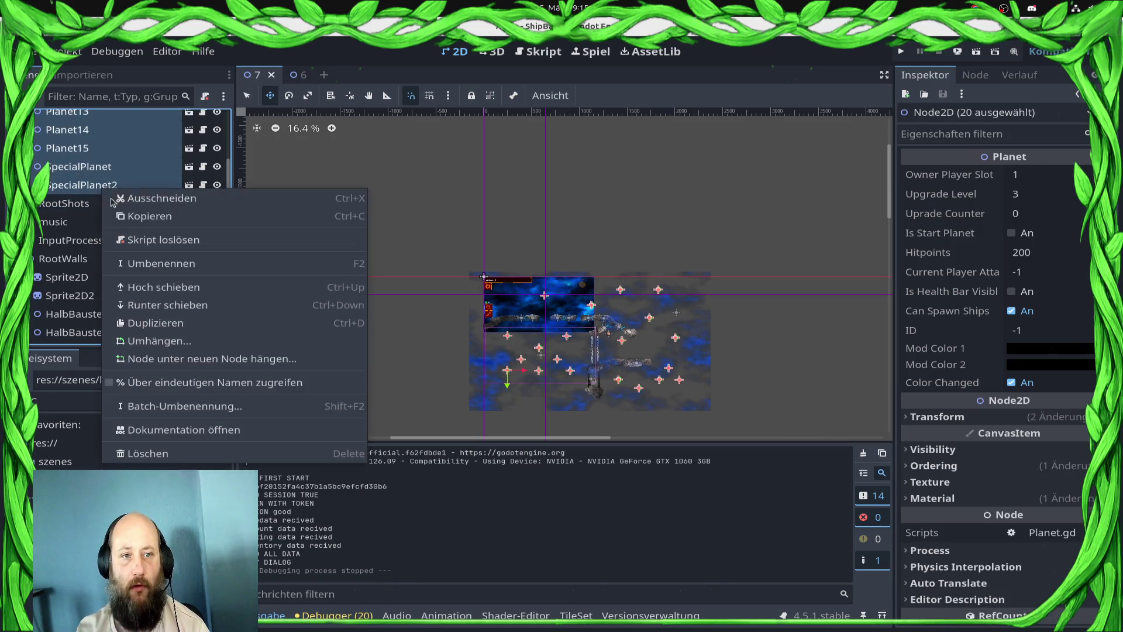
{"action": "left_click", "coordinate": [131, 454]}
{"action": "left_click", "coordinate": [614, 338]}
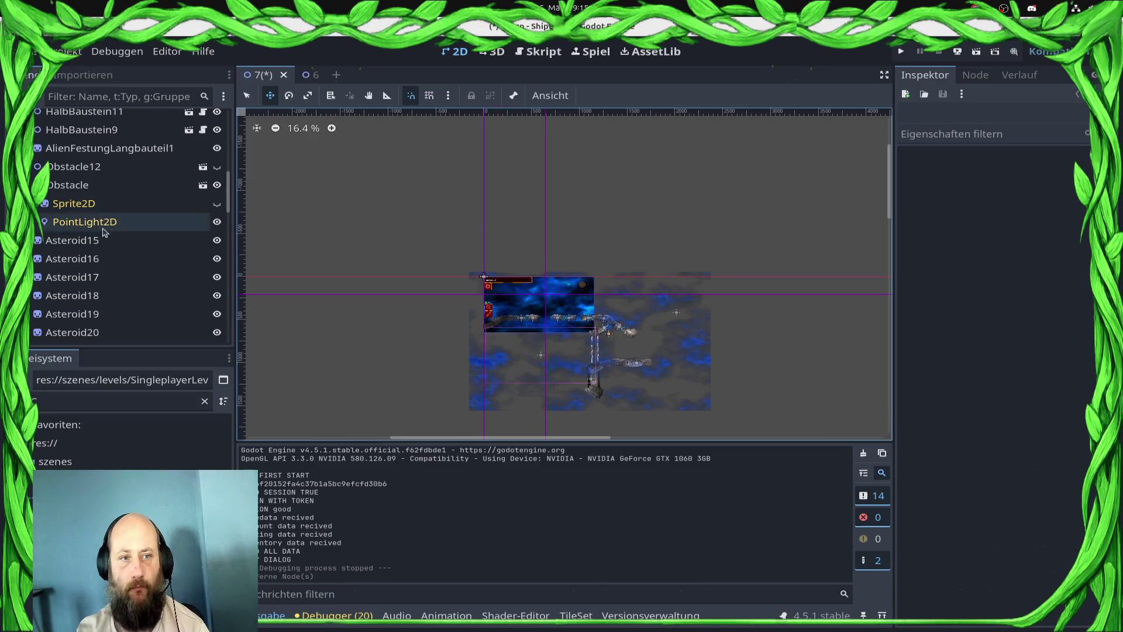
Step: Delete the 47 nodes from Sprite2D through Asteroid26 and save the scene
{"action": "scroll", "coordinate": [103, 231], "scroll_direction": "up", "scroll_amount": 3}
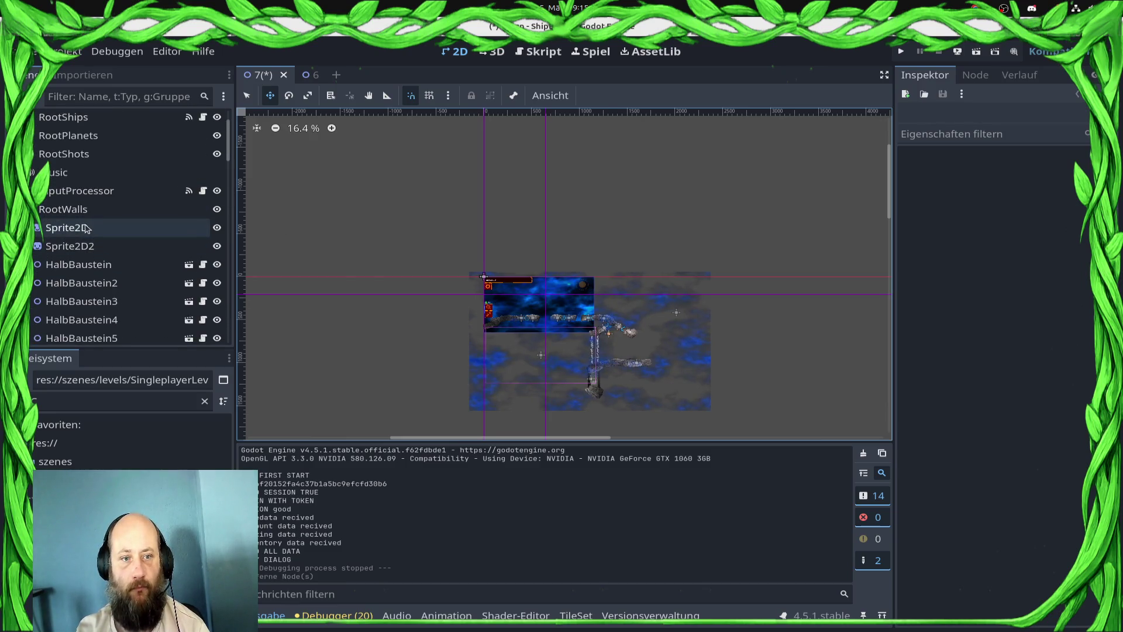
{"action": "left_click", "coordinate": [97, 227]}
{"action": "scroll", "coordinate": [96, 235], "scroll_direction": "down", "scroll_amount": 15}
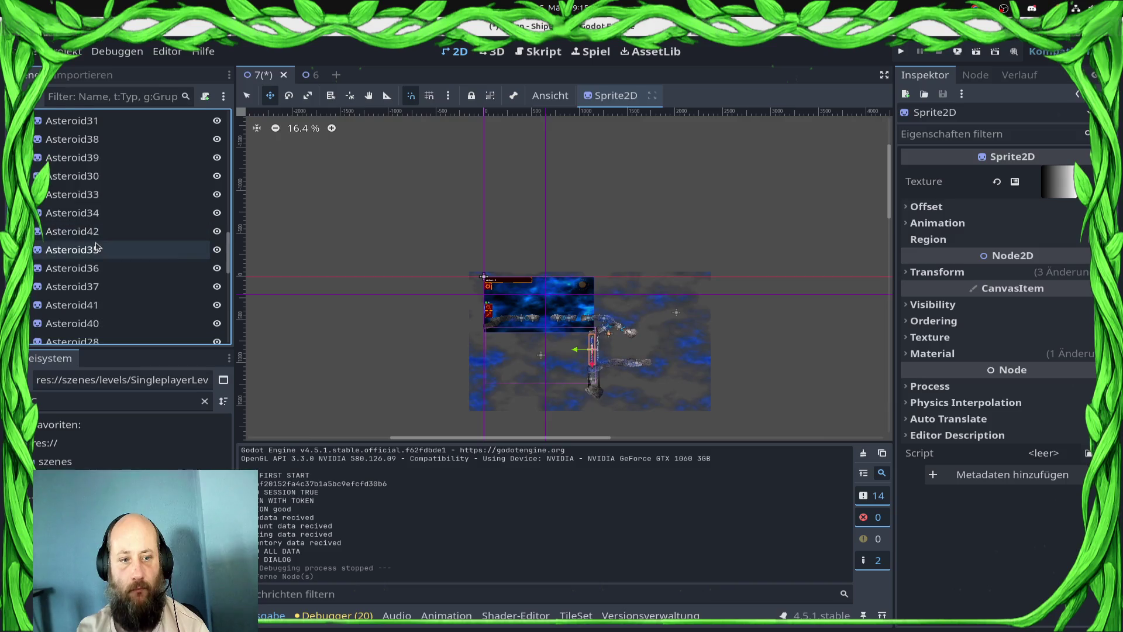
{"action": "scroll", "coordinate": [97, 243], "scroll_direction": "up", "scroll_amount": 2}
{"action": "left_click", "coordinate": [97, 234], "text": "shift"}
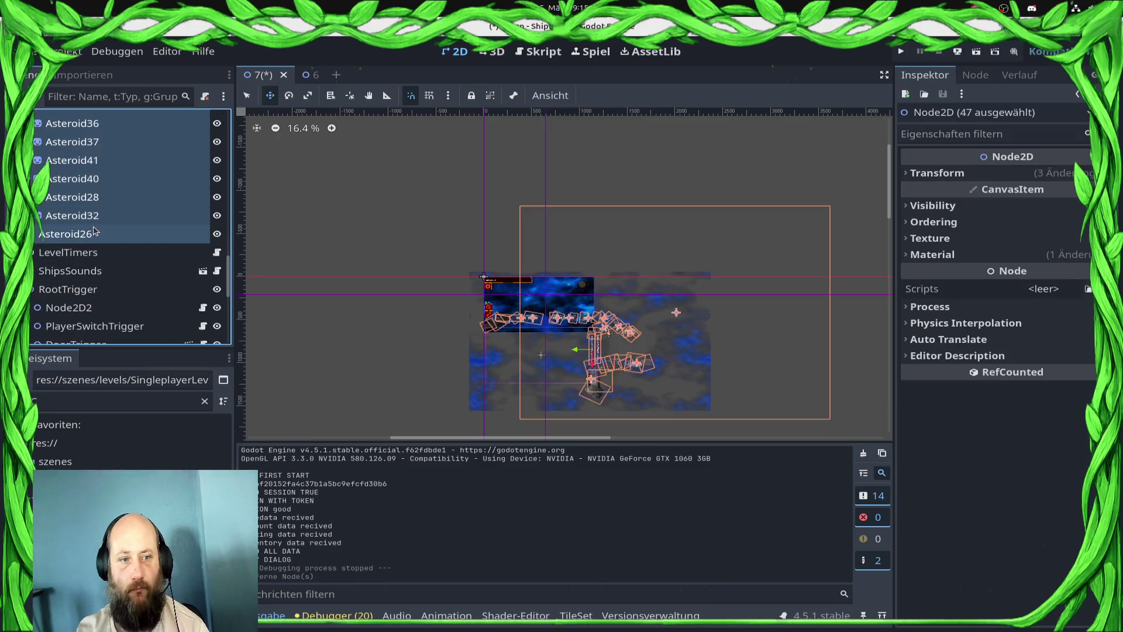
{"action": "right_click", "coordinate": [98, 234]}
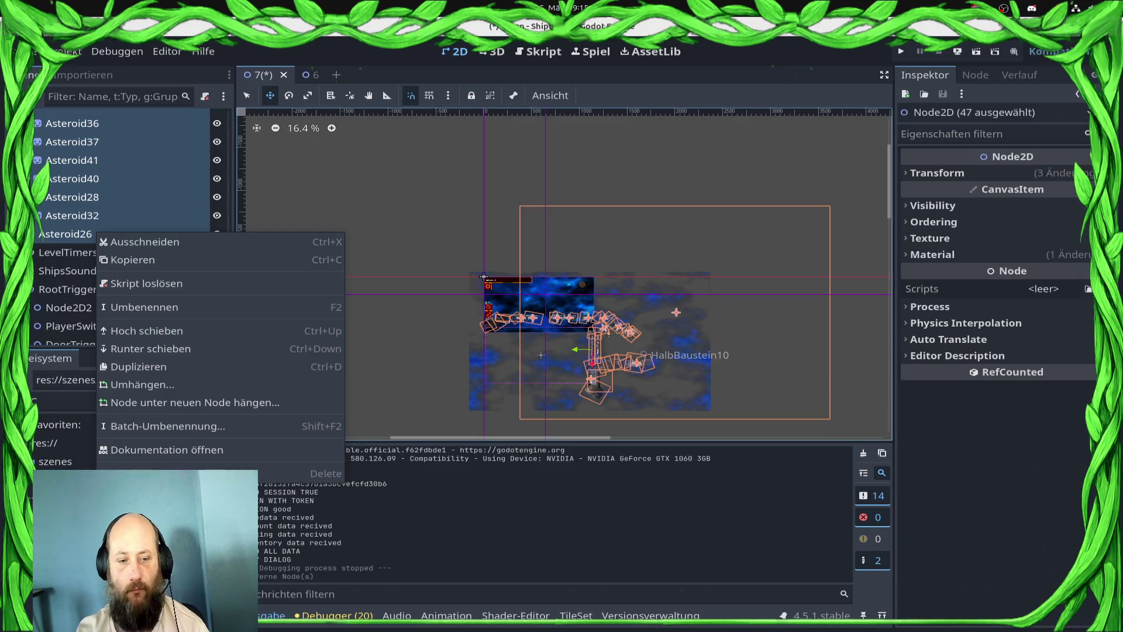
{"action": "left_click", "coordinate": [149, 473]}
{"action": "left_click", "coordinate": [602, 336]}
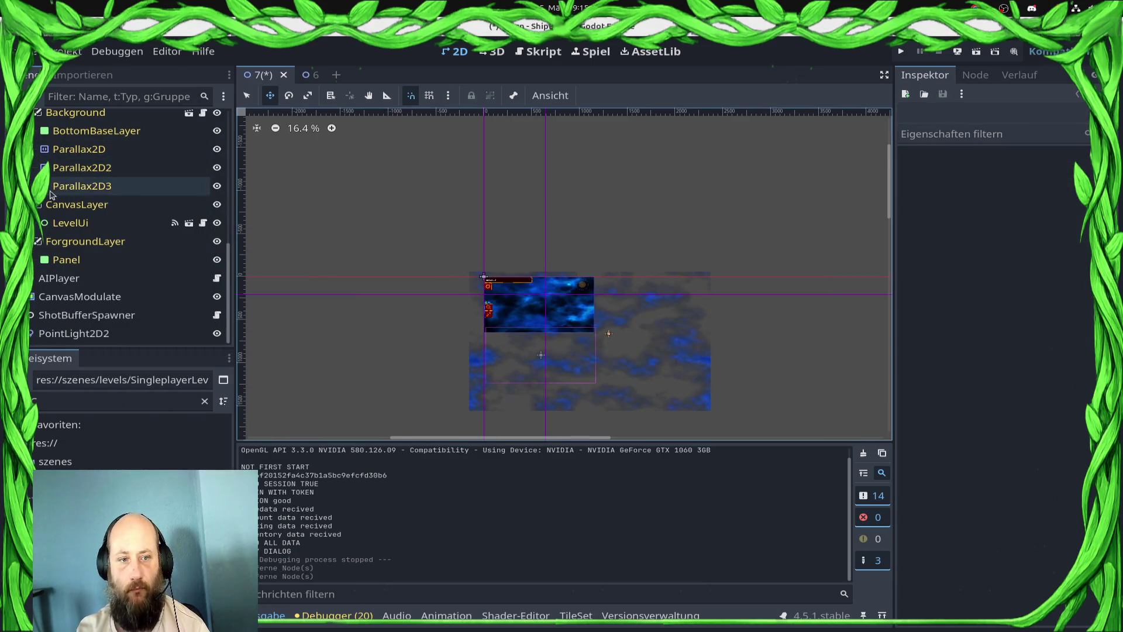
{"action": "scroll", "coordinate": [91, 214], "scroll_direction": "up", "scroll_amount": 5}
{"action": "key", "text": "ctrl+s"}
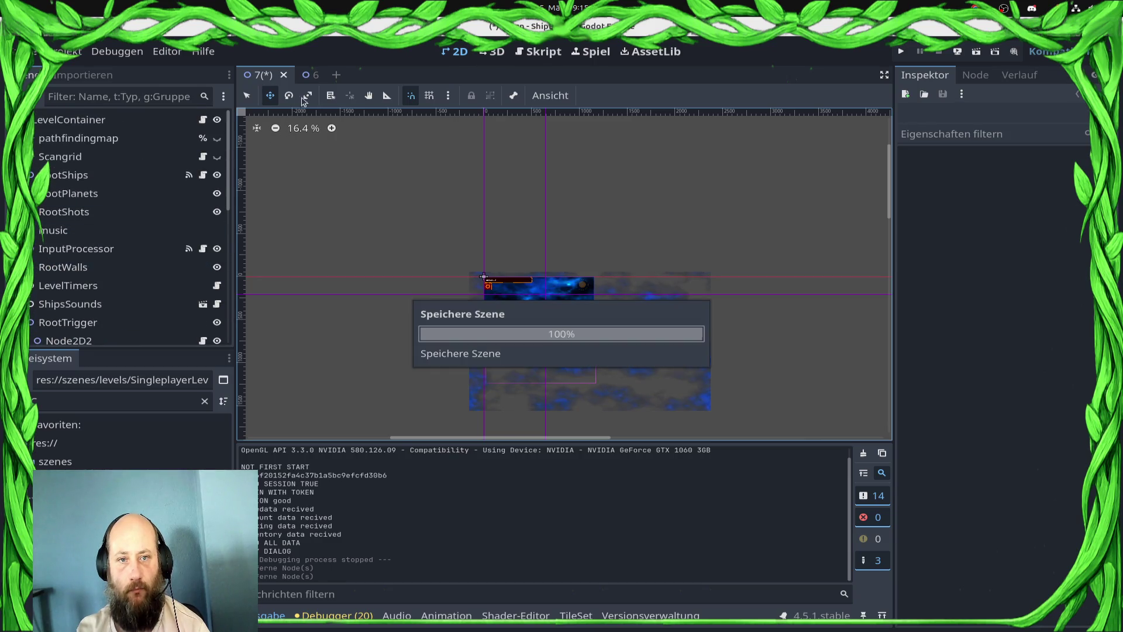
Step: Select level 6's Camera2D and expand its Paralax Layer Scenes array
{"action": "left_click", "coordinate": [305, 75]}
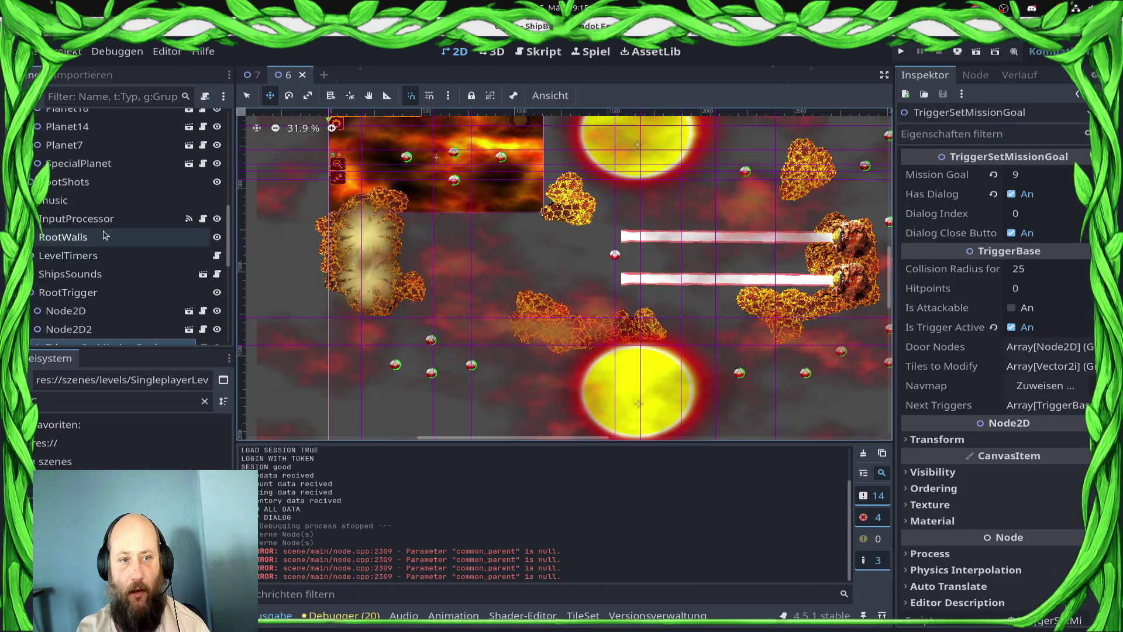
{"action": "scroll", "coordinate": [120, 228], "scroll_direction": "down", "scroll_amount": 5}
{"action": "left_click", "coordinate": [88, 163]}
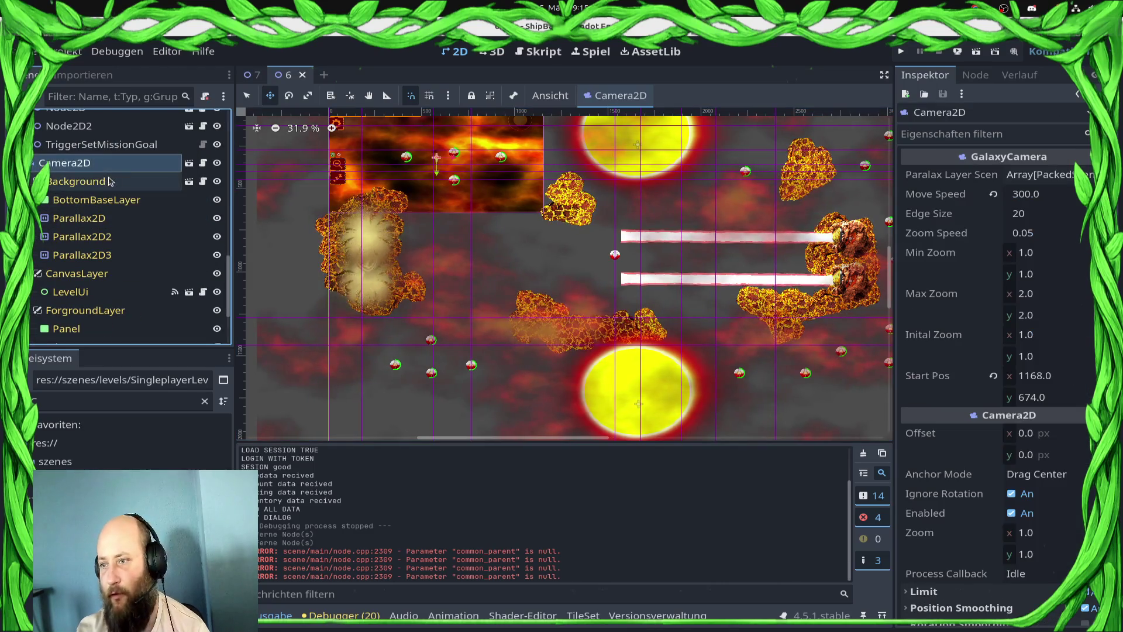
{"action": "left_click", "coordinate": [1042, 174]}
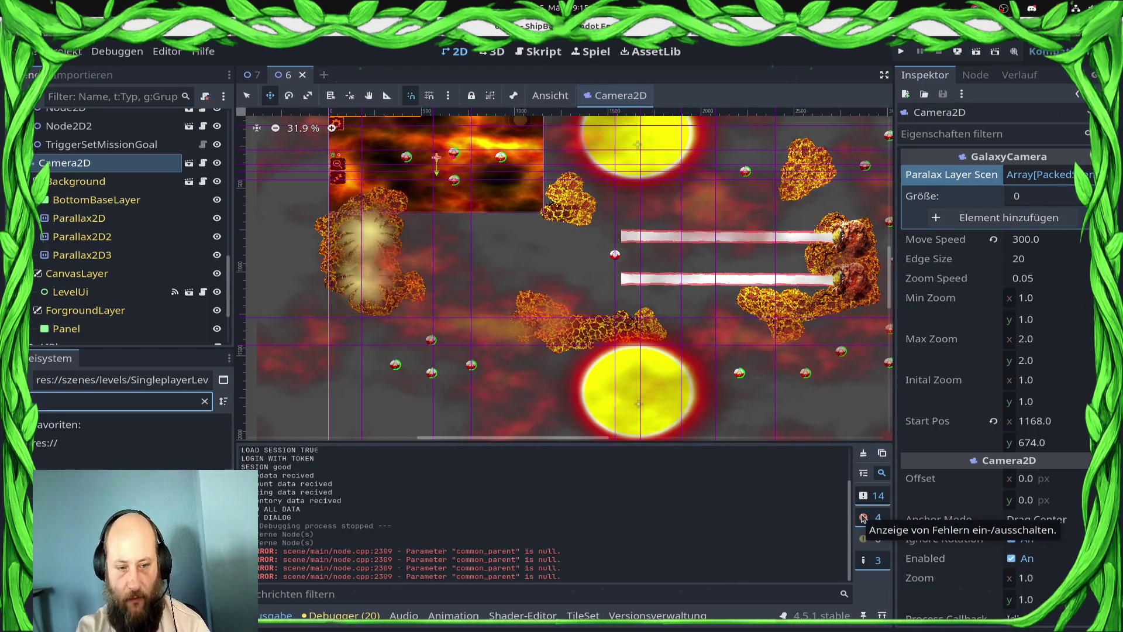
{"action": "key", "text": "BackSpace"}
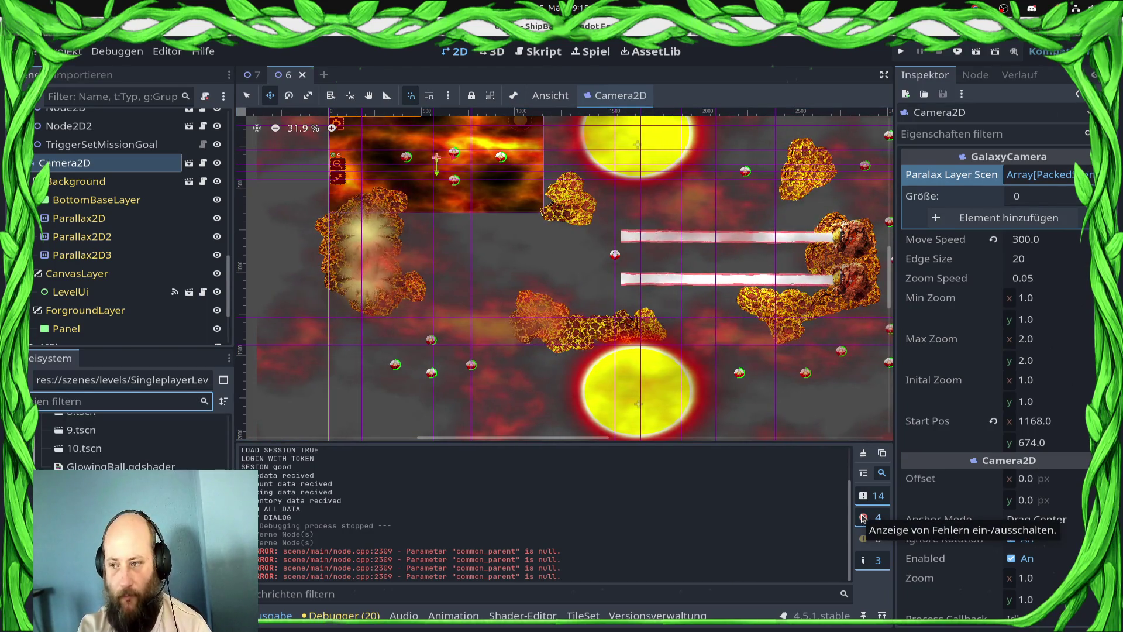
{"action": "type", "text": "e"}
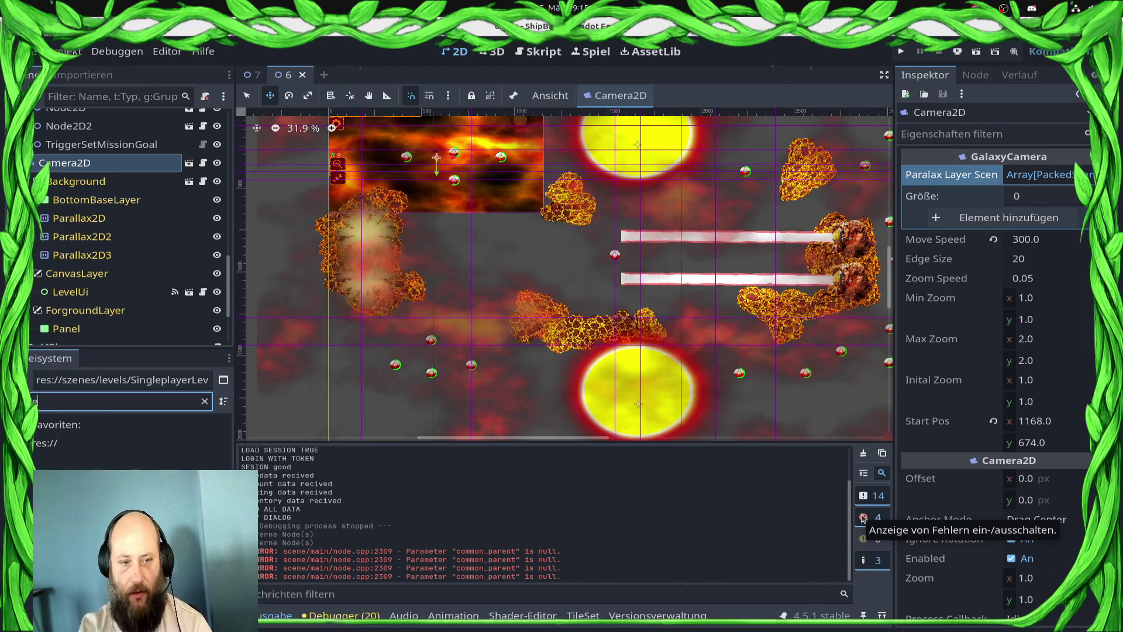
{"action": "key", "text": "BackSpace"}
{"action": "type", "text": "roi"}
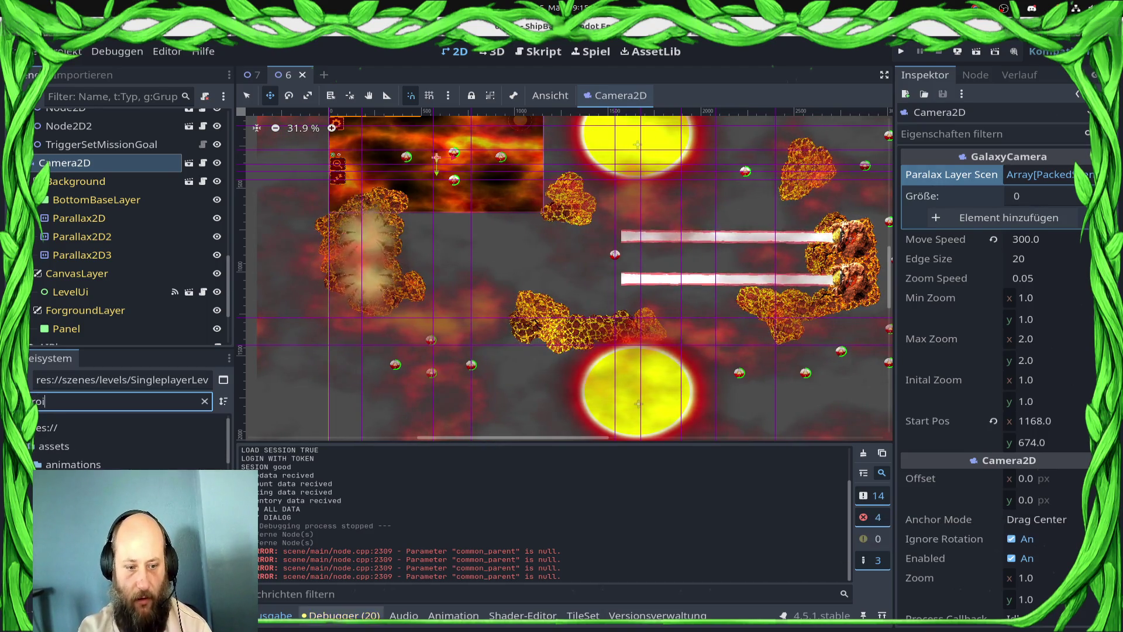
{"action": "key", "text": "Down"}
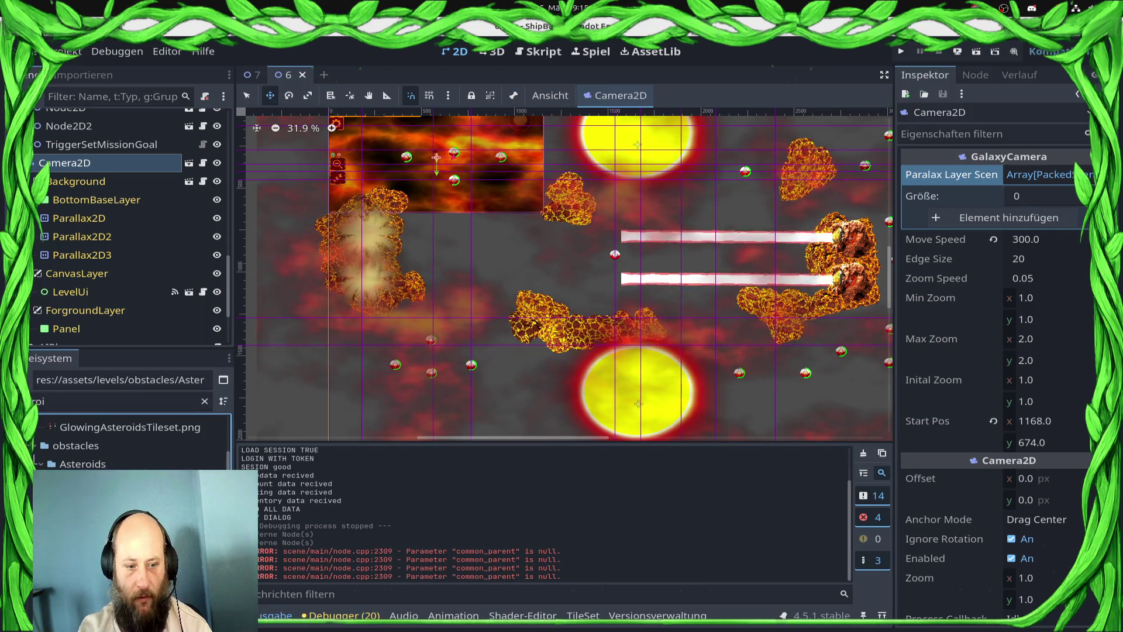
{"action": "key", "text": "Down"}
{"action": "key", "text": "Down"}
{"action": "key", "text": "Down"}
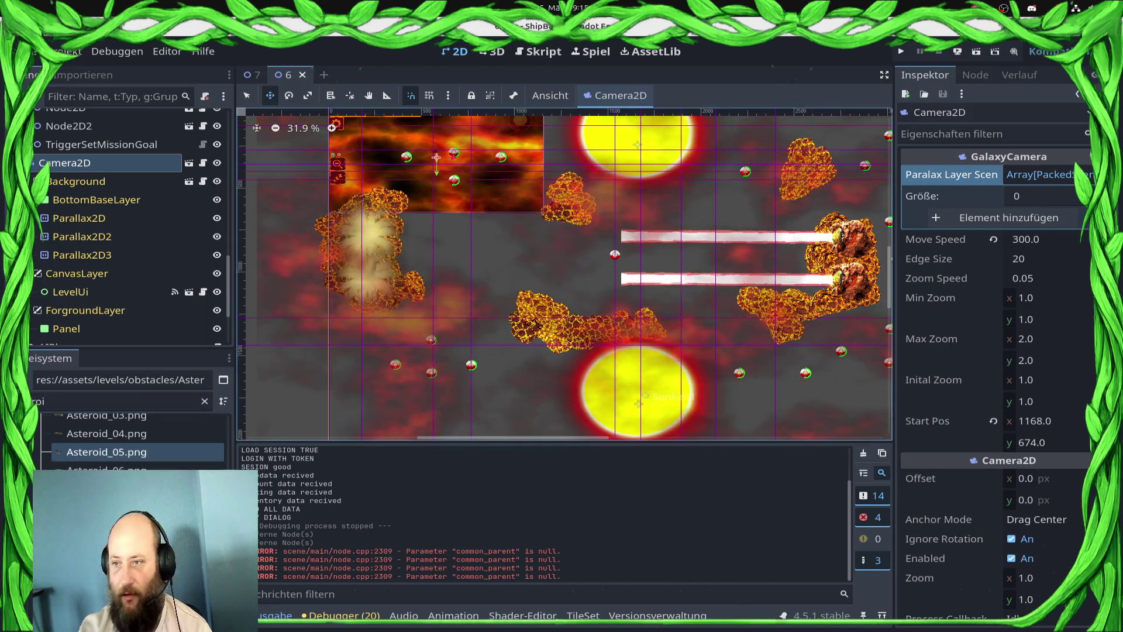
{"action": "left_click", "coordinate": [1015, 218]}
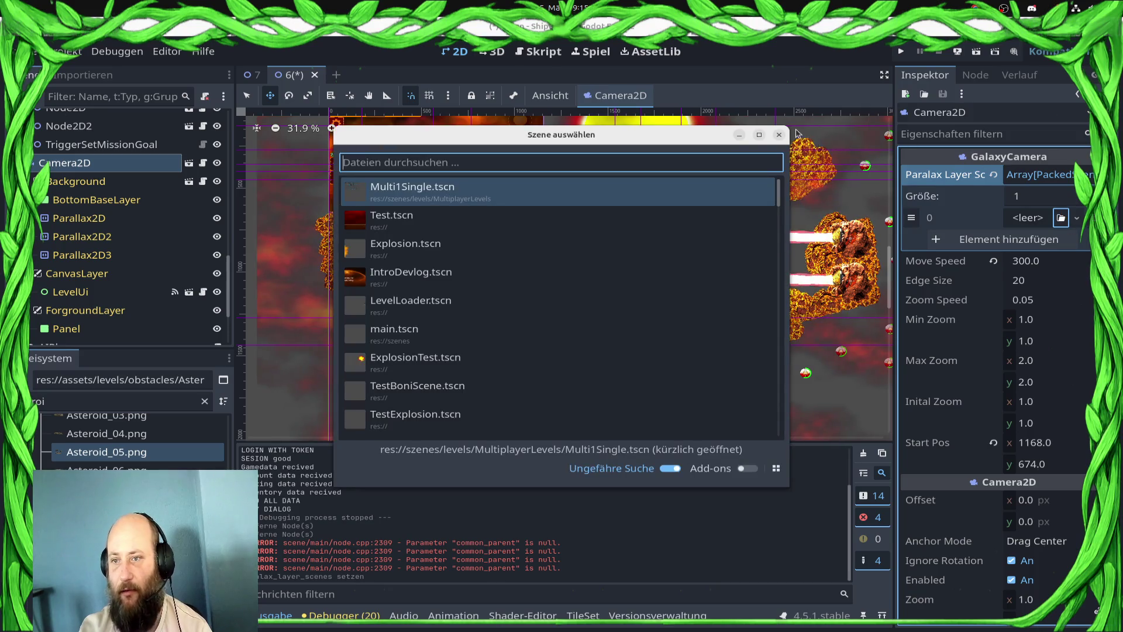
{"action": "left_click", "coordinate": [778, 136]}
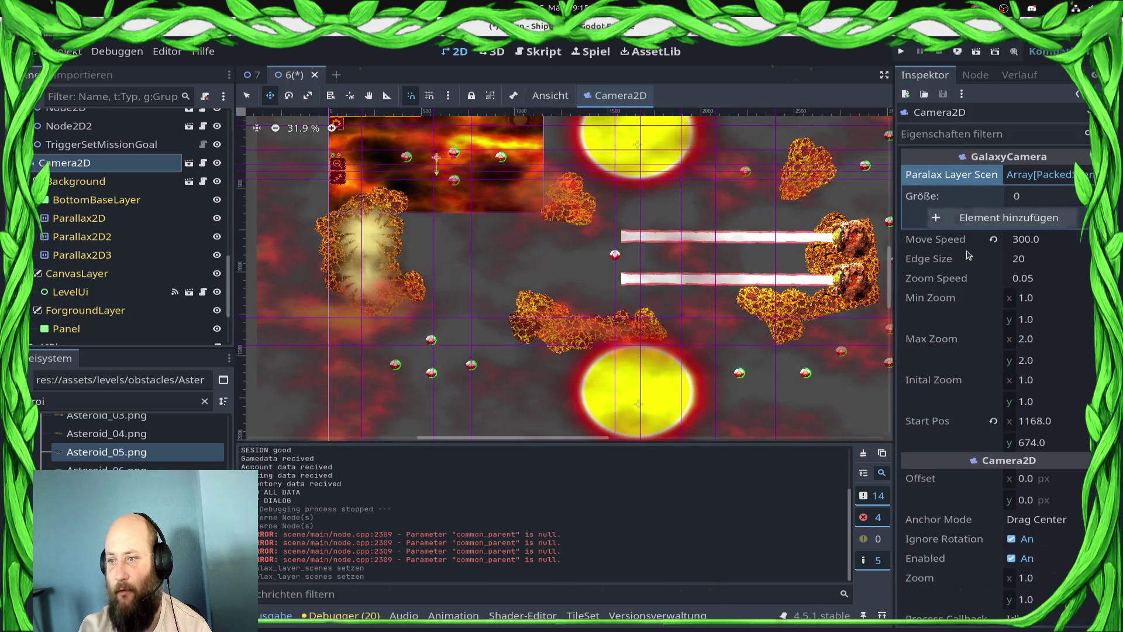
{"action": "key", "text": "ctrl+z"}
Step: Find and open the Asteroids3 scene using the 'dr' file filter
{"action": "left_click", "coordinate": [123, 401]}
{"action": "type", "text": "d"}
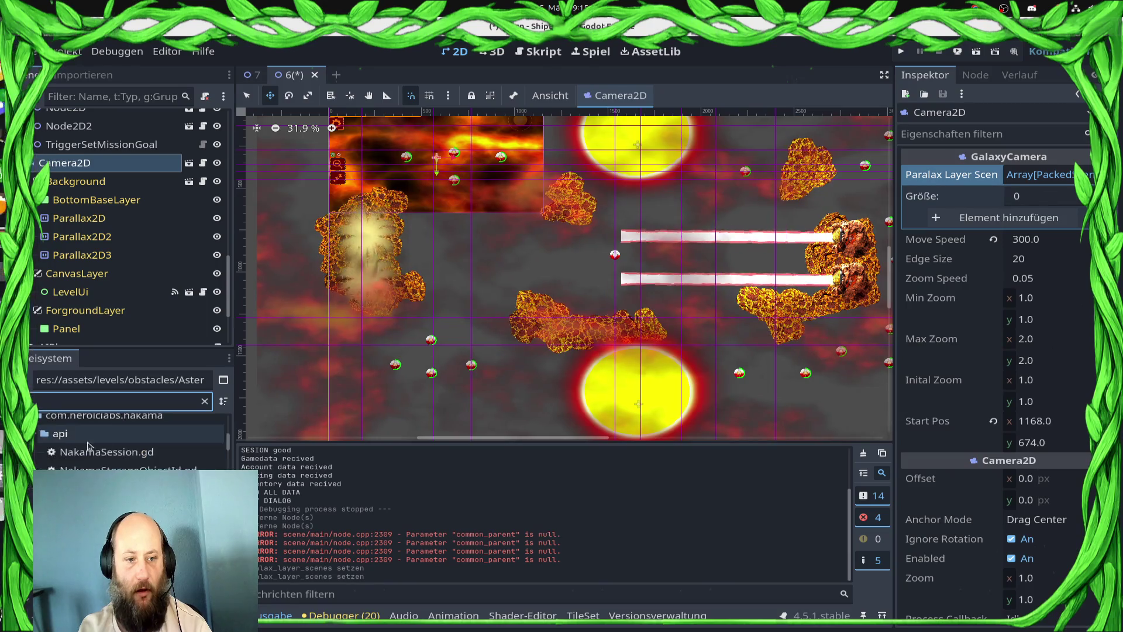
{"action": "type", "text": "r"}
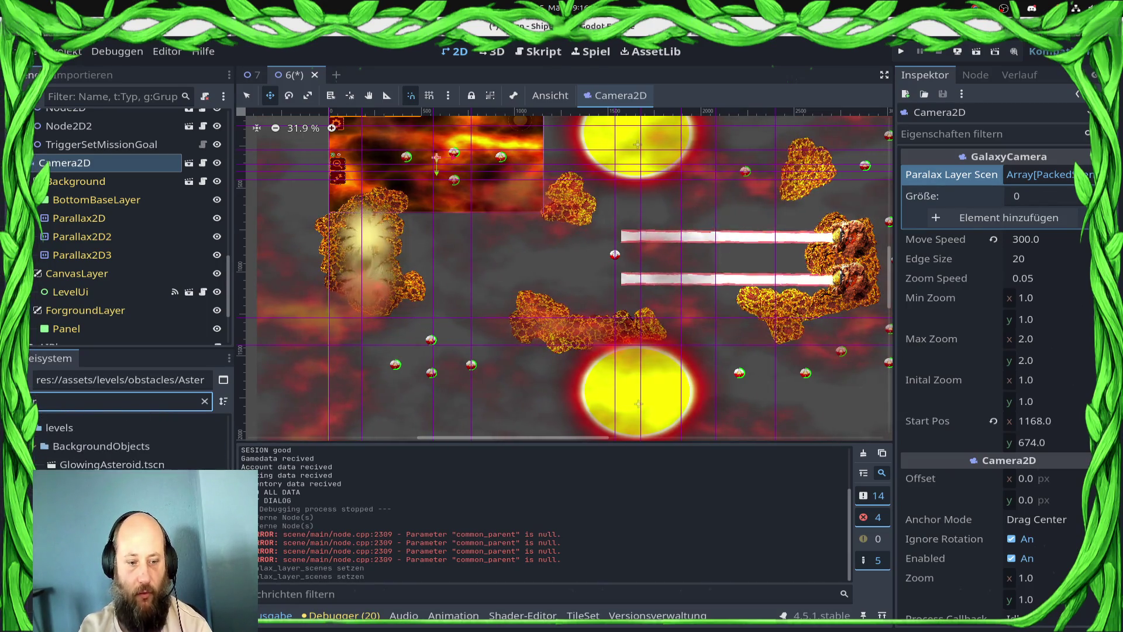
{"action": "key", "text": "Down"}
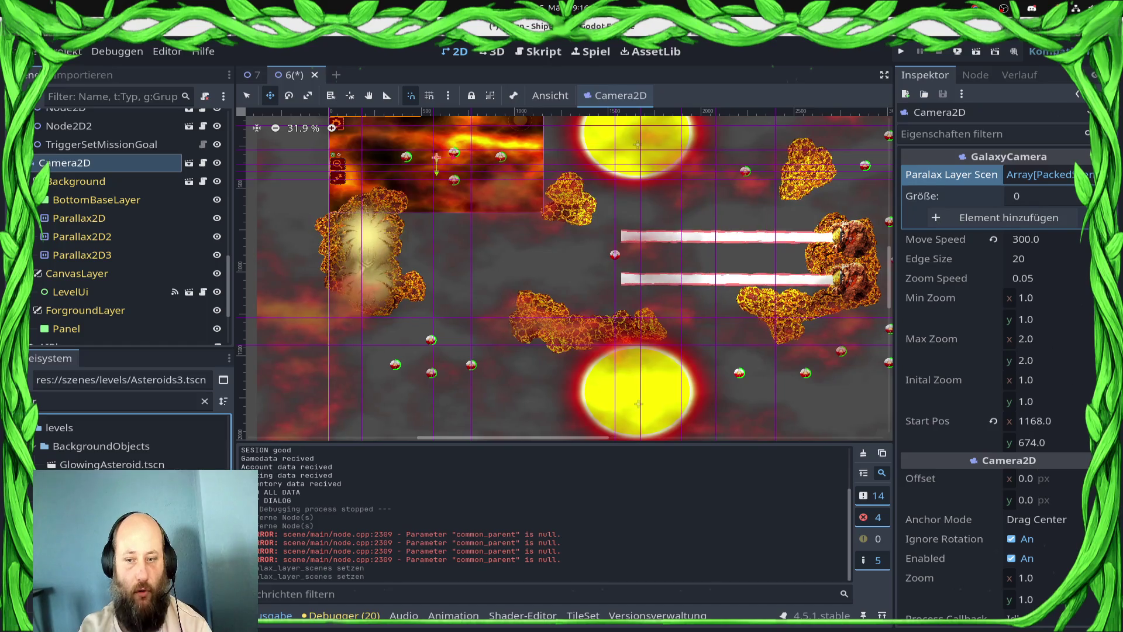
{"action": "key", "text": "Return"}
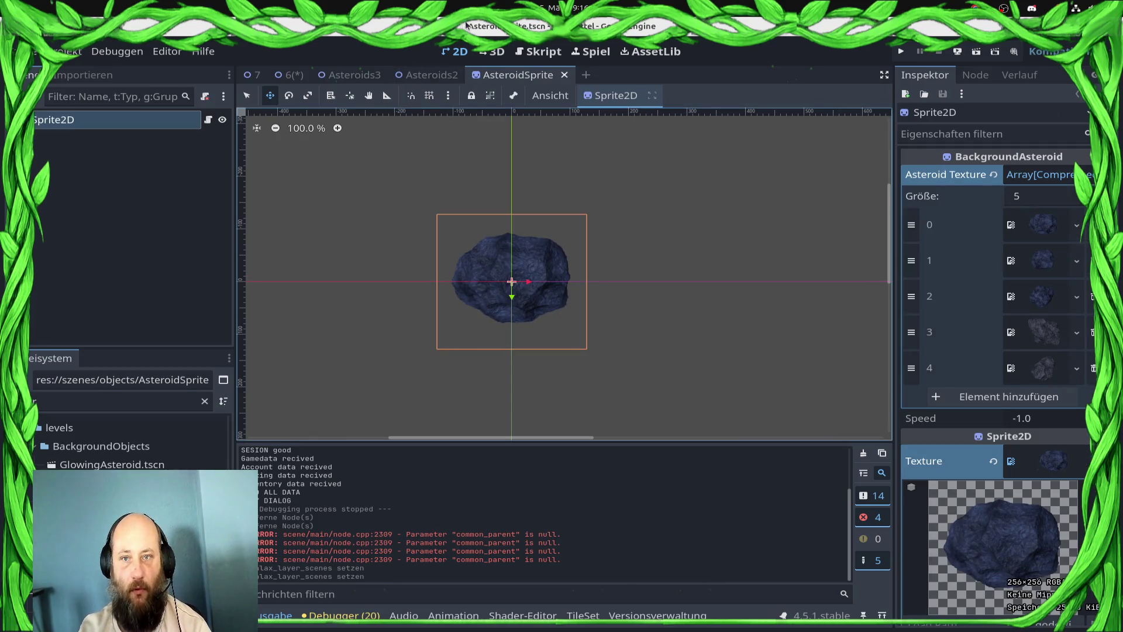
Step: Drag the asteroid scene into Paralax Layer Scenes and save level 6
{"action": "left_click", "coordinate": [294, 74]}
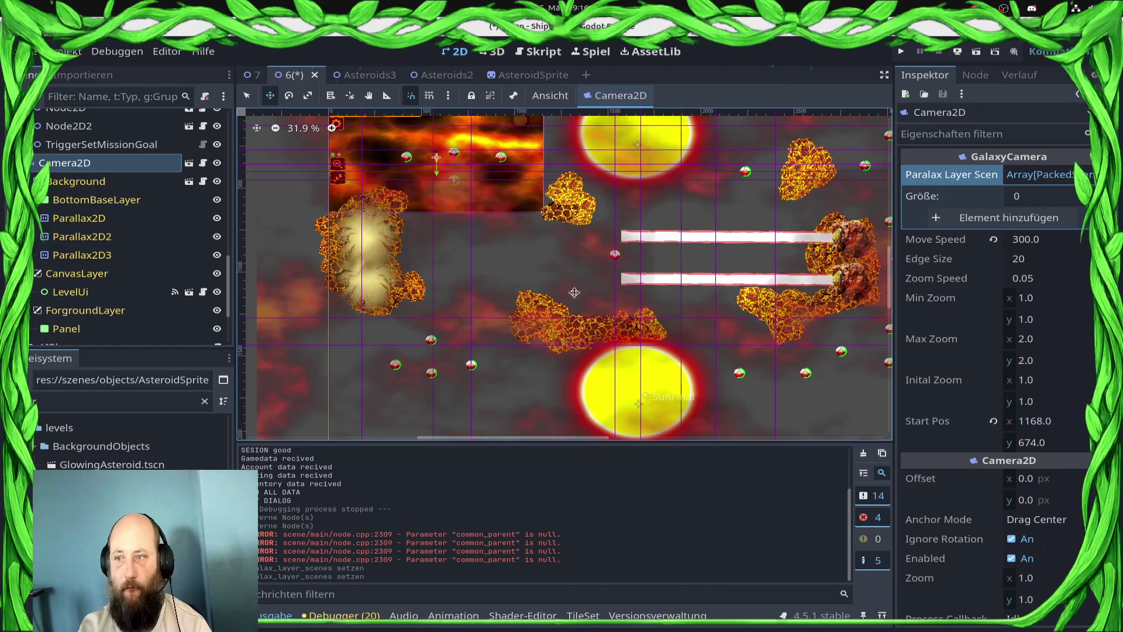
{"action": "mouse_move", "coordinate": [117, 483]}
{"action": "left_mouse_down"}
{"action": "mouse_move", "coordinate": [585, 503]}
{"action": "mouse_move", "coordinate": [939, 298]}
{"action": "mouse_move", "coordinate": [959, 219]}
{"action": "left_mouse_up"}
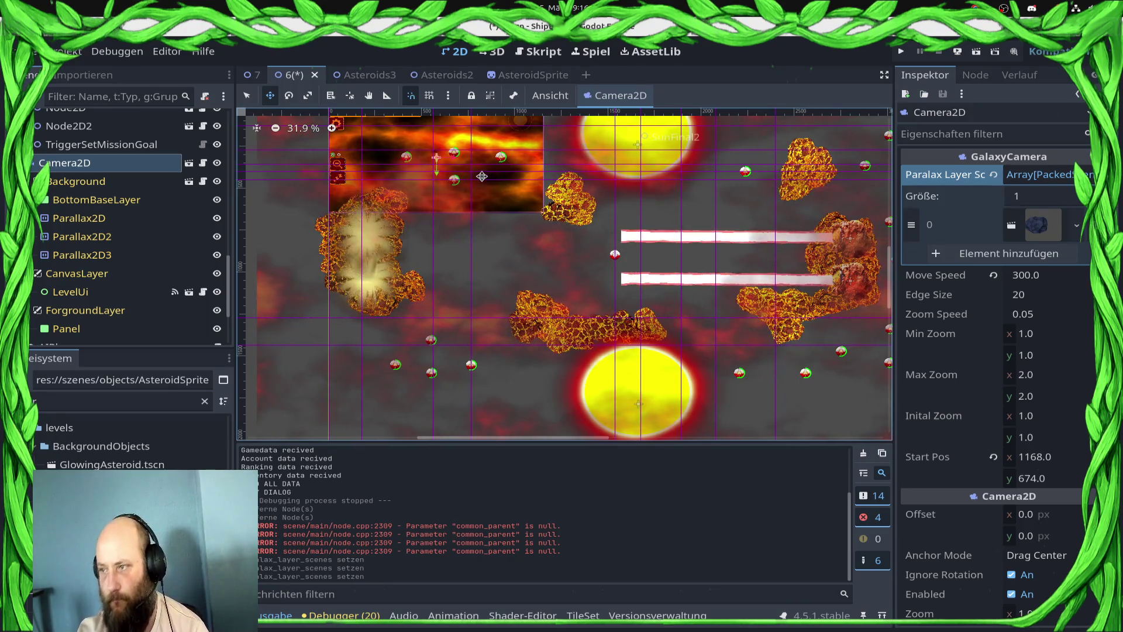
{"action": "key", "text": "ctrl+s"}
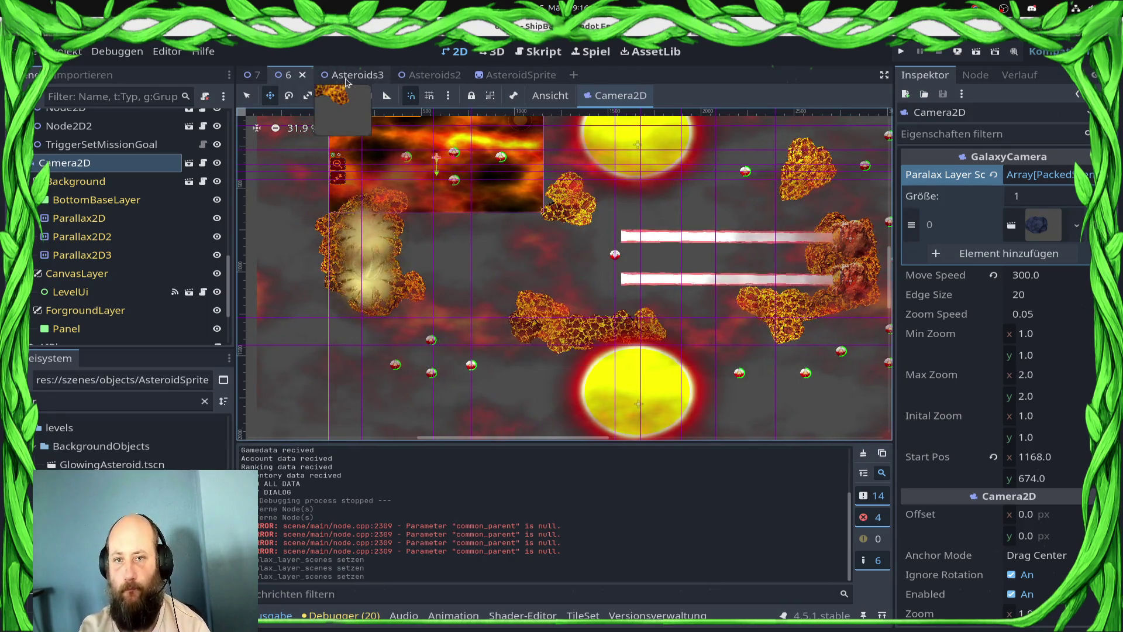
{"action": "left_click", "coordinate": [501, 76]}
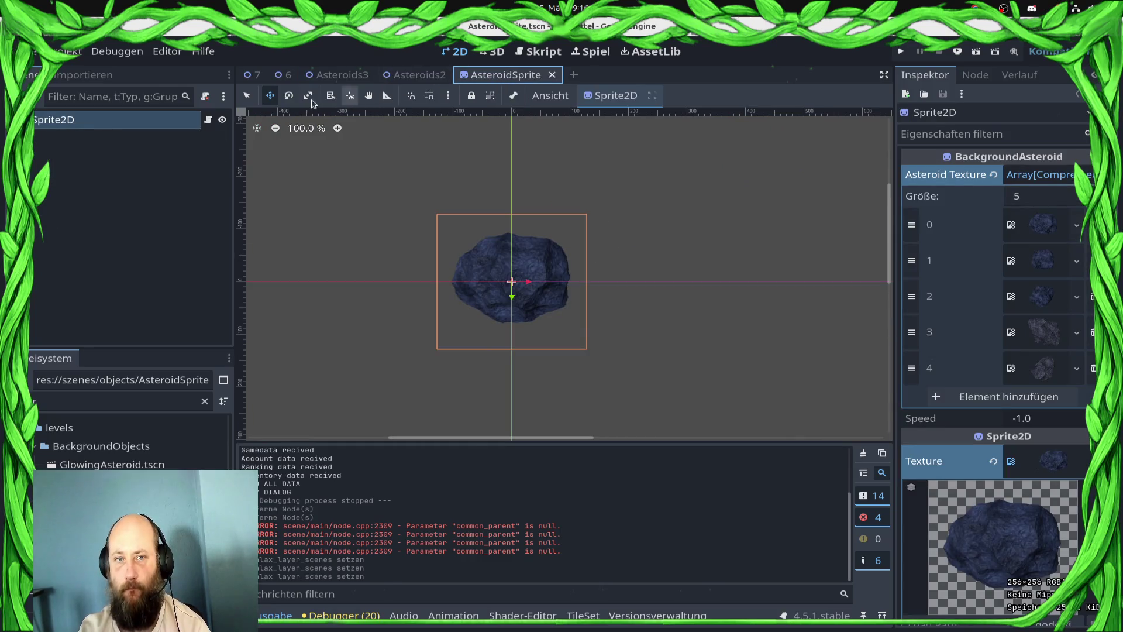
{"action": "left_click", "coordinate": [256, 75]}
{"action": "mouse_move", "coordinate": [295, 74]}
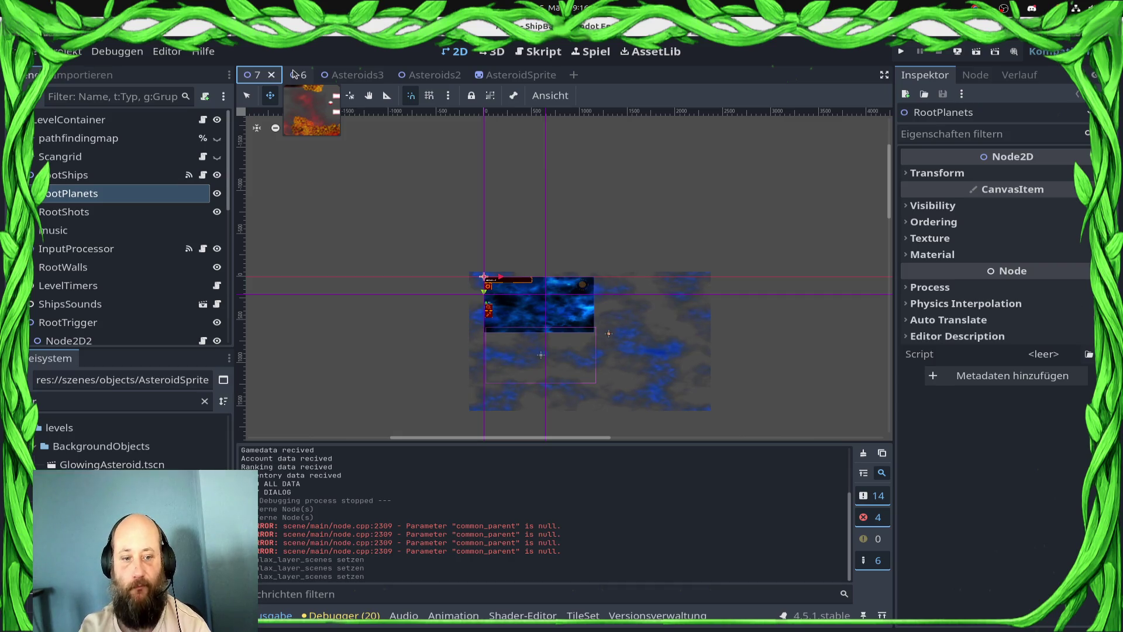
{"action": "left_click", "coordinate": [295, 74]}
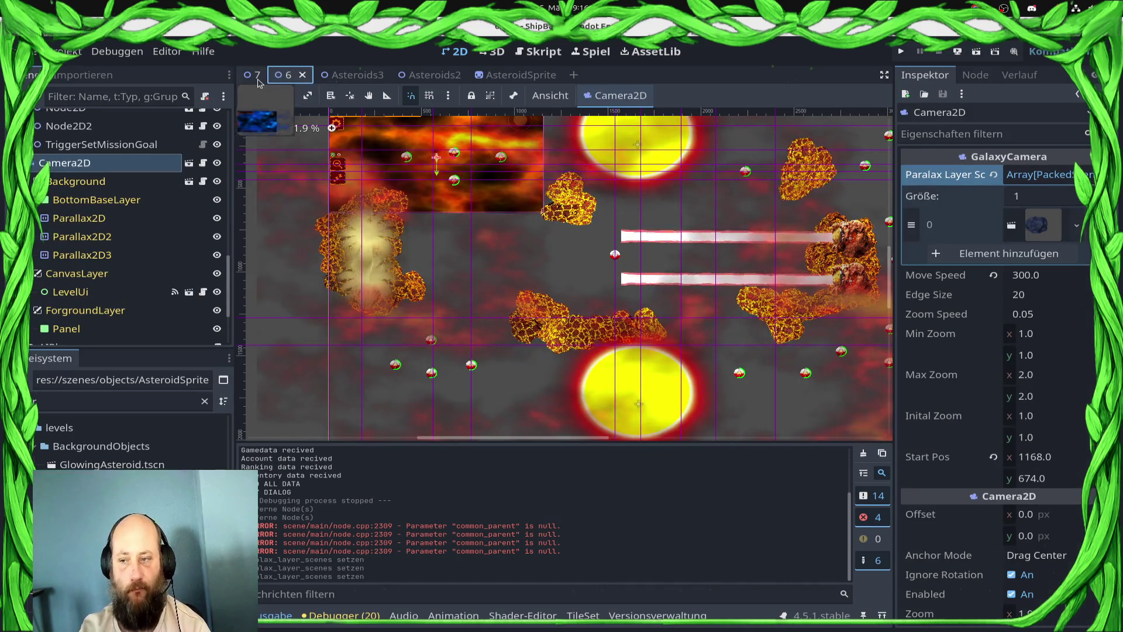
{"action": "mouse_move", "coordinate": [2, 246]}
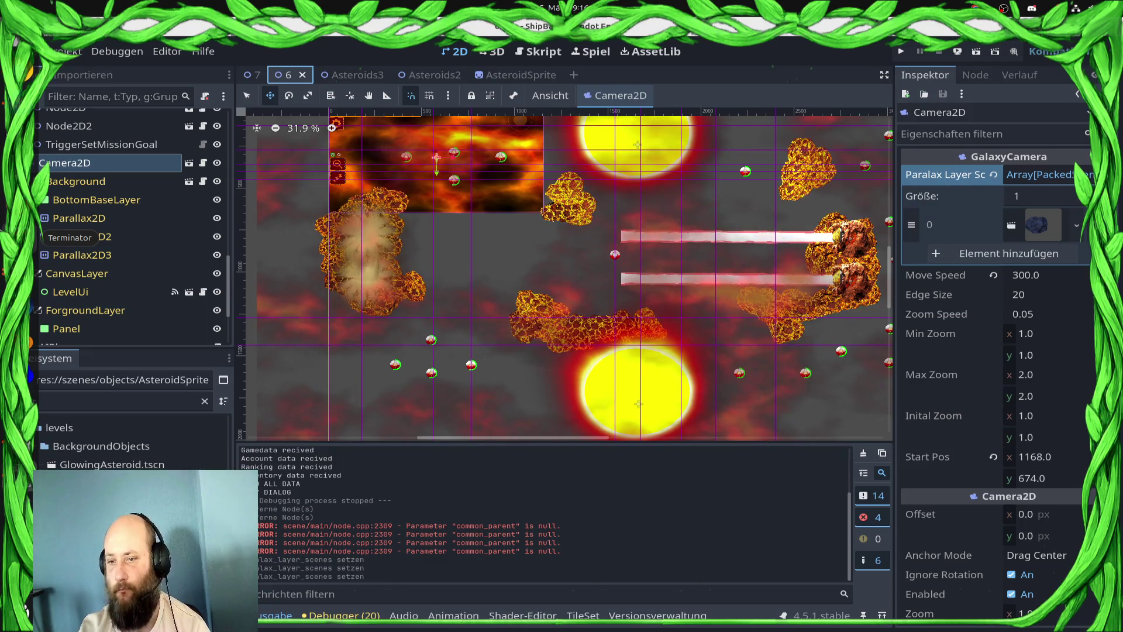
Step: Run the game, load Sector1/6, dismiss the mission dialog, and close the game window
{"action": "left_click", "coordinate": [901, 52]}
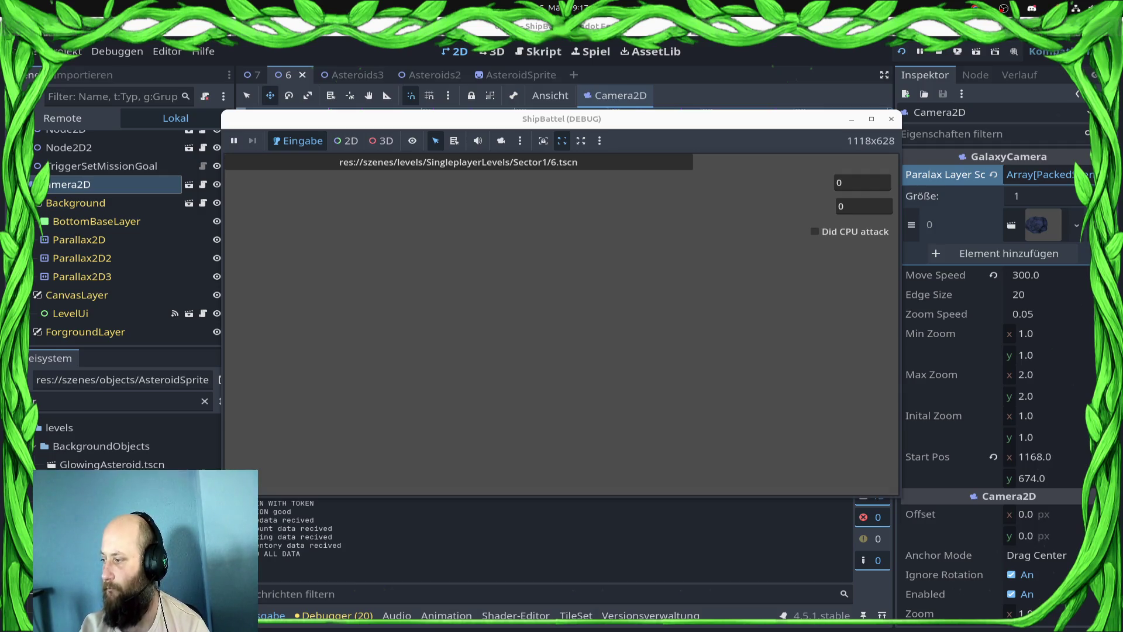
{"action": "left_click", "coordinate": [467, 170]}
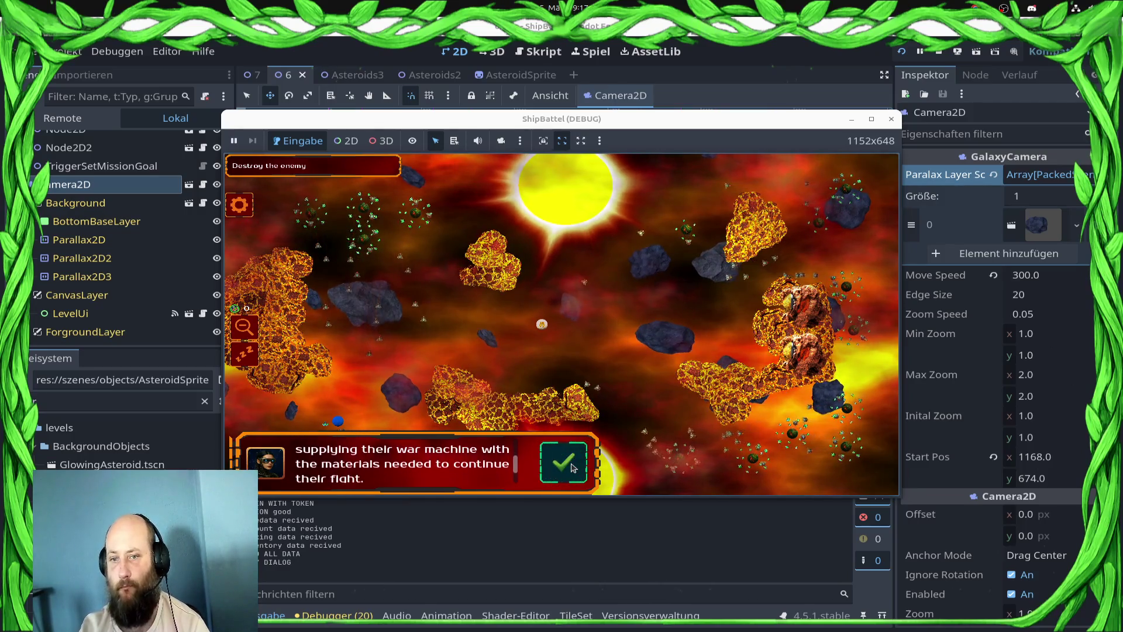
{"action": "left_click", "coordinate": [573, 468]}
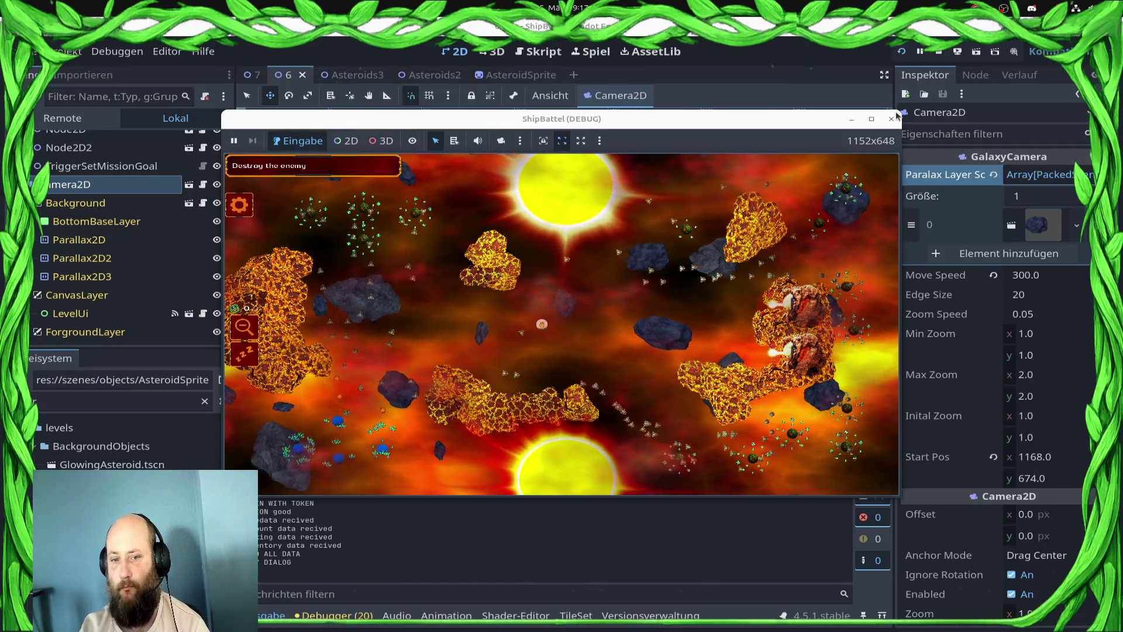
{"action": "left_click", "coordinate": [891, 118]}
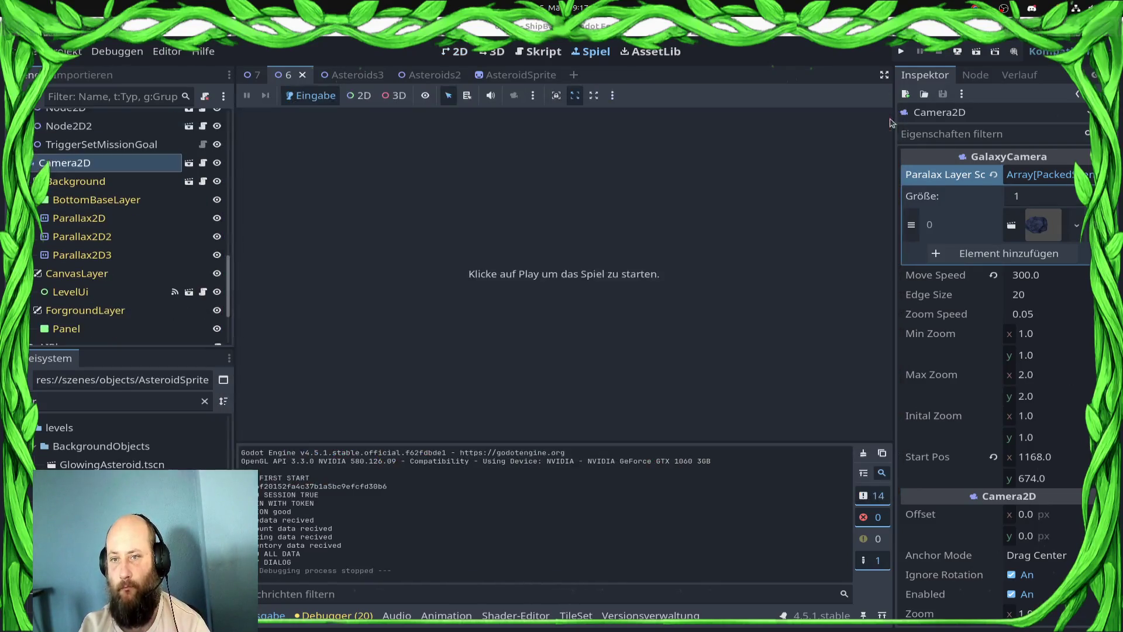
Step: Return to level 7 in the 2D view and select its point light
{"action": "left_click", "coordinate": [257, 75]}
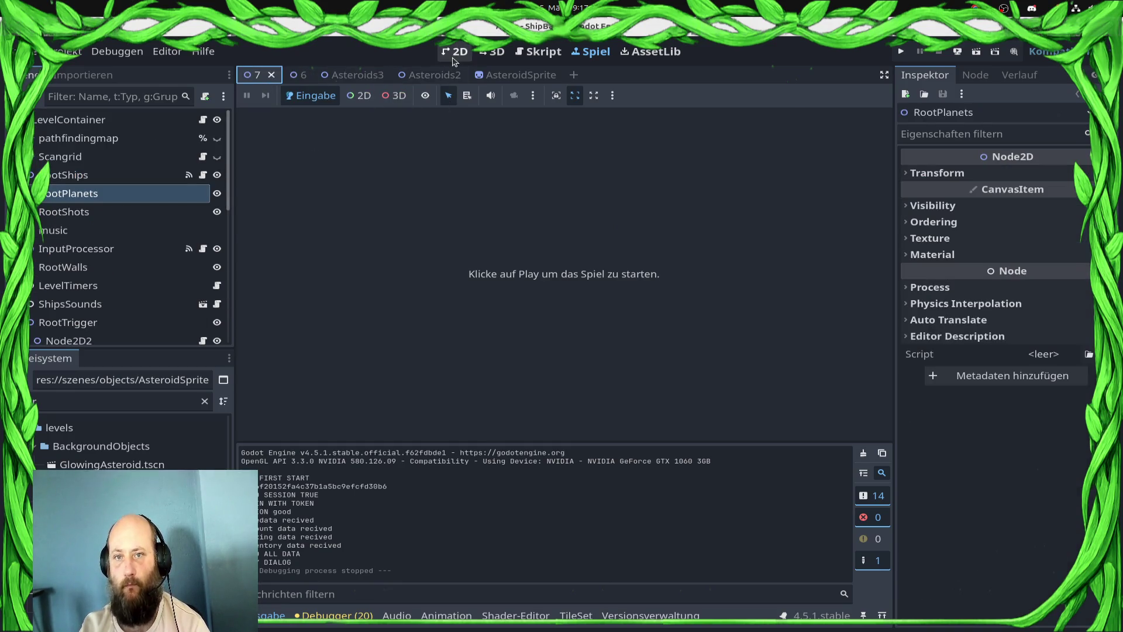
{"action": "left_click", "coordinate": [454, 53]}
{"action": "scroll", "coordinate": [468, 338], "scroll_direction": "up", "scroll_amount": 5}
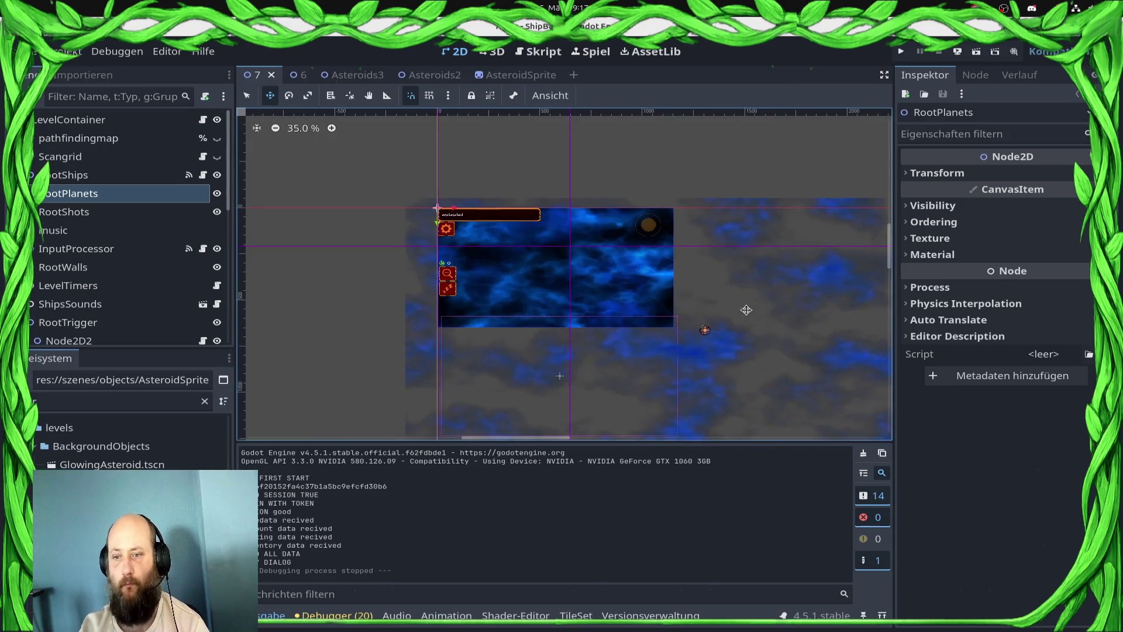
{"action": "scroll", "coordinate": [714, 326], "scroll_direction": "up", "scroll_amount": 5}
{"action": "key", "text": "q"}
{"action": "left_click", "coordinate": [670, 328]}
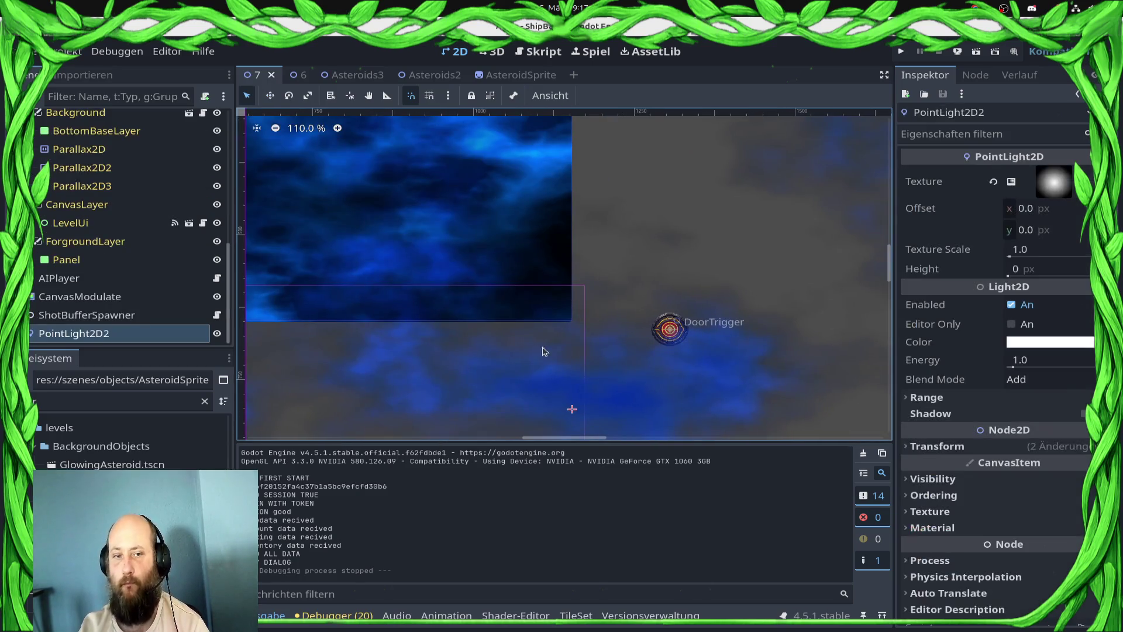
Step: Delete the four trigger nodes, including Node2D2, PlayerSwitchTrigger and Node2D3, from level 7
{"action": "scroll", "coordinate": [117, 234], "scroll_direction": "up", "scroll_amount": 8}
{"action": "left_click", "coordinate": [111, 225]}
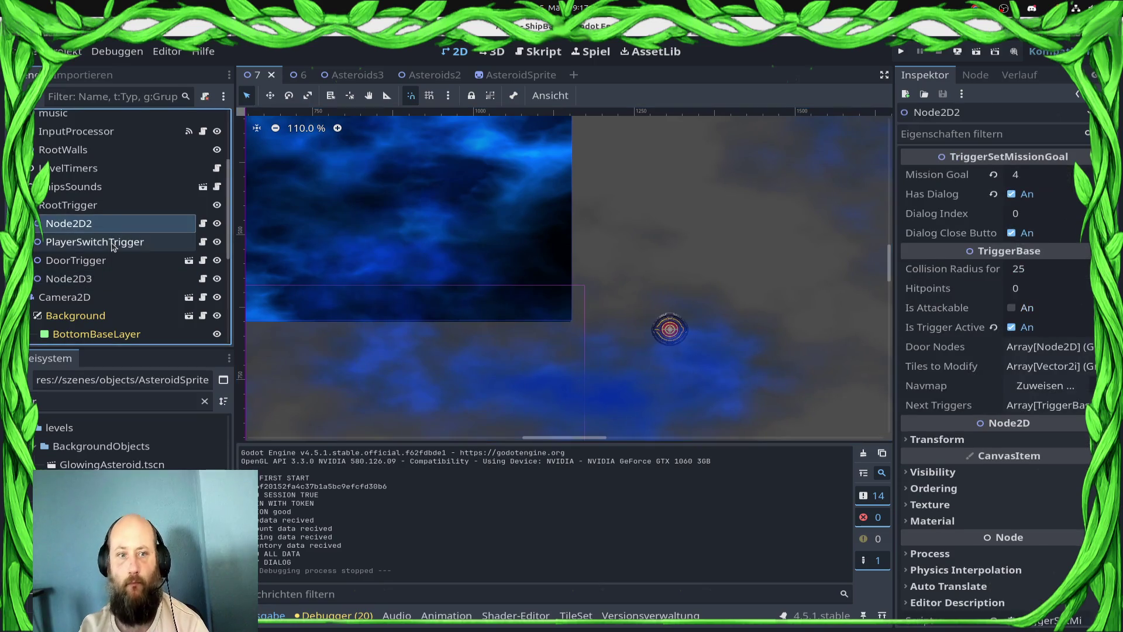
{"action": "left_click", "coordinate": [112, 242]}
{"action": "left_click", "coordinate": [111, 224]}
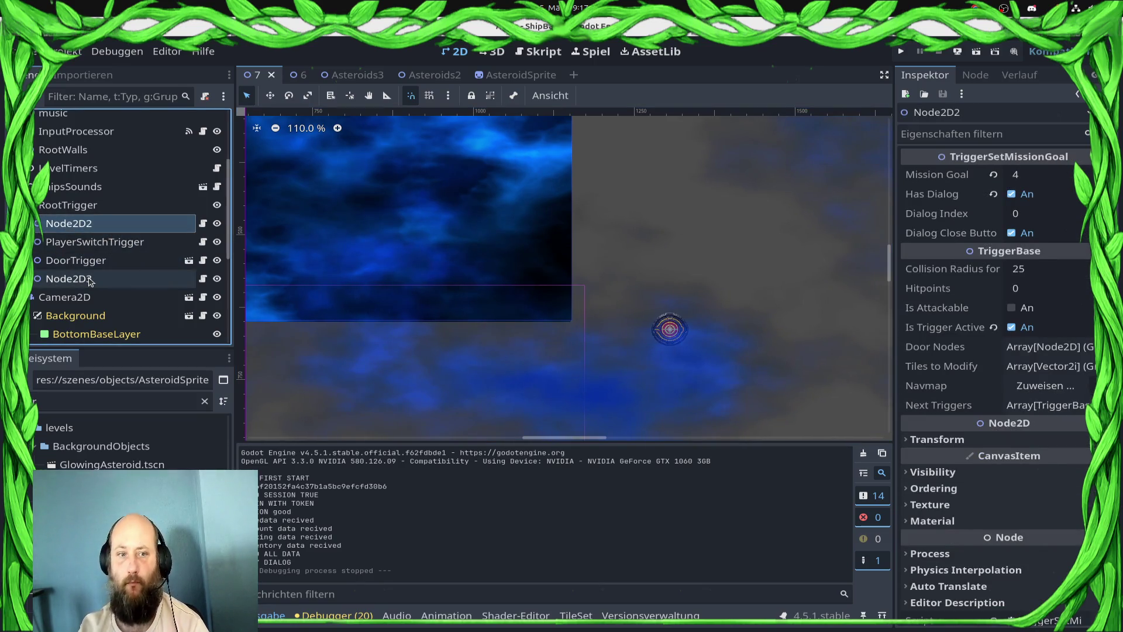
{"action": "left_click", "coordinate": [90, 279], "text": "shift"}
{"action": "right_click", "coordinate": [89, 279]}
{"action": "left_click", "coordinate": [284, 506]}
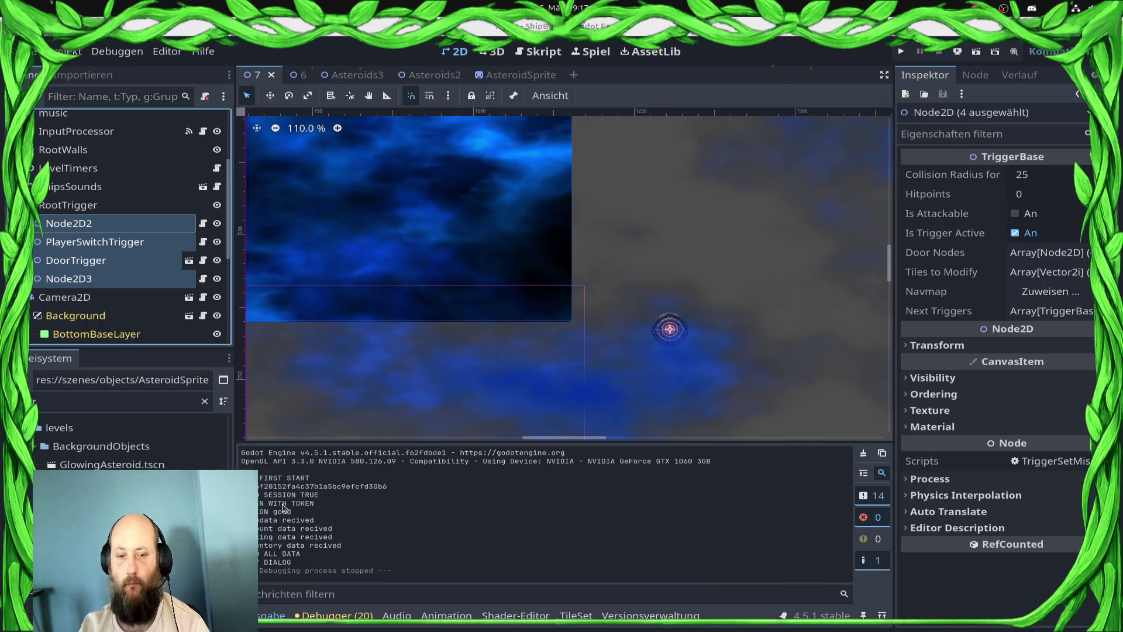
Step: Set LevelContainer's Level Nr to 7 and save the level 7 scene
{"action": "scroll", "coordinate": [88, 193], "scroll_direction": "up", "scroll_amount": 4}
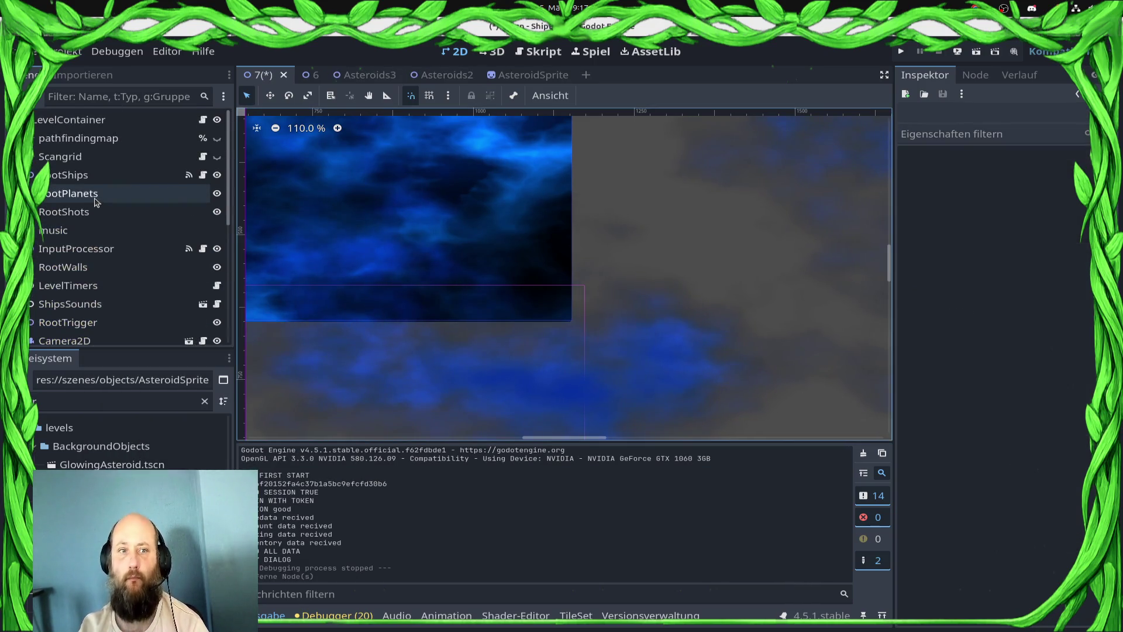
{"action": "left_click", "coordinate": [71, 119]}
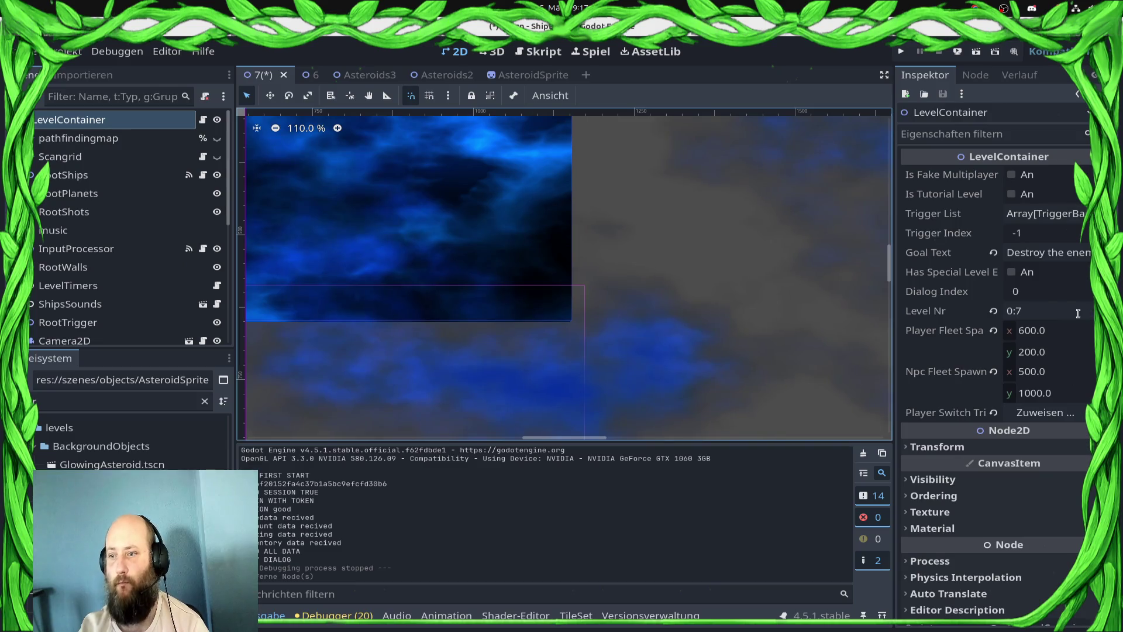
{"action": "left_click", "coordinate": [1076, 312]}
{"action": "type", "text": "1:7"}
{"action": "key", "text": "ctrl+s"}
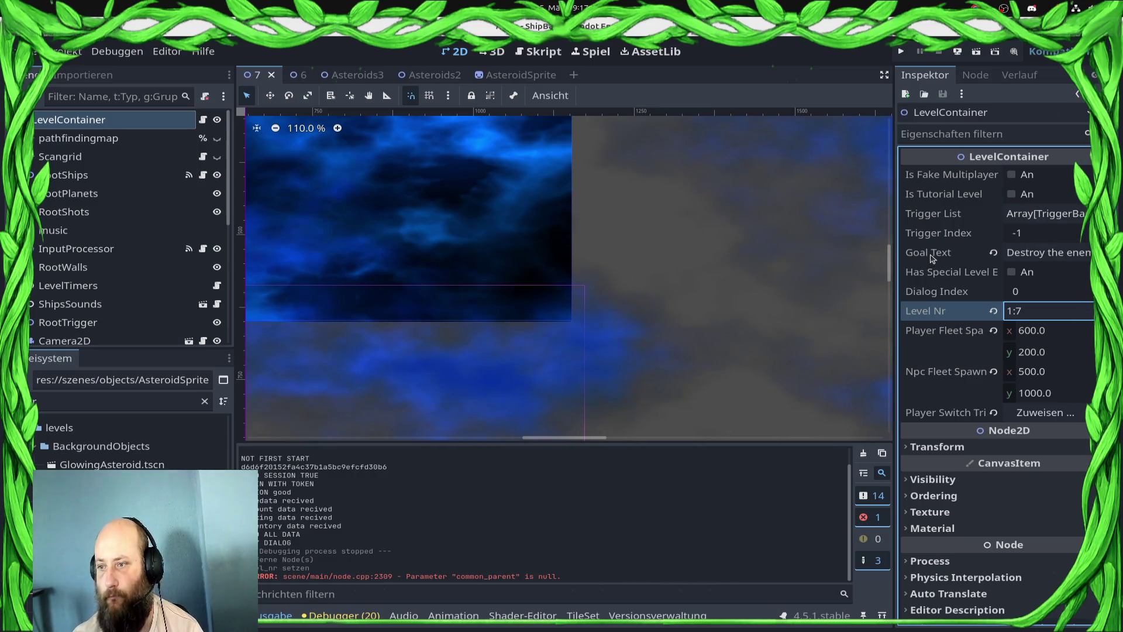
{"action": "scroll", "coordinate": [659, 273], "scroll_direction": "down", "scroll_amount": 6}
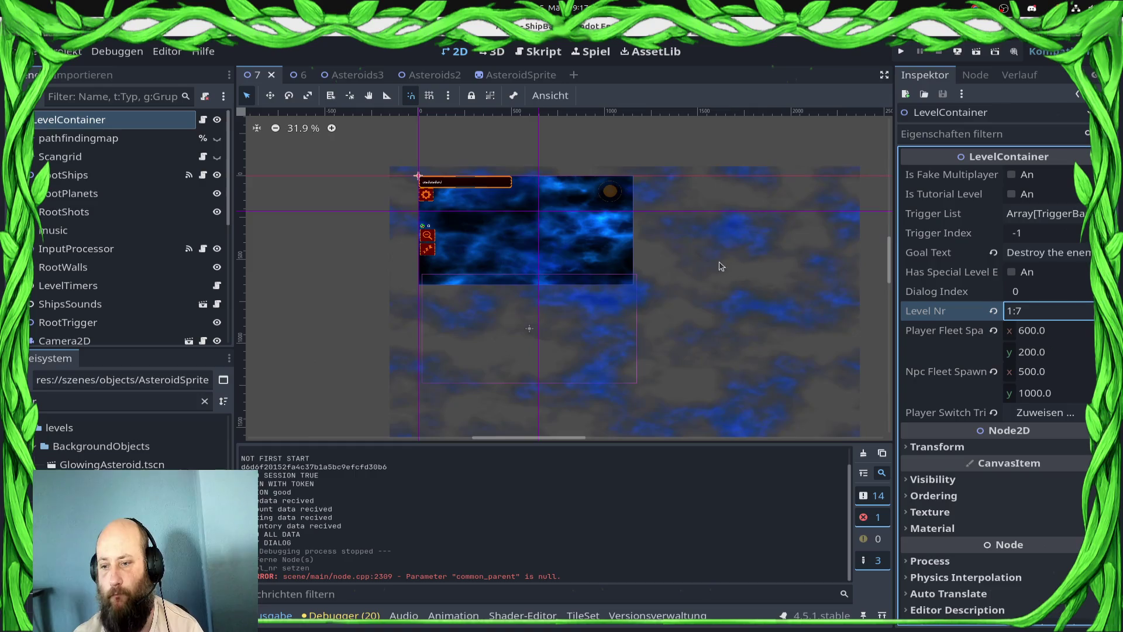
{"action": "left_click_drag", "start_coordinate": [721, 266], "coordinate": [626, 158]}
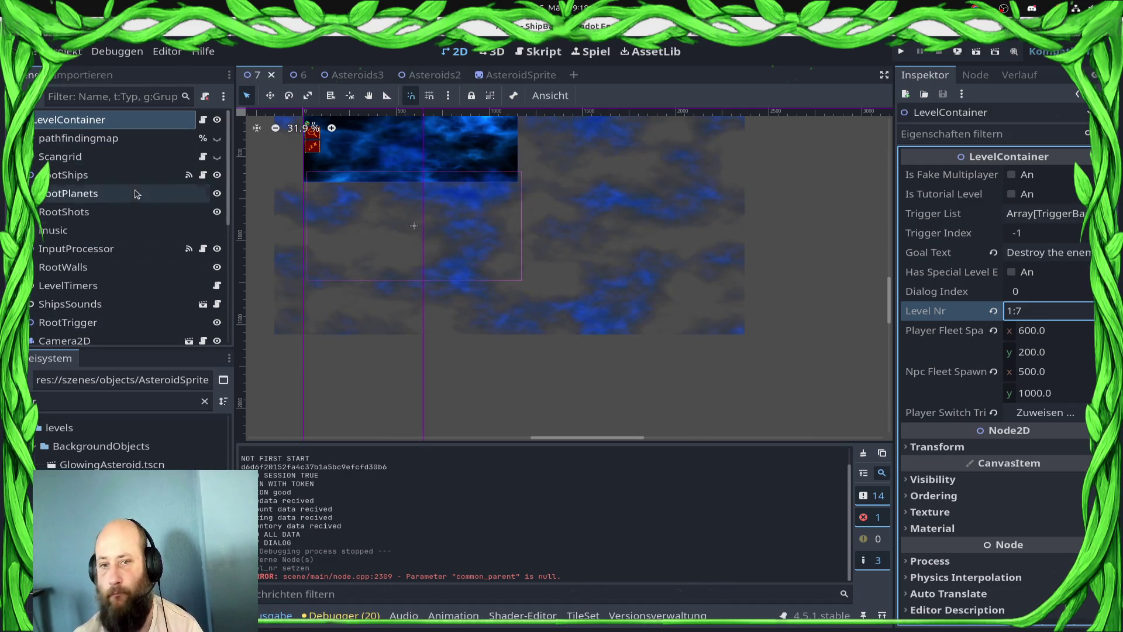
{"action": "scroll", "coordinate": [600, 225], "scroll_direction": "down", "scroll_amount": 2}
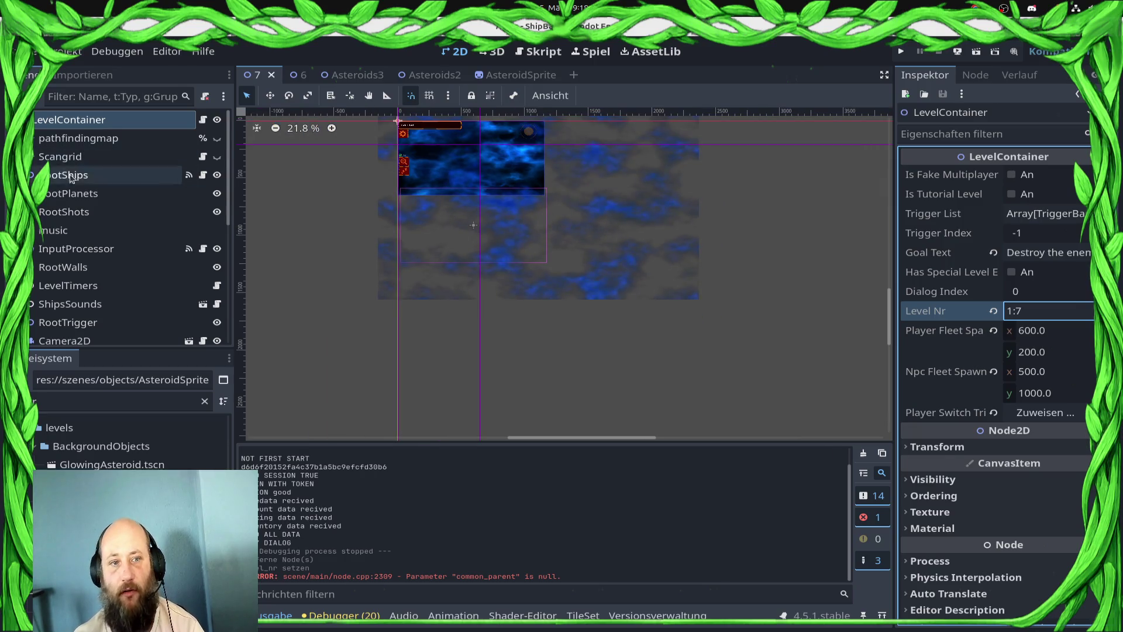
{"action": "scroll", "coordinate": [88, 234], "scroll_direction": "down", "scroll_amount": 5}
Step: Open scene 6 and set the Background canvas layer to -2
{"action": "left_click", "coordinate": [295, 74]}
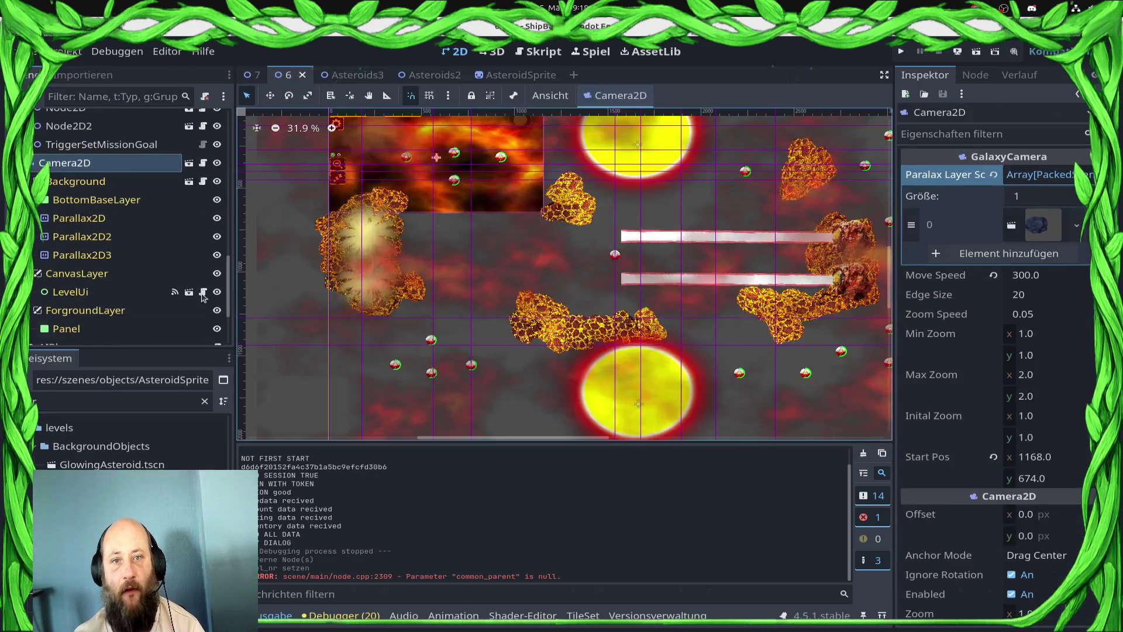
{"action": "left_click", "coordinate": [117, 181]}
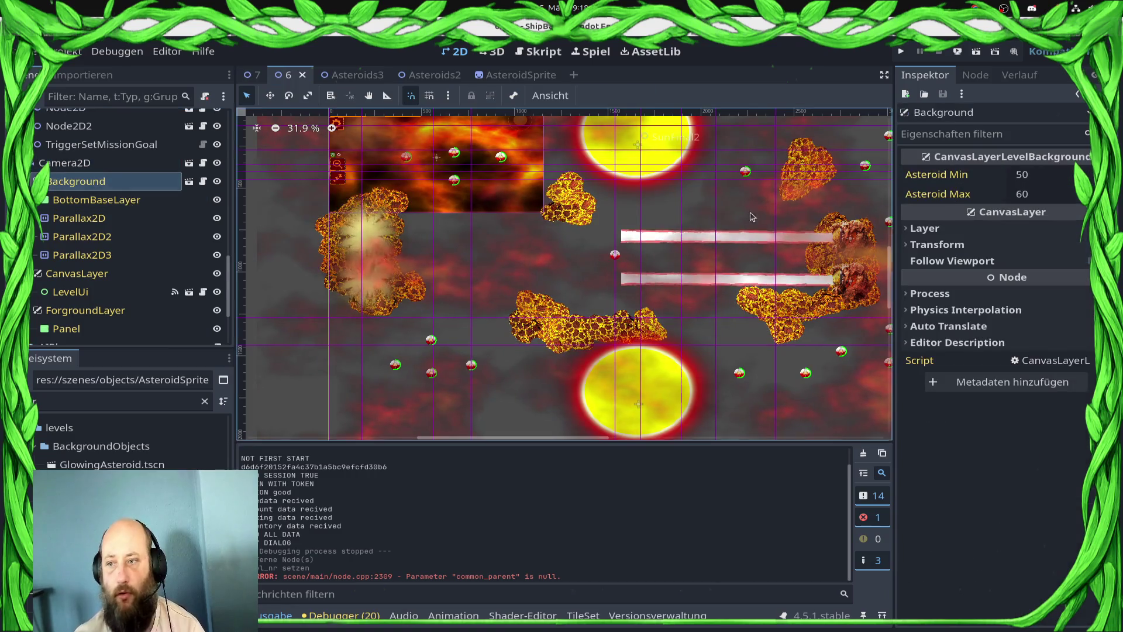
{"action": "left_click", "coordinate": [1040, 228]}
{"action": "left_click", "coordinate": [1023, 246]}
{"action": "type", "text": "-"}
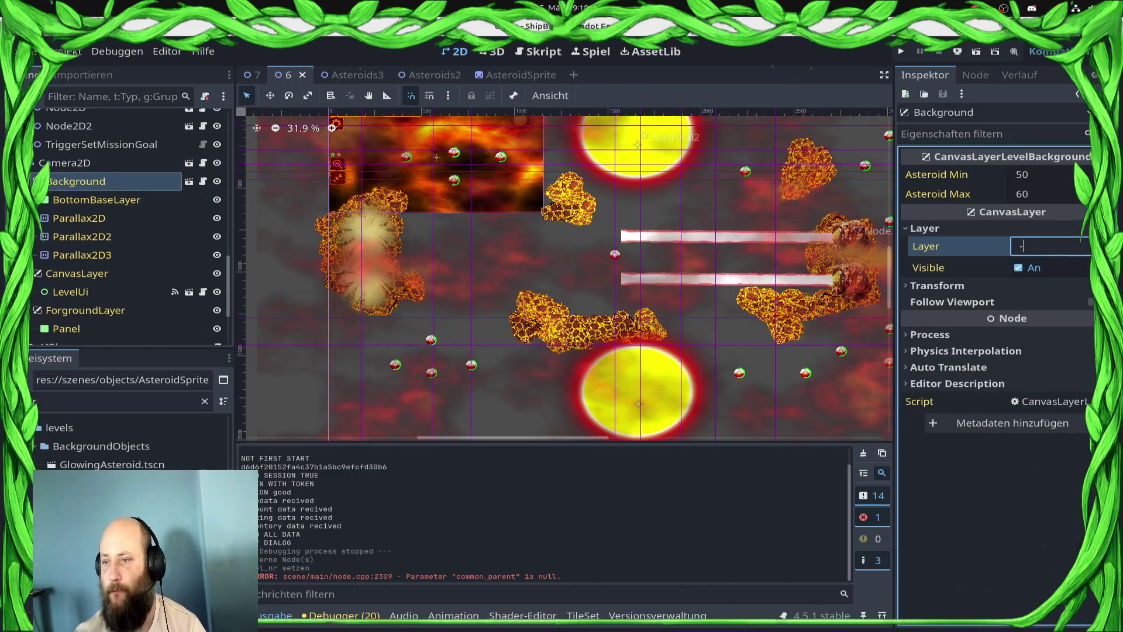
{"action": "type", "text": "2"}
{"action": "key", "text": "Return"}
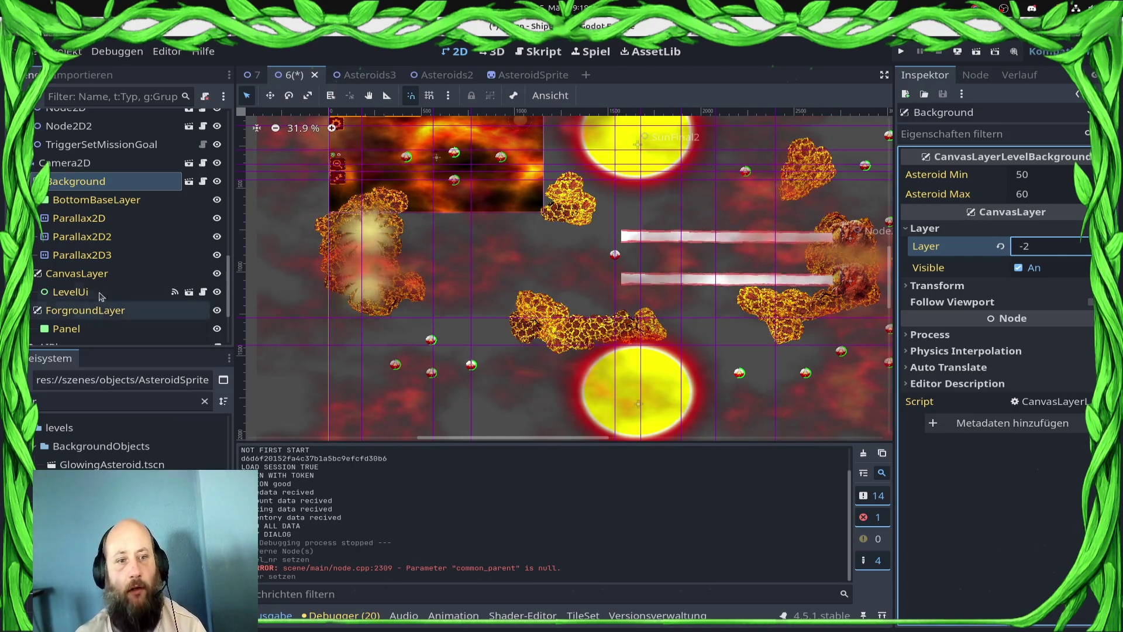
Step: Set ForgroundLayer's layer to -1, save scene 6, and toggle 2D snapping
{"action": "left_click", "coordinate": [102, 311]}
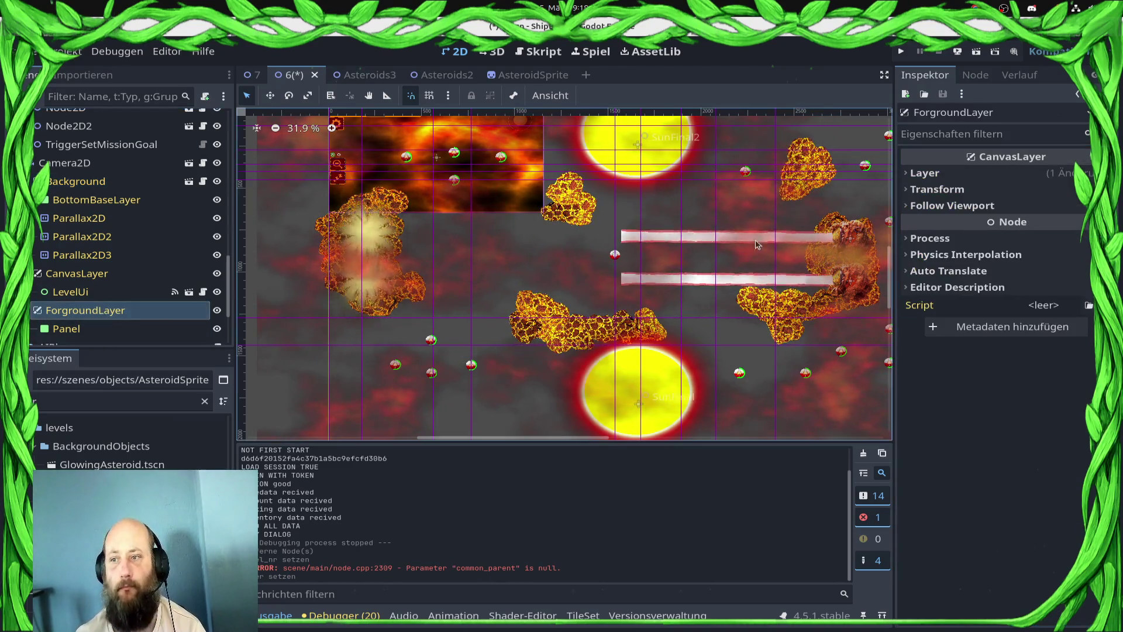
{"action": "left_click", "coordinate": [924, 173]}
{"action": "left_click", "coordinate": [1044, 191]}
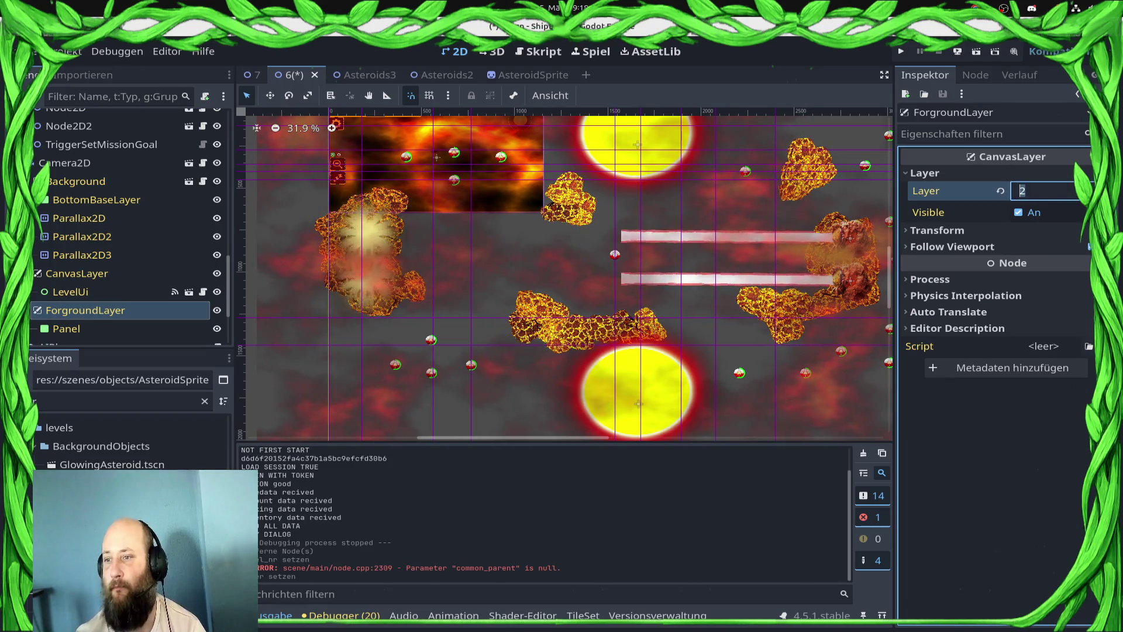
{"action": "type", "text": "-1"}
{"action": "key", "text": "Return"}
{"action": "key", "text": "ctrl+s"}
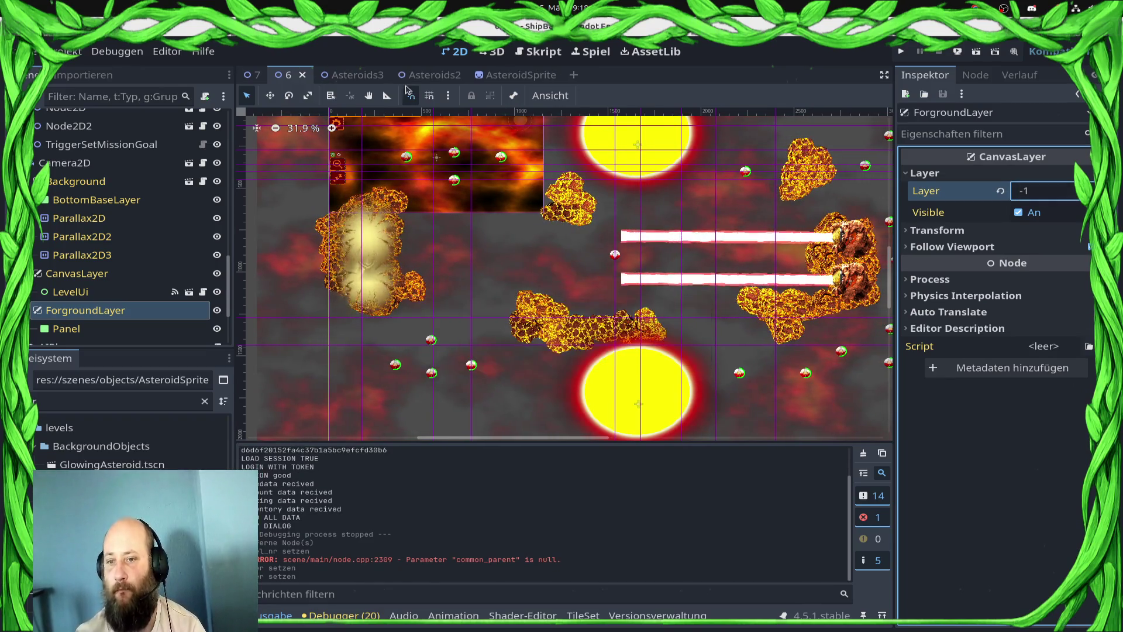
{"action": "left_click", "coordinate": [410, 94]}
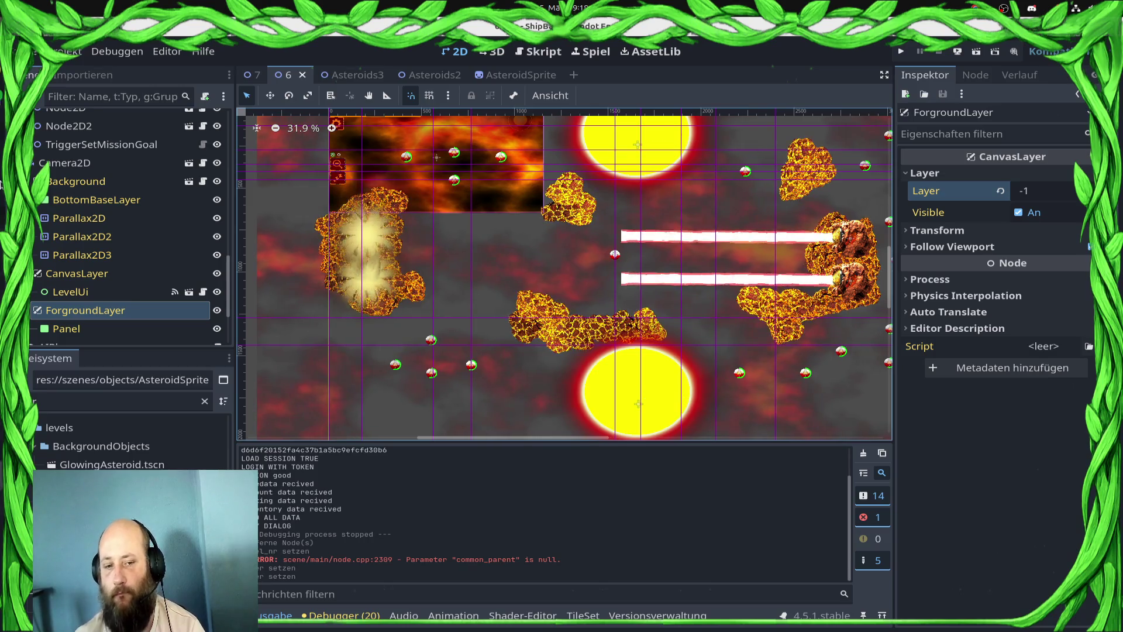
{"action": "mouse_move", "coordinate": [26, 103]}
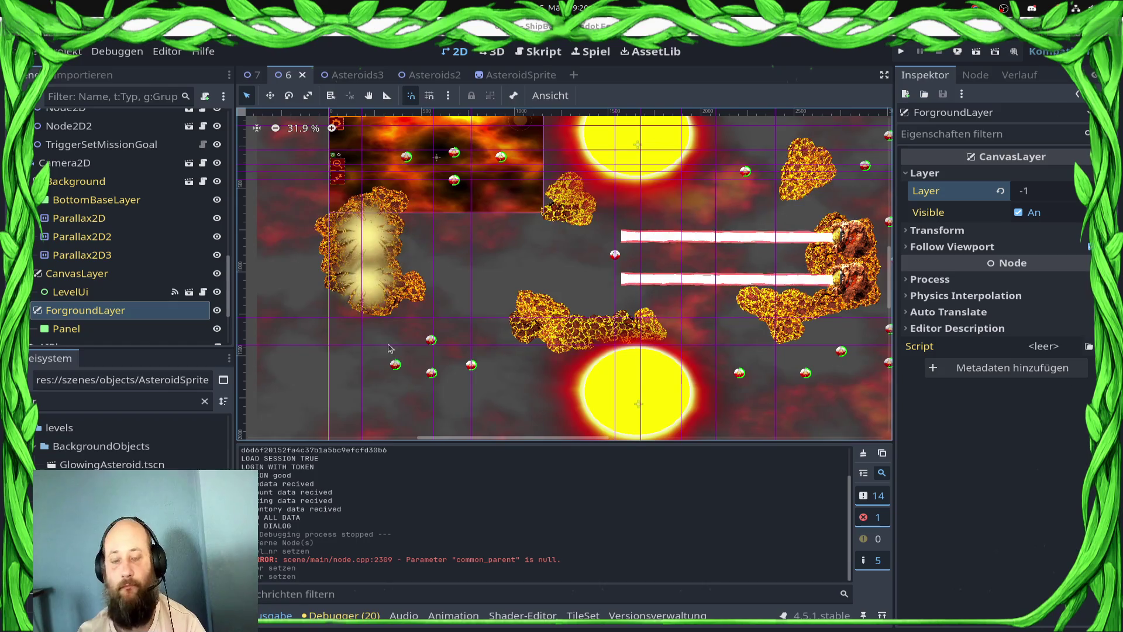
Step: Switch back to scene 7 and select its PointLight2D2 light node
{"action": "scroll", "coordinate": [577, 340], "scroll_direction": "up", "scroll_amount": 4}
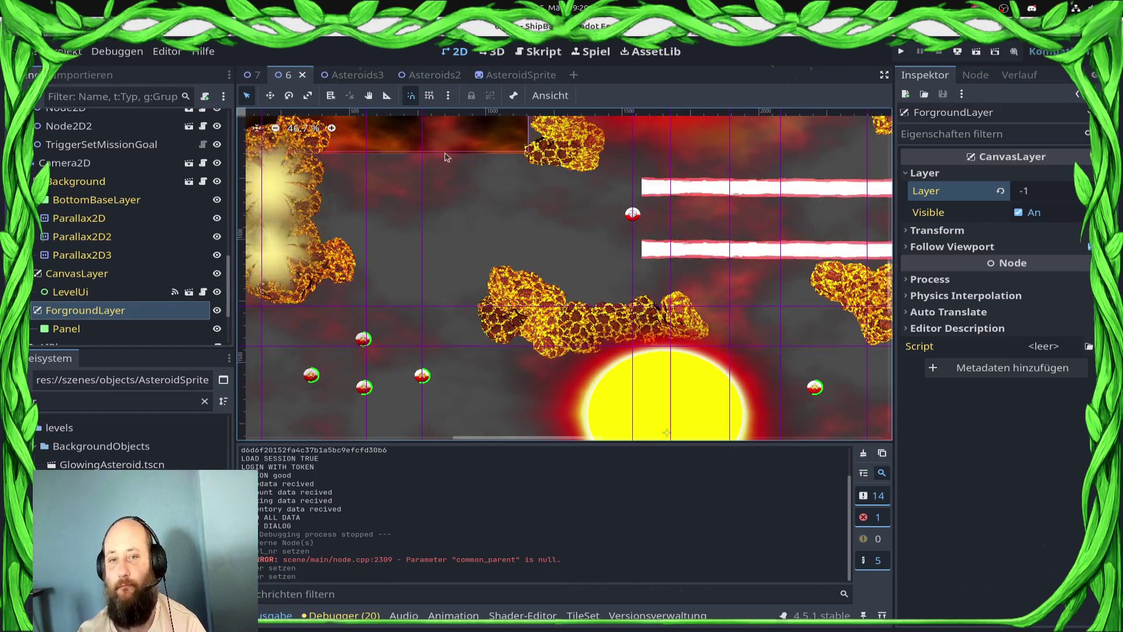
{"action": "left_click", "coordinate": [252, 75]}
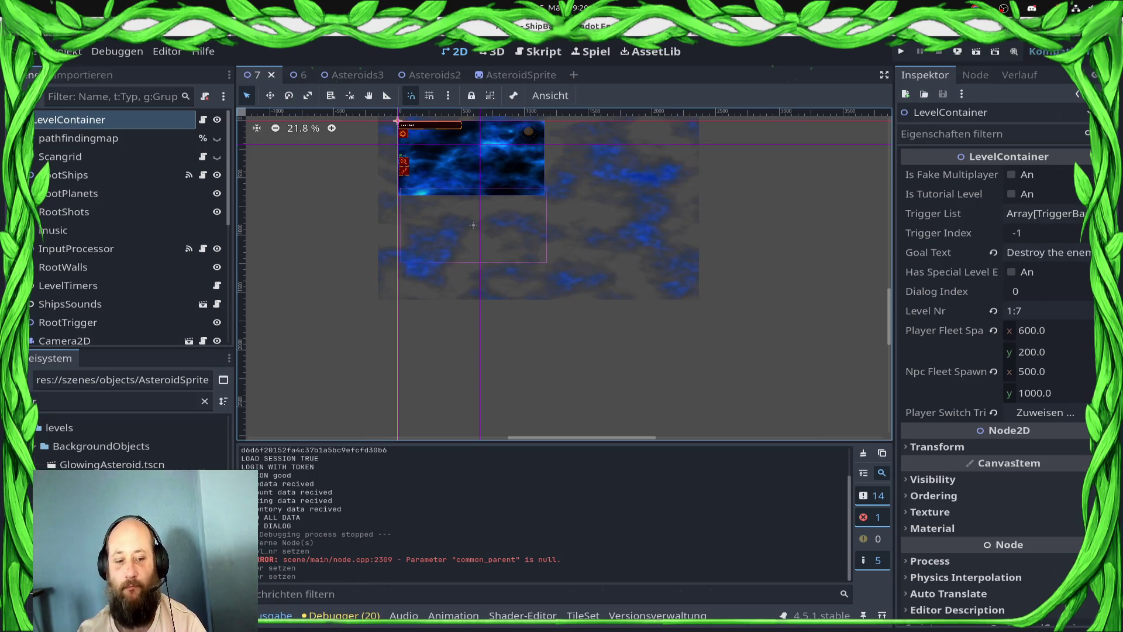
{"action": "left_click", "coordinate": [111, 483]}
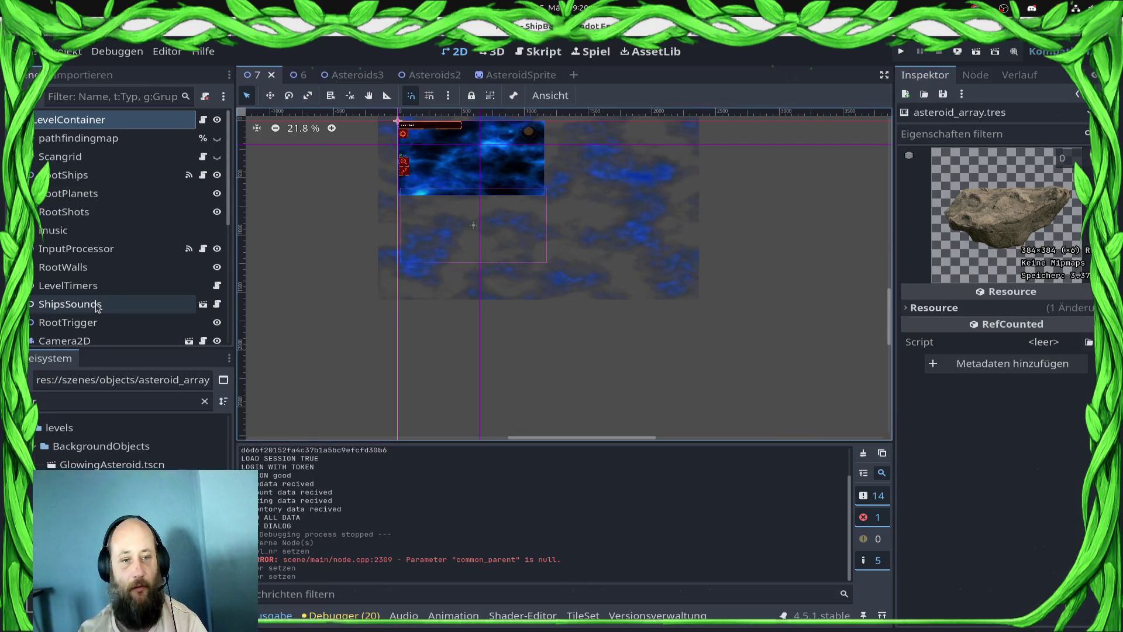
{"action": "scroll", "coordinate": [115, 281], "scroll_direction": "down", "scroll_amount": 5}
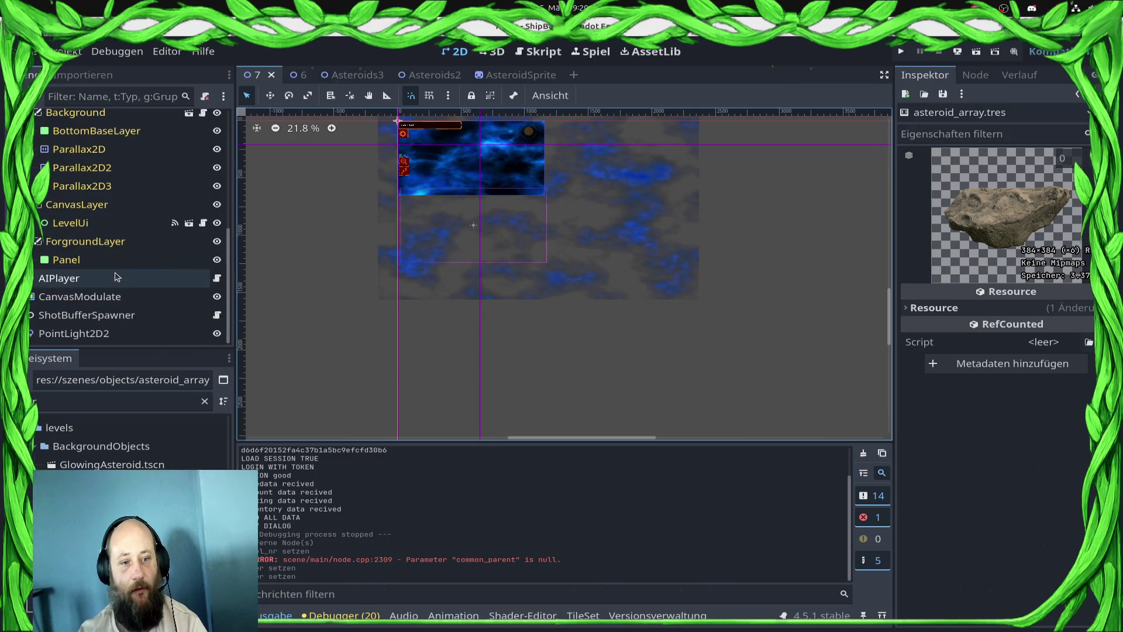
{"action": "left_click", "coordinate": [140, 335]}
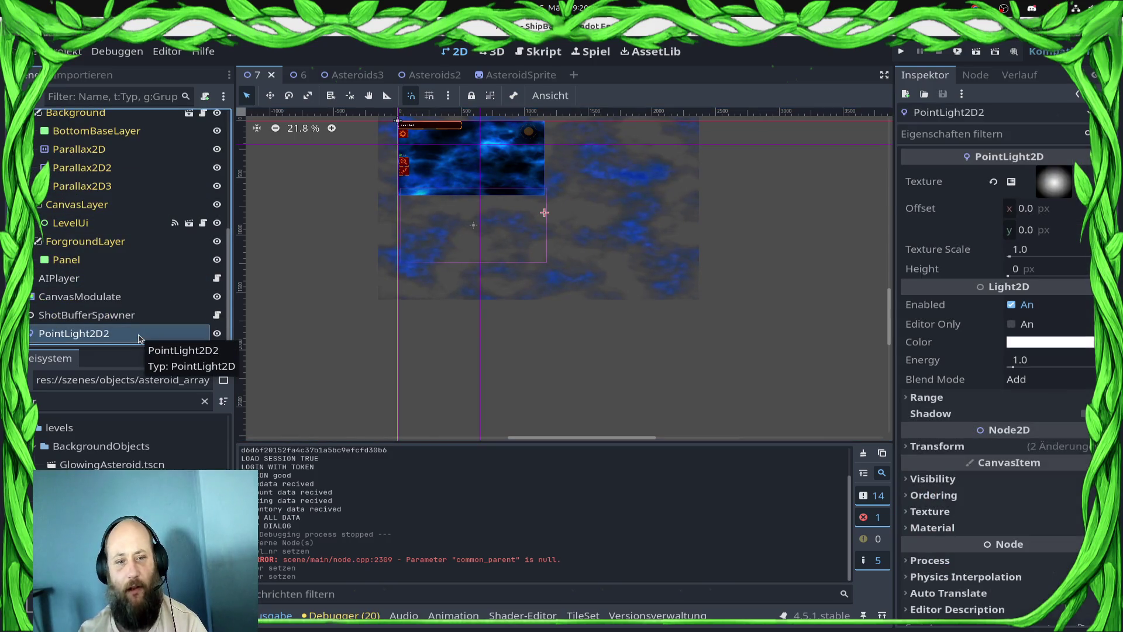
{"action": "scroll", "coordinate": [492, 304], "scroll_direction": "up", "scroll_amount": 4}
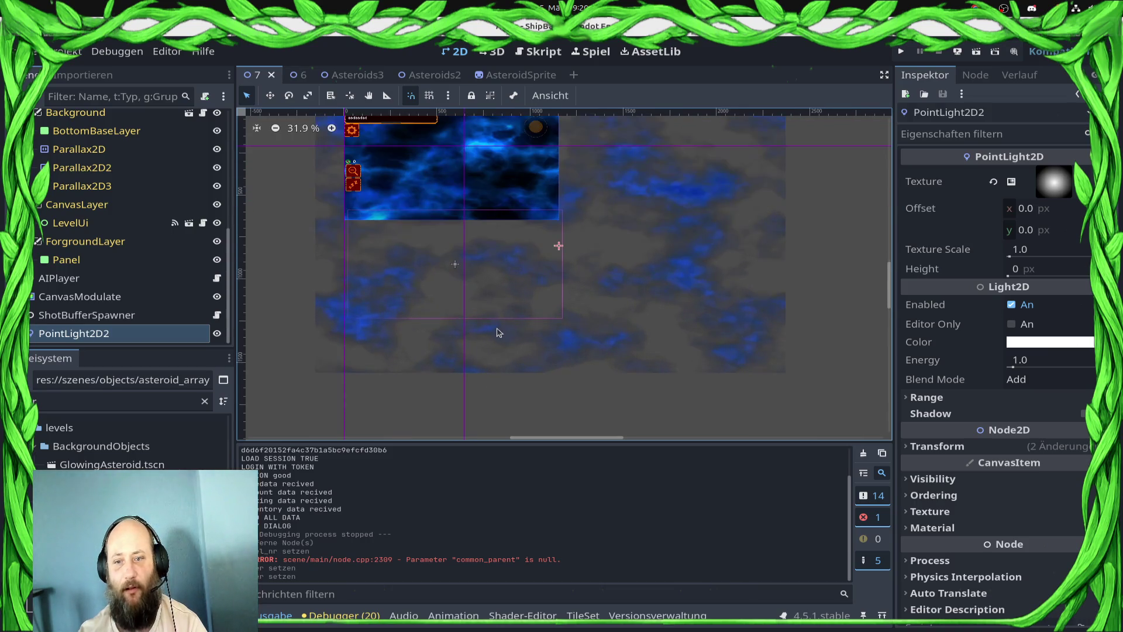
{"action": "key", "text": "w"}
{"action": "scroll", "coordinate": [576, 241], "scroll_direction": "down", "scroll_amount": 15}
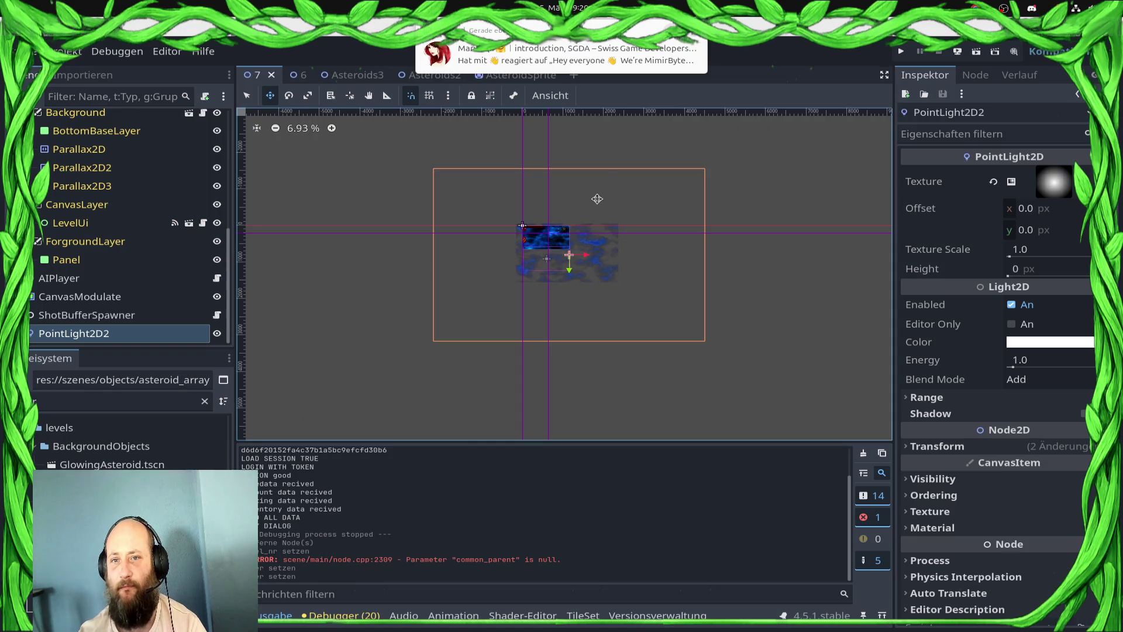
{"action": "mouse_move", "coordinate": [453, 51]}
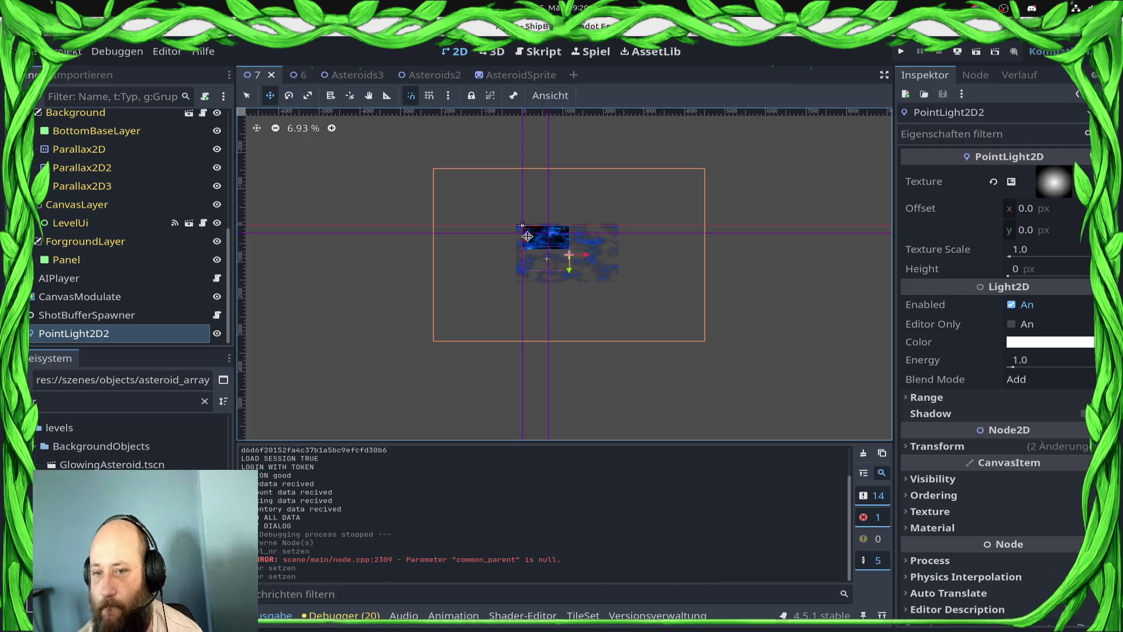
{"action": "scroll", "coordinate": [88, 234], "scroll_direction": "up", "scroll_amount": 4}
{"action": "scroll", "coordinate": [63, 244], "scroll_direction": "up", "scroll_amount": 3}
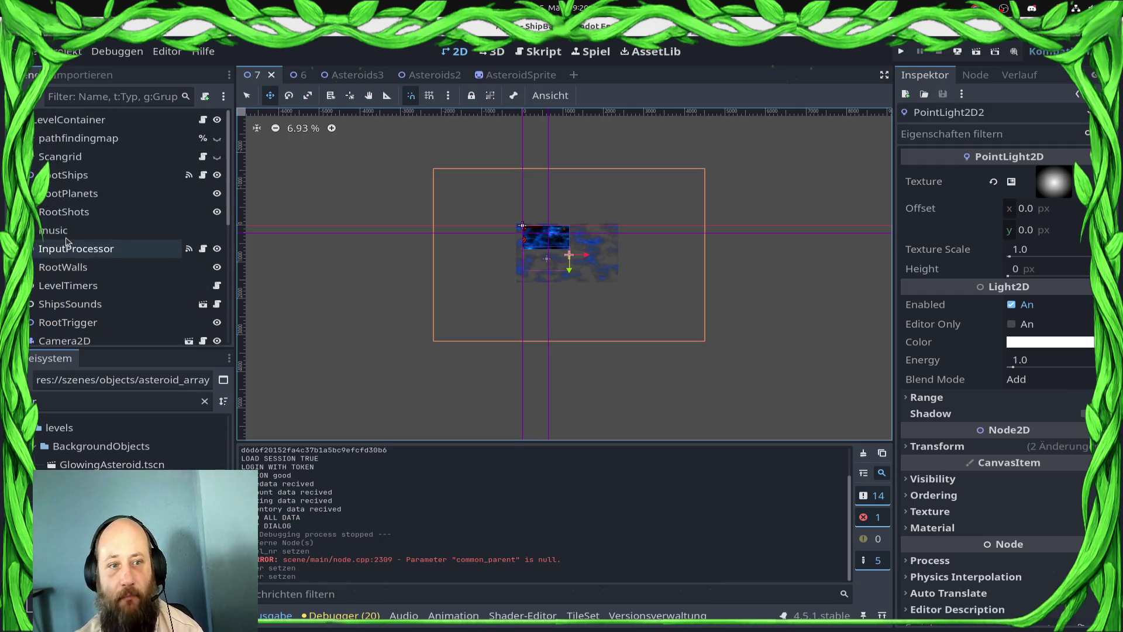
Step: Make the pathfindingmap layer visible and bring the top of the map into view
{"action": "left_click", "coordinate": [216, 139]}
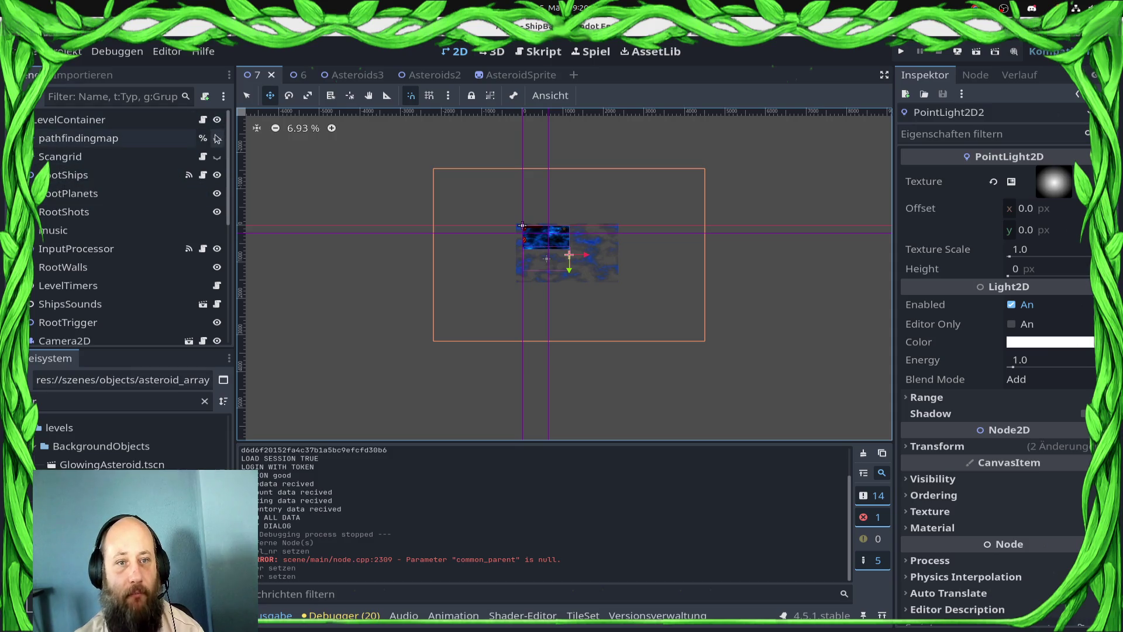
{"action": "scroll", "coordinate": [602, 224], "scroll_direction": "up", "scroll_amount": 2}
{"action": "scroll", "coordinate": [602, 224], "scroll_direction": "up", "scroll_amount": 6}
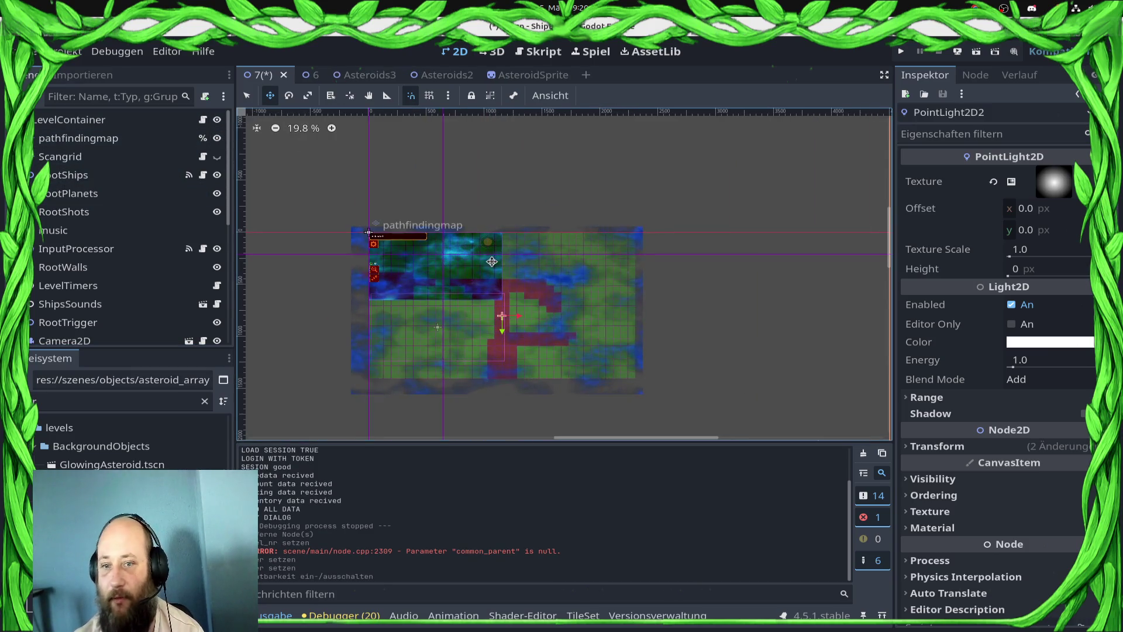
{"action": "left_click_drag", "start_coordinate": [551, 290], "coordinate": [575, 173]}
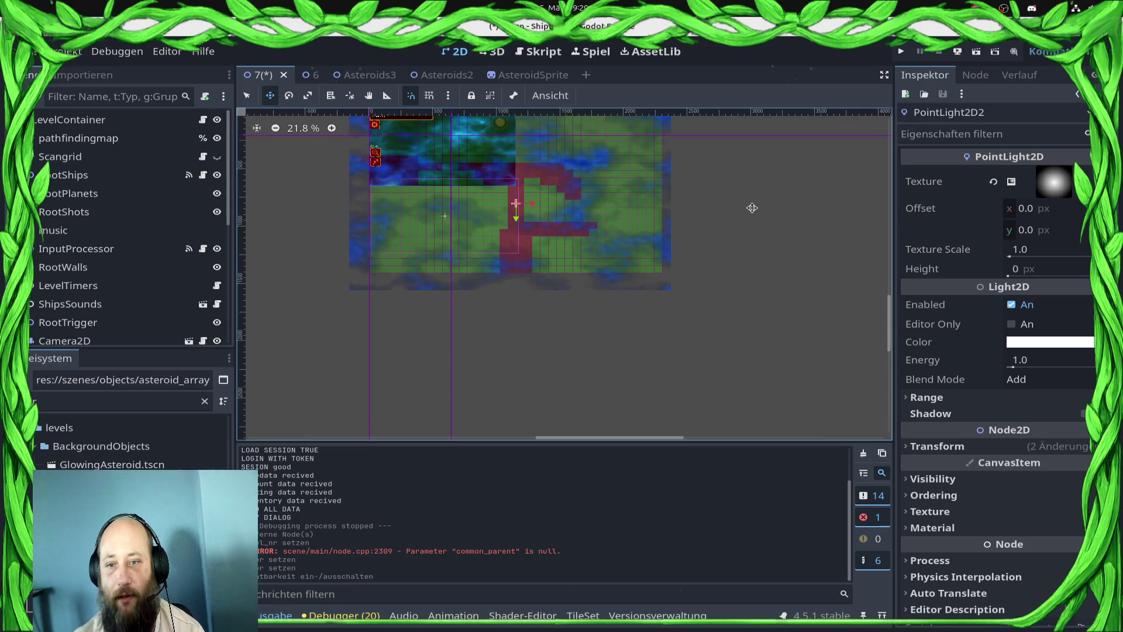
{"action": "left_click_drag", "start_coordinate": [770, 195], "coordinate": [755, 221]}
Step: Paint the whole map with the green tile on the pathfindingmap layer
{"action": "left_click", "coordinate": [87, 139]}
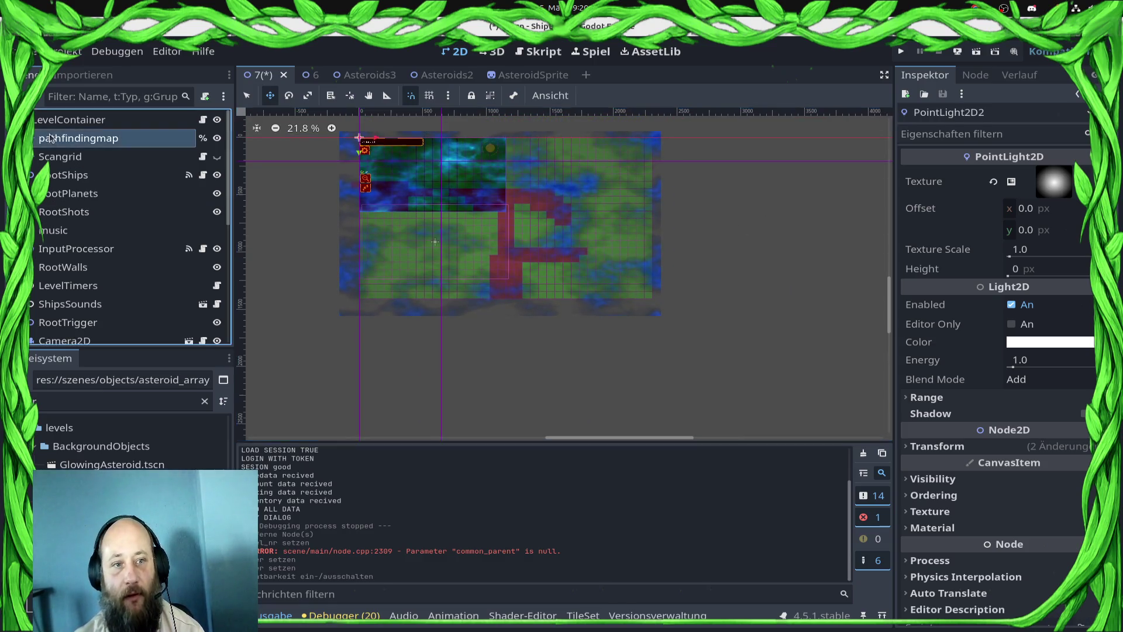
{"action": "left_click", "coordinate": [567, 551]}
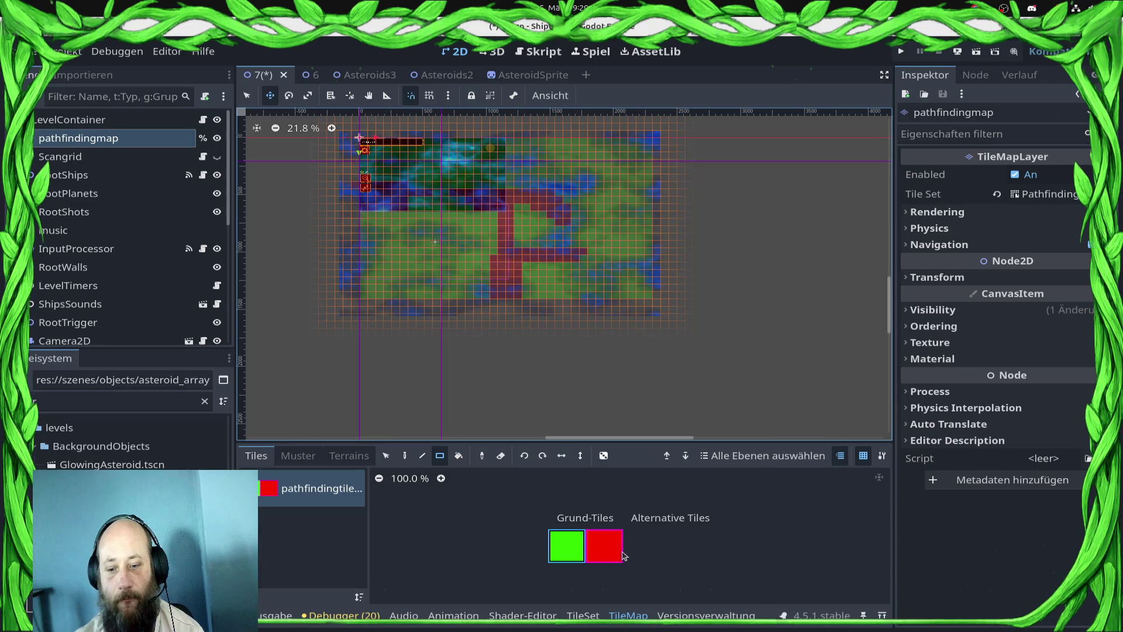
{"action": "key", "text": "q"}
{"action": "scroll", "coordinate": [357, 141], "scroll_direction": "up", "scroll_amount": 4}
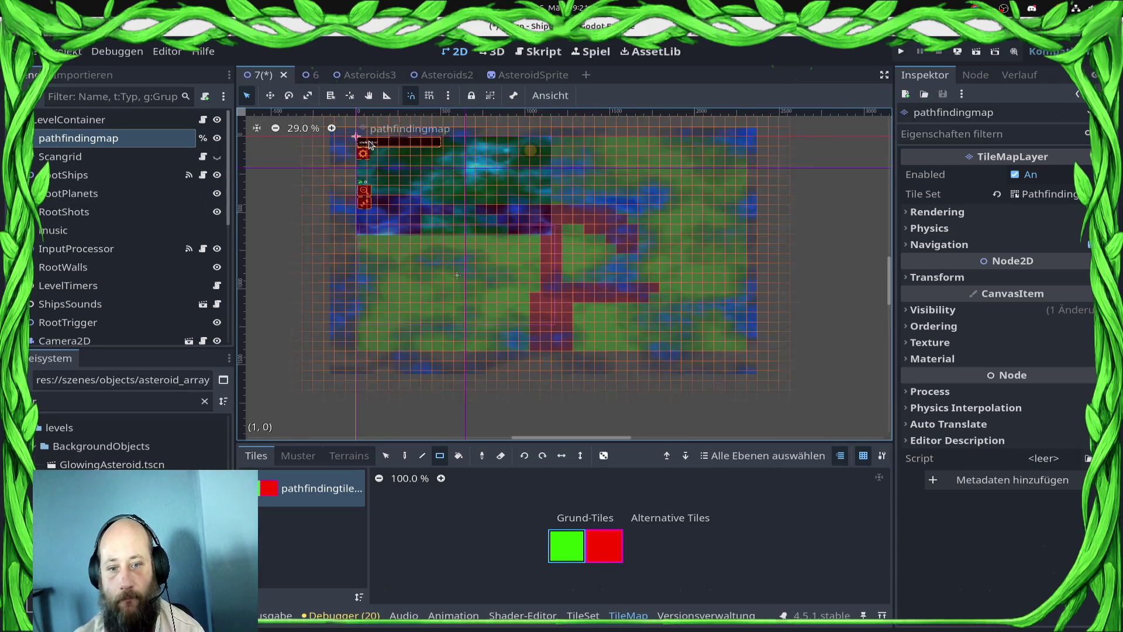
{"action": "left_click_drag", "start_coordinate": [362, 146], "coordinate": [900, 421]}
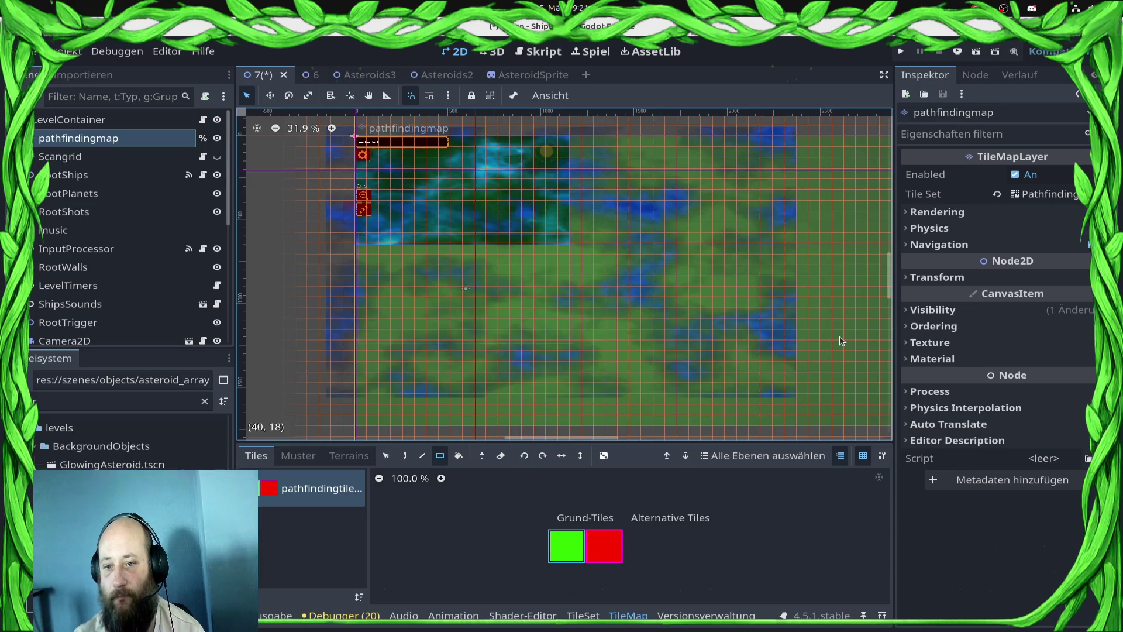
{"action": "left_click_drag", "start_coordinate": [840, 341], "coordinate": [666, 296]}
{"action": "scroll", "coordinate": [145, 191], "scroll_direction": "down", "scroll_amount": 5}
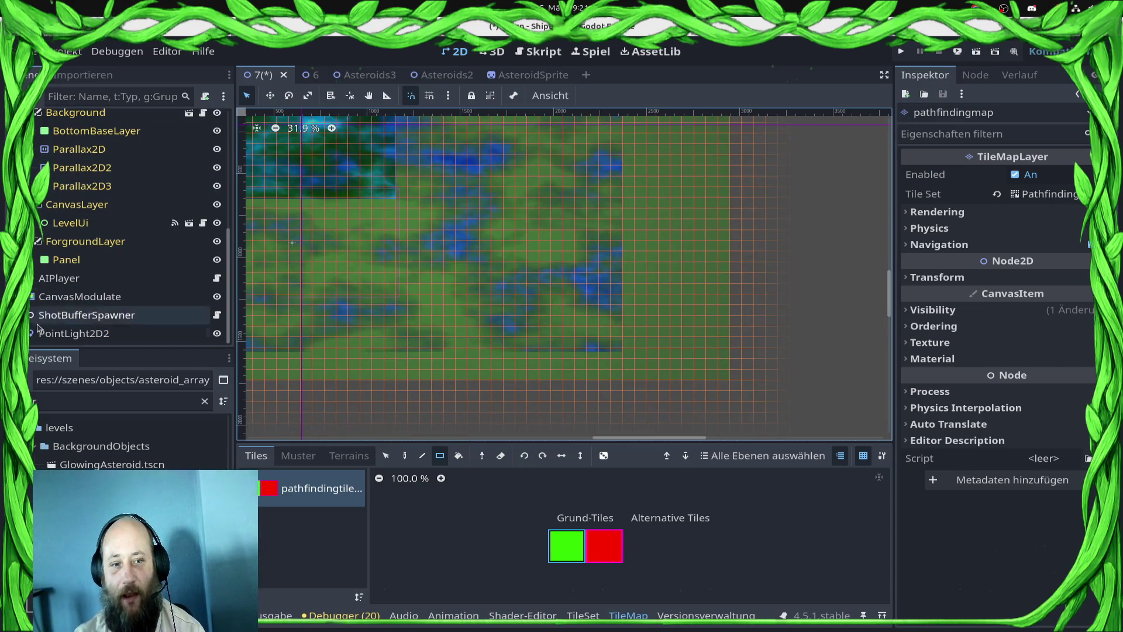
Step: Stretch the cloud Panel's bottom-right corner until it covers the whole map
{"action": "left_click", "coordinate": [66, 259]}
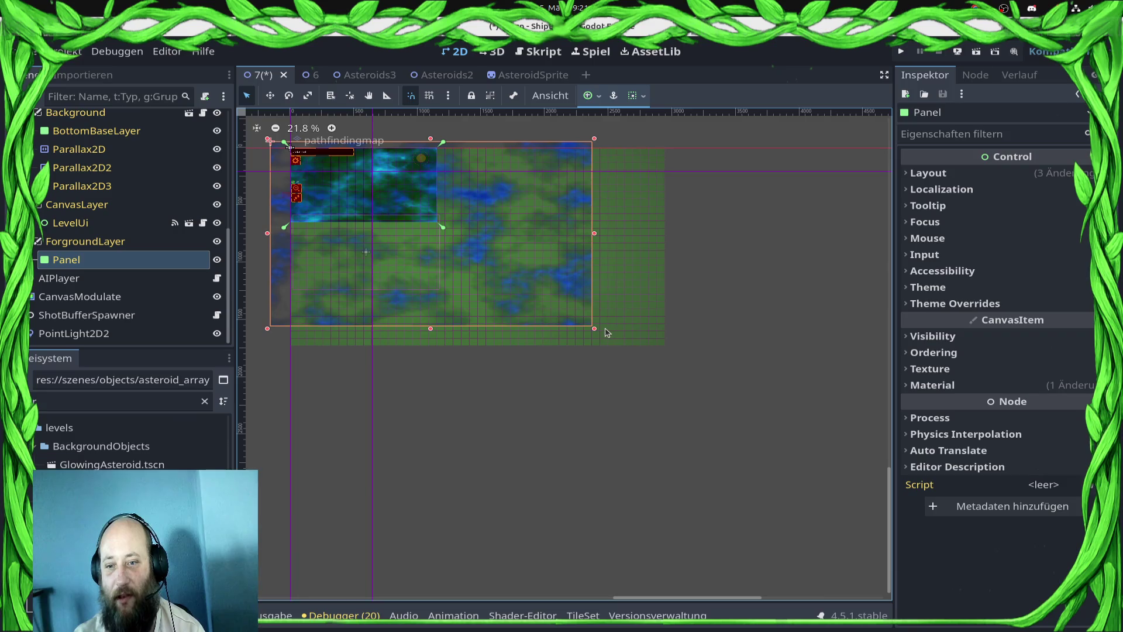
{"action": "left_click_drag", "start_coordinate": [594, 331], "coordinate": [739, 381]}
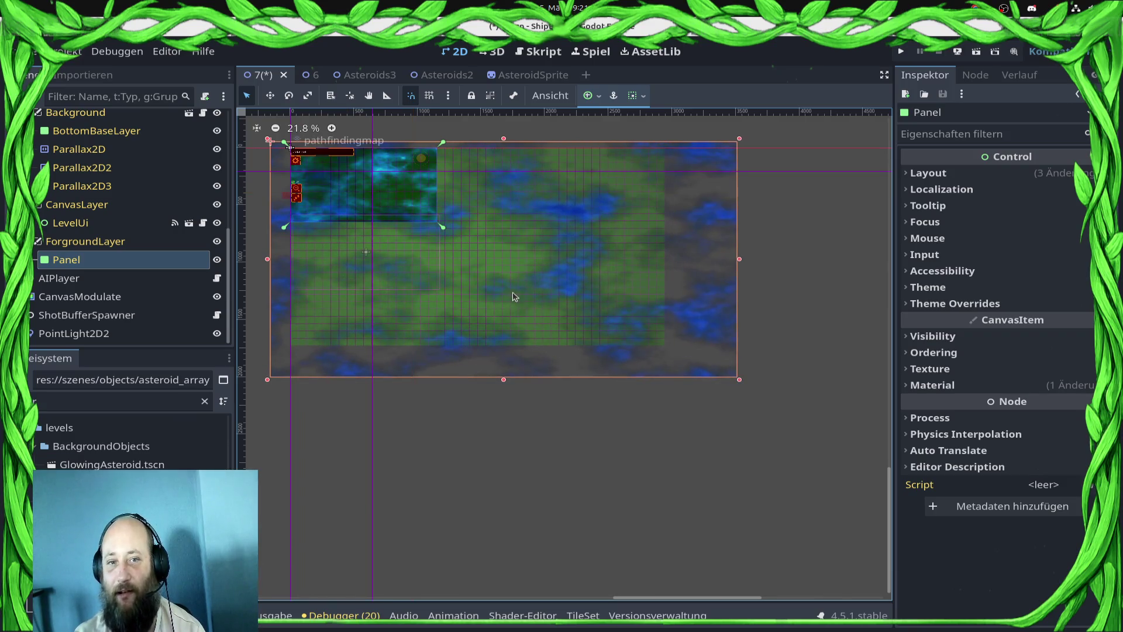
{"action": "left_click_drag", "start_coordinate": [290, 242], "coordinate": [374, 338]}
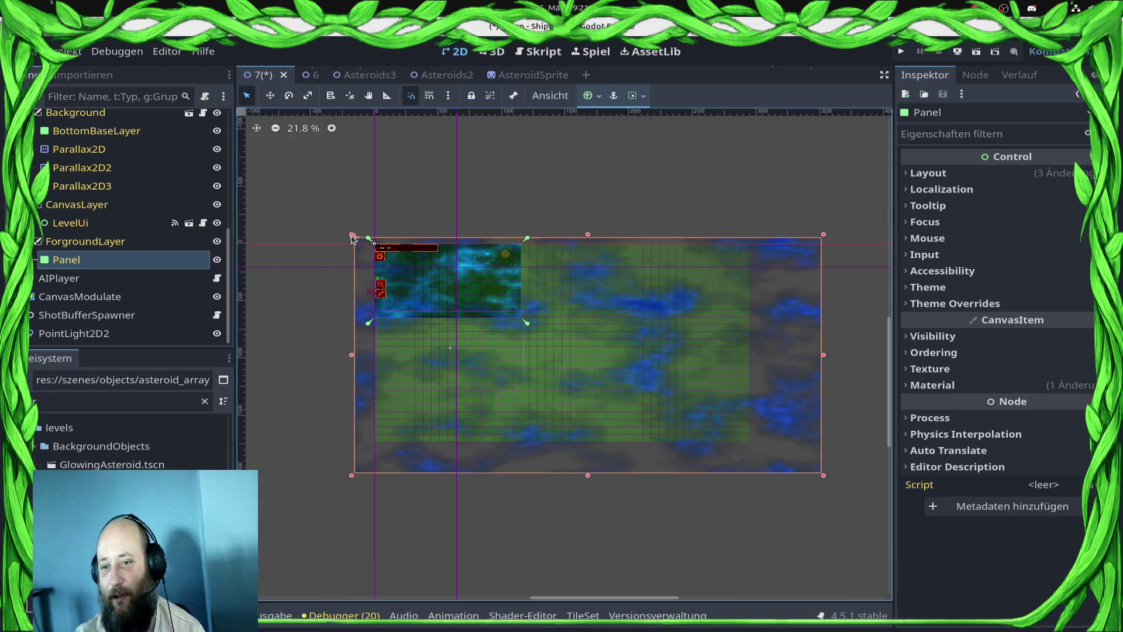
{"action": "scroll", "coordinate": [595, 281], "scroll_direction": "up", "scroll_amount": 3}
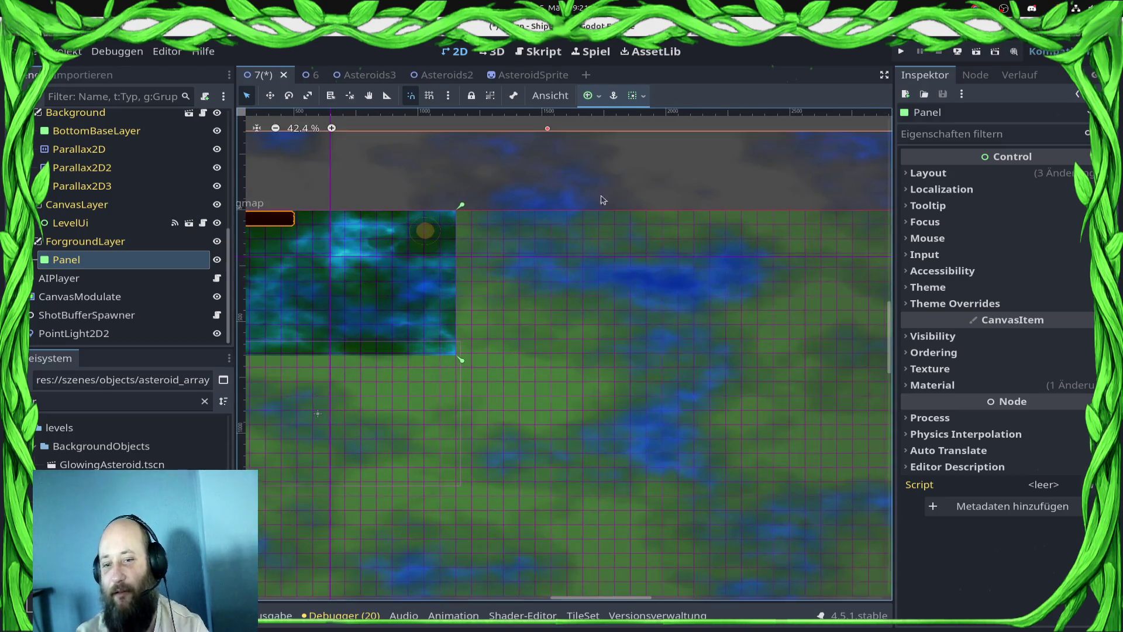
{"action": "scroll", "coordinate": [682, 350], "scroll_direction": "down", "scroll_amount": 5}
{"action": "left_click_drag", "start_coordinate": [733, 374], "coordinate": [574, 240]}
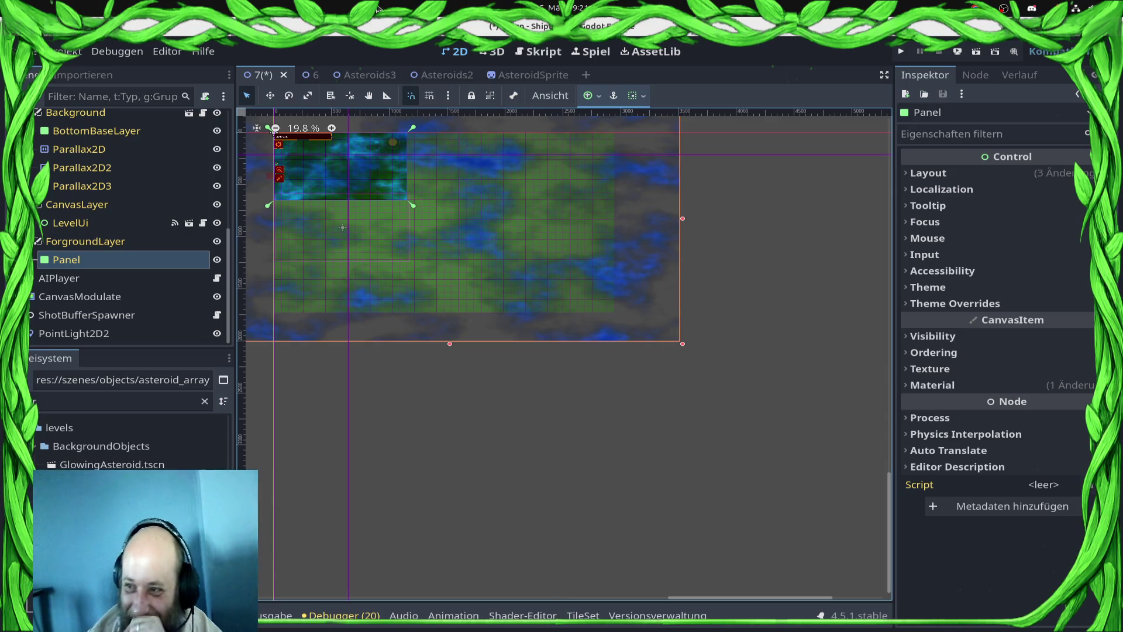
{"action": "scroll", "coordinate": [598, 270], "scroll_direction": "down", "scroll_amount": 2}
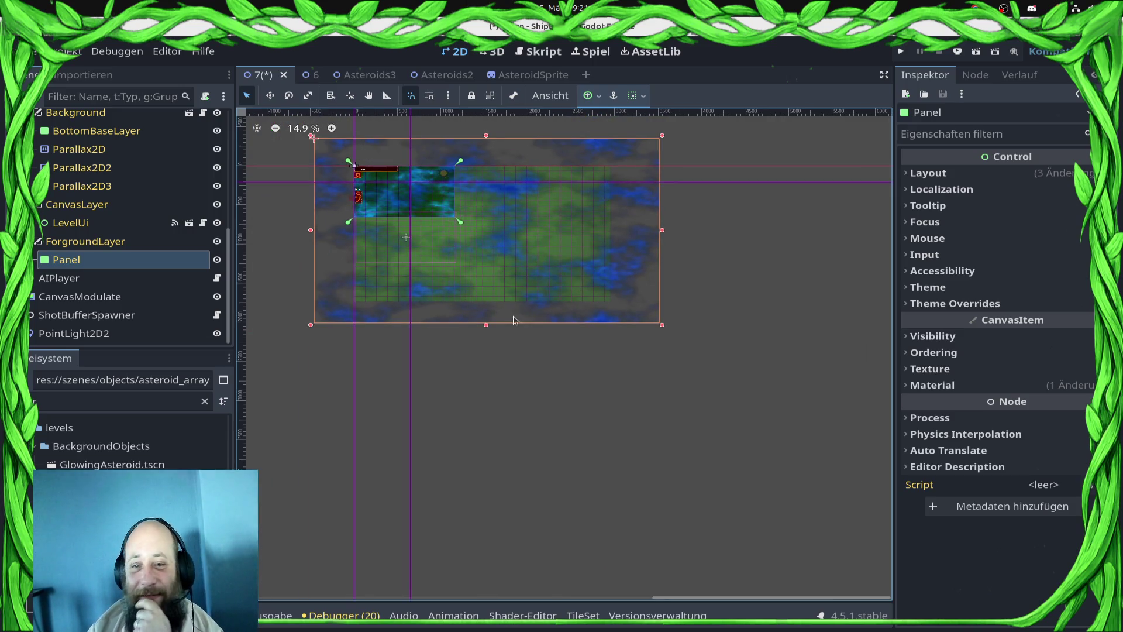
{"action": "scroll", "coordinate": [502, 189], "scroll_direction": "up", "scroll_amount": 3}
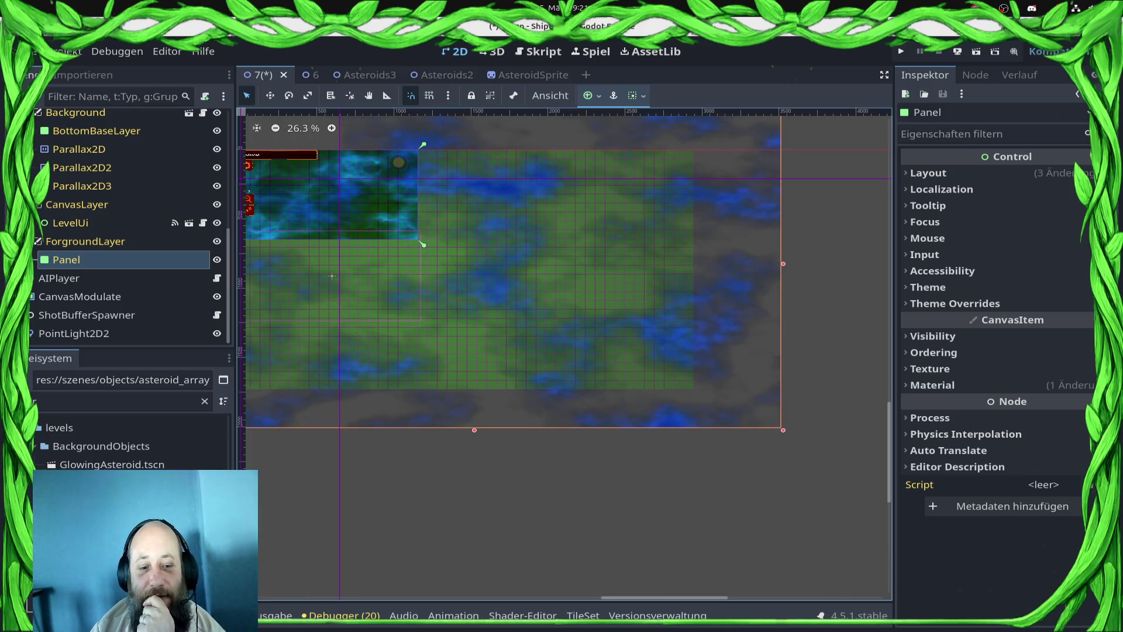
Step: Open the AsteroidLevel4Background scene from the FileSystem dock
{"action": "left_click", "coordinate": [87, 501]}
{"action": "double_click", "coordinate": [93, 519]}
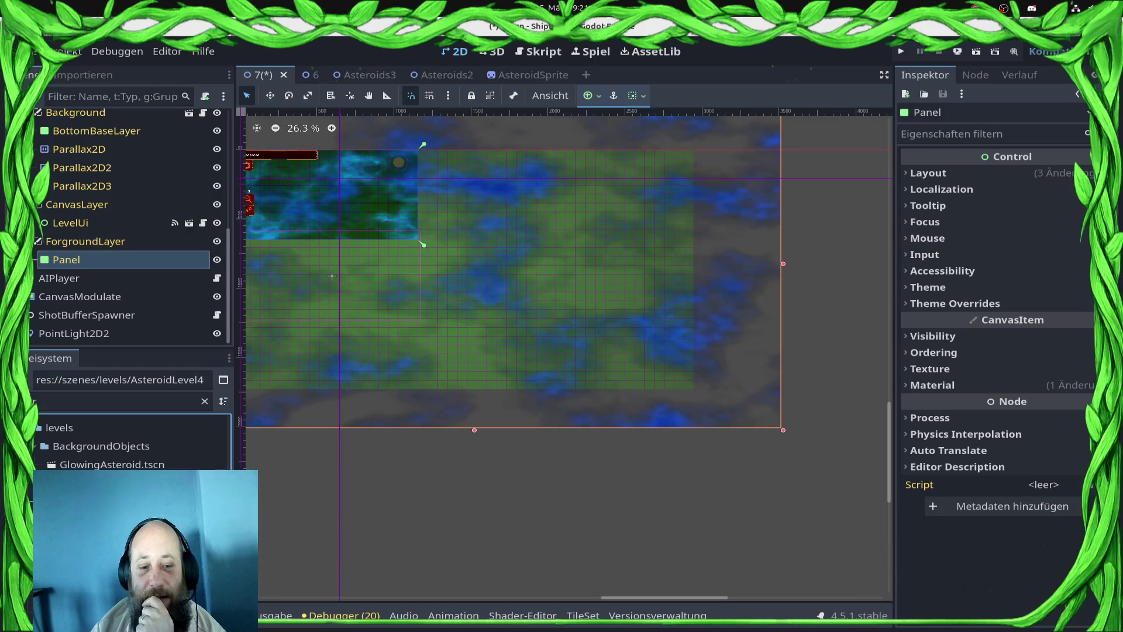
{"action": "scroll", "coordinate": [429, 306], "scroll_direction": "down", "scroll_amount": 3}
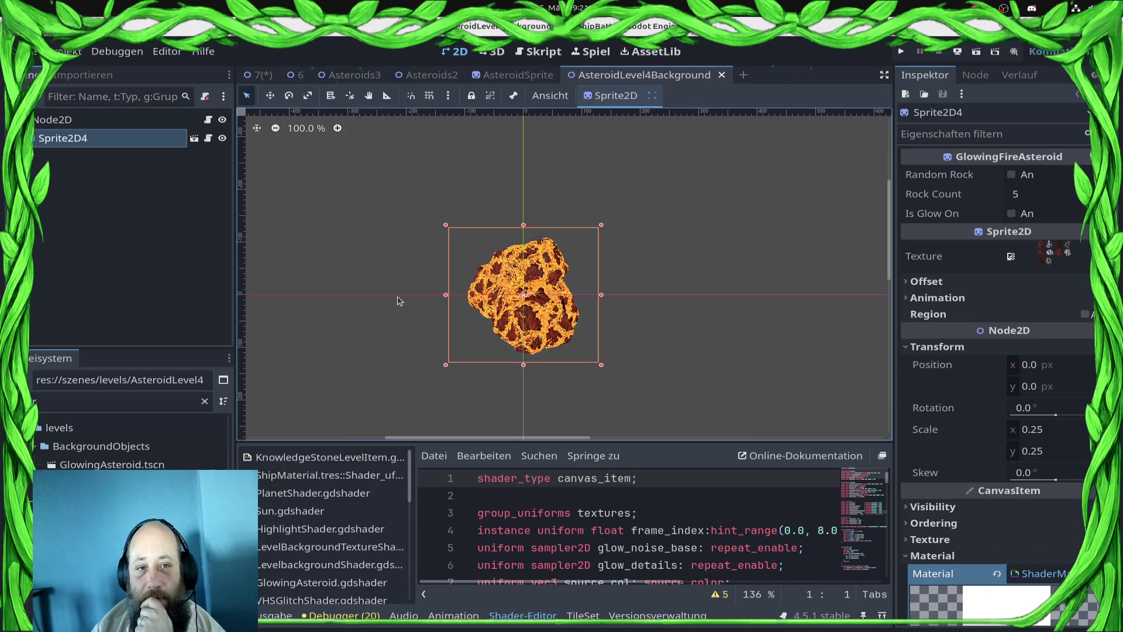
Step: Review the asteroid rotation script, then switch to scene 6 and clear the file filter
{"action": "left_click", "coordinate": [208, 120]}
{"action": "left_click", "coordinate": [209, 120]}
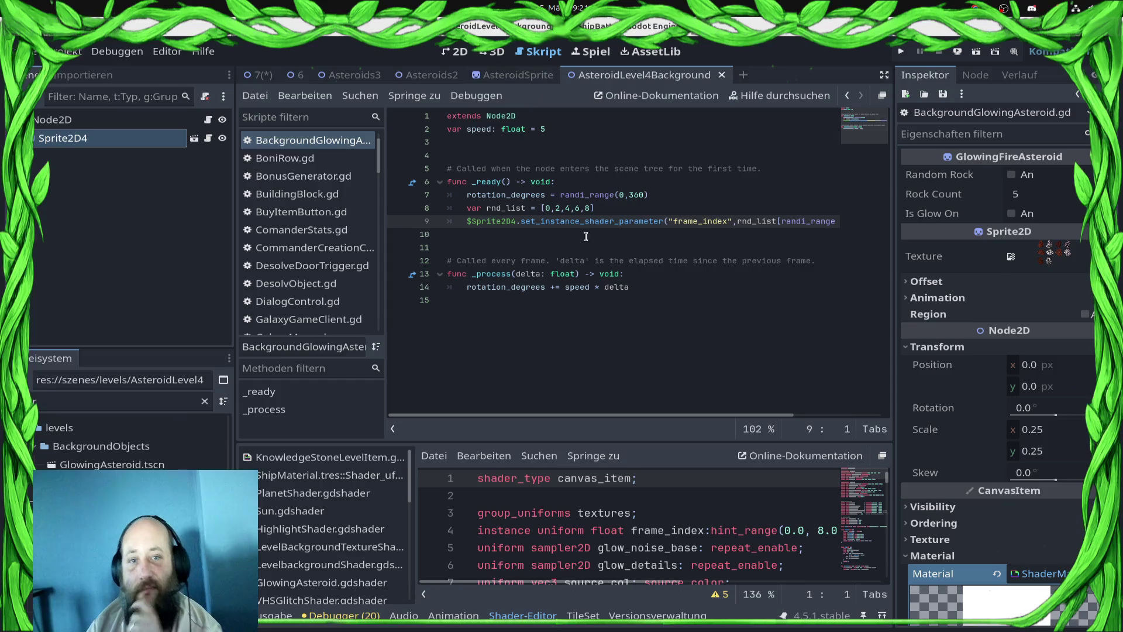
{"action": "left_click", "coordinate": [292, 76]}
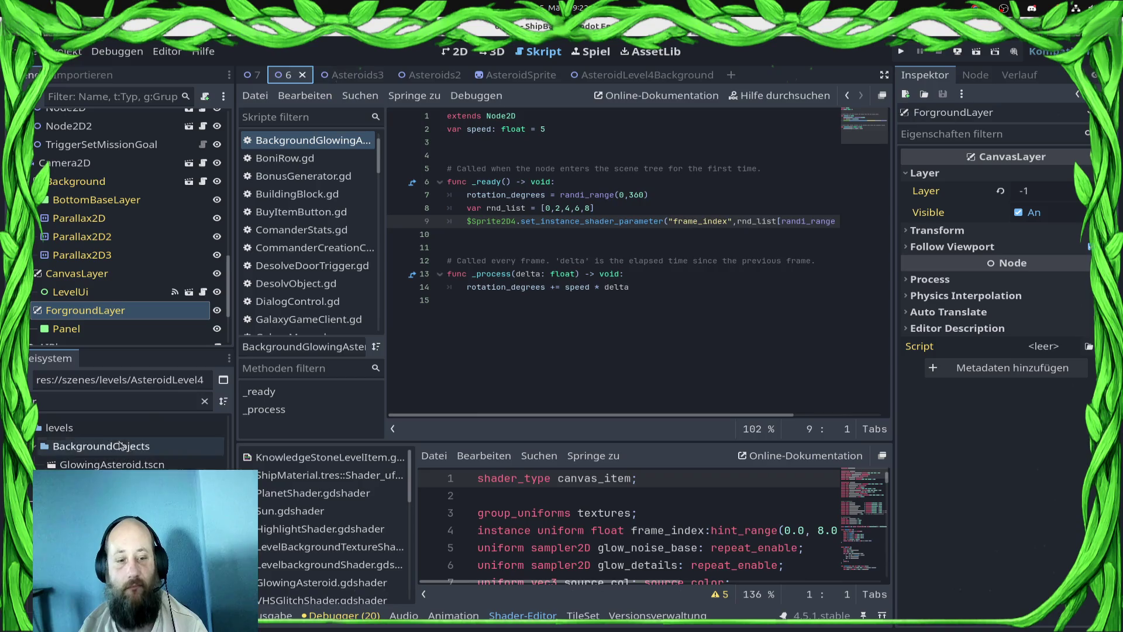
{"action": "left_click", "coordinate": [82, 402]}
{"action": "key", "text": "BackSpace"}
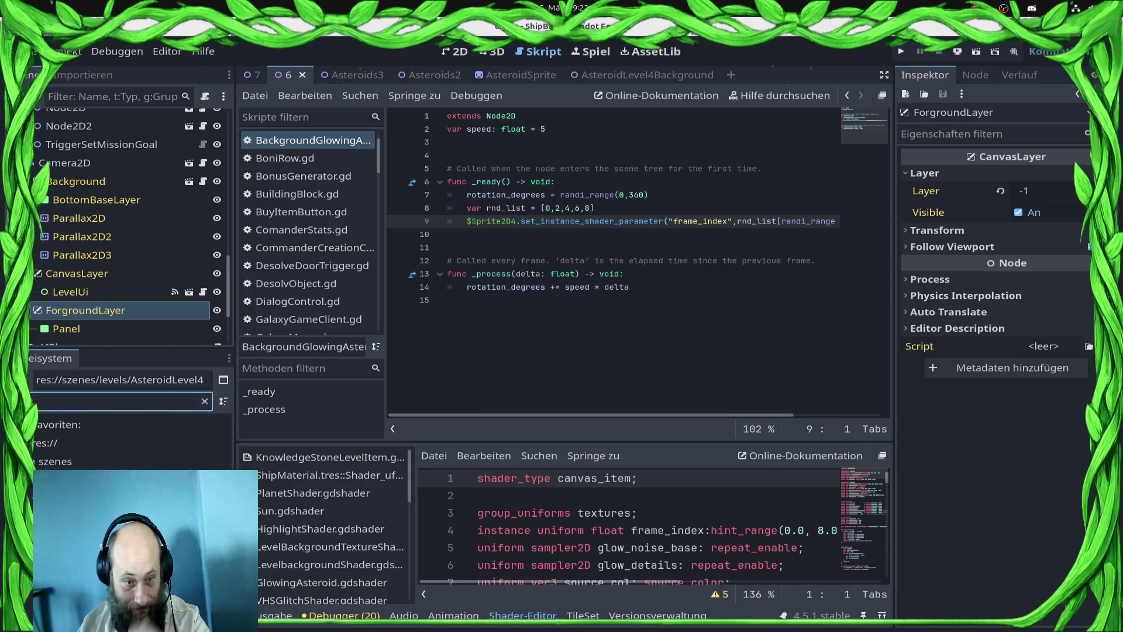
{"action": "left_click", "coordinate": [117, 485]}
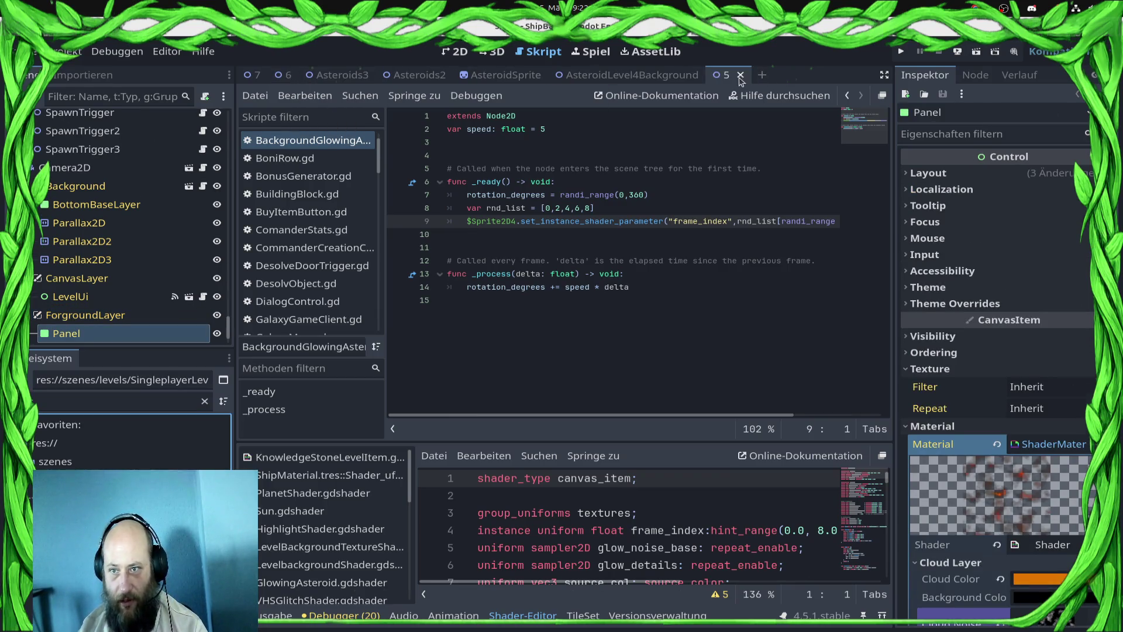
Step: Inspect level 5's camera parallax layer list in the 2D view
{"action": "left_click", "coordinate": [632, 75]}
{"action": "left_click", "coordinate": [1, 475]}
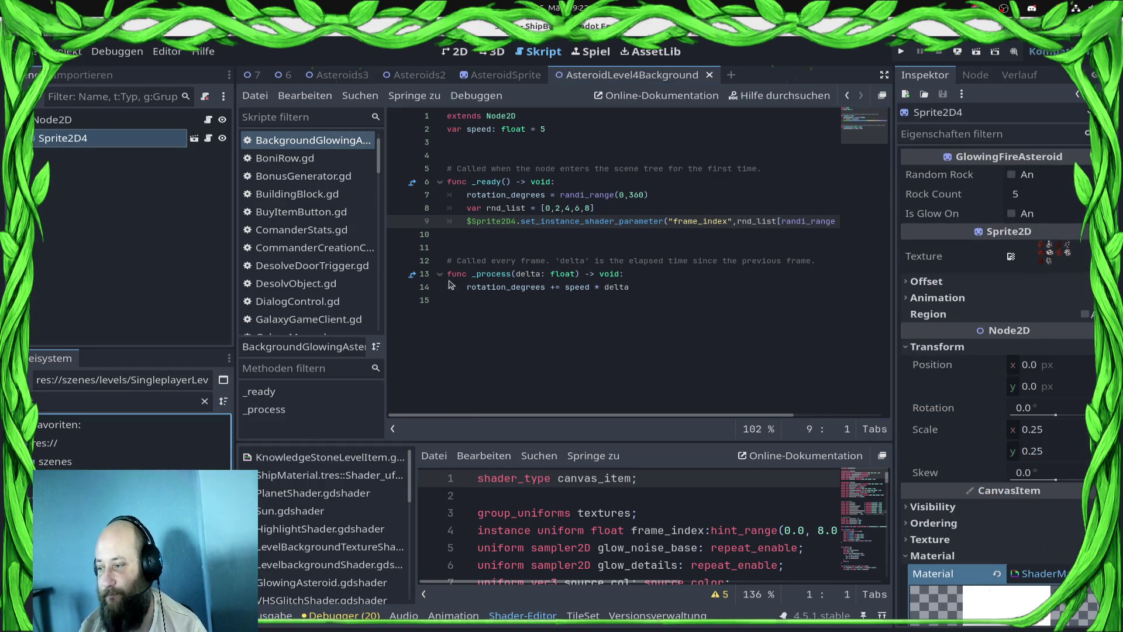
{"action": "left_click", "coordinate": [452, 50]}
{"action": "scroll", "coordinate": [558, 304], "scroll_direction": "up", "scroll_amount": 3}
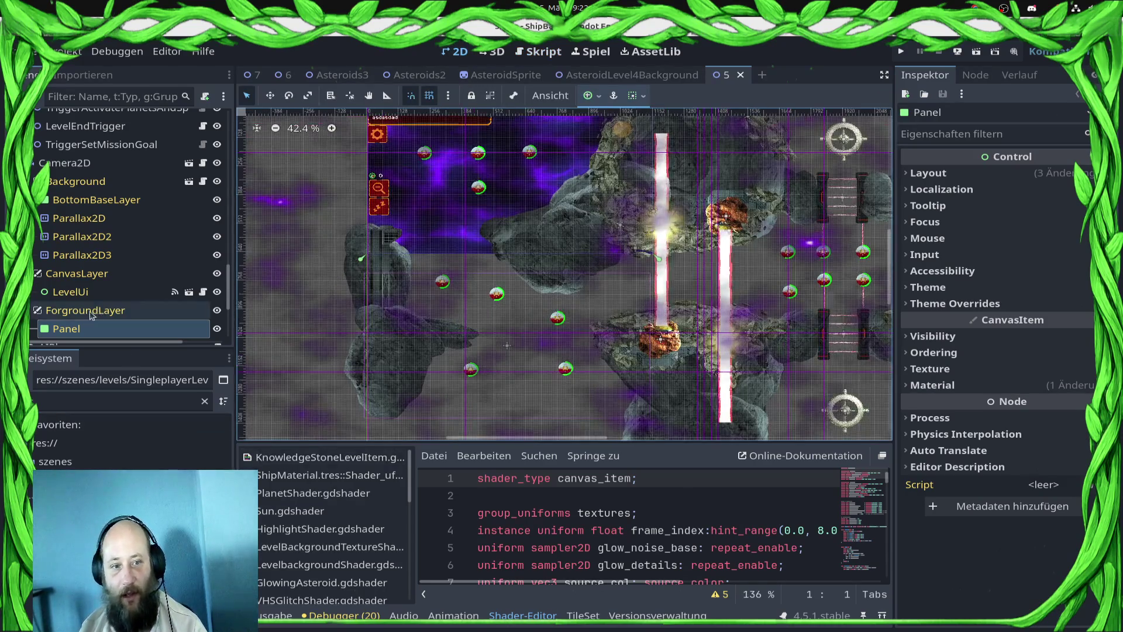
{"action": "left_click", "coordinate": [72, 167]}
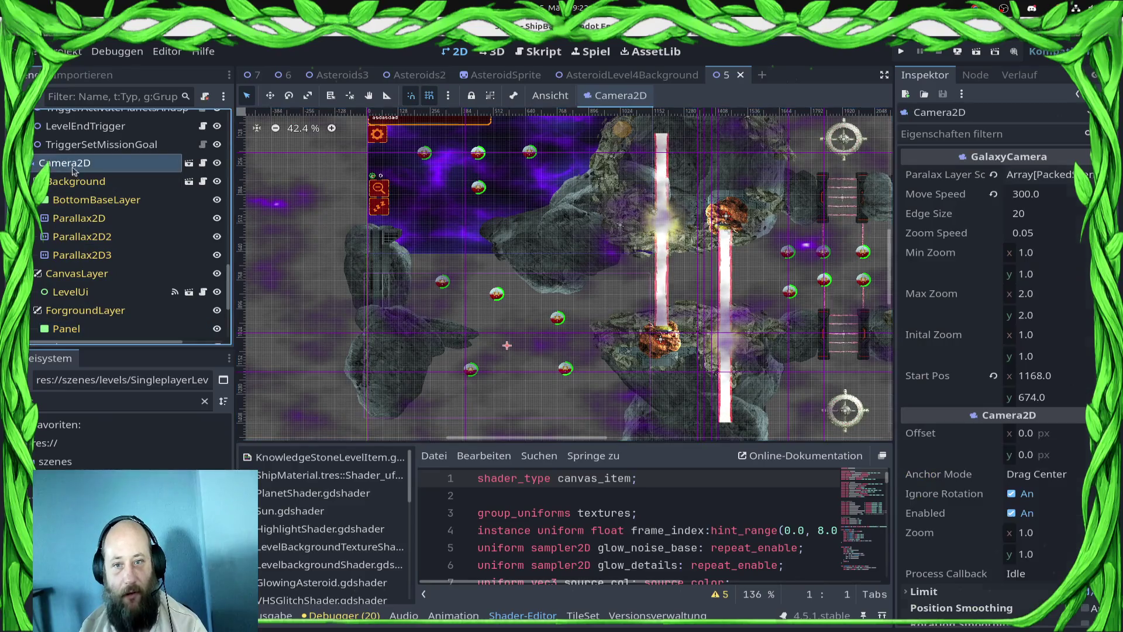
{"action": "left_click", "coordinate": [1041, 174]}
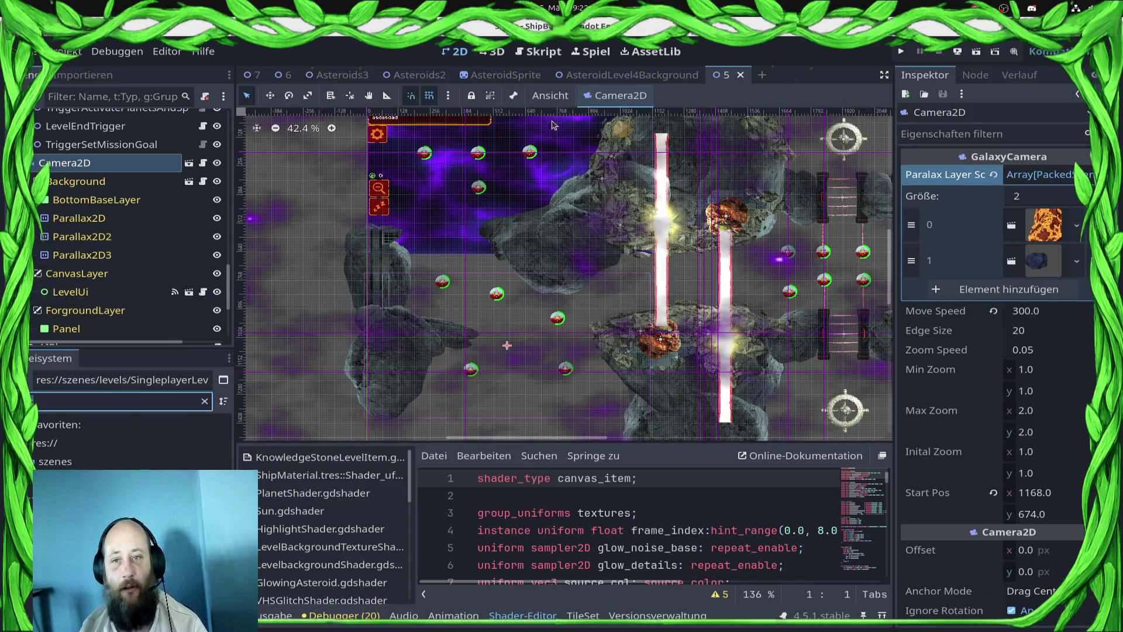
Step: Close the level 5, AsteroidLevel4Background, AsteroidSprite and Asteroids2 scene tabs
{"action": "left_click", "coordinate": [740, 75]}
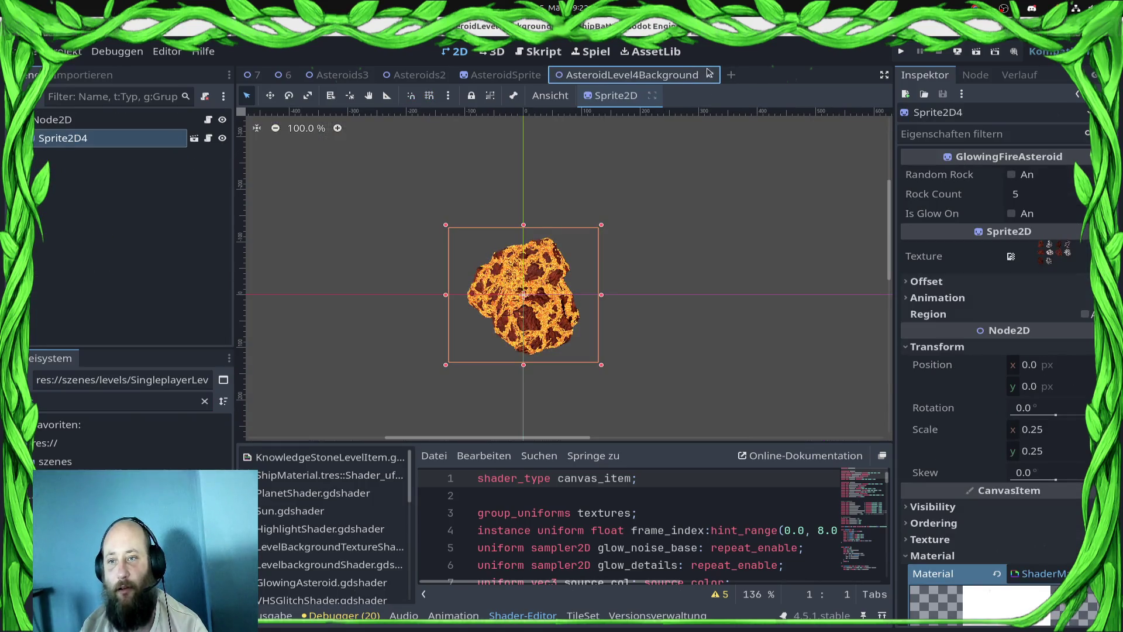
{"action": "left_click", "coordinate": [710, 75]}
{"action": "left_click", "coordinate": [551, 75]}
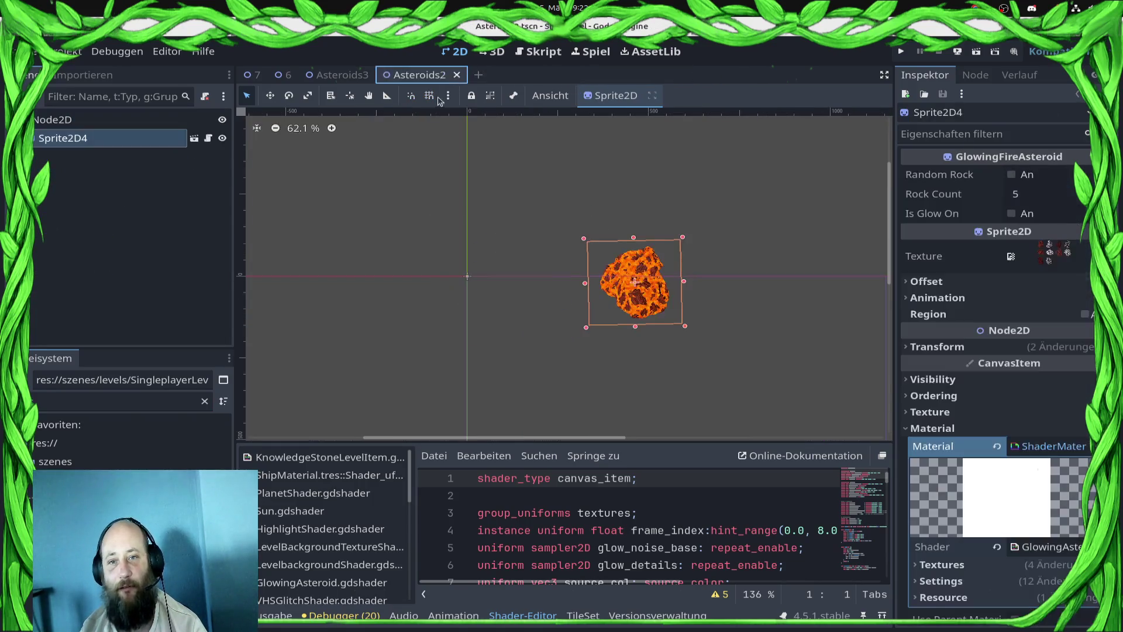
{"action": "left_click", "coordinate": [454, 75]}
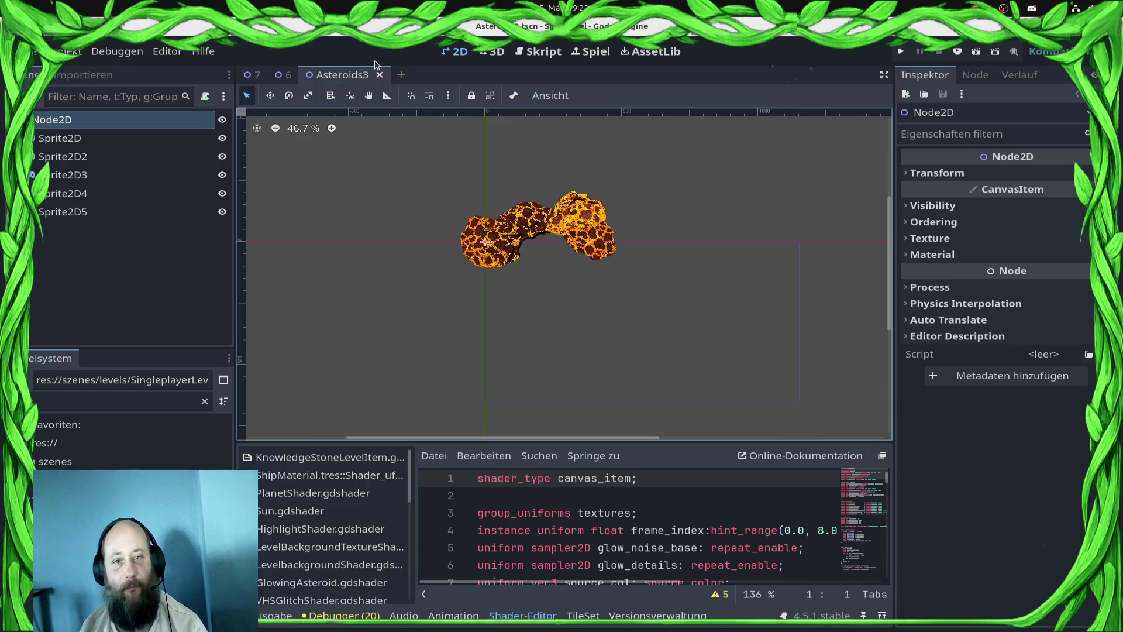
Step: Close the Asteroids3 and level 6 tabs, leaving only level 7 open
{"action": "left_click", "coordinate": [379, 75]}
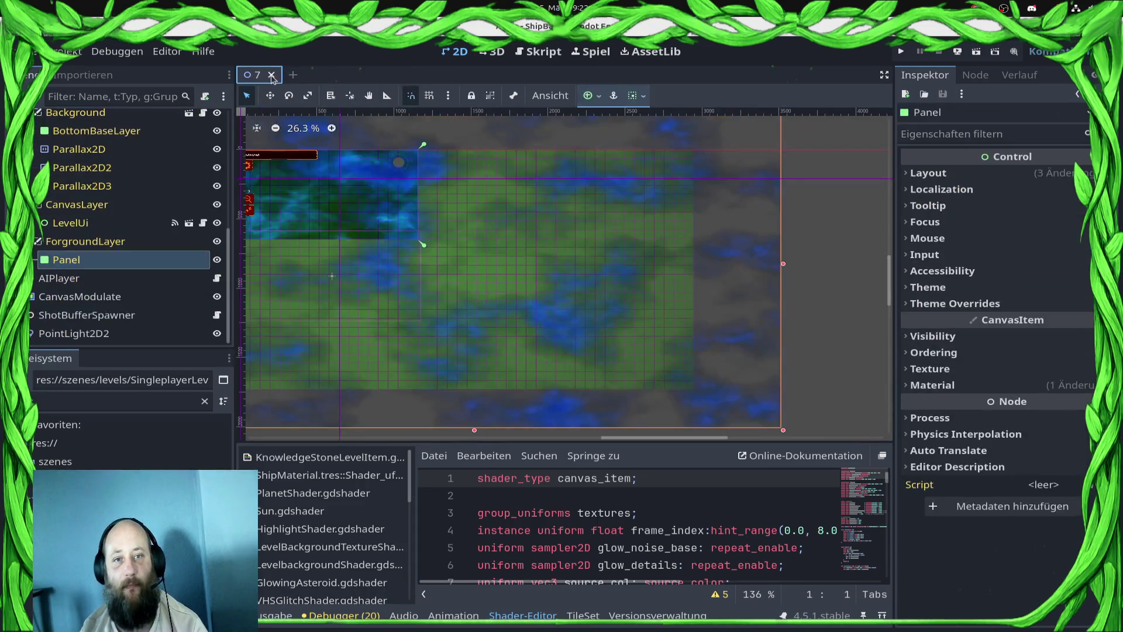
{"action": "left_click", "coordinate": [299, 75]}
{"action": "scroll", "coordinate": [429, 258], "scroll_direction": "up", "scroll_amount": 1}
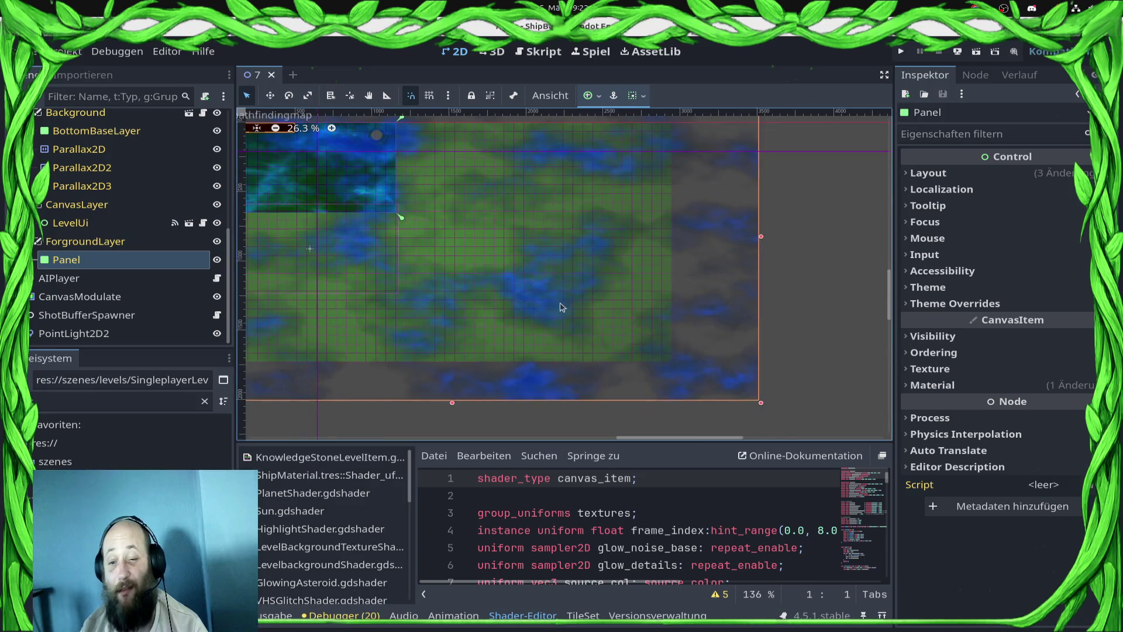
{"action": "scroll", "coordinate": [585, 310], "scroll_direction": "up", "scroll_amount": 1}
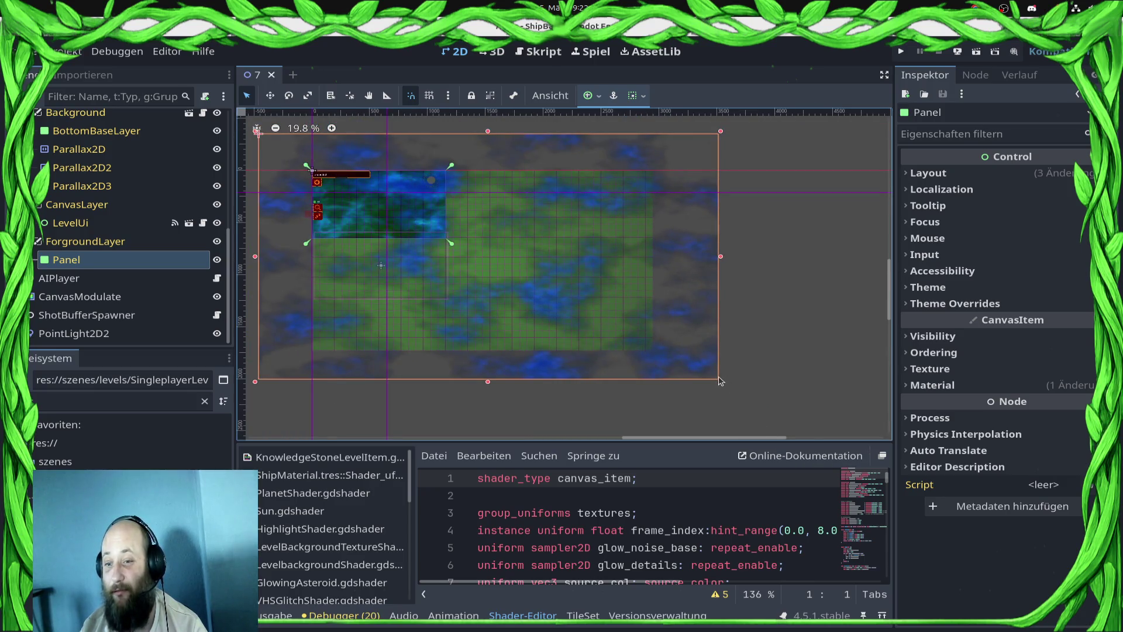
Step: Enlarge the cloud panel further, lower the first cloud brightness to 2.18, and save
{"action": "left_click_drag", "start_coordinate": [722, 384], "coordinate": [746, 406]}
{"action": "left_click", "coordinate": [1018, 385]}
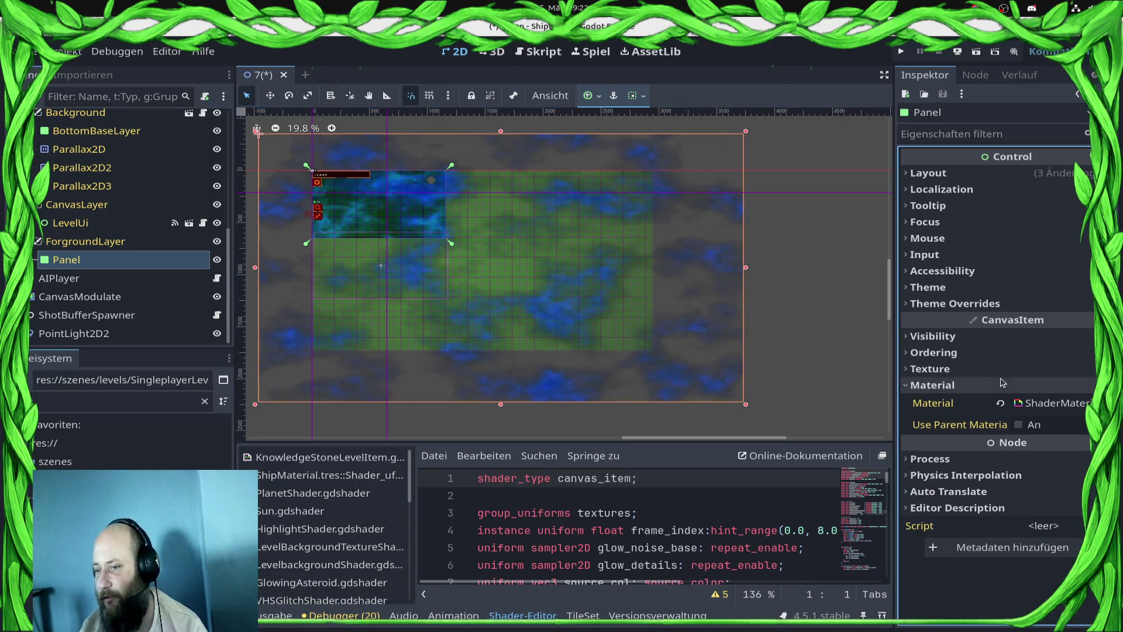
{"action": "left_click", "coordinate": [1038, 408]}
{"action": "scroll", "coordinate": [1038, 410], "scroll_direction": "down", "scroll_amount": 2}
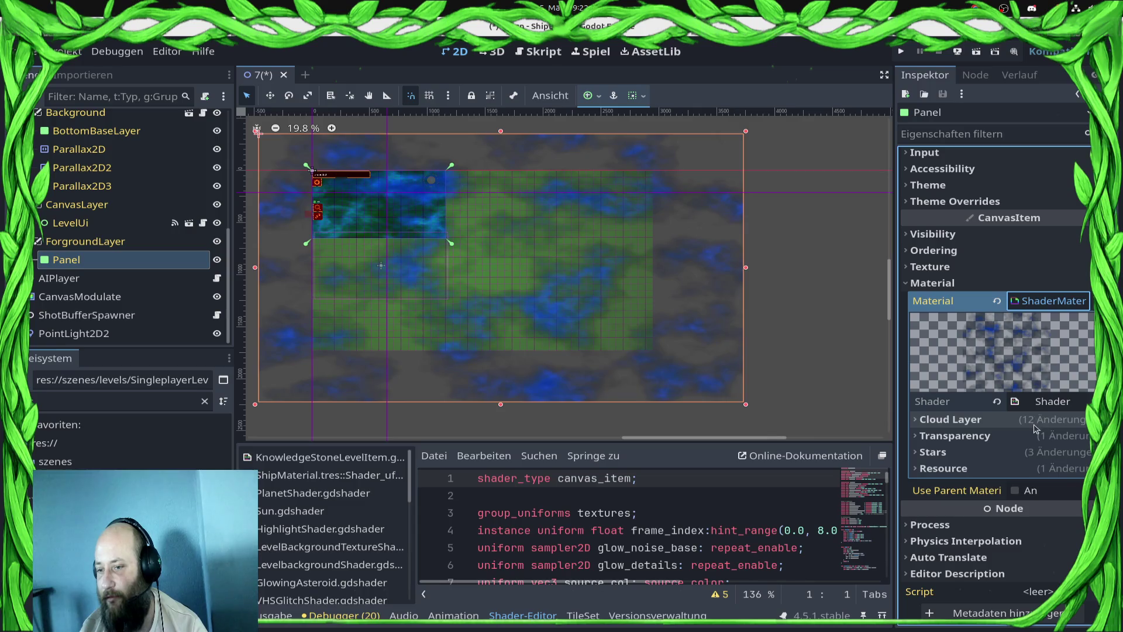
{"action": "left_click", "coordinate": [1034, 426]}
{"action": "scroll", "coordinate": [1034, 426], "scroll_direction": "down", "scroll_amount": 1}
{"action": "scroll", "coordinate": [1018, 421], "scroll_direction": "down", "scroll_amount": 4}
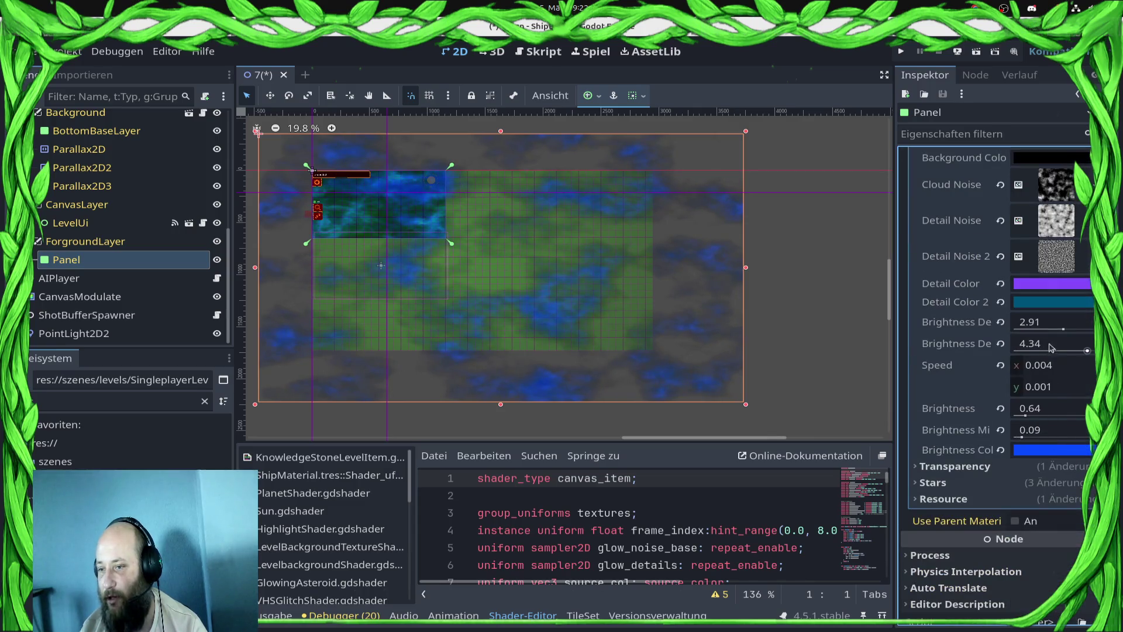
{"action": "mouse_move", "coordinate": [1063, 328]}
{"action": "left_mouse_down"}
{"action": "mouse_move", "coordinate": [1046, 331]}
{"action": "mouse_move", "coordinate": [1089, 340]}
{"action": "mouse_move", "coordinate": [1083, 351]}
{"action": "left_mouse_up"}
{"action": "scroll", "coordinate": [480, 337], "scroll_direction": "up", "scroll_amount": 2}
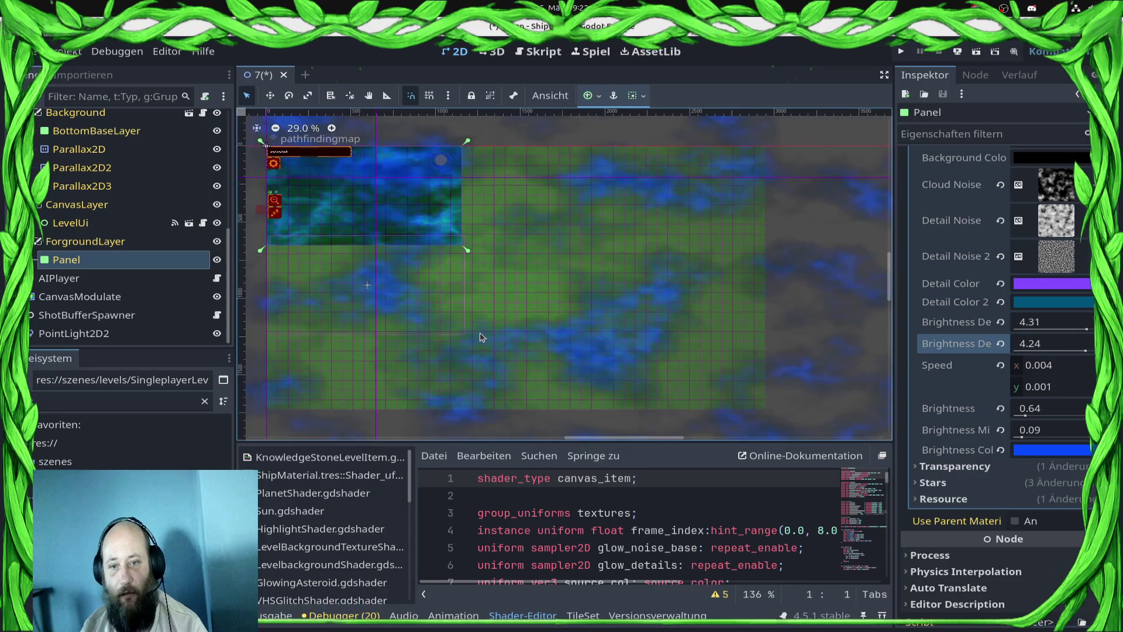
{"action": "key", "text": "ctrl+s"}
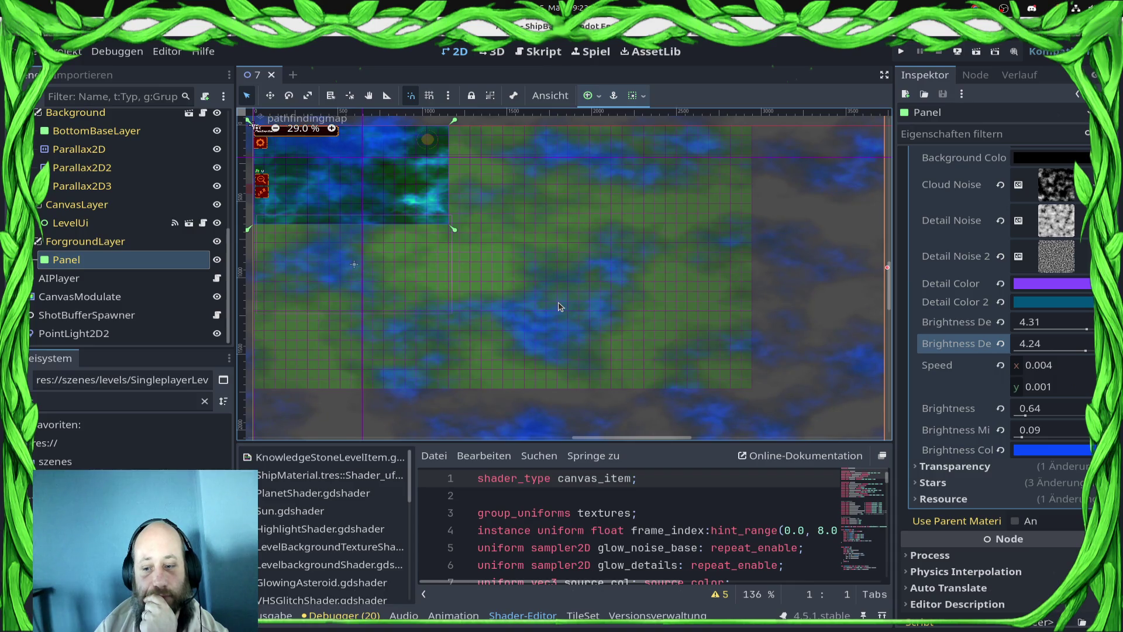
Step: Filter the FileSystem dock with "planet"
{"action": "scroll", "coordinate": [51, 155], "scroll_direction": "up", "scroll_amount": 8}
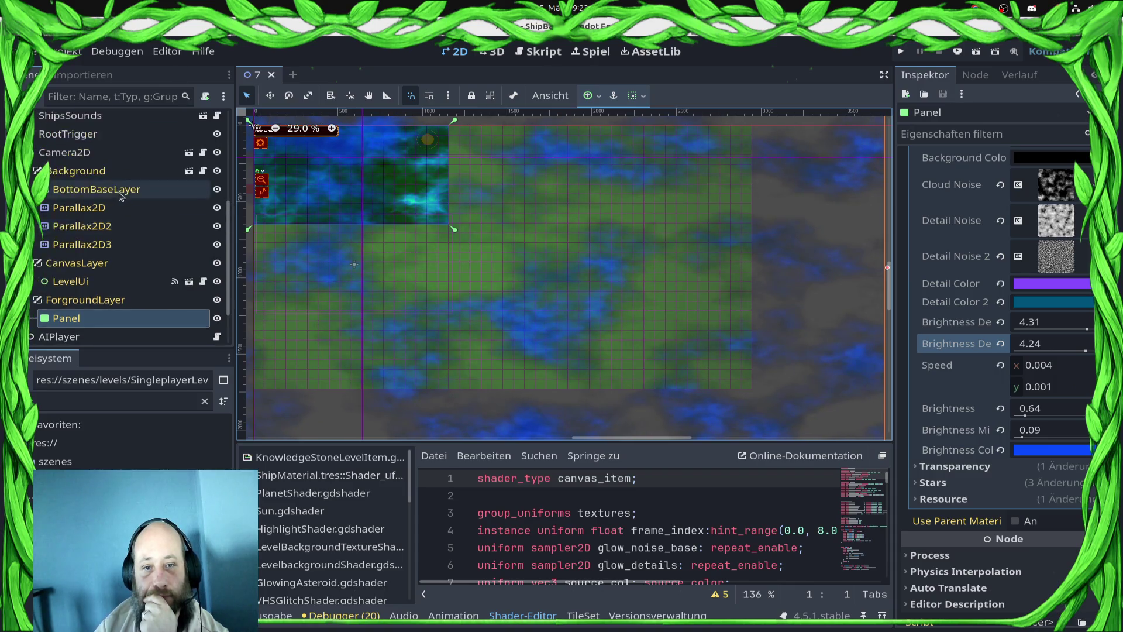
{"action": "scroll", "coordinate": [88, 234], "scroll_direction": "down", "scroll_amount": 5}
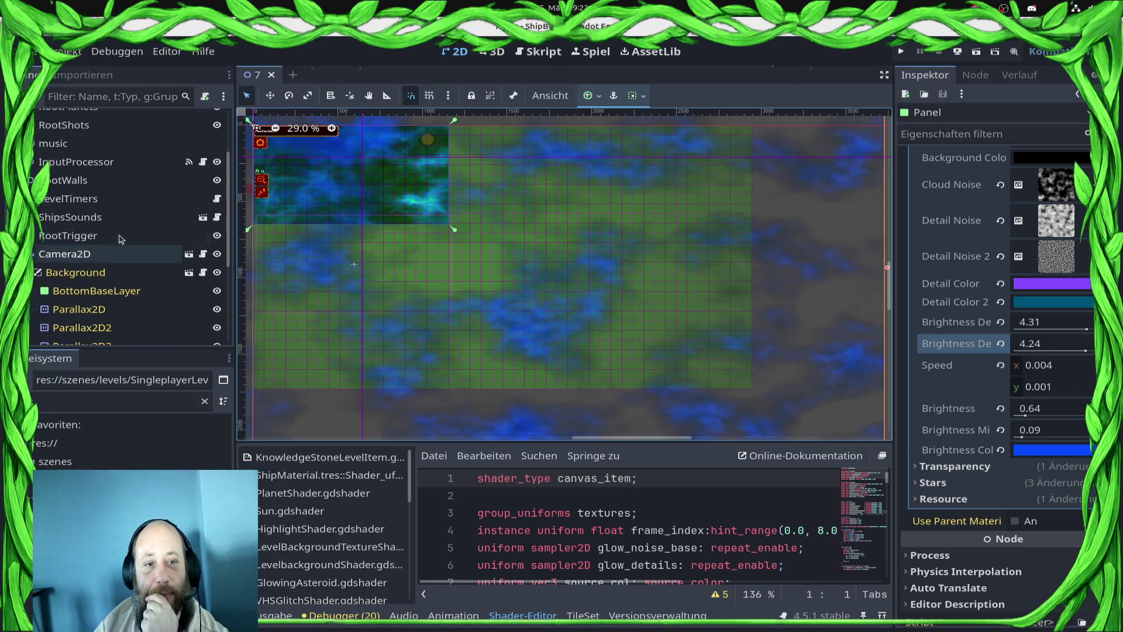
{"action": "scroll", "coordinate": [117, 245], "scroll_direction": "up", "scroll_amount": 3}
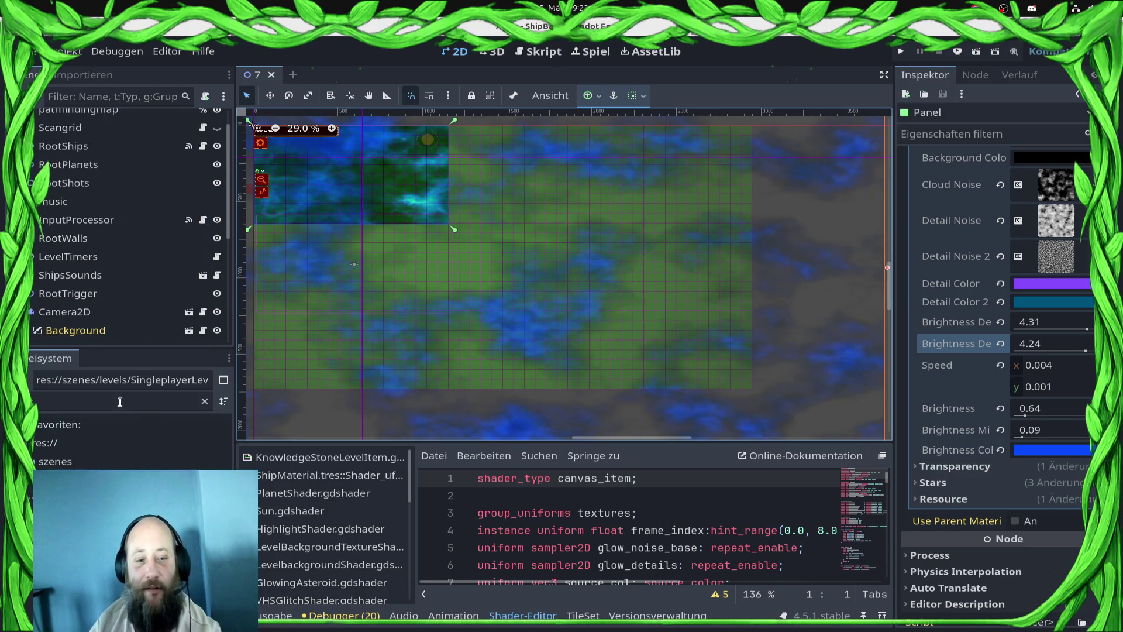
{"action": "type", "text": "planet"}
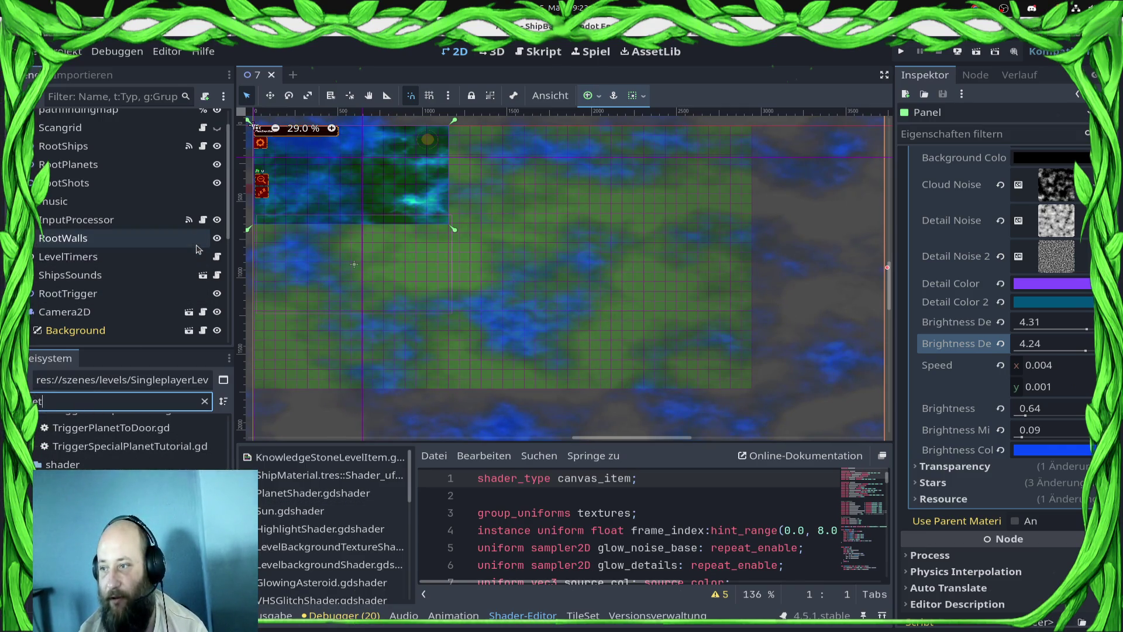
{"action": "scroll", "coordinate": [175, 245], "scroll_direction": "down", "scroll_amount": 6}
{"action": "scroll", "coordinate": [201, 232], "scroll_direction": "up", "scroll_amount": 3}
{"action": "scroll", "coordinate": [201, 232], "scroll_direction": "up", "scroll_amount": 3}
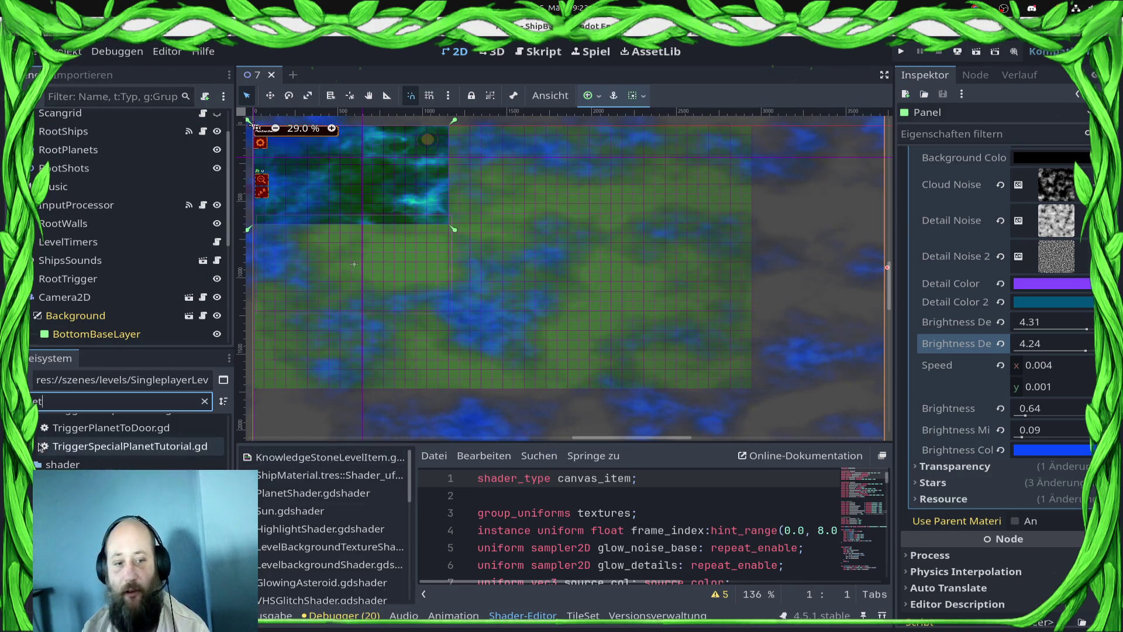
Step: Add a Planet instance to level 7 and move it onto the upper-left map
{"action": "mouse_move", "coordinate": [105, 412]}
{"action": "left_mouse_down"}
{"action": "mouse_move", "coordinate": [141, 206]}
{"action": "mouse_move", "coordinate": [101, 211]}
{"action": "mouse_move", "coordinate": [100, 265]}
{"action": "mouse_move", "coordinate": [97, 141]}
{"action": "left_mouse_up"}
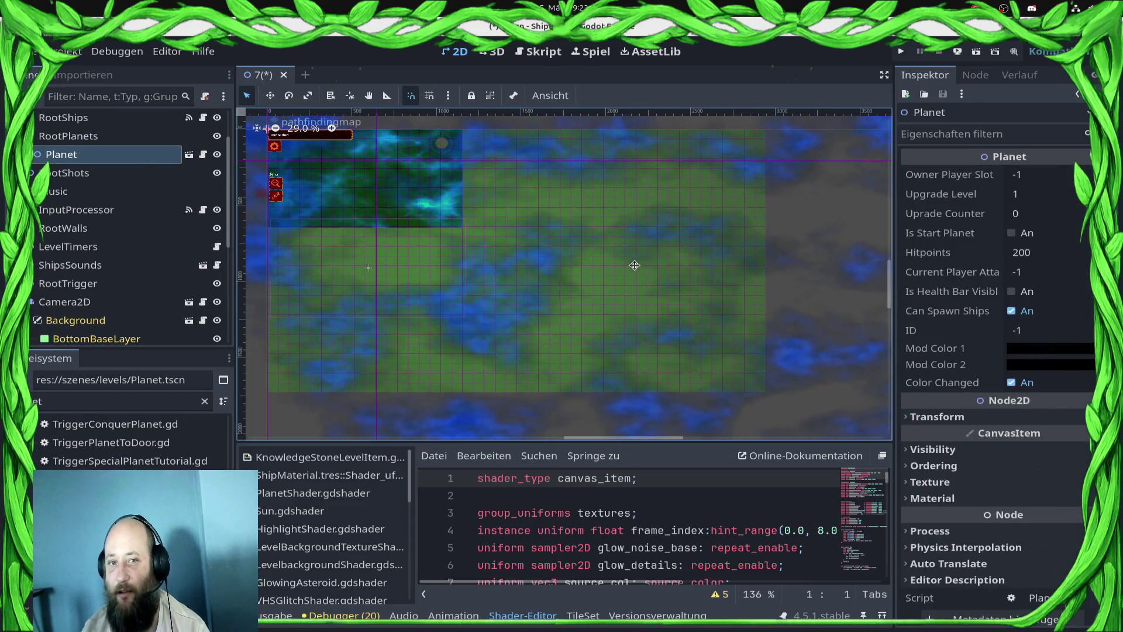
{"action": "left_click_drag", "start_coordinate": [635, 264], "coordinate": [687, 310]}
{"action": "key", "text": "w"}
{"action": "left_click_drag", "start_coordinate": [331, 169], "coordinate": [380, 269]}
{"action": "scroll", "coordinate": [419, 328], "scroll_direction": "up", "scroll_amount": 8}
{"action": "scroll", "coordinate": [420, 328], "scroll_direction": "up", "scroll_amount": 3}
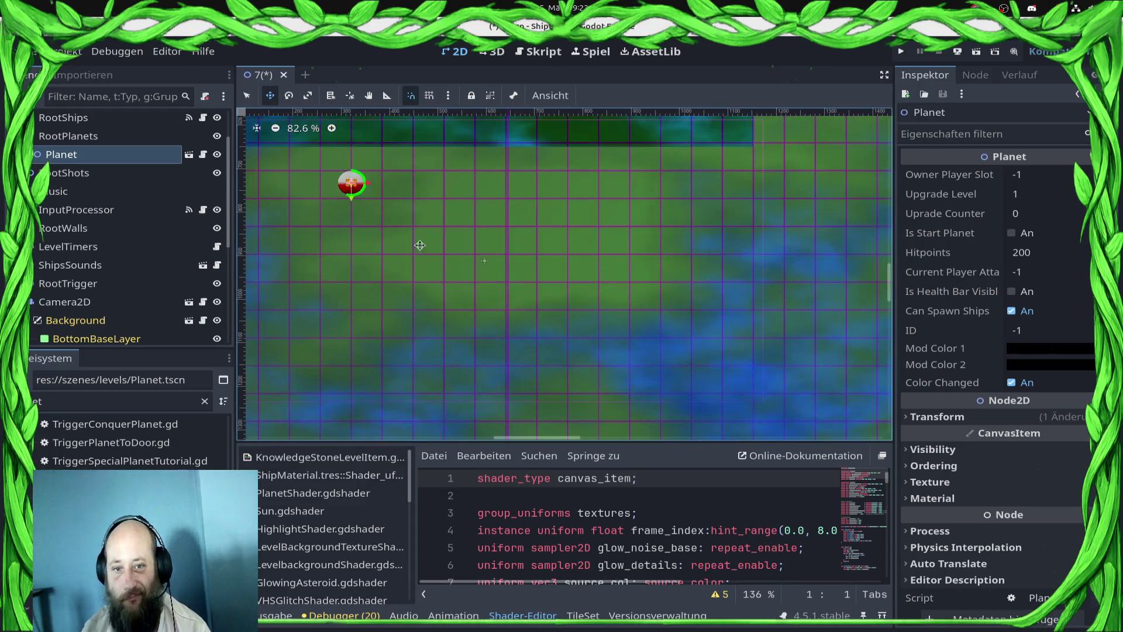
{"action": "mouse_move", "coordinate": [365, 184]}
{"action": "left_mouse_down"}
{"action": "mouse_move", "coordinate": [365, 221]}
{"action": "mouse_move", "coordinate": [367, 201]}
{"action": "mouse_move", "coordinate": [388, 198]}
{"action": "left_mouse_up"}
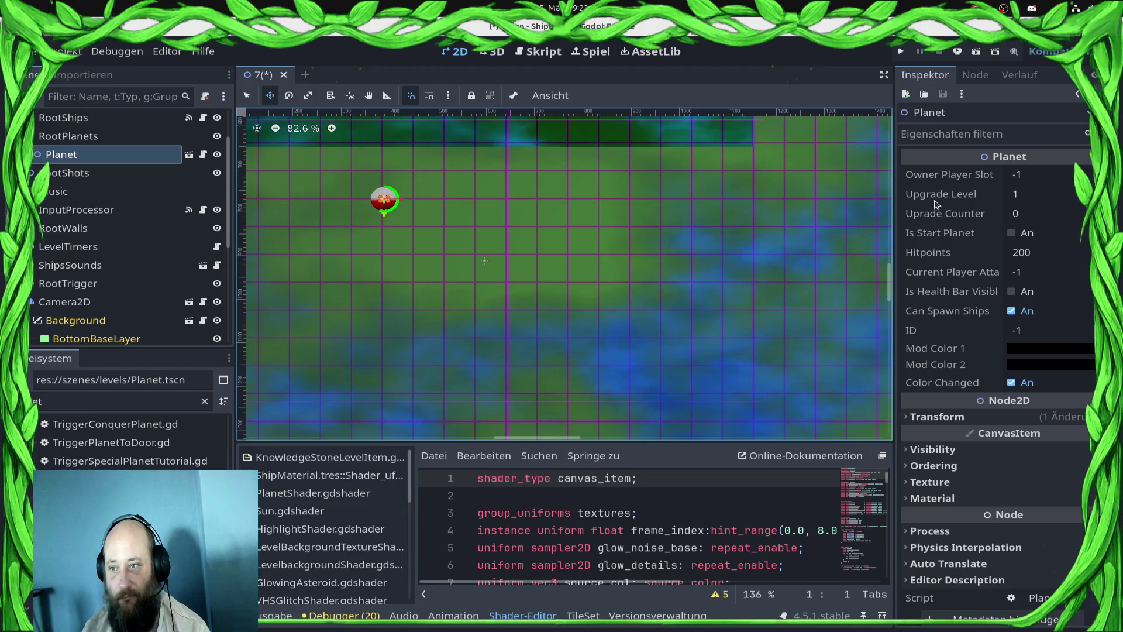
Step: Set the planet's Owner Player Slot to 0 and duplicate it just below
{"action": "left_click", "coordinate": [1064, 176]}
{"action": "key", "text": "Tab"}
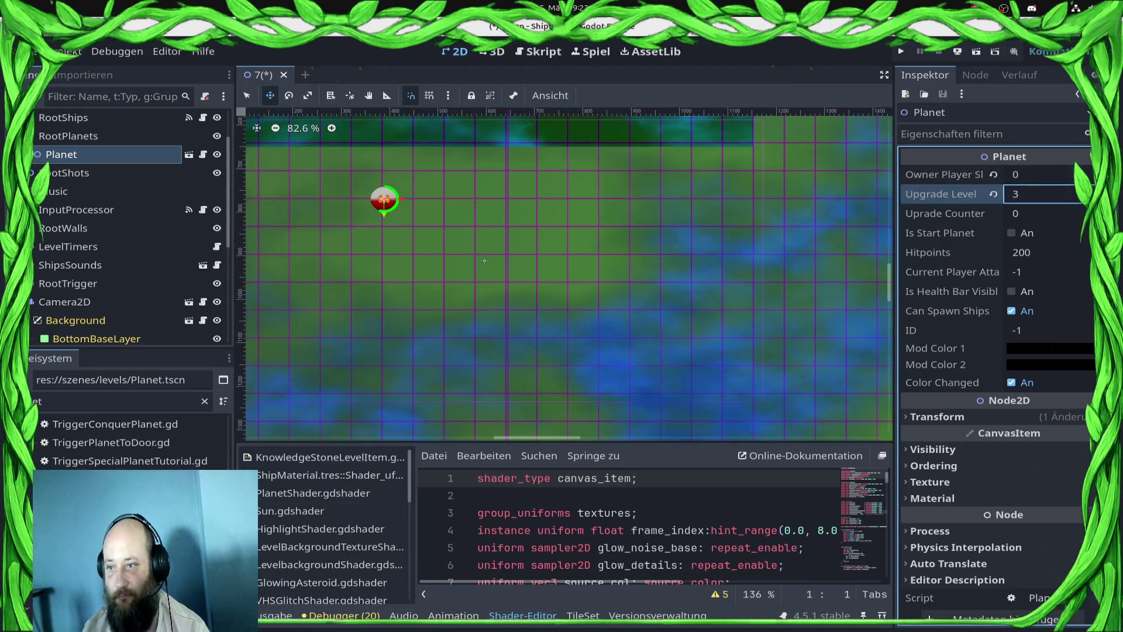
{"action": "type", "text": "3"}
{"action": "scroll", "coordinate": [453, 309], "scroll_direction": "down", "scroll_amount": 5}
{"action": "key", "text": "ctrl+d"}
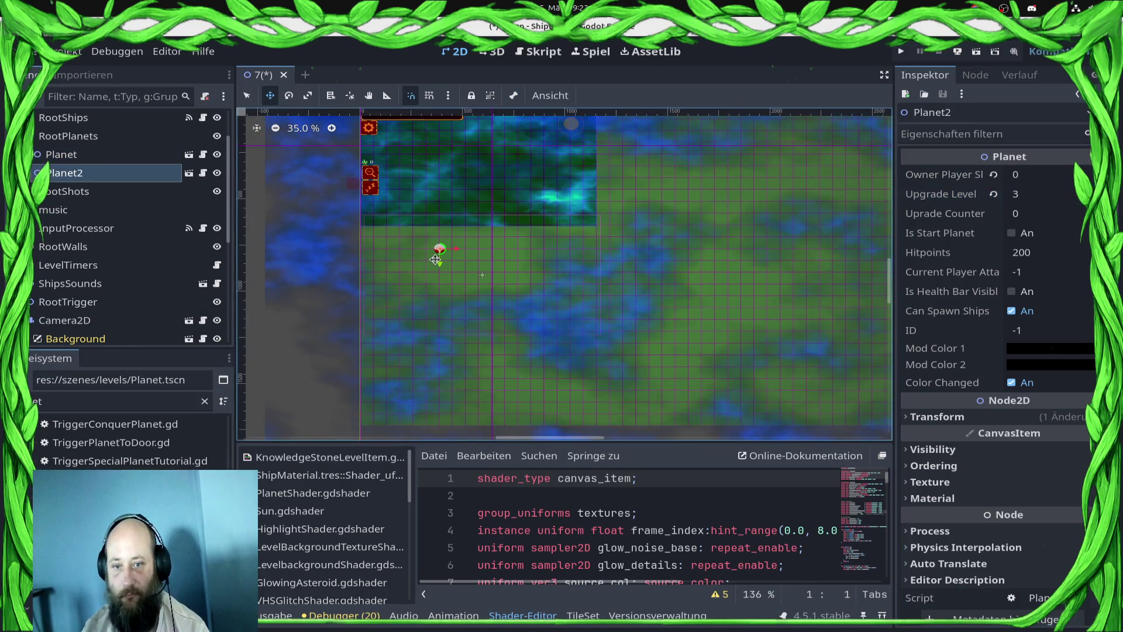
{"action": "mouse_move", "coordinate": [438, 264]}
{"action": "left_mouse_down"}
{"action": "mouse_move", "coordinate": [438, 303]}
{"action": "mouse_move", "coordinate": [438, 294]}
{"action": "left_mouse_up"}
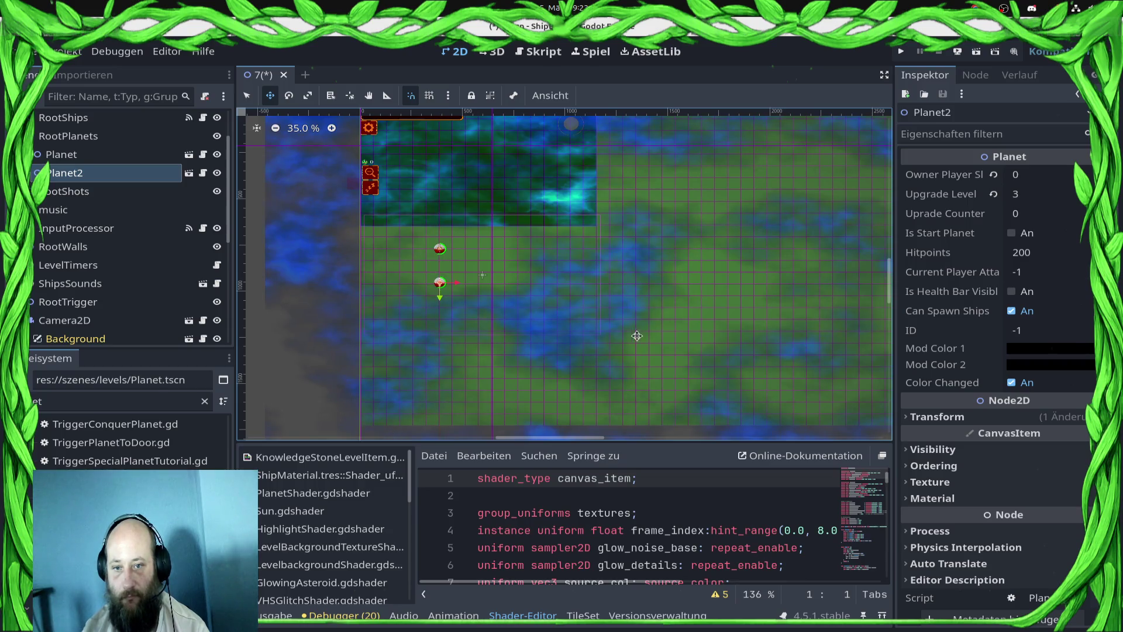
Step: Set both planets' Upgrade Level to 2 and save the scene
{"action": "scroll", "coordinate": [592, 331], "scroll_direction": "up", "scroll_amount": 5}
{"action": "left_click", "coordinate": [1060, 192]}
{"action": "type", "text": "2"}
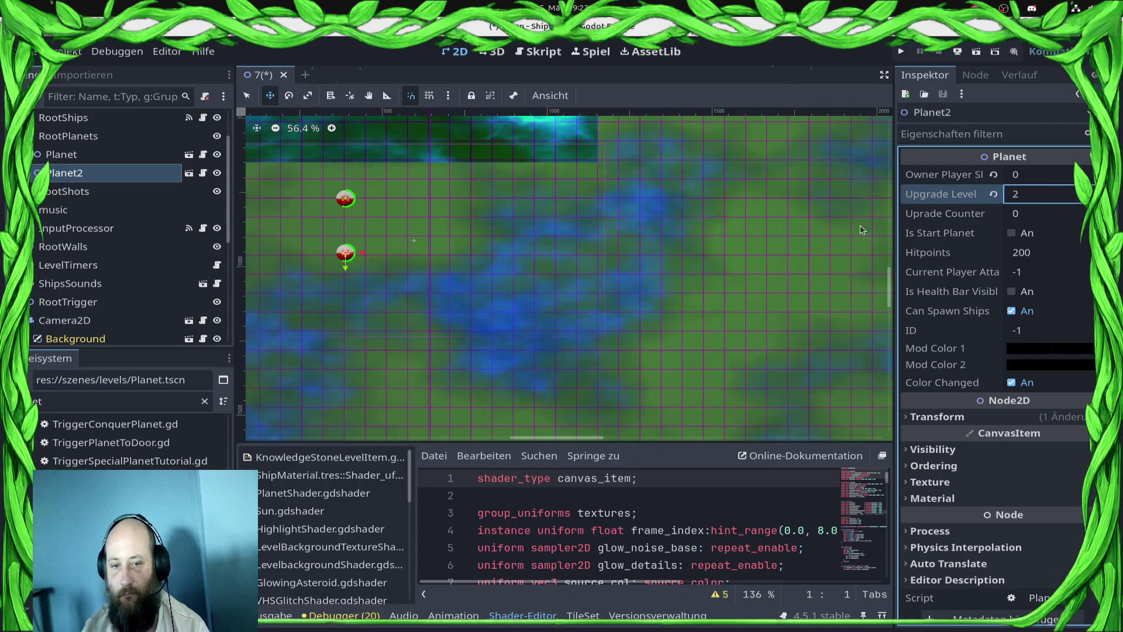
{"action": "left_click", "coordinate": [345, 198]}
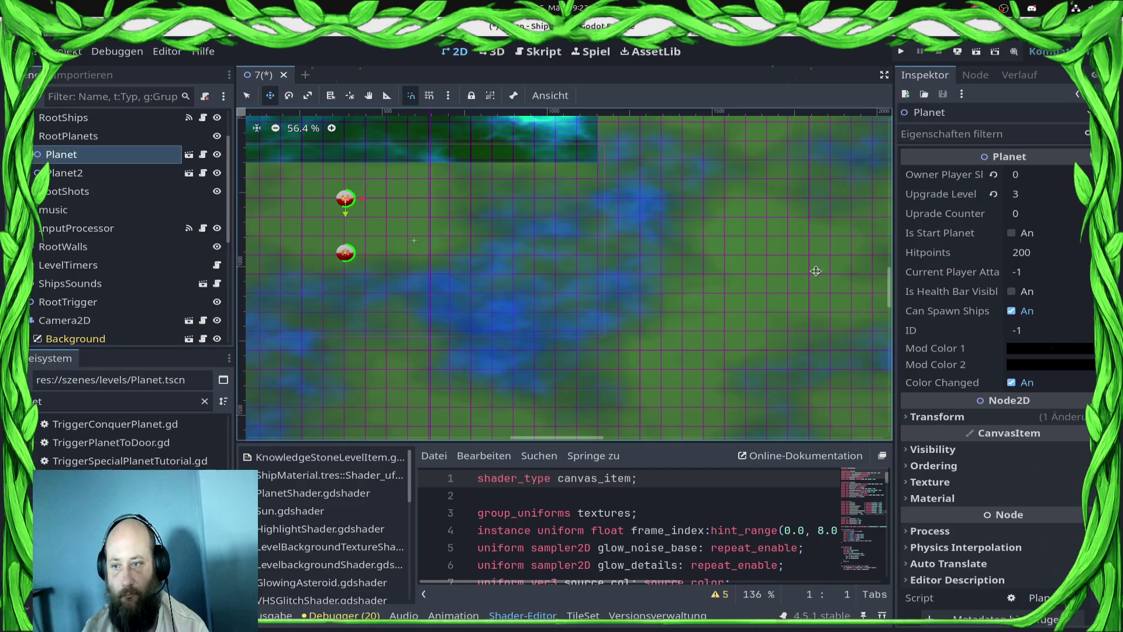
{"action": "left_click", "coordinate": [1047, 193]}
{"action": "type", "text": "2"}
{"action": "key", "text": "ctrl+s"}
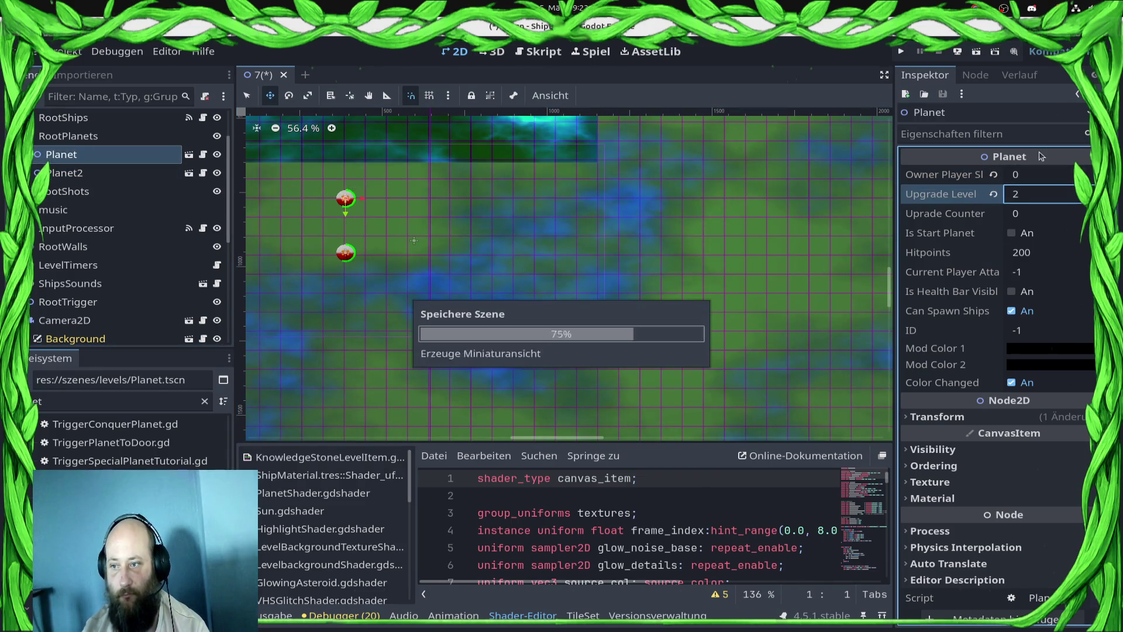
{"action": "scroll", "coordinate": [623, 280], "scroll_direction": "down", "scroll_amount": 3}
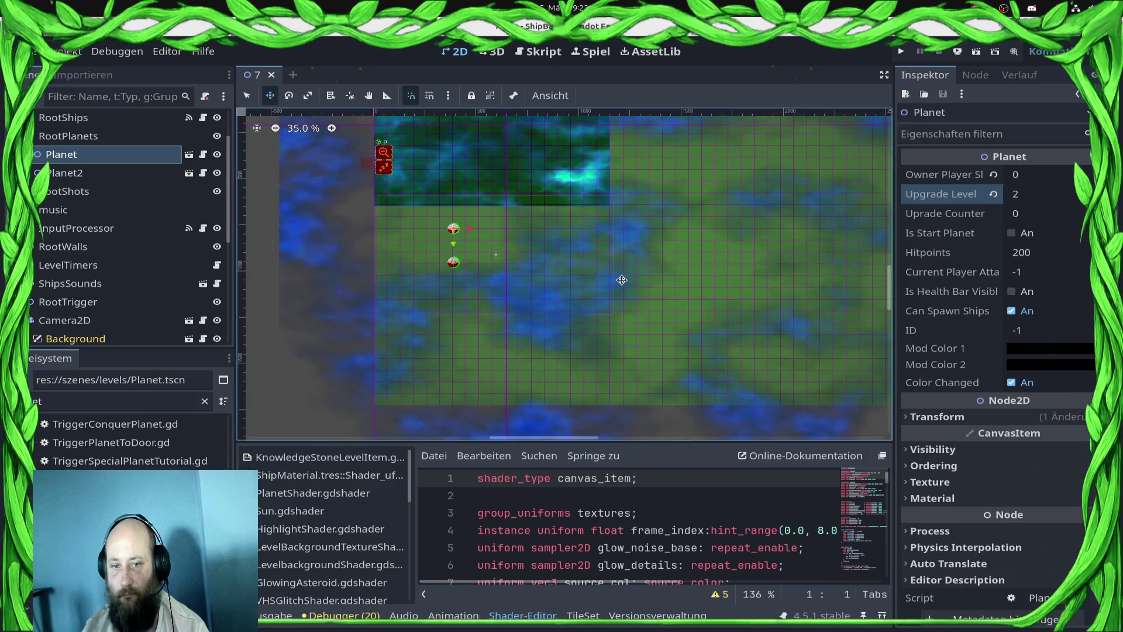
Step: Filter the FileSystem for "roi" and drop an asteroid image onto the map beside the planets
{"action": "left_click", "coordinate": [56, 402]}
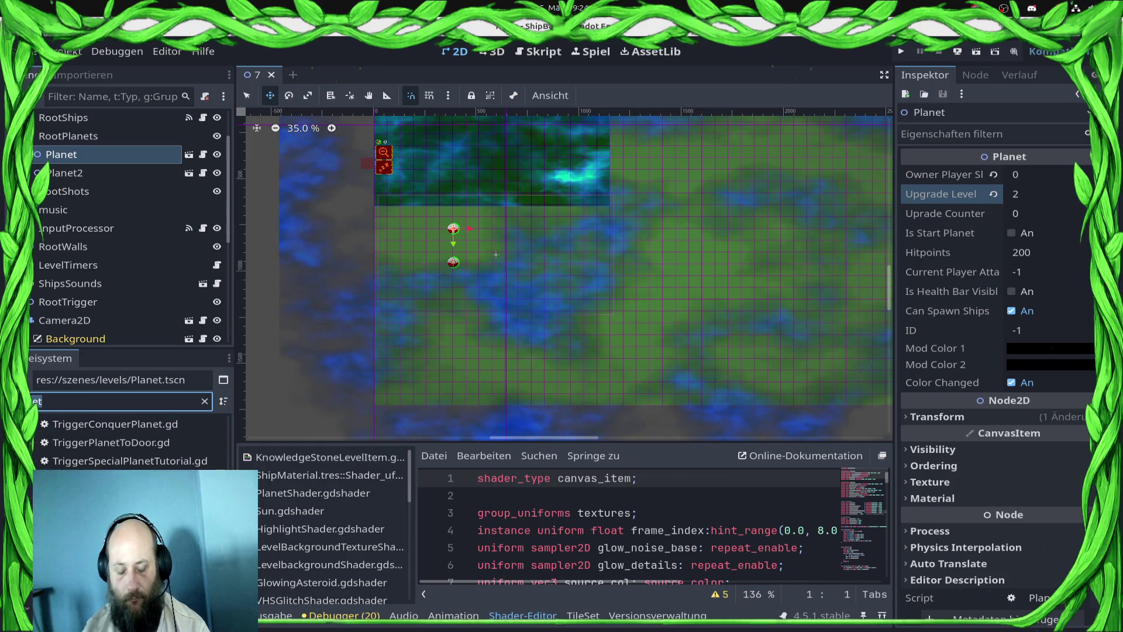
{"action": "key", "text": "BackSpace"}
{"action": "key", "text": "BackSpace"}
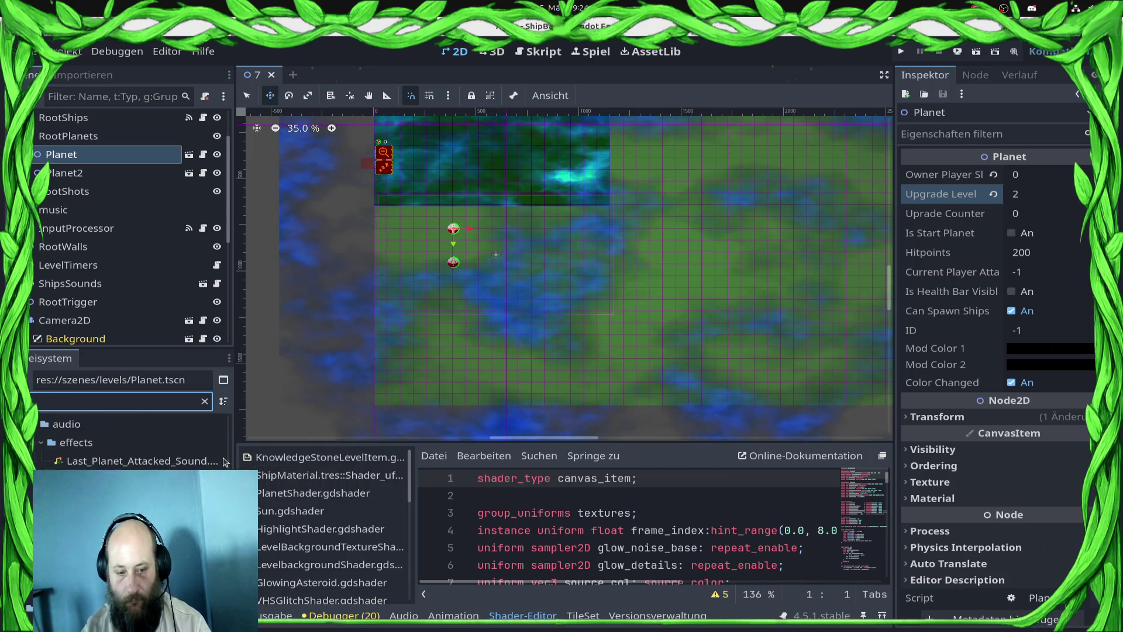
{"action": "type", "text": "roi"}
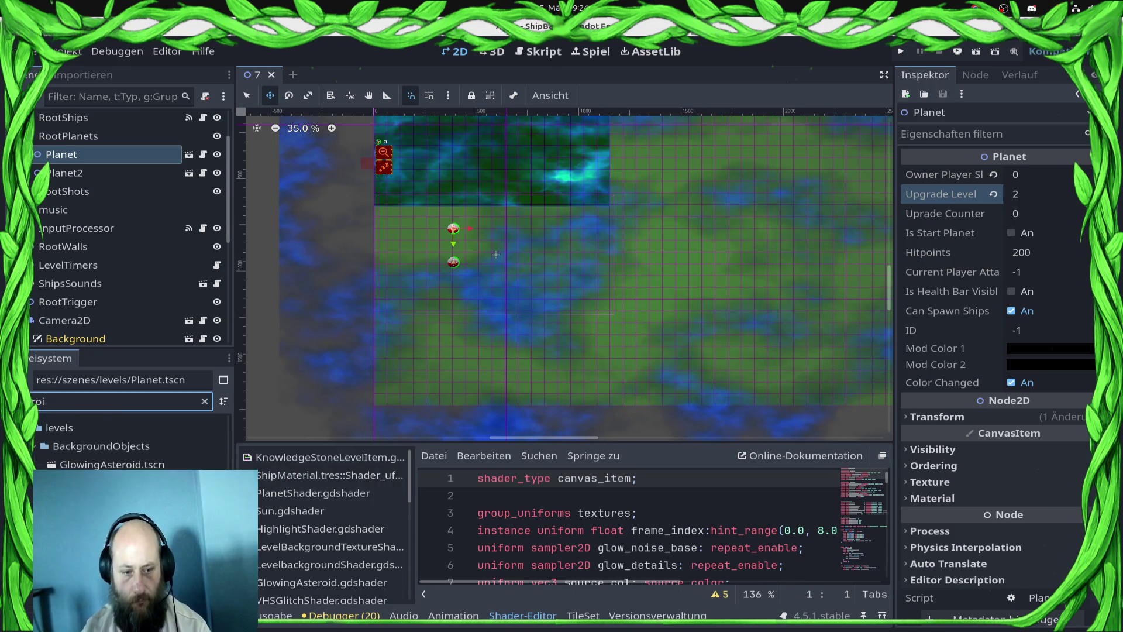
{"action": "scroll", "coordinate": [117, 445], "scroll_direction": "down", "scroll_amount": 5}
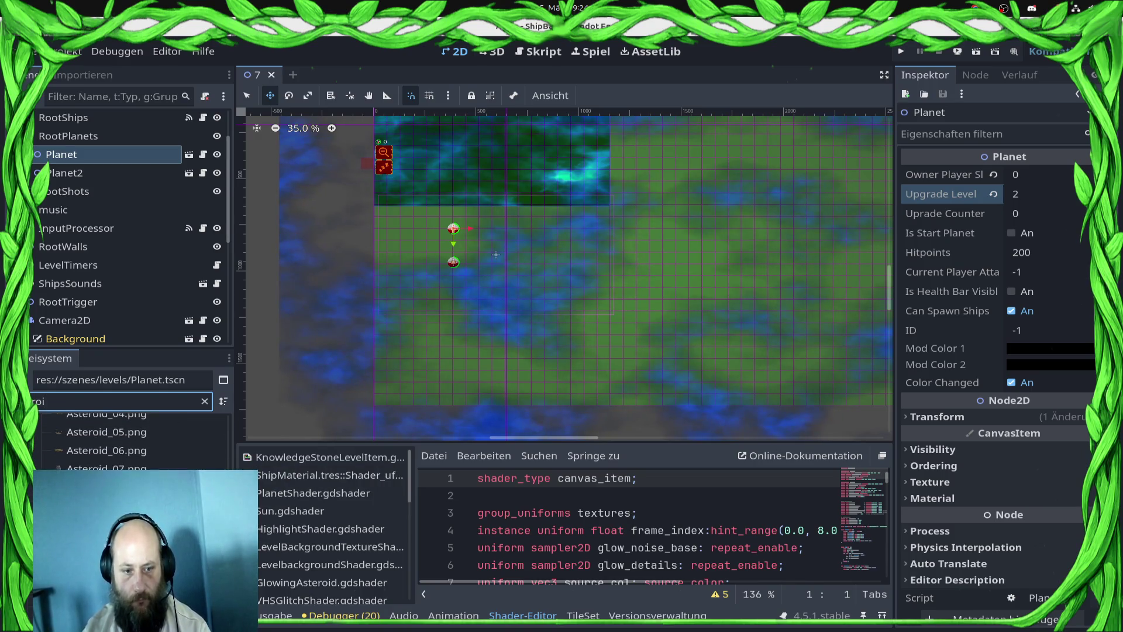
{"action": "scroll", "coordinate": [128, 441], "scroll_direction": "up", "scroll_amount": 1}
{"action": "mouse_move", "coordinate": [105, 447]}
{"action": "left_mouse_down"}
{"action": "mouse_move", "coordinate": [410, 409]}
{"action": "mouse_move", "coordinate": [533, 240]}
{"action": "left_mouse_up"}
Step: Try scaling and rotating the asteroid, undo the narrowing, and nudge it slightly down
{"action": "scroll", "coordinate": [579, 266], "scroll_direction": "up", "scroll_amount": 5}
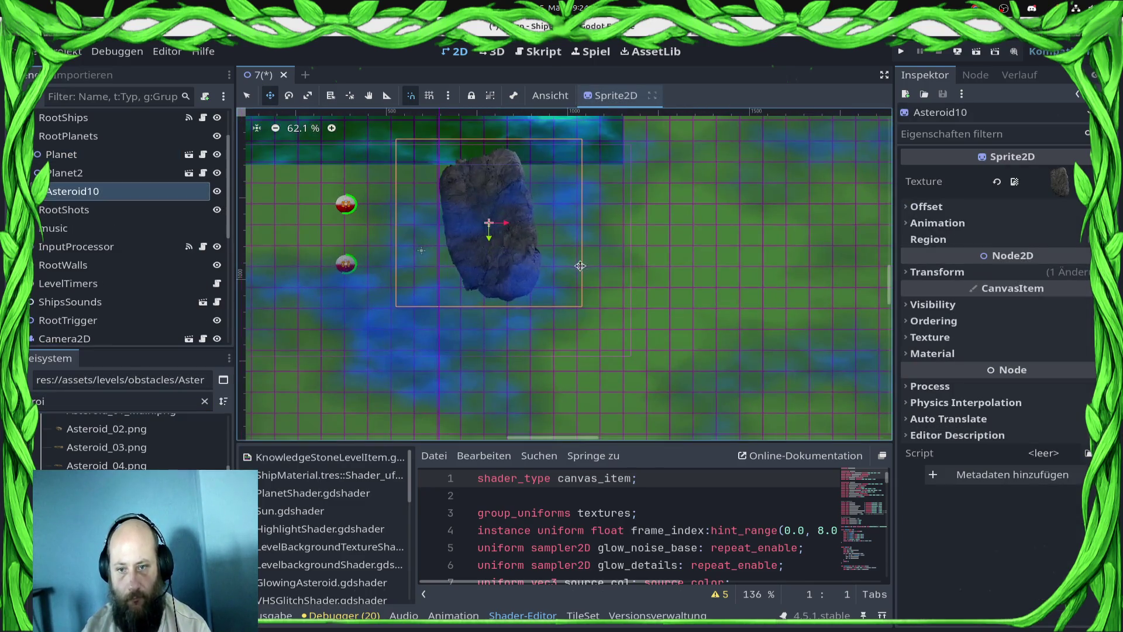
{"action": "key", "text": "e"}
{"action": "key", "text": "s"}
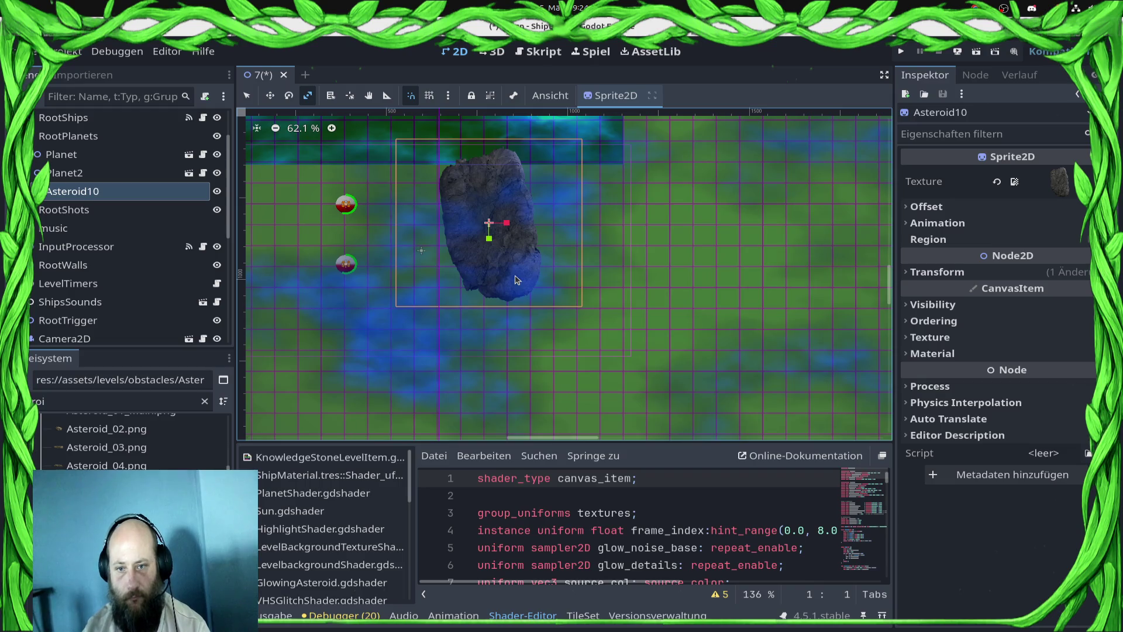
{"action": "left_click_drag", "start_coordinate": [506, 286], "coordinate": [518, 286]}
{"action": "key", "text": "q"}
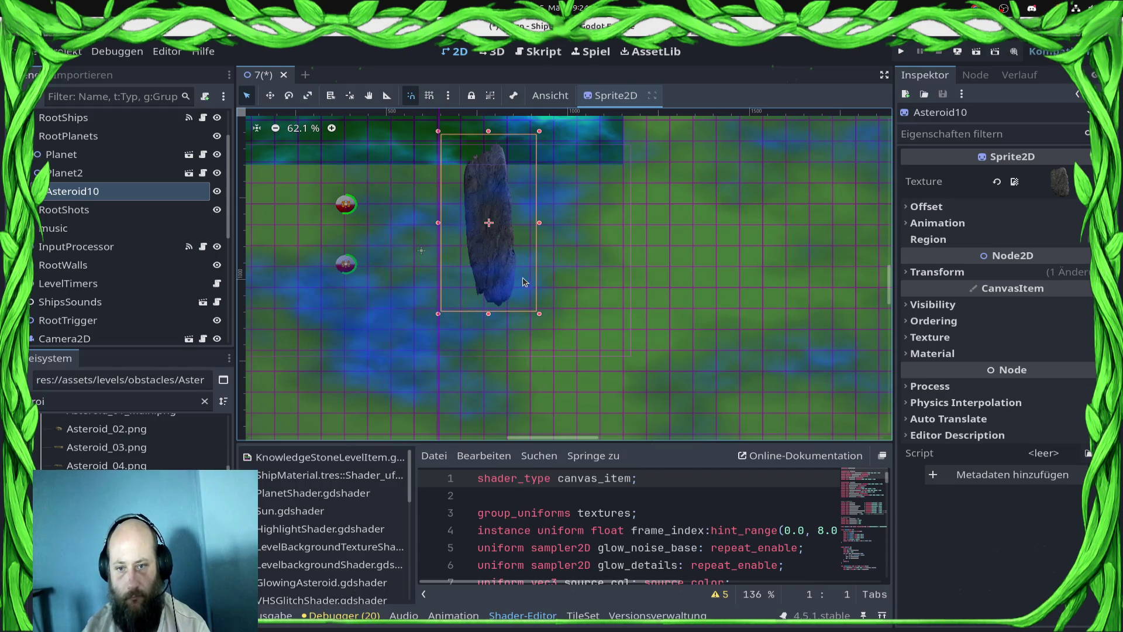
{"action": "key", "text": "ctrl+z"}
{"action": "key", "text": "s"}
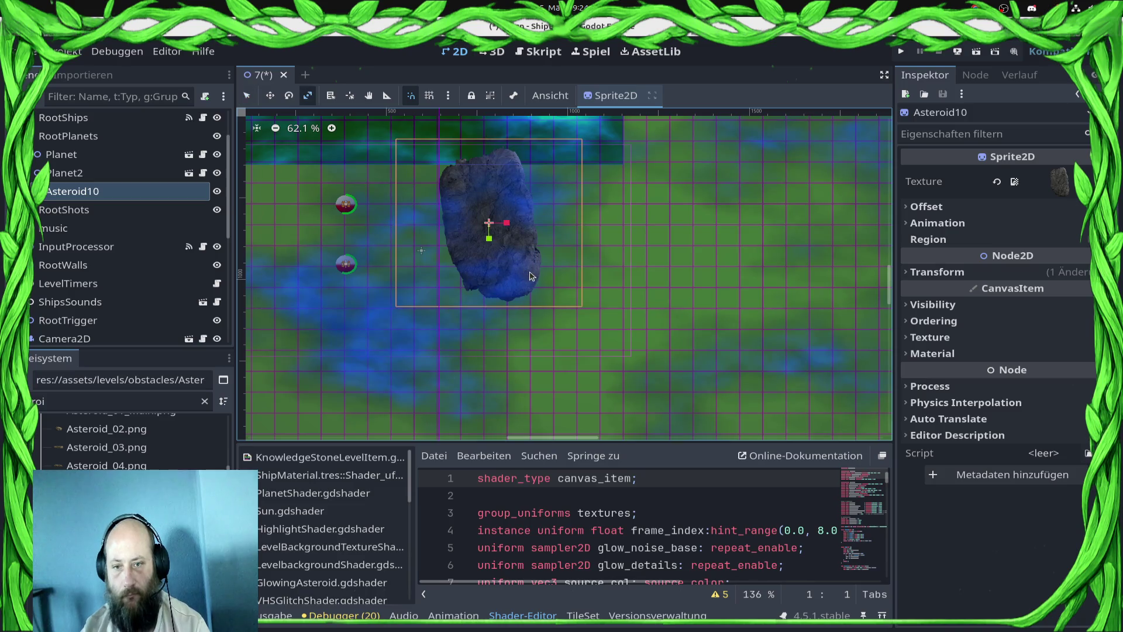
{"action": "key", "text": "e"}
{"action": "mouse_move", "coordinate": [532, 276]}
{"action": "left_mouse_down"}
{"action": "mouse_move", "coordinate": [514, 286]}
{"action": "mouse_move", "coordinate": [579, 210]}
{"action": "mouse_move", "coordinate": [430, 134]}
{"action": "mouse_move", "coordinate": [452, 142]}
{"action": "left_mouse_up"}
{"action": "key", "text": "w"}
{"action": "left_click_drag", "start_coordinate": [494, 258], "coordinate": [495, 280]}
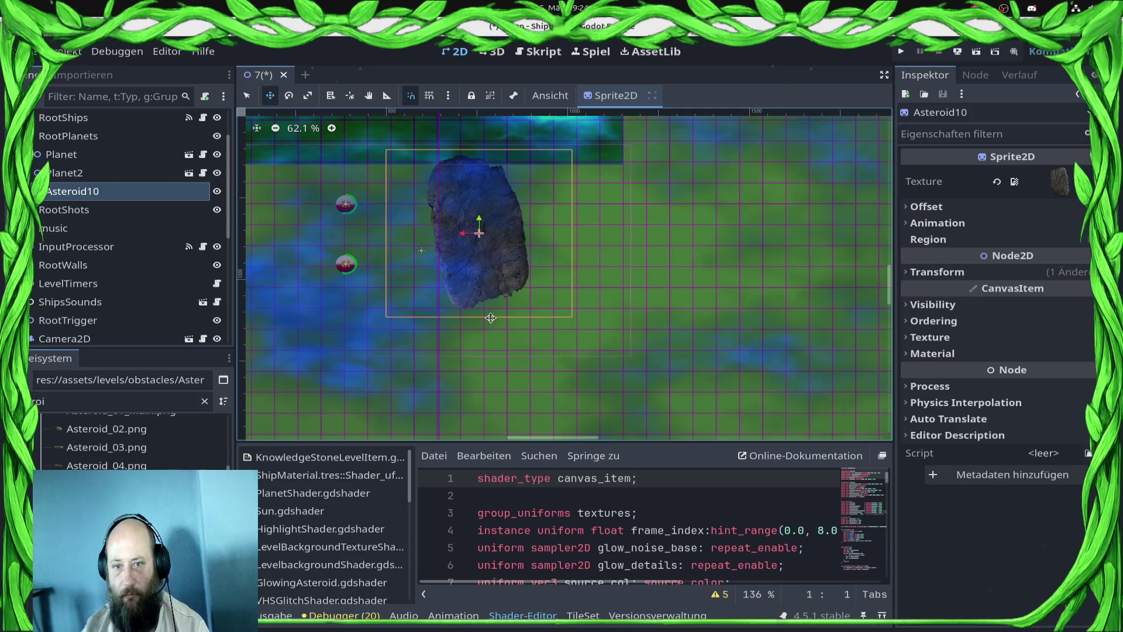
Step: Duplicate the asteroid, move the copy down, then delete the copy Asteroid11
{"action": "key", "text": "ctrl+d"}
{"action": "mouse_move", "coordinate": [491, 318]}
{"action": "left_mouse_down"}
{"action": "mouse_move", "coordinate": [501, 396]}
{"action": "mouse_move", "coordinate": [489, 371]}
{"action": "mouse_move", "coordinate": [502, 367]}
{"action": "left_mouse_up"}
{"action": "key", "text": "e"}
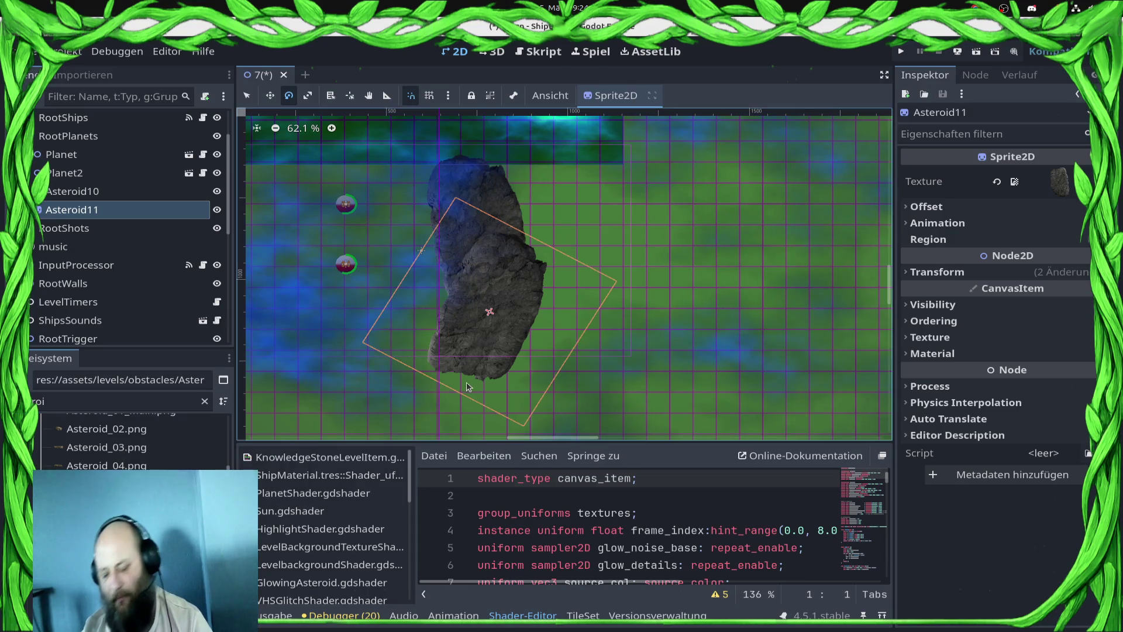
{"action": "key", "text": "Delete"}
Step: Confirm removing the asteroid copy, keep the PointLight2D2 node, and delete the Asteroid10 sprite
{"action": "left_click", "coordinate": [594, 328]}
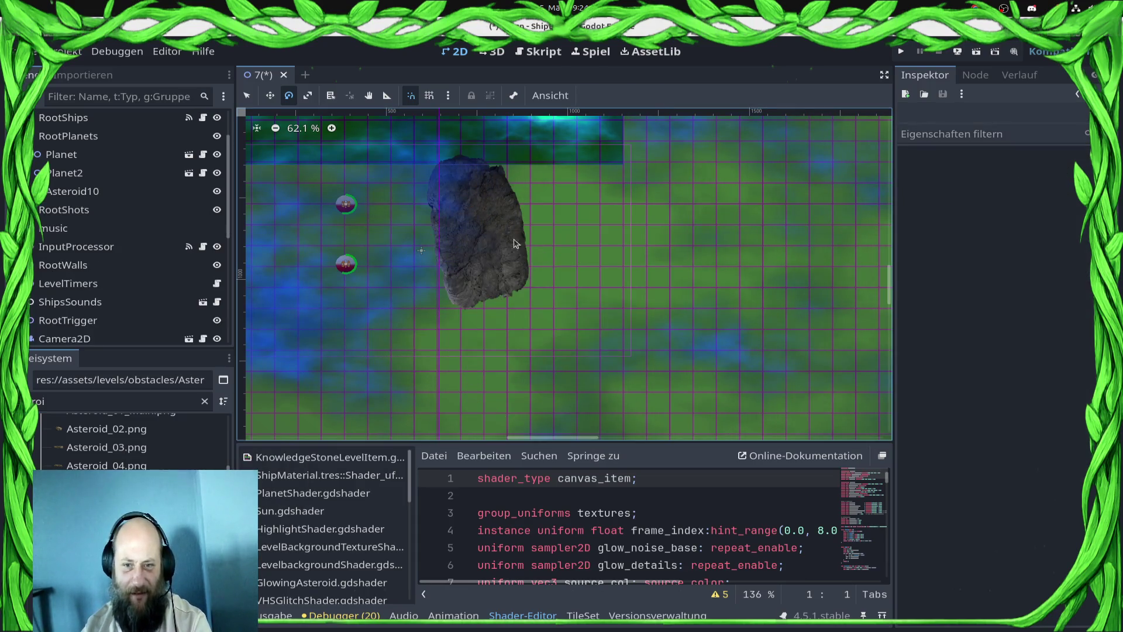
{"action": "key", "text": "Delete"}
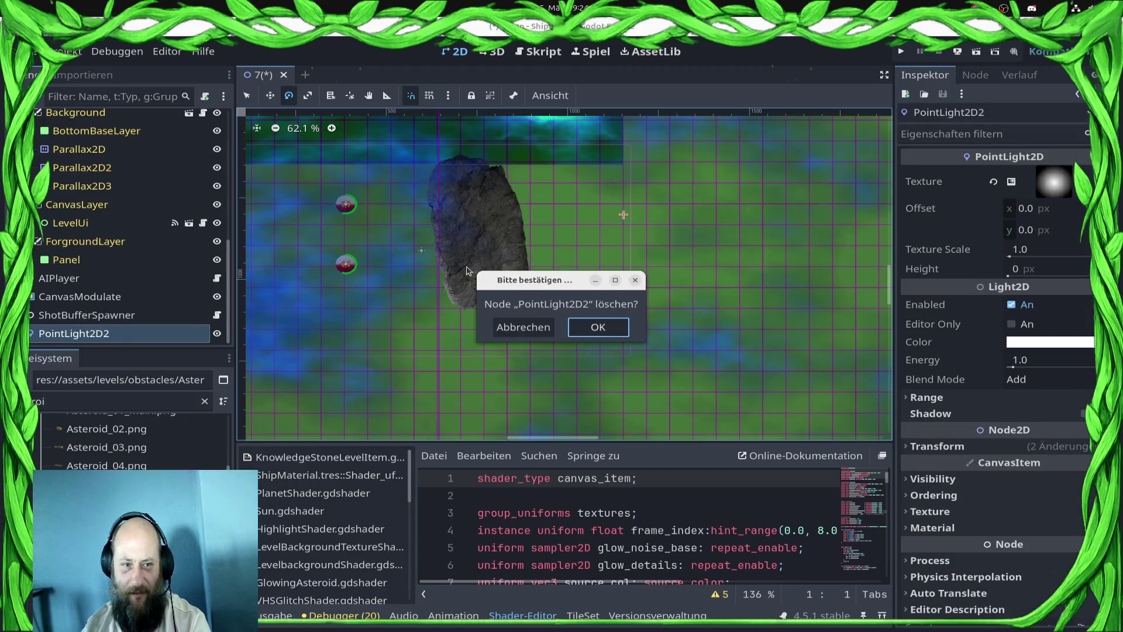
{"action": "key", "text": "Escape"}
{"action": "scroll", "coordinate": [76, 180], "scroll_direction": "up", "scroll_amount": 5}
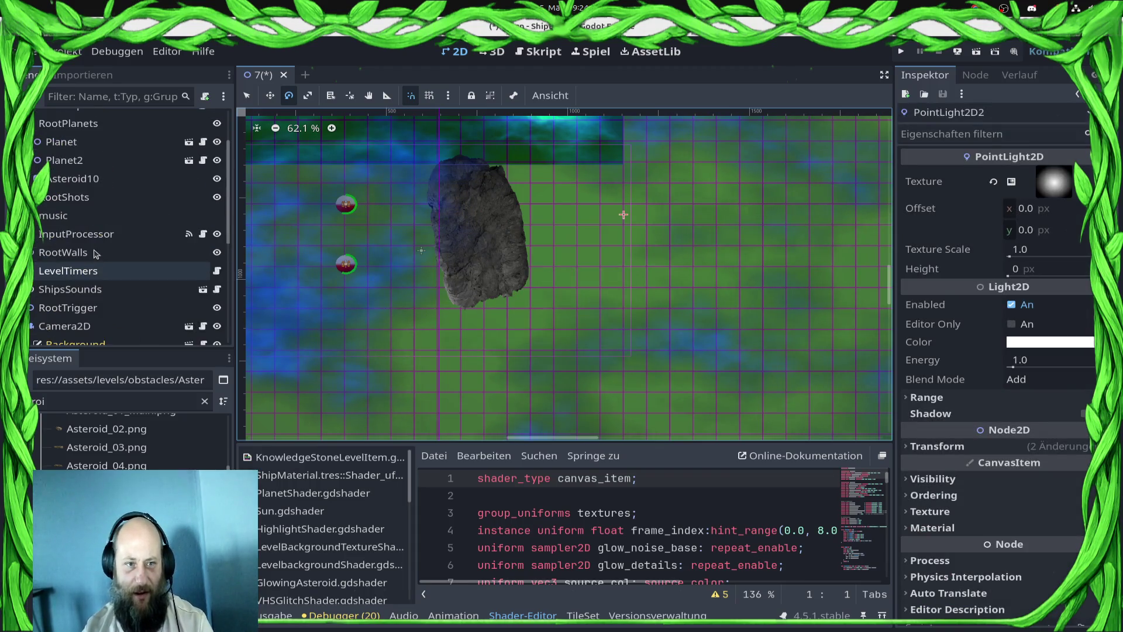
{"action": "left_click", "coordinate": [77, 180]}
{"action": "key", "text": "shift+Delete"}
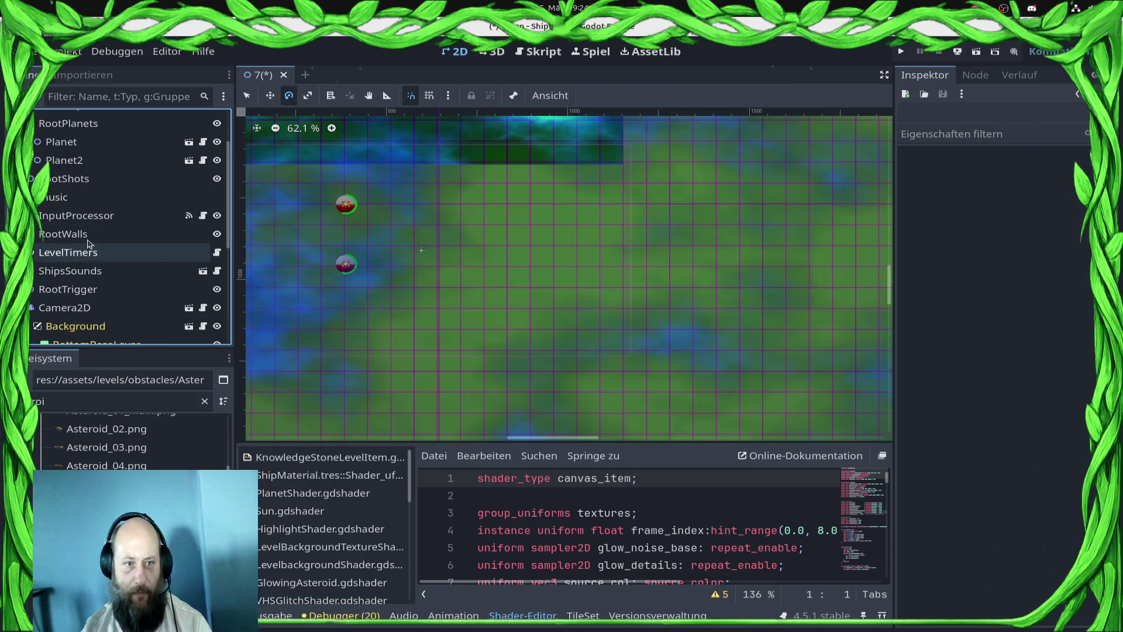
{"action": "left_click", "coordinate": [87, 235]}
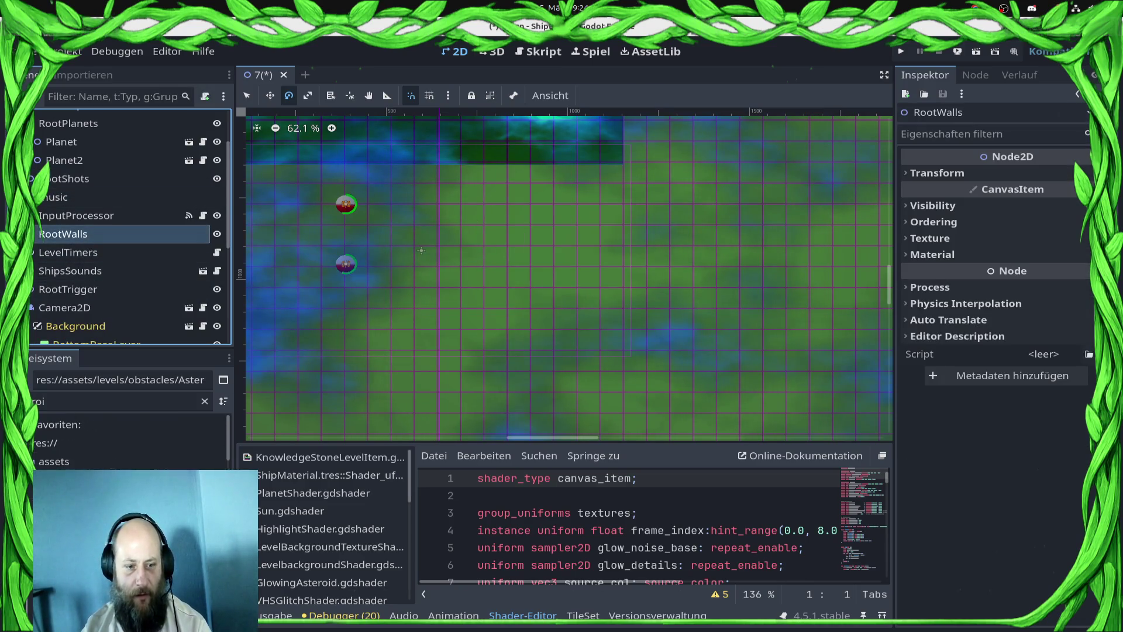
Step: Clear the asteroid file filter and scroll down to the glowingasteroids folder with glowing_2.png
{"action": "left_click", "coordinate": [204, 401]}
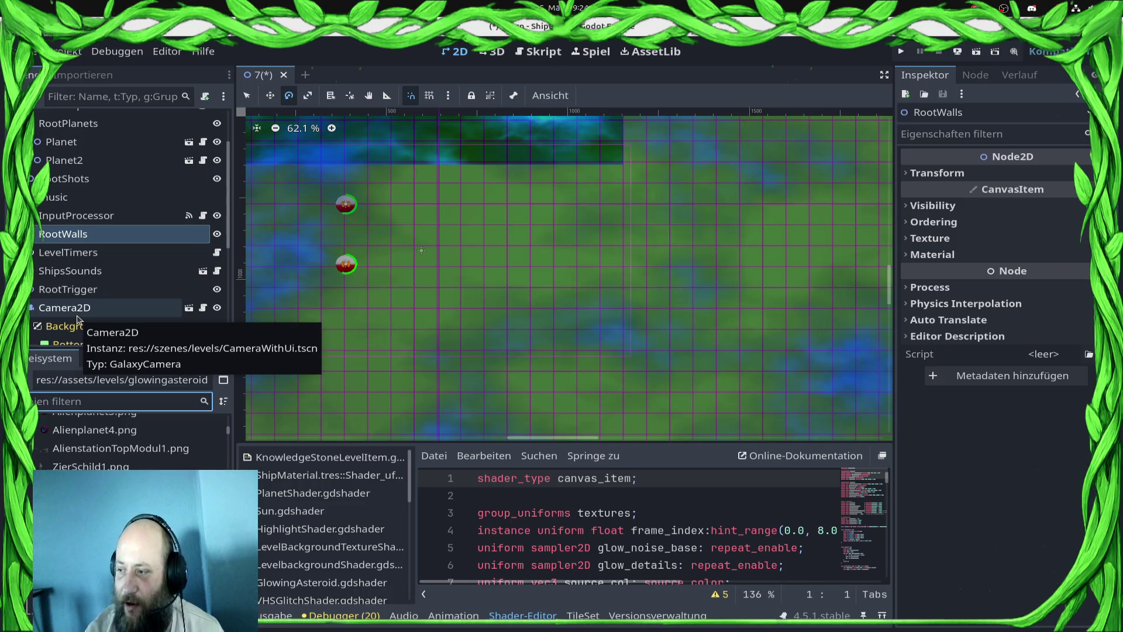
{"action": "scroll", "coordinate": [129, 438], "scroll_direction": "down", "scroll_amount": 5}
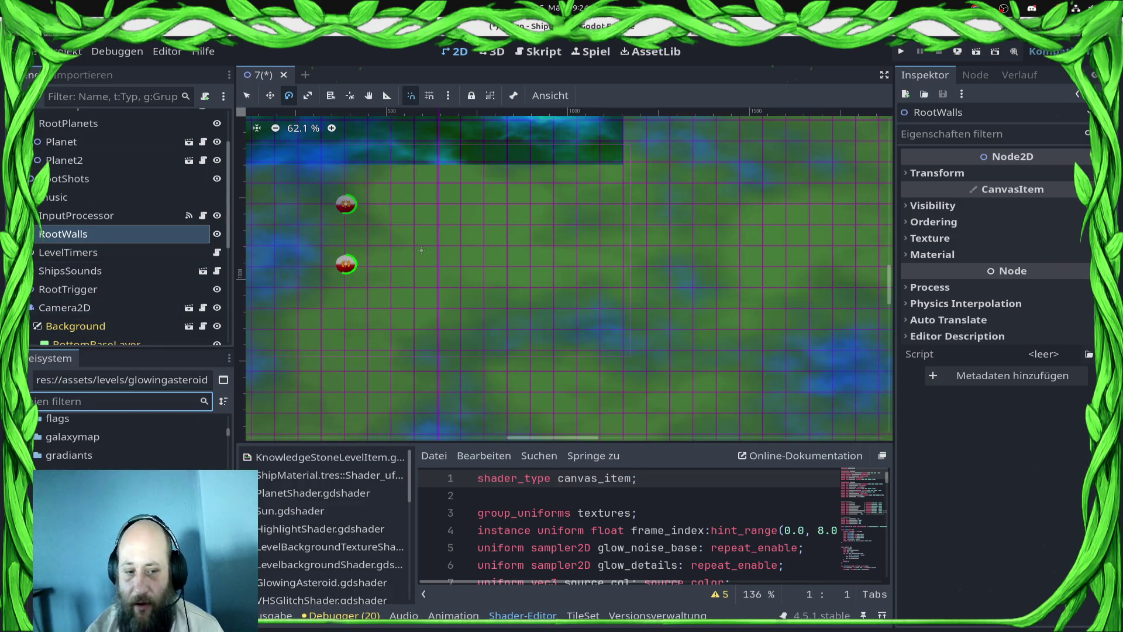
{"action": "scroll", "coordinate": [129, 439], "scroll_direction": "down", "scroll_amount": 3}
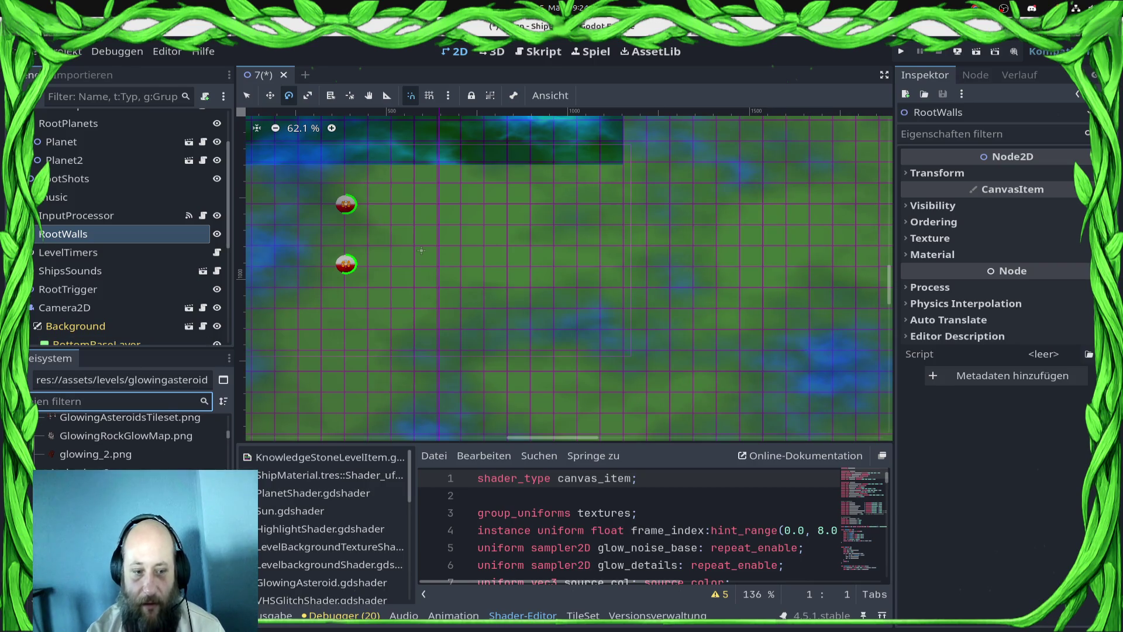
Step: Add glowing_2.png as Glowing5, rotate it, and move it up into the clouds
{"action": "mouse_move", "coordinate": [96, 454]}
{"action": "left_mouse_down"}
{"action": "mouse_move", "coordinate": [433, 304]}
{"action": "mouse_move", "coordinate": [409, 193]}
{"action": "mouse_move", "coordinate": [430, 168]}
{"action": "left_mouse_up"}
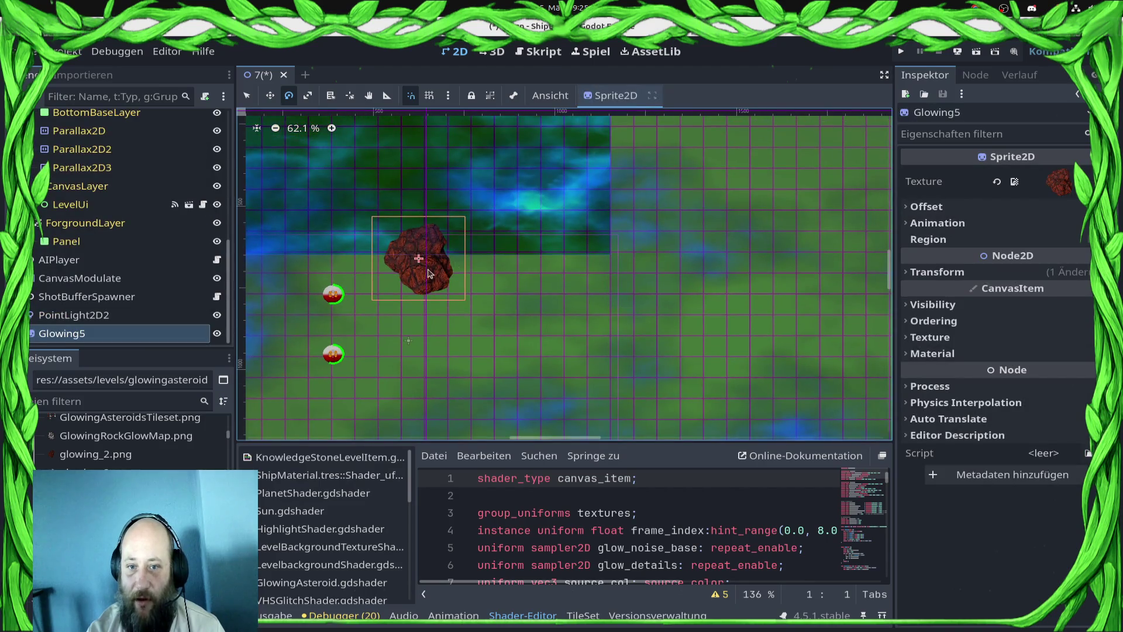
{"action": "mouse_move", "coordinate": [431, 274]}
{"action": "left_mouse_down"}
{"action": "mouse_move", "coordinate": [446, 241]}
{"action": "mouse_move", "coordinate": [428, 245]}
{"action": "left_mouse_up"}
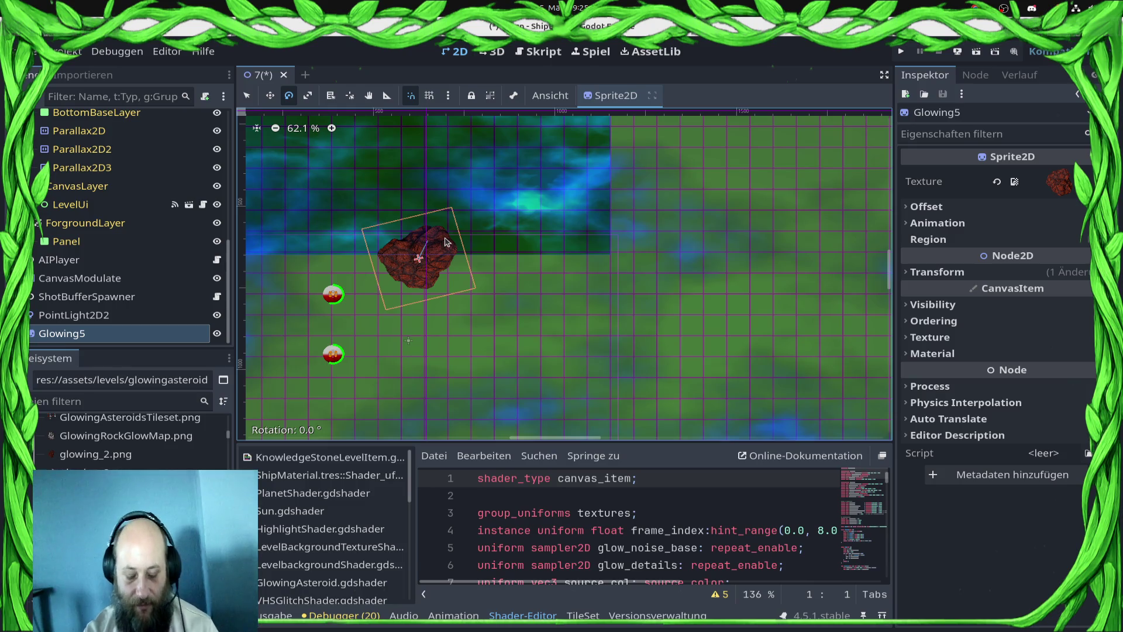
{"action": "key", "text": "w"}
{"action": "mouse_move", "coordinate": [423, 249]}
{"action": "left_mouse_down"}
{"action": "mouse_move", "coordinate": [431, 191]}
{"action": "mouse_move", "coordinate": [448, 188]}
{"action": "left_mouse_up"}
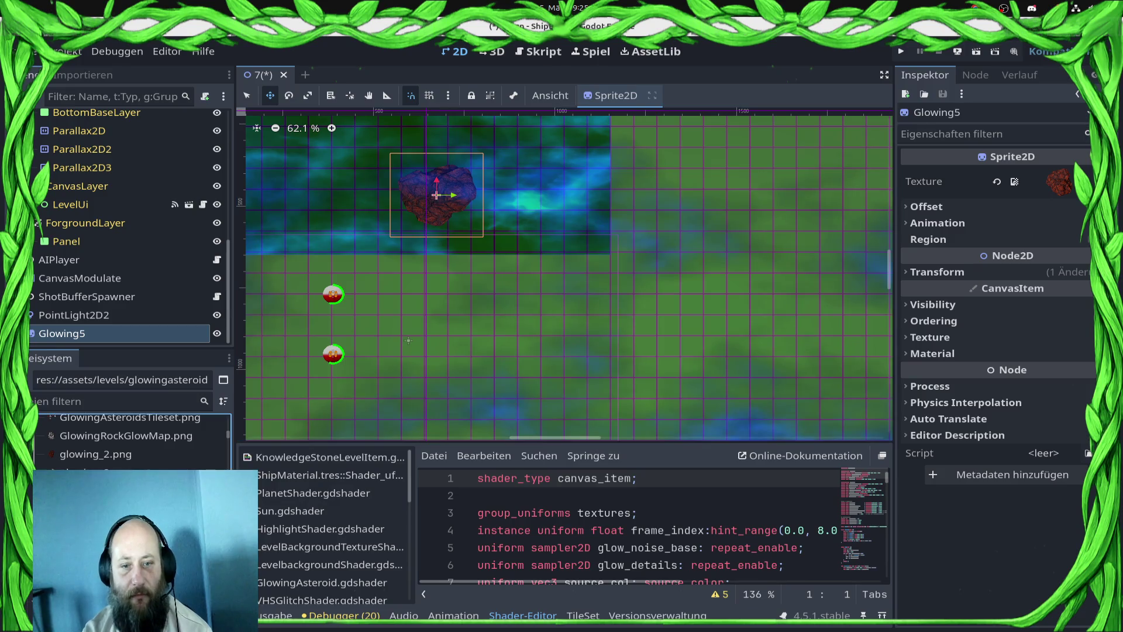
Step: Drop glowing_4.png onto the map as Glowing6 and rotate it about 30 degrees
{"action": "mouse_move", "coordinate": [88, 490]}
{"action": "left_mouse_down"}
{"action": "mouse_move", "coordinate": [395, 348]}
{"action": "mouse_move", "coordinate": [494, 210]}
{"action": "mouse_move", "coordinate": [485, 236]}
{"action": "mouse_move", "coordinate": [455, 226]}
{"action": "mouse_move", "coordinate": [464, 221]}
{"action": "left_mouse_up"}
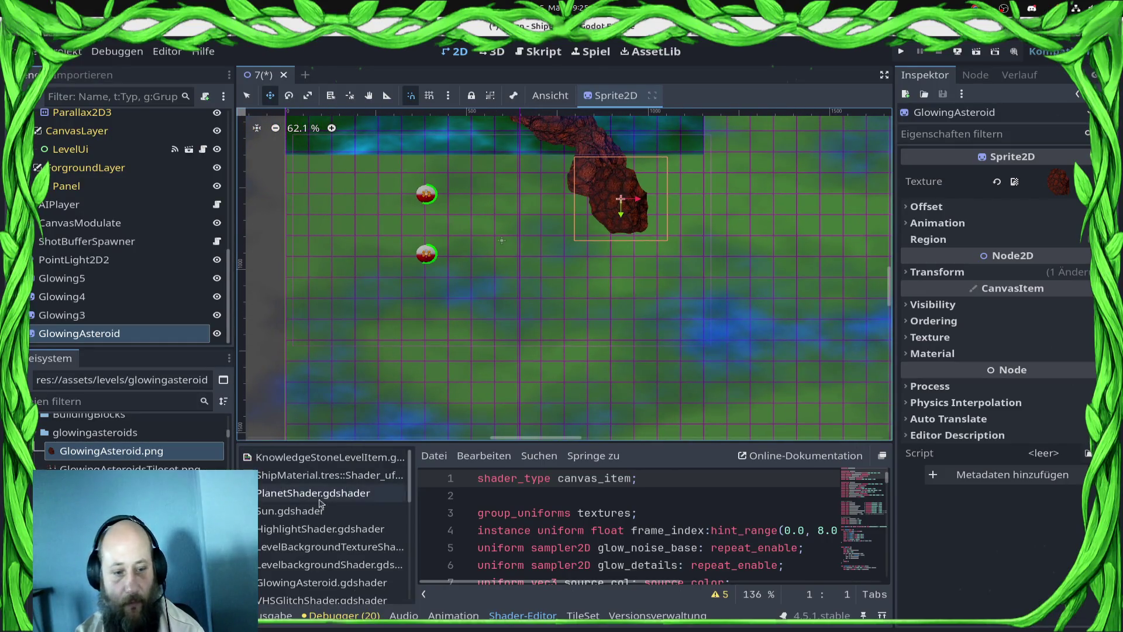
{"action": "mouse_move", "coordinate": [88, 490]}
{"action": "left_mouse_down"}
{"action": "mouse_move", "coordinate": [562, 275]}
{"action": "mouse_move", "coordinate": [609, 241]}
{"action": "mouse_move", "coordinate": [608, 310]}
{"action": "mouse_move", "coordinate": [620, 305]}
{"action": "mouse_move", "coordinate": [609, 287]}
{"action": "left_mouse_up"}
{"action": "key", "text": "s"}
{"action": "key", "text": "e"}
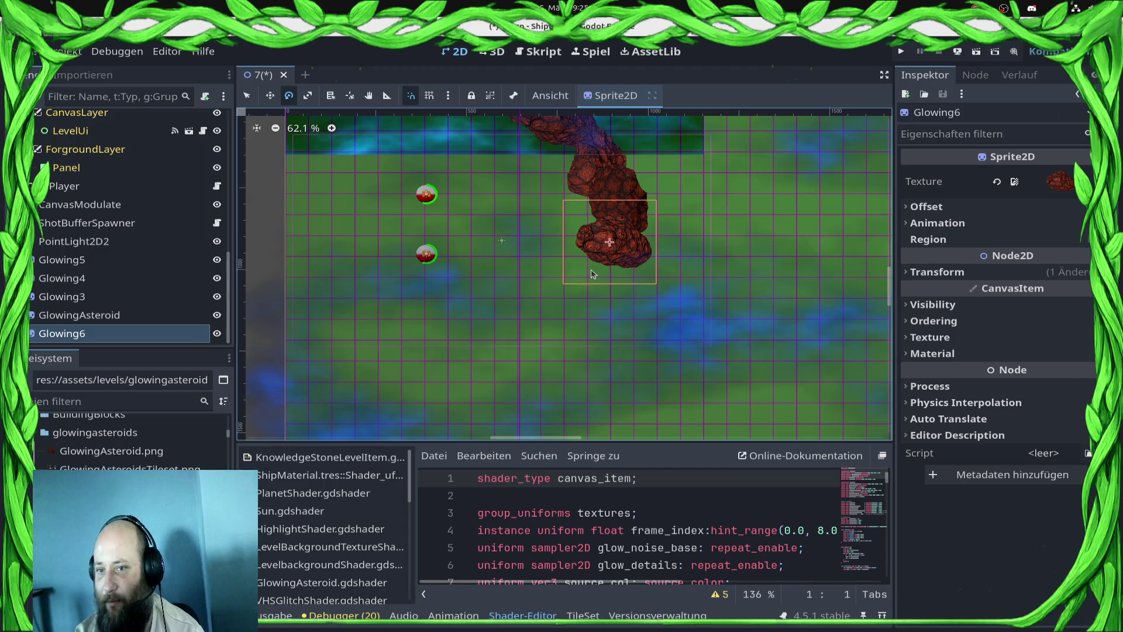
{"action": "left_click_drag", "start_coordinate": [592, 274], "coordinate": [593, 345]}
{"action": "key", "text": "w"}
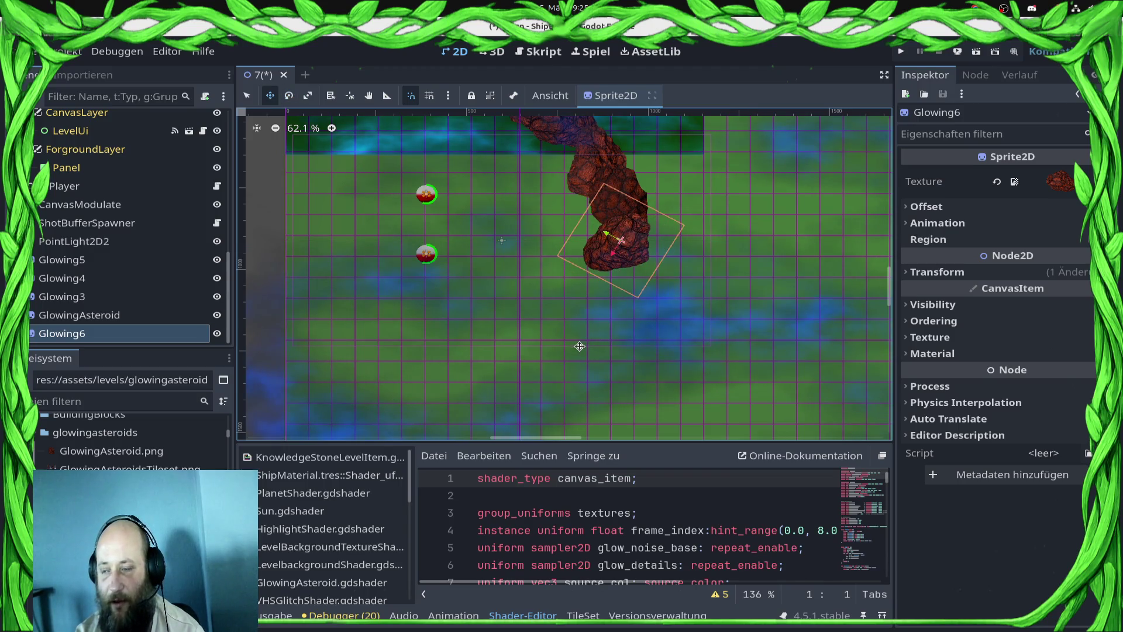
{"action": "scroll", "coordinate": [129, 439], "scroll_direction": "down", "scroll_amount": 5}
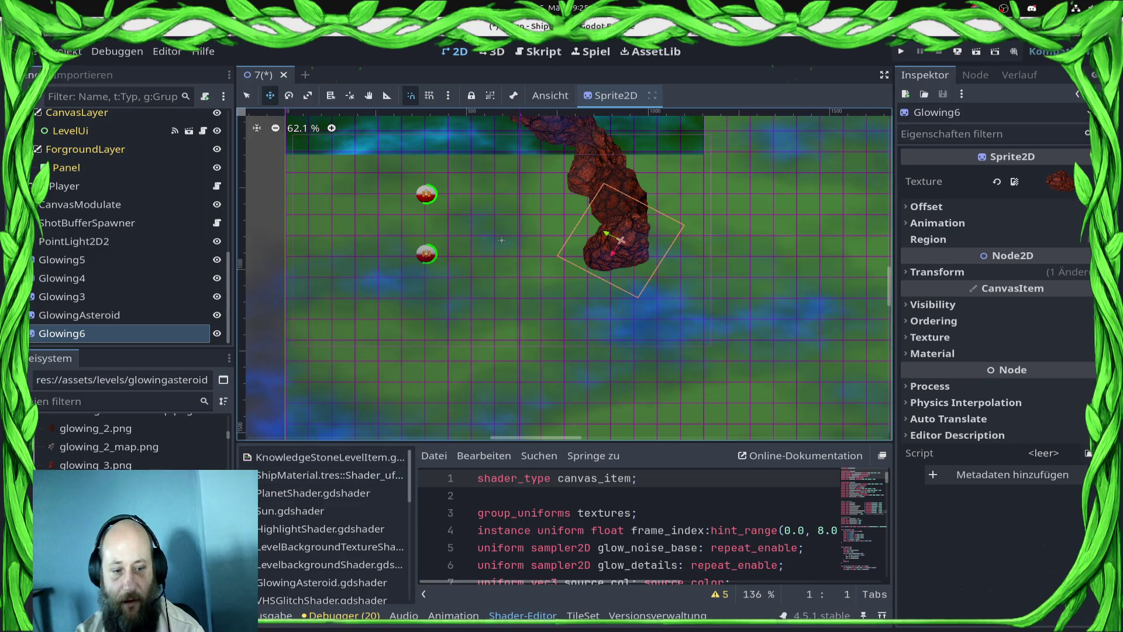
Step: Add glowing_3.png as Glowing7 and more asteroids (GlowingAsteroid2, Glowing8) along the chain
{"action": "mouse_move", "coordinate": [95, 465]}
{"action": "left_mouse_down"}
{"action": "mouse_move", "coordinate": [351, 351]}
{"action": "mouse_move", "coordinate": [609, 283]}
{"action": "mouse_move", "coordinate": [593, 274]}
{"action": "left_mouse_up"}
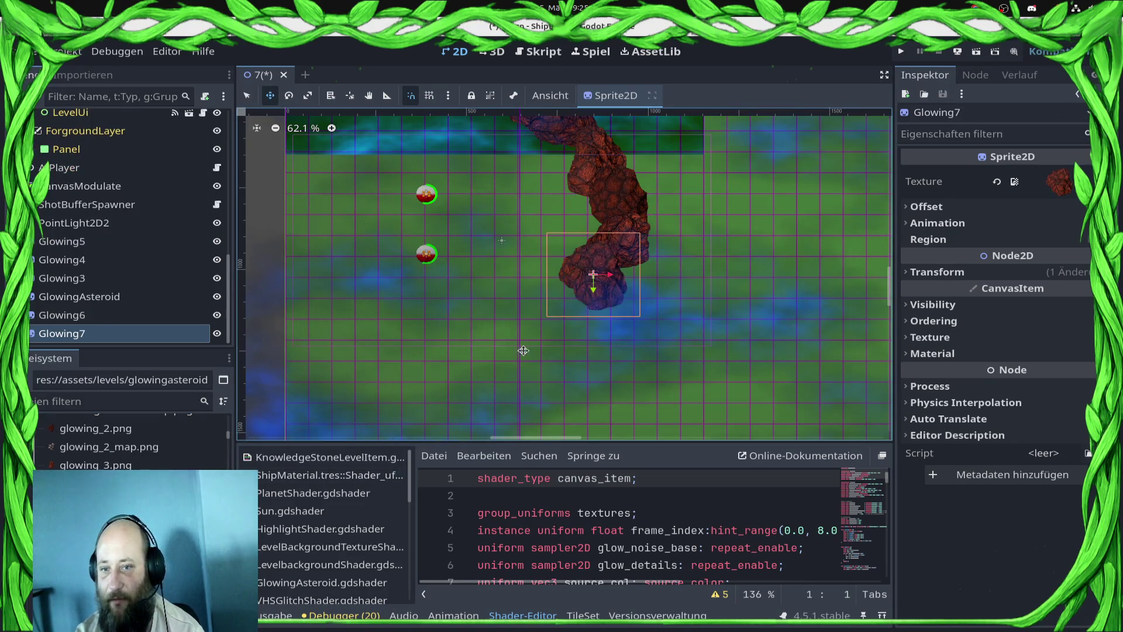
{"action": "scroll", "coordinate": [597, 356], "scroll_direction": "down", "scroll_amount": 3}
{"action": "scroll", "coordinate": [599, 357], "scroll_direction": "up", "scroll_amount": 2}
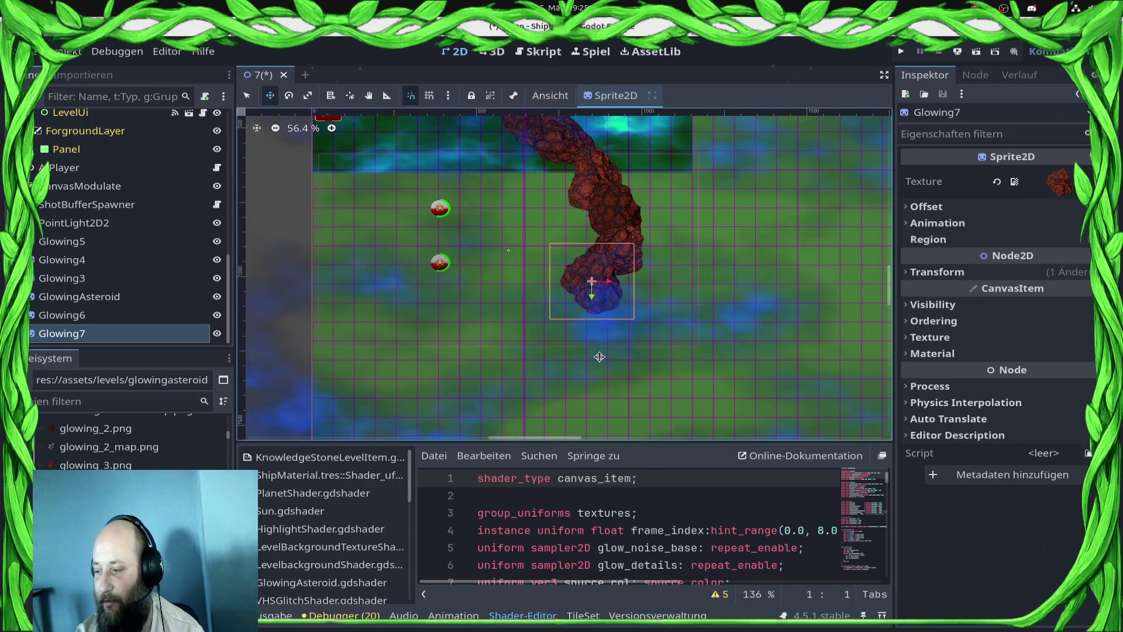
{"action": "scroll", "coordinate": [129, 445], "scroll_direction": "up", "scroll_amount": 3}
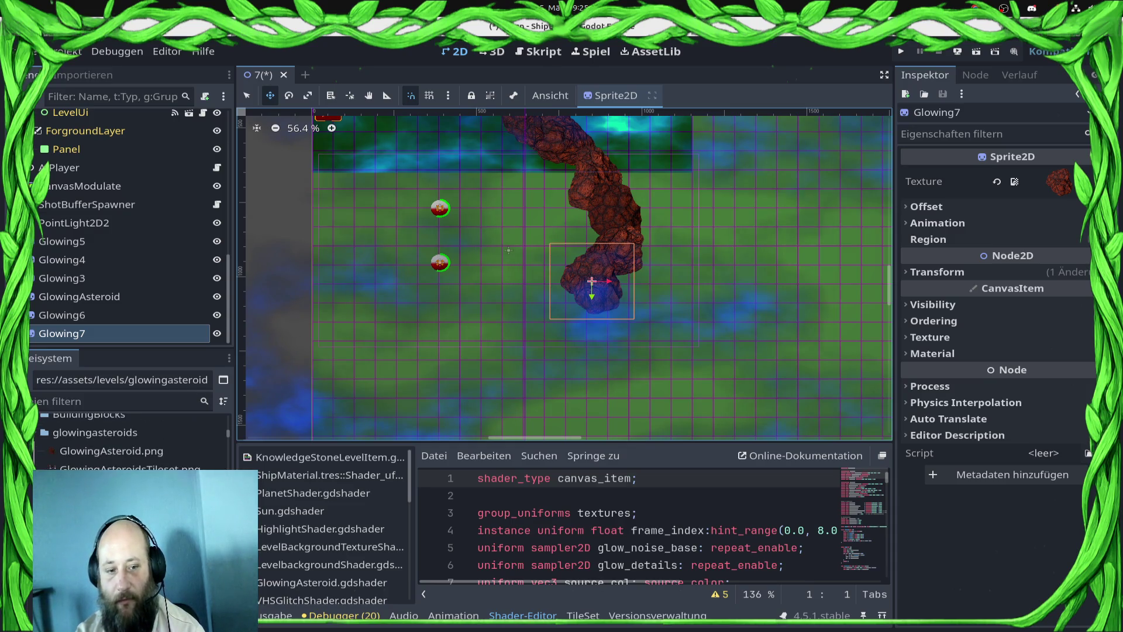
{"action": "mouse_move", "coordinate": [112, 450]}
{"action": "left_mouse_down"}
{"action": "mouse_move", "coordinate": [619, 358]}
{"action": "mouse_move", "coordinate": [574, 301]}
{"action": "left_mouse_up"}
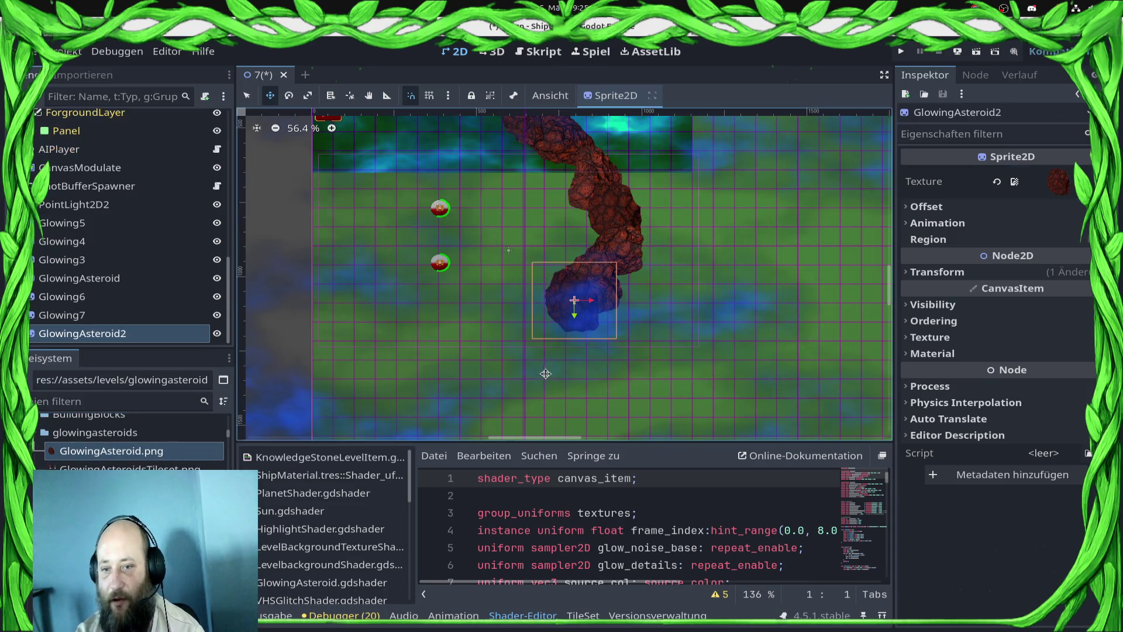
{"action": "scroll", "coordinate": [652, 313], "scroll_direction": "down", "scroll_amount": 2}
{"action": "scroll", "coordinate": [693, 306], "scroll_direction": "up", "scroll_amount": 2}
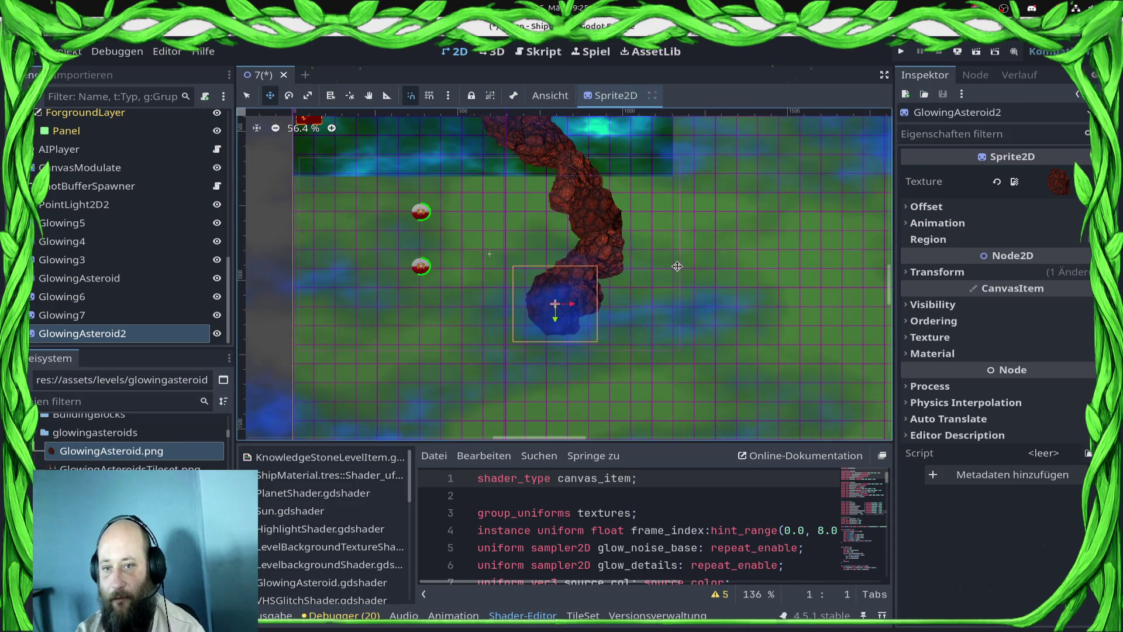
{"action": "scroll", "coordinate": [676, 275], "scroll_direction": "up", "scroll_amount": 2}
{"action": "mouse_move", "coordinate": [484, 290]}
{"action": "left_mouse_down"}
{"action": "mouse_move", "coordinate": [404, 288]}
{"action": "mouse_move", "coordinate": [550, 234]}
{"action": "mouse_move", "coordinate": [526, 205]}
{"action": "left_mouse_up"}
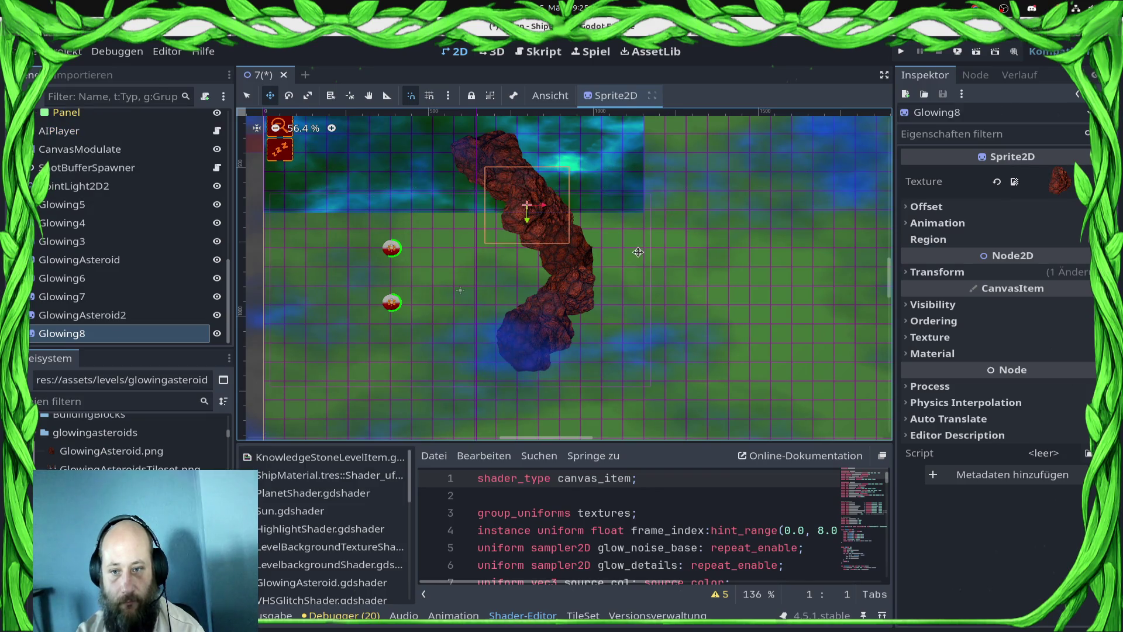
{"action": "scroll", "coordinate": [637, 252], "scroll_direction": "left", "scroll_amount": 3}
{"action": "scroll", "coordinate": [638, 252], "scroll_direction": "right", "scroll_amount": 3}
{"action": "scroll", "coordinate": [589, 245], "scroll_direction": "right", "scroll_amount": 3}
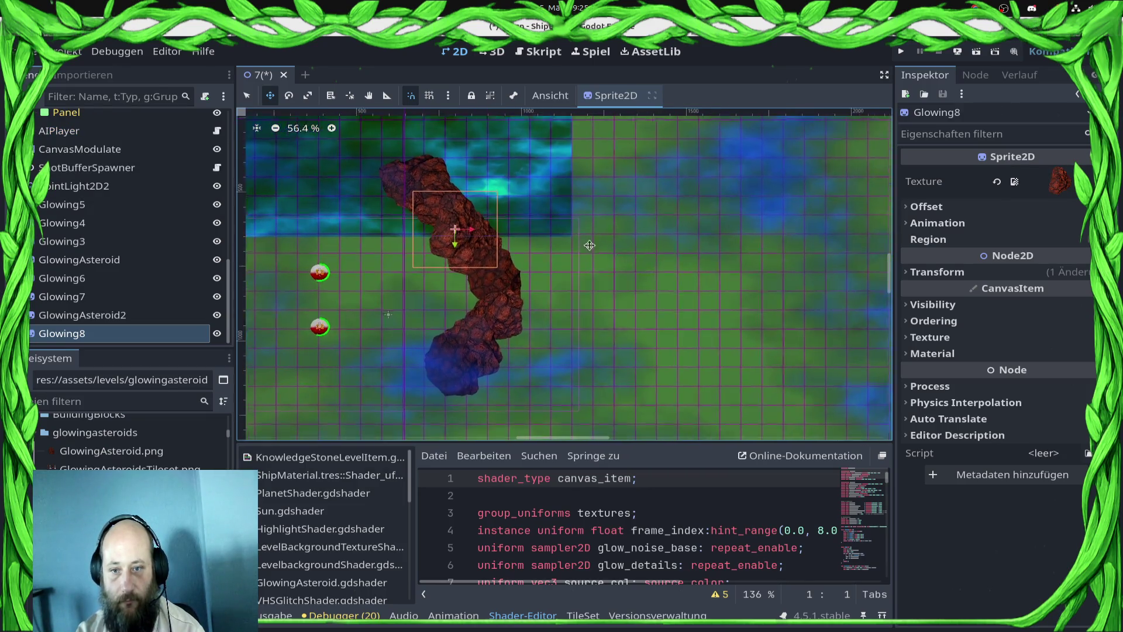
{"action": "scroll", "coordinate": [504, 258], "scroll_direction": "up", "scroll_amount": 6}
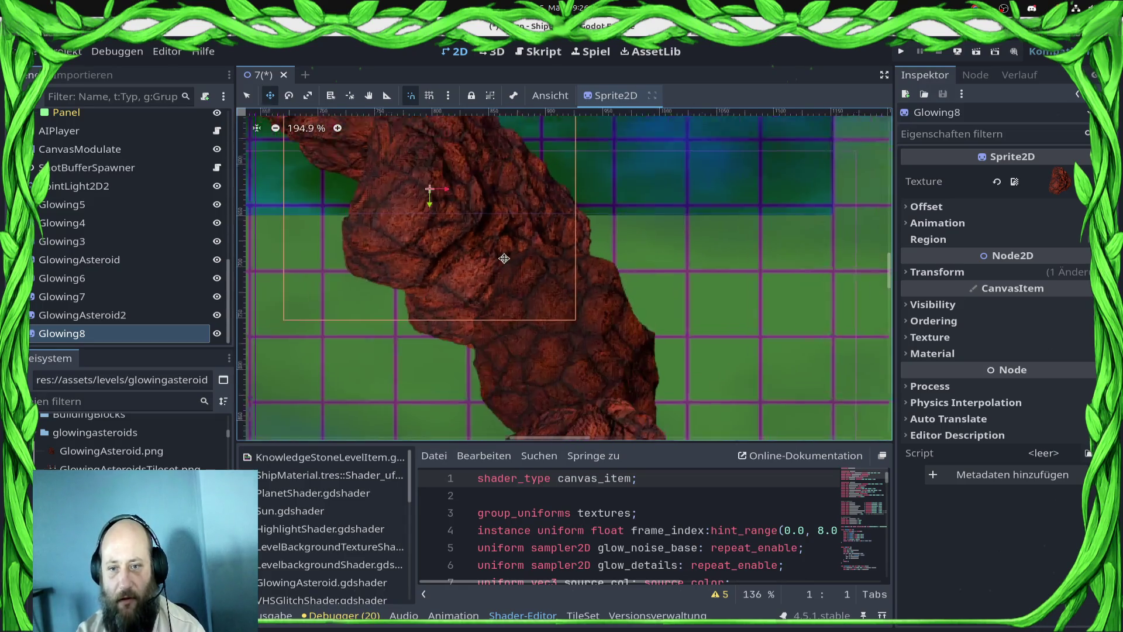
{"action": "scroll", "coordinate": [504, 258], "scroll_direction": "down", "scroll_amount": 3}
{"action": "scroll", "coordinate": [556, 304], "scroll_direction": "up", "scroll_amount": 3}
{"action": "scroll", "coordinate": [593, 360], "scroll_direction": "left", "scroll_amount": 3}
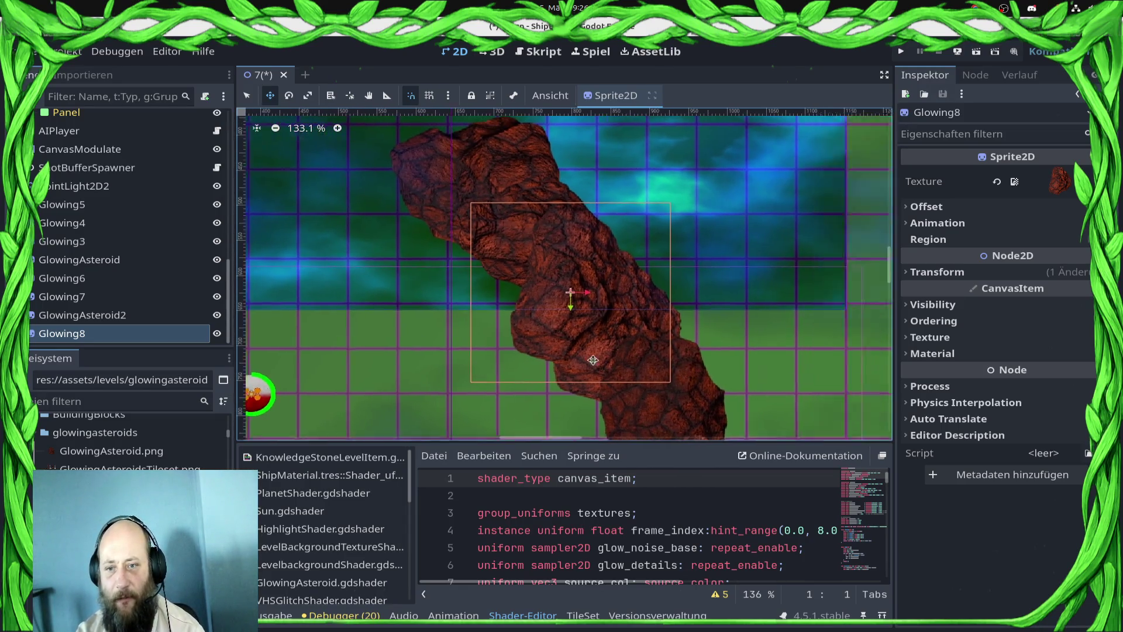
{"action": "scroll", "coordinate": [593, 360], "scroll_direction": "right", "scroll_amount": 3}
{"action": "scroll", "coordinate": [588, 281], "scroll_direction": "down", "scroll_amount": 4}
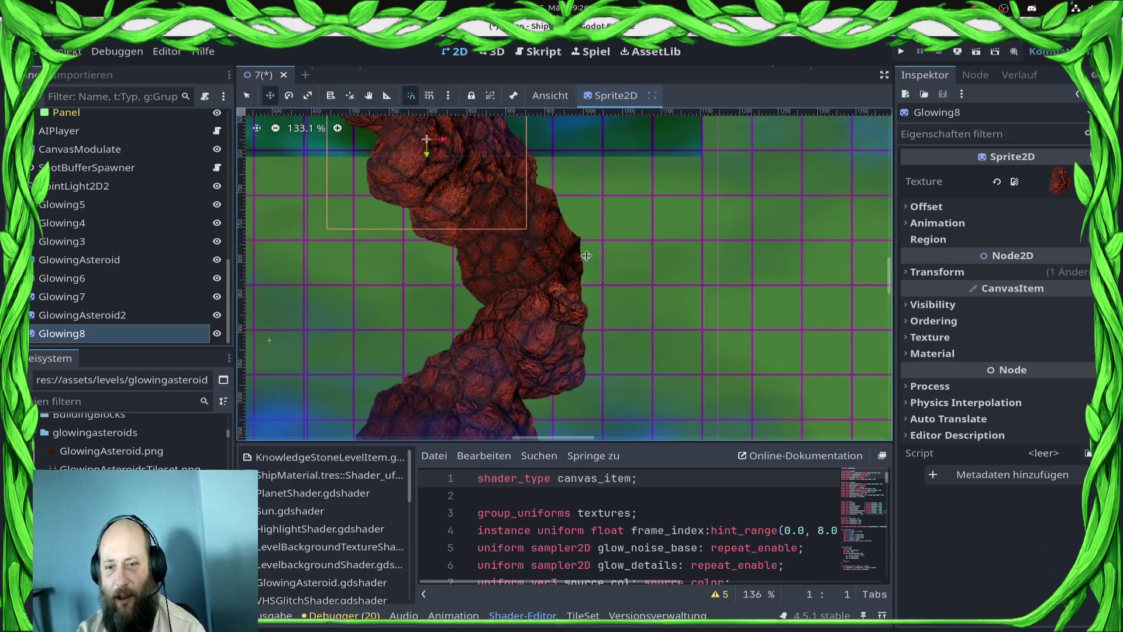
{"action": "scroll", "coordinate": [587, 255], "scroll_direction": "down", "scroll_amount": 4}
{"action": "scroll", "coordinate": [710, 280], "scroll_direction": "left", "scroll_amount": 3}
{"action": "scroll", "coordinate": [705, 288], "scroll_direction": "down", "scroll_amount": 3}
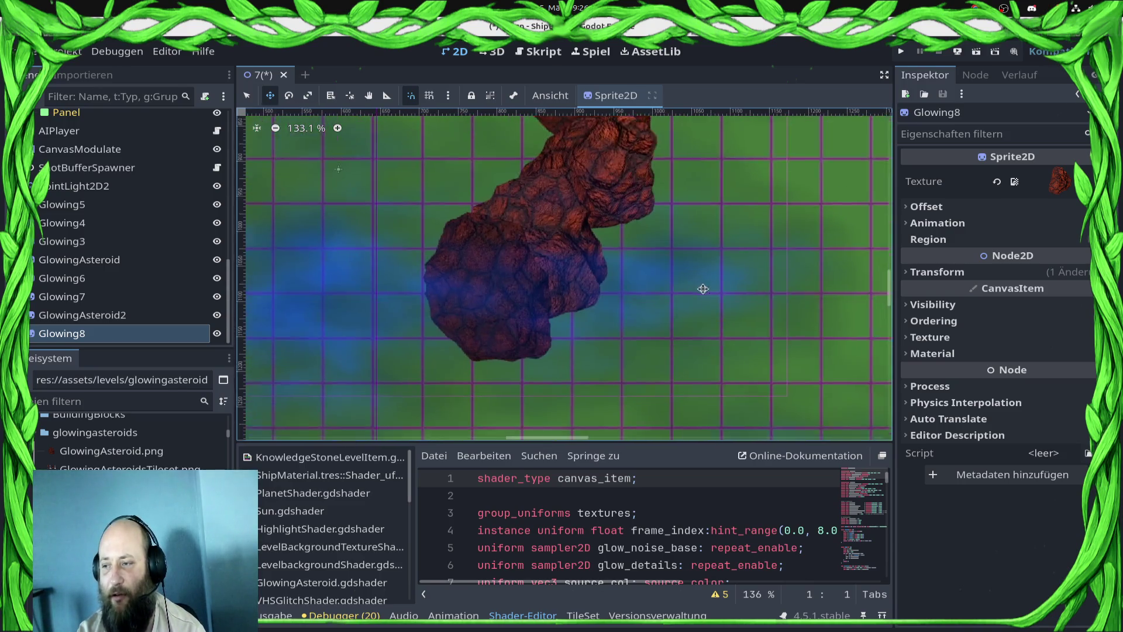
{"action": "scroll", "coordinate": [724, 311], "scroll_direction": "up", "scroll_amount": 6}
{"action": "scroll", "coordinate": [761, 234], "scroll_direction": "left", "scroll_amount": 3}
{"action": "scroll", "coordinate": [790, 181], "scroll_direction": "up", "scroll_amount": 4}
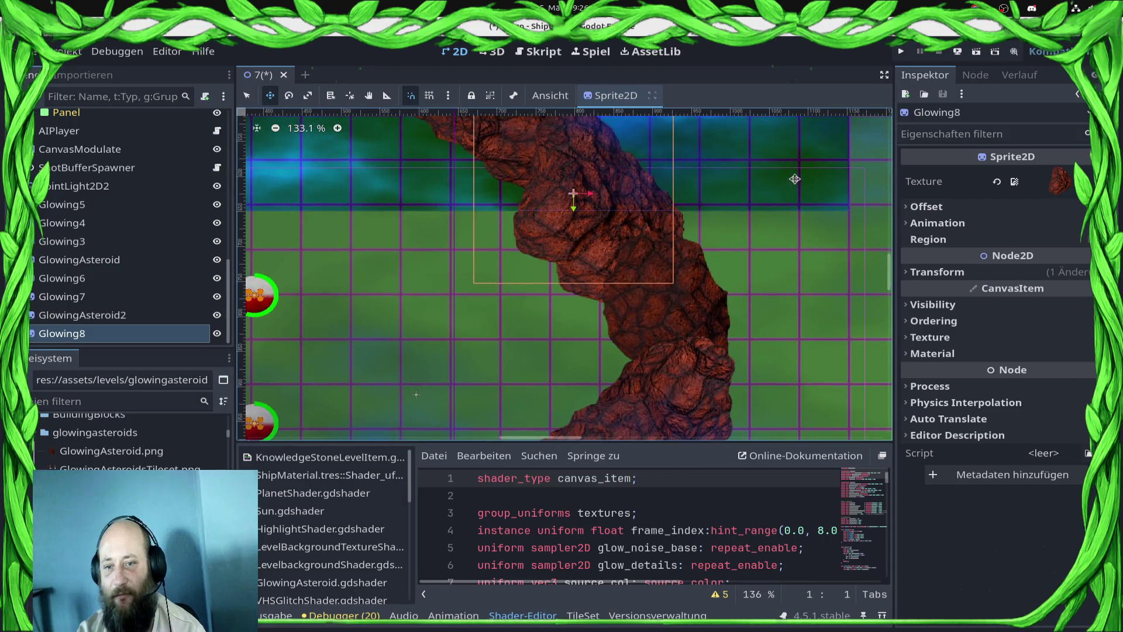
{"action": "scroll", "coordinate": [806, 275], "scroll_direction": "left", "scroll_amount": 1}
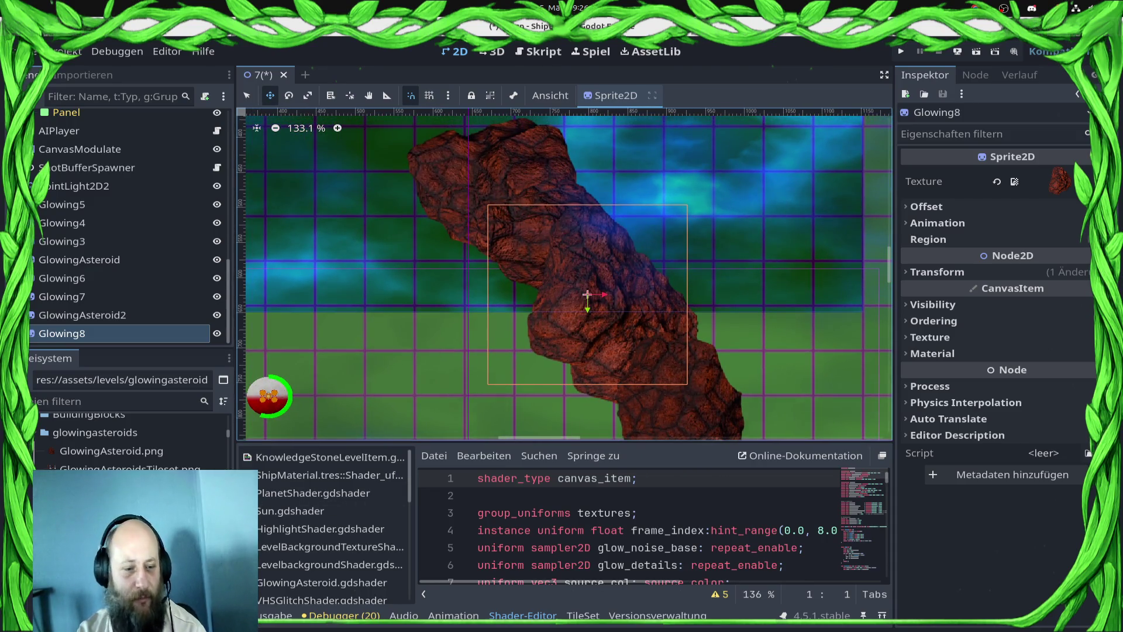
{"action": "scroll", "coordinate": [129, 436], "scroll_direction": "down", "scroll_amount": 3}
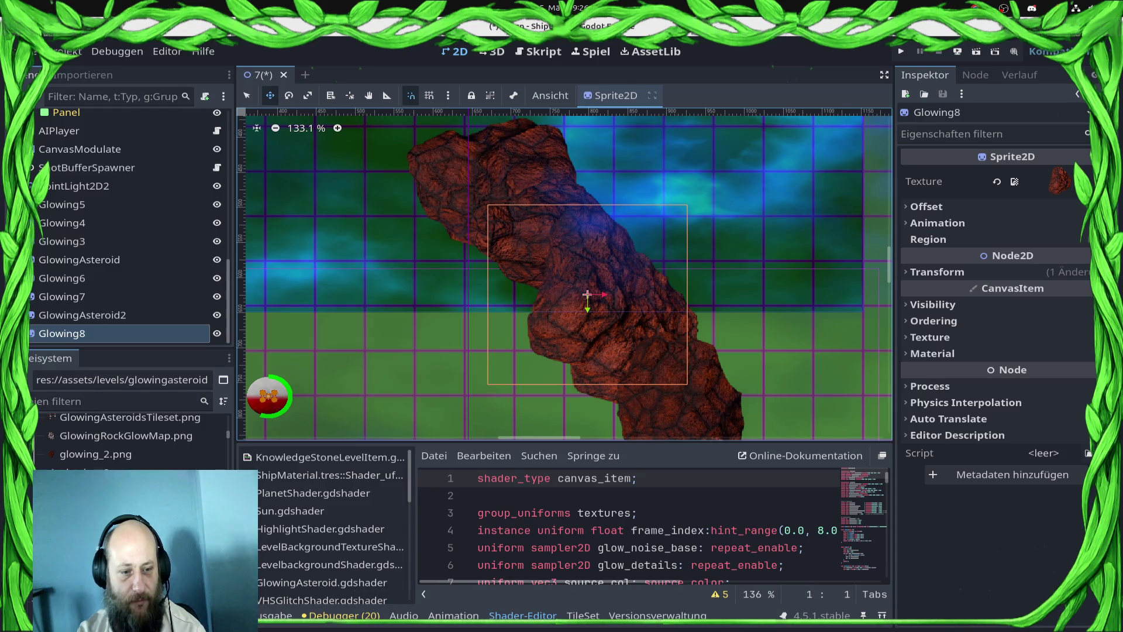
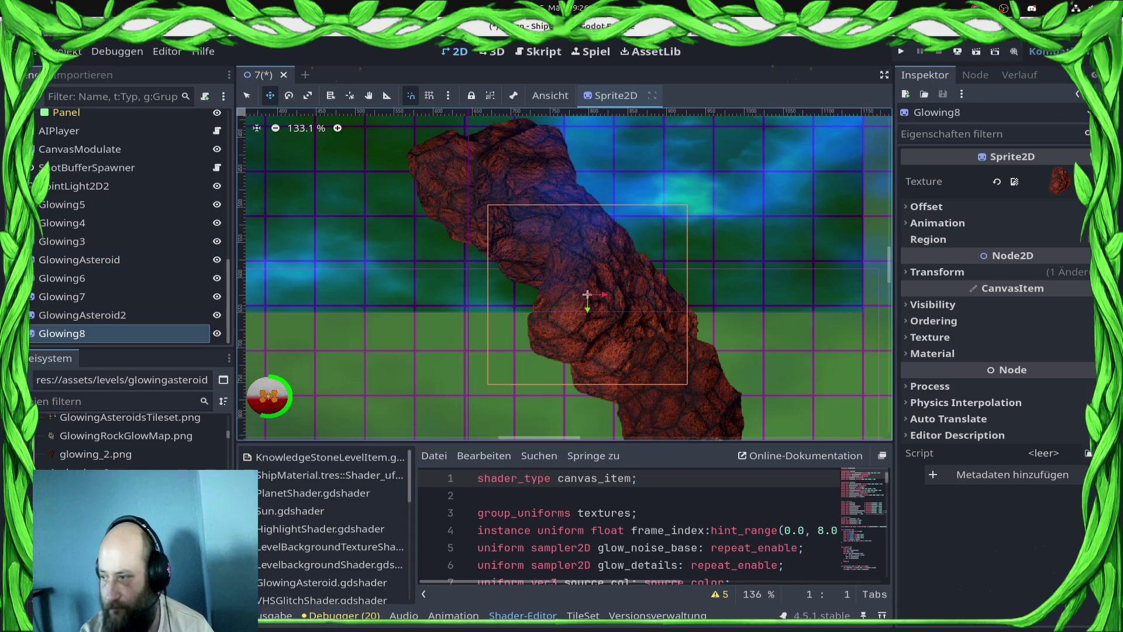
Step: Select RootPlanets, Planet and Planet2 to compare their owner slot and upgrade level in the Inspector
{"action": "scroll", "coordinate": [782, 281], "scroll_direction": "down", "scroll_amount": 16}
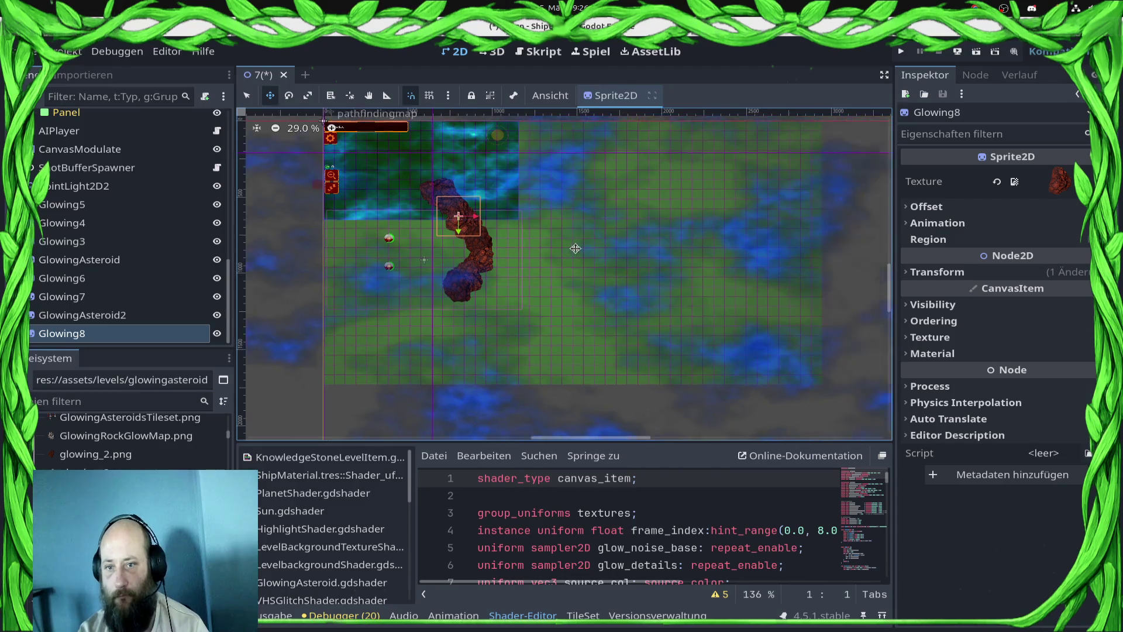
{"action": "scroll", "coordinate": [614, 272], "scroll_direction": "right", "scroll_amount": 5}
{"action": "scroll", "coordinate": [558, 266], "scroll_direction": "down", "scroll_amount": 1}
{"action": "scroll", "coordinate": [112, 263], "scroll_direction": "up", "scroll_amount": 10}
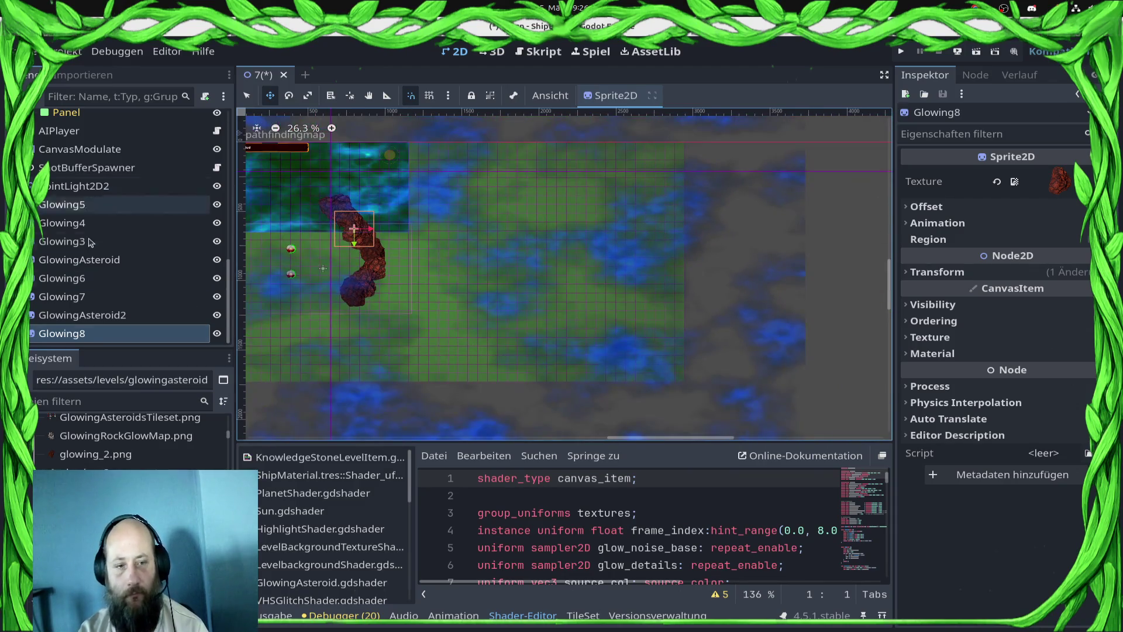
{"action": "left_click", "coordinate": [71, 193]}
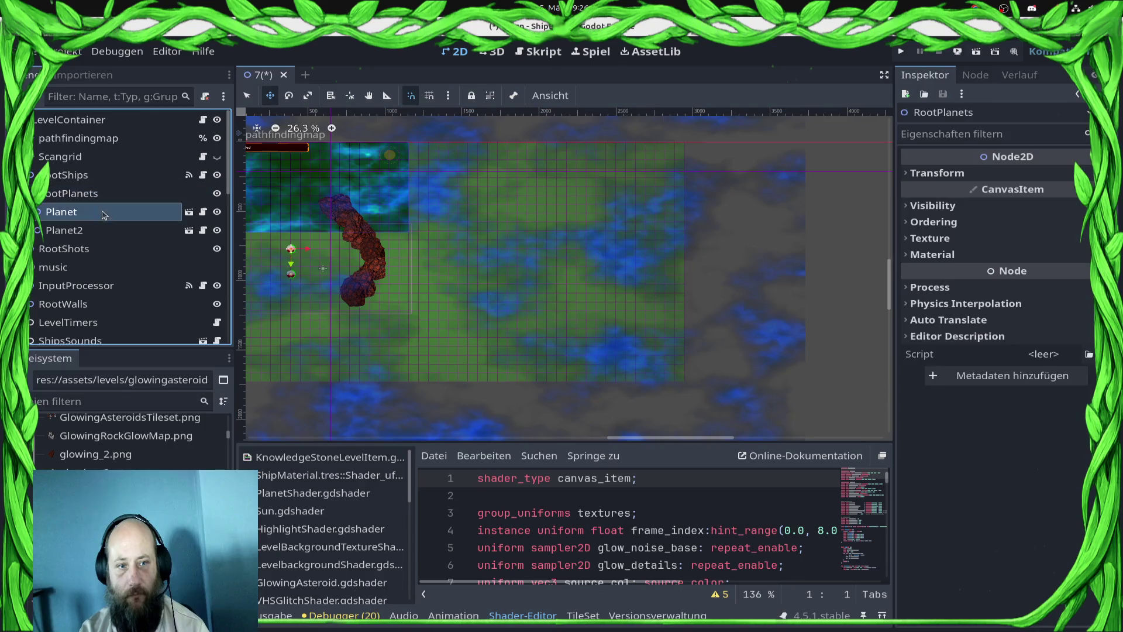
{"action": "left_click", "coordinate": [64, 230]}
{"action": "key", "text": "Up"}
{"action": "key", "text": "Up"}
{"action": "key", "text": "Down"}
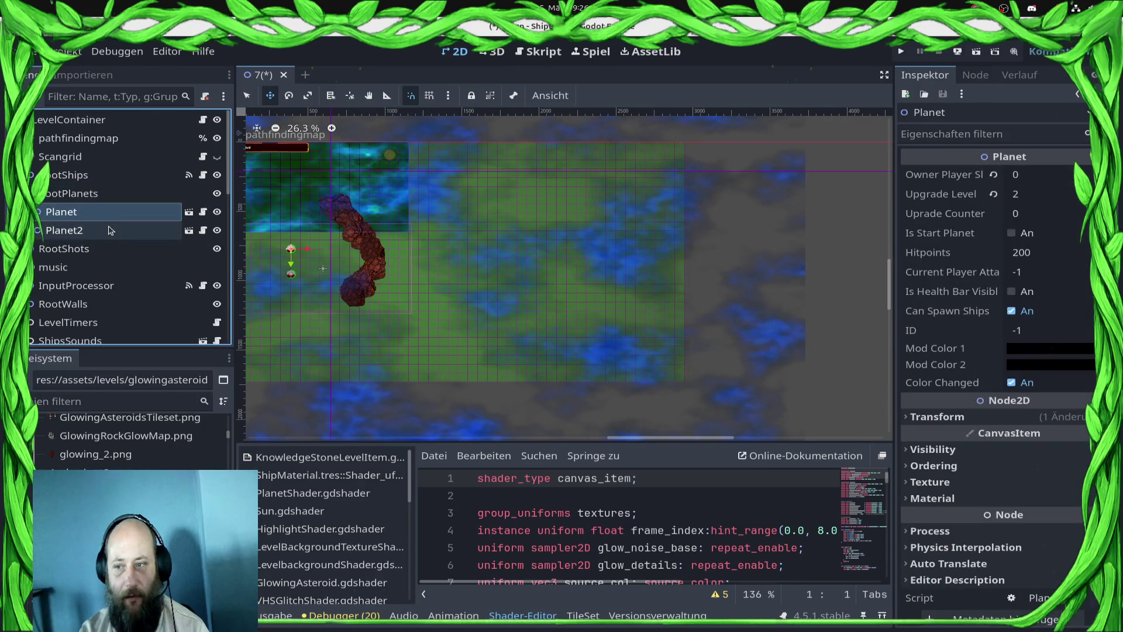
{"action": "left_click", "coordinate": [109, 230]}
{"action": "left_click", "coordinate": [108, 217]}
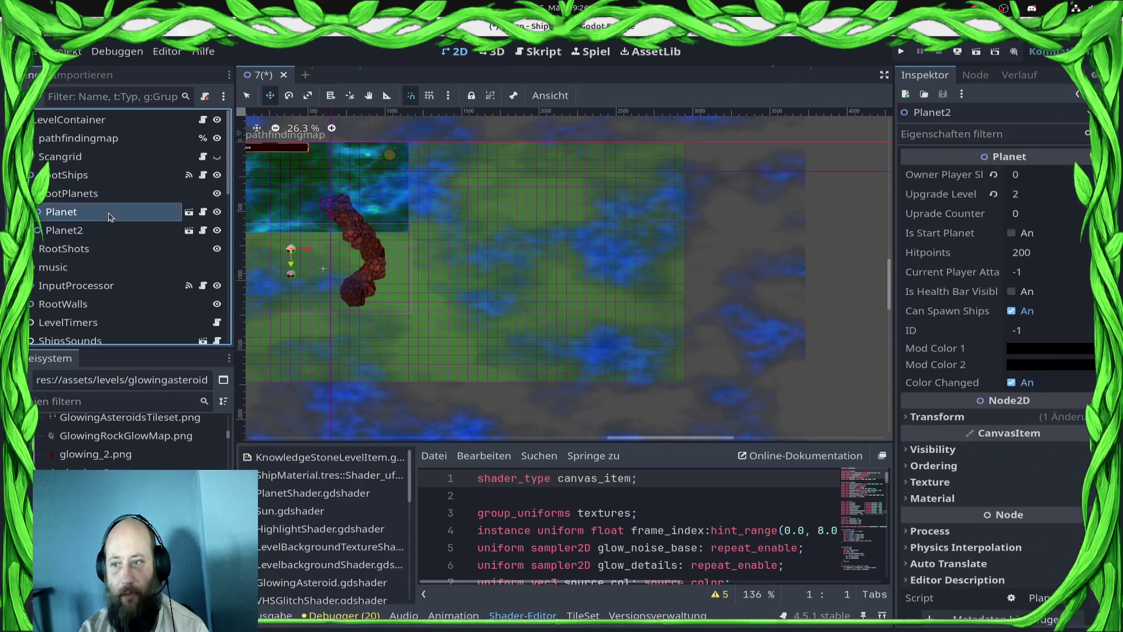
{"action": "left_click", "coordinate": [110, 249]}
{"action": "key", "text": "Up"}
{"action": "key", "text": "Up"}
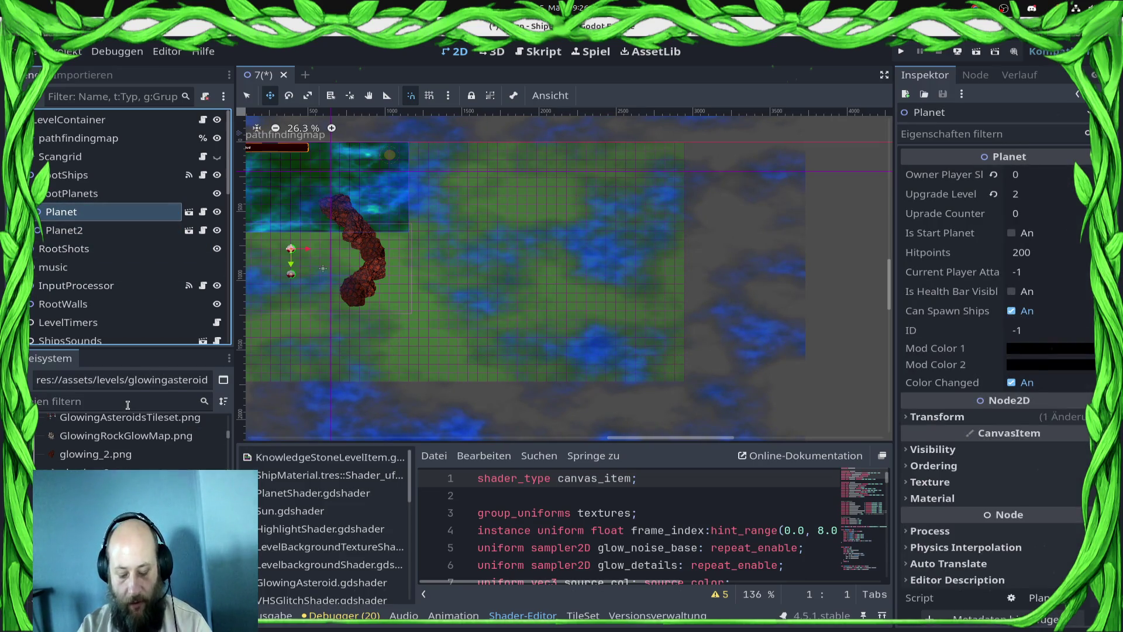
Step: Instance Planet.tscn under RootPlanets as Planet3 and drag it below the asteroid wall
{"action": "left_click", "coordinate": [127, 404]}
{"action": "type", "text": "planet.ts"}
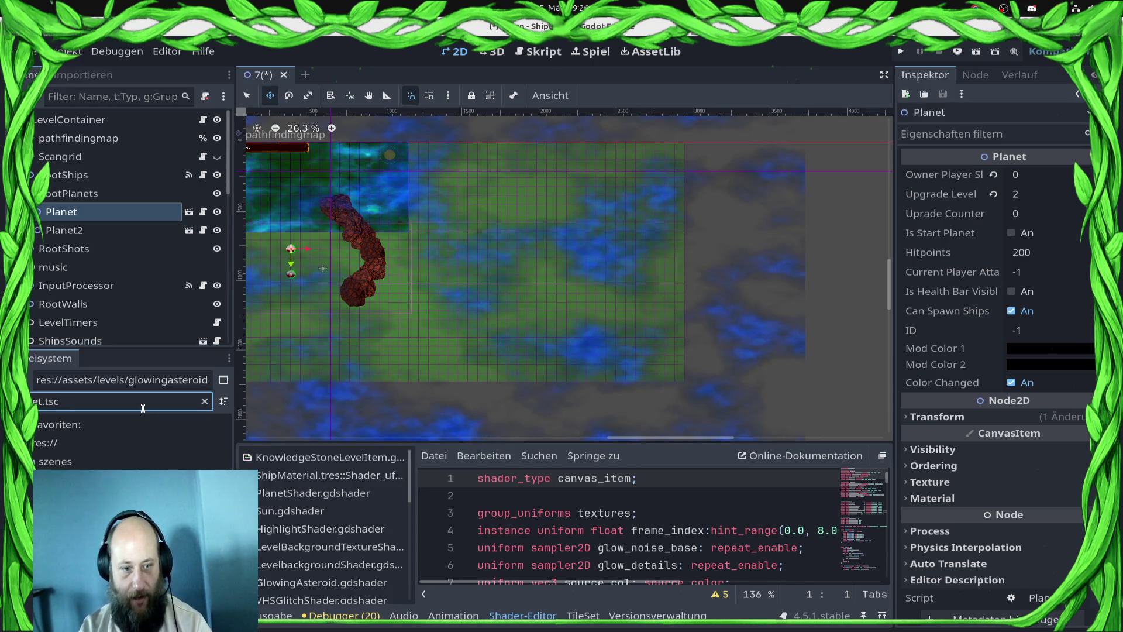
{"action": "left_click_drag", "start_coordinate": [70, 498], "coordinate": [73, 186]}
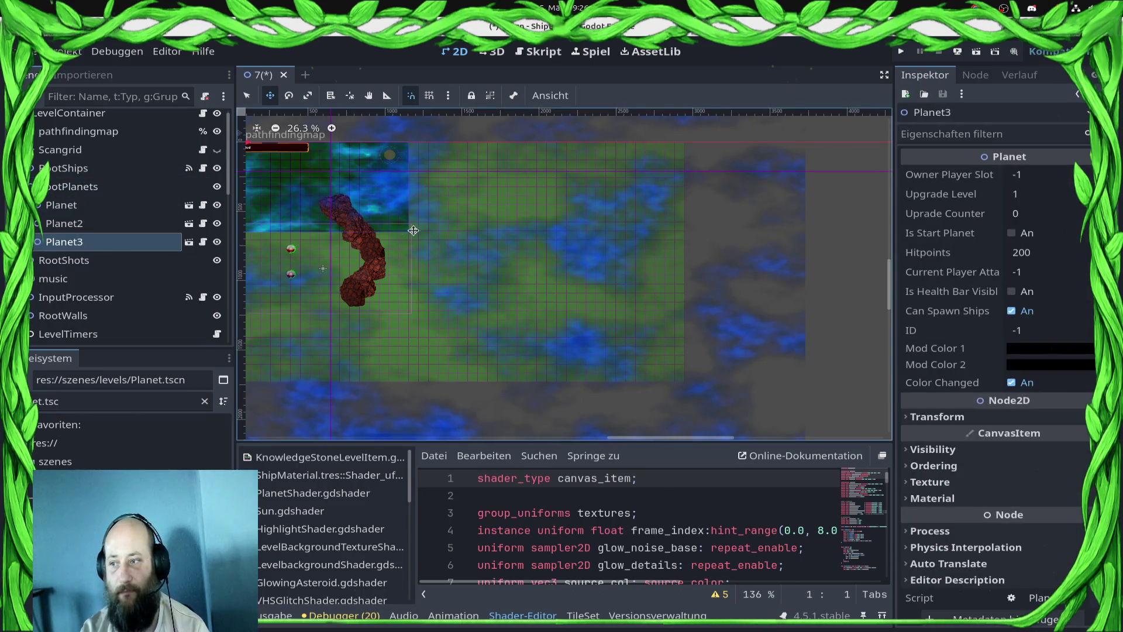
{"action": "scroll", "coordinate": [612, 263], "scroll_direction": "left", "scroll_amount": 5}
{"action": "mouse_move", "coordinate": [412, 143]}
{"action": "left_mouse_down"}
{"action": "mouse_move", "coordinate": [597, 339]}
{"action": "mouse_move", "coordinate": [534, 335]}
{"action": "mouse_move", "coordinate": [530, 354]}
{"action": "mouse_move", "coordinate": [491, 336]}
{"action": "mouse_move", "coordinate": [509, 320]}
{"action": "left_mouse_up"}
Step: Fine-tune Planet3's position and duplicate it as Planet4
{"action": "scroll", "coordinate": [538, 358], "scroll_direction": "up", "scroll_amount": 3}
{"action": "scroll", "coordinate": [538, 358], "scroll_direction": "up", "scroll_amount": 3}
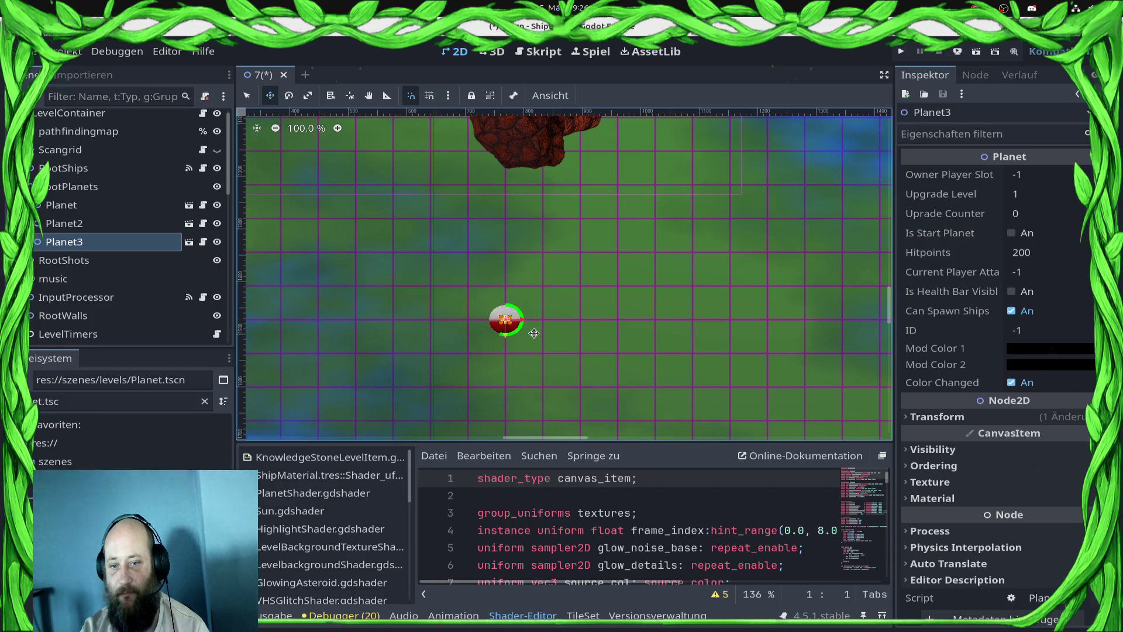
{"action": "left_click", "coordinate": [1045, 175]}
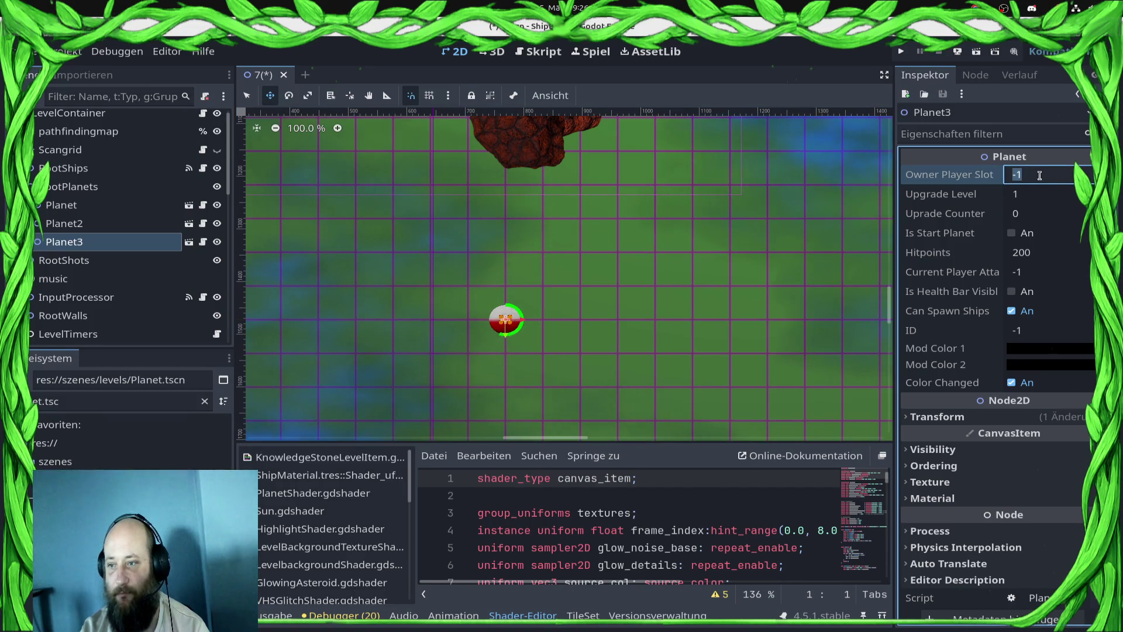
{"action": "scroll", "coordinate": [638, 316], "scroll_direction": "down", "scroll_amount": 3}
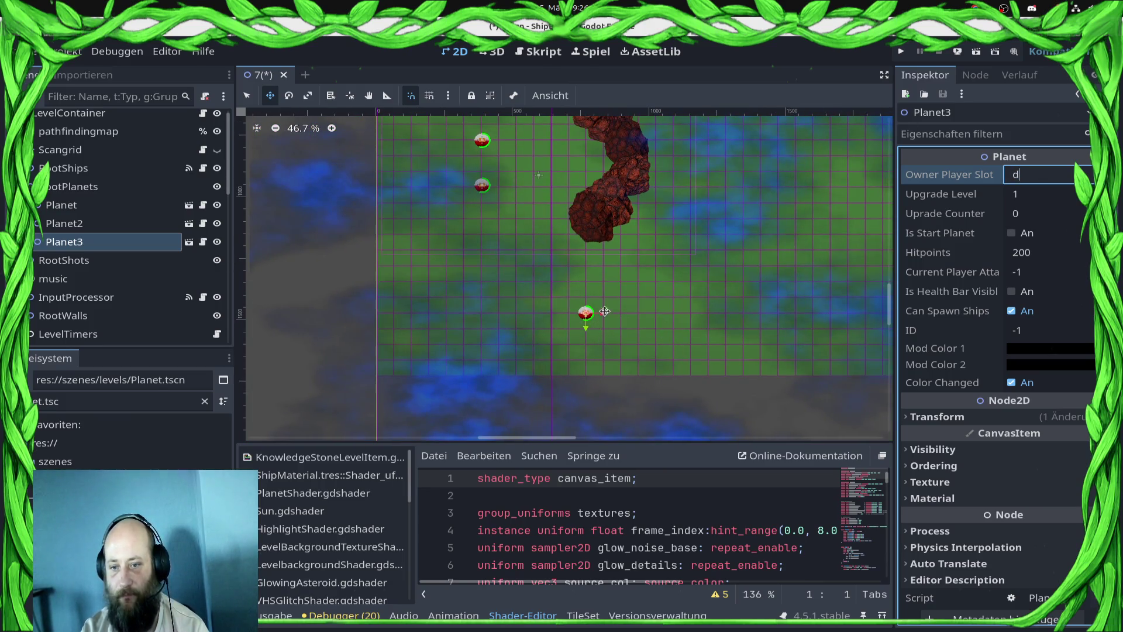
{"action": "mouse_move", "coordinate": [604, 311]}
{"action": "left_mouse_down"}
{"action": "mouse_move", "coordinate": [716, 307]}
{"action": "mouse_move", "coordinate": [604, 308]}
{"action": "left_mouse_up"}
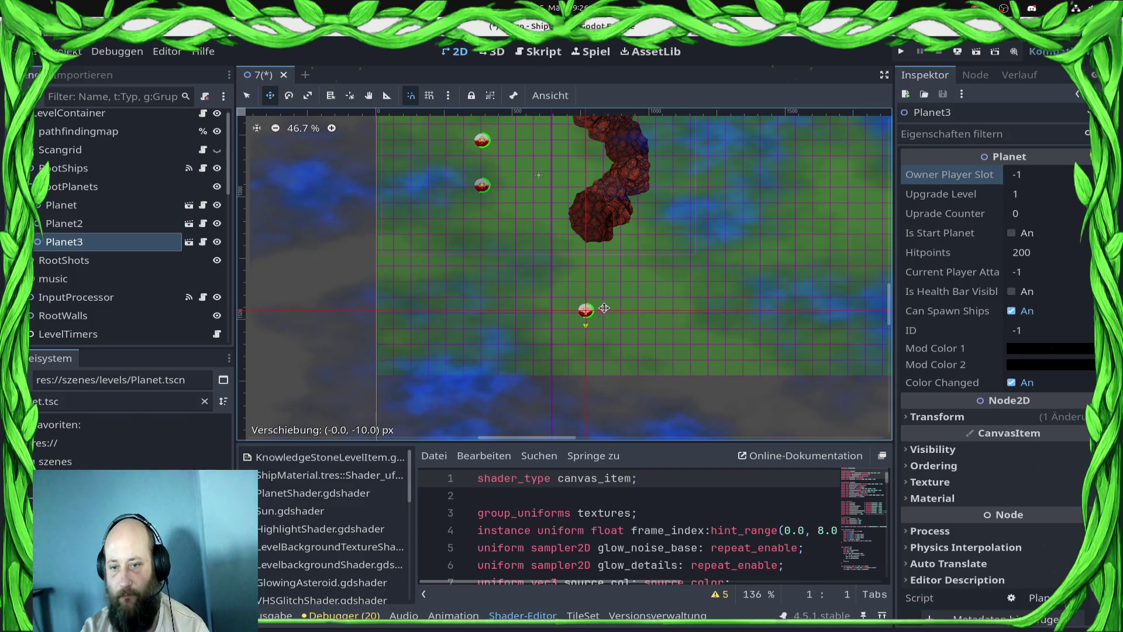
{"action": "left_click_drag", "start_coordinate": [587, 315], "coordinate": [499, 320]}
{"action": "key", "text": "ctrl+d"}
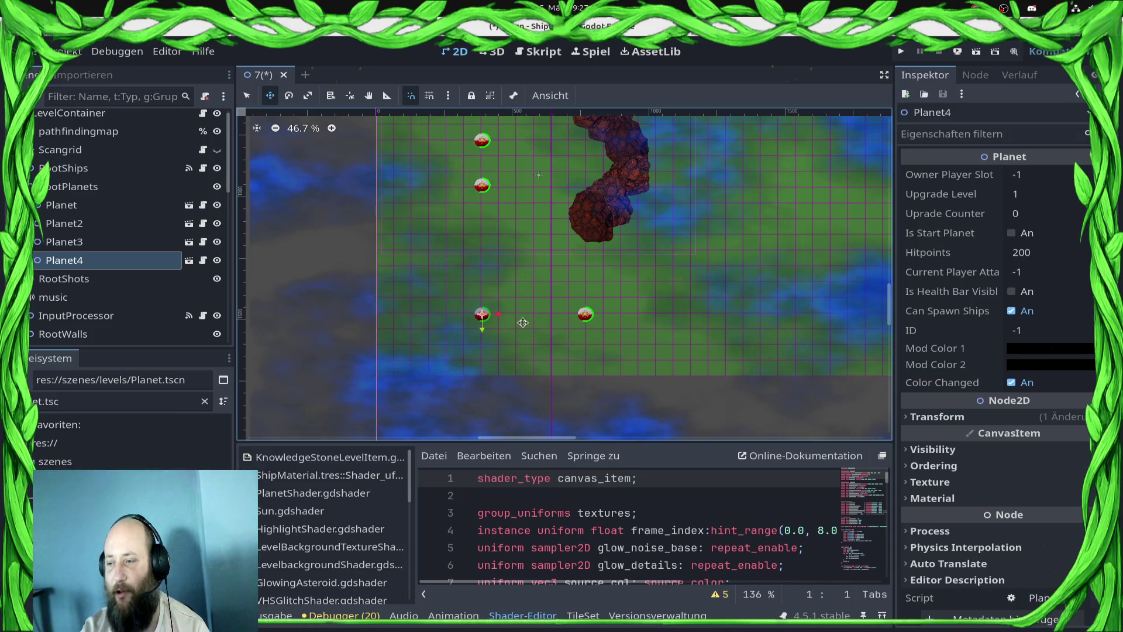
Step: Move Planet4 to the left of Planet3
{"action": "scroll", "coordinate": [604, 331], "scroll_direction": "right", "scroll_amount": 4}
{"action": "scroll", "coordinate": [605, 331], "scroll_direction": "up", "scroll_amount": 1}
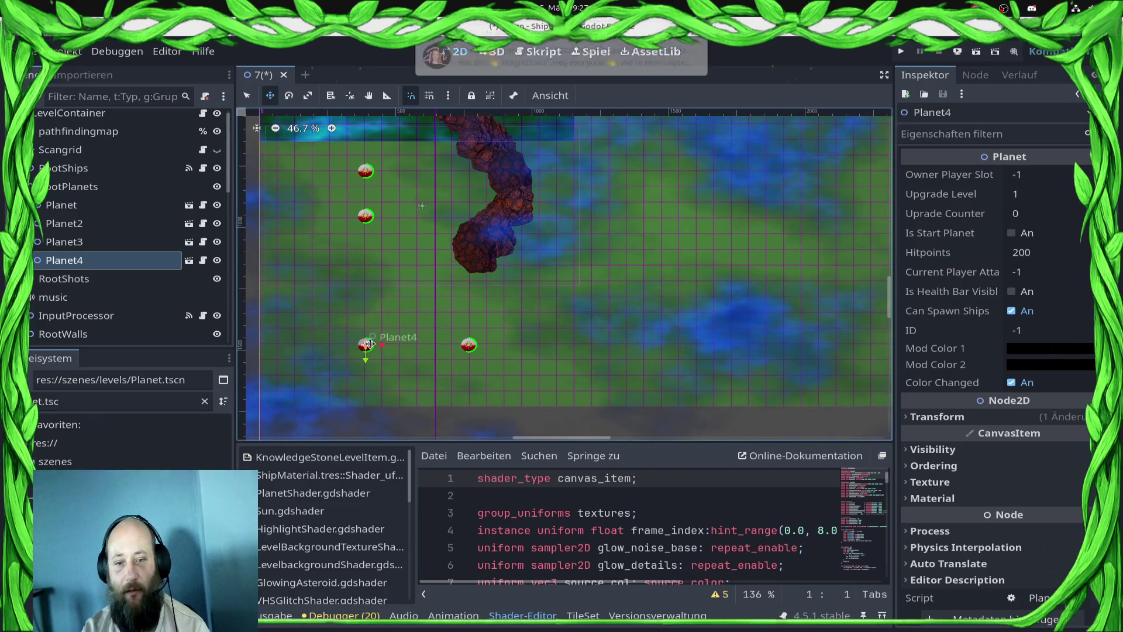
{"action": "left_click_drag", "start_coordinate": [369, 341], "coordinate": [369, 309]}
{"action": "scroll", "coordinate": [490, 334], "scroll_direction": "down", "scroll_amount": 2}
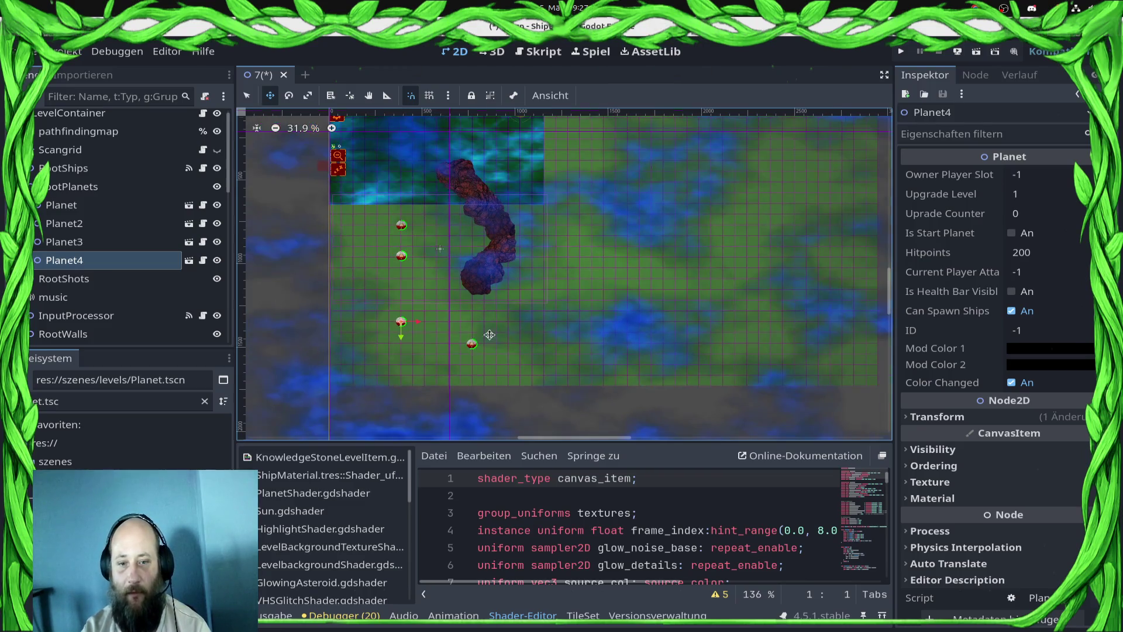
{"action": "scroll", "coordinate": [488, 349], "scroll_direction": "up", "scroll_amount": 3}
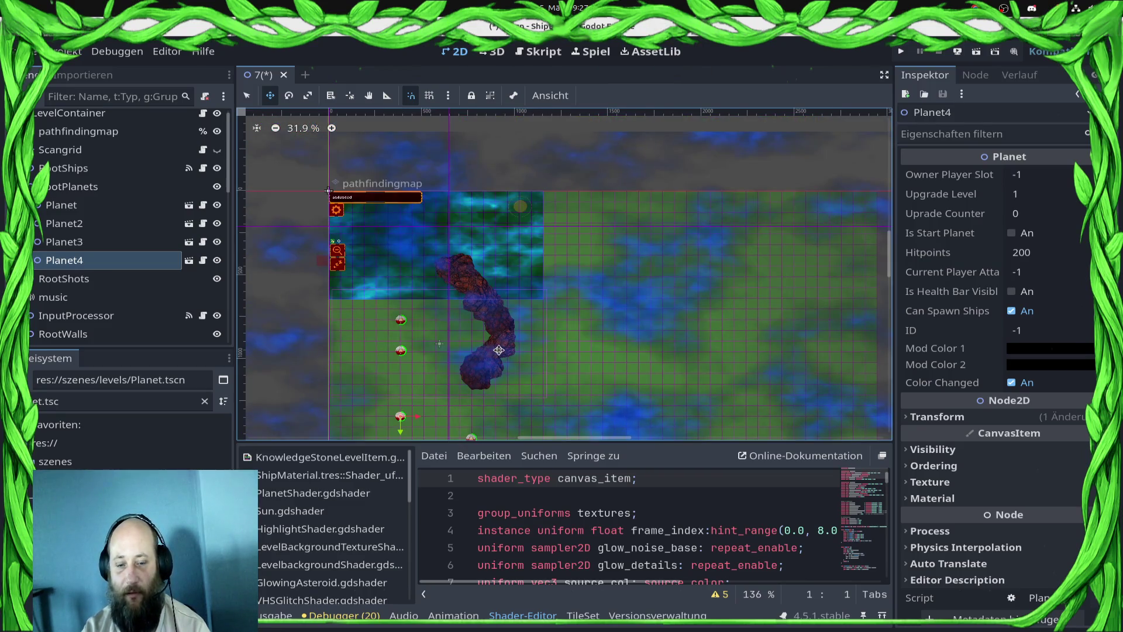
{"action": "scroll", "coordinate": [498, 350], "scroll_direction": "down", "scroll_amount": 1}
Step: Duplicate Planet4 as Planet5 and place it above the asteroid
{"action": "key", "text": "ctrl+d"}
{"action": "mouse_move", "coordinate": [393, 405]}
{"action": "left_mouse_down"}
{"action": "mouse_move", "coordinate": [551, 186]}
{"action": "mouse_move", "coordinate": [462, 217]}
{"action": "mouse_move", "coordinate": [497, 174]}
{"action": "mouse_move", "coordinate": [469, 186]}
{"action": "left_mouse_up"}
{"action": "scroll", "coordinate": [481, 217], "scroll_direction": "up", "scroll_amount": 4}
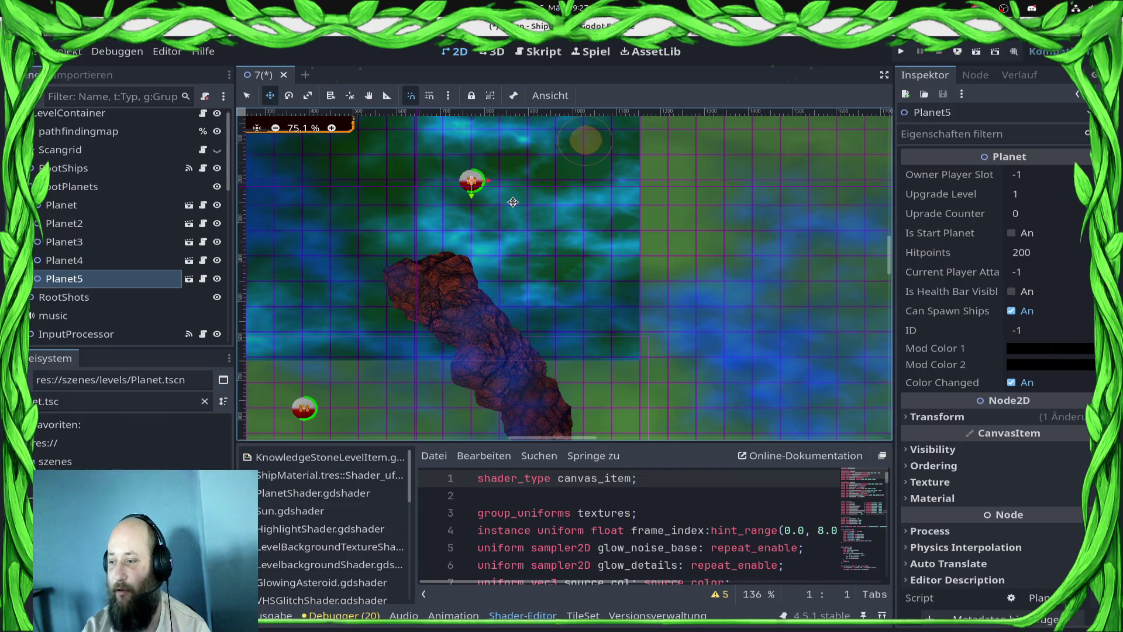
{"action": "scroll", "coordinate": [513, 202], "scroll_direction": "down", "scroll_amount": 3}
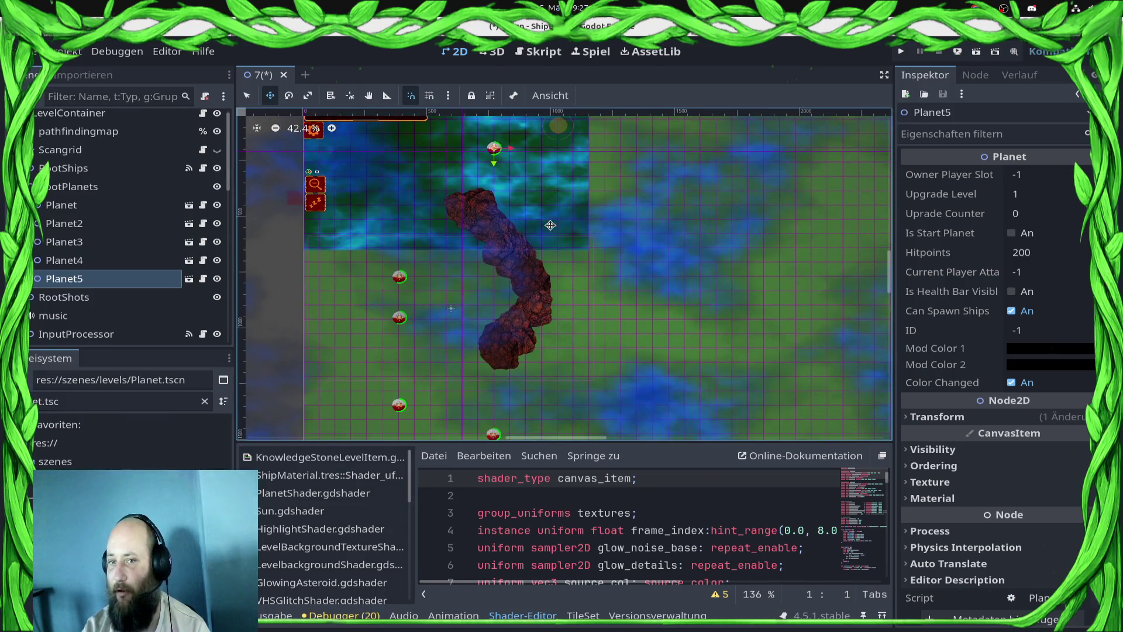
Step: Pan to the empty right side of the level and duplicate Planet5 as Planet6
{"action": "scroll", "coordinate": [550, 225], "scroll_direction": "right", "scroll_amount": 2}
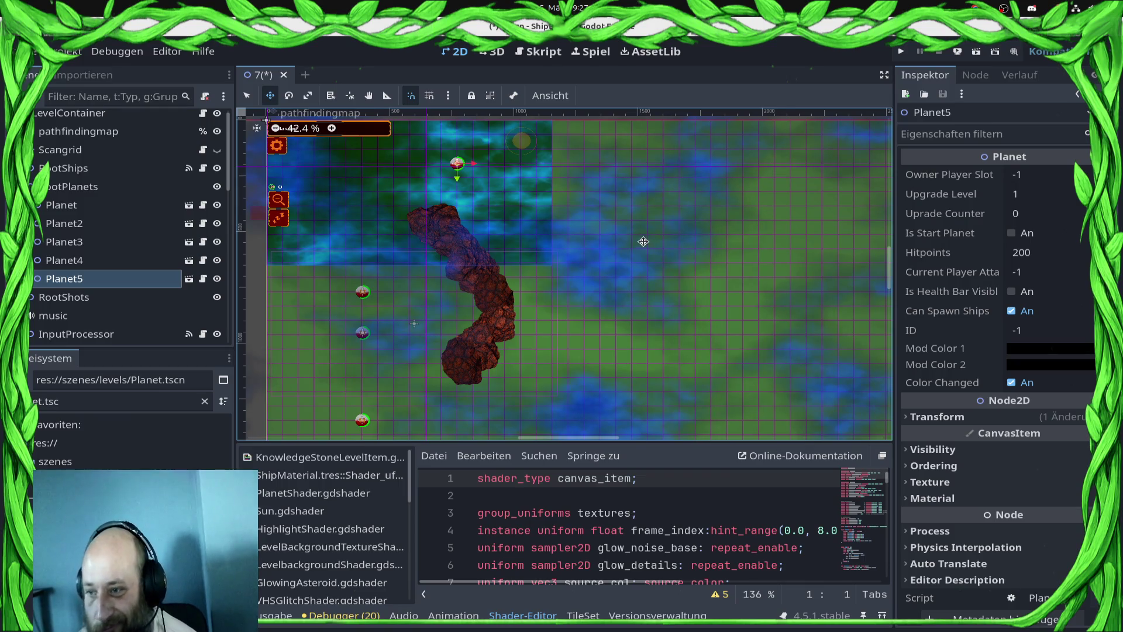
{"action": "scroll", "coordinate": [586, 239], "scroll_direction": "down", "scroll_amount": 3}
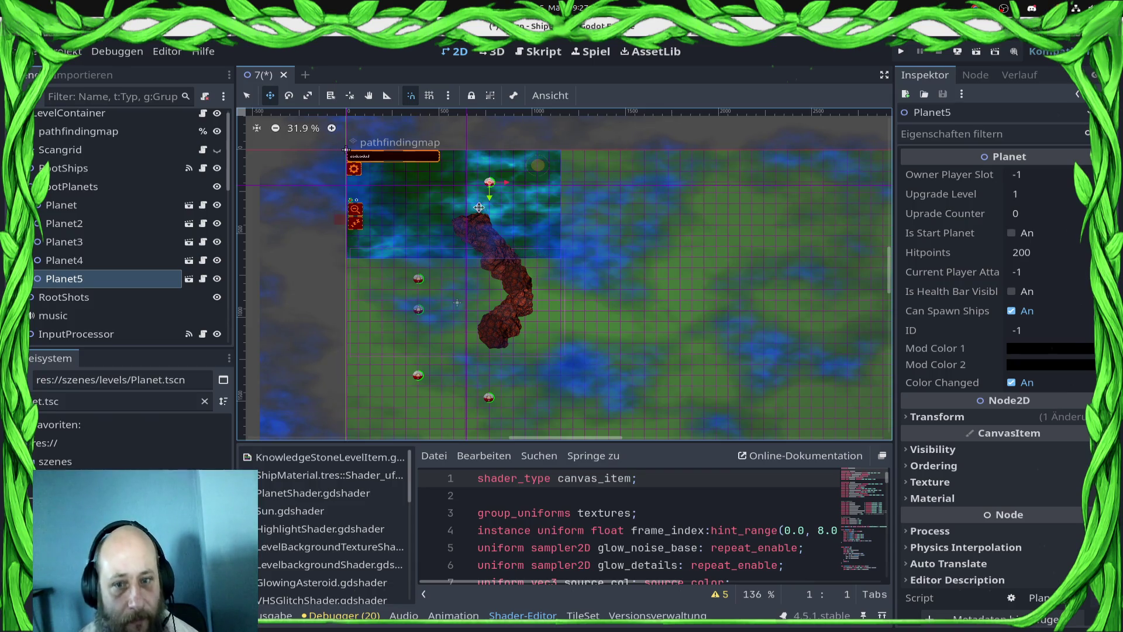
{"action": "scroll", "coordinate": [497, 176], "scroll_direction": "up", "scroll_amount": 3}
{"action": "mouse_move", "coordinate": [819, 289]}
{"action": "left_mouse_down"}
{"action": "mouse_move", "coordinate": [506, 204]}
{"action": "mouse_move", "coordinate": [523, 237]}
{"action": "left_mouse_up"}
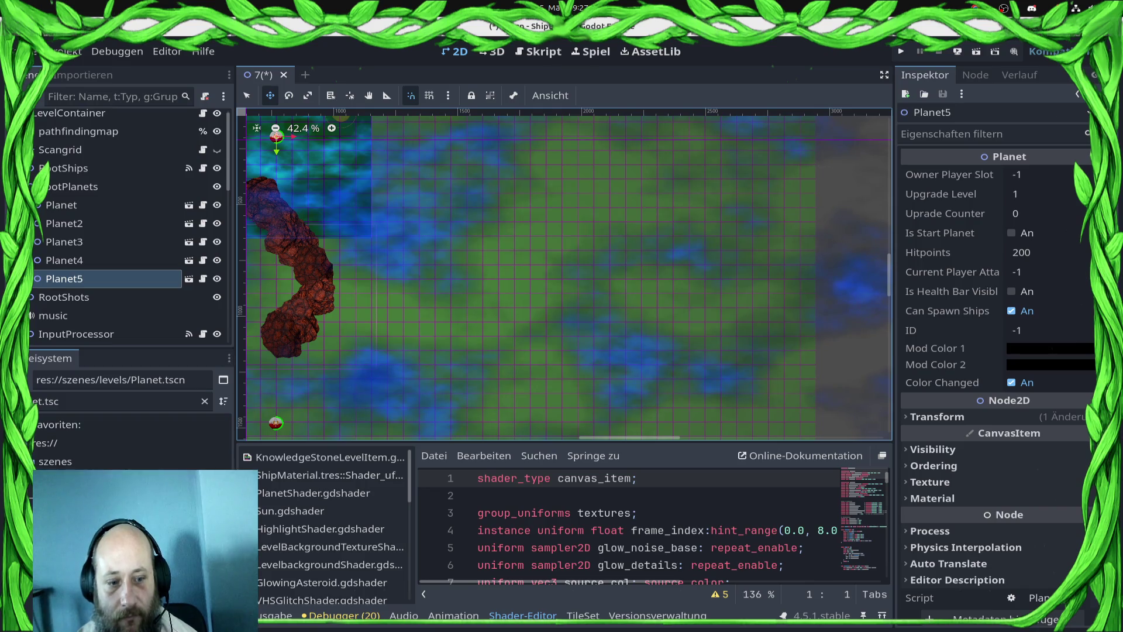
{"action": "key", "text": "ctrl+d"}
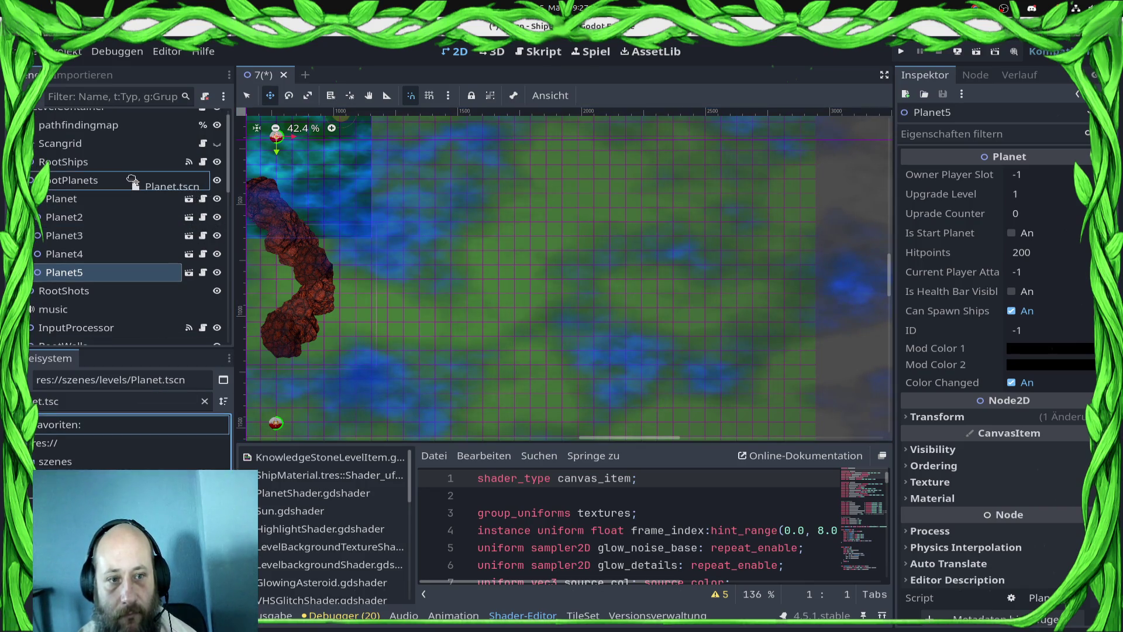
Step: Move Planet6 to the middle-right and set Owner Player Slot 1 and Upgrade Level 3
{"action": "scroll", "coordinate": [436, 211], "scroll_direction": "down", "scroll_amount": 3}
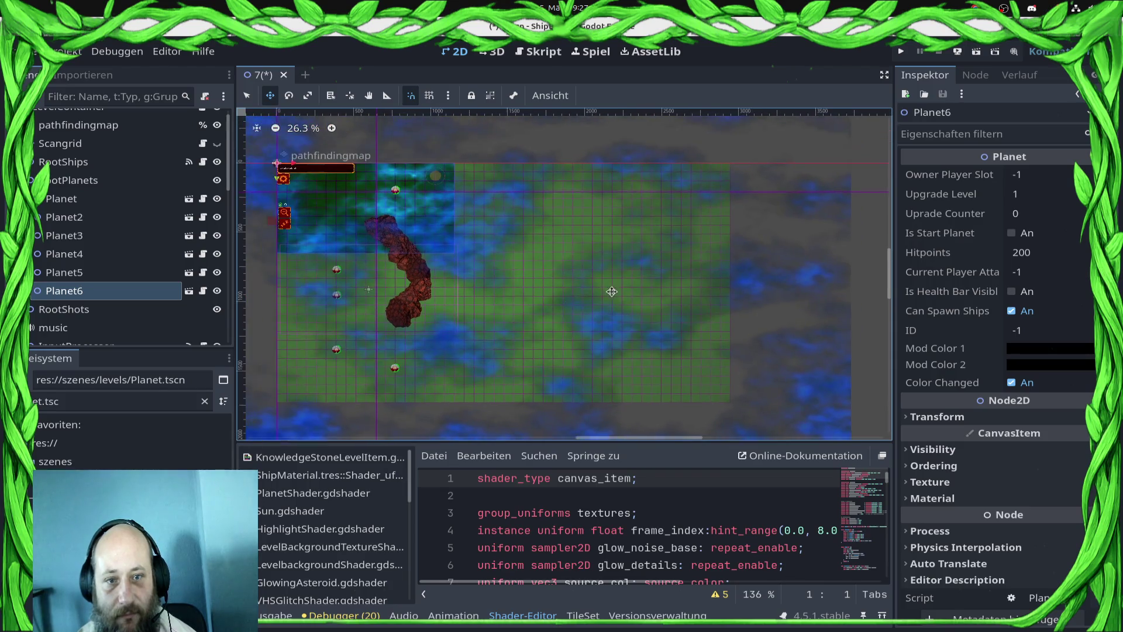
{"action": "mouse_move", "coordinate": [274, 172]}
{"action": "left_mouse_down"}
{"action": "mouse_move", "coordinate": [582, 261]}
{"action": "mouse_move", "coordinate": [690, 251]}
{"action": "mouse_move", "coordinate": [675, 259]}
{"action": "mouse_move", "coordinate": [672, 246]}
{"action": "left_mouse_up"}
{"action": "scroll", "coordinate": [675, 258], "scroll_direction": "up", "scroll_amount": 1}
{"action": "scroll", "coordinate": [675, 258], "scroll_direction": "up", "scroll_amount": 8}
{"action": "left_click", "coordinate": [1019, 175]}
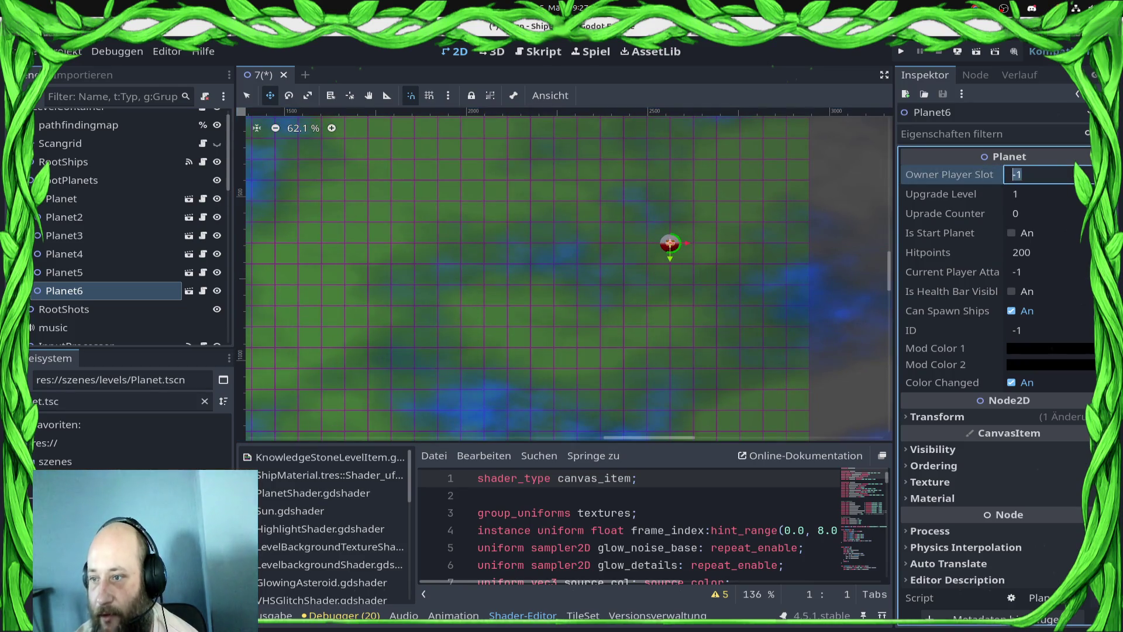
{"action": "type", "text": "1"}
{"action": "key", "text": "Tab"}
{"action": "type", "text": "3"}
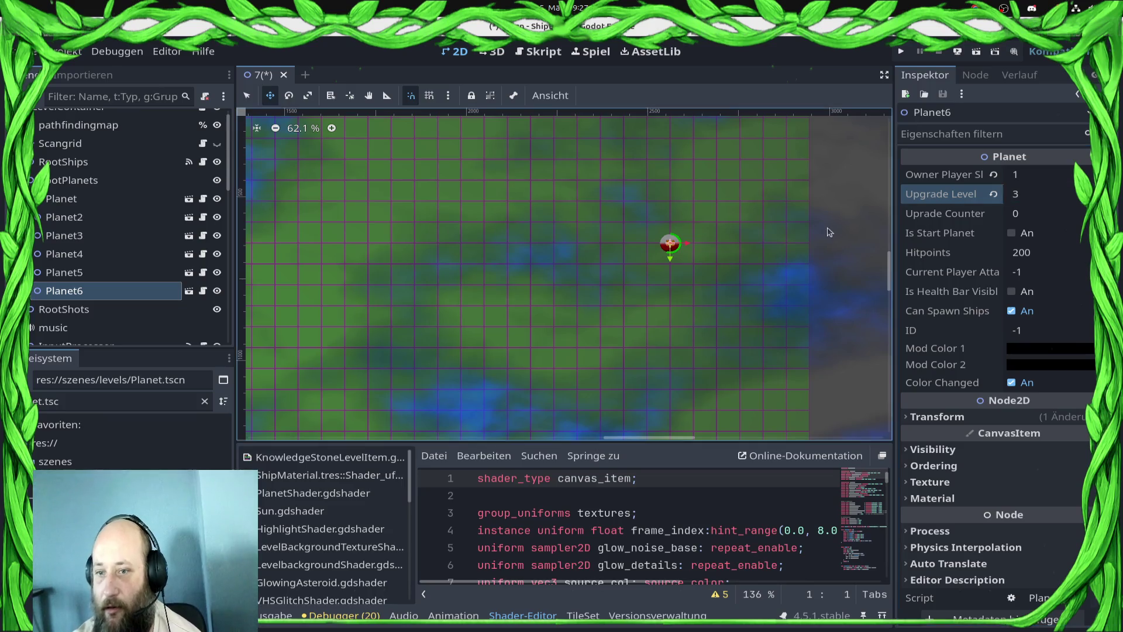
Step: Duplicate Planet6 into Planet7, Planet8 and Planet9, arranging them in a diamond cluster
{"action": "key", "text": "ctrl+d"}
{"action": "left_click_drag", "start_coordinate": [661, 256], "coordinate": [664, 321]}
{"action": "key", "text": "ctrl+d"}
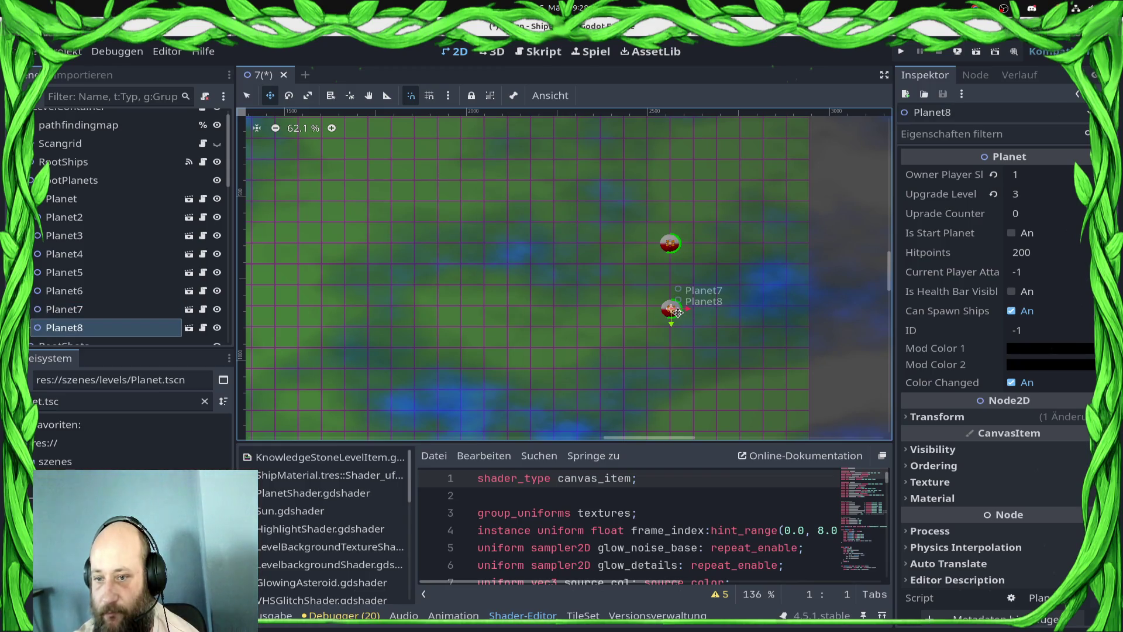
{"action": "mouse_move", "coordinate": [678, 313]}
{"action": "left_mouse_down"}
{"action": "mouse_move", "coordinate": [721, 278]}
{"action": "mouse_move", "coordinate": [627, 278]}
{"action": "left_mouse_up"}
{"action": "key", "text": "ctrl+d"}
{"action": "mouse_move", "coordinate": [418, 45]}
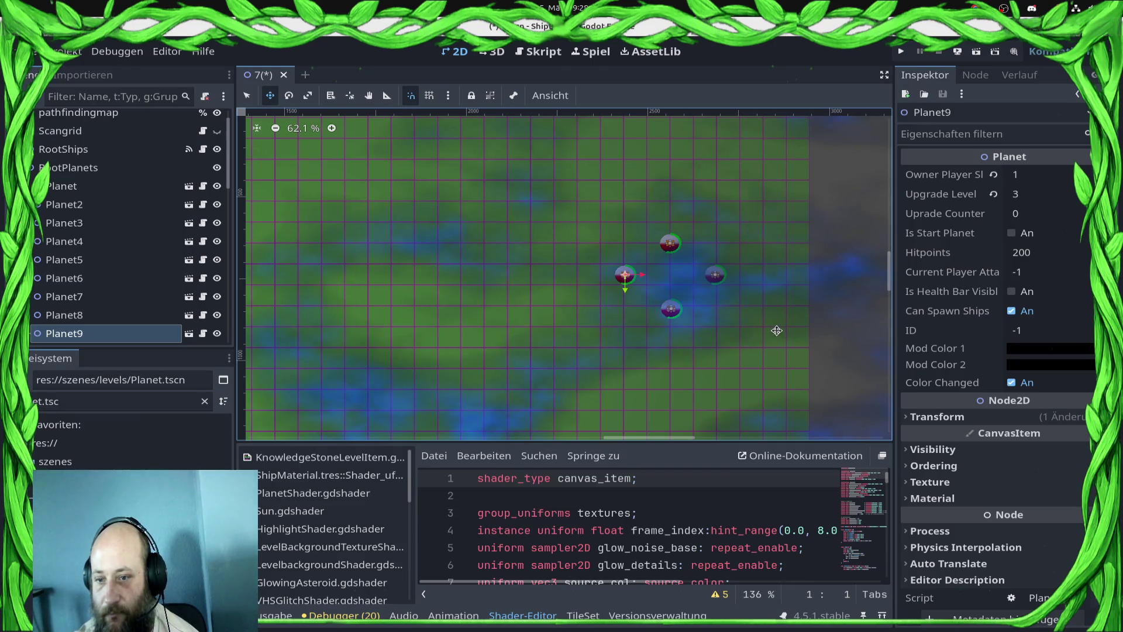
{"action": "scroll", "coordinate": [774, 329], "scroll_direction": "up", "scroll_amount": 7}
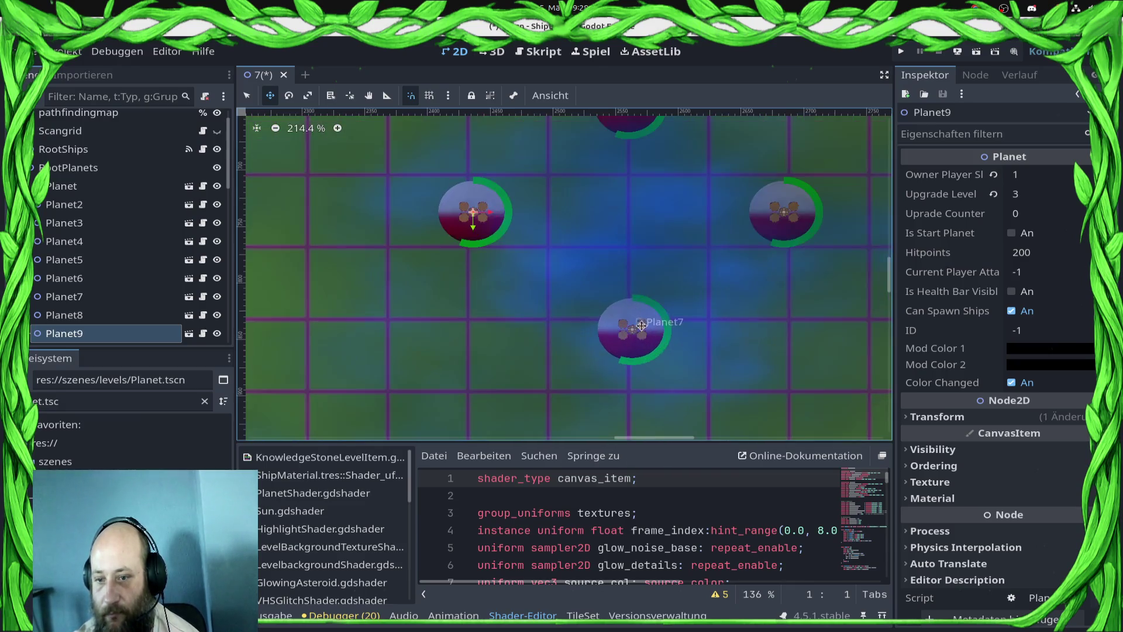
{"action": "left_click_drag", "start_coordinate": [484, 211], "coordinate": [482, 212]}
{"action": "key", "text": "Left"}
{"action": "key", "text": "Left"}
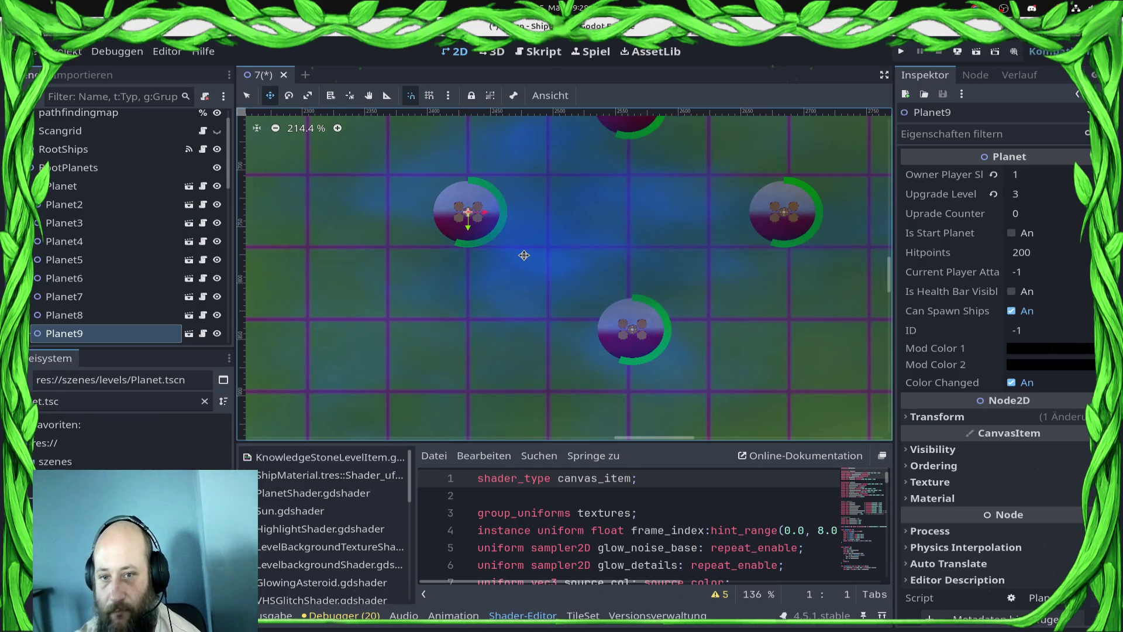
Step: Select PointLight2D2 and hide ForgroundLayer's blue cloud overlay
{"action": "key", "text": "q"}
{"action": "left_click", "coordinate": [787, 213]}
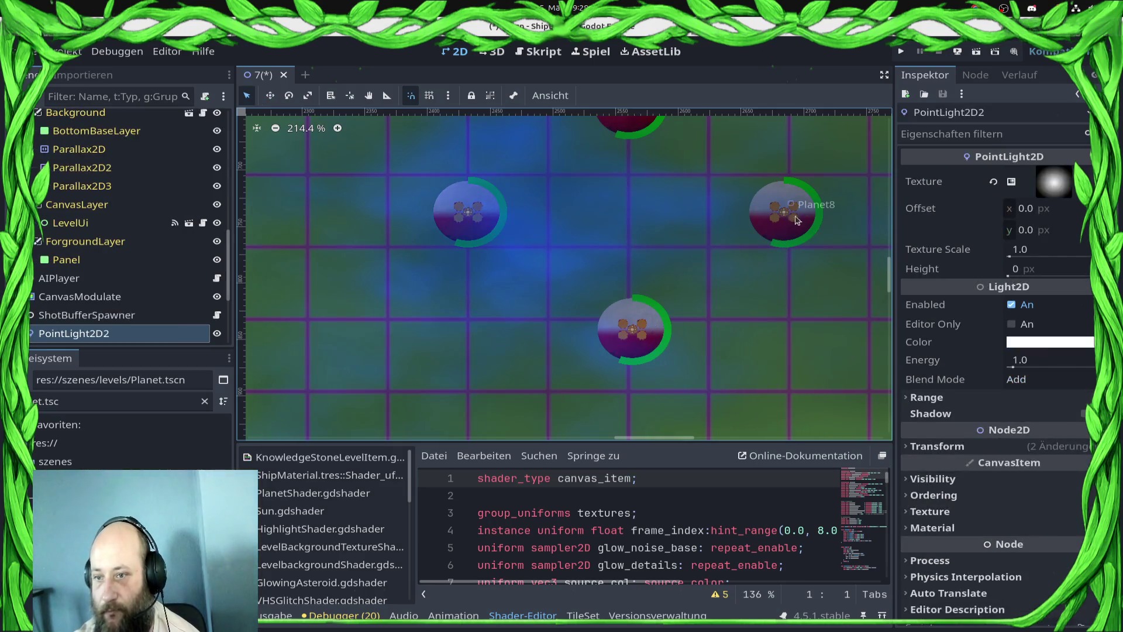
{"action": "left_click", "coordinate": [217, 241]}
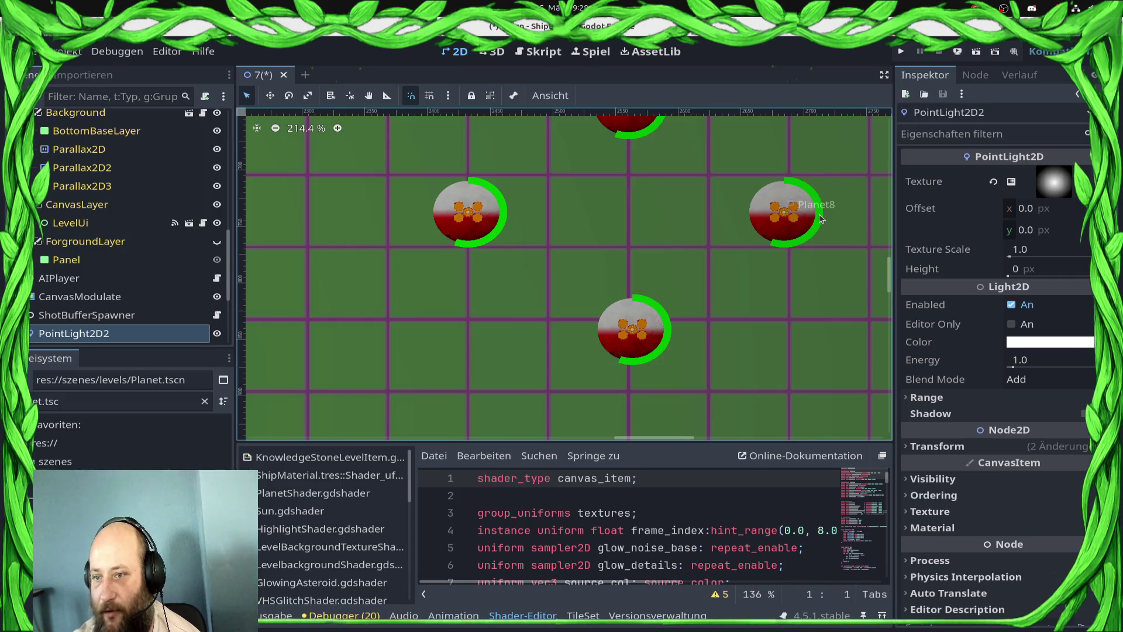
{"action": "key", "text": "w"}
{"action": "key", "text": "e"}
{"action": "key", "text": "q"}
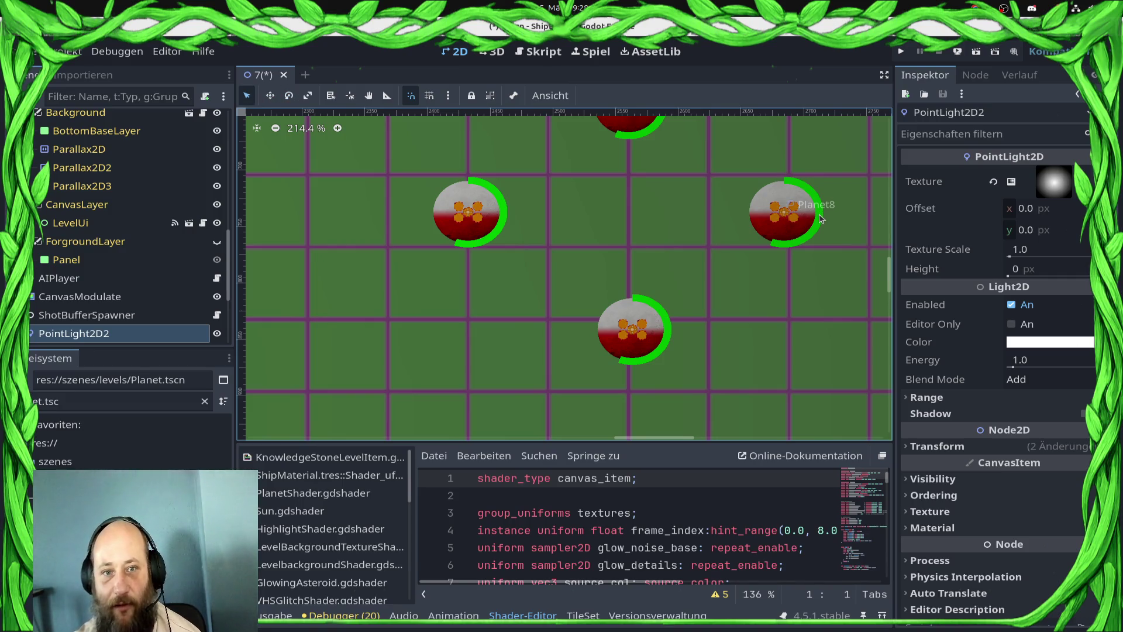
{"action": "key", "text": "w"}
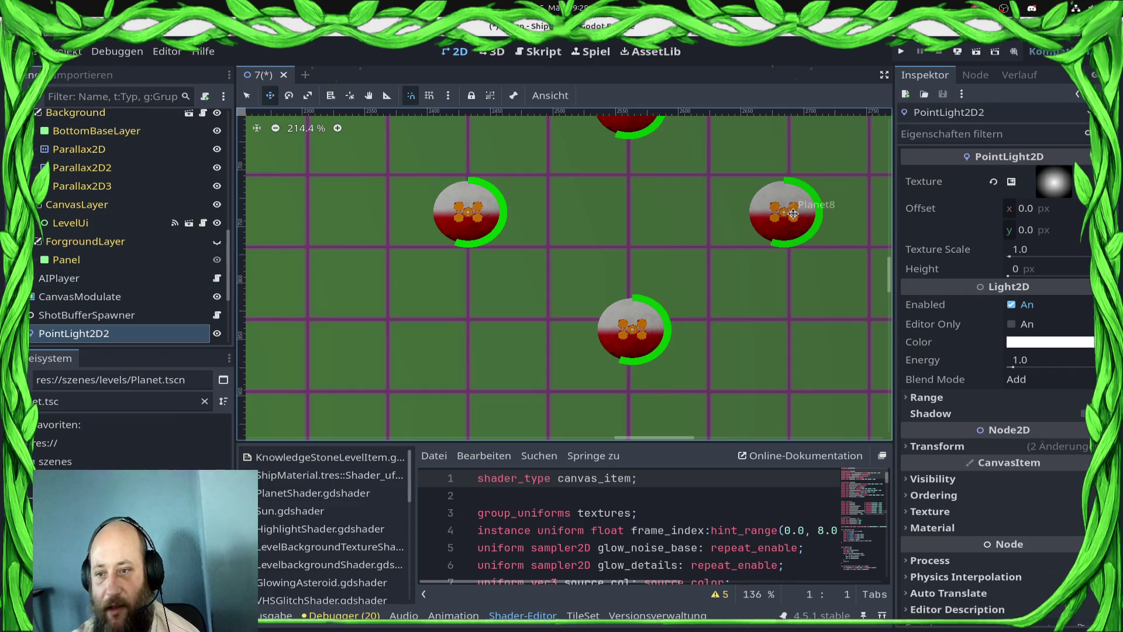
{"action": "key", "text": "q"}
{"action": "key", "text": "w"}
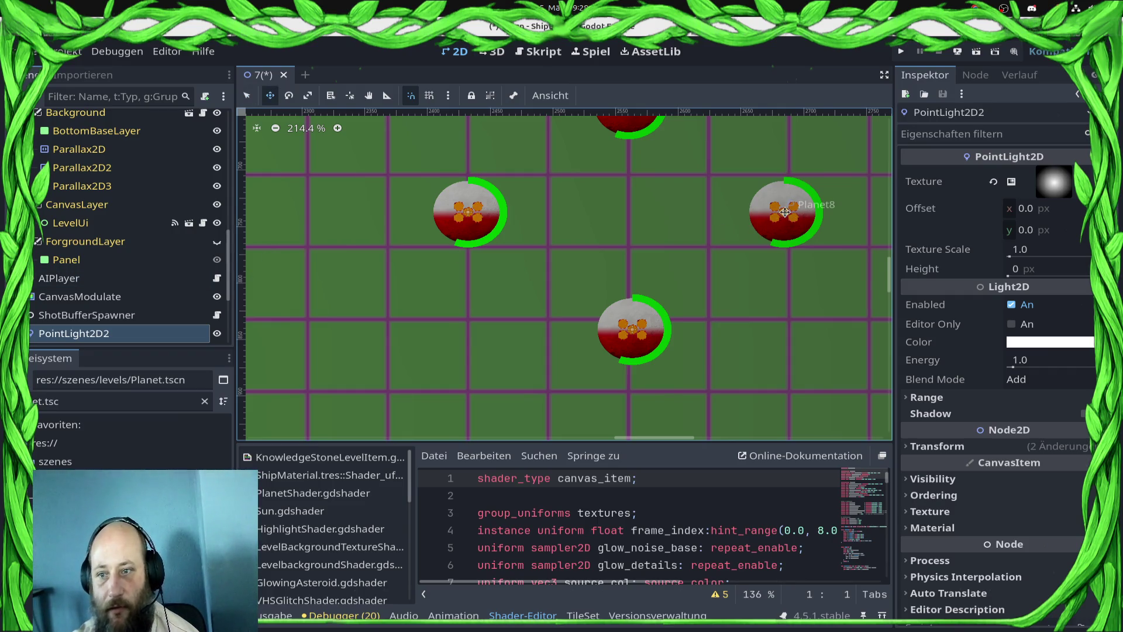
{"action": "scroll", "coordinate": [787, 213], "scroll_direction": "down", "scroll_amount": 10}
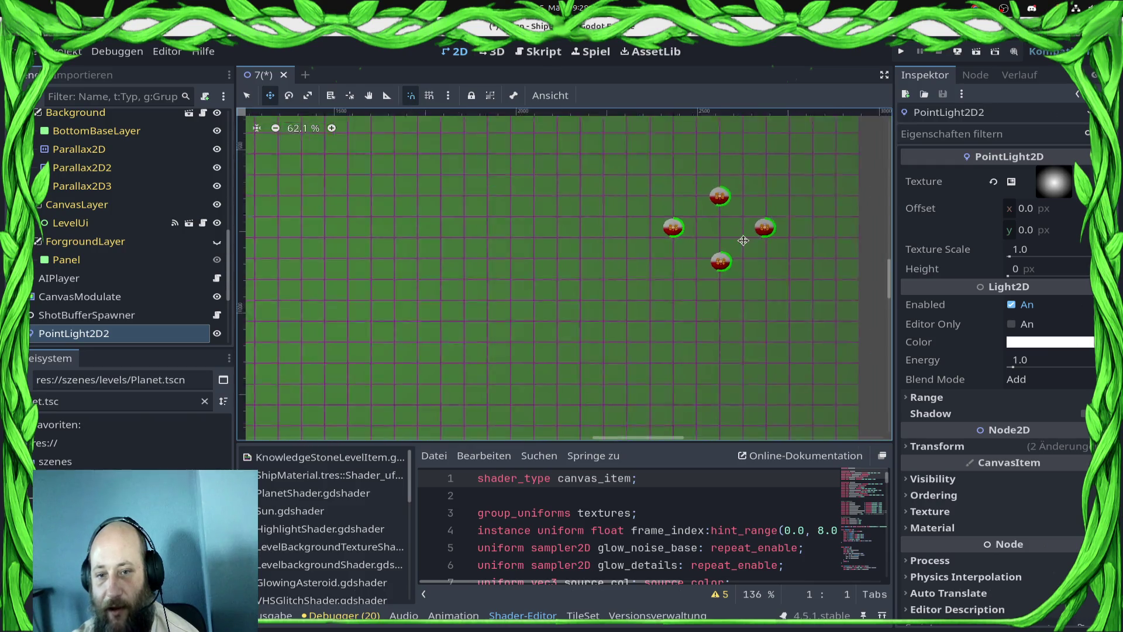
Step: Set the Background canvas layer to -2 and save the scene
{"action": "key", "text": "ctrl+s"}
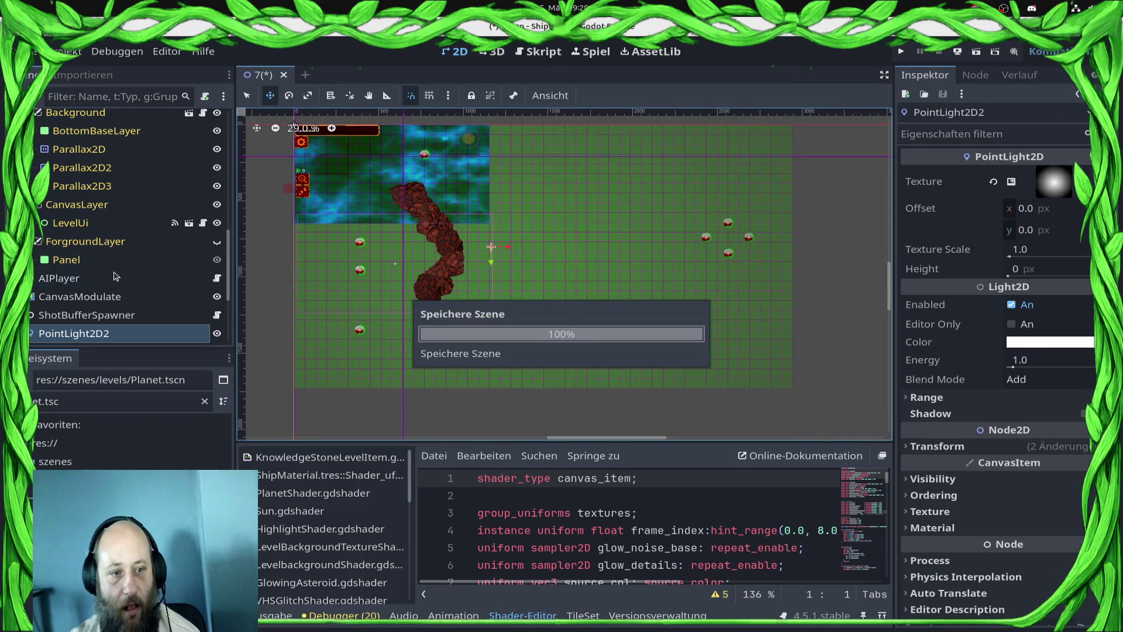
{"action": "scroll", "coordinate": [119, 270], "scroll_direction": "up", "scroll_amount": 3}
{"action": "scroll", "coordinate": [129, 272], "scroll_direction": "up", "scroll_amount": 3}
{"action": "scroll", "coordinate": [126, 242], "scroll_direction": "down", "scroll_amount": 2}
{"action": "left_click", "coordinate": [126, 243]}
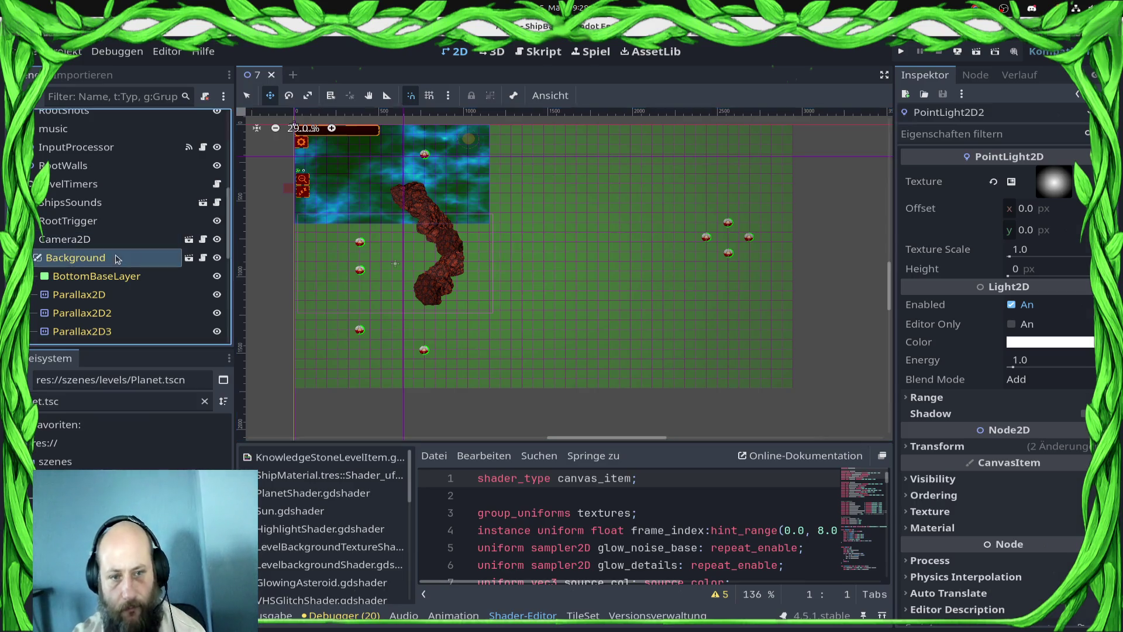
{"action": "left_click", "coordinate": [968, 229]}
{"action": "left_click", "coordinate": [1046, 250]}
{"action": "type", "text": "-"}
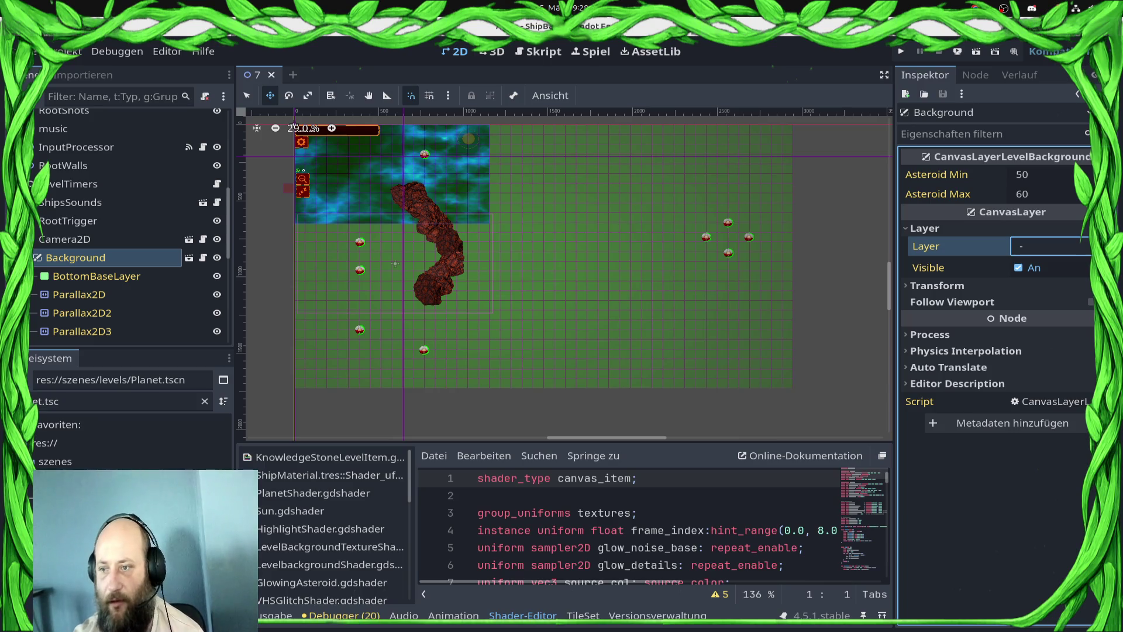
{"action": "type", "text": "2"}
{"action": "key", "text": "Return"}
{"action": "key", "text": "ctrl+s"}
Step: Set the foreground Panel's Ordering Z Index to -1 and save
{"action": "scroll", "coordinate": [100, 220], "scroll_direction": "down", "scroll_amount": 4}
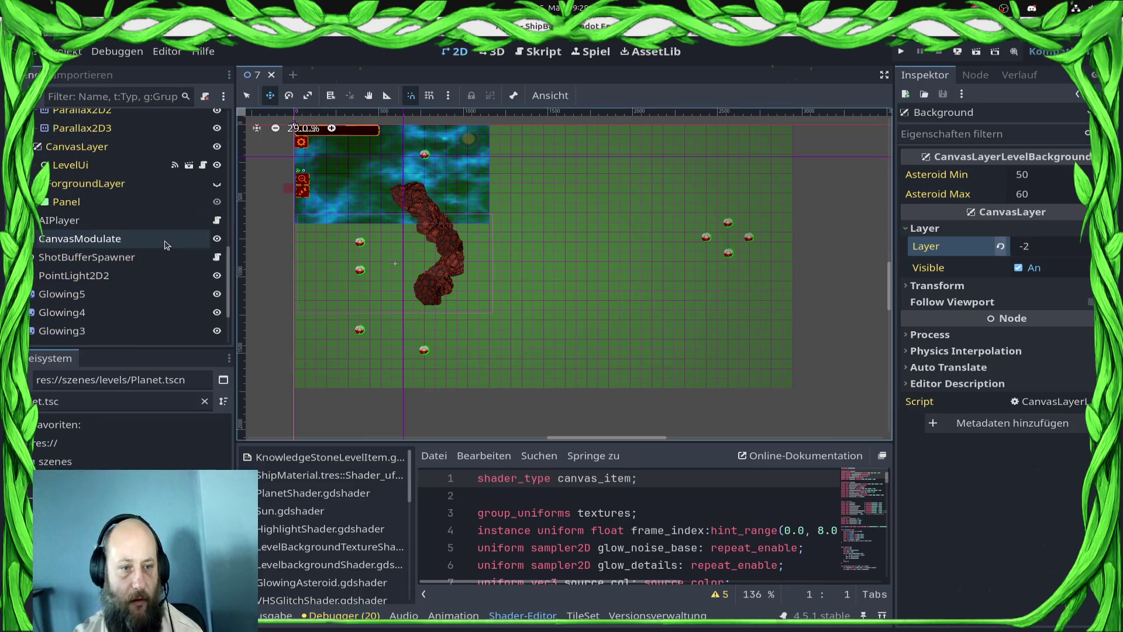
{"action": "left_click", "coordinate": [96, 203]}
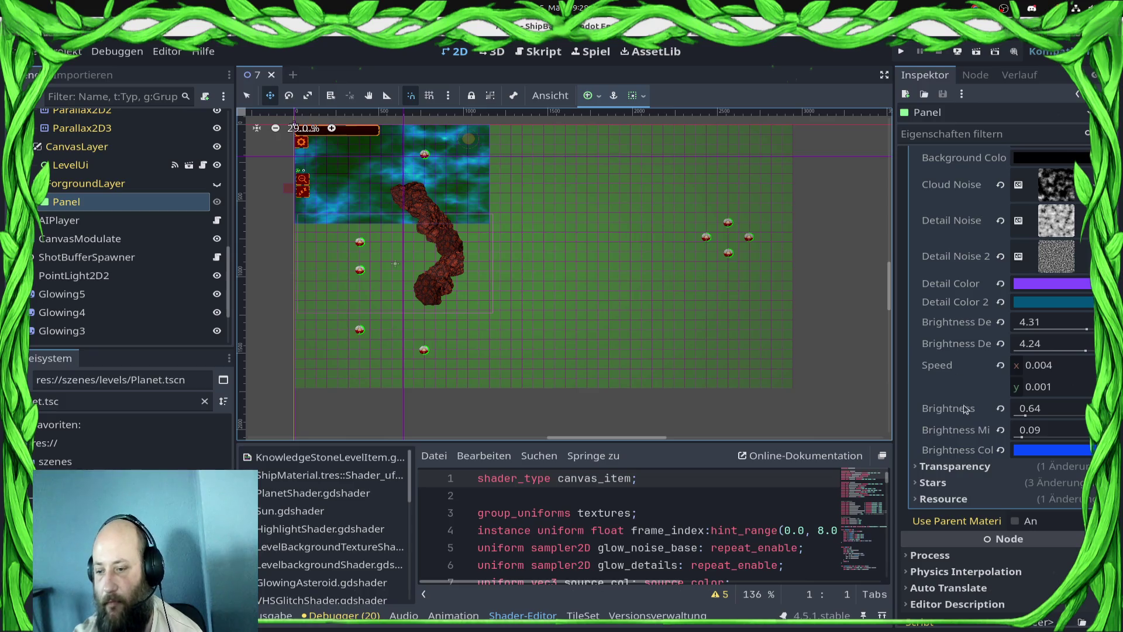
{"action": "scroll", "coordinate": [965, 408], "scroll_direction": "up", "scroll_amount": 10}
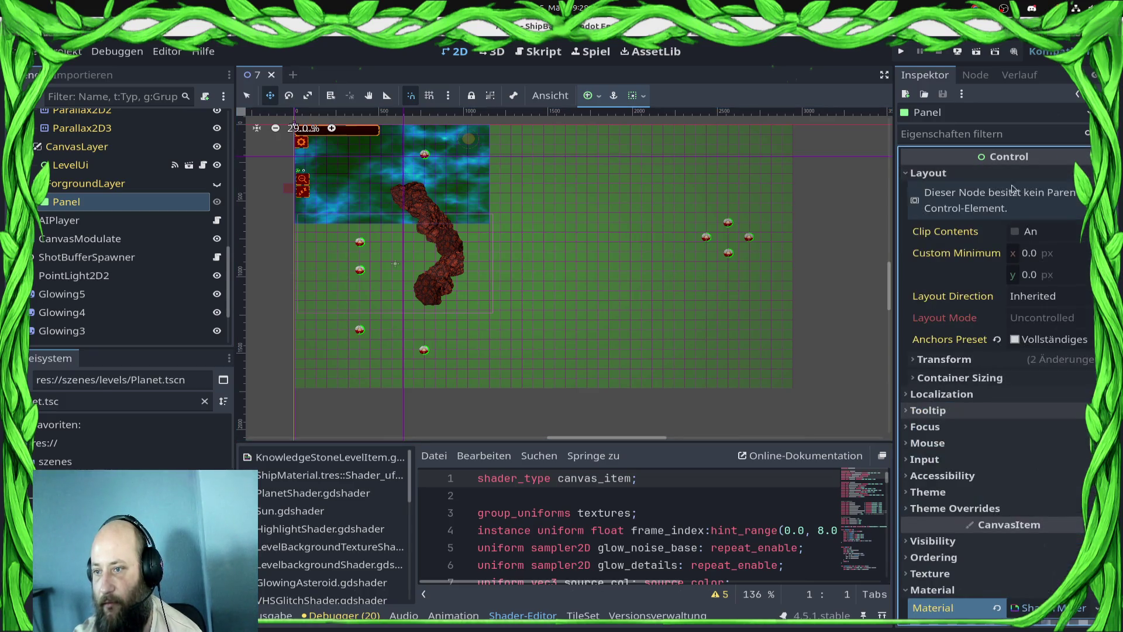
{"action": "left_click", "coordinate": [988, 173]}
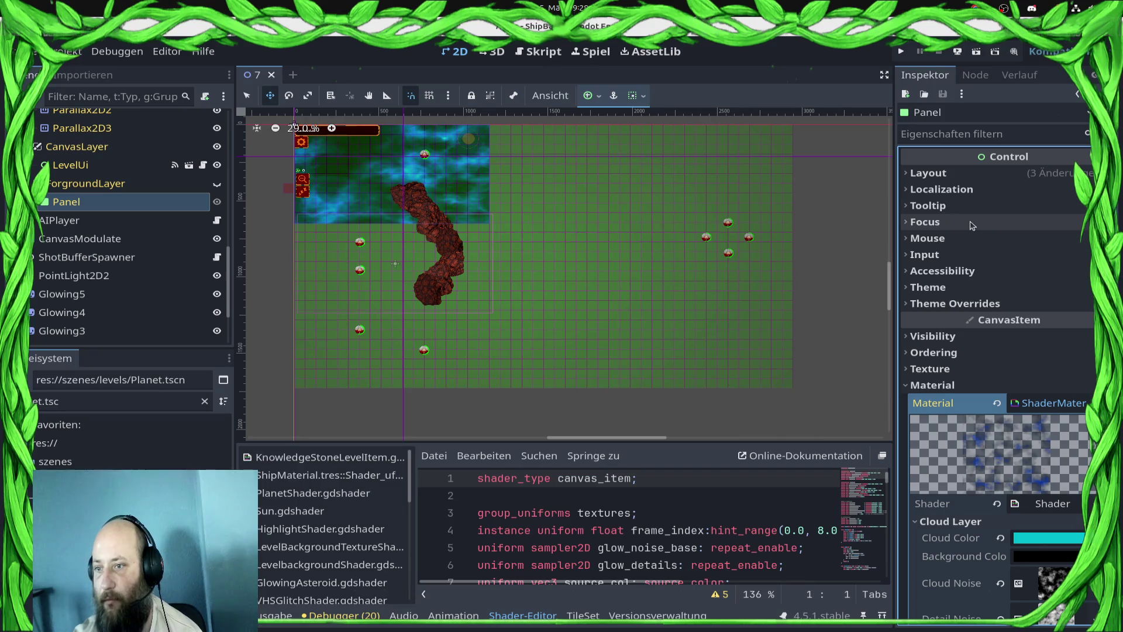
{"action": "left_click", "coordinate": [1018, 352]}
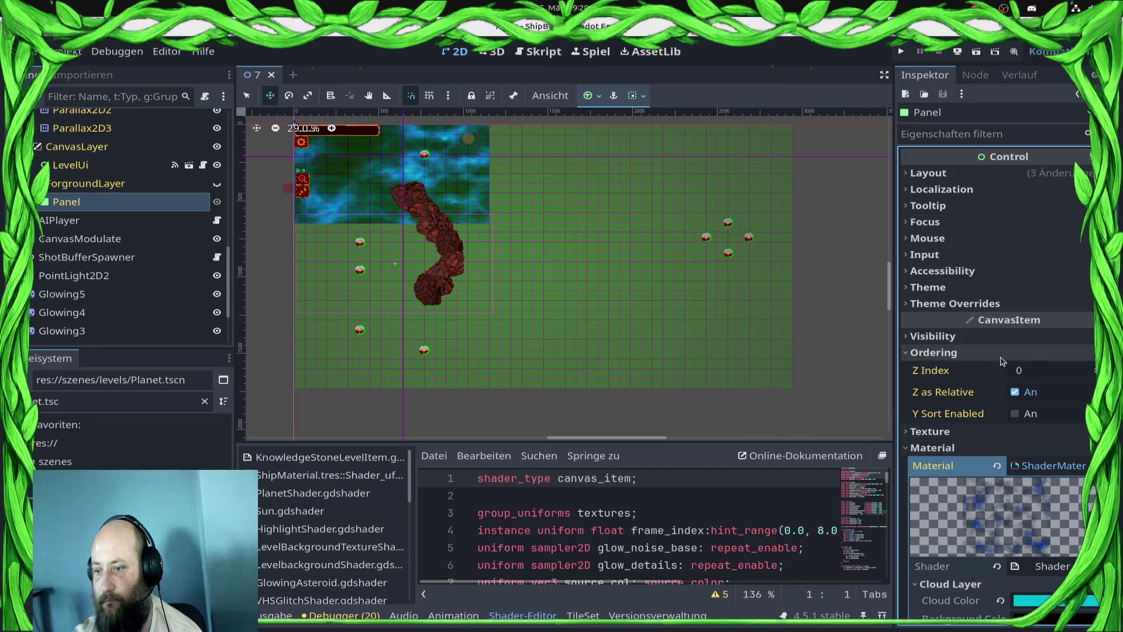
{"action": "left_click", "coordinate": [1043, 370]}
{"action": "type", "text": "-1"}
{"action": "key", "text": "Return"}
{"action": "key", "text": "ctrl+s"}
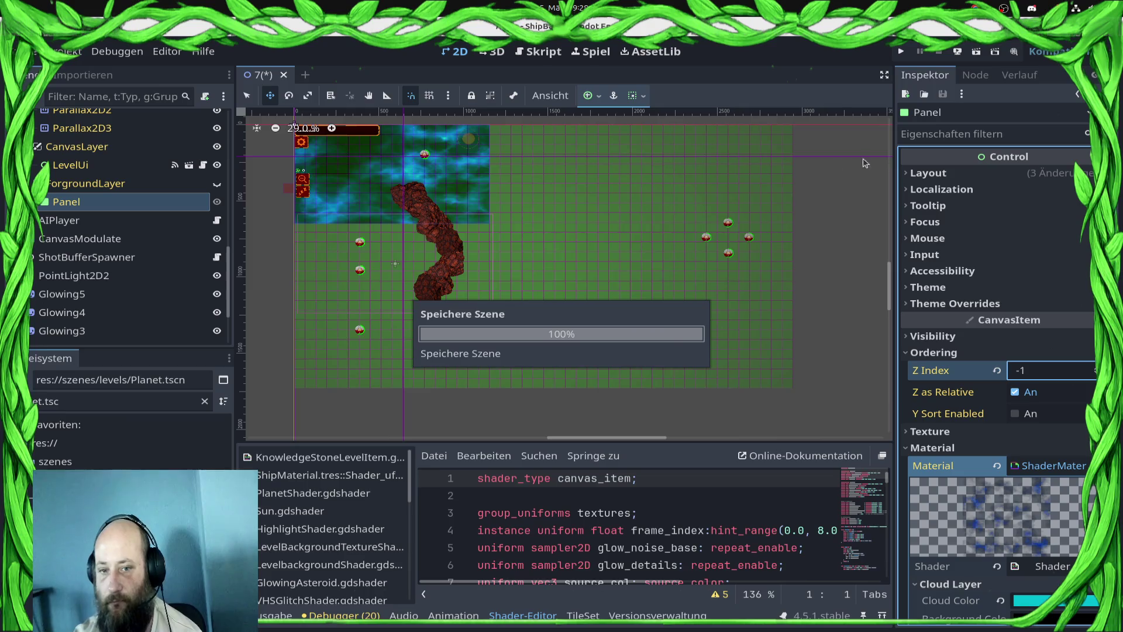
Step: Select the planet light PointLight2D2 on the canvas
{"action": "scroll", "coordinate": [725, 249], "scroll_direction": "up", "scroll_amount": 5}
{"action": "key", "text": "q"}
{"action": "left_click", "coordinate": [681, 291]}
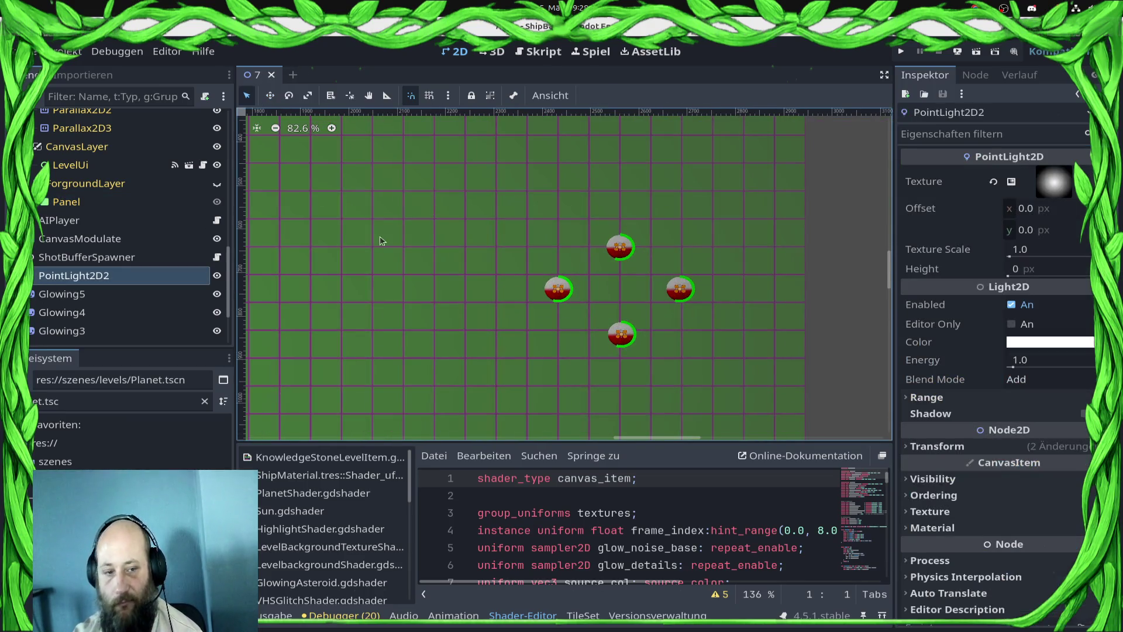
Step: Hide the PointLight2D2 light
{"action": "scroll", "coordinate": [541, 246], "scroll_direction": "down", "scroll_amount": 5}
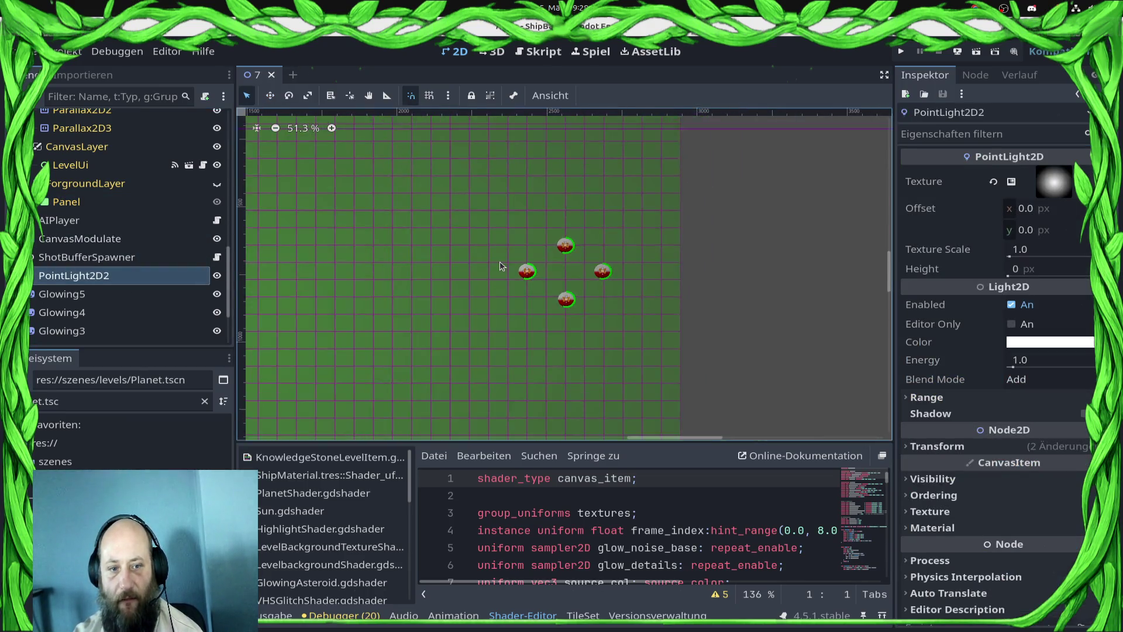
{"action": "scroll", "coordinate": [553, 315], "scroll_direction": "left", "scroll_amount": 5}
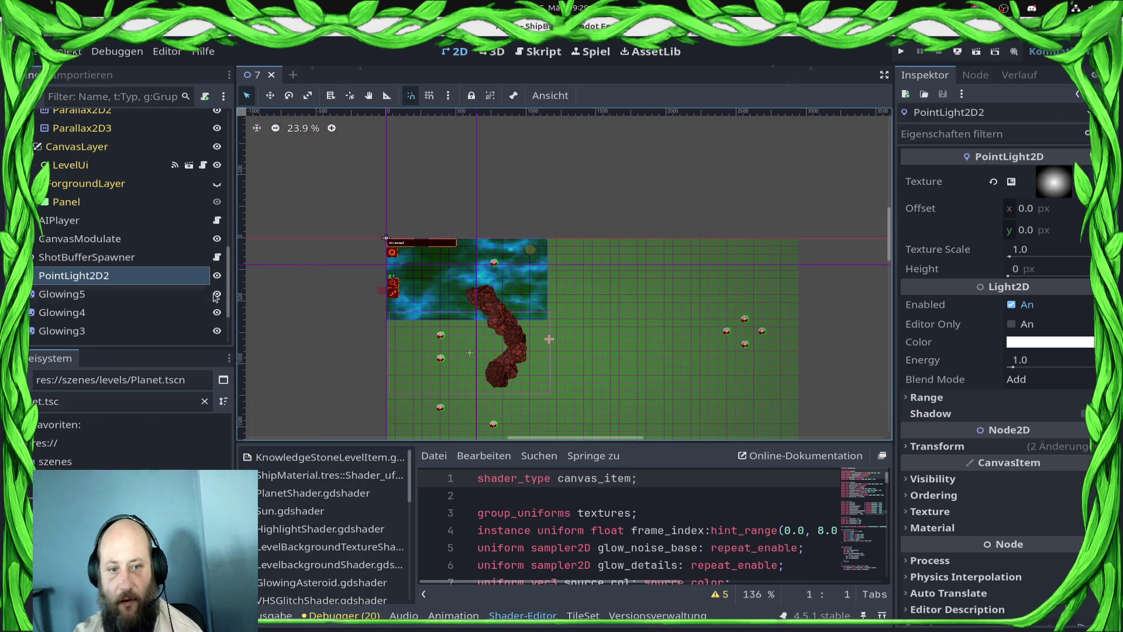
{"action": "left_click", "coordinate": [216, 277]}
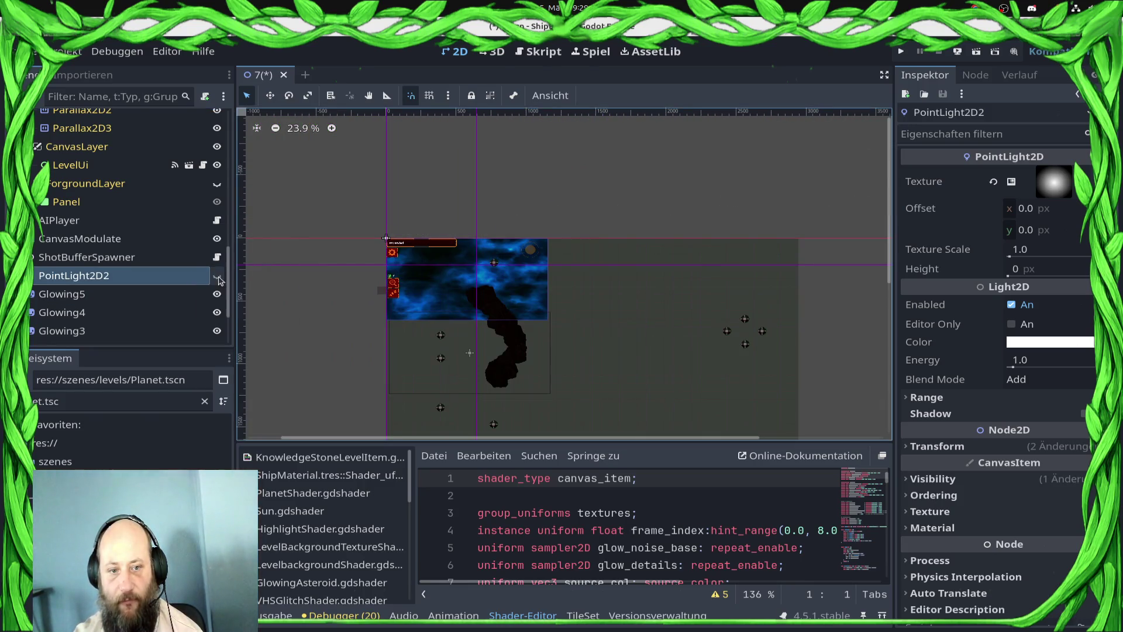
{"action": "scroll", "coordinate": [755, 333], "scroll_direction": "up", "scroll_amount": 6}
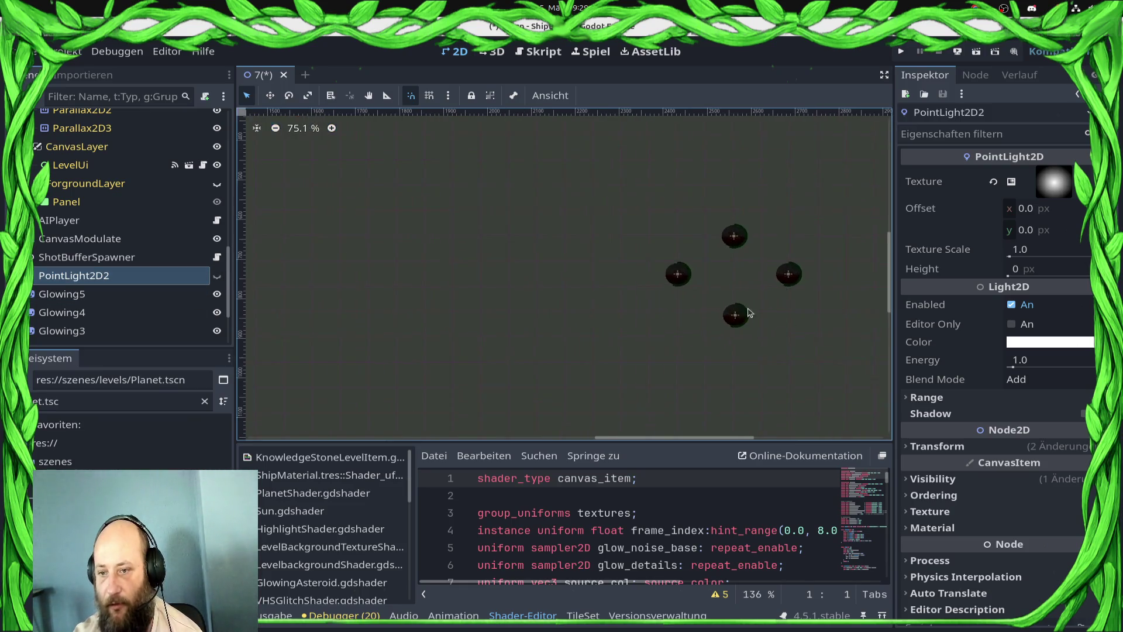
Step: Nudge Planet8 slightly to the right
{"action": "left_click", "coordinate": [671, 321]}
{"action": "key", "text": "w"}
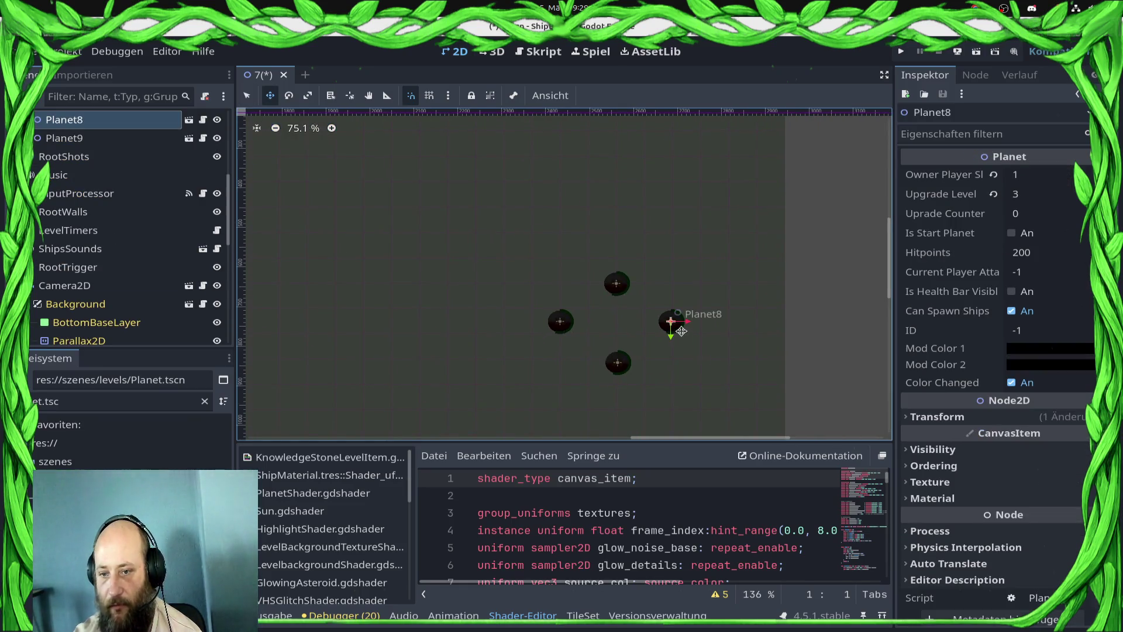
{"action": "scroll", "coordinate": [688, 354], "scroll_direction": "up", "scroll_amount": 1}
{"action": "scroll", "coordinate": [688, 353], "scroll_direction": "up", "scroll_amount": 4}
{"action": "key", "text": "Right"}
{"action": "key", "text": "Right"}
{"action": "key", "text": "Right"}
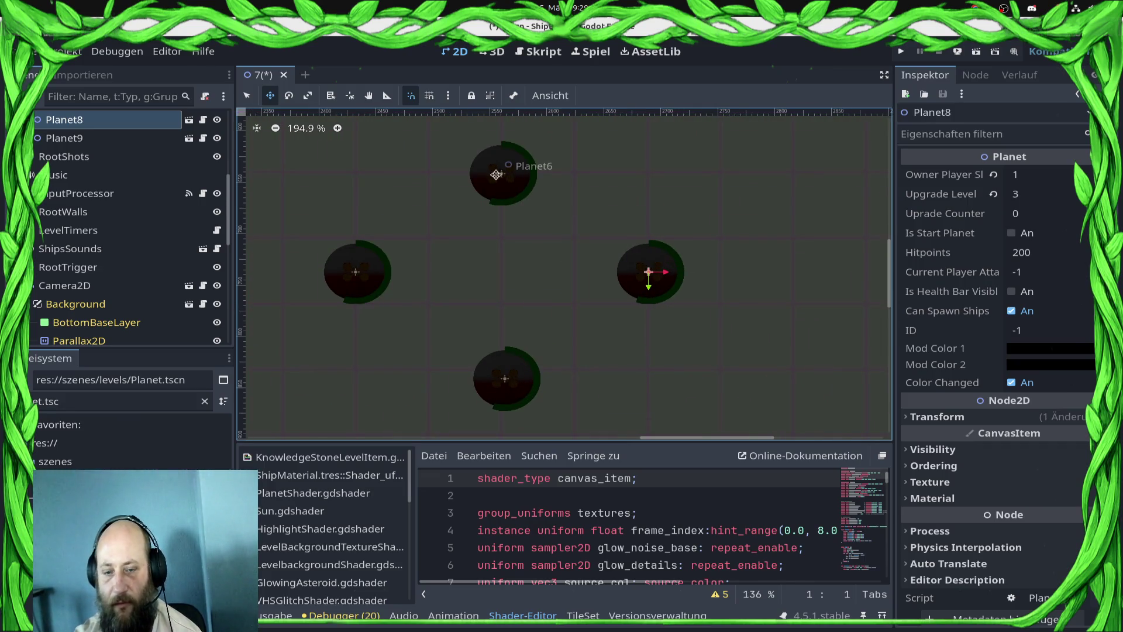
Step: Move the selected Glowing asteroid sprites up the tree to sit below RootWalls
{"action": "scroll", "coordinate": [502, 257], "scroll_direction": "down", "scroll_amount": 5}
{"action": "scroll", "coordinate": [95, 274], "scroll_direction": "down", "scroll_amount": 5}
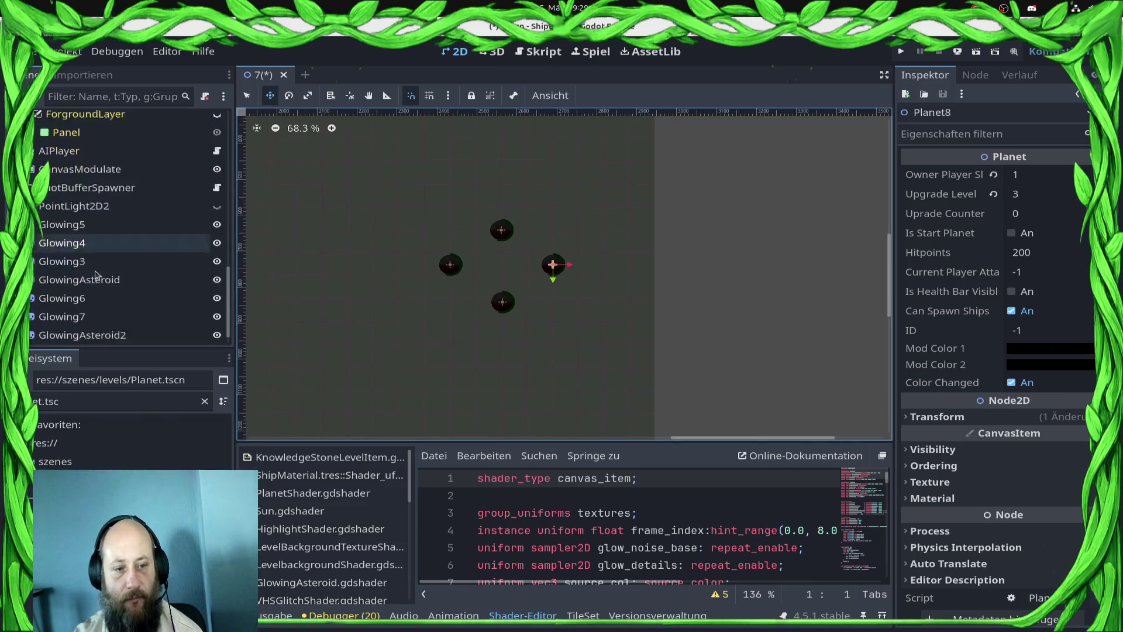
{"action": "scroll", "coordinate": [95, 275], "scroll_direction": "down", "scroll_amount": 1}
{"action": "left_click", "coordinate": [80, 204]}
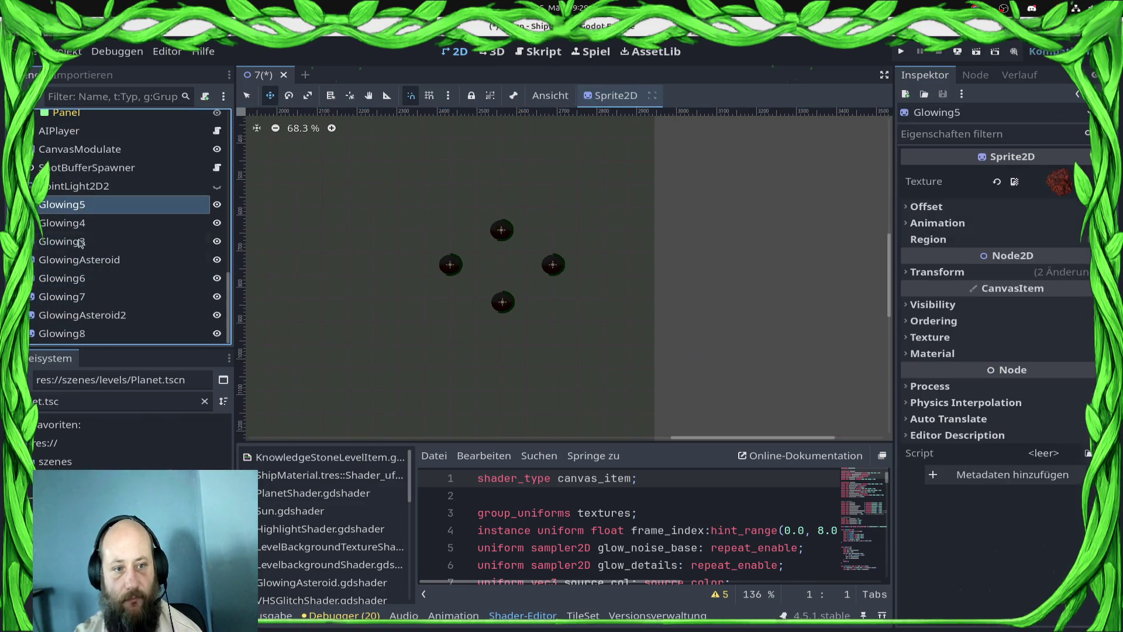
{"action": "left_click", "coordinate": [85, 333], "text": "shift"}
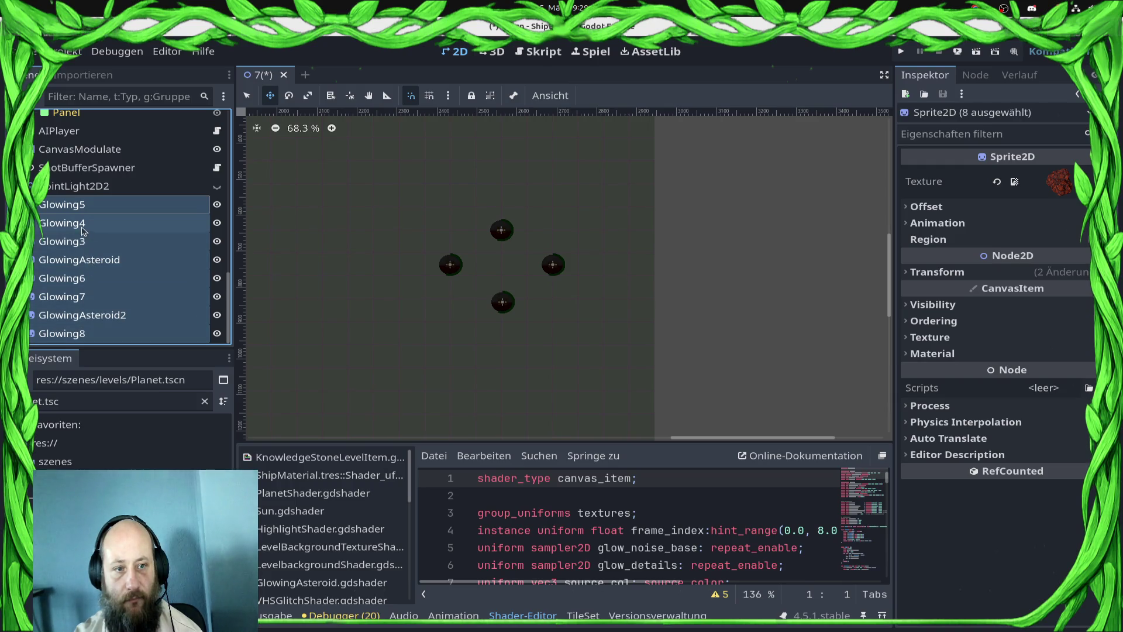
{"action": "mouse_move", "coordinate": [82, 230]}
{"action": "left_mouse_down"}
{"action": "mouse_move", "coordinate": [178, 183]}
{"action": "mouse_move", "coordinate": [97, 178]}
{"action": "mouse_move", "coordinate": [70, 256]}
{"action": "mouse_move", "coordinate": [82, 256]}
{"action": "left_mouse_up"}
{"action": "scroll", "coordinate": [193, 292], "scroll_direction": "down", "scroll_amount": 10}
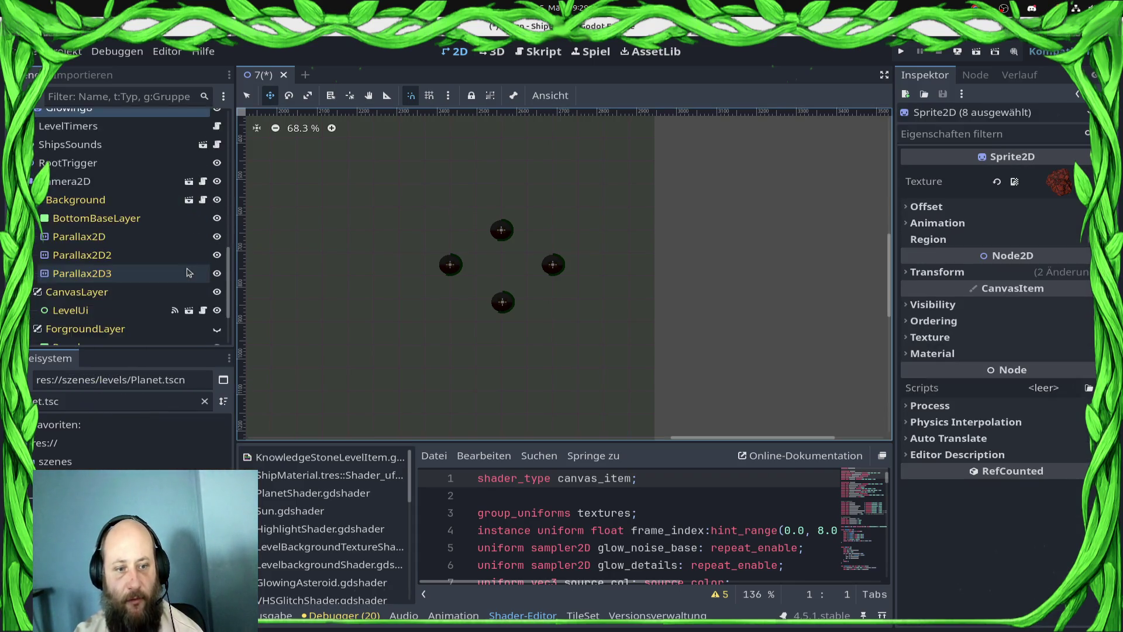
Step: Show the PointLight2D2 light again and pan back across the level
{"action": "left_click", "coordinate": [117, 333]}
{"action": "left_click", "coordinate": [86, 316]}
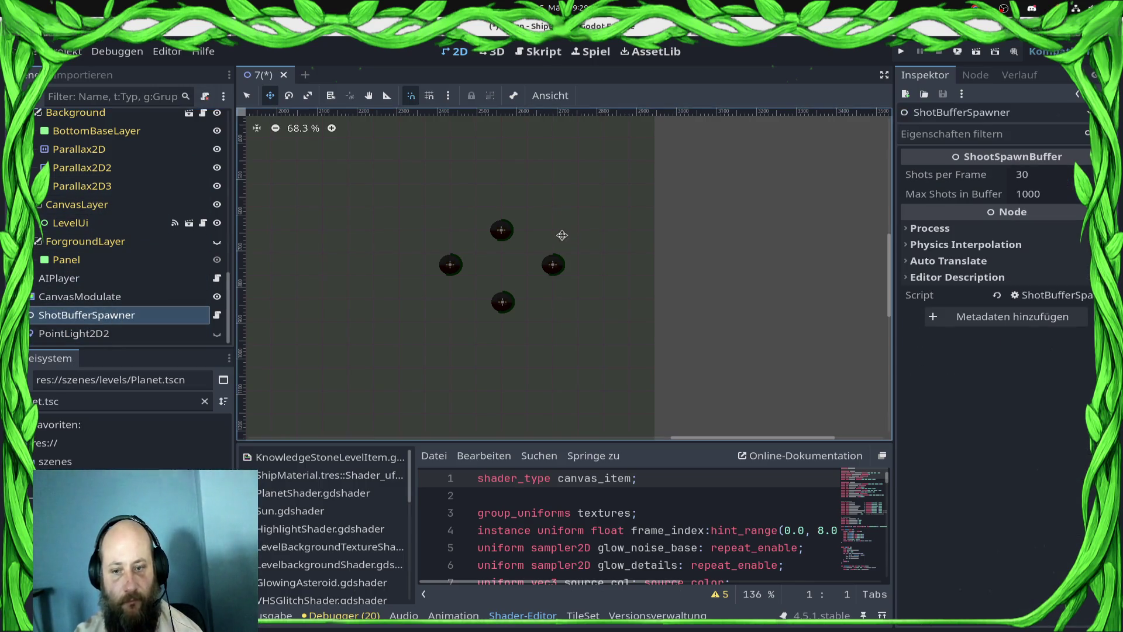
{"action": "left_click", "coordinate": [217, 335]}
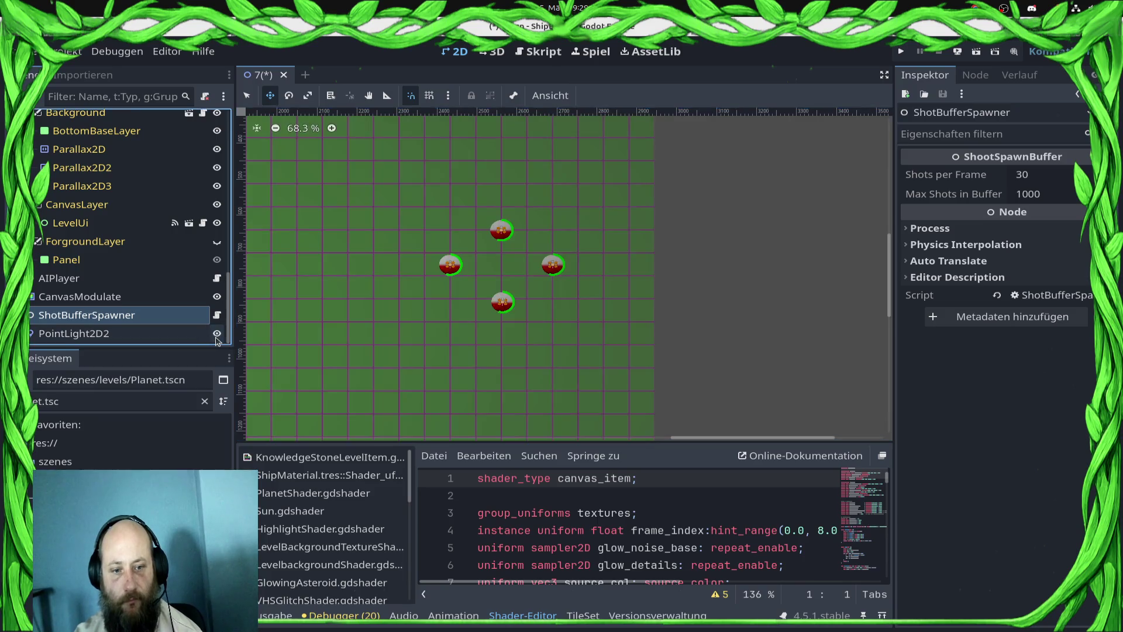
{"action": "scroll", "coordinate": [864, 238], "scroll_direction": "down", "scroll_amount": 9}
{"action": "left_click_drag", "start_coordinate": [864, 238], "coordinate": [611, 268]}
{"action": "scroll", "coordinate": [610, 267], "scroll_direction": "up", "scroll_amount": 2}
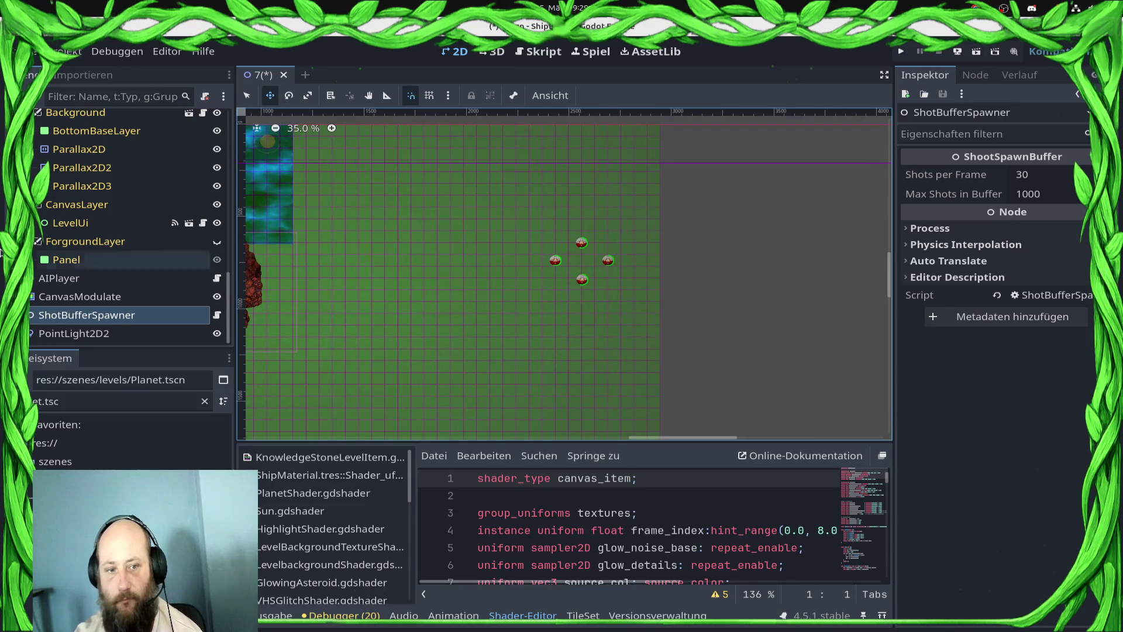
{"action": "scroll", "coordinate": [125, 218], "scroll_direction": "up", "scroll_amount": 10}
Step: Select the cluster planets Planet6–Planet9, undoing a stray paste
{"action": "scroll", "coordinate": [125, 219], "scroll_direction": "up", "scroll_amount": 2}
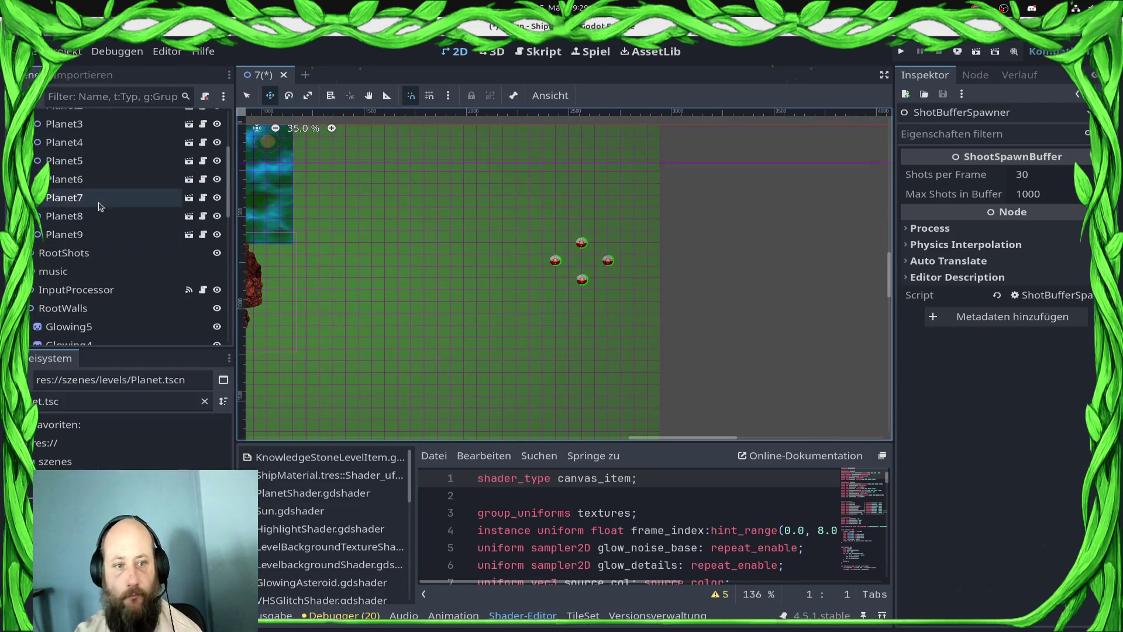
{"action": "left_click", "coordinate": [94, 179]}
{"action": "left_click", "coordinate": [93, 199], "text": "shift"}
{"action": "left_click", "coordinate": [98, 216], "text": "shift"}
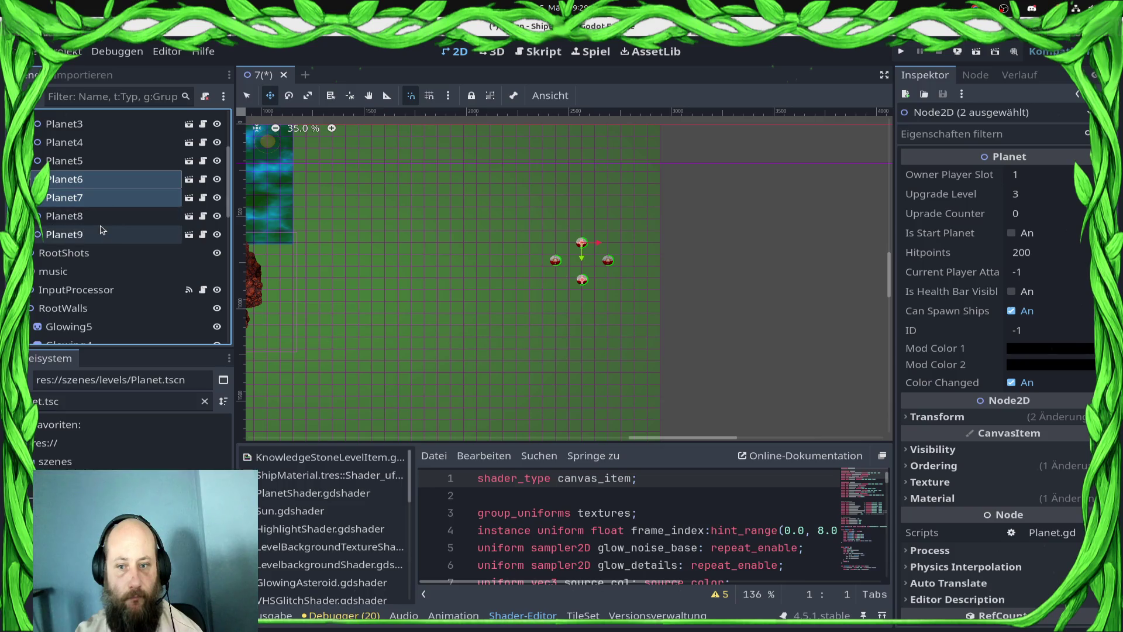
{"action": "left_click", "coordinate": [117, 234], "text": "shift"}
{"action": "left_click", "coordinate": [681, 322]}
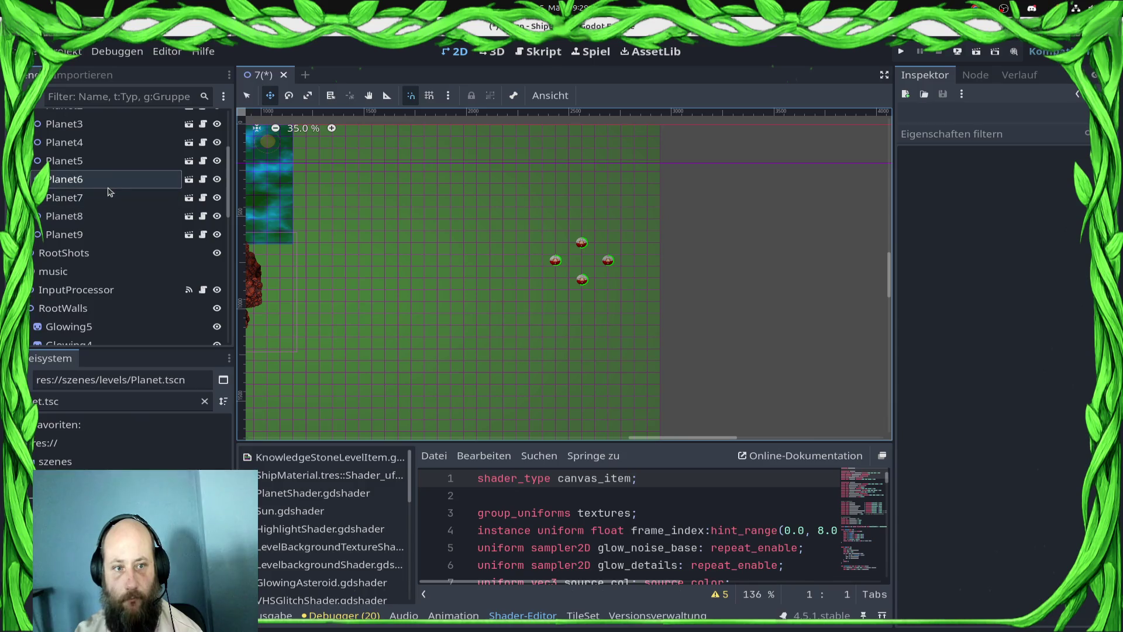
{"action": "key", "text": "ctrl+v"}
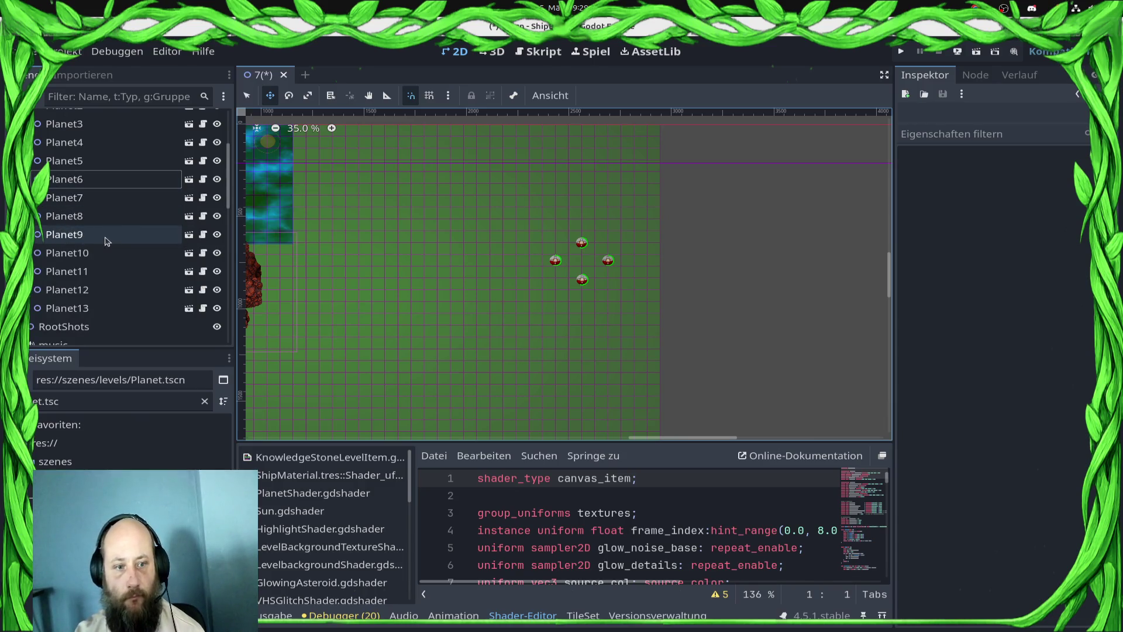
{"action": "key", "text": "ctrl+z"}
Step: Duplicate the four-planet cluster and nudge the copy below the original
{"action": "left_click", "coordinate": [100, 234]}
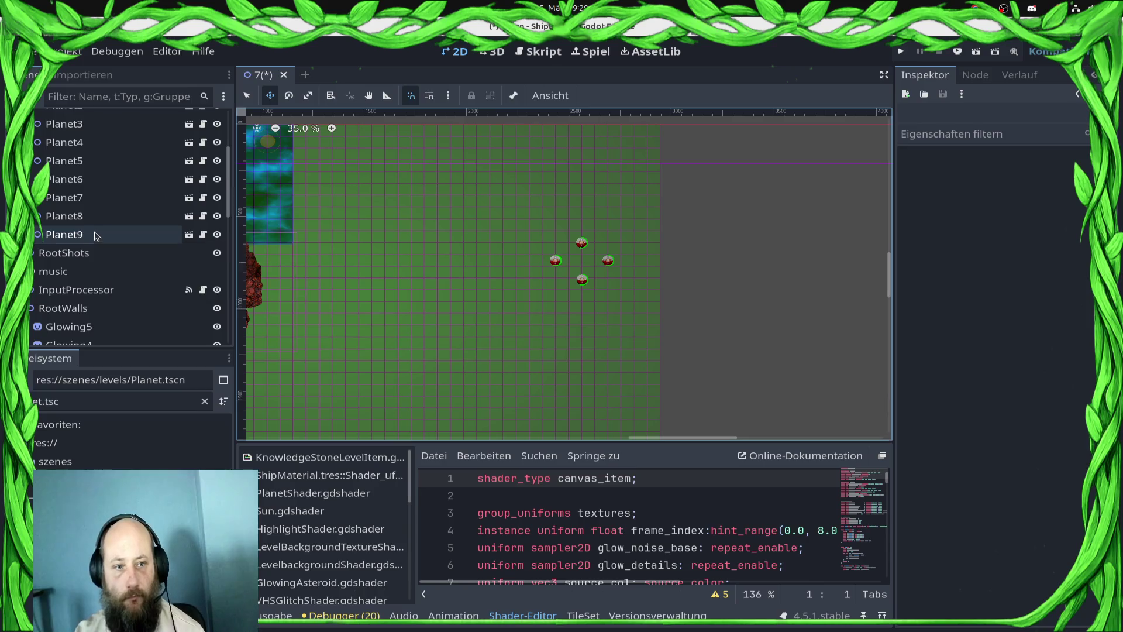
{"action": "left_click", "coordinate": [100, 216], "text": "shift"}
{"action": "left_click", "coordinate": [94, 199], "text": "shift"}
{"action": "left_click", "coordinate": [94, 181], "text": "shift"}
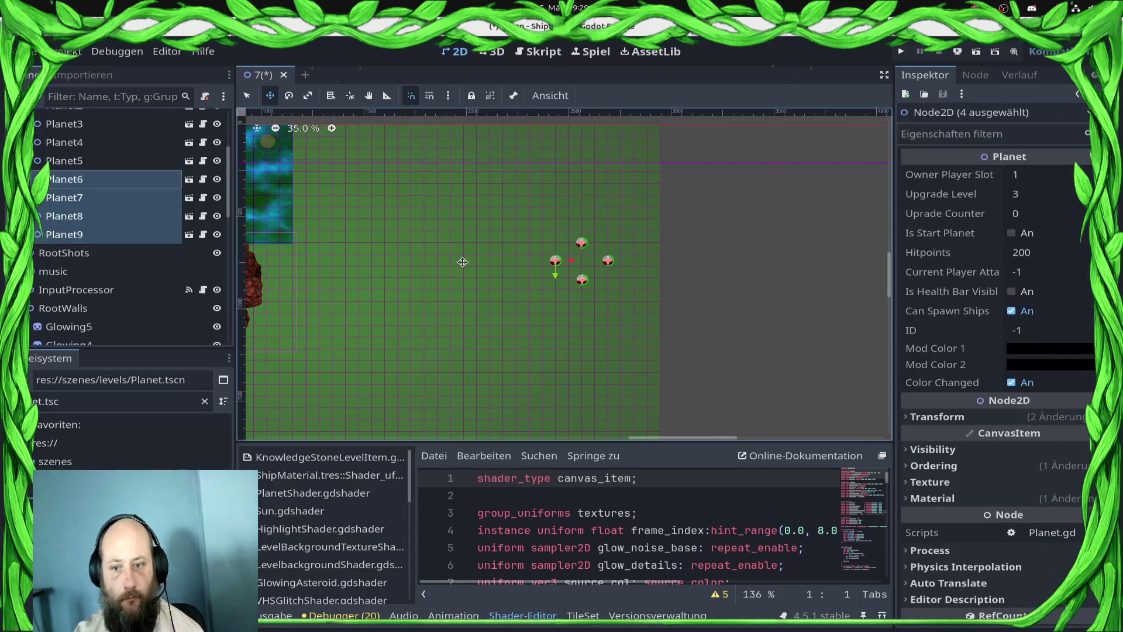
{"action": "key", "text": "ctrl+d"}
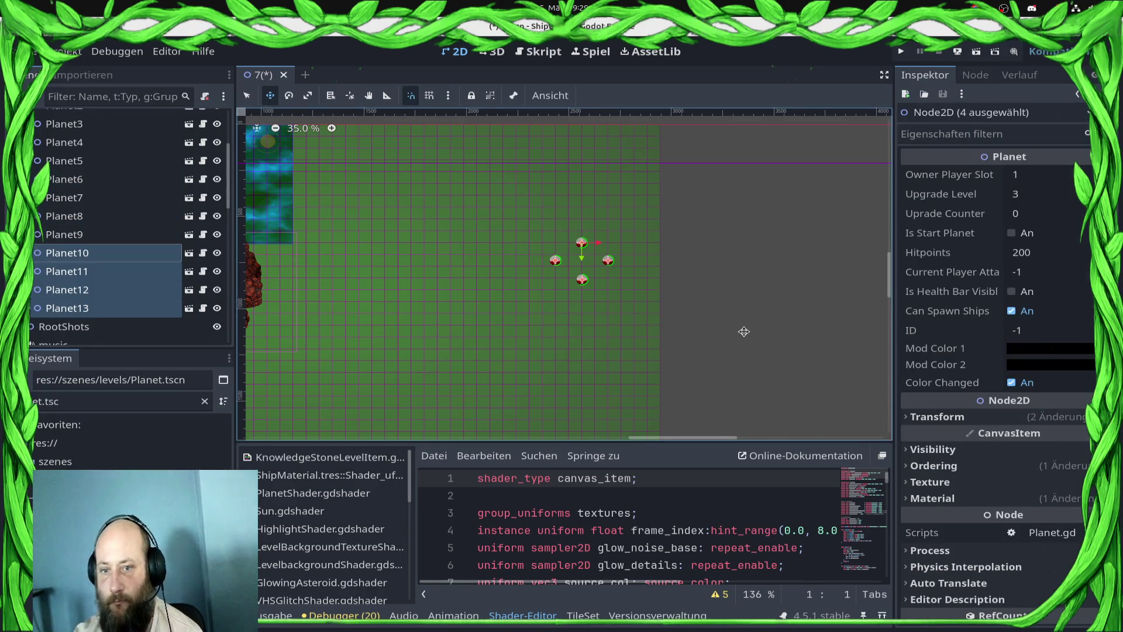
{"action": "key", "text": "Down"}
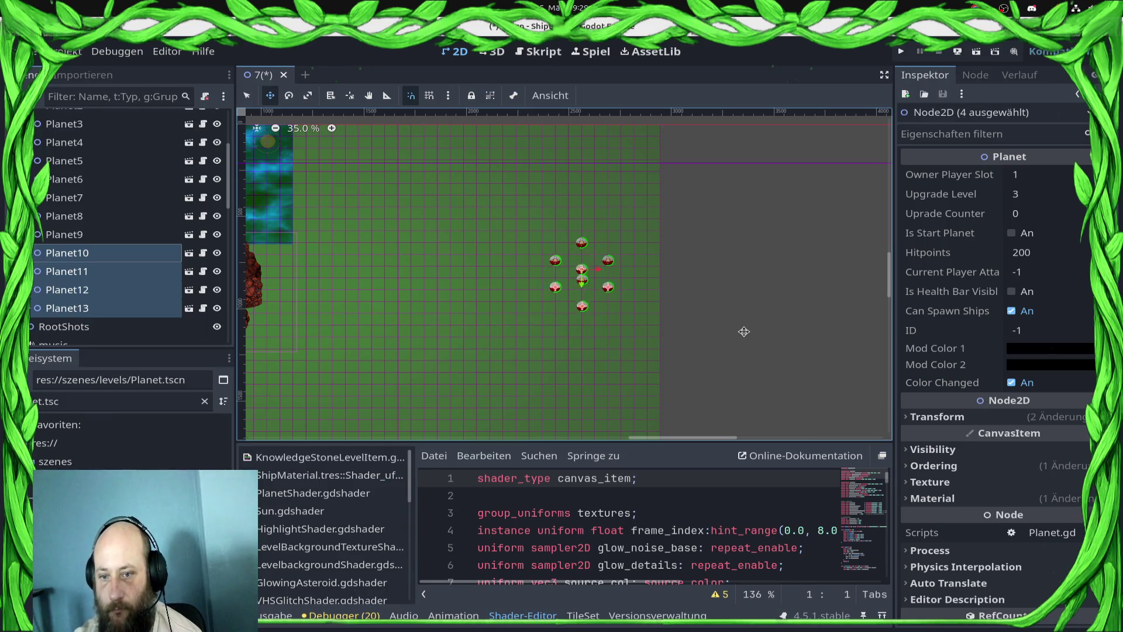
{"action": "key", "text": "Down"}
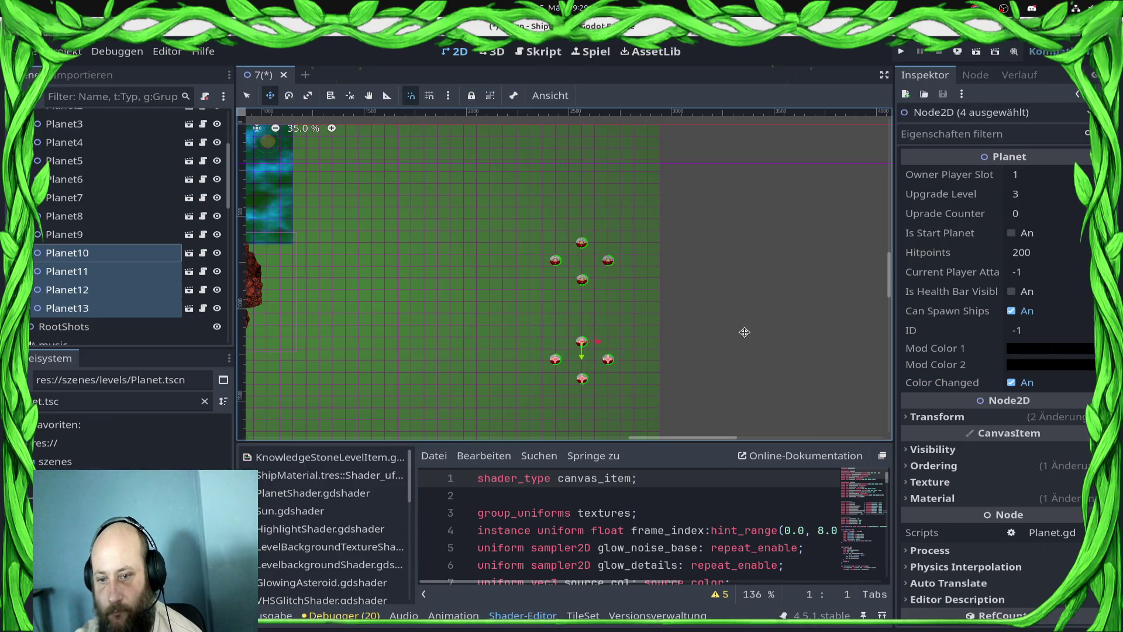
{"action": "key", "text": "Up"}
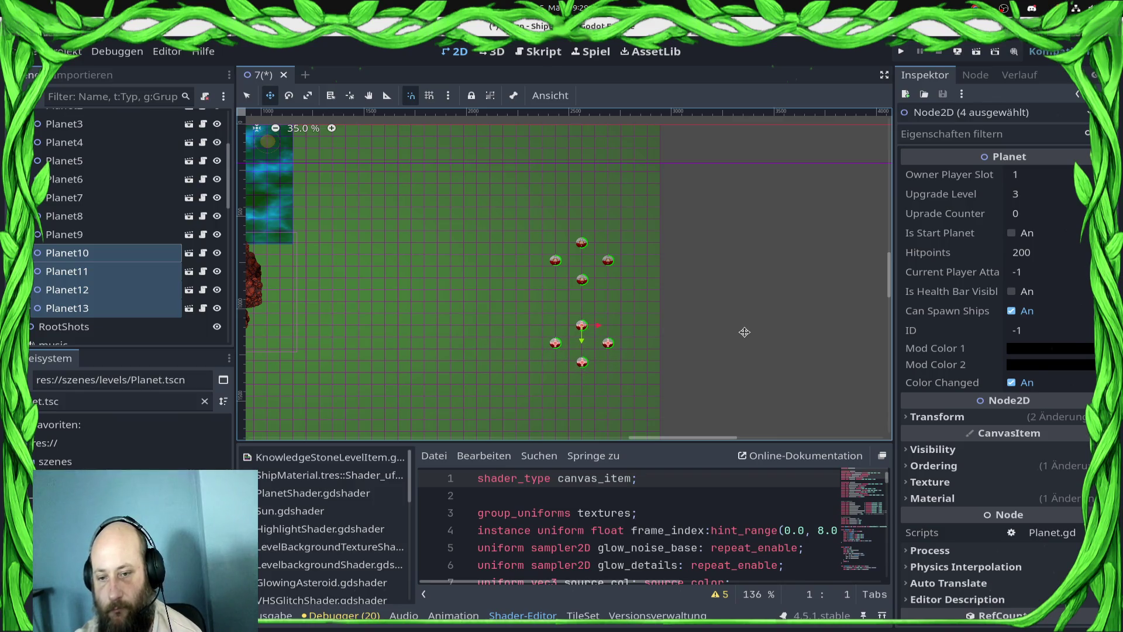
Step: Duplicate the cluster again and move the copy above the original, slightly left
{"action": "key", "text": "ctrl+d"}
{"action": "key", "text": "Up"}
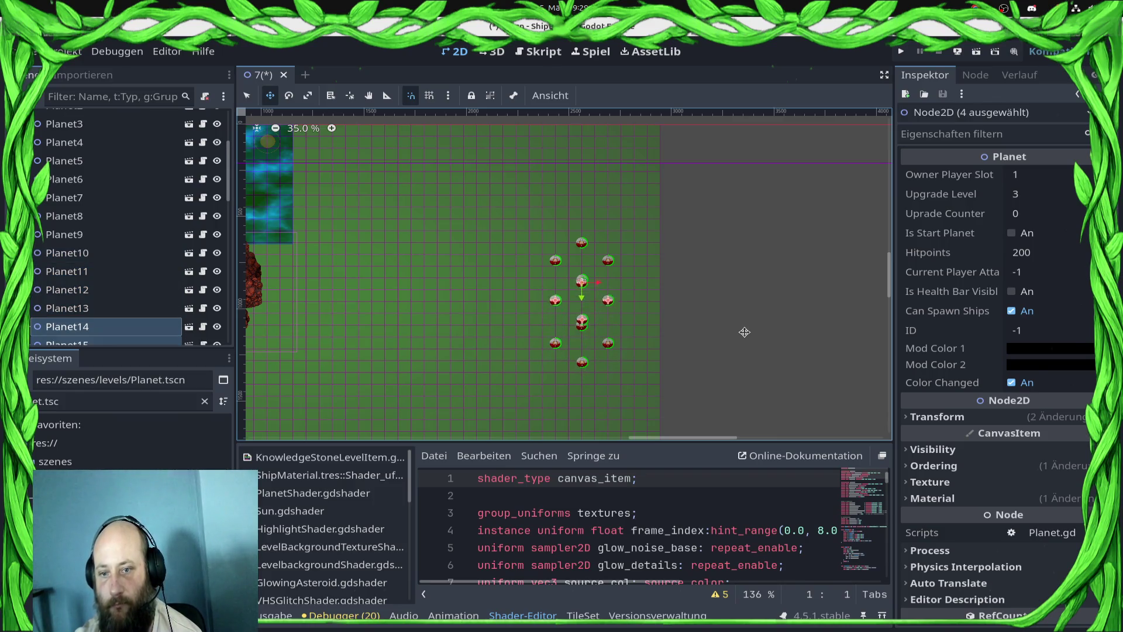
{"action": "key", "text": "Up"}
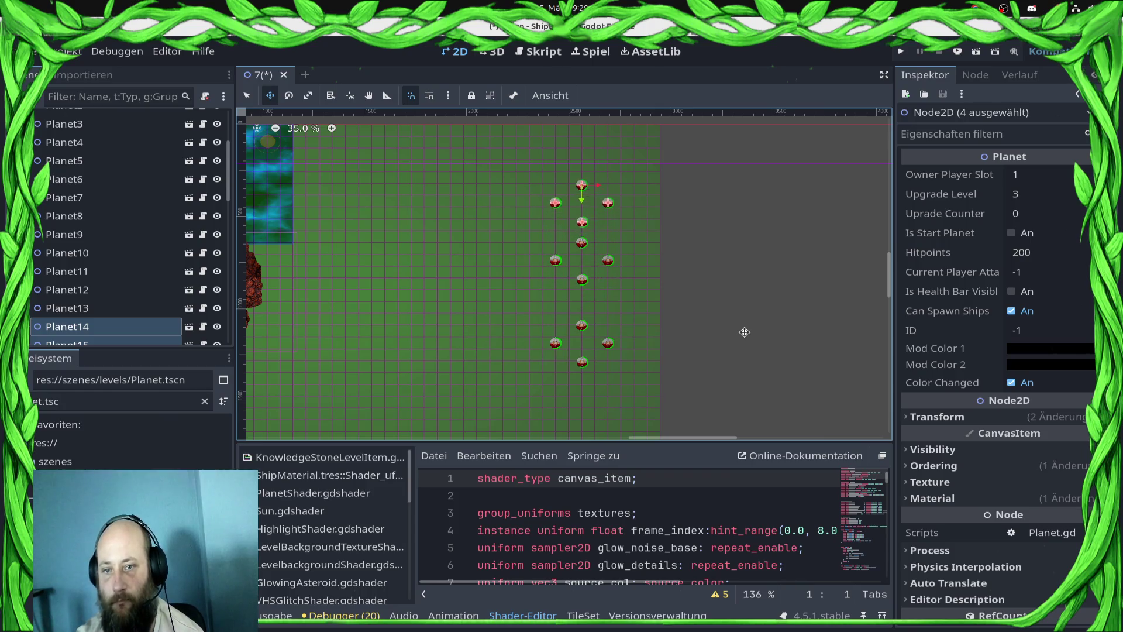
{"action": "key", "text": "Up"}
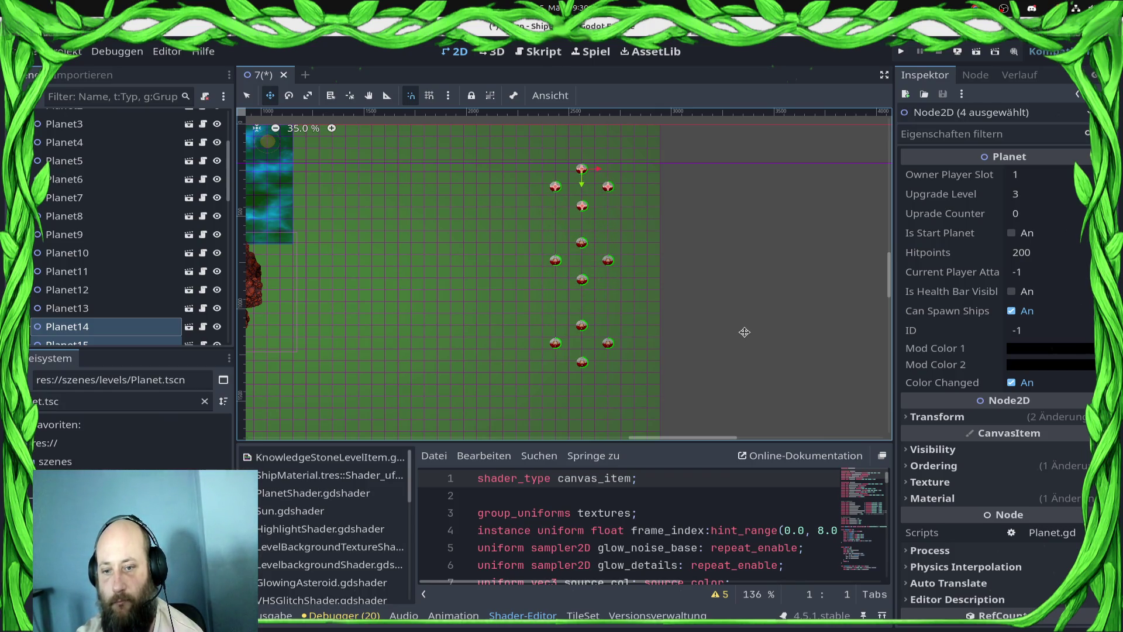
{"action": "key", "text": "Up"}
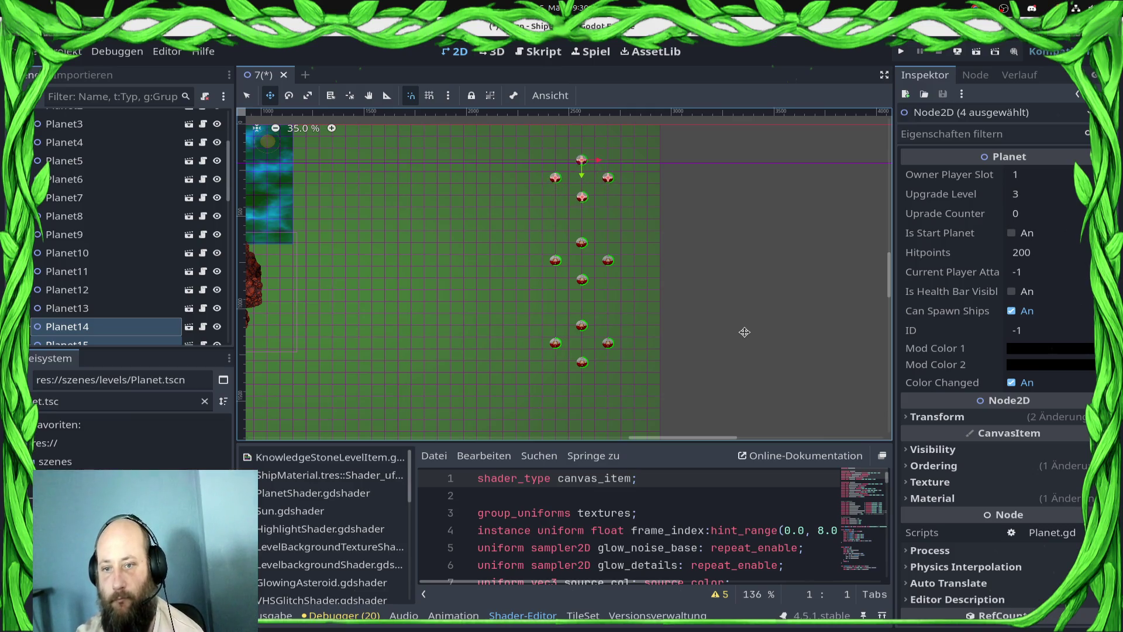
{"action": "key", "text": "Up"}
{"action": "scroll", "coordinate": [744, 333], "scroll_direction": "down", "scroll_amount": 2}
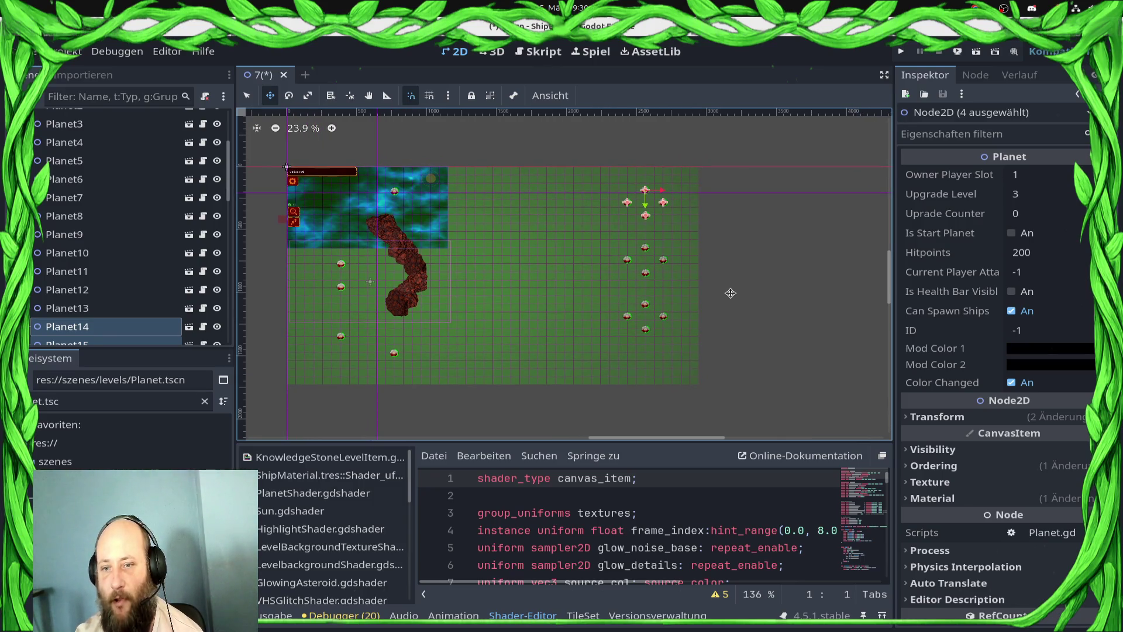
{"action": "key", "text": "Left"}
{"action": "key", "text": "Left"}
{"action": "key", "text": "Left"}
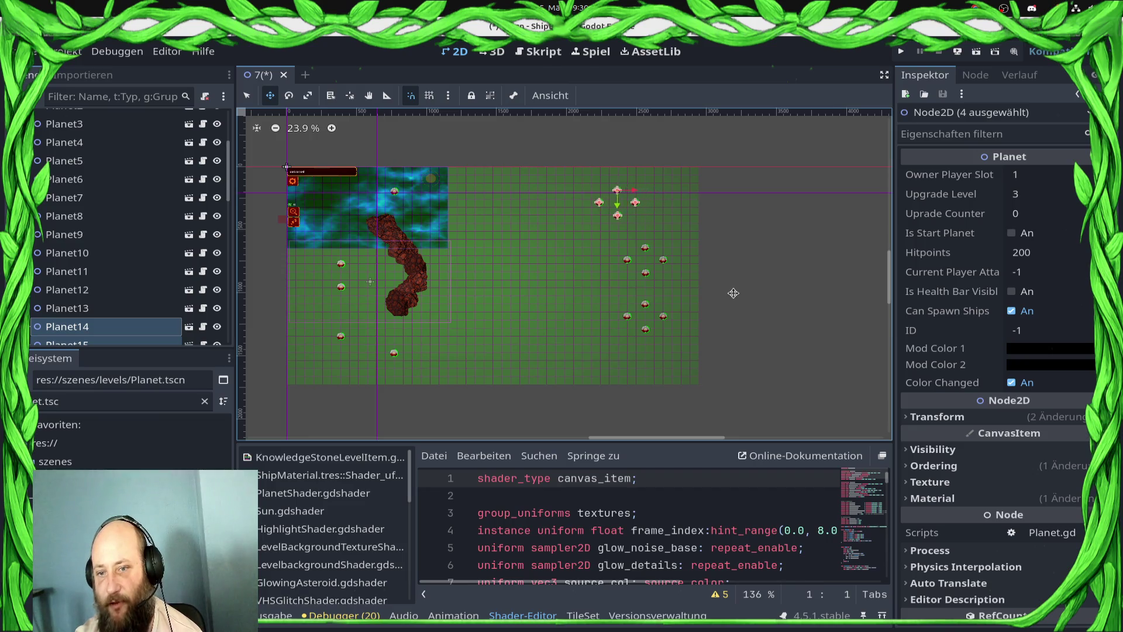
{"action": "key", "text": "Right"}
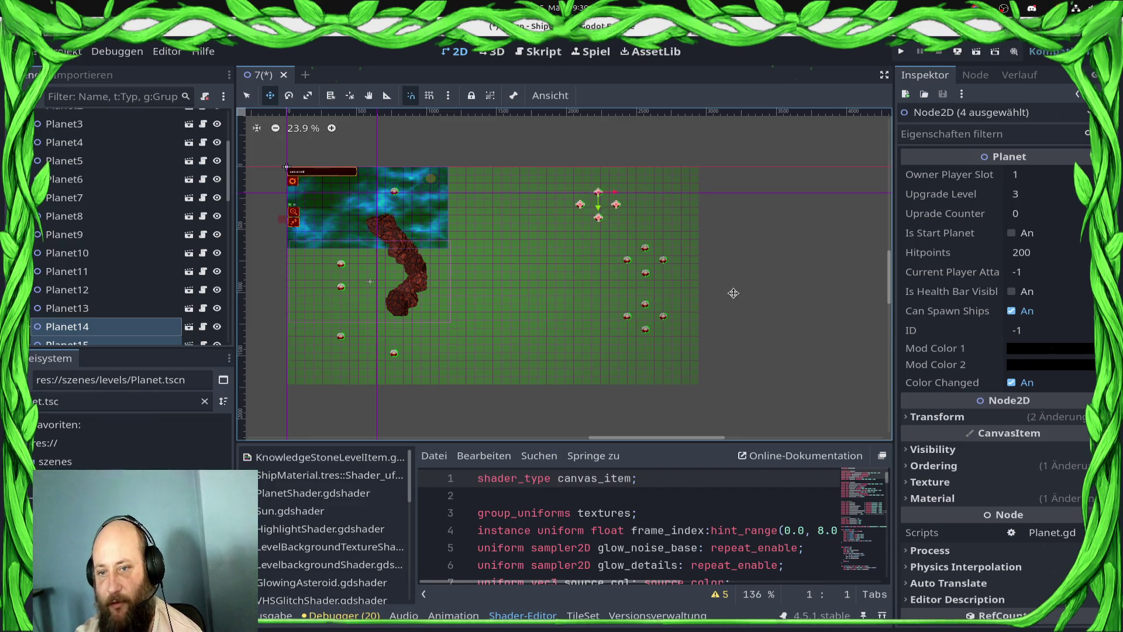
{"action": "key", "text": "Left"}
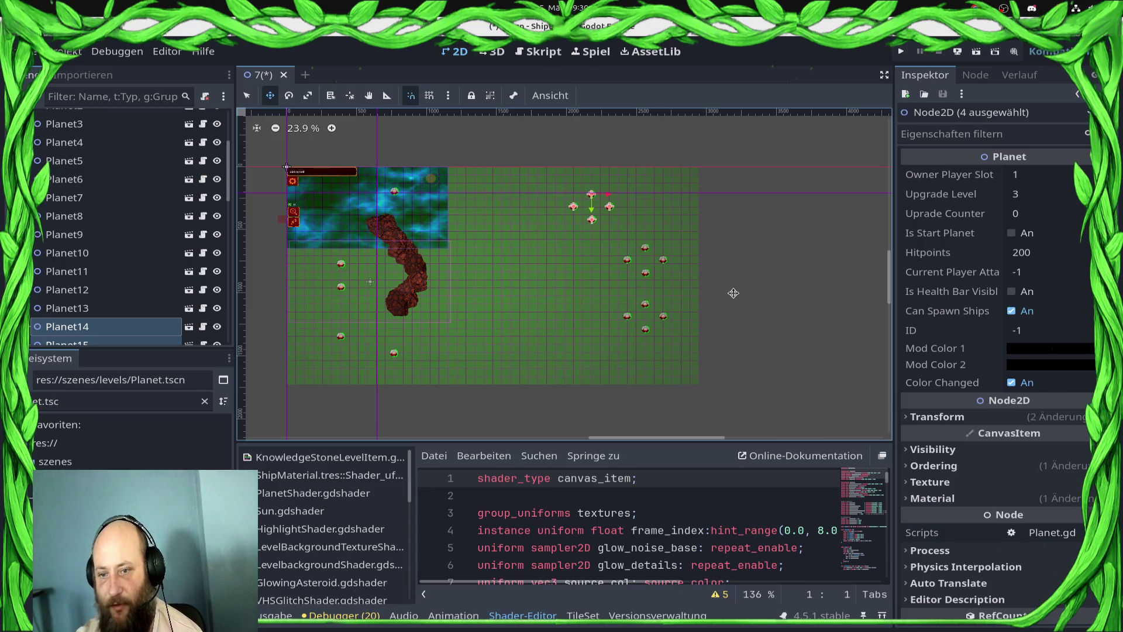
Step: Select Planet10 through Planet13 of the lower cluster
{"action": "left_click", "coordinate": [93, 308]}
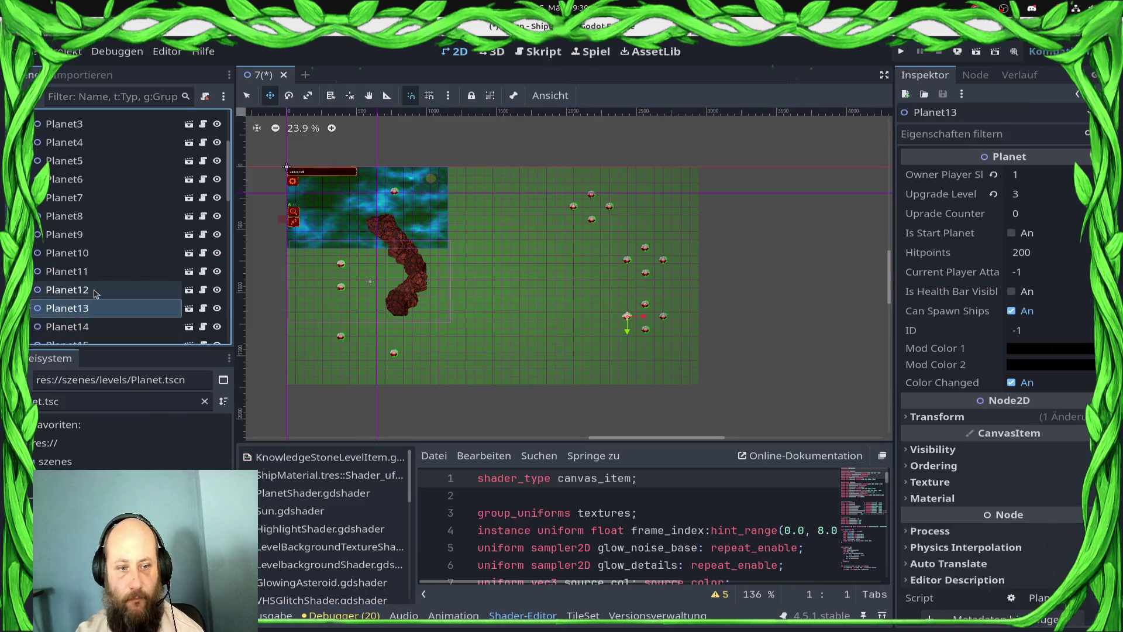
{"action": "left_click", "coordinate": [96, 269], "text": "shift"}
{"action": "left_click", "coordinate": [94, 252], "text": "shift"}
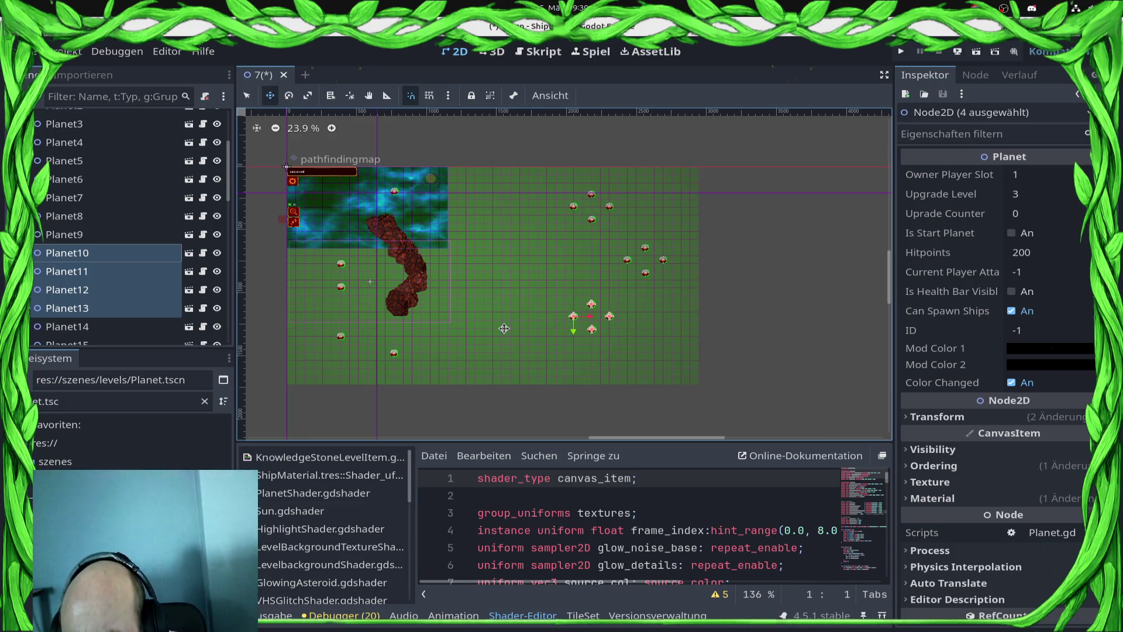
{"action": "scroll", "coordinate": [504, 329], "scroll_direction": "up", "scroll_amount": 3}
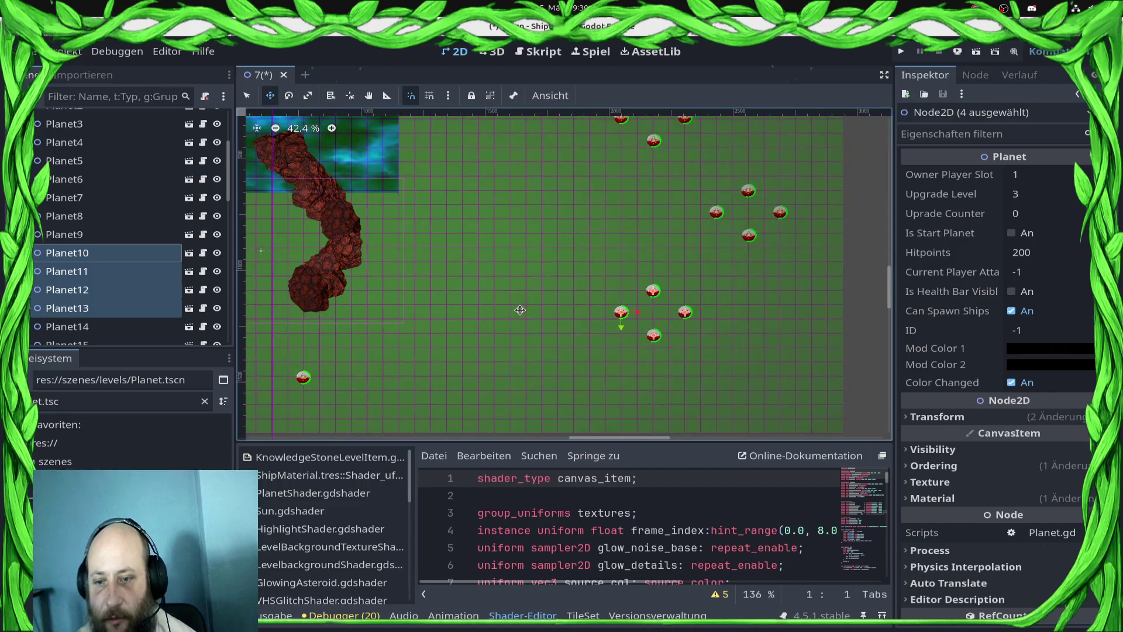
{"action": "scroll", "coordinate": [626, 281], "scroll_direction": "down", "scroll_amount": 2}
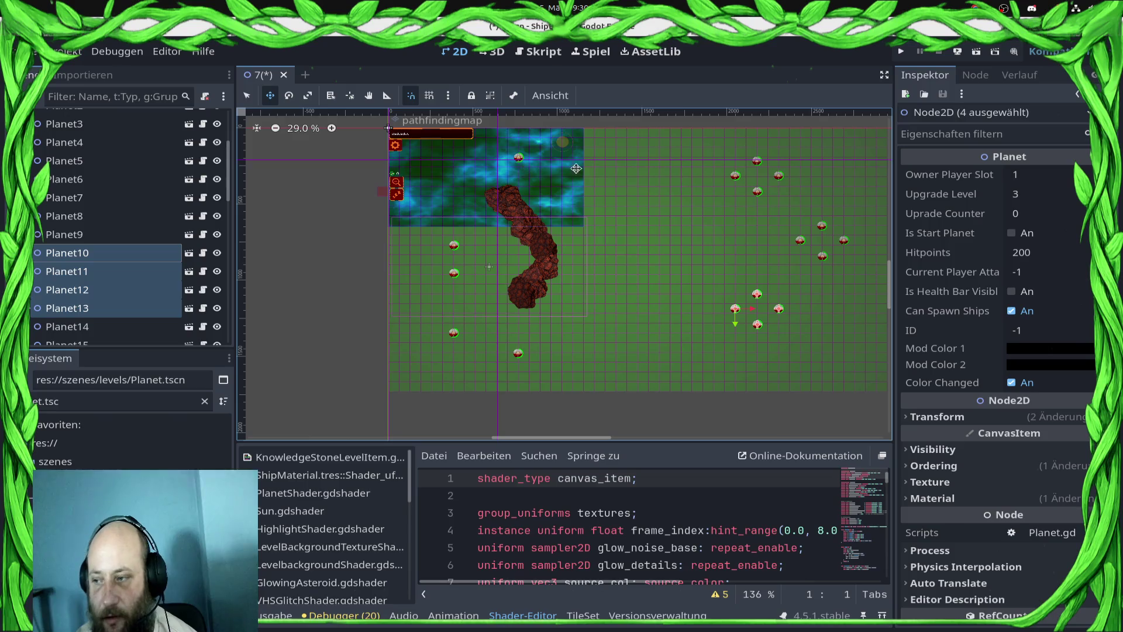
Step: Zoom in on the left planets and use List Select mode to pick Planet beside the asteroid wall
{"action": "mouse_move", "coordinate": [576, 169]}
{"action": "left_mouse_down"}
{"action": "mouse_move", "coordinate": [476, 270]}
{"action": "mouse_move", "coordinate": [394, 170]}
{"action": "mouse_move", "coordinate": [444, 236]}
{"action": "mouse_move", "coordinate": [475, 234]}
{"action": "mouse_move", "coordinate": [441, 230]}
{"action": "left_mouse_up"}
{"action": "scroll", "coordinate": [449, 233], "scroll_direction": "up", "scroll_amount": 2}
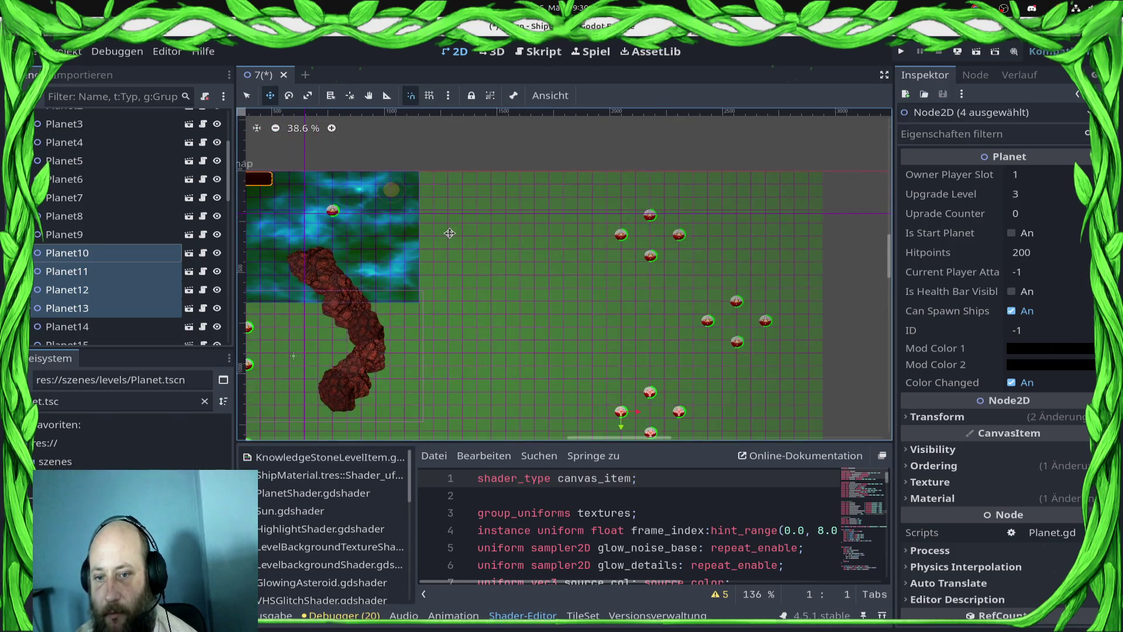
{"action": "left_click_drag", "start_coordinate": [808, 287], "coordinate": [959, 152]}
{"action": "scroll", "coordinate": [418, 186], "scroll_direction": "up", "scroll_amount": 4}
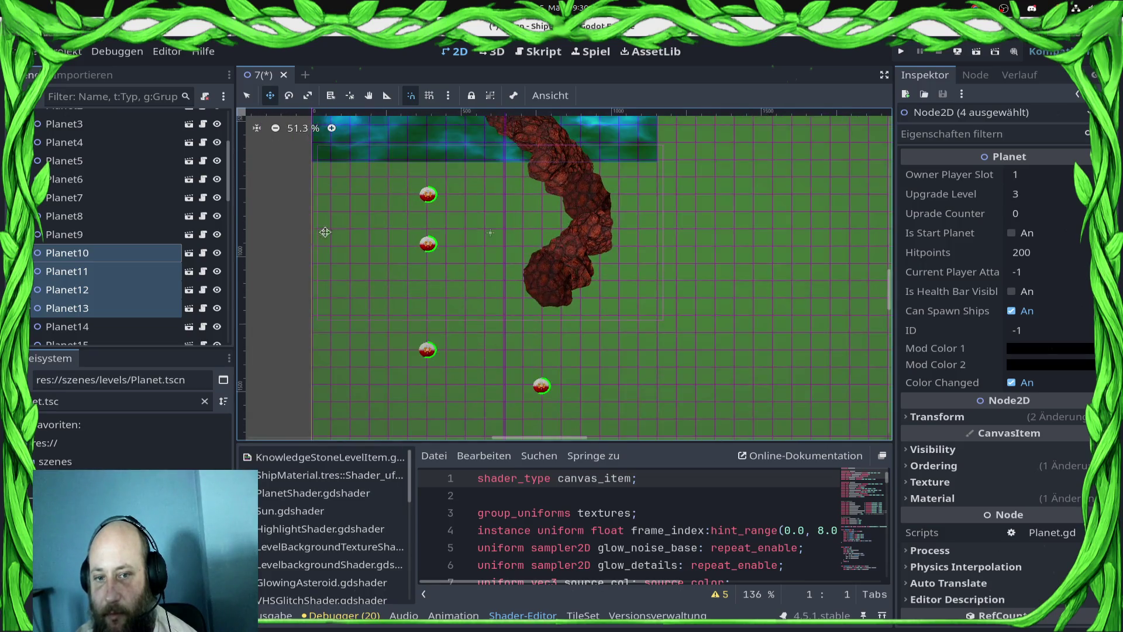
{"action": "key", "text": "q"}
{"action": "left_click", "coordinate": [455, 193]}
{"action": "left_click", "coordinate": [331, 96]}
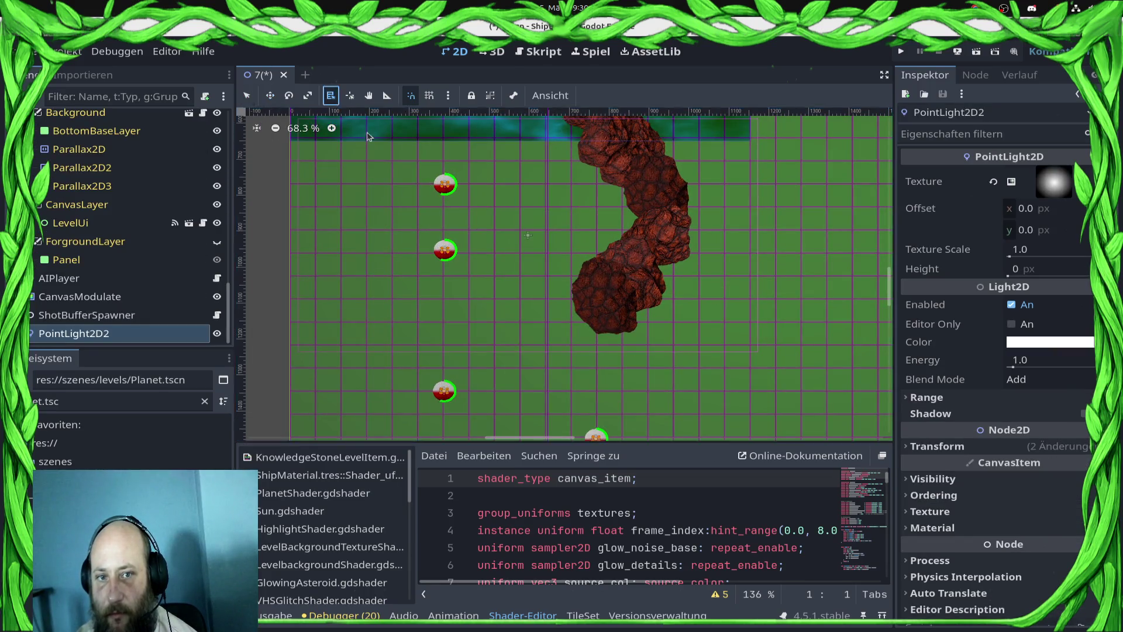
{"action": "left_click", "coordinate": [450, 192]}
{"action": "left_click", "coordinate": [493, 205]}
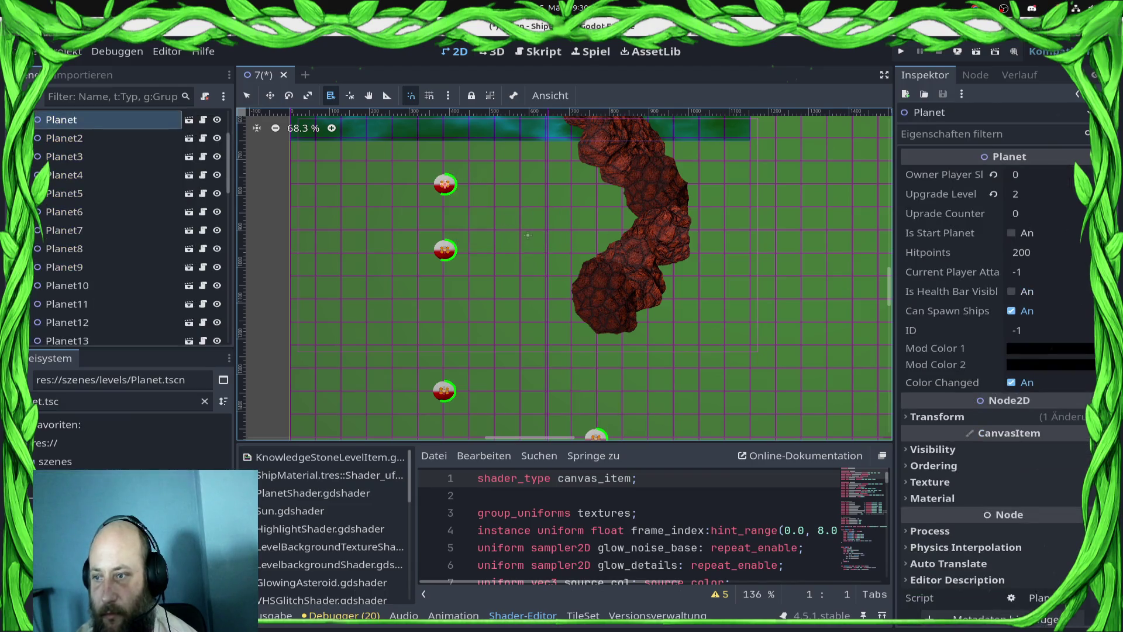
{"action": "left_click", "coordinate": [1045, 200]}
{"action": "type", "text": "32"}
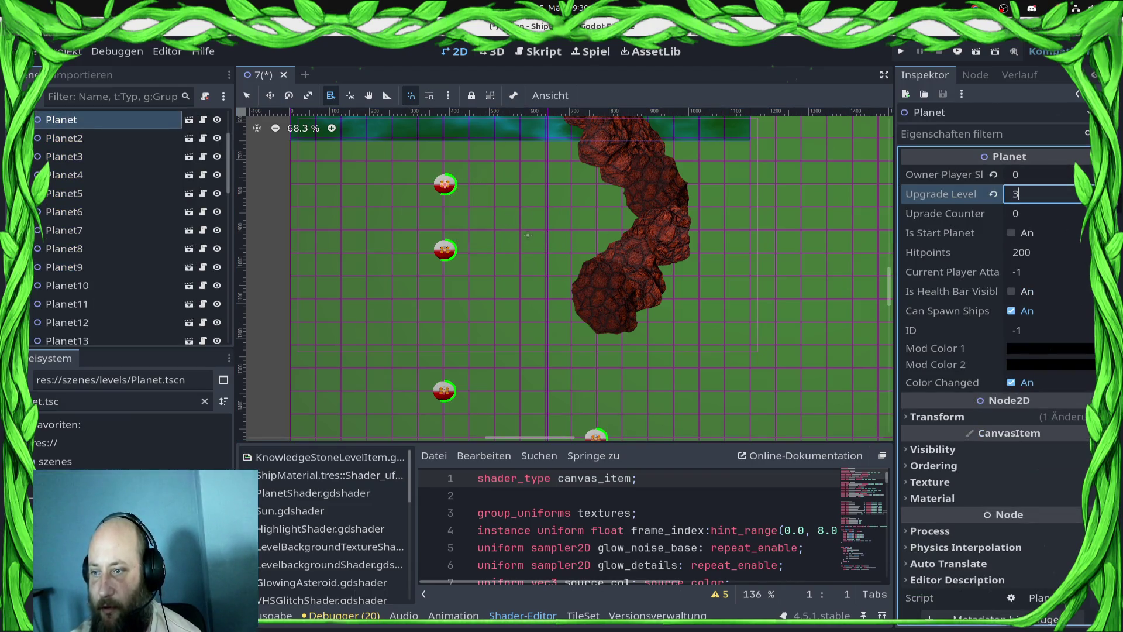
{"action": "left_click", "coordinate": [519, 232]}
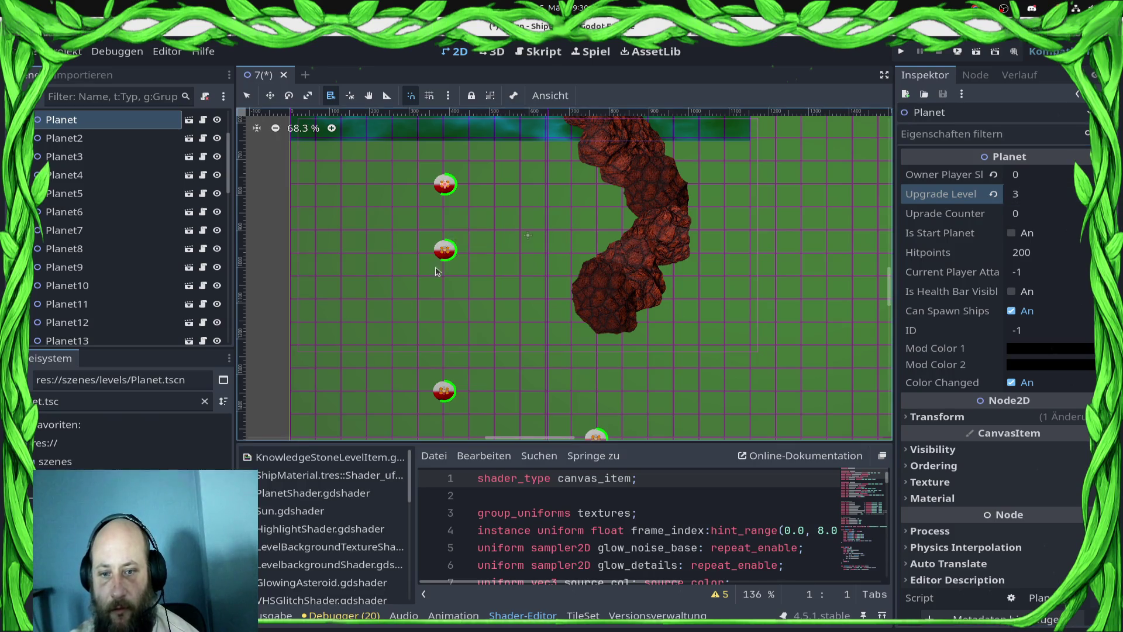
{"action": "right_click", "coordinate": [442, 250]}
{"action": "left_click", "coordinate": [474, 281]}
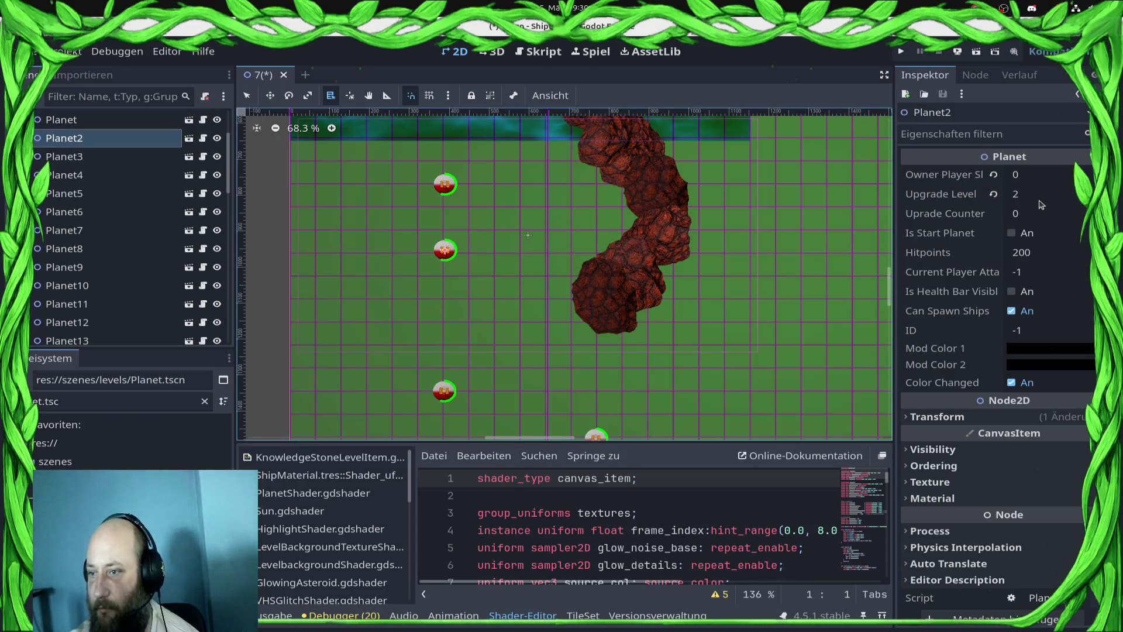
{"action": "left_click", "coordinate": [1040, 201]}
{"action": "type", "text": "3"}
{"action": "left_click", "coordinate": [660, 158]}
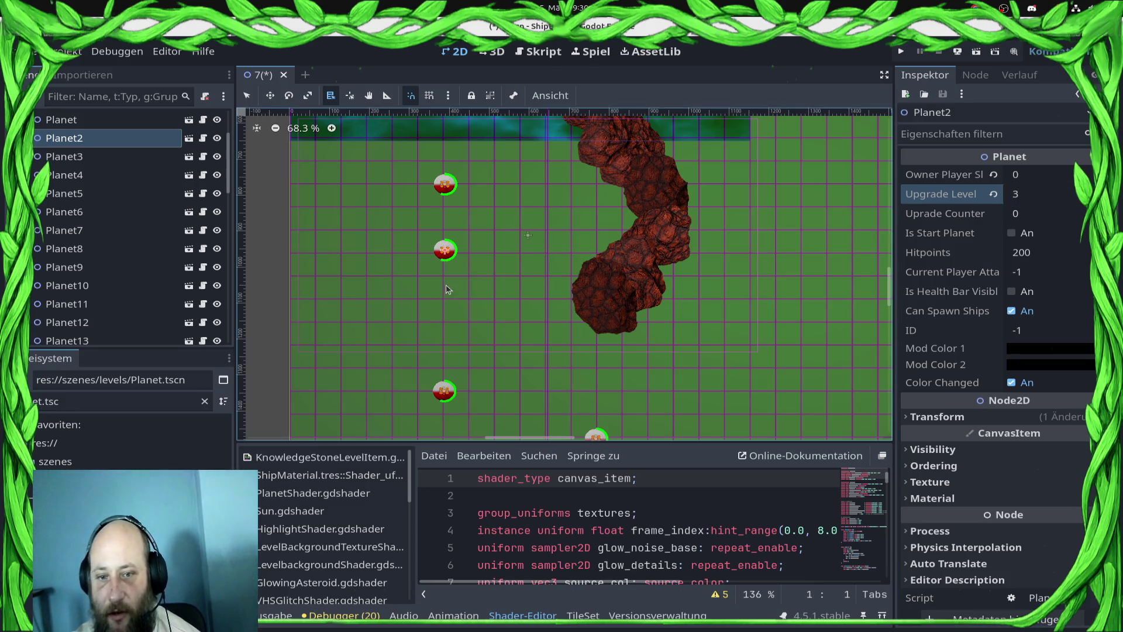
{"action": "right_click", "coordinate": [444, 250]}
{"action": "left_click", "coordinate": [468, 283]}
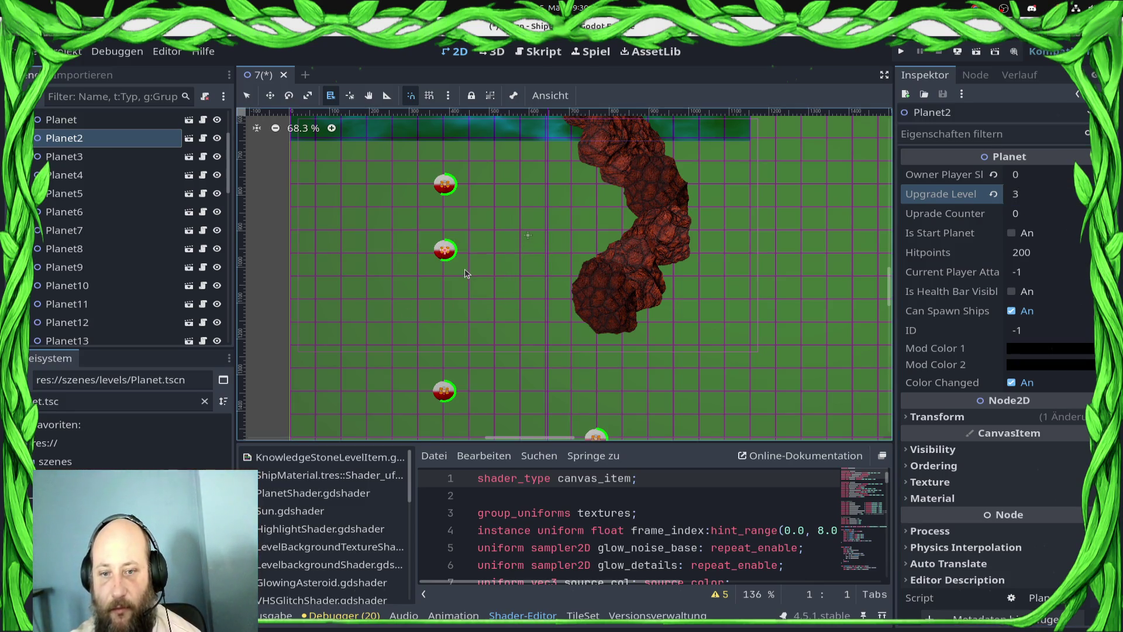
{"action": "key", "text": "ctrl+d"}
{"action": "key", "text": "w"}
{"action": "mouse_move", "coordinate": [456, 251]}
{"action": "left_mouse_down"}
{"action": "mouse_move", "coordinate": [485, 230]}
{"action": "mouse_move", "coordinate": [566, 214]}
{"action": "mouse_move", "coordinate": [528, 222]}
{"action": "mouse_move", "coordinate": [537, 219]}
{"action": "left_mouse_up"}
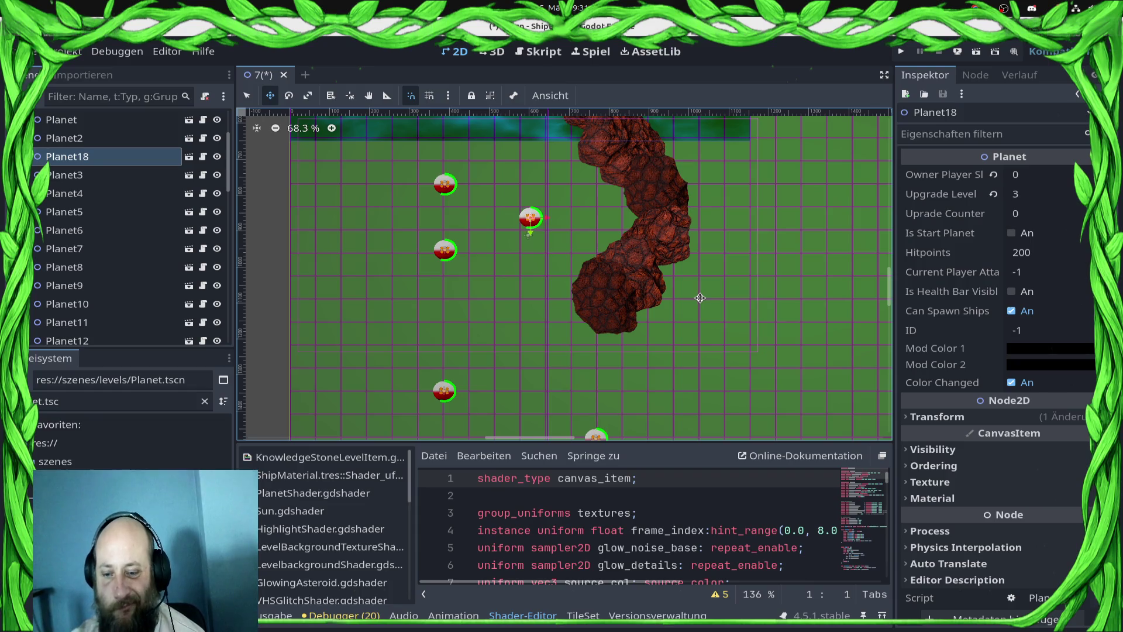
{"action": "scroll", "coordinate": [655, 278], "scroll_direction": "down", "scroll_amount": 3}
Step: Add SpecialPlanet.tscn from the FileSystem dock as a child of RootPlanets
{"action": "mouse_move", "coordinate": [737, 363]}
{"action": "left_mouse_down"}
{"action": "mouse_move", "coordinate": [514, 384]}
{"action": "mouse_move", "coordinate": [480, 401]}
{"action": "left_mouse_up"}
{"action": "left_click_drag", "start_coordinate": [128, 401], "coordinate": [39, 388]}
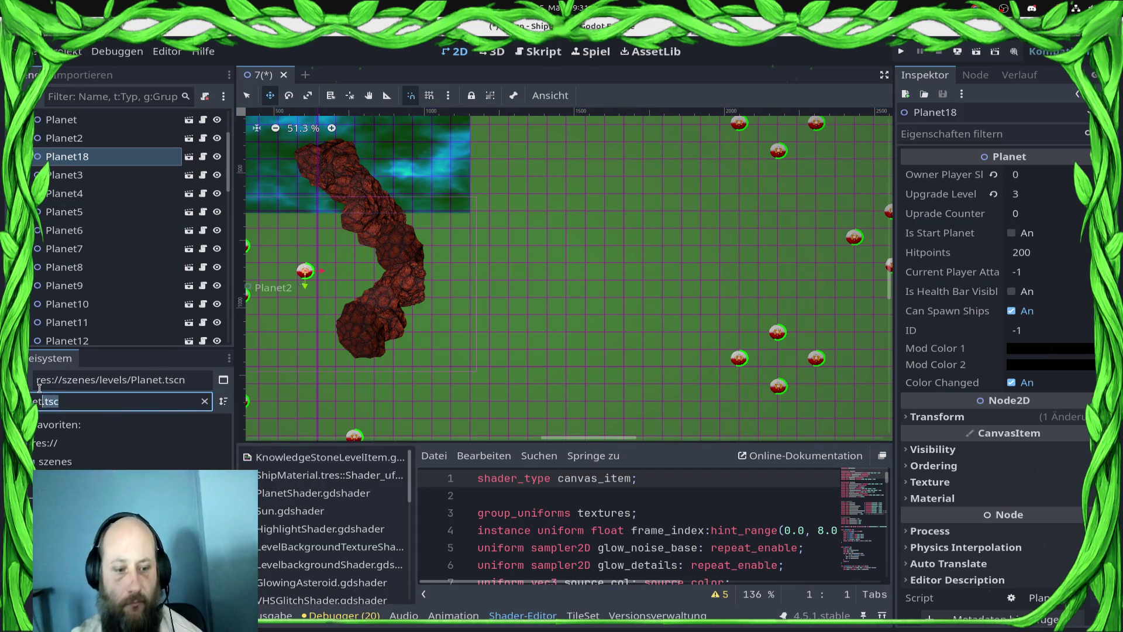
{"action": "key", "text": "Down"}
{"action": "left_click_drag", "start_coordinate": [150, 235], "coordinate": [99, 179]}
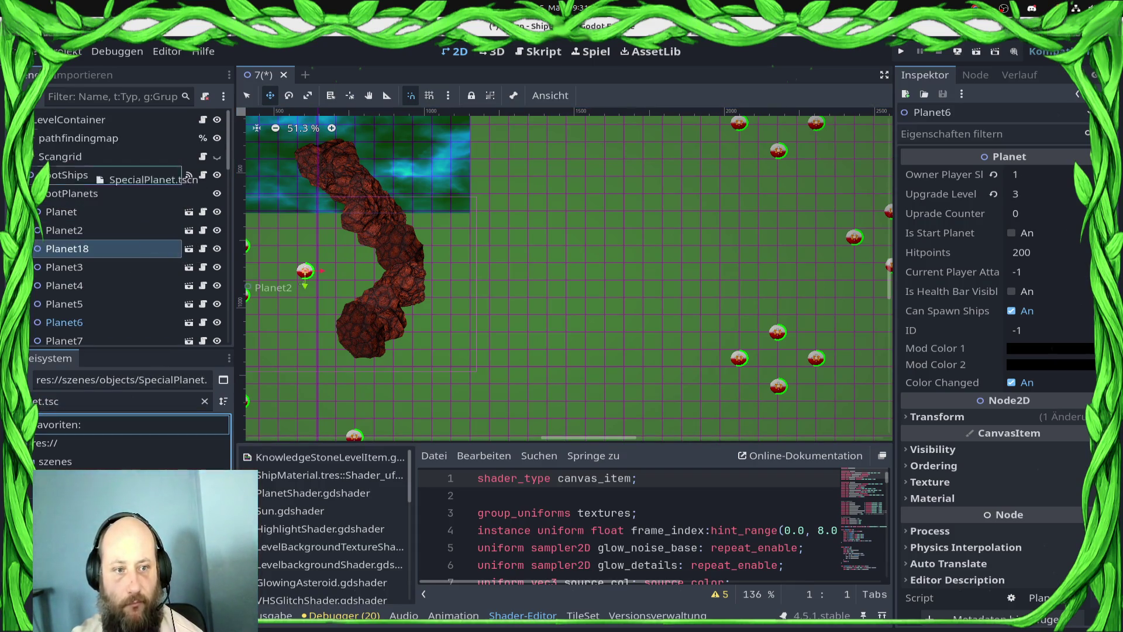
{"action": "mouse_move", "coordinate": [26, 247]}
{"action": "left_mouse_down"}
{"action": "mouse_move", "coordinate": [41, 175]}
{"action": "mouse_move", "coordinate": [51, 203]}
{"action": "mouse_move", "coordinate": [65, 197]}
{"action": "left_mouse_up"}
Step: Move the new SpecialPlanet onto the open map just right of the asteroid
{"action": "scroll", "coordinate": [415, 275], "scroll_direction": "down", "scroll_amount": 3}
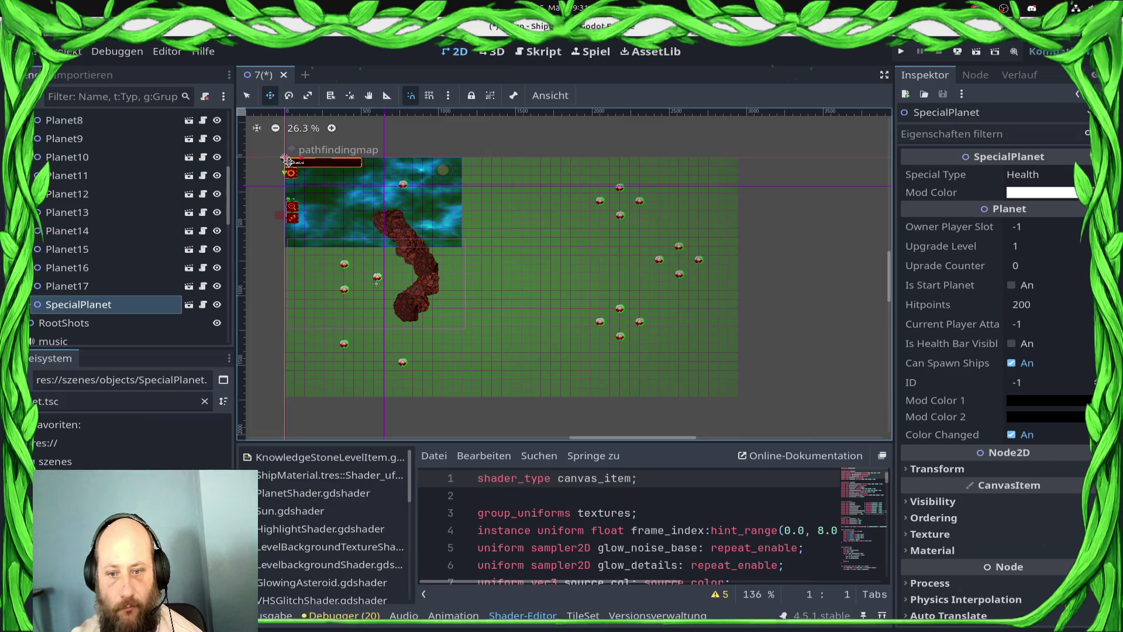
{"action": "left_click_drag", "start_coordinate": [289, 162], "coordinate": [487, 278]}
{"action": "scroll", "coordinate": [508, 282], "scroll_direction": "up", "scroll_amount": 6}
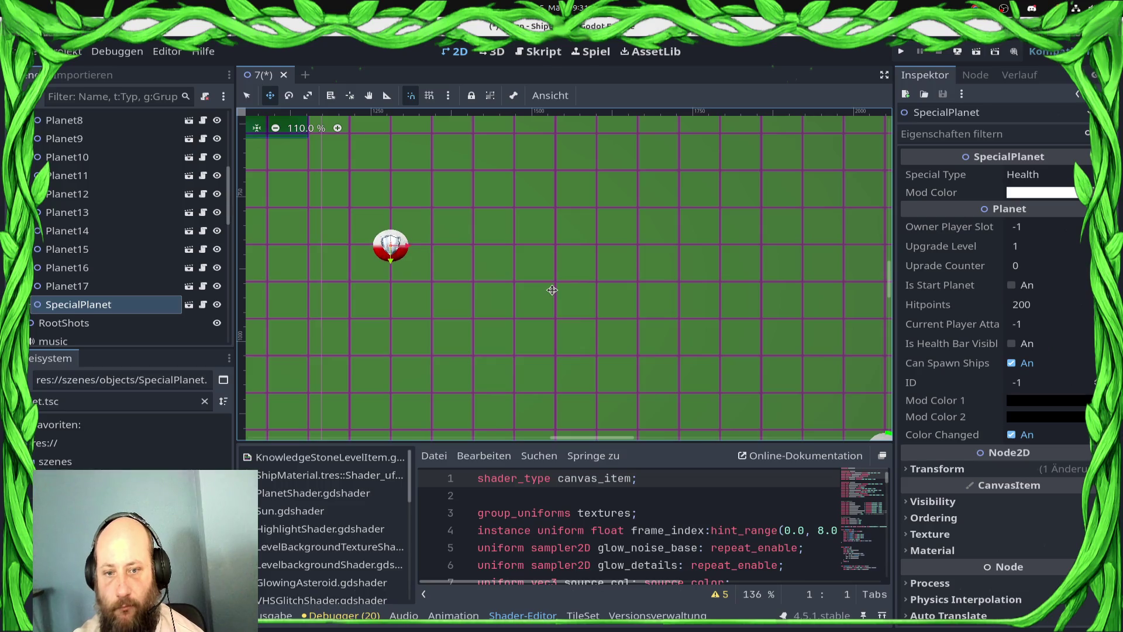
{"action": "scroll", "coordinate": [547, 269], "scroll_direction": "down", "scroll_amount": 5}
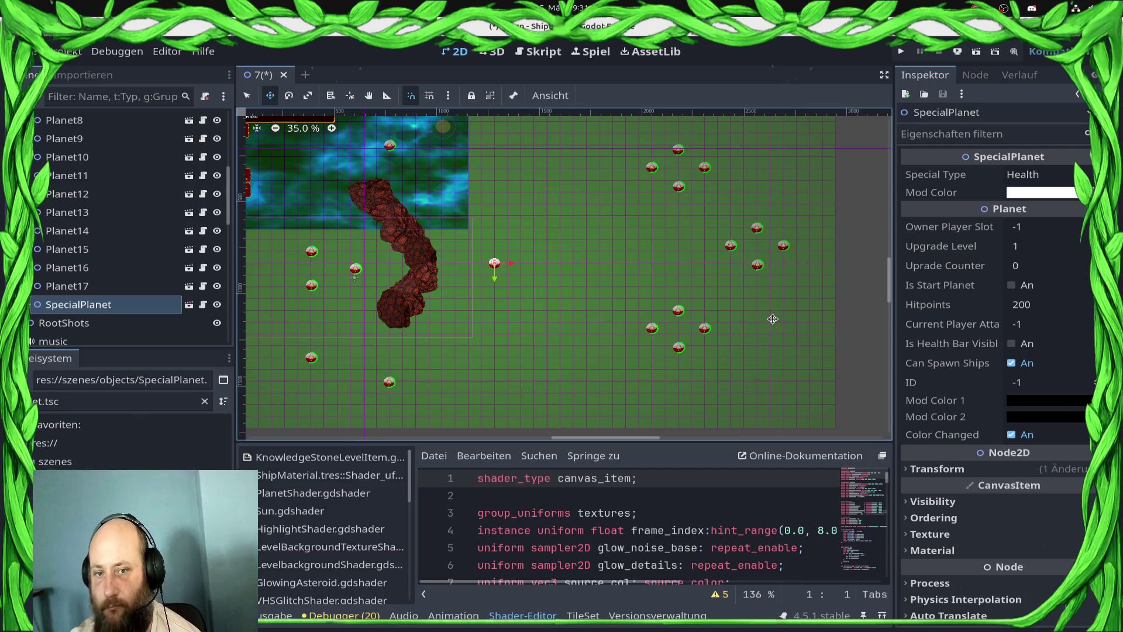
{"action": "scroll", "coordinate": [121, 199], "scroll_direction": "up", "scroll_amount": 5}
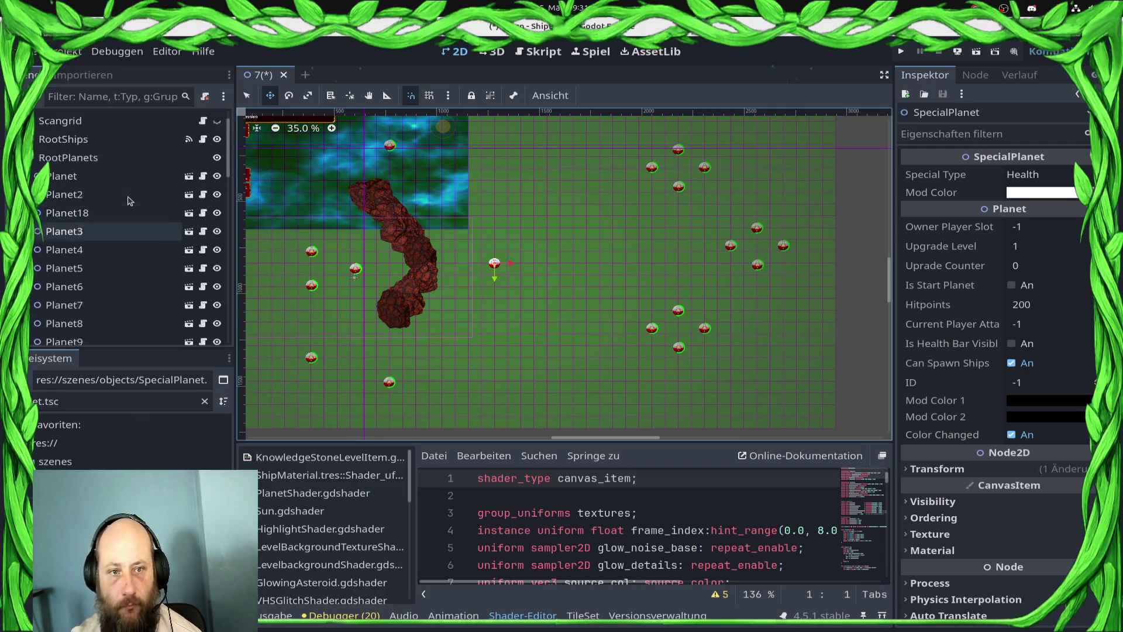
Step: Select pathfindingmap and paint red blocking tiles over the top of the asteroid
{"action": "left_click", "coordinate": [190, 143]}
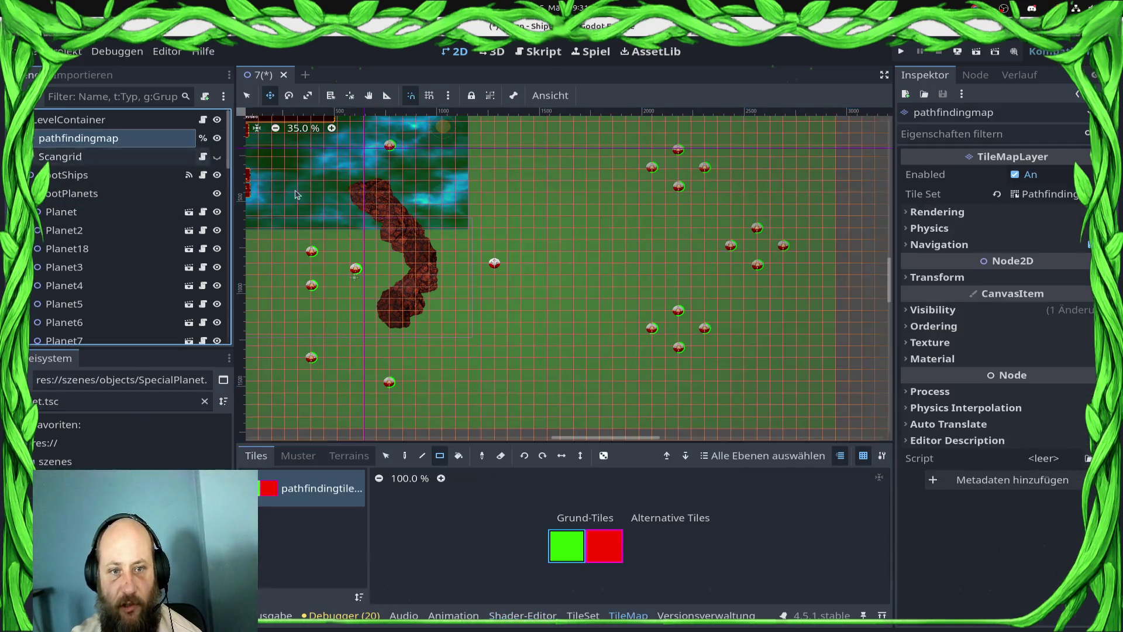
{"action": "scroll", "coordinate": [283, 189], "scroll_direction": "up", "scroll_amount": 3}
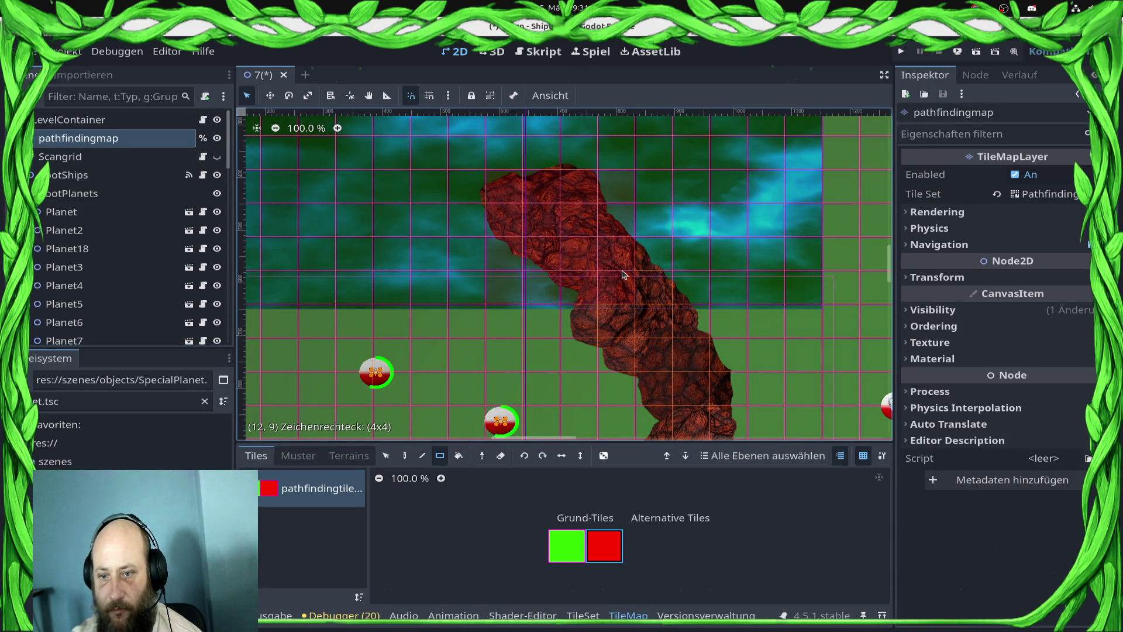
{"action": "left_click_drag", "start_coordinate": [623, 274], "coordinate": [638, 309]}
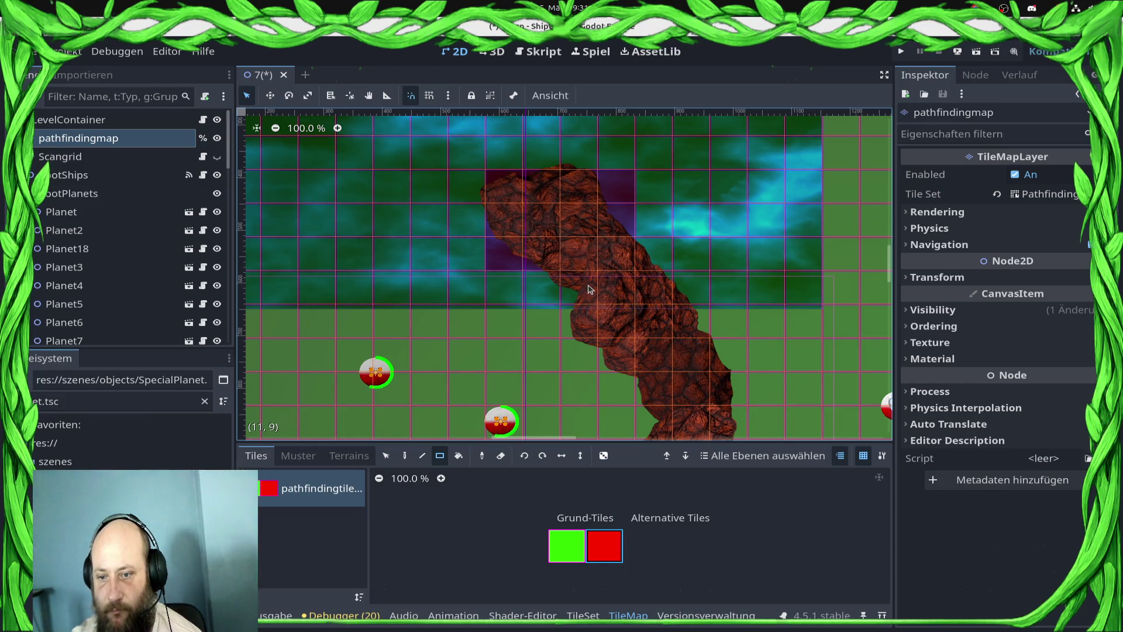
{"action": "scroll", "coordinate": [589, 288], "scroll_direction": "down", "scroll_amount": 4}
{"action": "scroll", "coordinate": [600, 246], "scroll_direction": "right", "scroll_amount": 4}
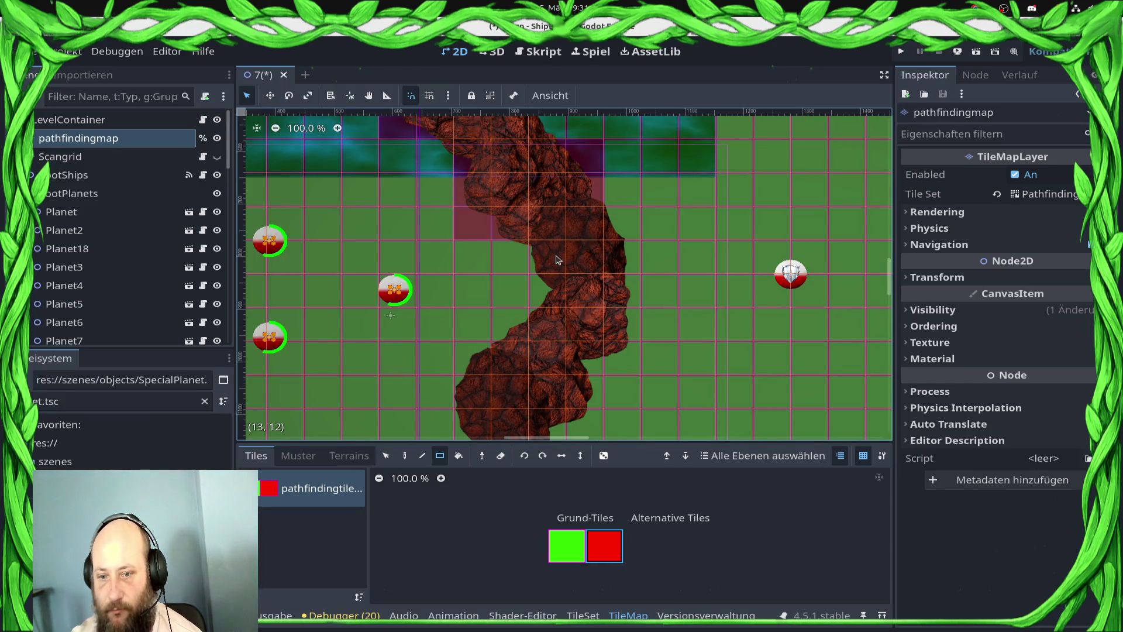
Step: Extend the red tiles down the asteroid's right side and save the level with Ctrl+S
{"action": "scroll", "coordinate": [504, 300], "scroll_direction": "down", "scroll_amount": 2}
{"action": "scroll", "coordinate": [504, 299], "scroll_direction": "left", "scroll_amount": 1}
{"action": "mouse_move", "coordinate": [557, 260]}
{"action": "left_mouse_down"}
{"action": "mouse_move", "coordinate": [623, 362]}
{"action": "mouse_move", "coordinate": [589, 392]}
{"action": "left_mouse_up"}
{"action": "left_click_drag", "start_coordinate": [614, 330], "coordinate": [611, 365]}
{"action": "scroll", "coordinate": [609, 339], "scroll_direction": "down", "scroll_amount": 2}
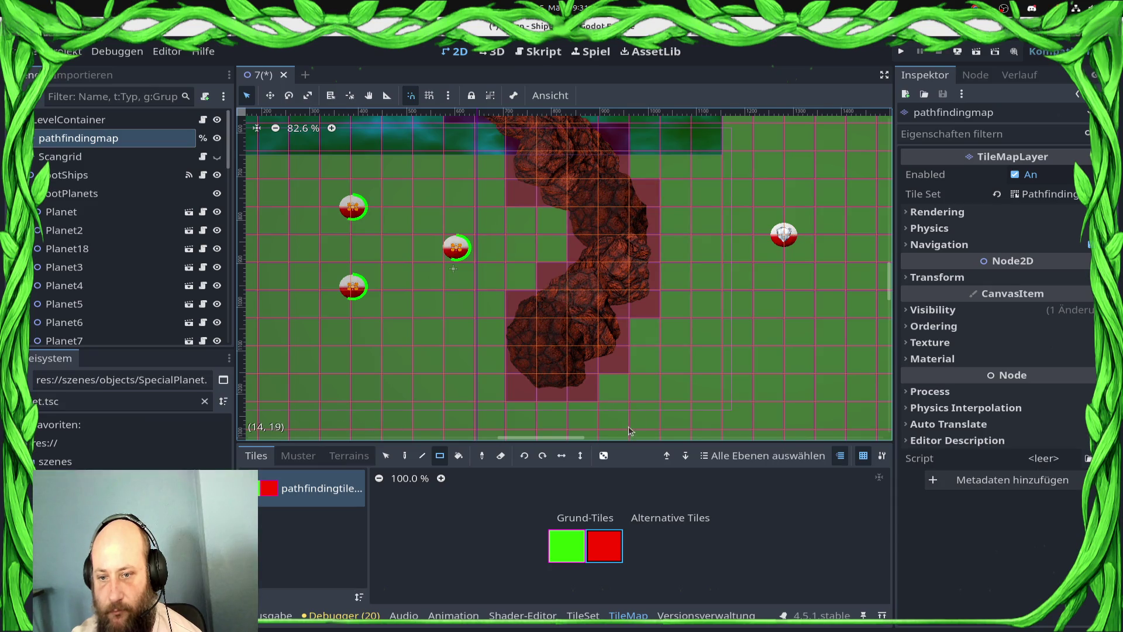
{"action": "scroll", "coordinate": [605, 329], "scroll_direction": "down", "scroll_amount": 2}
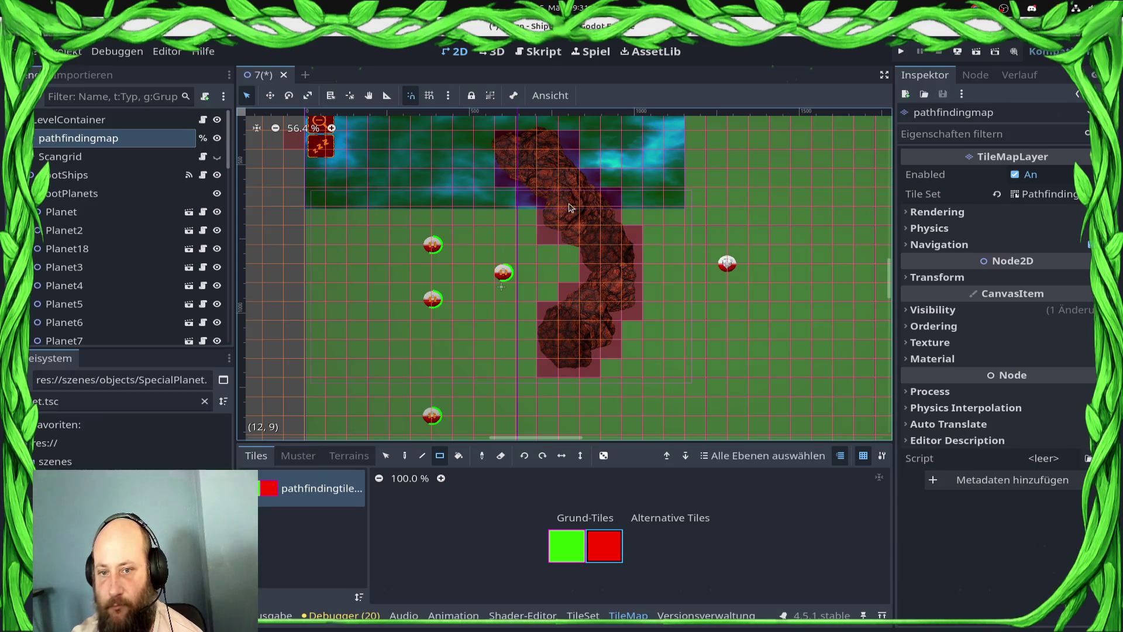
{"action": "key", "text": "ctrl+s"}
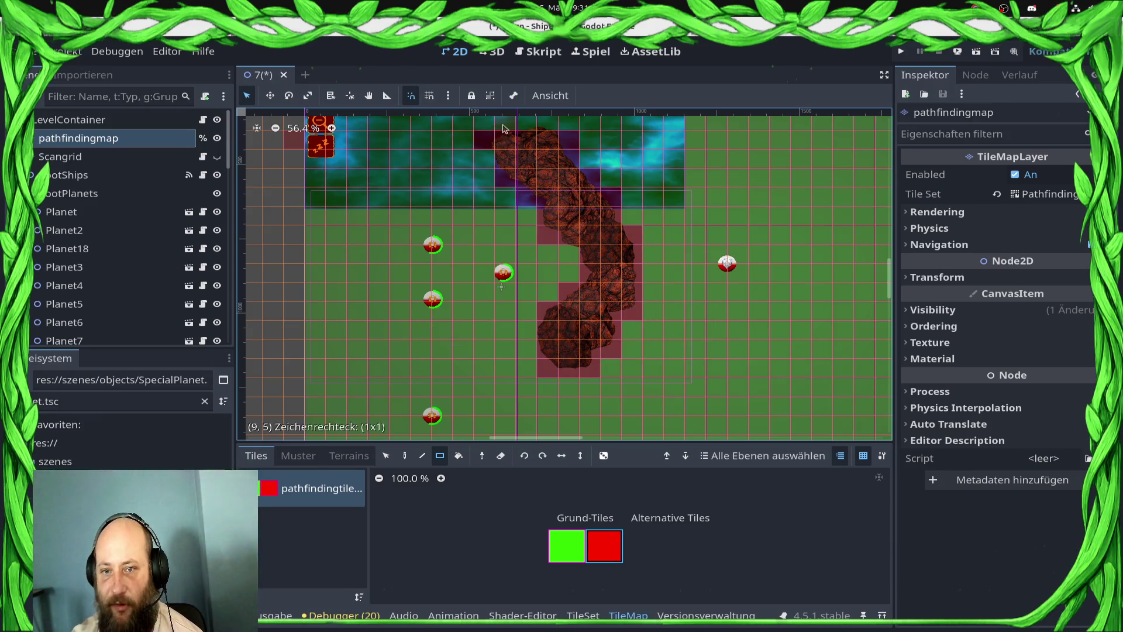
{"action": "scroll", "coordinate": [640, 320], "scroll_direction": "down", "scroll_amount": 3}
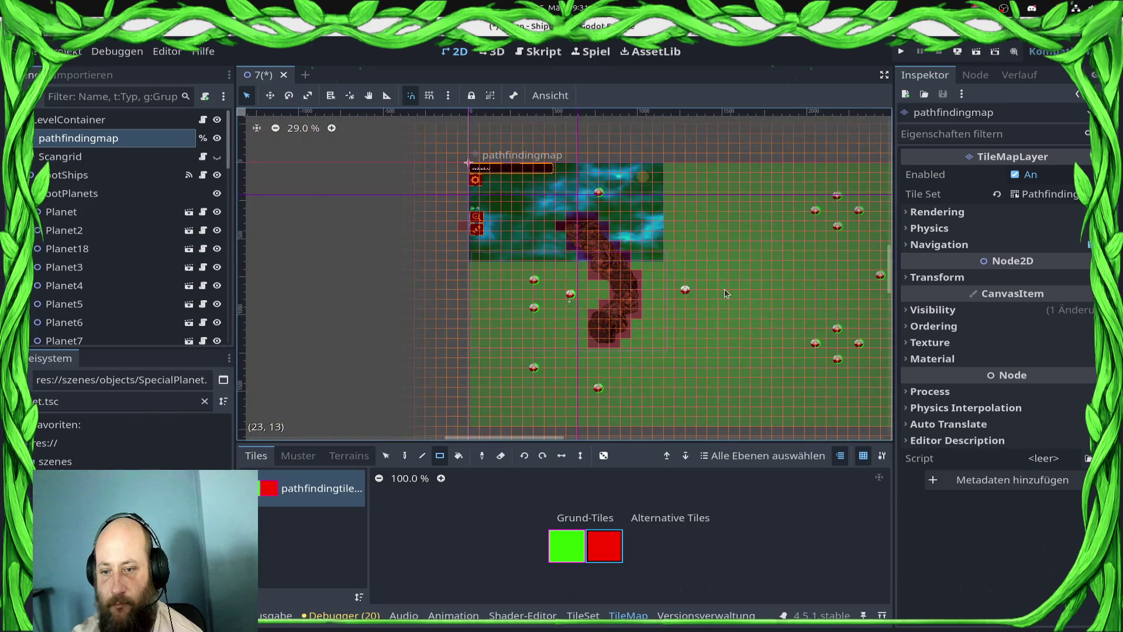
{"action": "key", "text": "ctrl+s"}
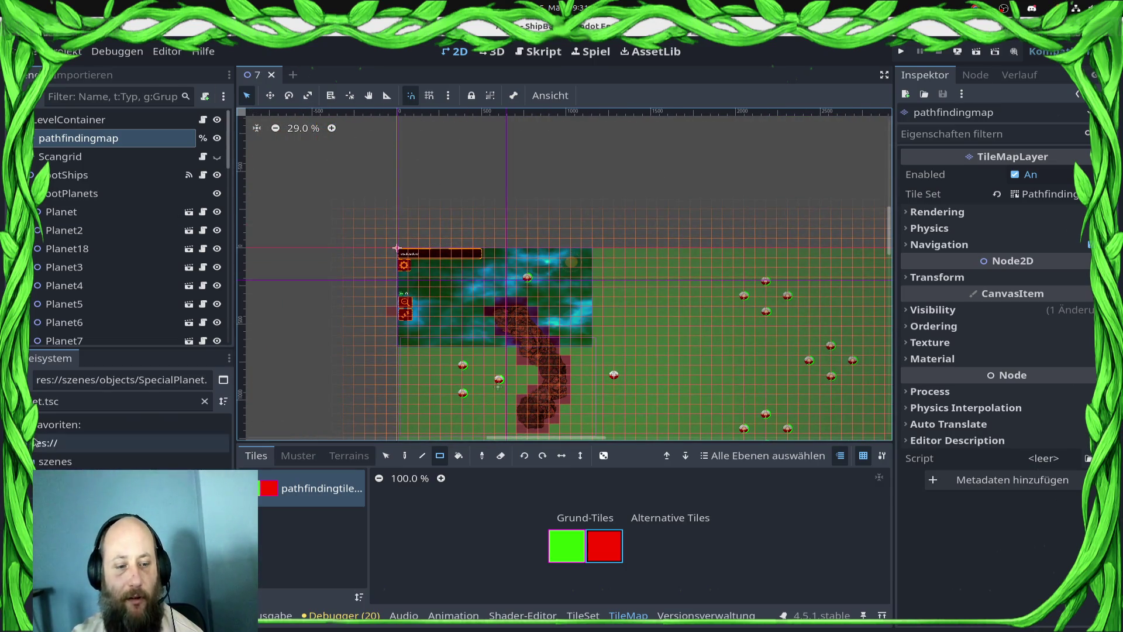
Step: Open LevelLoader.tscn and delete element 0 from its Levels array
{"action": "left_click", "coordinate": [70, 402]}
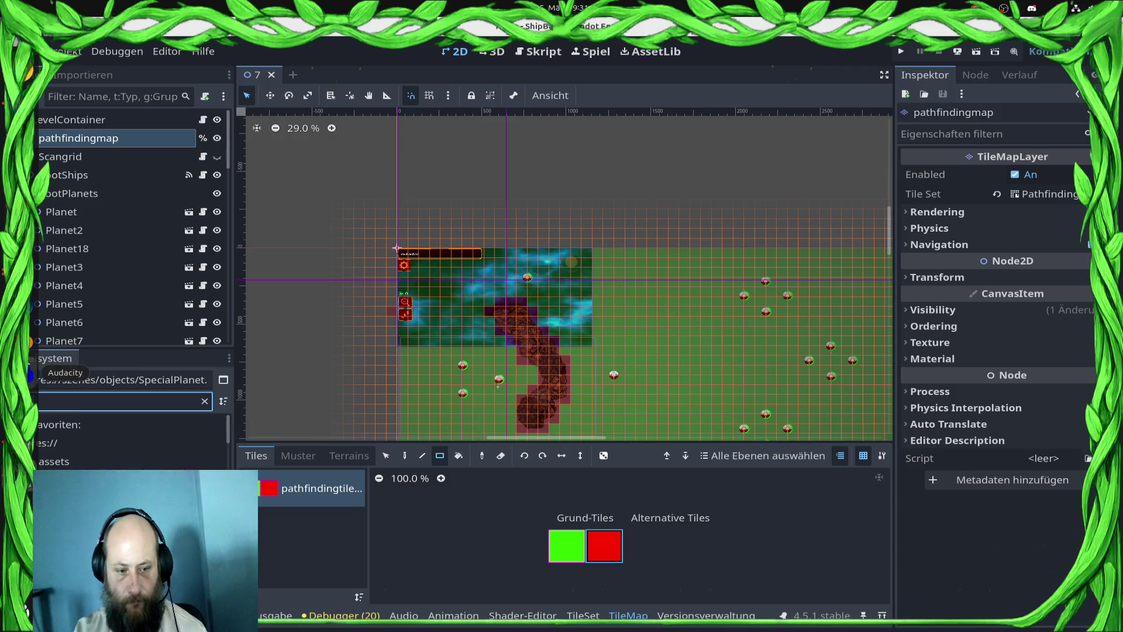
{"action": "type", "text": "load"}
{"action": "key", "text": "Return"}
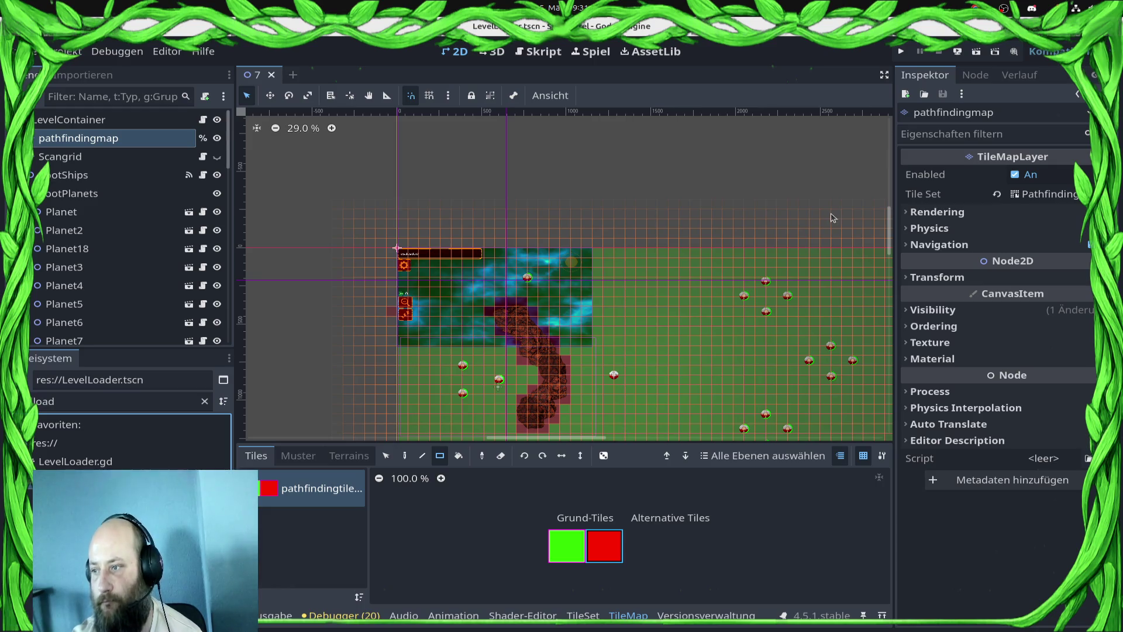
{"action": "key", "text": "Return"}
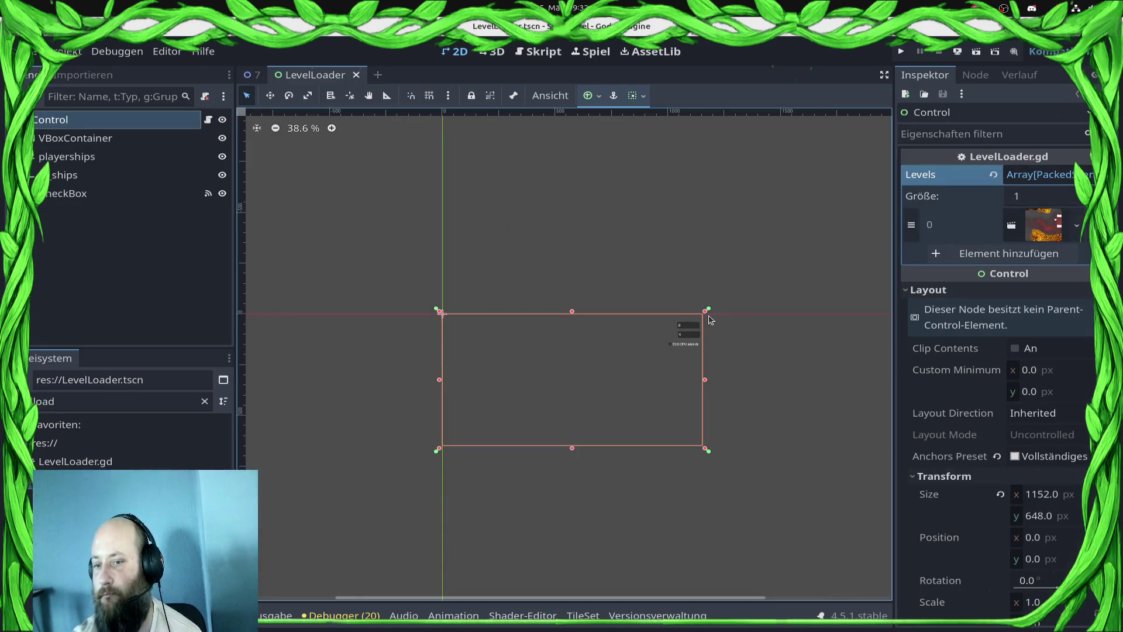
{"action": "left_click", "coordinate": [1087, 232]}
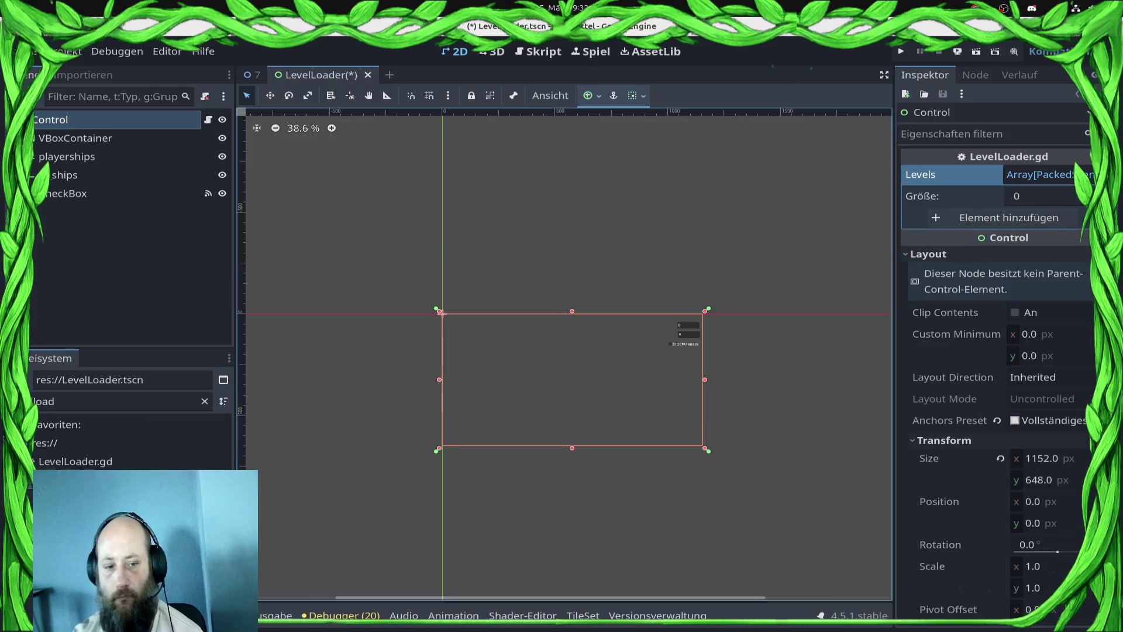
Step: Add the 7.tscn level to the Levels array, save, and hide pathfindingmap in the level
{"action": "double_click", "coordinate": [86, 401]}
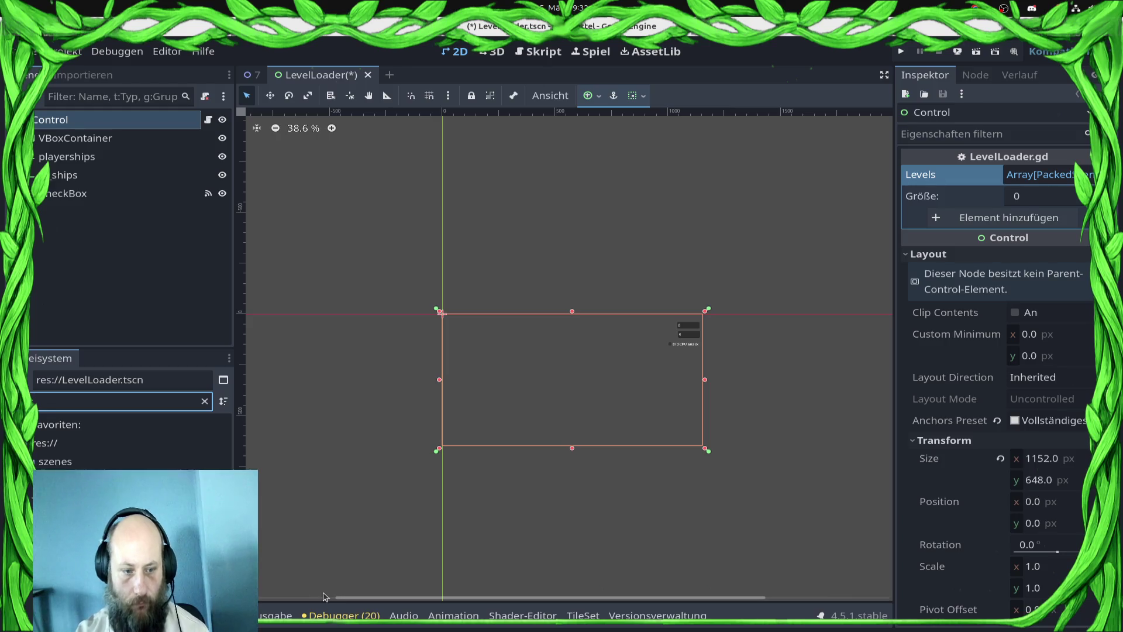
{"action": "mouse_move", "coordinate": [134, 497]}
{"action": "left_mouse_down"}
{"action": "mouse_move", "coordinate": [690, 467]}
{"action": "mouse_move", "coordinate": [989, 263]}
{"action": "mouse_move", "coordinate": [994, 218]}
{"action": "mouse_move", "coordinate": [974, 224]}
{"action": "left_mouse_up"}
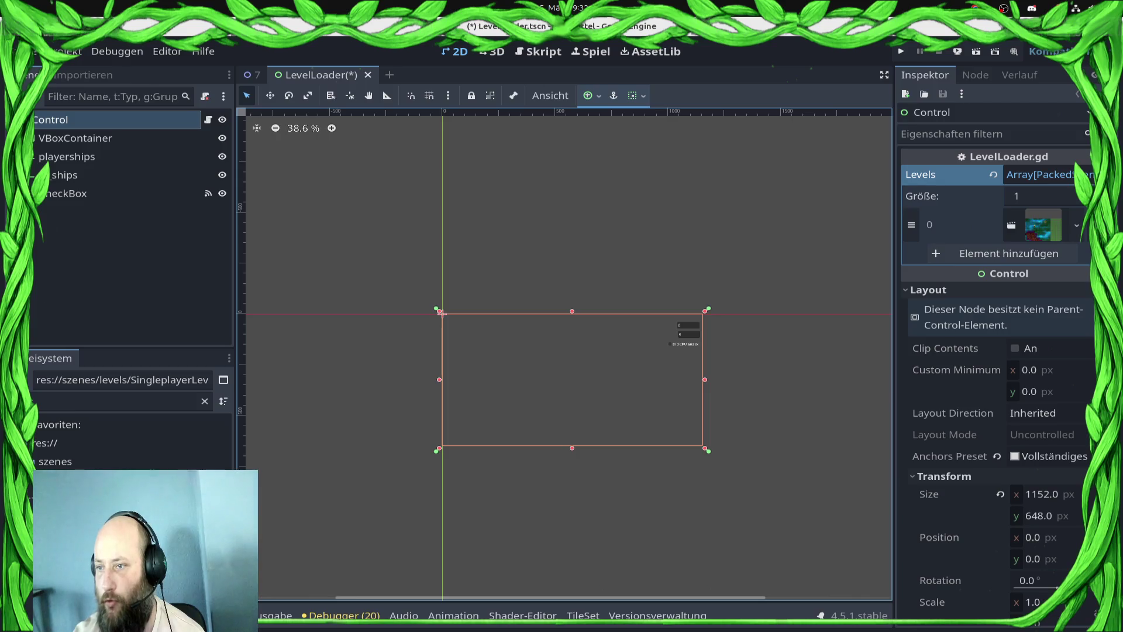
{"action": "key", "text": "ctrl+s"}
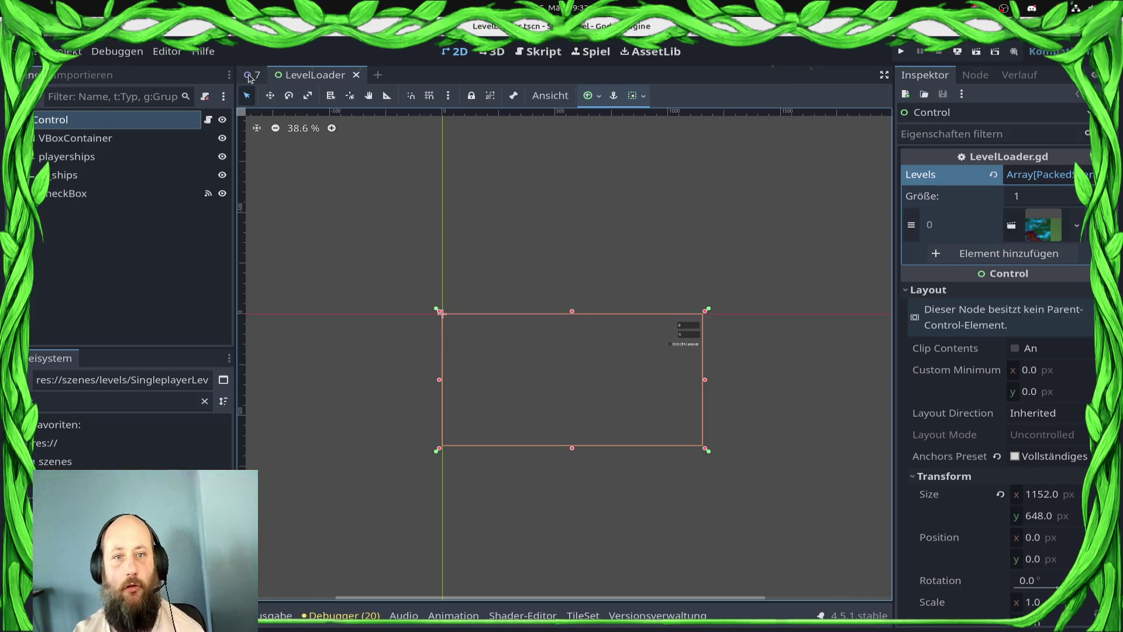
{"action": "left_click", "coordinate": [252, 74]}
{"action": "left_click", "coordinate": [217, 138]}
Step: Save the level and run the game in a full-screen window
{"action": "key", "text": "ctrl+s"}
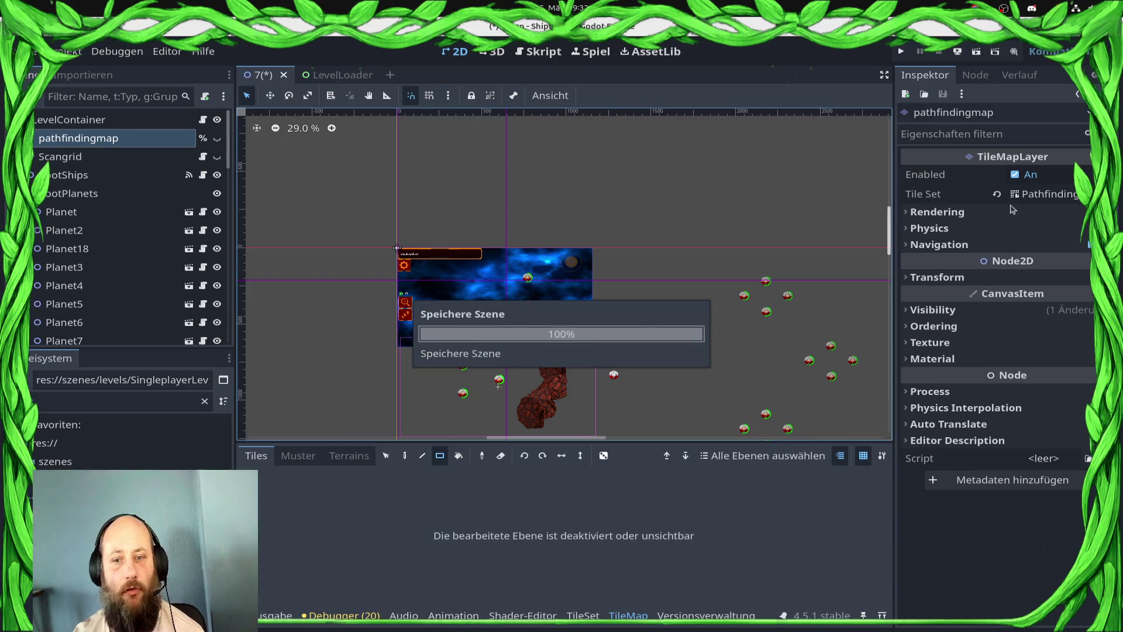
{"action": "left_click", "coordinate": [901, 53]}
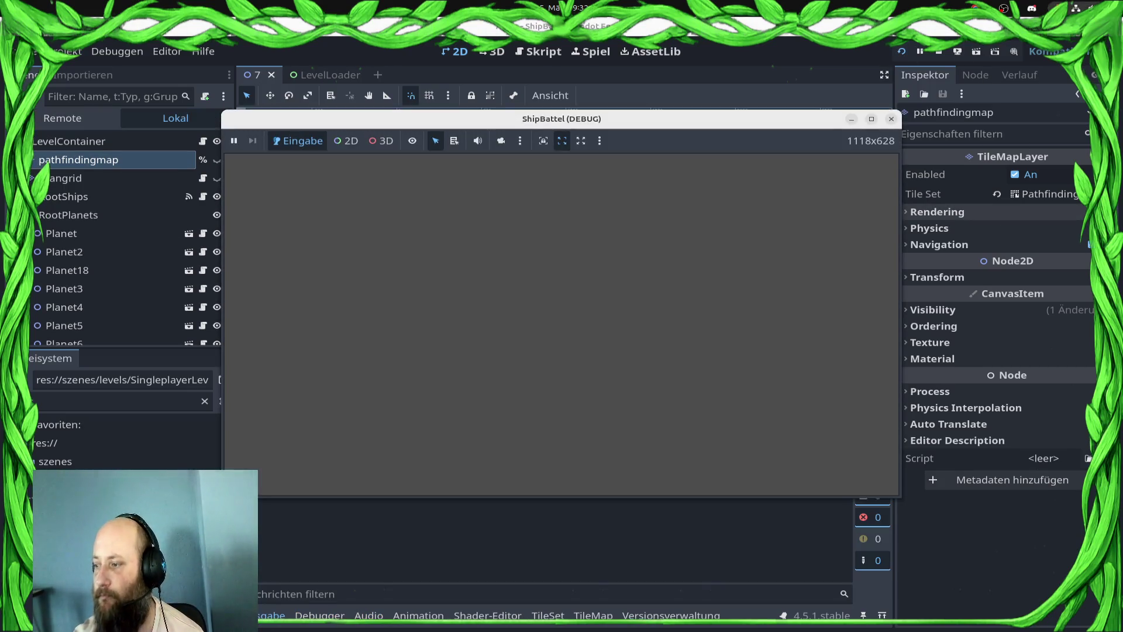
{"action": "key", "text": "super"}
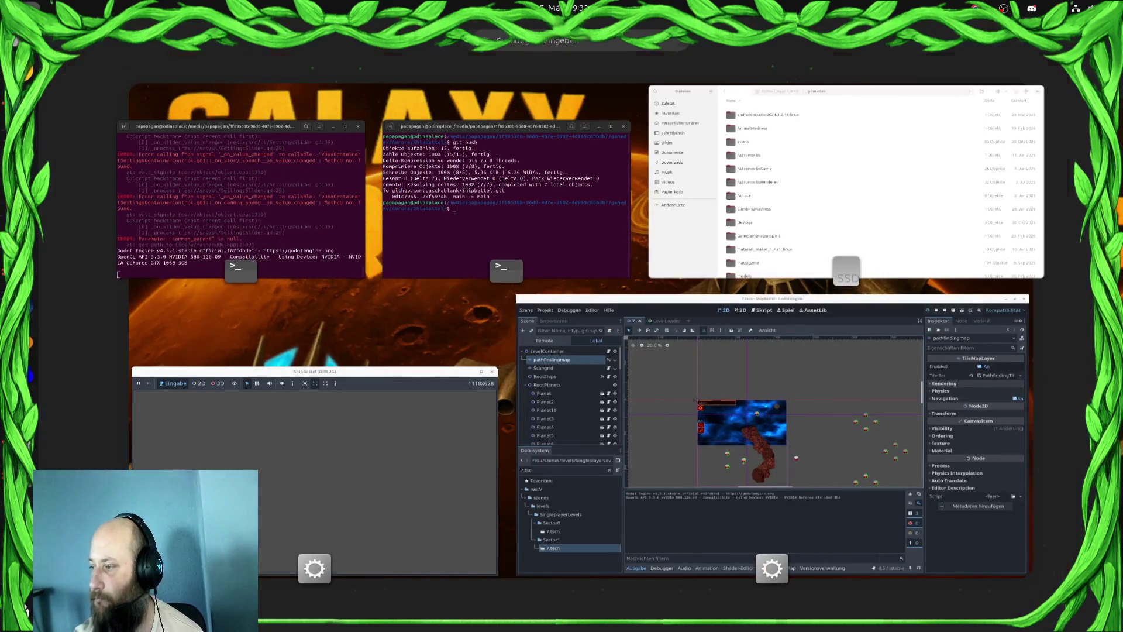
{"action": "key", "text": "super"}
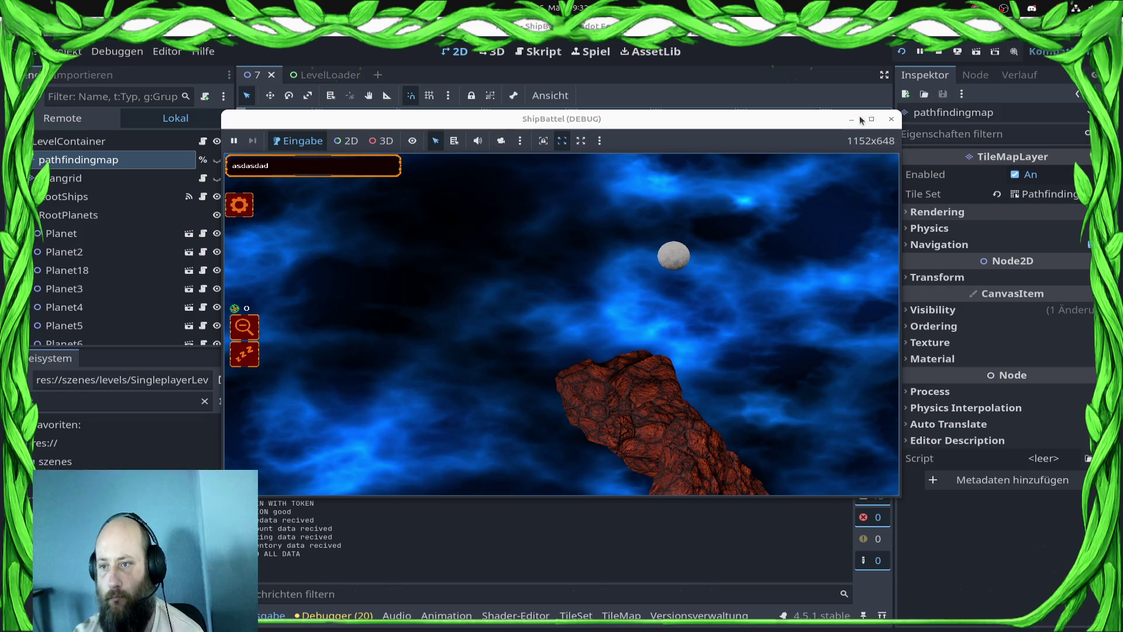
{"action": "left_click", "coordinate": [871, 119]}
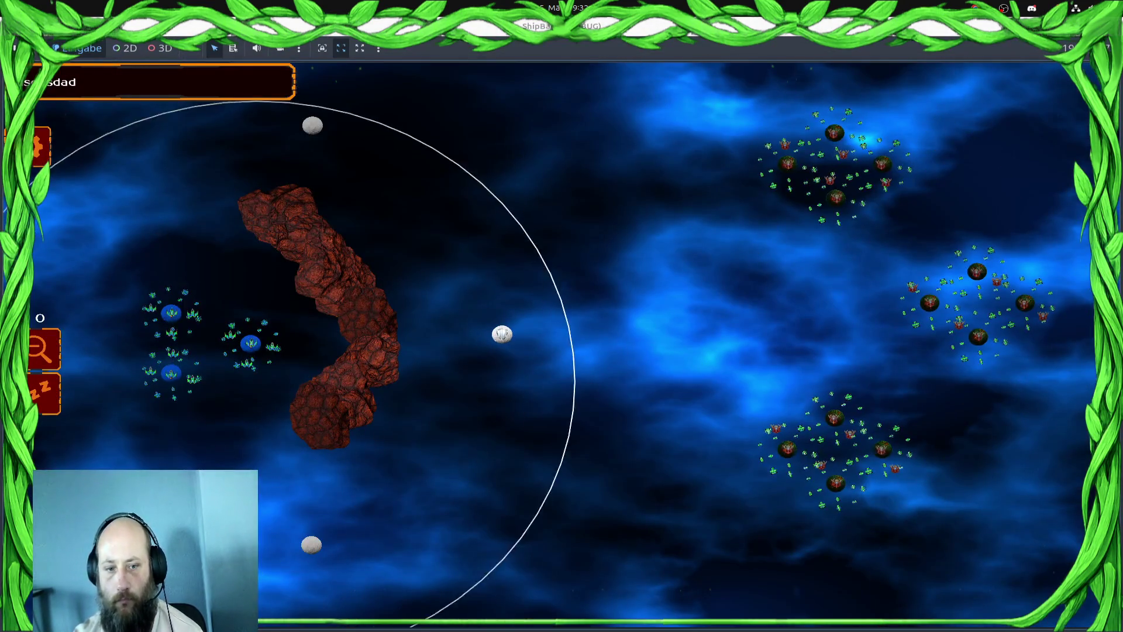
Step: Send all blue ships up past the planets, then send left-planet ships toward the lower-left grey planet
{"action": "key", "text": "ctrl+a"}
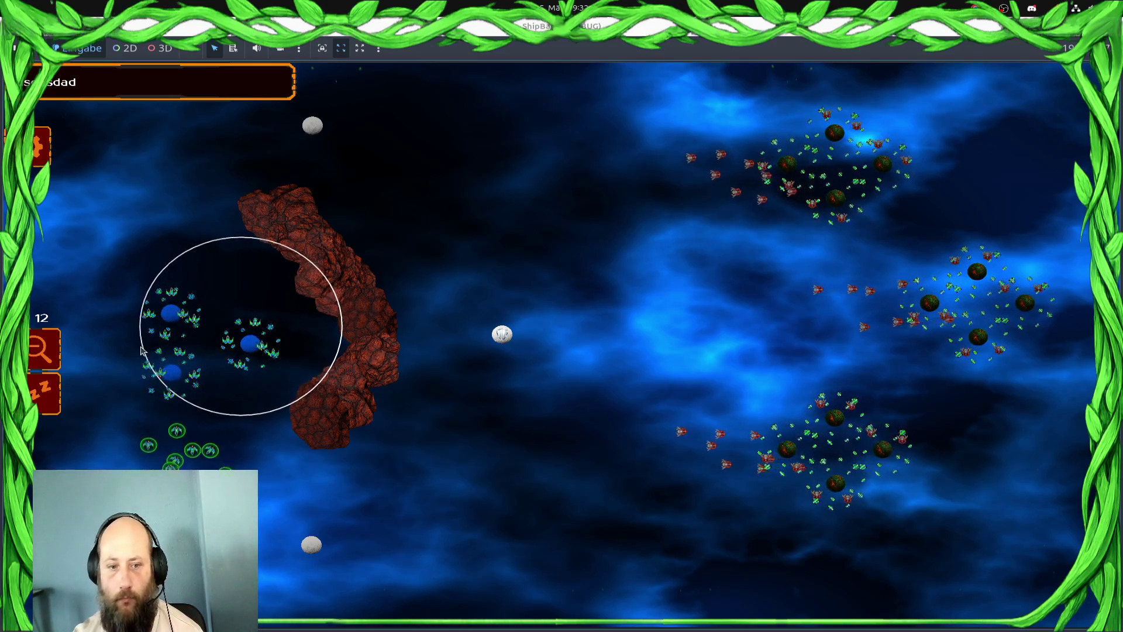
{"action": "right_click", "coordinate": [193, 194]}
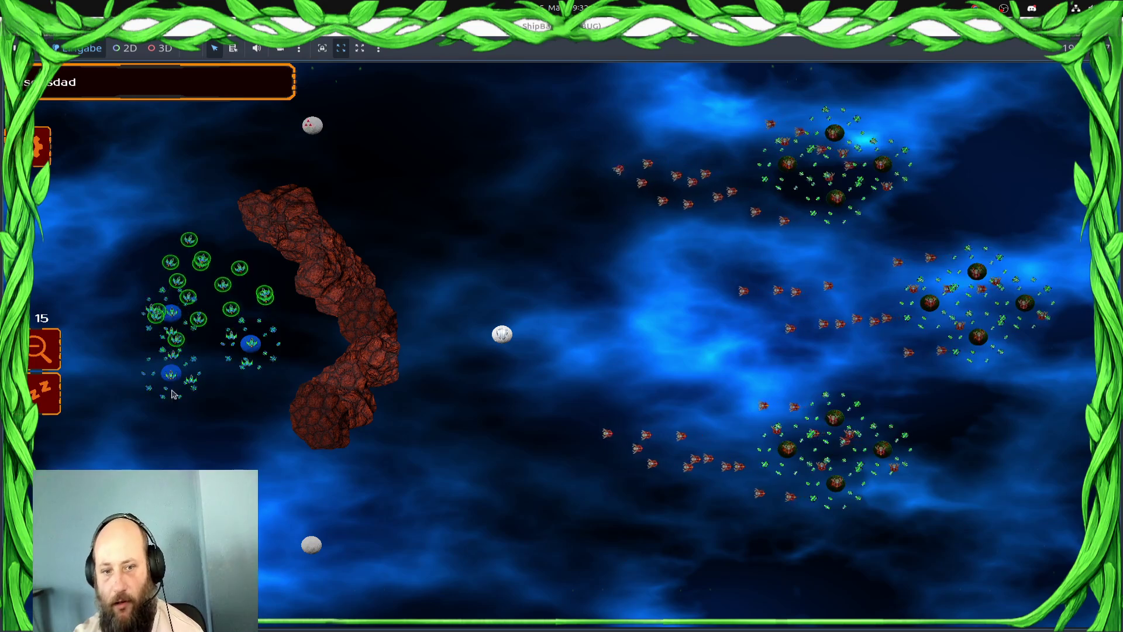
{"action": "left_click", "coordinate": [250, 344]}
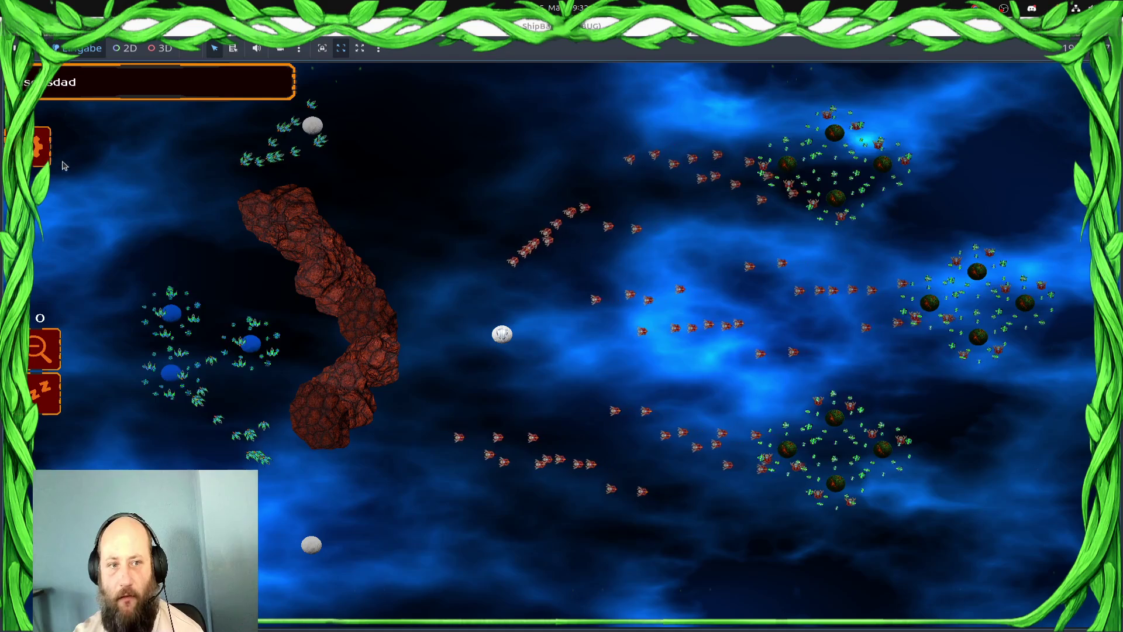
{"action": "key", "text": "Escape"}
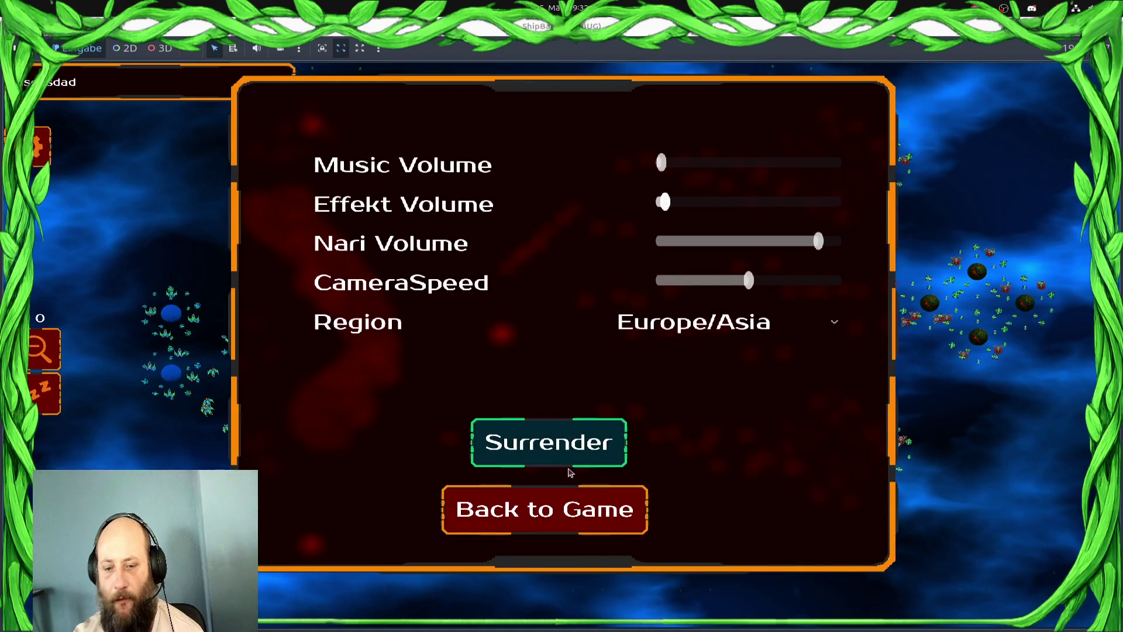
{"action": "left_click", "coordinate": [561, 508]}
{"action": "left_click", "coordinate": [171, 327]}
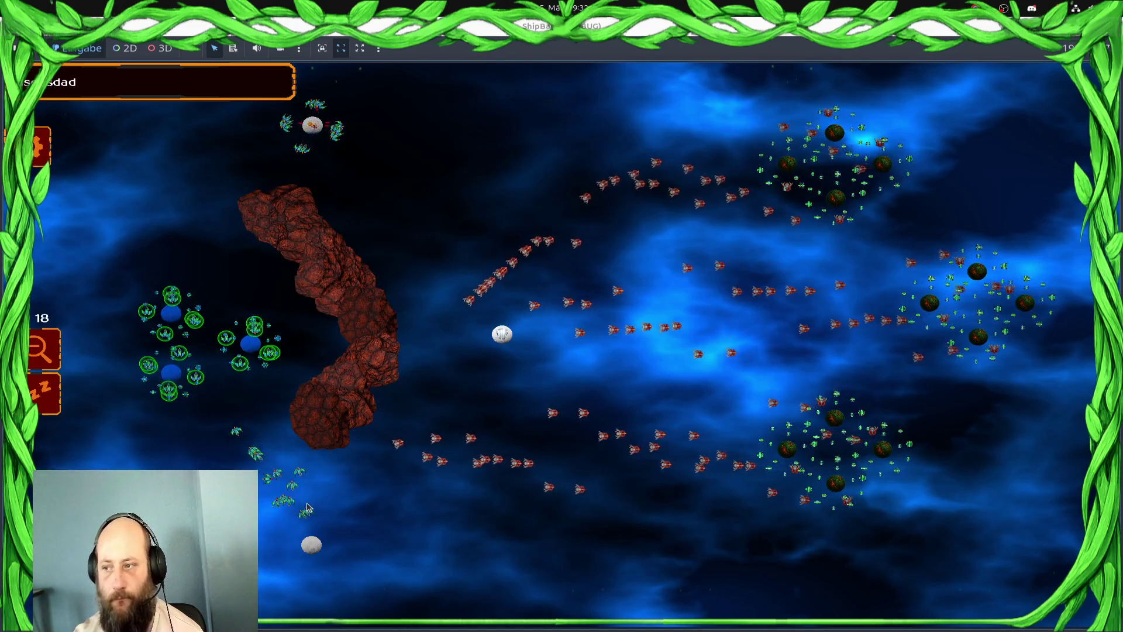
{"action": "left_click", "coordinate": [312, 544]}
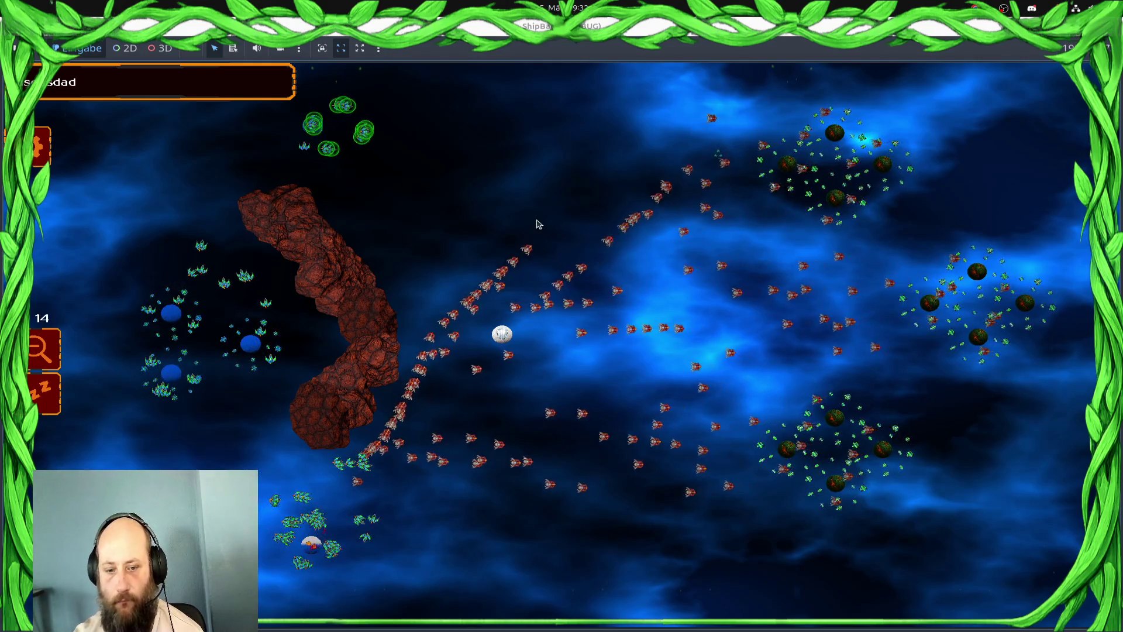
Step: Select the ringed fleets beside the asteroid and order them to move out
{"action": "scroll", "coordinate": [418, 547], "scroll_direction": "up", "scroll_amount": 3}
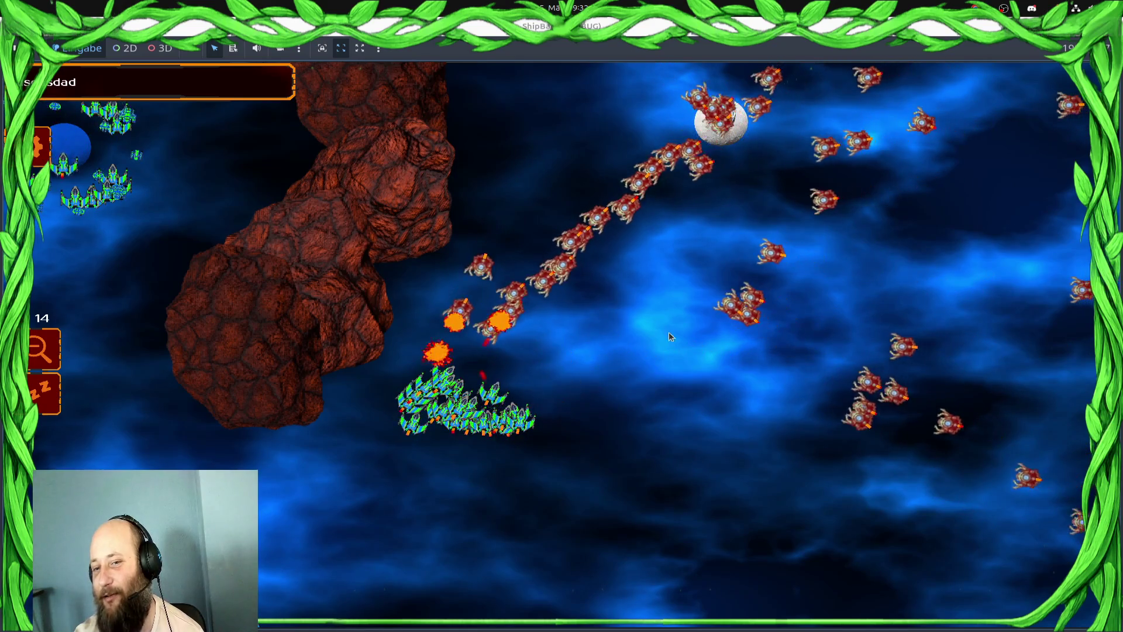
{"action": "left_click", "coordinate": [409, 440]}
{"action": "scroll", "coordinate": [413, 440], "scroll_direction": "down", "scroll_amount": 5}
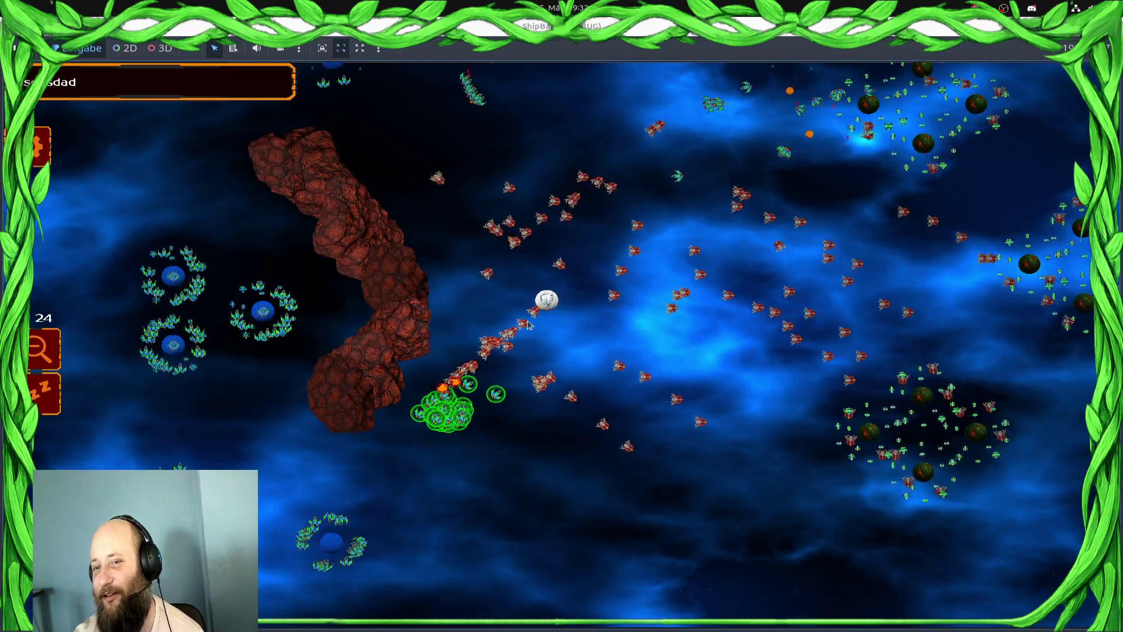
{"action": "scroll", "coordinate": [607, 122], "scroll_direction": "up", "scroll_amount": 5}
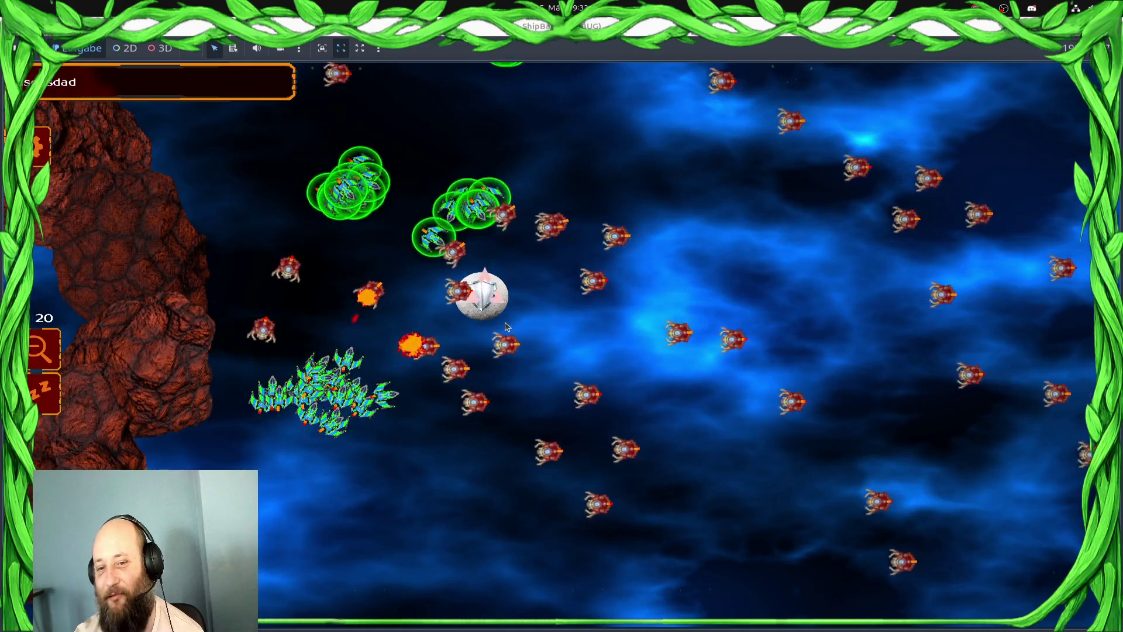
{"action": "scroll", "coordinate": [351, 341], "scroll_direction": "down", "scroll_amount": 2}
{"action": "scroll", "coordinate": [350, 292], "scroll_direction": "up", "scroll_amount": 2}
{"action": "left_click_drag", "start_coordinate": [301, 377], "coordinate": [614, 378]}
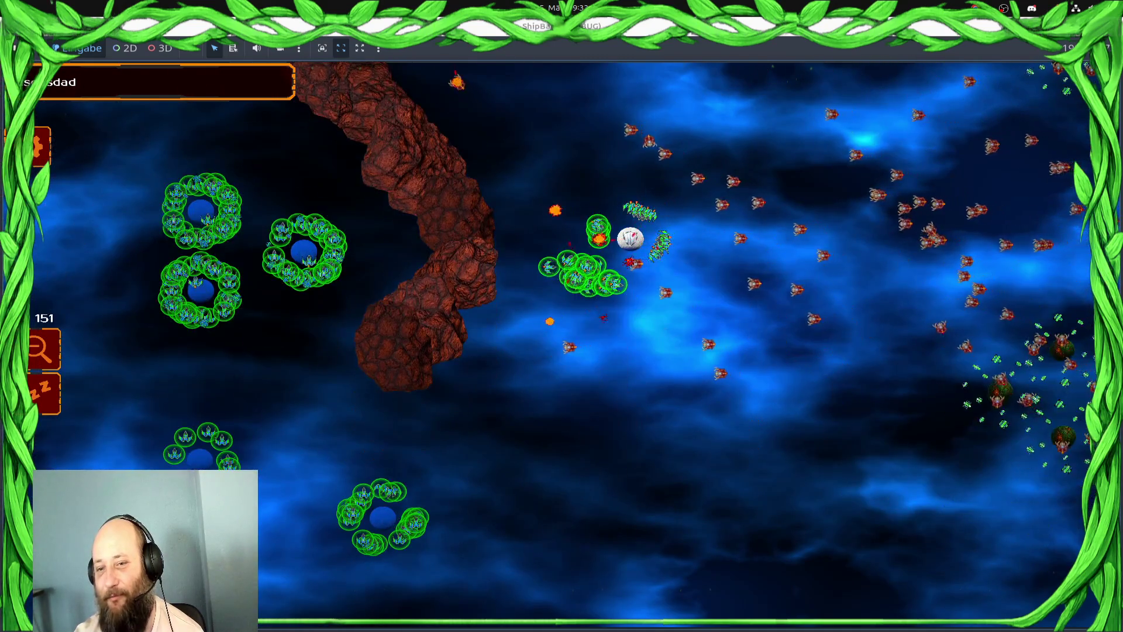
{"action": "right_click", "coordinate": [259, 376]}
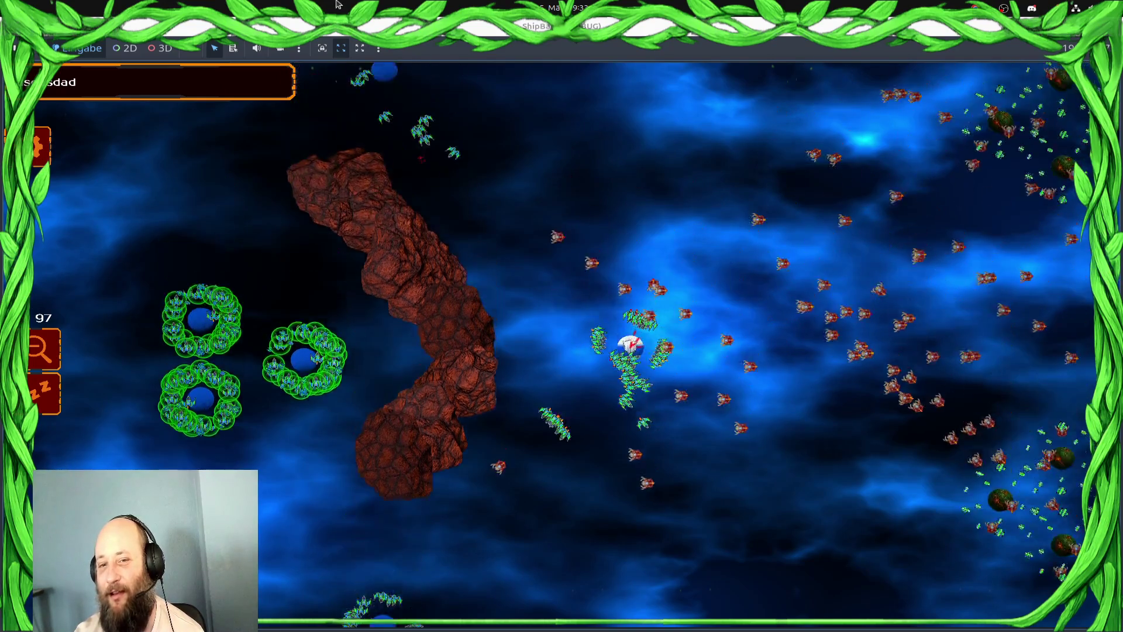
Step: Send the bottom, left and central fleets toward the top cluster and upper-right enemies
{"action": "mouse_move", "coordinate": [403, 153]}
{"action": "left_mouse_down"}
{"action": "mouse_move", "coordinate": [519, 88]}
{"action": "mouse_move", "coordinate": [608, 80]}
{"action": "left_mouse_up"}
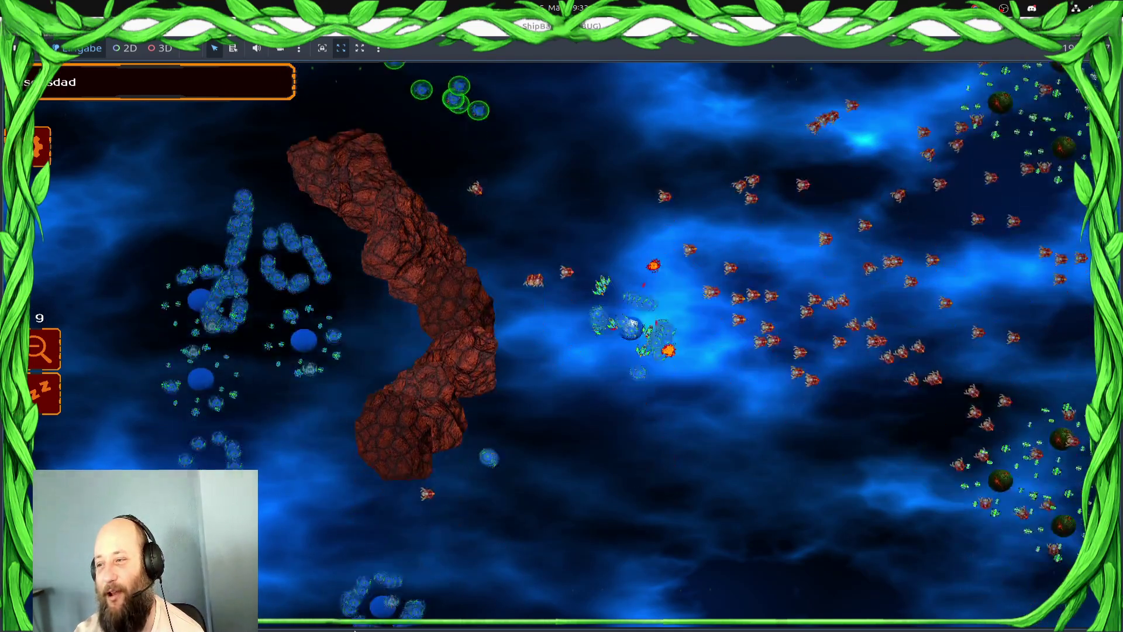
{"action": "left_click", "coordinate": [383, 535]}
{"action": "right_click", "coordinate": [579, 364]}
{"action": "left_click_drag", "start_coordinate": [175, 327], "coordinate": [363, 421]}
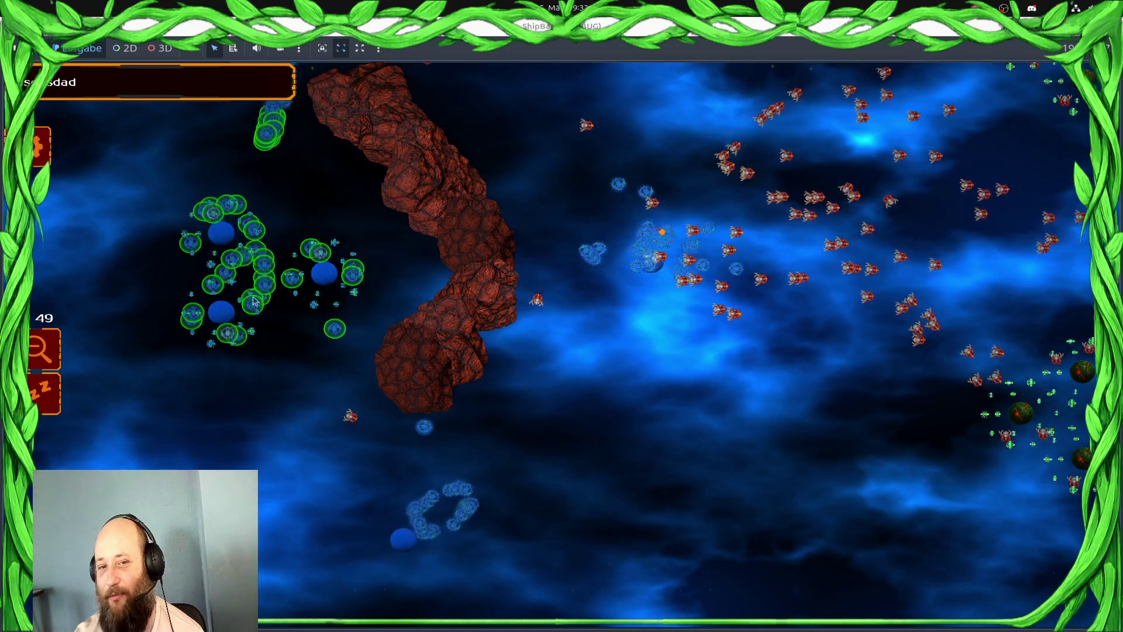
{"action": "mouse_move", "coordinate": [439, 134]}
{"action": "left_mouse_down"}
{"action": "mouse_move", "coordinate": [611, 135]}
{"action": "mouse_move", "coordinate": [595, 147]}
{"action": "left_mouse_up"}
{"action": "right_click", "coordinate": [594, 147]}
{"action": "left_click_drag", "start_coordinate": [728, 409], "coordinate": [639, 494]}
{"action": "right_click", "coordinate": [586, 168]}
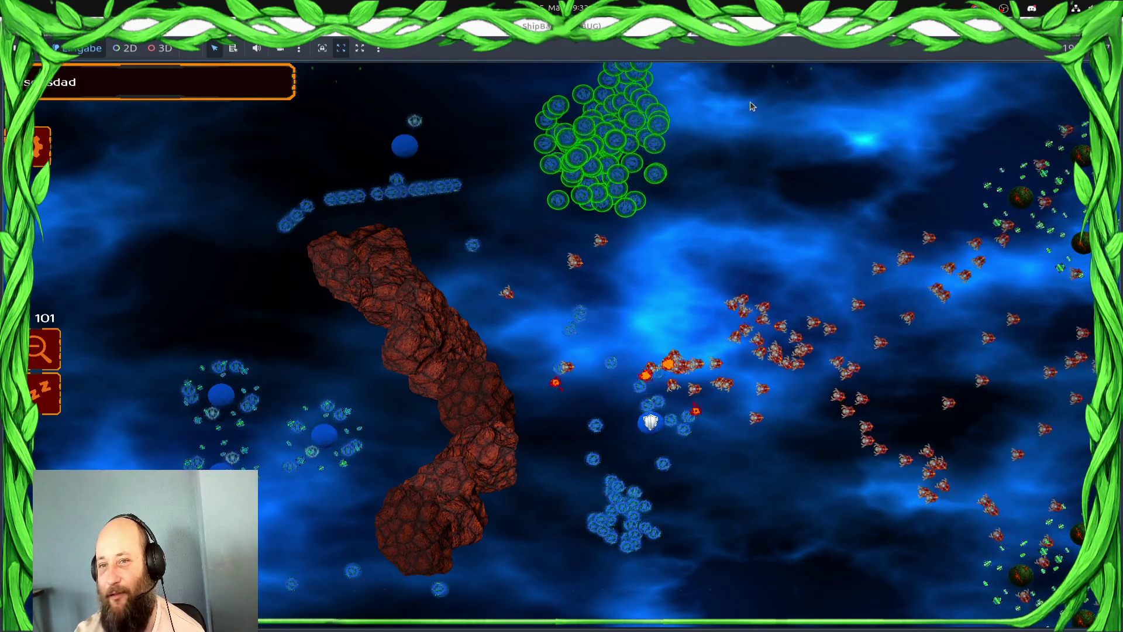
{"action": "right_click", "coordinate": [789, 163]}
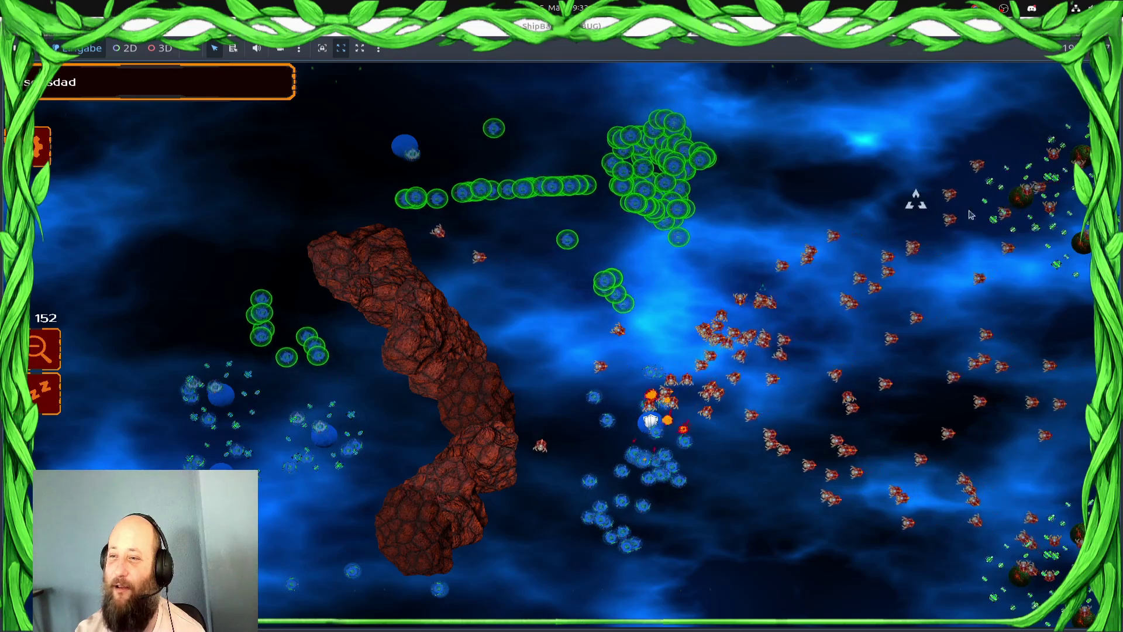
Step: Move the camera down and reselect fleets, ending with the right-side group
{"action": "key", "text": "Down"}
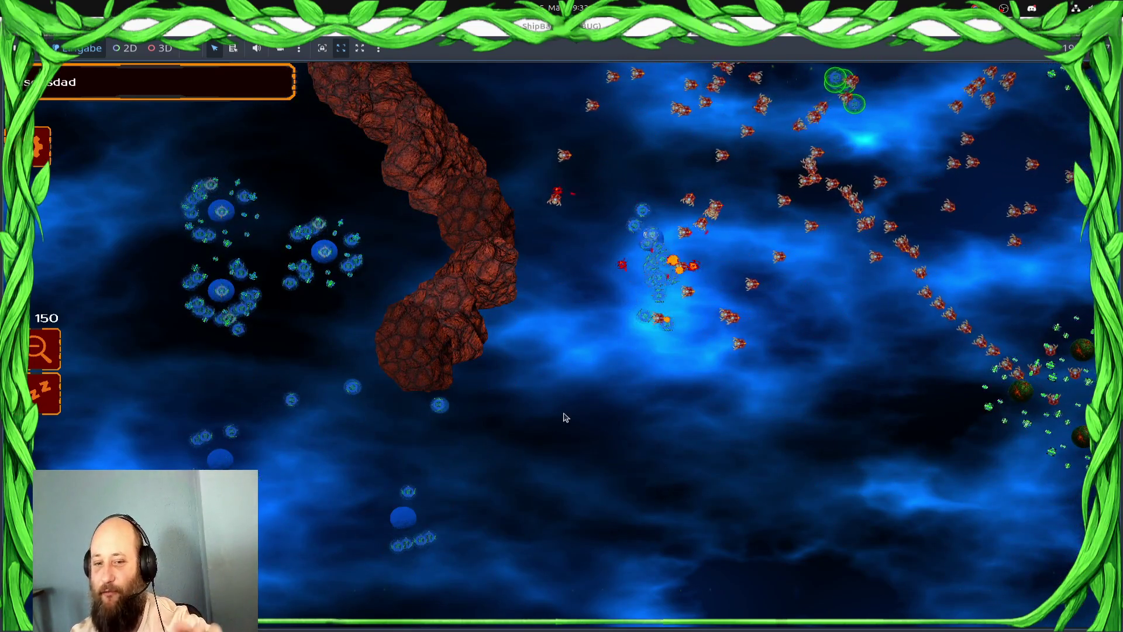
{"action": "left_click_drag", "start_coordinate": [368, 447], "coordinate": [369, 447]}
{"action": "left_click_drag", "start_coordinate": [231, 585], "coordinate": [230, 585]}
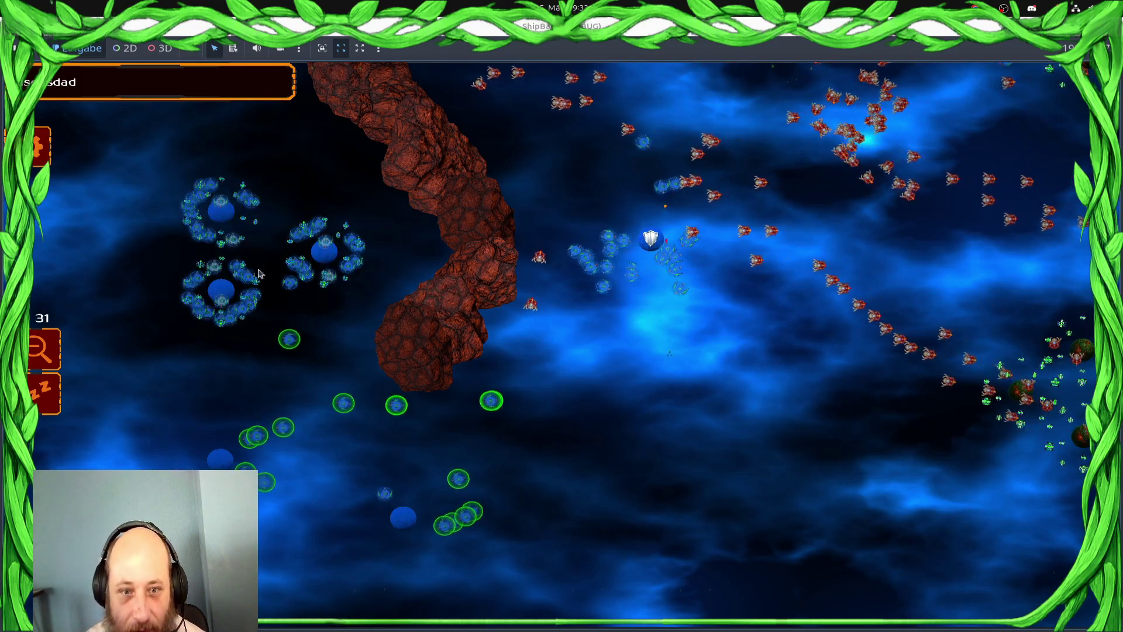
{"action": "left_click_drag", "start_coordinate": [552, 276], "coordinate": [551, 276]}
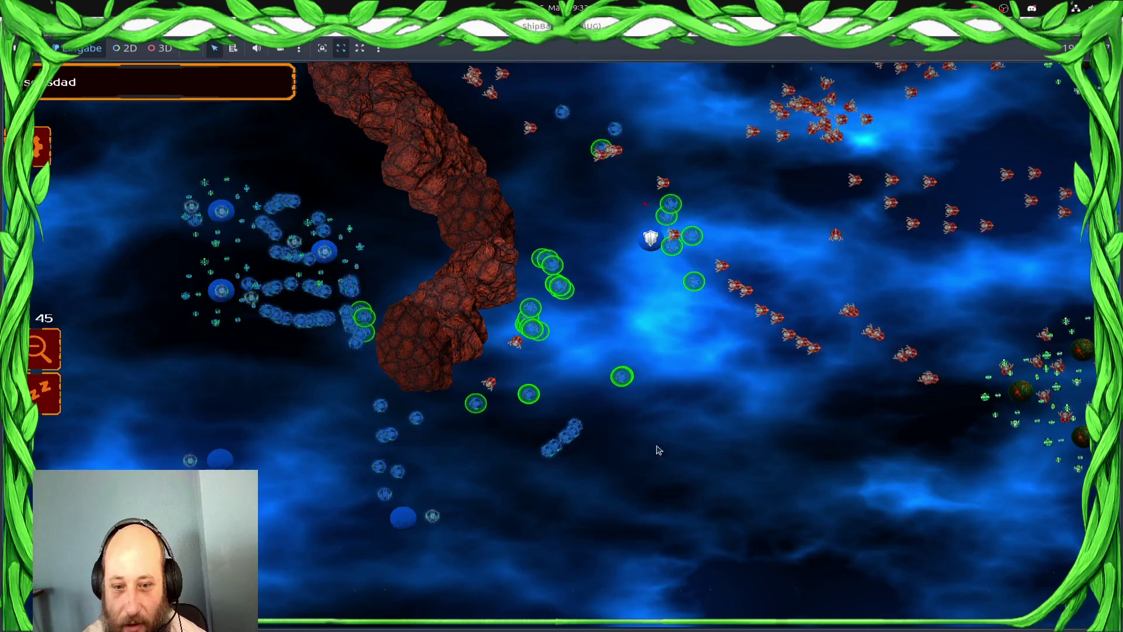
{"action": "left_click_drag", "start_coordinate": [326, 288], "coordinate": [325, 288]}
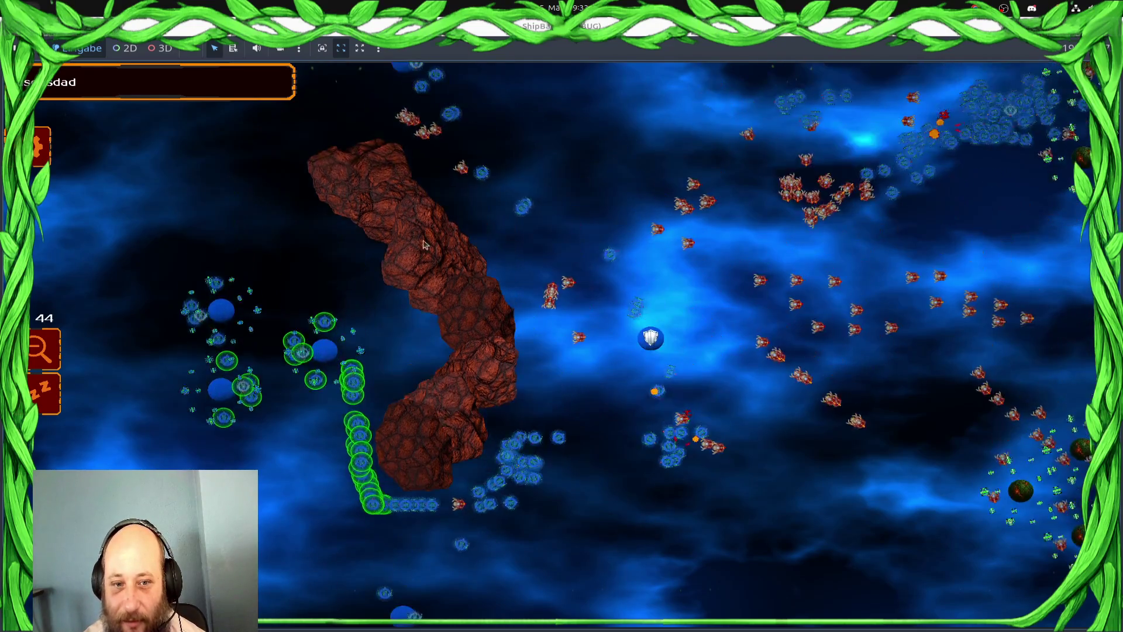
{"action": "left_click", "coordinate": [264, 187]}
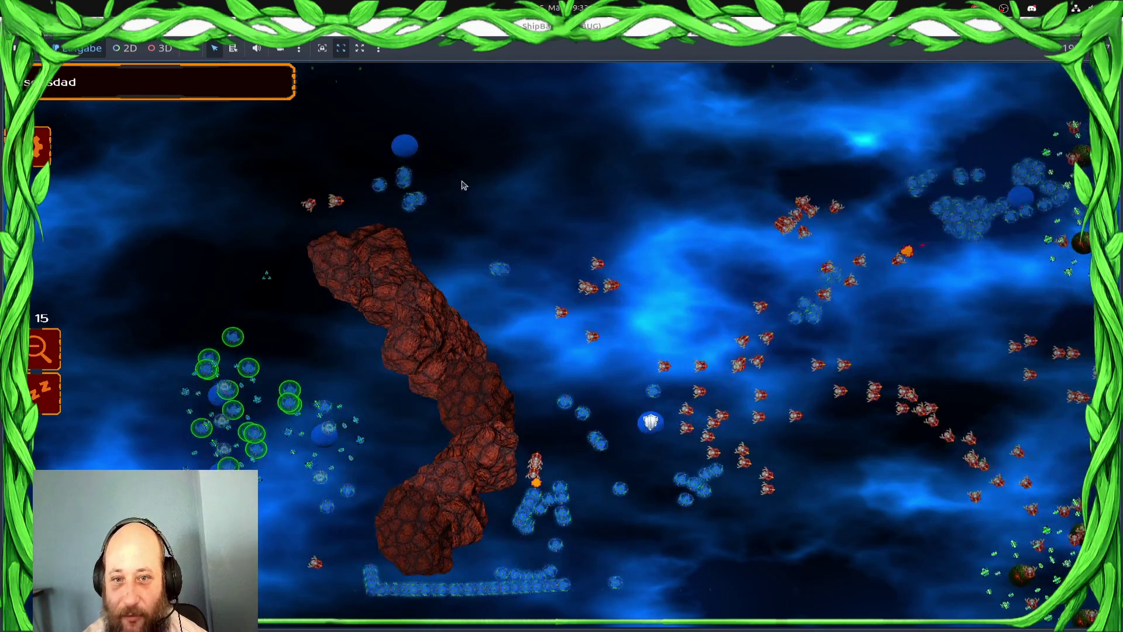
{"action": "left_click_drag", "start_coordinate": [852, 201], "coordinate": [915, 350]}
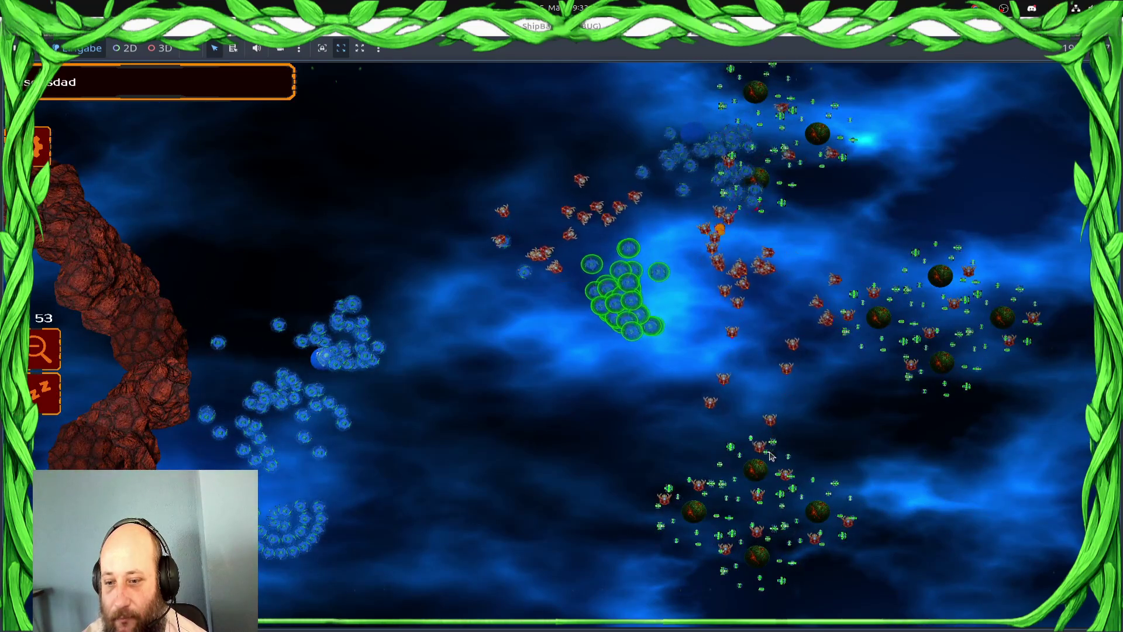
Step: Send a fleet to the bottom planet cluster and push the fleet below the asteroid right
{"action": "right_click", "coordinate": [757, 471]}
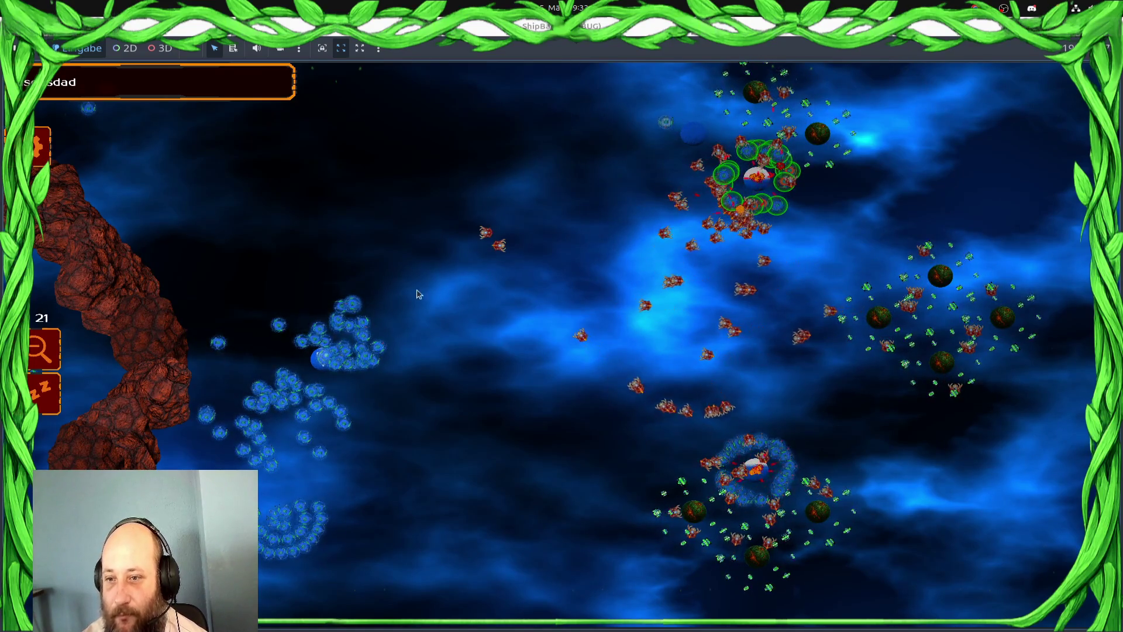
{"action": "left_click_drag", "start_coordinate": [417, 294], "coordinate": [196, 471]}
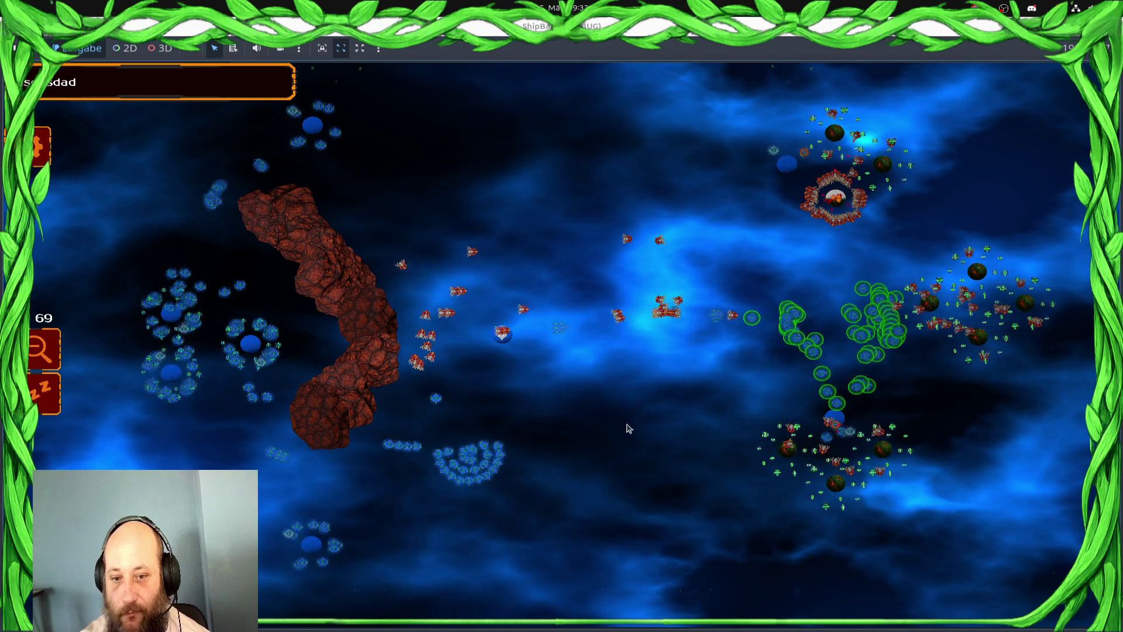
{"action": "left_click_drag", "start_coordinate": [119, 432], "coordinate": [121, 427]}
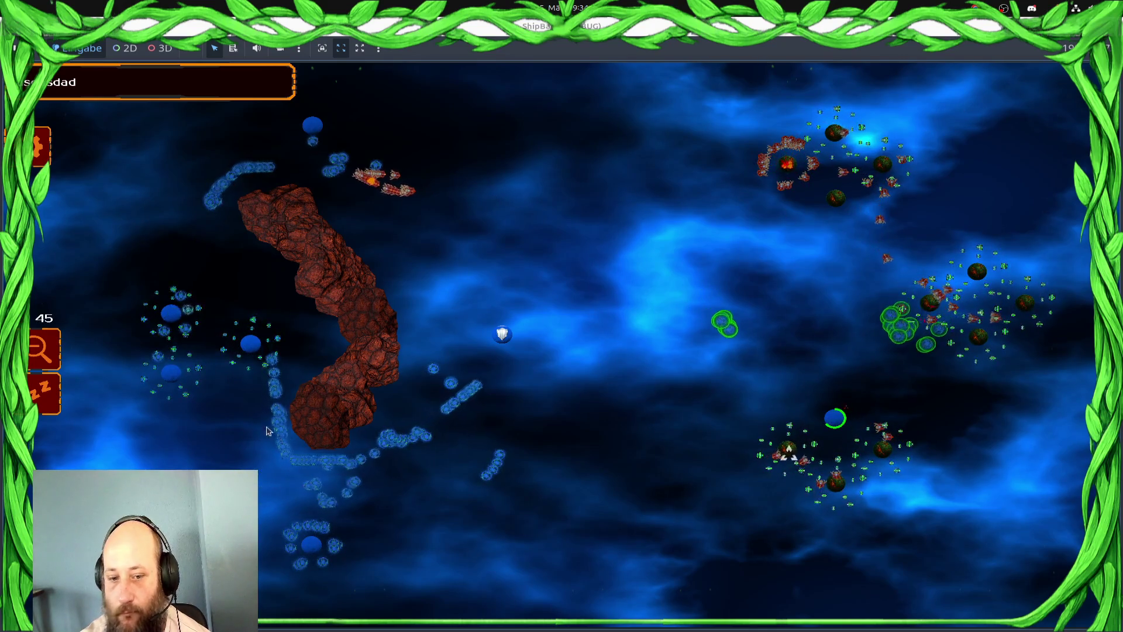
{"action": "left_click_drag", "start_coordinate": [266, 431], "coordinate": [401, 440]}
{"action": "right_click", "coordinate": [651, 468]}
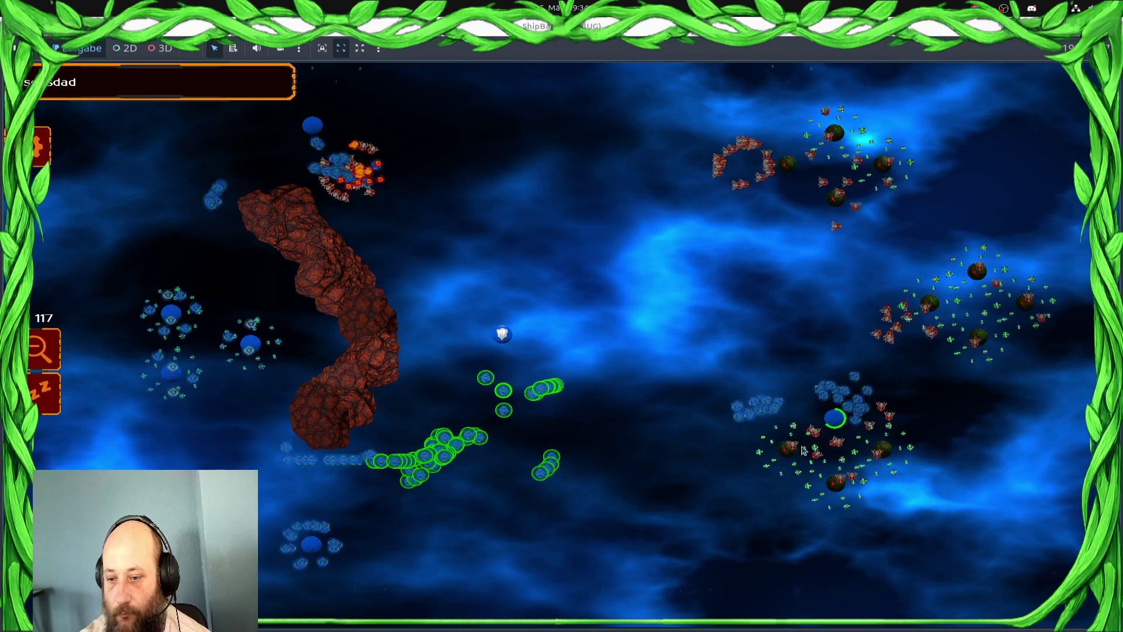
Step: Move the left-planet groups toward the lower middle and then up to the right
{"action": "left_click_drag", "start_coordinate": [803, 449], "coordinate": [854, 421]}
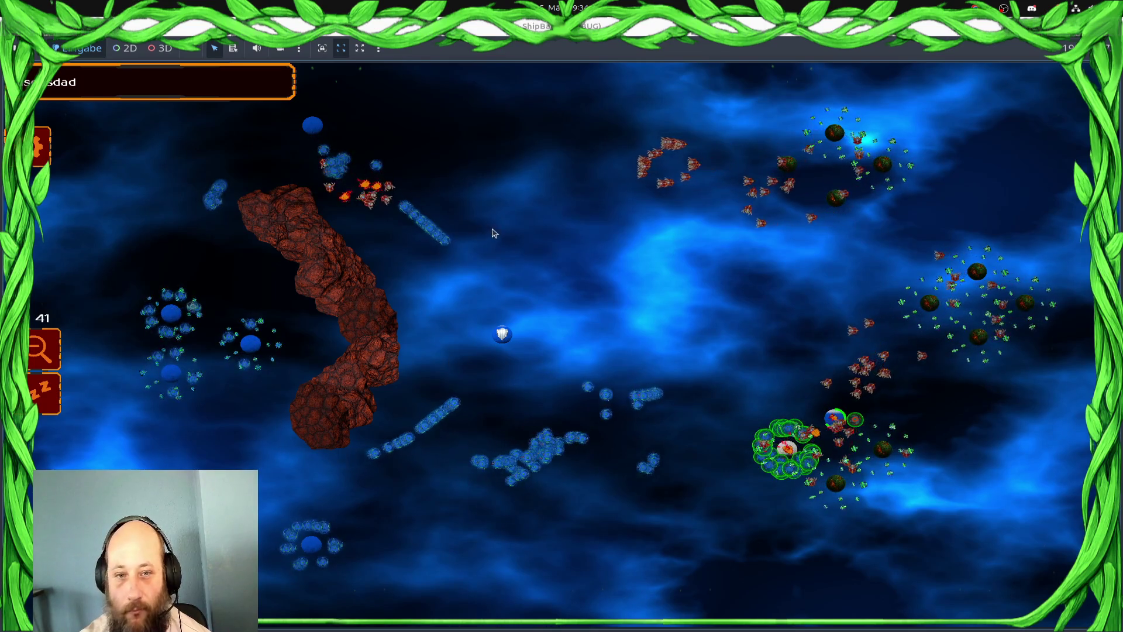
{"action": "left_click_drag", "start_coordinate": [328, 193], "coordinate": [445, 193]}
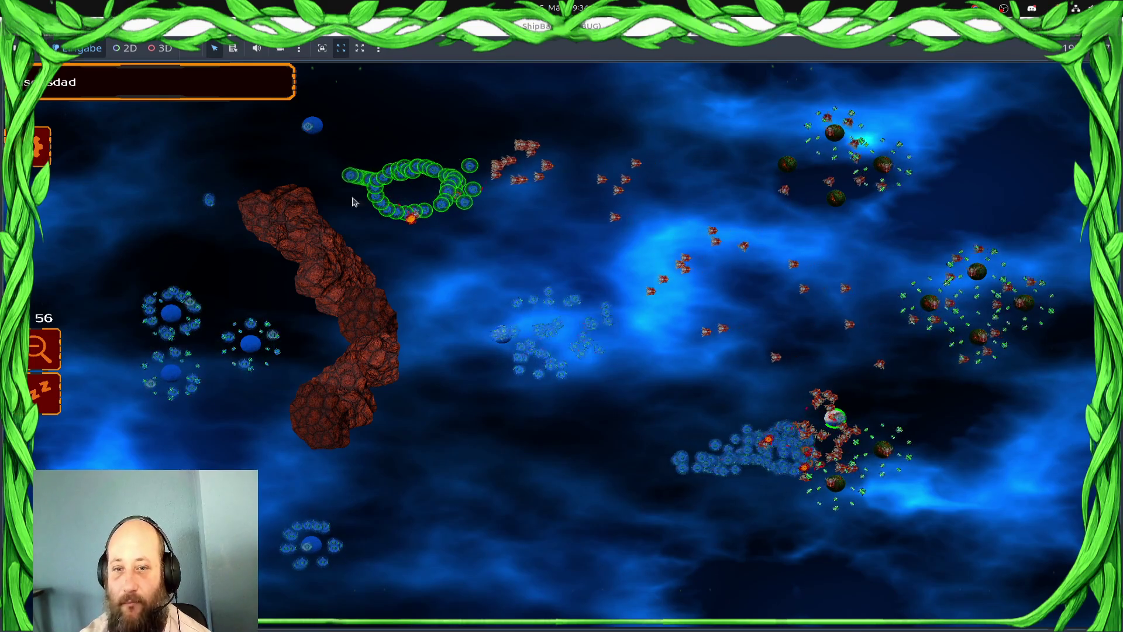
{"action": "mouse_move", "coordinate": [243, 361]}
{"action": "left_mouse_down"}
{"action": "mouse_move", "coordinate": [351, 468]}
{"action": "mouse_move", "coordinate": [377, 523]}
{"action": "left_mouse_up"}
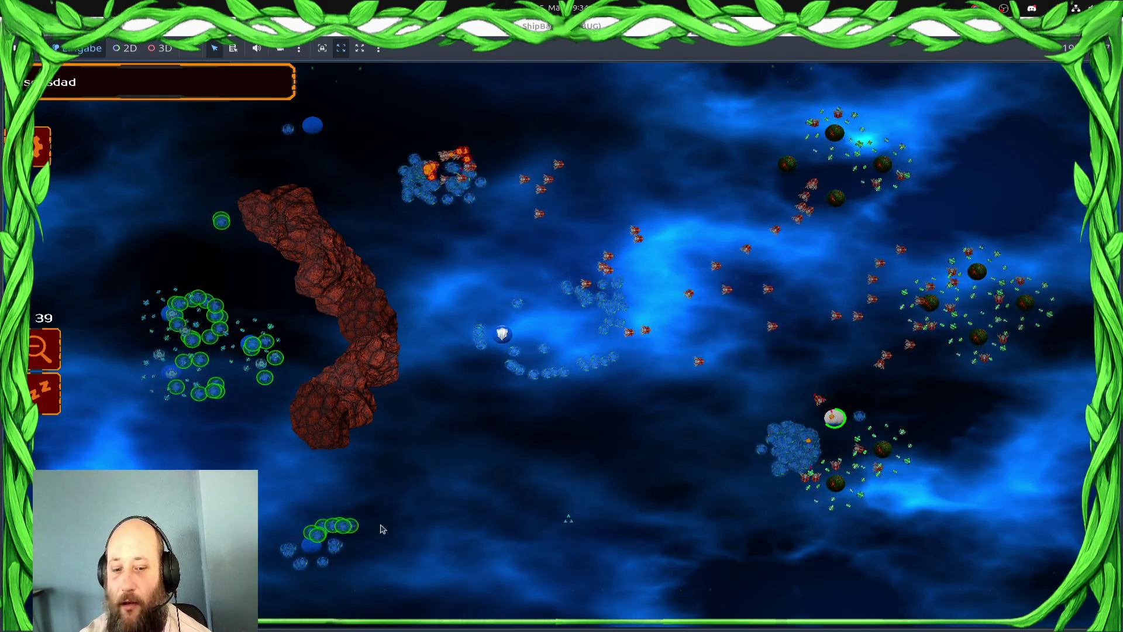
{"action": "right_click", "coordinate": [507, 446]}
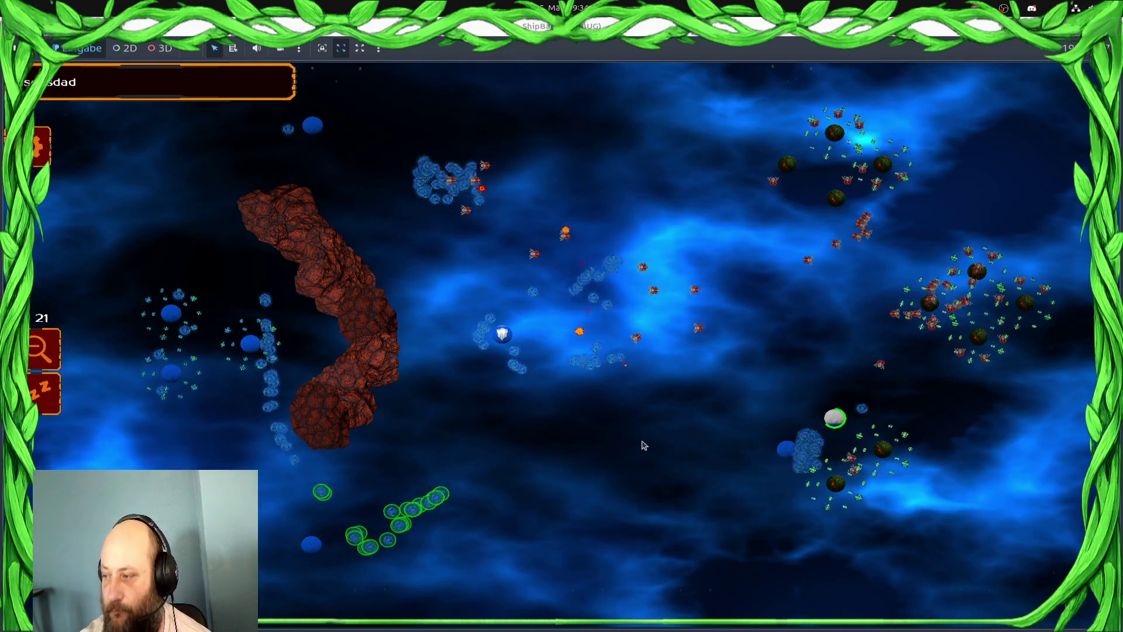
{"action": "left_click_drag", "start_coordinate": [240, 398], "coordinate": [410, 503]}
{"action": "right_click", "coordinate": [603, 504]}
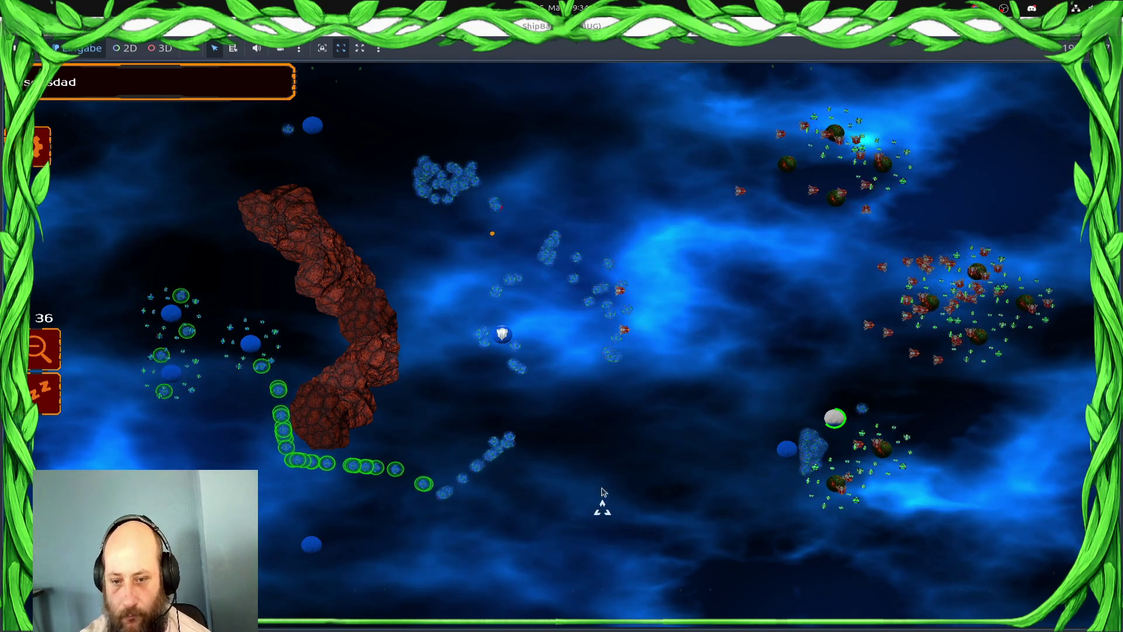
{"action": "right_click", "coordinate": [714, 418]}
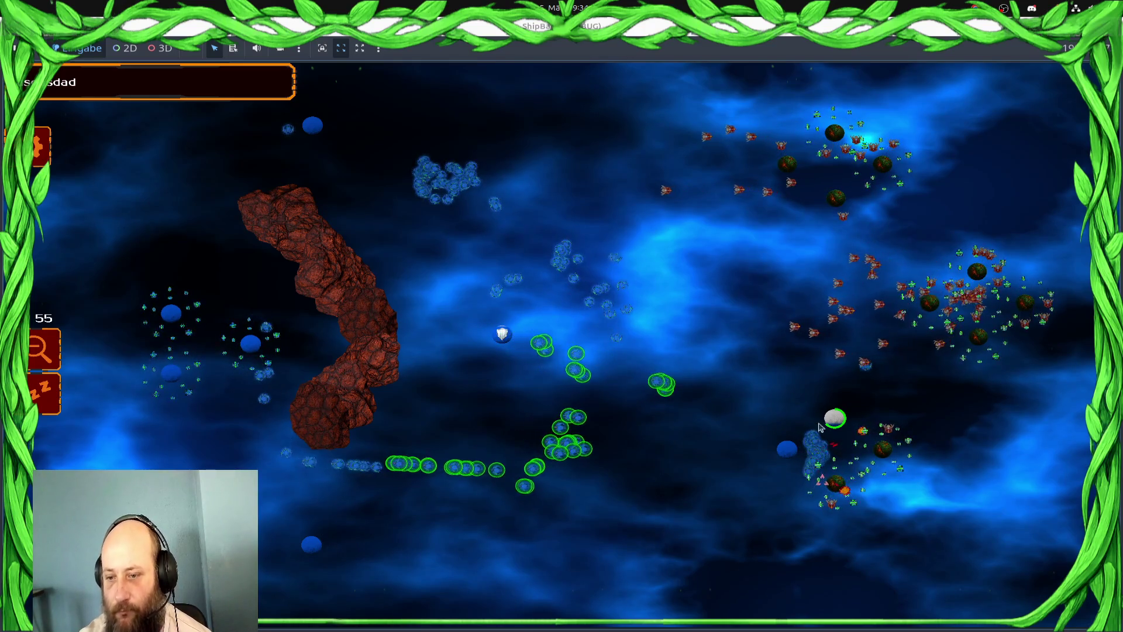
Step: Send the central blue fleets toward the upper right and select the left-planet units
{"action": "left_click_drag", "start_coordinate": [485, 215], "coordinate": [658, 234]}
{"action": "right_click", "coordinate": [839, 138]}
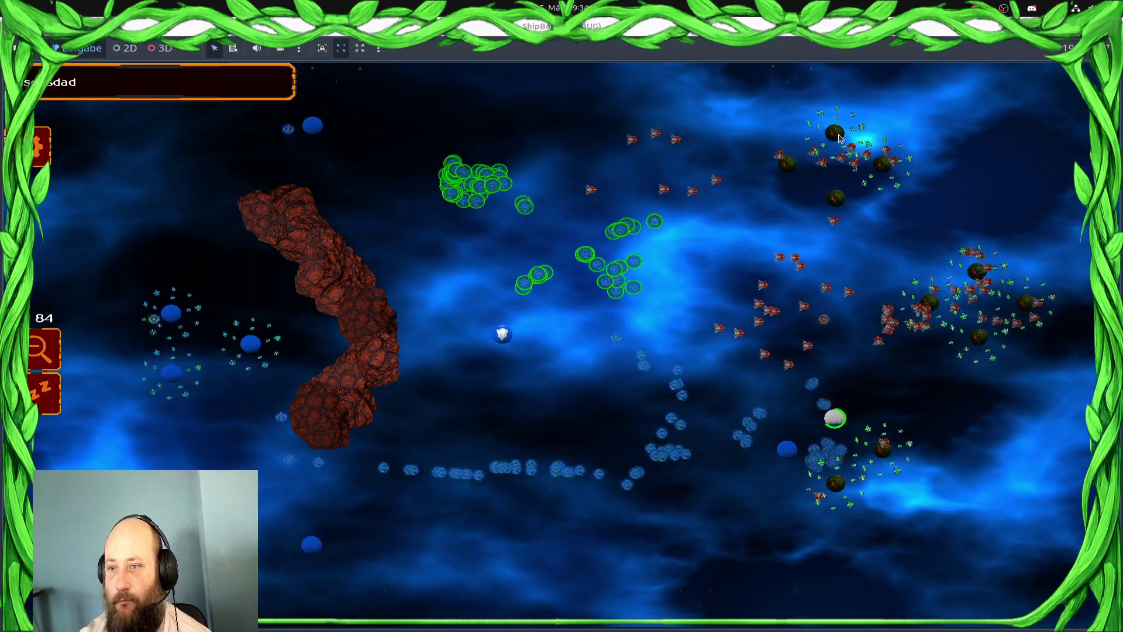
{"action": "left_click_drag", "start_coordinate": [344, 121], "coordinate": [240, 410]}
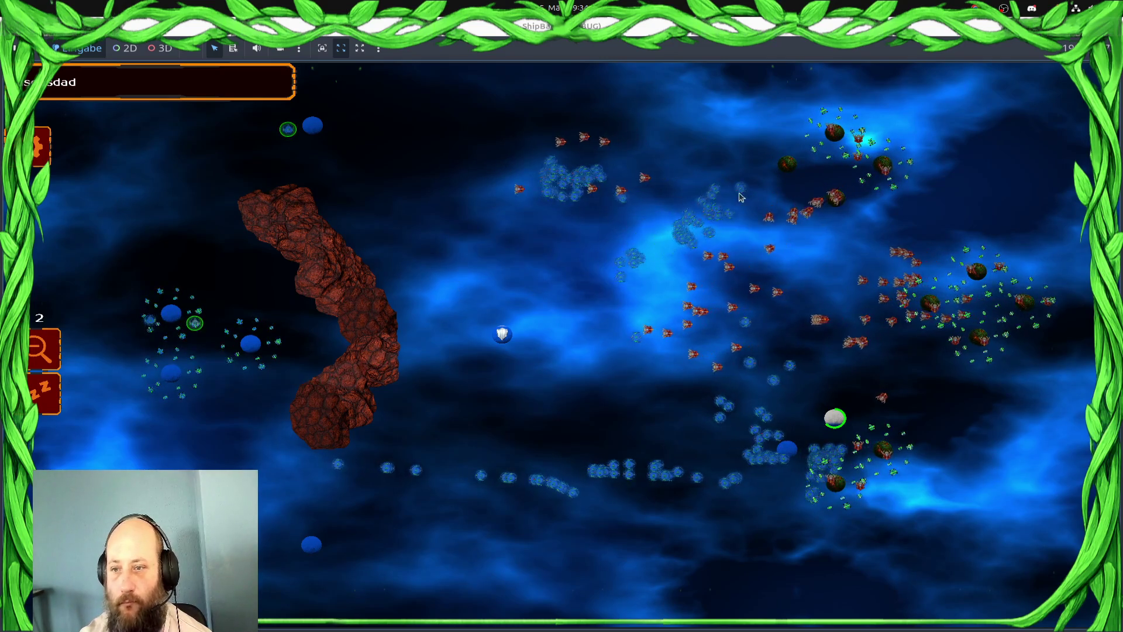
Step: Move the bottom-right blue fleet up and right, then circle-select ships lower down
{"action": "left_click_drag", "start_coordinate": [719, 409], "coordinate": [882, 495]}
{"action": "scroll", "coordinate": [882, 495], "scroll_direction": "up", "scroll_amount": 2}
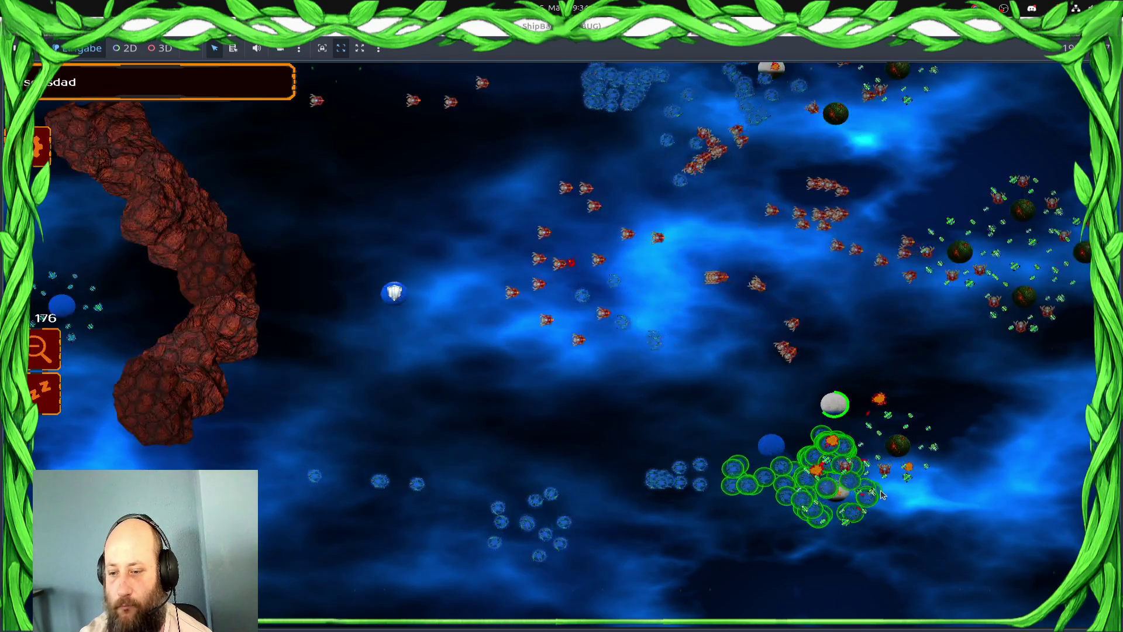
{"action": "scroll", "coordinate": [882, 494], "scroll_direction": "up", "scroll_amount": 2}
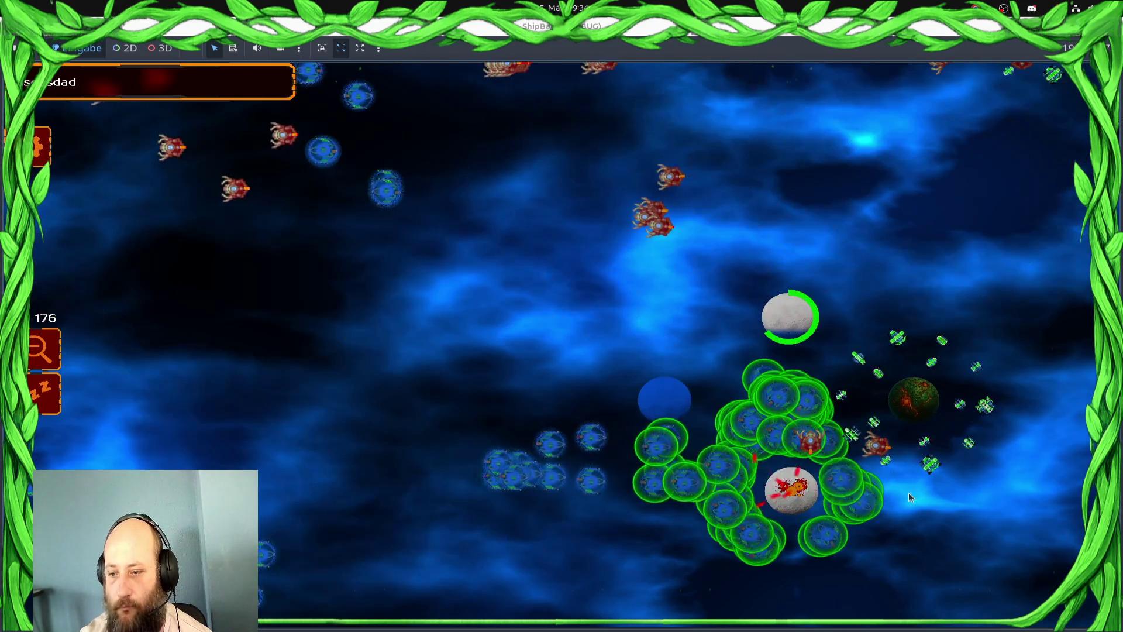
{"action": "right_click", "coordinate": [918, 461]}
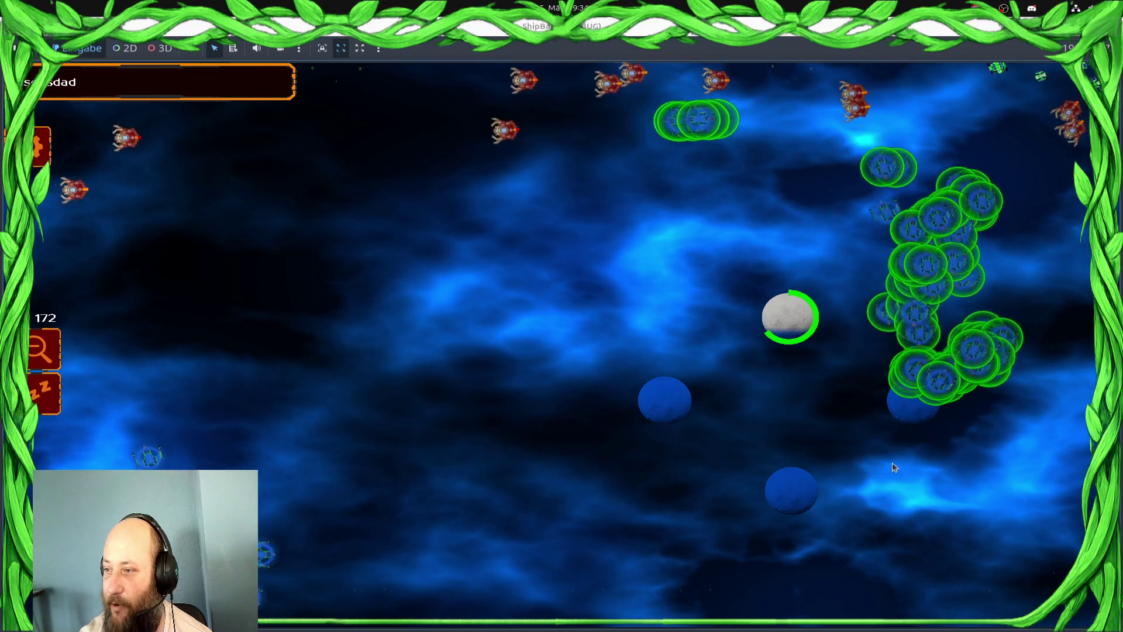
{"action": "scroll", "coordinate": [743, 493], "scroll_direction": "down", "scroll_amount": 3}
{"action": "left_click_drag", "start_coordinate": [479, 530], "coordinate": [340, 588]}
{"action": "scroll", "coordinate": [439, 396], "scroll_direction": "up", "scroll_amount": 3}
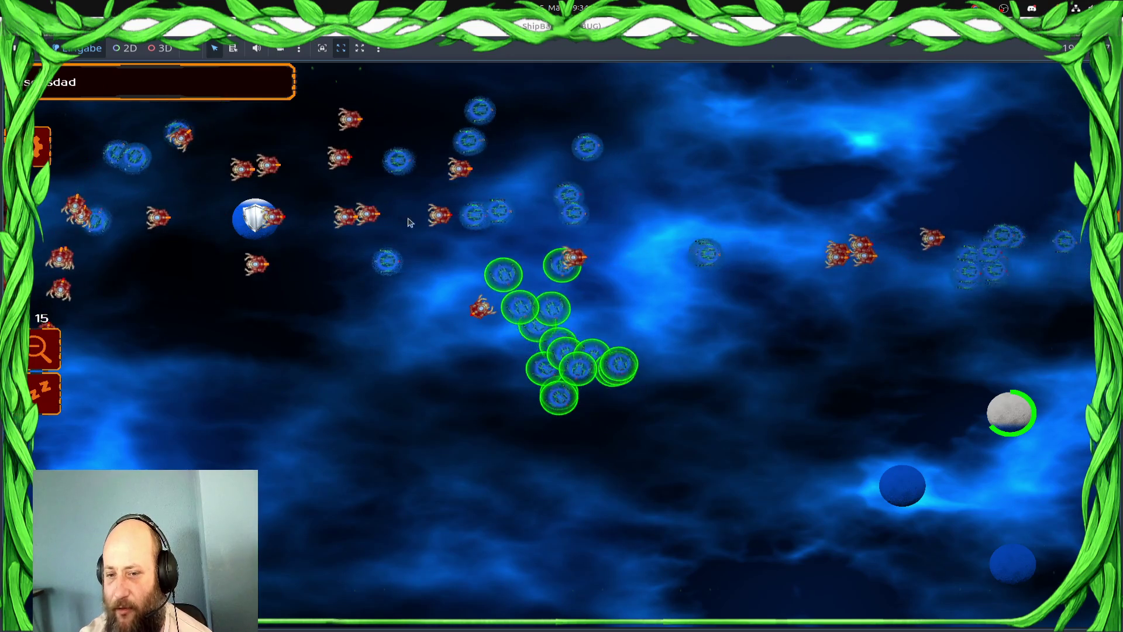
{"action": "scroll", "coordinate": [290, 281], "scroll_direction": "down", "scroll_amount": 5}
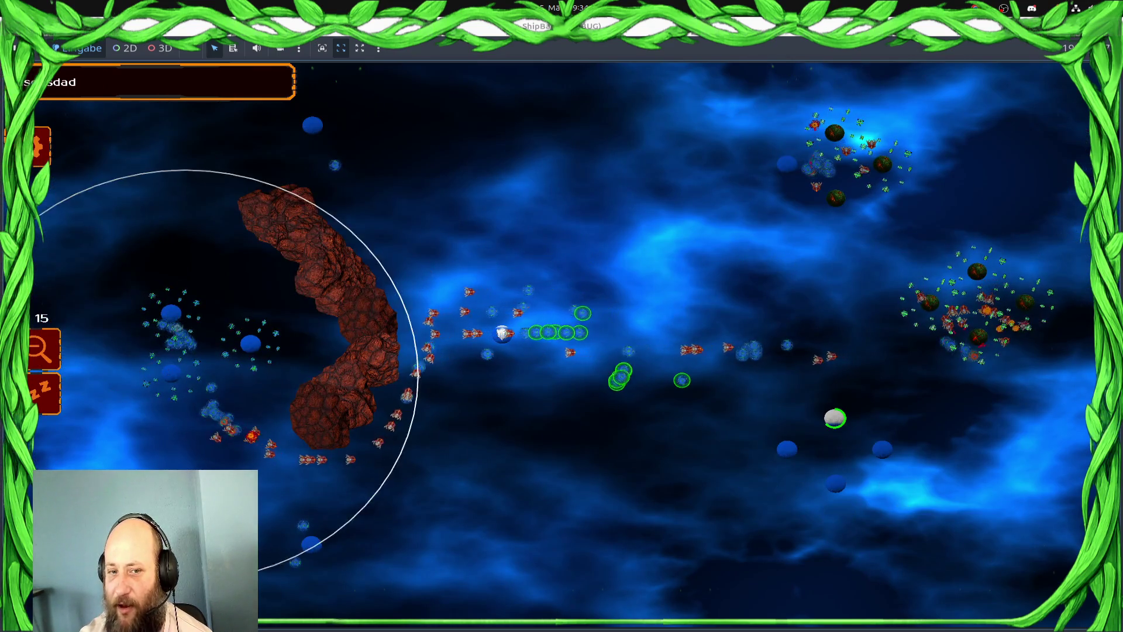
Step: Attack the nearby enemy planet with the ships from the right planet cluster
{"action": "left_click_drag", "start_coordinate": [193, 579], "coordinate": [193, 576]}
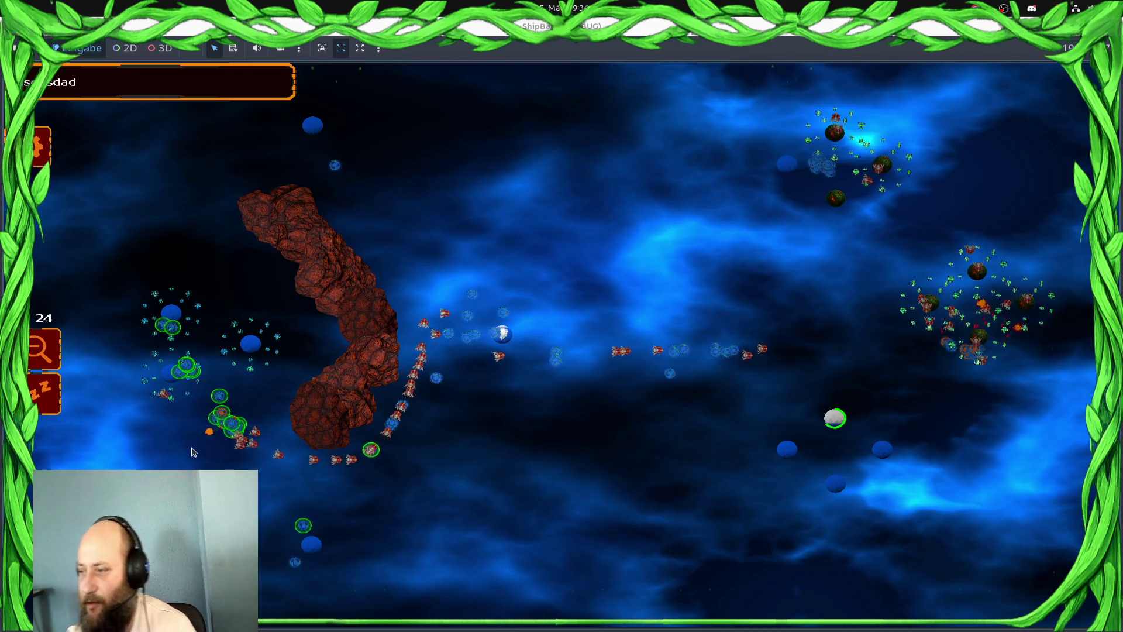
{"action": "mouse_move", "coordinate": [851, 239]}
{"action": "left_mouse_down"}
{"action": "mouse_move", "coordinate": [860, 233]}
{"action": "mouse_move", "coordinate": [1031, 337]}
{"action": "left_mouse_up"}
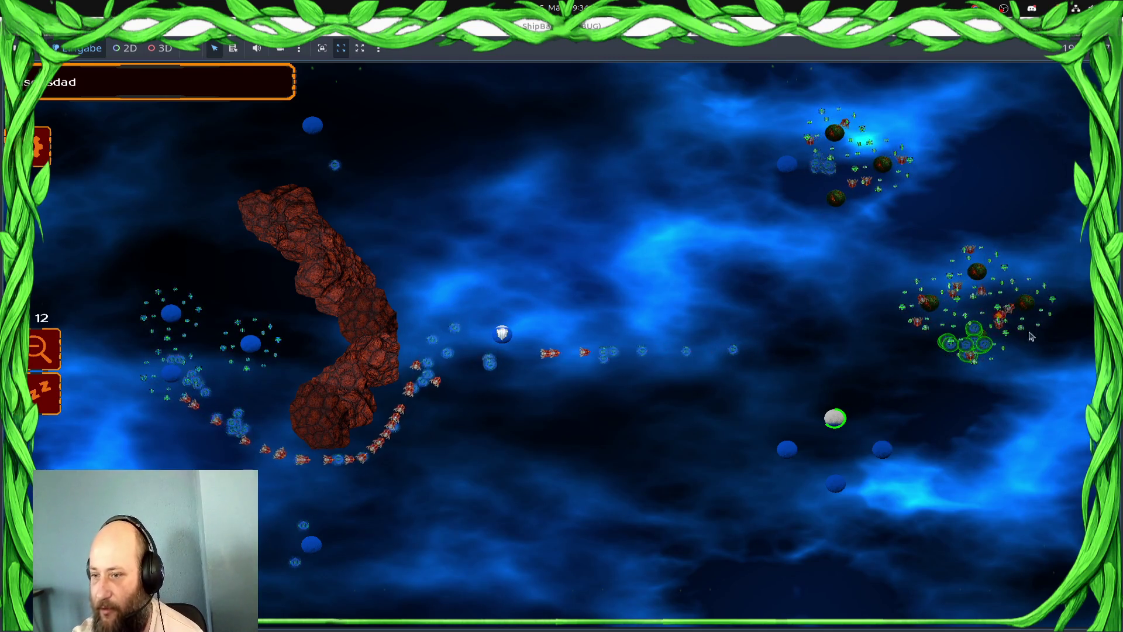
{"action": "scroll", "coordinate": [1030, 336], "scroll_direction": "up", "scroll_amount": 5}
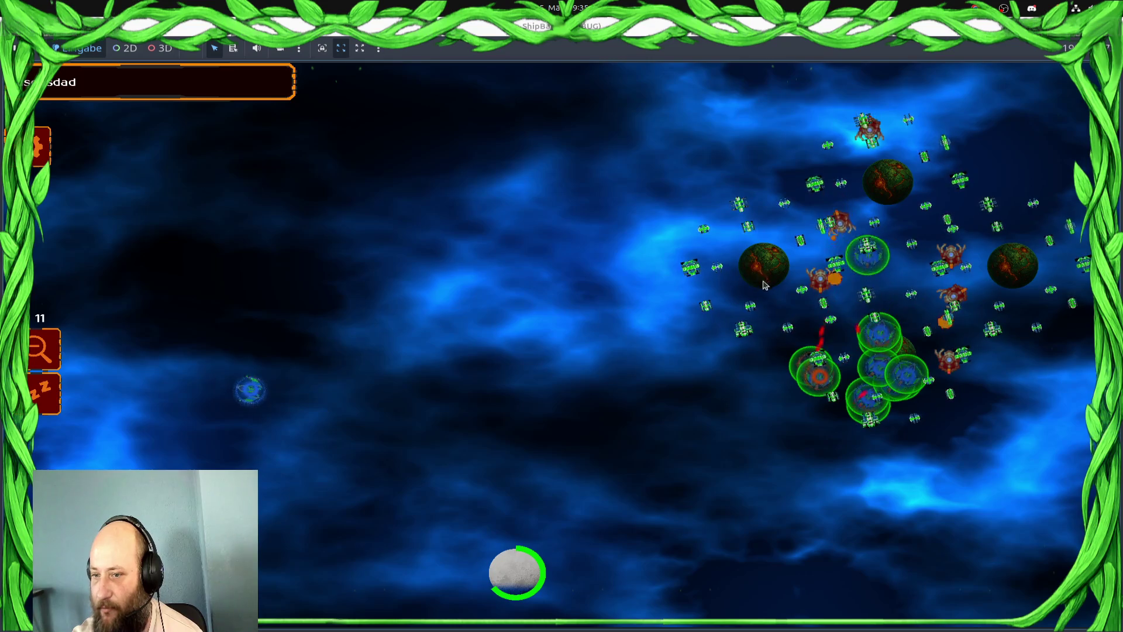
{"action": "right_click", "coordinate": [764, 285]}
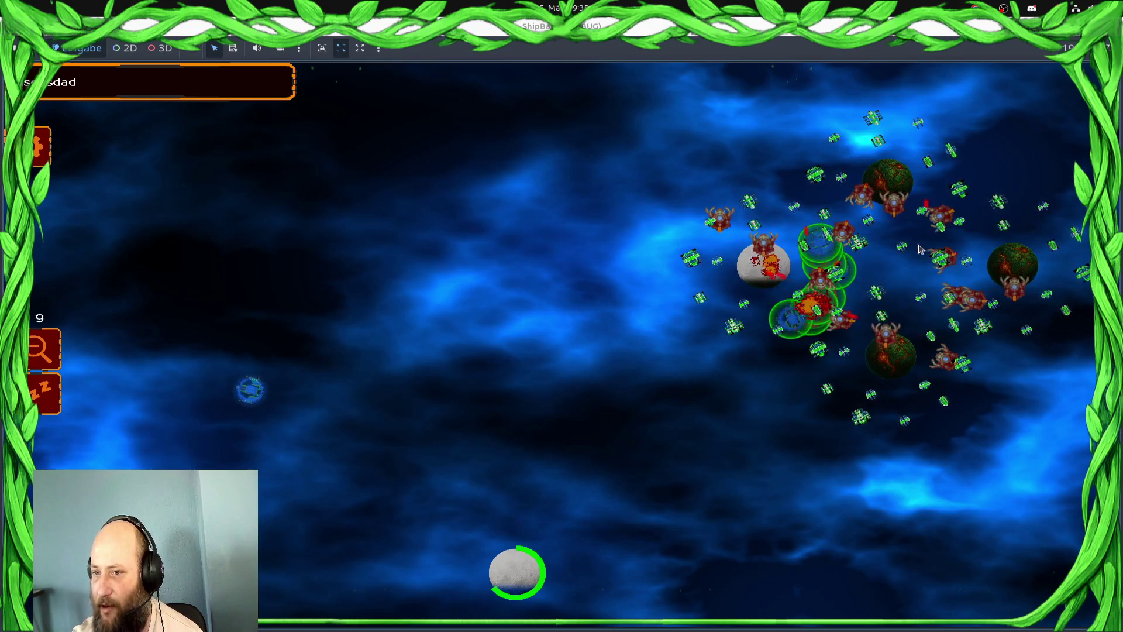
{"action": "scroll", "coordinate": [714, 336], "scroll_direction": "down", "scroll_amount": 3}
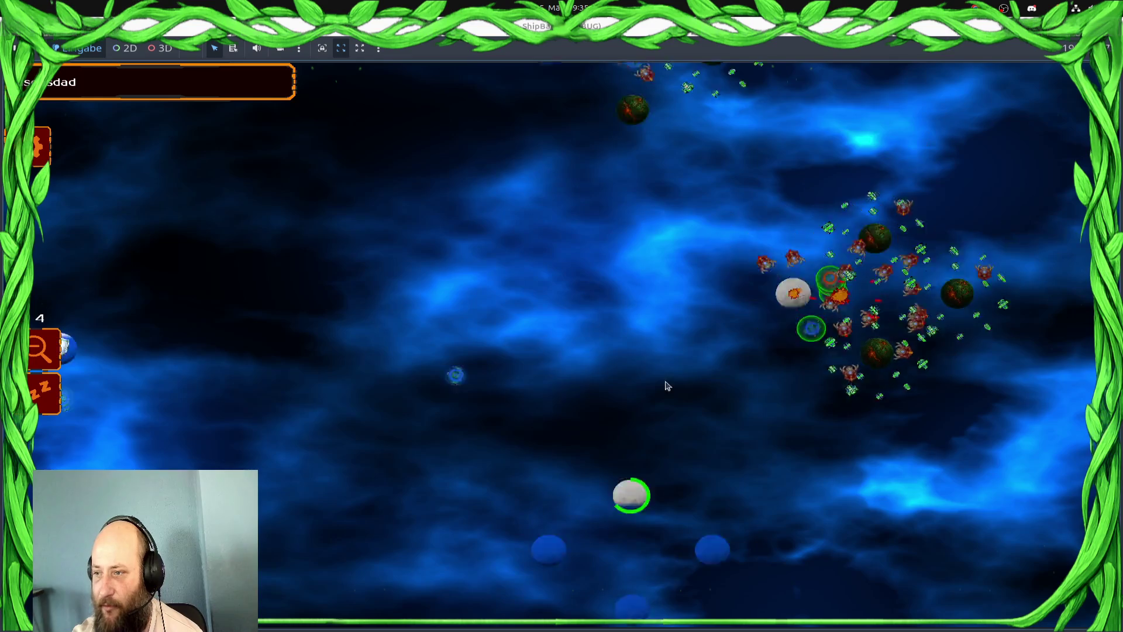
{"action": "scroll", "coordinate": [326, 428], "scroll_direction": "down", "scroll_amount": 3}
Step: Send the large asteroid-side fleet and a small group right, then select the right-hand cluster
{"action": "left_click_drag", "start_coordinate": [543, 351], "coordinate": [543, 351]}
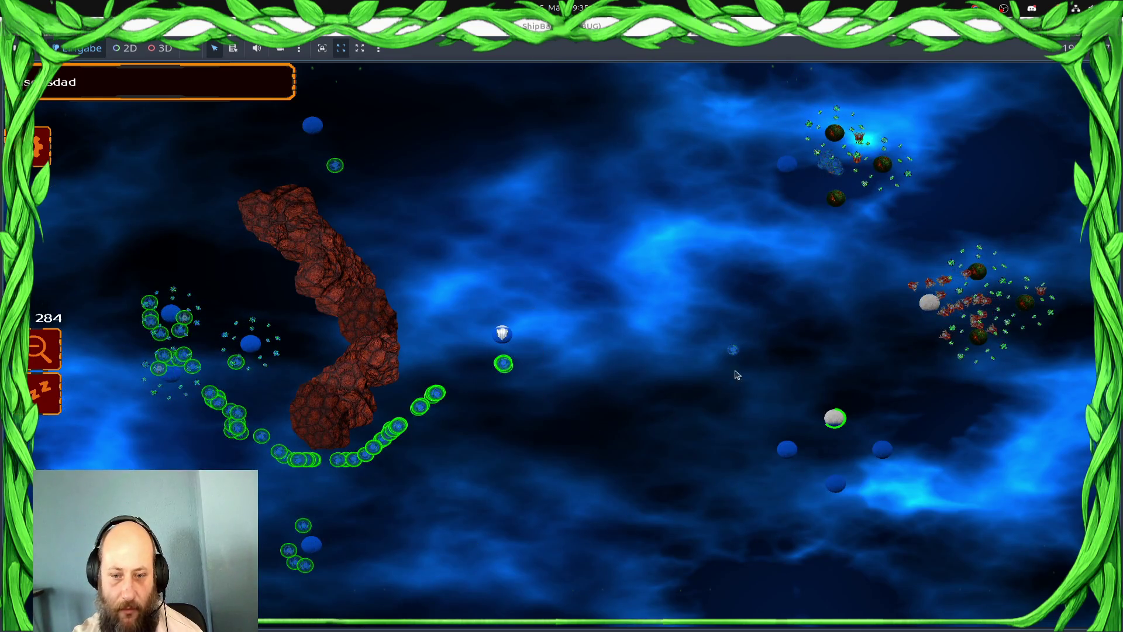
{"action": "right_click", "coordinate": [778, 321]}
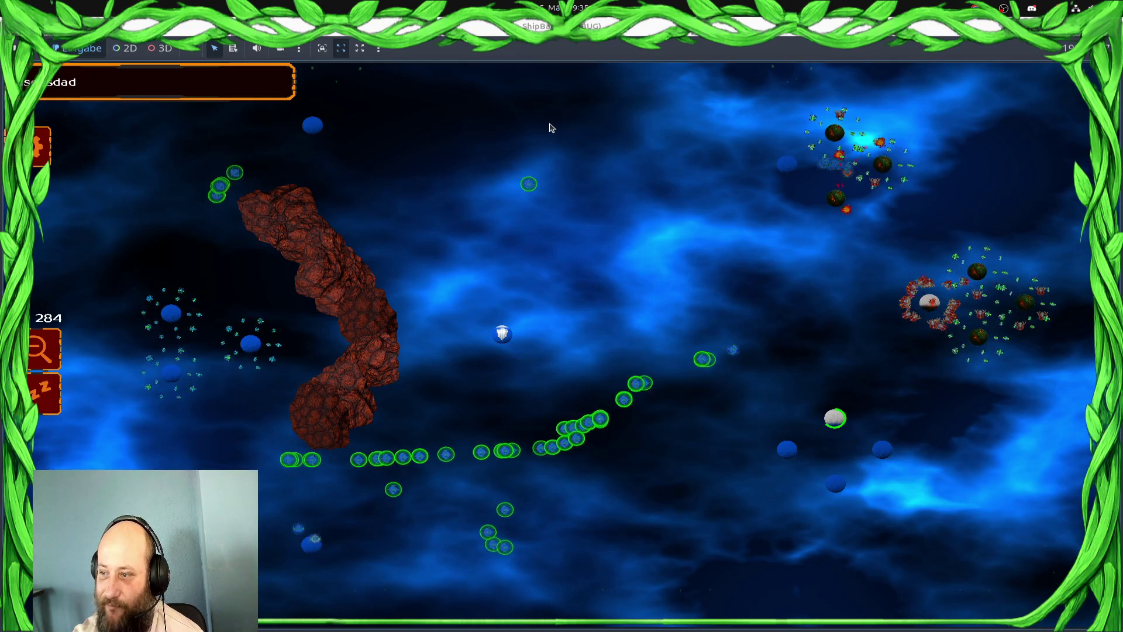
{"action": "mouse_move", "coordinate": [550, 127]}
{"action": "left_mouse_down"}
{"action": "mouse_move", "coordinate": [216, 233]}
{"action": "mouse_move", "coordinate": [152, 238]}
{"action": "left_mouse_up"}
{"action": "right_click", "coordinate": [651, 159]}
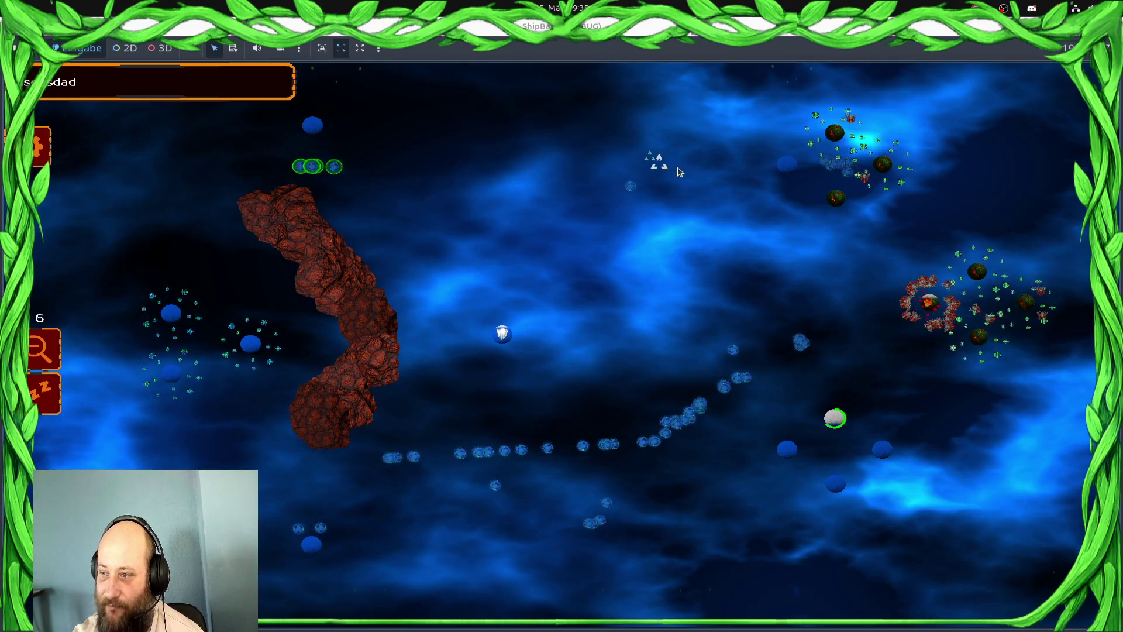
{"action": "left_click_drag", "start_coordinate": [431, 576], "coordinate": [56, 400]}
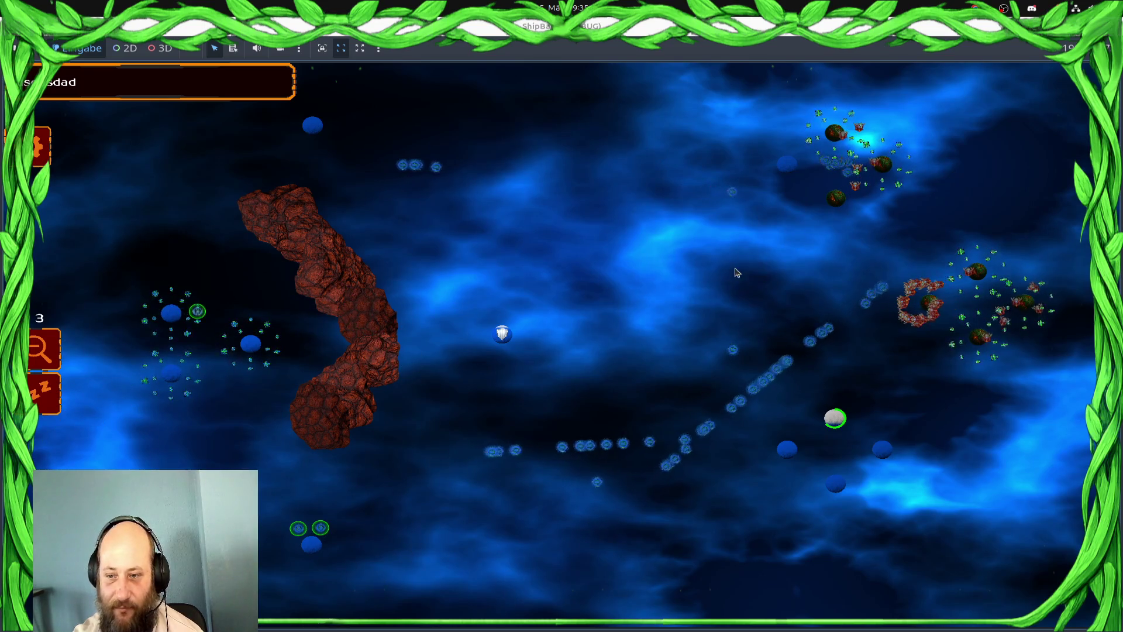
{"action": "double_click", "coordinate": [911, 266]}
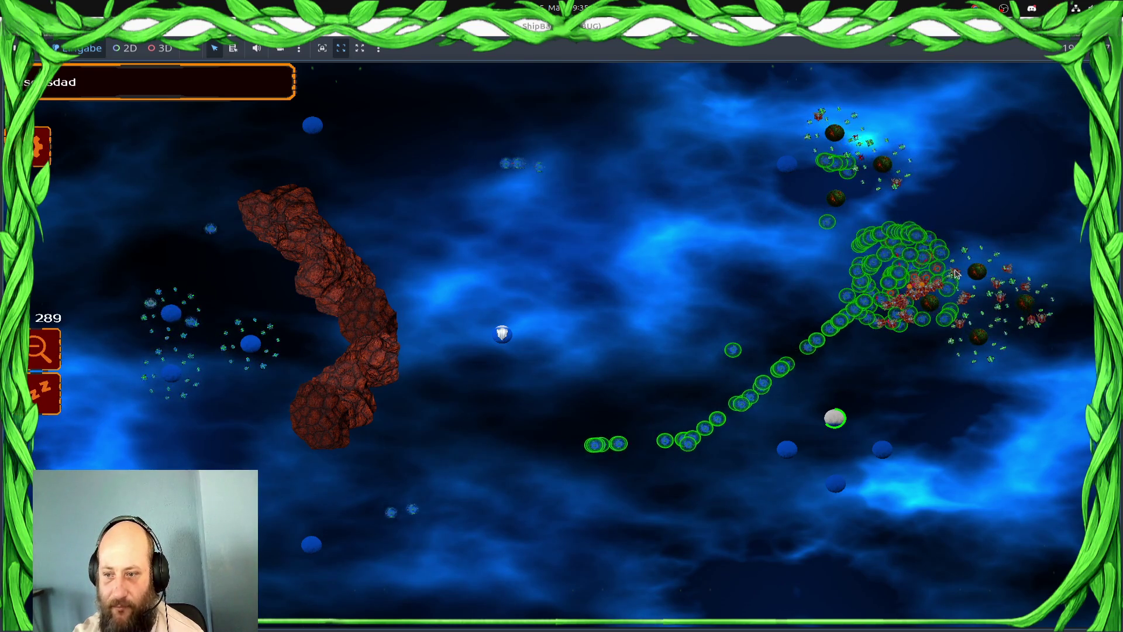
{"action": "scroll", "coordinate": [955, 274], "scroll_direction": "up", "scroll_amount": 5}
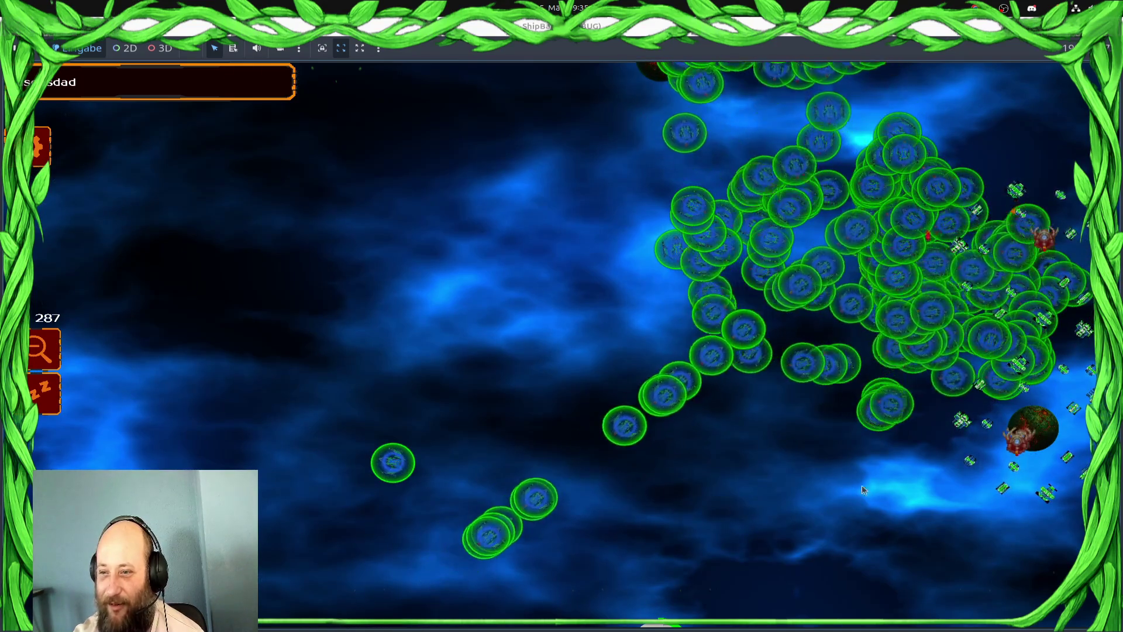
{"action": "left_click_drag", "start_coordinate": [1088, 497], "coordinate": [827, 167]}
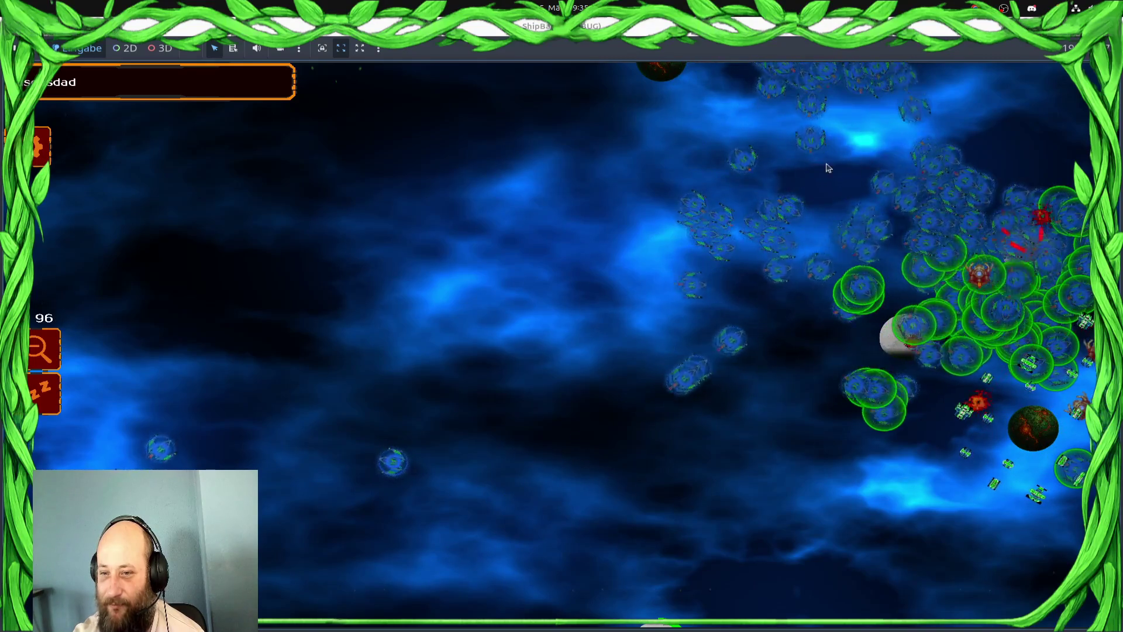
Step: Shift the camera with keys 1 and 2 and send about 157 ships onto the grey and dark planets
{"action": "key", "text": "1"}
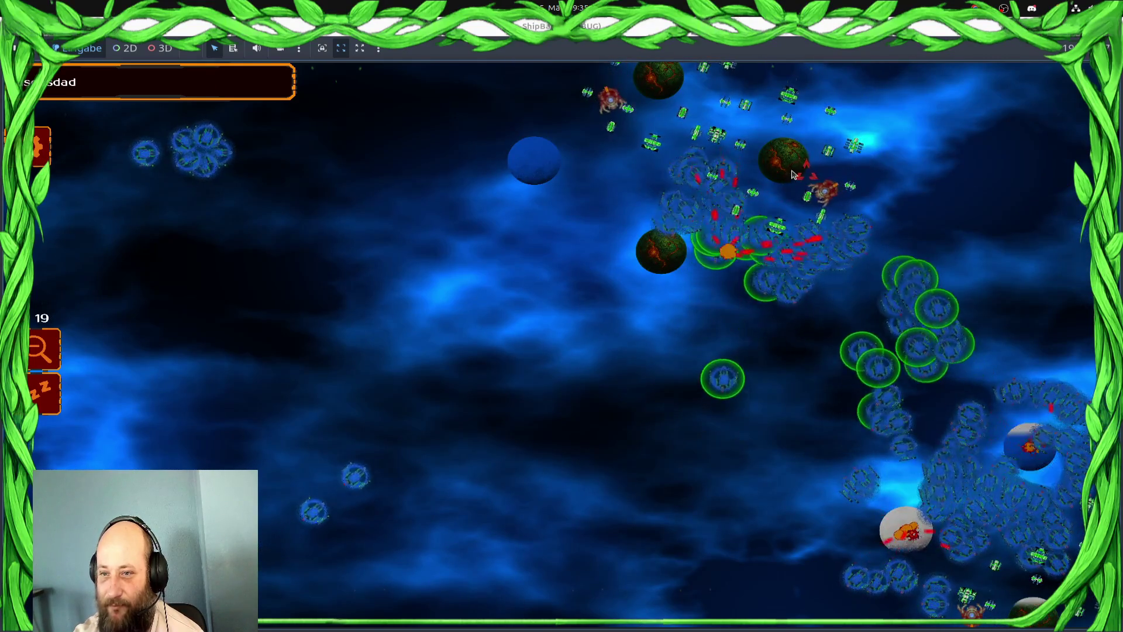
{"action": "key", "text": "2"}
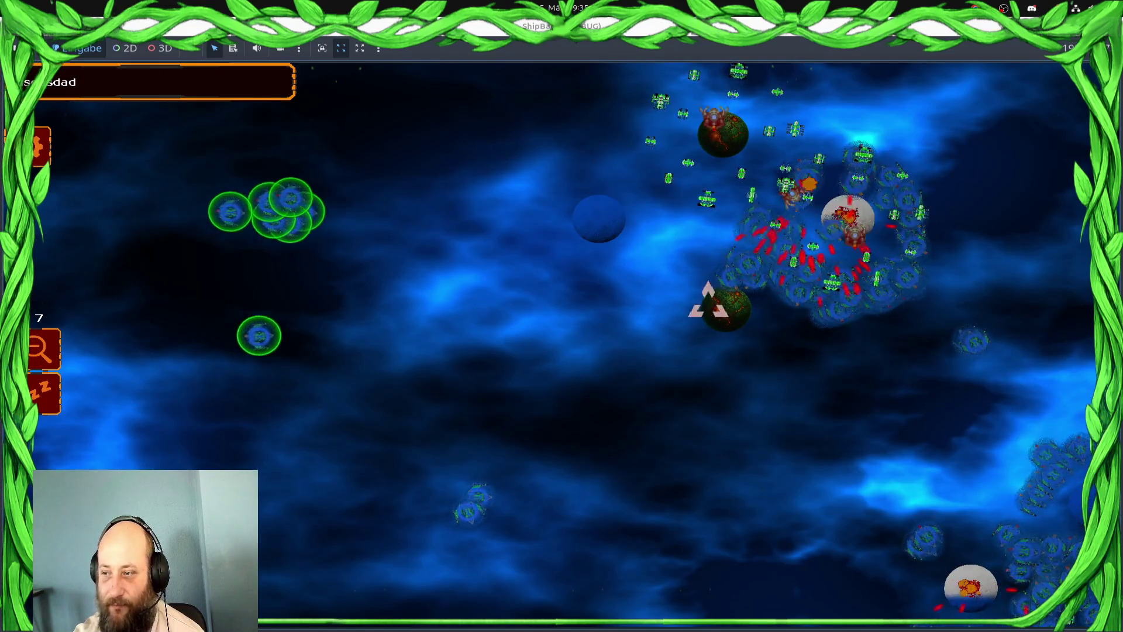
{"action": "left_click_drag", "start_coordinate": [577, 150], "coordinate": [990, 546]}
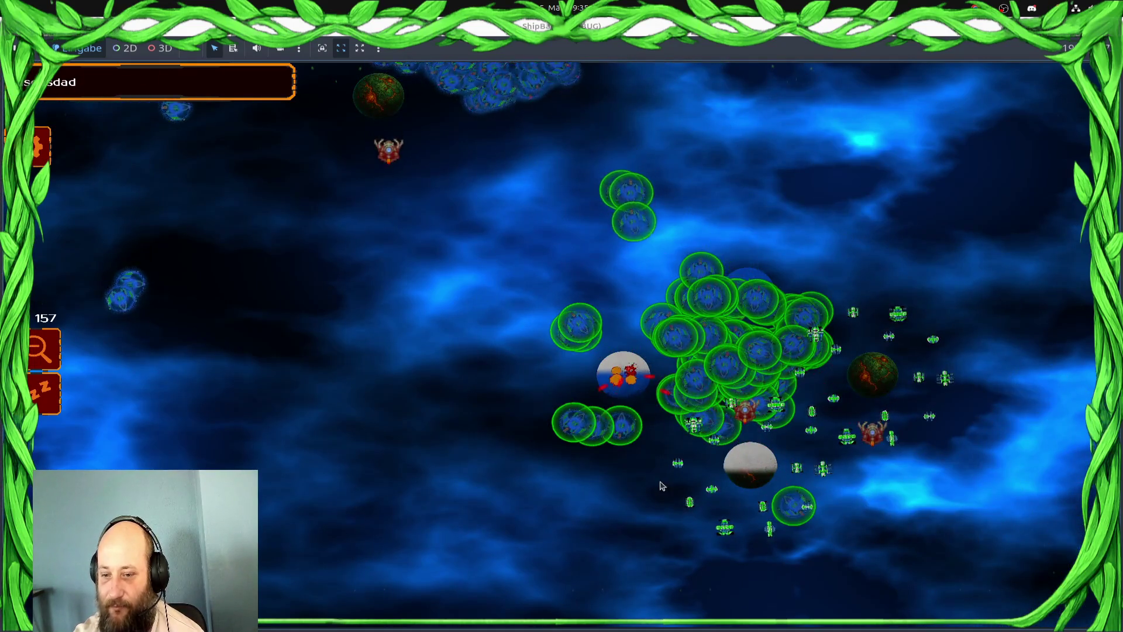
{"action": "right_click", "coordinate": [751, 471]}
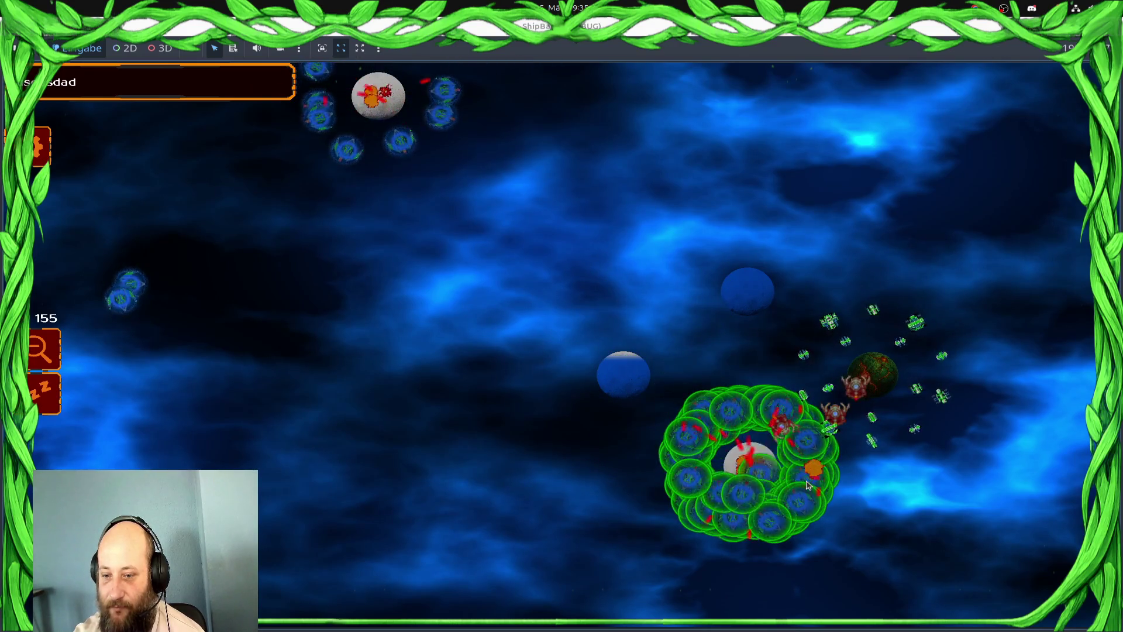
{"action": "right_click", "coordinate": [872, 374]}
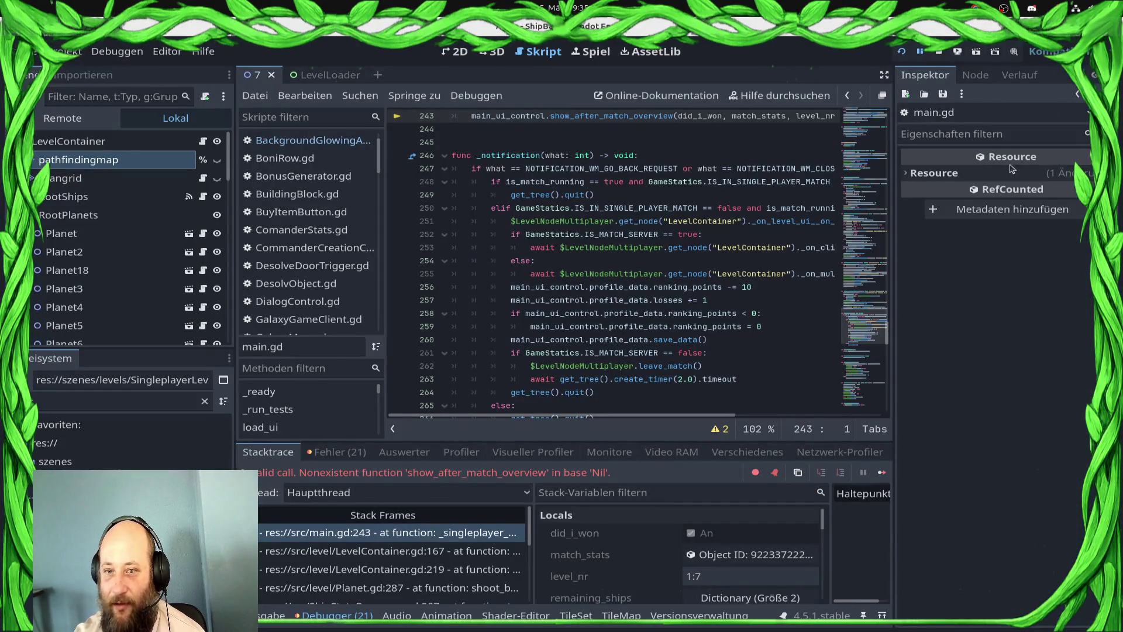
Step: Continue past the main.gd line 243 error, then stop the running scene
{"action": "left_click", "coordinate": [882, 472]}
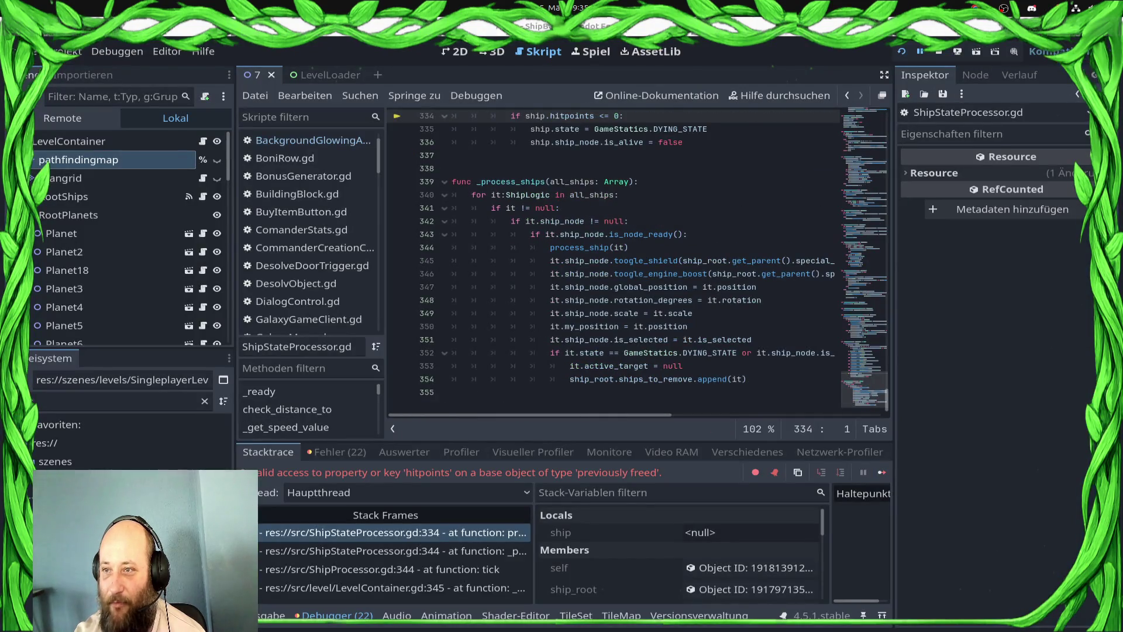
{"action": "left_click", "coordinate": [938, 53]}
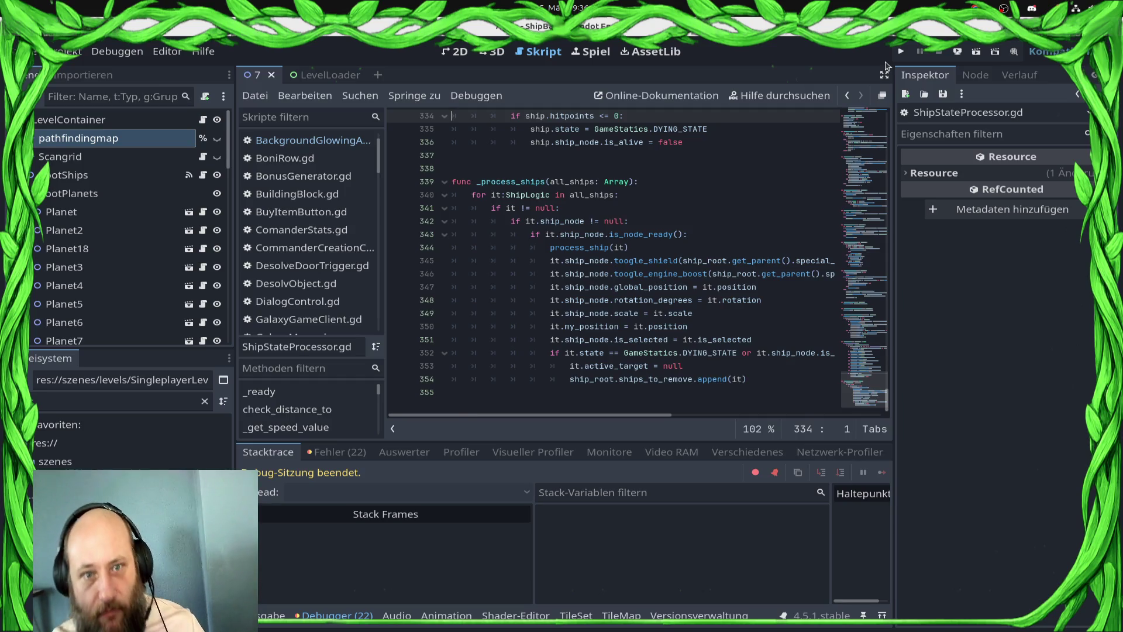
Step: Return to the 2D view of level 7, pan to its planet clusters, and clear the FileSystem filter
{"action": "left_click", "coordinate": [459, 52]}
{"action": "scroll", "coordinate": [672, 313], "scroll_direction": "up", "scroll_amount": 8}
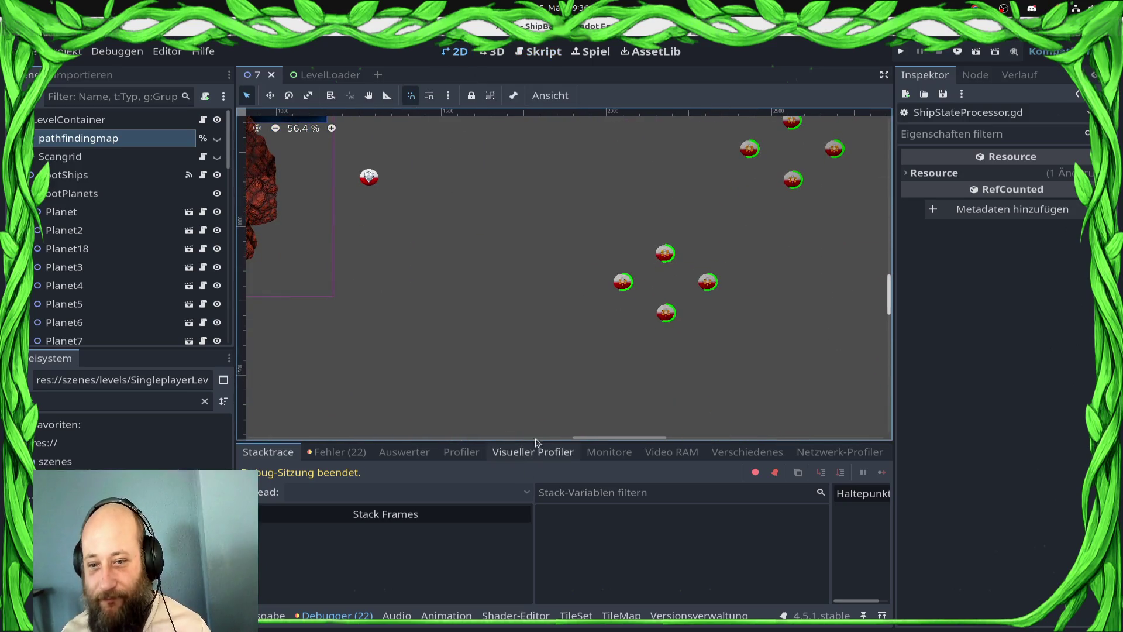
{"action": "scroll", "coordinate": [646, 233], "scroll_direction": "down", "scroll_amount": 2}
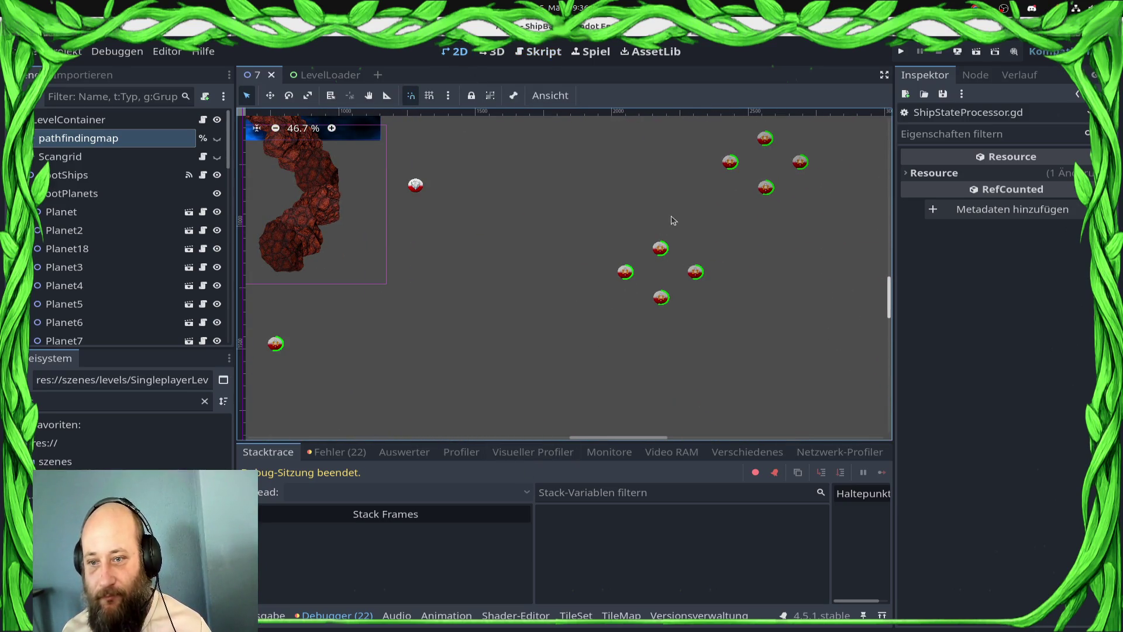
{"action": "left_click_drag", "start_coordinate": [672, 220], "coordinate": [576, 346]}
{"action": "left_click", "coordinate": [204, 402]}
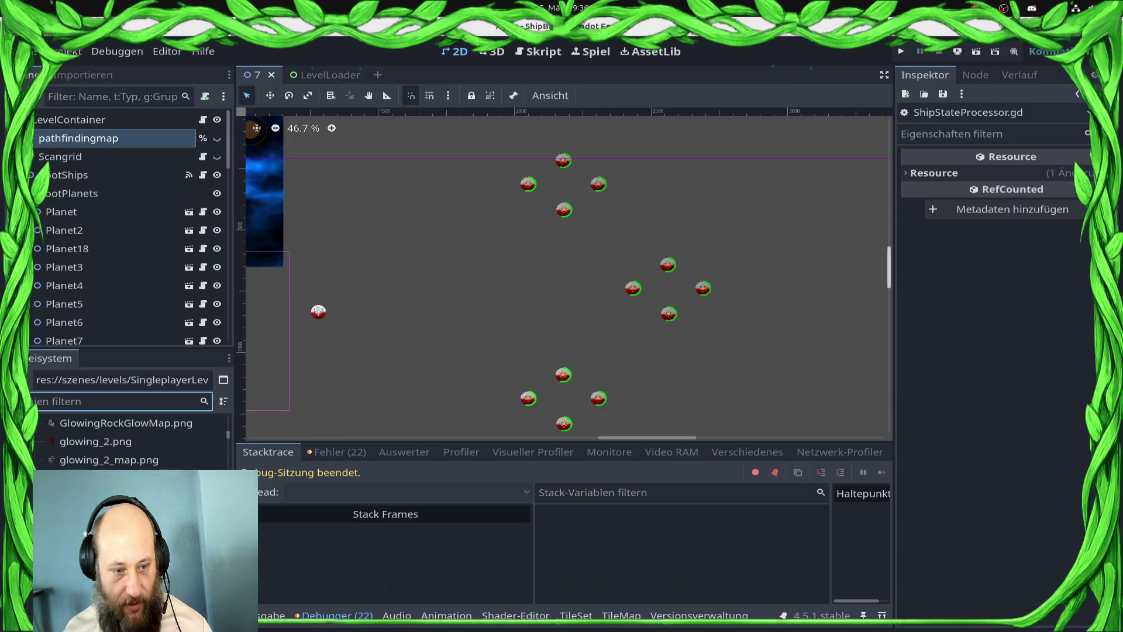
Step: Try placing GlowingRockGlowMap.png in the level, then delete that sprite
{"action": "left_click_drag", "start_coordinate": [111, 482], "coordinate": [549, 323]}
{"action": "scroll", "coordinate": [549, 339], "scroll_direction": "up", "scroll_amount": 8}
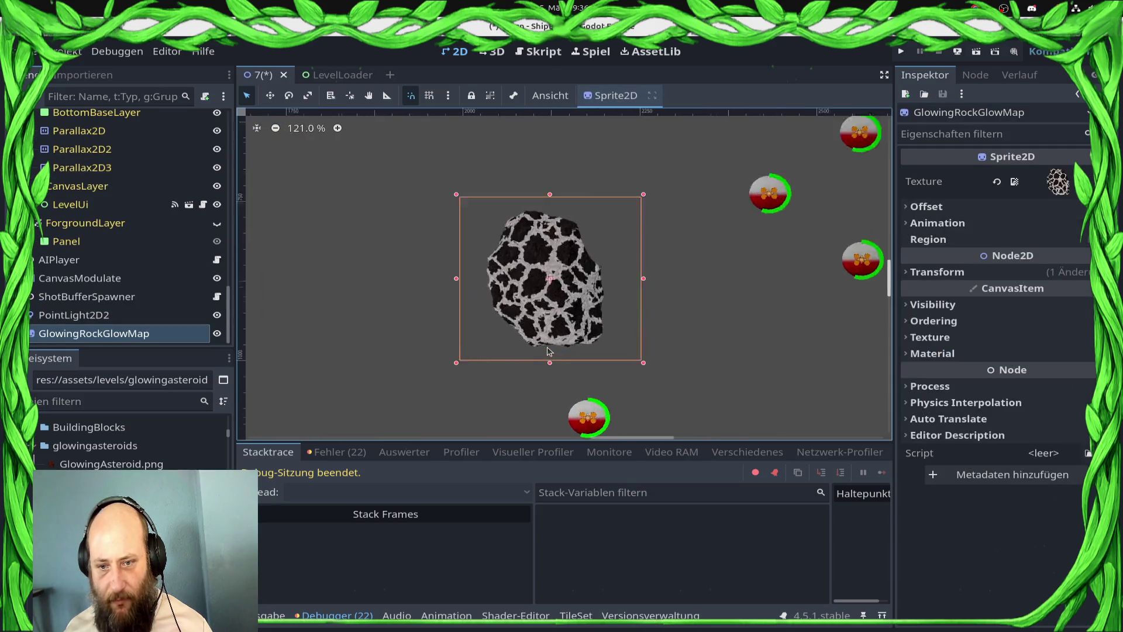
{"action": "key", "text": "Delete"}
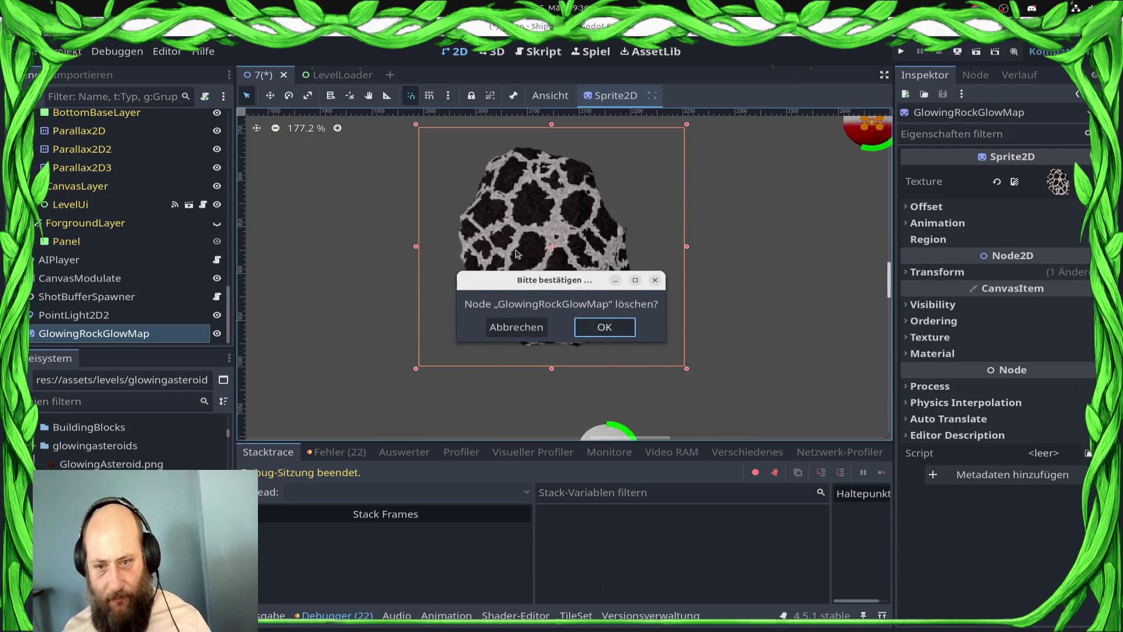
{"action": "left_click", "coordinate": [602, 327]}
Step: Add a GlowingAsteroid.png sprite and rotate it to -60°
{"action": "mouse_move", "coordinate": [111, 463]}
{"action": "left_mouse_down"}
{"action": "mouse_move", "coordinate": [647, 326]}
{"action": "mouse_move", "coordinate": [752, 318]}
{"action": "left_mouse_up"}
{"action": "scroll", "coordinate": [752, 318], "scroll_direction": "down", "scroll_amount": 4}
{"action": "left_click_drag", "start_coordinate": [537, 218], "coordinate": [496, 204]}
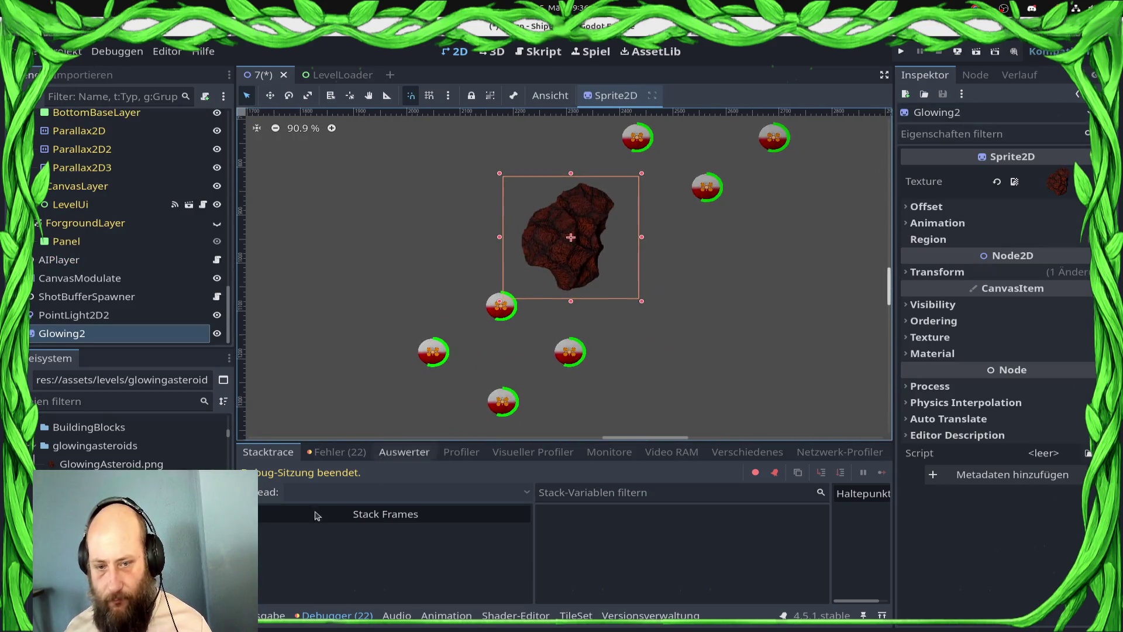
{"action": "left_click_drag", "start_coordinate": [582, 195], "coordinate": [513, 189]}
{"action": "scroll", "coordinate": [610, 250], "scroll_direction": "right", "scroll_amount": 2}
{"action": "scroll", "coordinate": [588, 294], "scroll_direction": "up", "scroll_amount": 1}
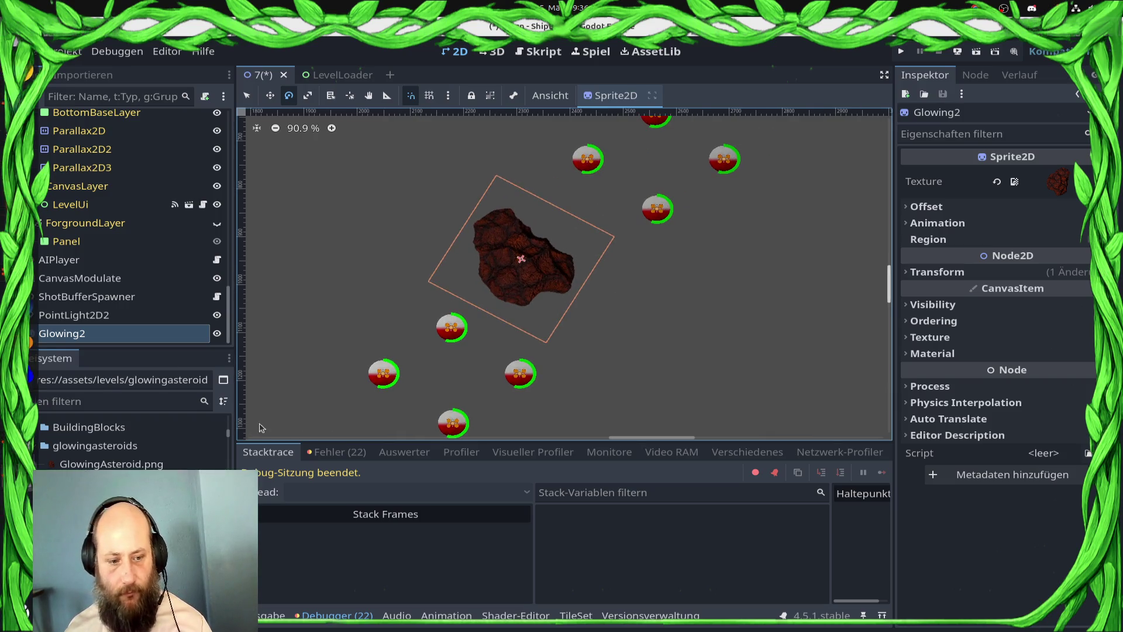
Step: Place two more glowing asteroid sprites near the asteroid cluster
{"action": "mouse_move", "coordinate": [111, 464]}
{"action": "left_mouse_down"}
{"action": "mouse_move", "coordinate": [762, 311]}
{"action": "mouse_move", "coordinate": [585, 257]}
{"action": "mouse_move", "coordinate": [573, 285]}
{"action": "left_mouse_up"}
{"action": "left_click_drag", "start_coordinate": [1060, 181], "coordinate": [608, 304]}
{"action": "scroll", "coordinate": [634, 346], "scroll_direction": "down", "scroll_amount": 9}
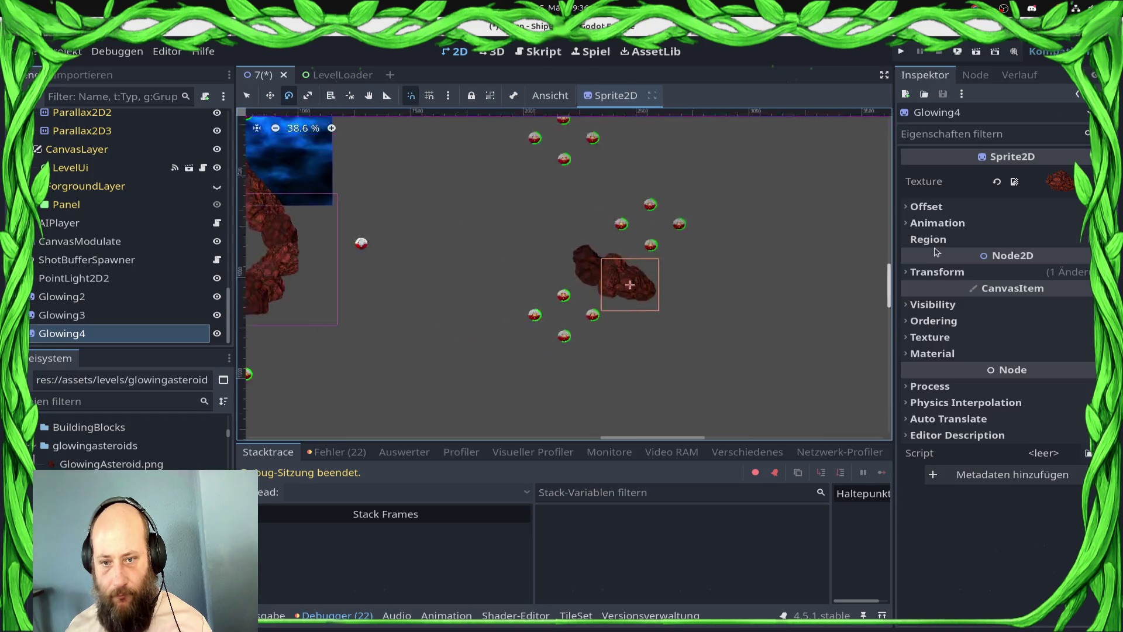
{"action": "left_click_drag", "start_coordinate": [850, 373], "coordinate": [683, 257]}
{"action": "scroll", "coordinate": [118, 219], "scroll_direction": "up", "scroll_amount": 15}
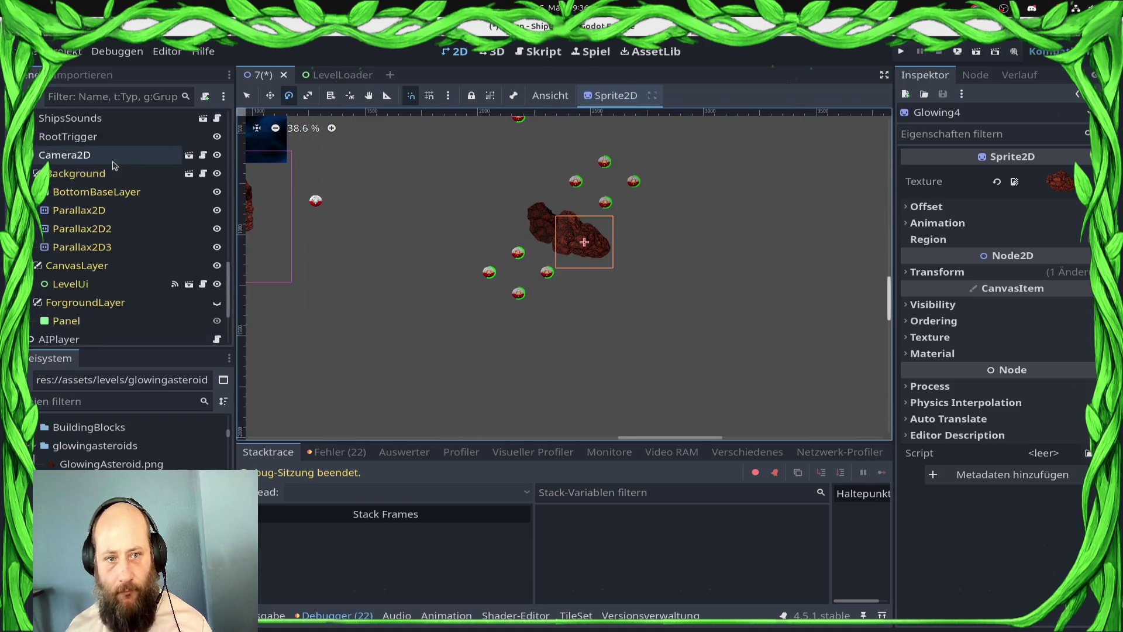
Step: Show the pathfinding map grid and extend the glowing chain down-right with duplicated asteroids
{"action": "left_click", "coordinate": [216, 138]}
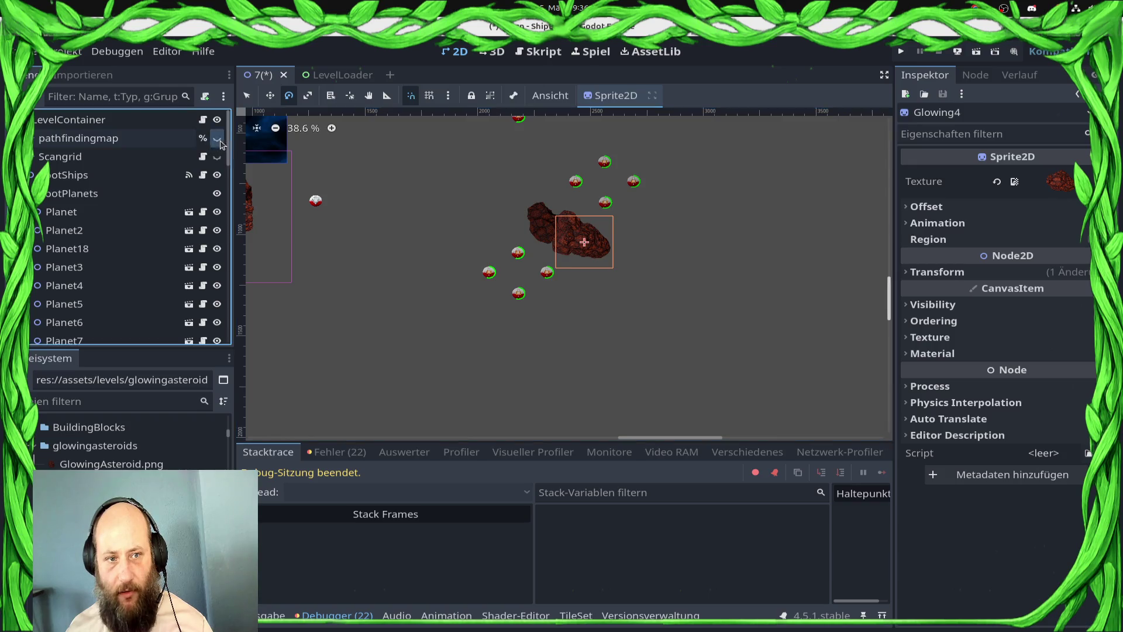
{"action": "scroll", "coordinate": [618, 256], "scroll_direction": "up", "scroll_amount": 7}
{"action": "key", "text": "ctrl+d"}
{"action": "key", "text": "w"}
{"action": "mouse_move", "coordinate": [618, 256]}
{"action": "left_mouse_down"}
{"action": "mouse_move", "coordinate": [679, 280]}
{"action": "mouse_move", "coordinate": [660, 268]}
{"action": "left_mouse_up"}
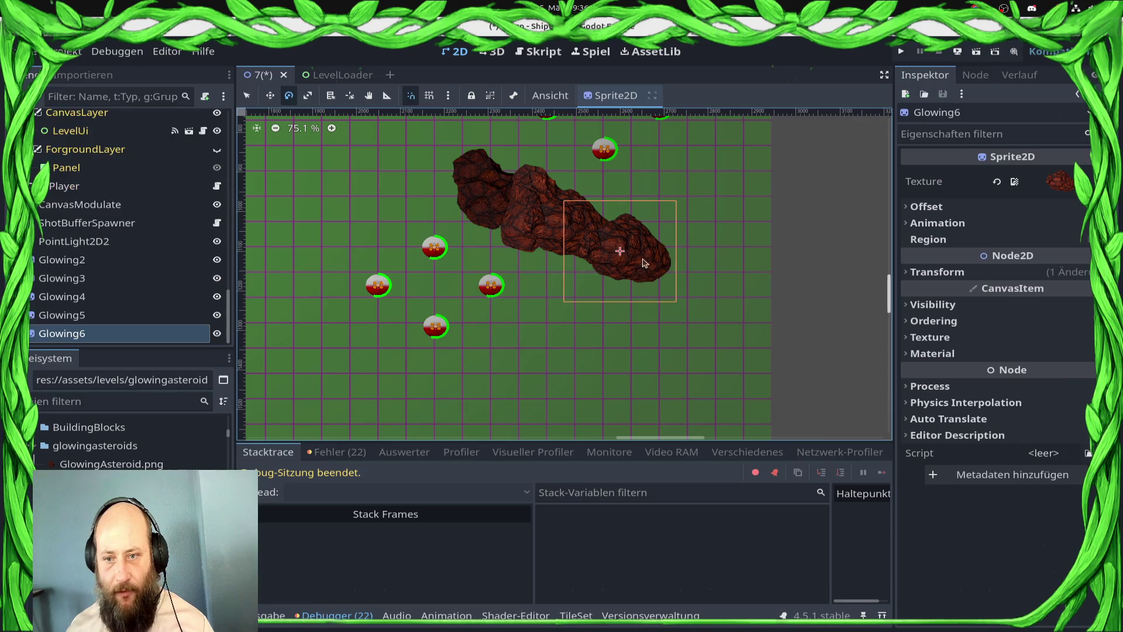
{"action": "mouse_move", "coordinate": [626, 284]}
{"action": "left_mouse_down"}
{"action": "mouse_move", "coordinate": [667, 316]}
{"action": "mouse_move", "coordinate": [816, 377]}
{"action": "mouse_move", "coordinate": [744, 315]}
{"action": "mouse_move", "coordinate": [864, 410]}
{"action": "left_mouse_up"}
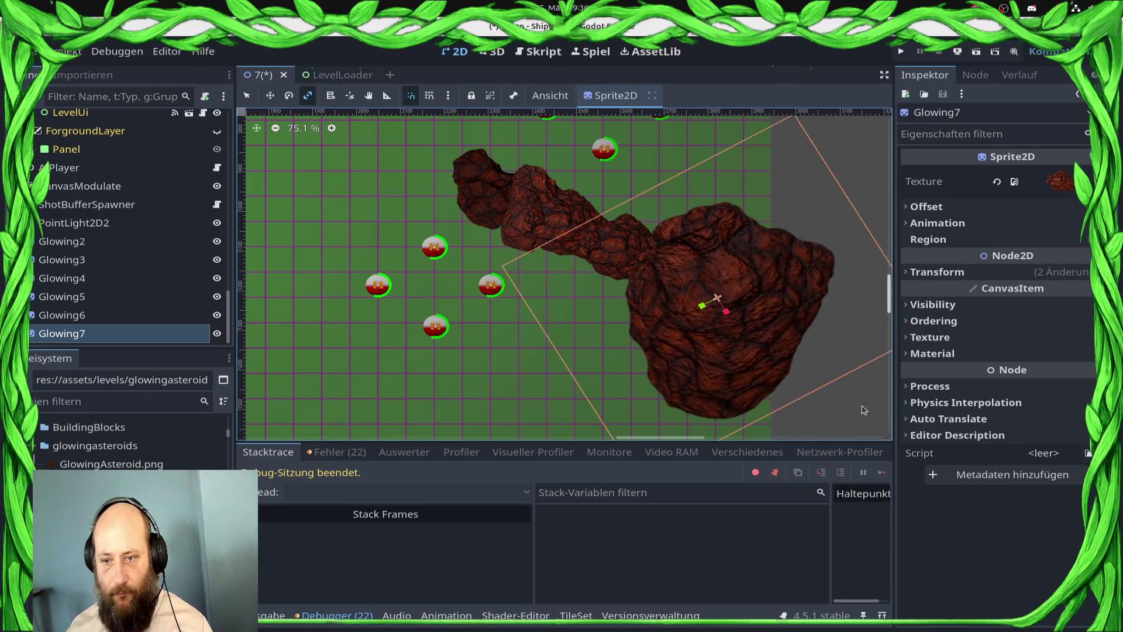
{"action": "mouse_move", "coordinate": [726, 408]}
{"action": "left_mouse_down"}
{"action": "mouse_move", "coordinate": [714, 462]}
{"action": "mouse_move", "coordinate": [711, 454]}
{"action": "left_mouse_up"}
Step: Place a grey Asteroid_07.png rock beside the red wall's lower end
{"action": "left_click_drag", "start_coordinate": [710, 384], "coordinate": [749, 227]}
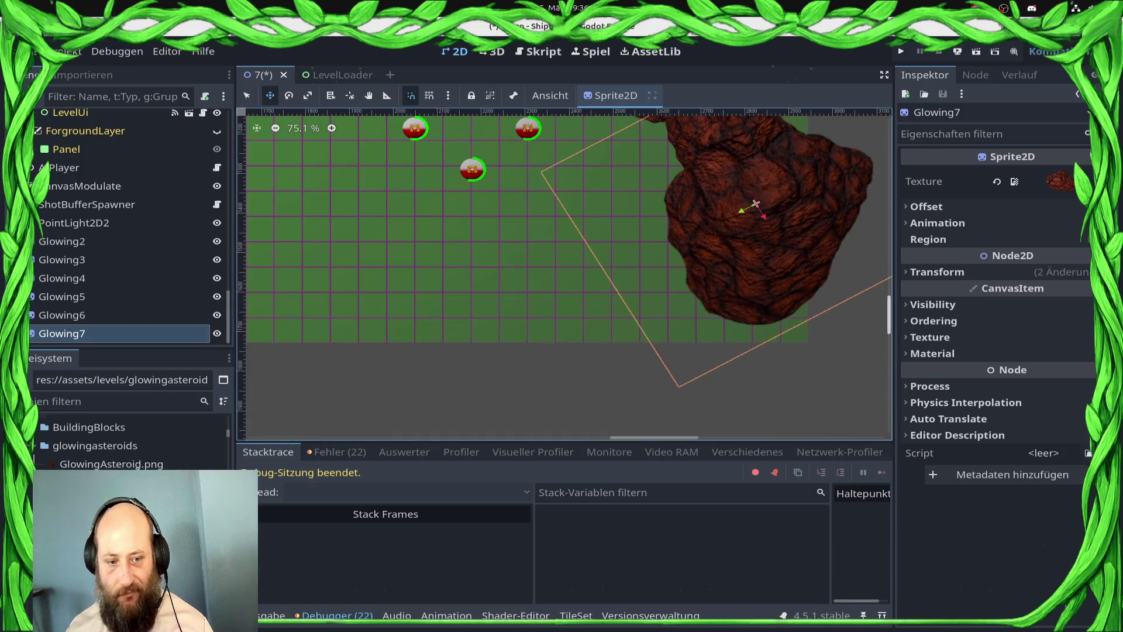
{"action": "scroll", "coordinate": [129, 439], "scroll_direction": "down", "scroll_amount": 5}
{"action": "scroll", "coordinate": [129, 436], "scroll_direction": "down", "scroll_amount": 3}
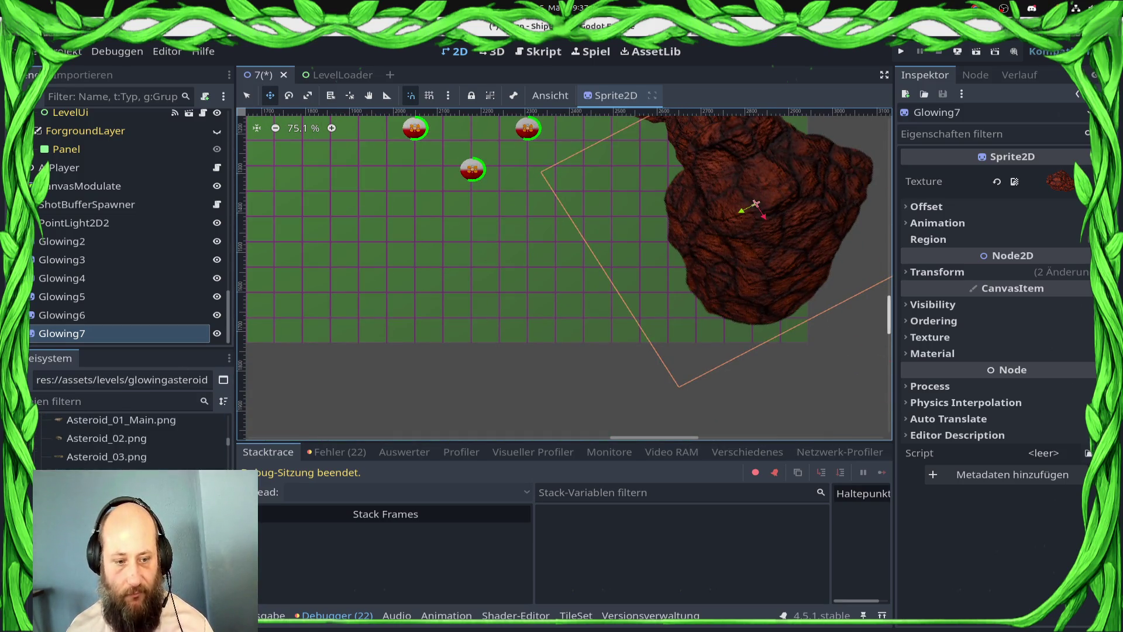
{"action": "left_click_drag", "start_coordinate": [105, 530], "coordinate": [642, 233]}
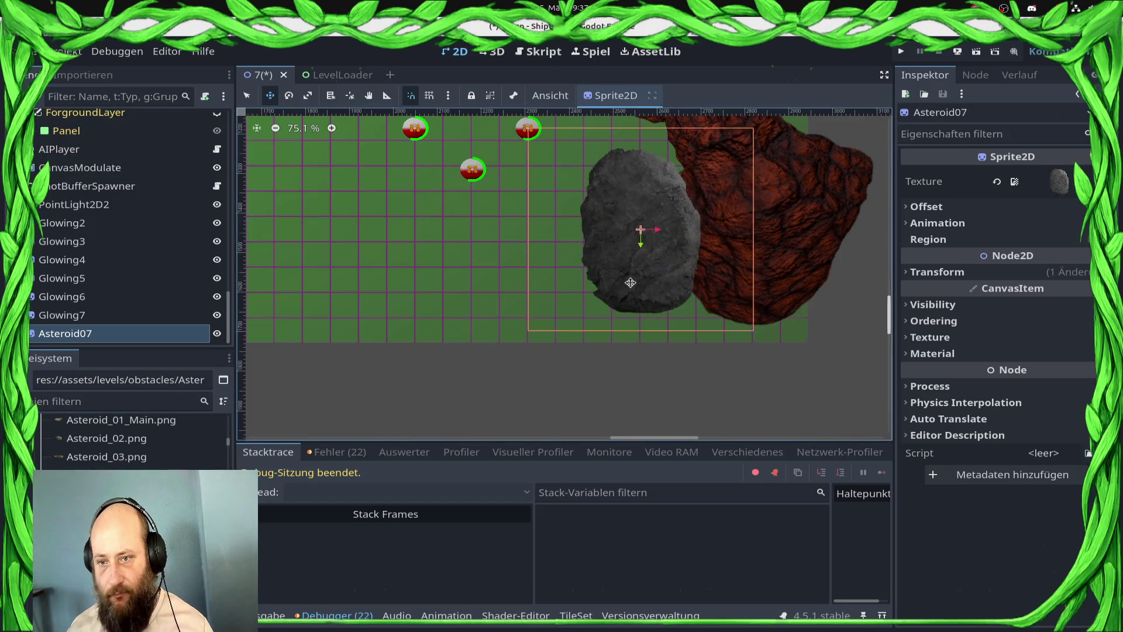
Step: Move the grey Asteroid07 down-right so it sits against the wall
{"action": "scroll", "coordinate": [728, 238], "scroll_direction": "down", "scroll_amount": 2}
{"action": "left_click_drag", "start_coordinate": [733, 234], "coordinate": [672, 306]}
{"action": "left_click_drag", "start_coordinate": [588, 316], "coordinate": [630, 350]}
Step: Place and rotate a second grey asteroid below the wall, then delete it
{"action": "scroll", "coordinate": [629, 342], "scroll_direction": "up", "scroll_amount": 2}
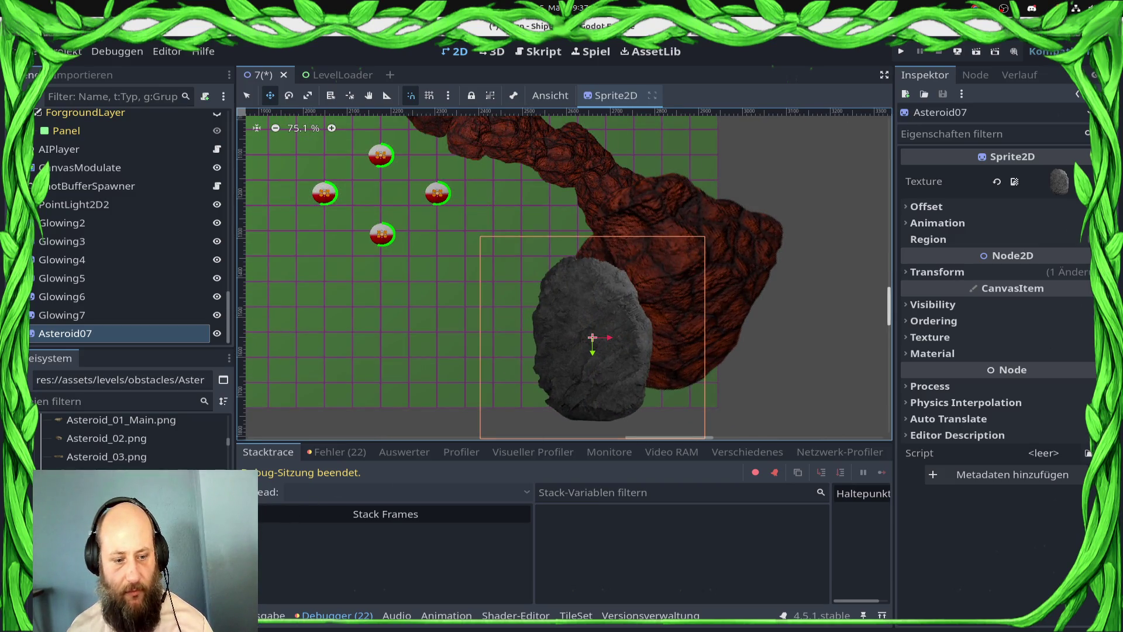
{"action": "mouse_move", "coordinate": [117, 585]}
{"action": "left_mouse_down"}
{"action": "mouse_move", "coordinate": [519, 325]}
{"action": "mouse_move", "coordinate": [531, 332]}
{"action": "left_mouse_up"}
{"action": "key", "text": "e"}
{"action": "mouse_move", "coordinate": [544, 374]}
{"action": "left_mouse_down"}
{"action": "mouse_move", "coordinate": [494, 421]}
{"action": "mouse_move", "coordinate": [415, 376]}
{"action": "mouse_move", "coordinate": [550, 444]}
{"action": "mouse_move", "coordinate": [737, 356]}
{"action": "mouse_move", "coordinate": [468, 390]}
{"action": "mouse_move", "coordinate": [459, 370]}
{"action": "left_mouse_up"}
{"action": "key", "text": "w"}
{"action": "key", "text": "e"}
{"action": "key", "text": "w"}
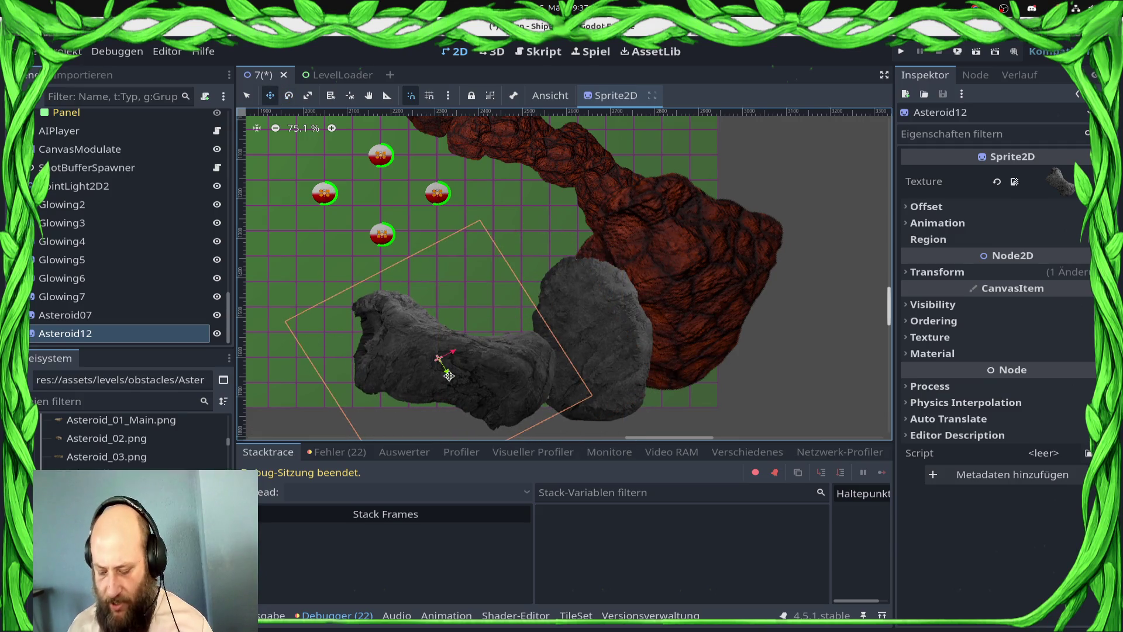
{"action": "key", "text": "Delete"}
{"action": "key", "text": "Return"}
Step: Add a glowing_2 rock sprite and resize it
{"action": "scroll", "coordinate": [129, 438], "scroll_direction": "up", "scroll_amount": 5}
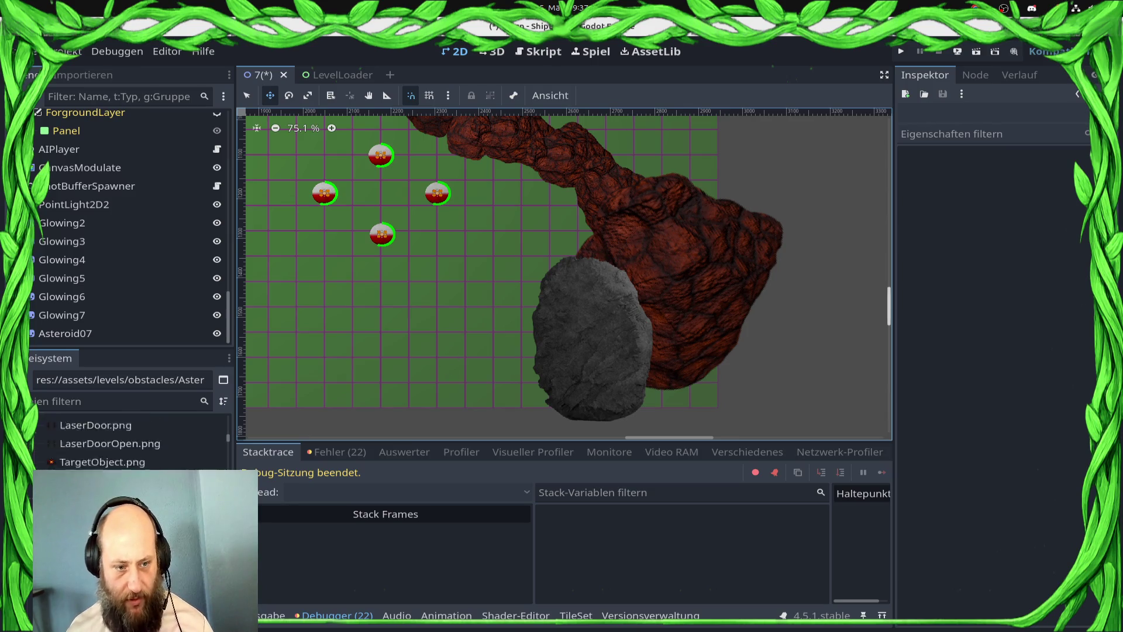
{"action": "scroll", "coordinate": [129, 439], "scroll_direction": "up", "scroll_amount": 4}
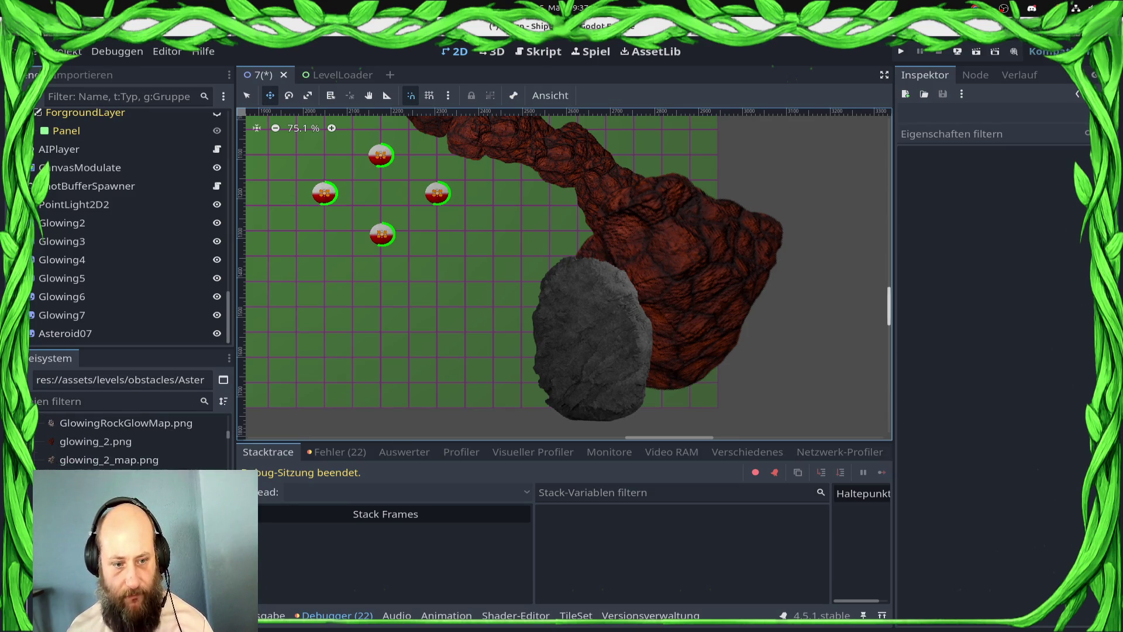
{"action": "mouse_move", "coordinate": [95, 441]}
{"action": "left_mouse_down"}
{"action": "mouse_move", "coordinate": [555, 380]}
{"action": "mouse_move", "coordinate": [517, 372]}
{"action": "left_mouse_up"}
{"action": "key", "text": "s"}
{"action": "mouse_move", "coordinate": [534, 389]}
{"action": "left_mouse_down"}
{"action": "mouse_move", "coordinate": [573, 413]}
{"action": "mouse_move", "coordinate": [525, 372]}
{"action": "left_mouse_up"}
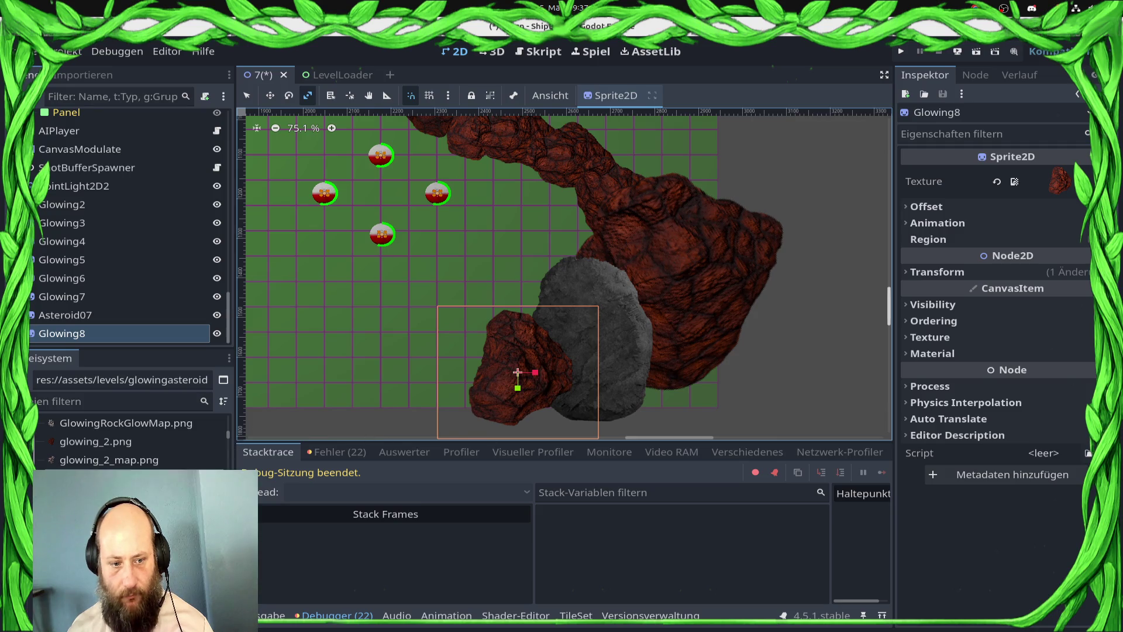
Step: Add another glowing_2 rock by the grey asteroid and duplicate it, rotating and shifting the copies
{"action": "mouse_move", "coordinate": [95, 441]}
{"action": "left_mouse_down"}
{"action": "mouse_move", "coordinate": [409, 374]}
{"action": "mouse_move", "coordinate": [459, 330]}
{"action": "mouse_move", "coordinate": [460, 314]}
{"action": "mouse_move", "coordinate": [487, 373]}
{"action": "mouse_move", "coordinate": [450, 419]}
{"action": "mouse_move", "coordinate": [412, 336]}
{"action": "mouse_move", "coordinate": [417, 345]}
{"action": "left_mouse_up"}
{"action": "key", "text": "ctrl+d"}
{"action": "key", "text": "w"}
{"action": "key", "text": "e"}
{"action": "key", "text": "w"}
{"action": "key", "text": "ctrl+d"}
{"action": "key", "text": "ctrl+d"}
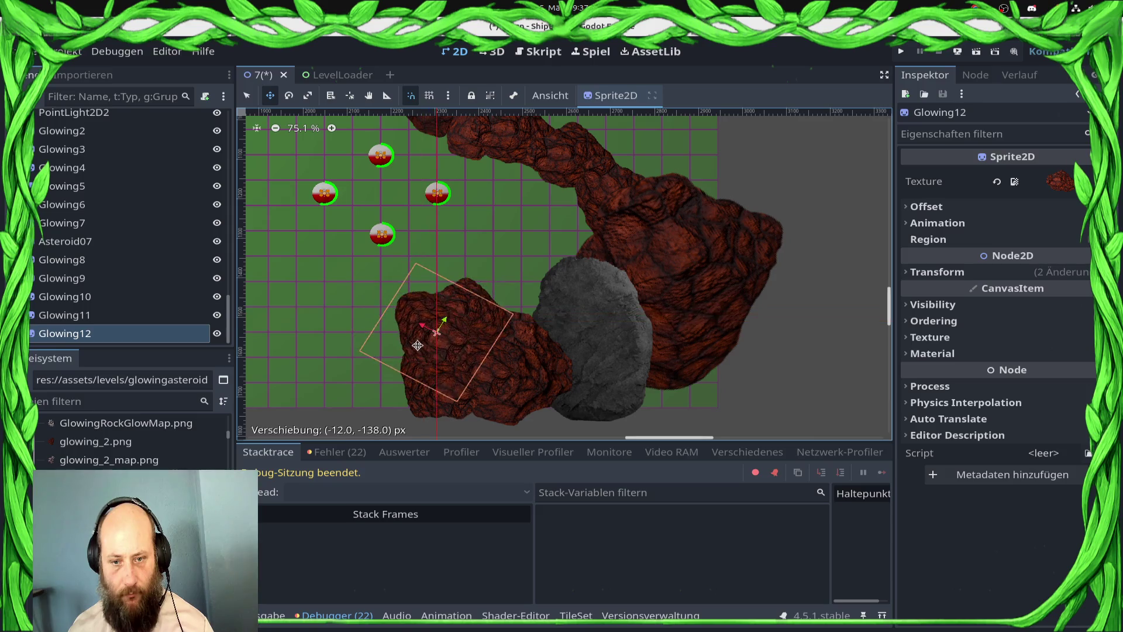
Step: Add a GlowingAsteroid sprite, stretch it slightly wider, and move it toward the grey rock
{"action": "scroll", "coordinate": [418, 345], "scroll_direction": "down", "scroll_amount": 3}
{"action": "scroll", "coordinate": [602, 376], "scroll_direction": "up", "scroll_amount": 2}
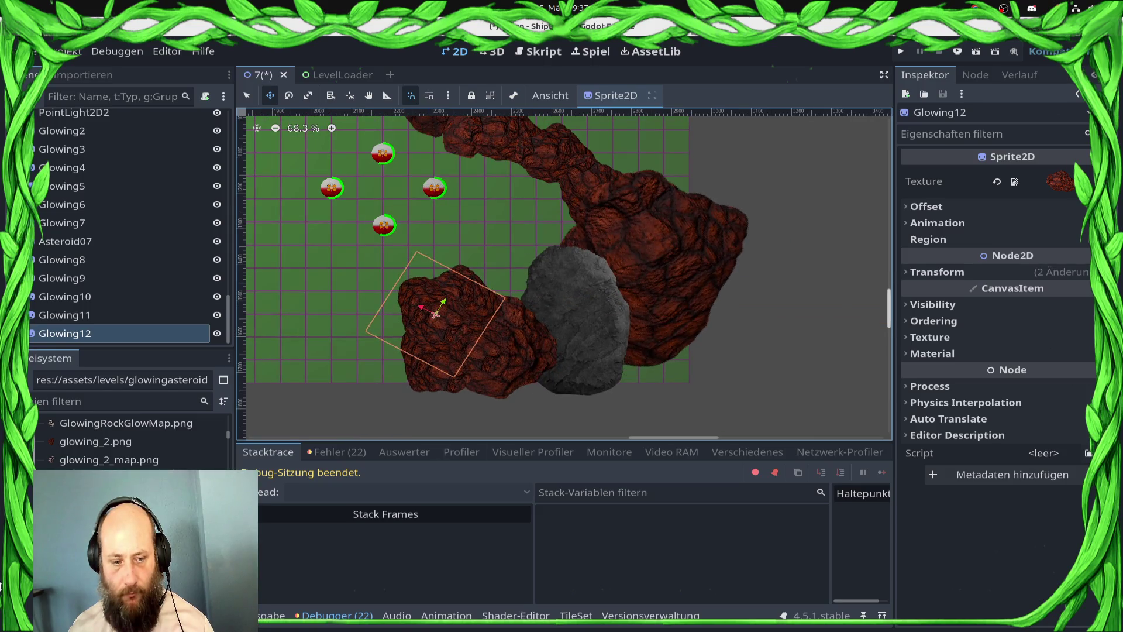
{"action": "mouse_move", "coordinate": [105, 422]}
{"action": "left_mouse_down"}
{"action": "mouse_move", "coordinate": [527, 328]}
{"action": "mouse_move", "coordinate": [611, 355]}
{"action": "mouse_move", "coordinate": [680, 350]}
{"action": "left_mouse_up"}
{"action": "key", "text": "s"}
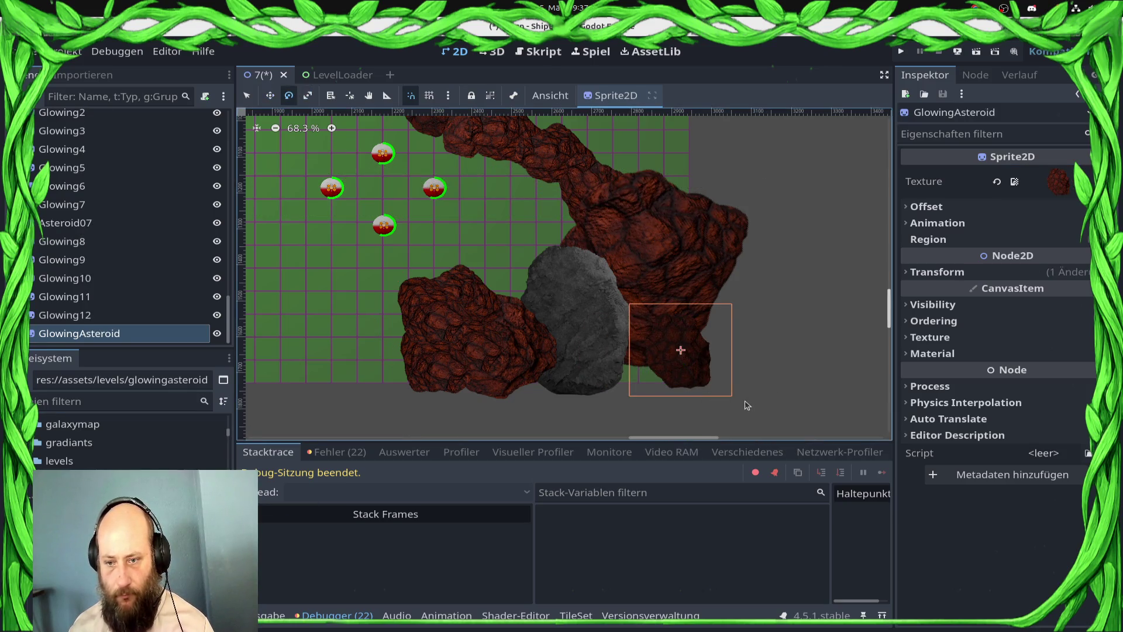
{"action": "left_click_drag", "start_coordinate": [744, 402], "coordinate": [752, 418]}
{"action": "key", "text": "w"}
{"action": "left_click_drag", "start_coordinate": [705, 377], "coordinate": [683, 384]}
Step: Turn on List Select mode for picking among overlapping objects
{"action": "scroll", "coordinate": [726, 325], "scroll_direction": "down", "scroll_amount": 1}
{"action": "scroll", "coordinate": [647, 401], "scroll_direction": "down", "scroll_amount": 2}
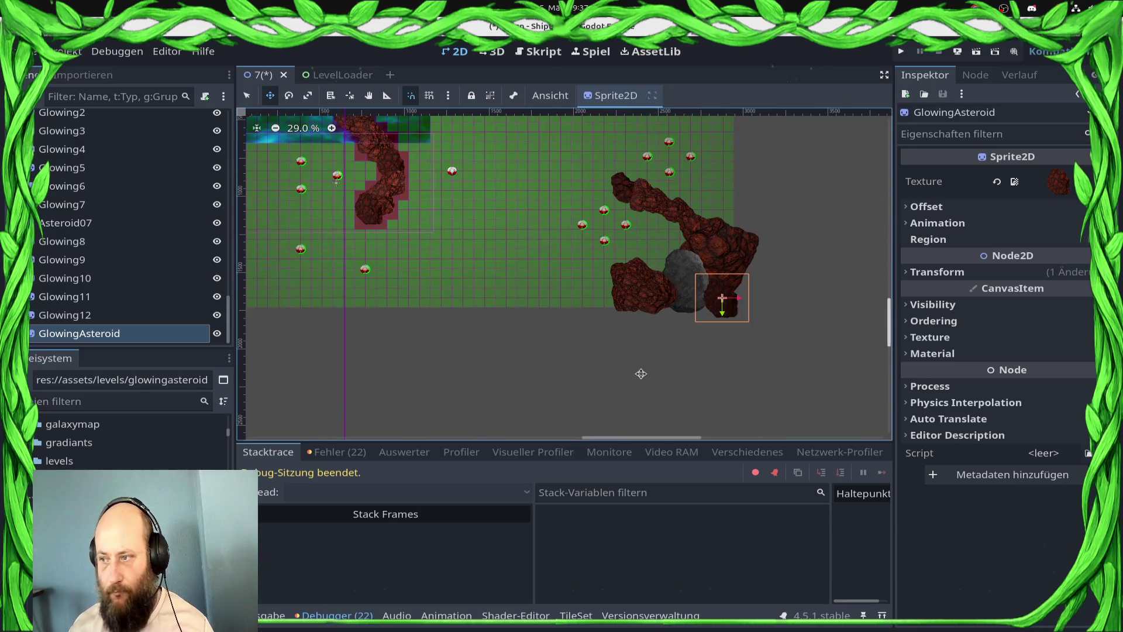
{"action": "scroll", "coordinate": [644, 234], "scroll_direction": "up", "scroll_amount": 4}
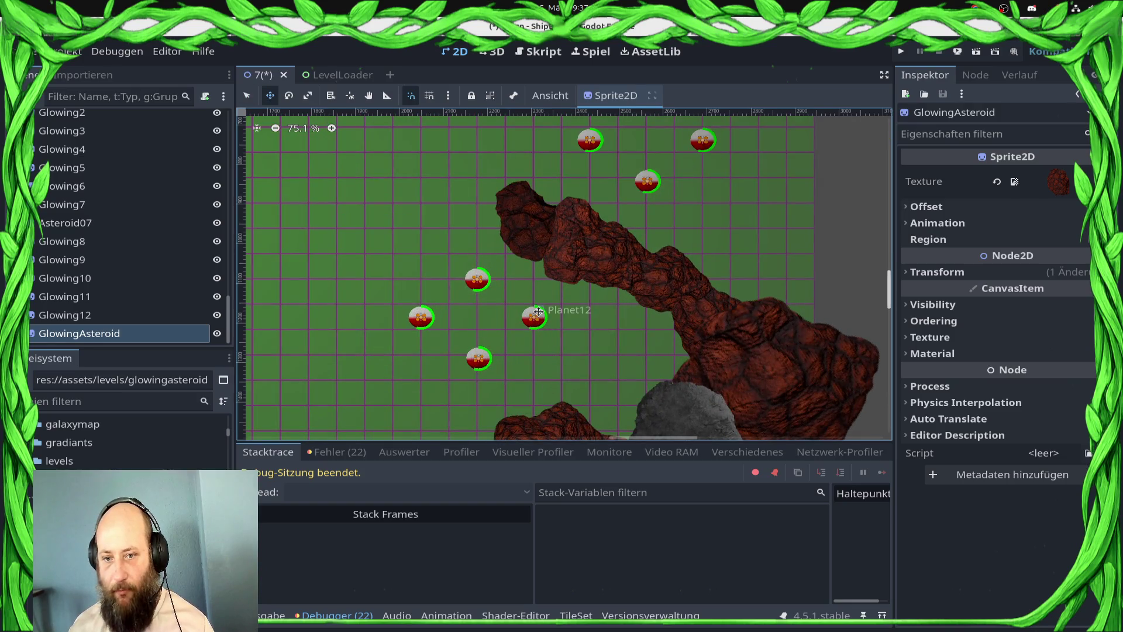
{"action": "left_click", "coordinate": [331, 96]}
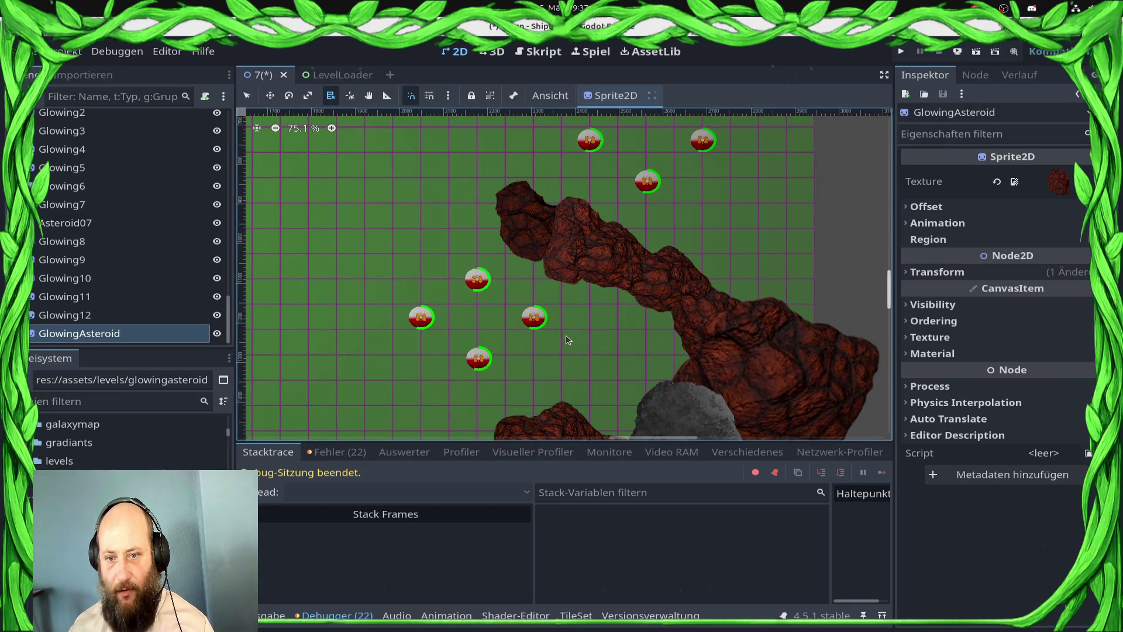
Step: Pick Planet12 from the overlapping objects and move it down-right
{"action": "left_click", "coordinate": [545, 324]}
{"action": "left_click", "coordinate": [579, 333]}
{"action": "key", "text": "w"}
{"action": "left_click_drag", "start_coordinate": [540, 328], "coordinate": [593, 365]}
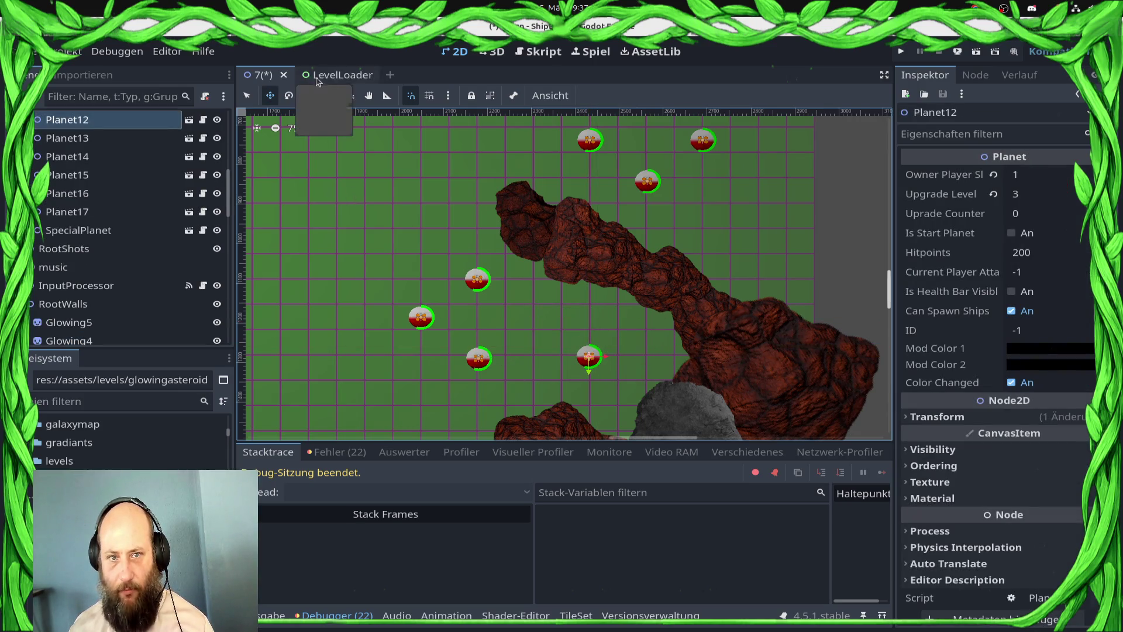
Step: Pick Planet11 from the overlapping objects and move it to the right
{"action": "left_click", "coordinate": [331, 96]}
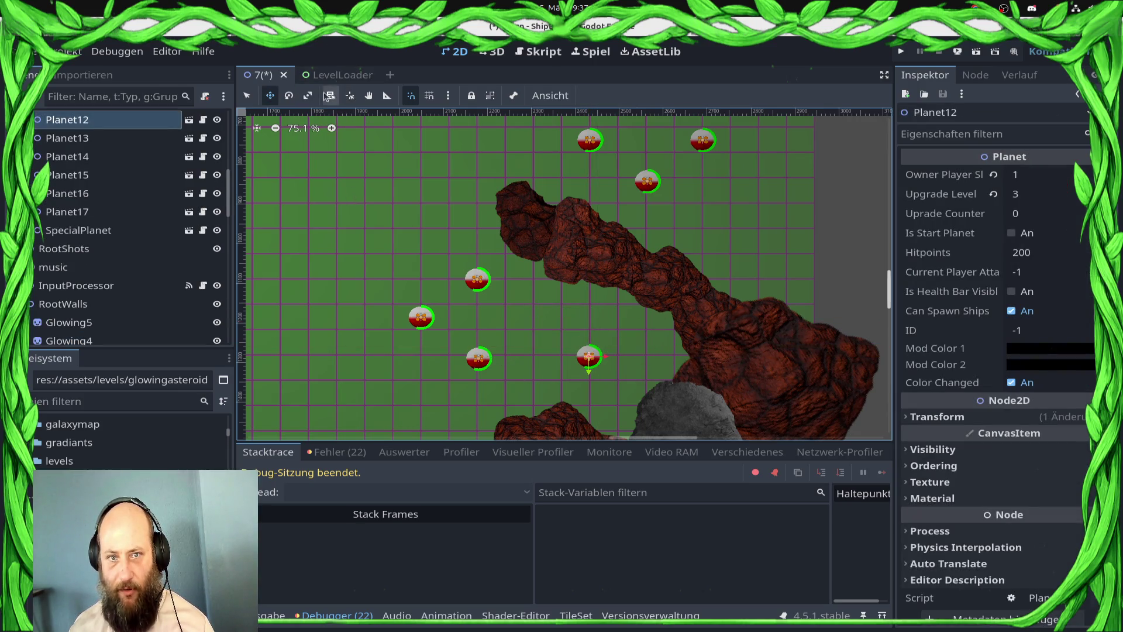
{"action": "left_click", "coordinate": [479, 364]}
{"action": "left_click", "coordinate": [529, 383]}
{"action": "key", "text": "w"}
{"action": "left_click_drag", "start_coordinate": [483, 360], "coordinate": [518, 357]}
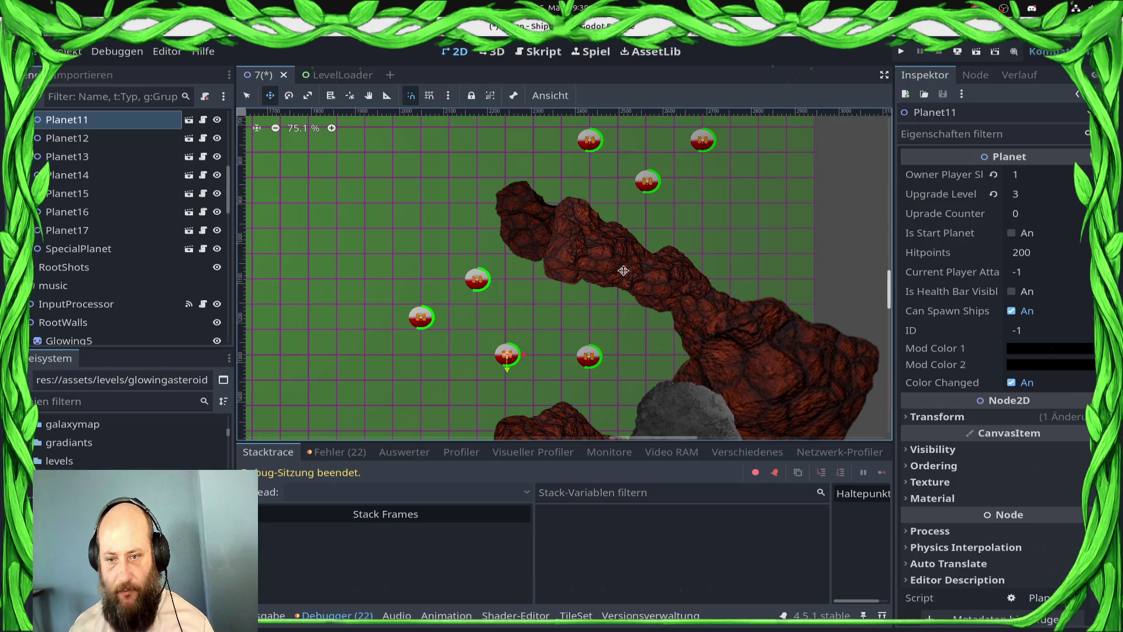
Step: Add a glowing_2 rock rotated 15°, enlarged about 1.7 times, against the wall's lower end
{"action": "scroll", "coordinate": [649, 273], "scroll_direction": "down", "scroll_amount": 2}
{"action": "scroll", "coordinate": [649, 273], "scroll_direction": "left", "scroll_amount": 3}
{"action": "scroll", "coordinate": [650, 274], "scroll_direction": "down", "scroll_amount": 2}
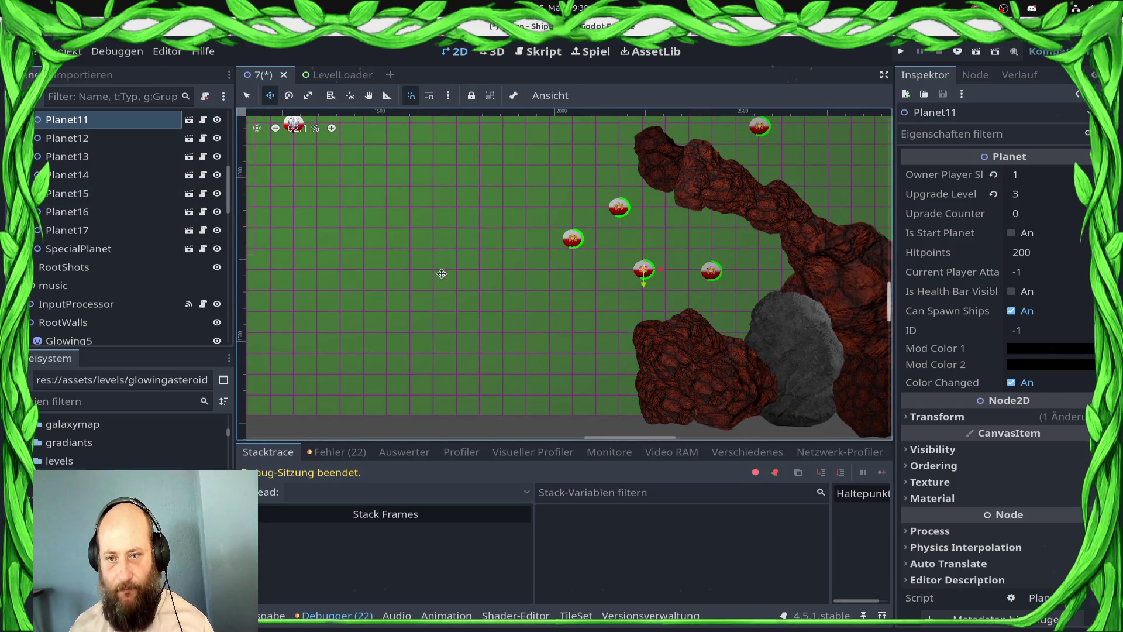
{"action": "scroll", "coordinate": [129, 433], "scroll_direction": "down", "scroll_amount": 5}
{"action": "mouse_move", "coordinate": [97, 466]}
{"action": "left_mouse_down"}
{"action": "mouse_move", "coordinate": [643, 398]}
{"action": "mouse_move", "coordinate": [503, 351]}
{"action": "mouse_move", "coordinate": [603, 404]}
{"action": "left_mouse_up"}
{"action": "key", "text": "e"}
{"action": "key", "text": "s"}
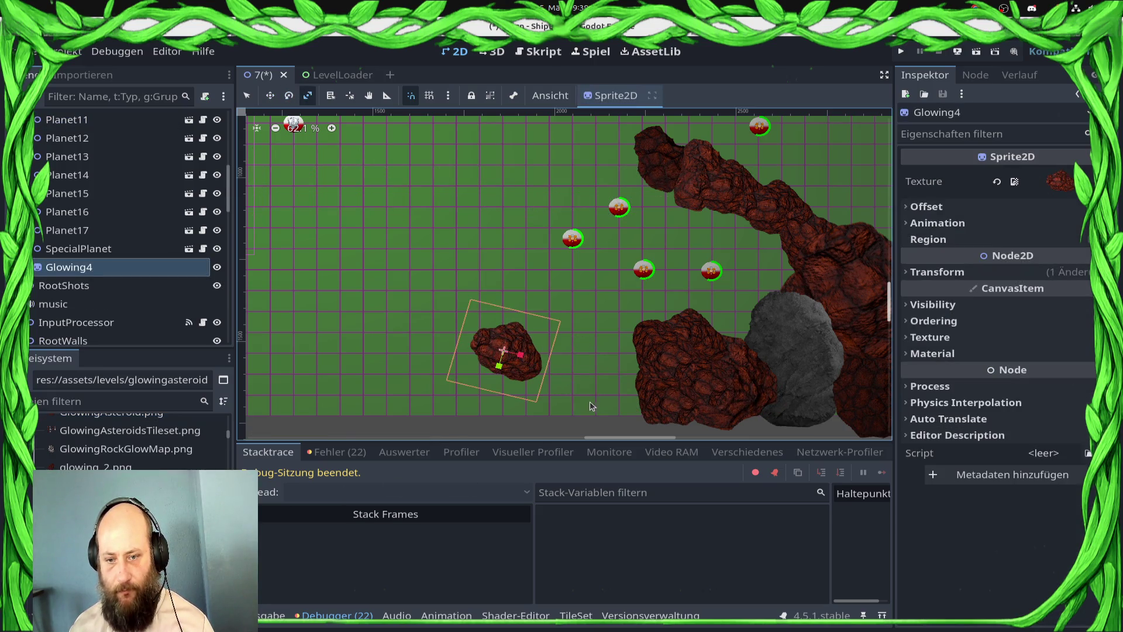
{"action": "left_click_drag", "start_coordinate": [530, 370], "coordinate": [570, 399]}
{"action": "key", "text": "w"}
{"action": "left_click_drag", "start_coordinate": [570, 398], "coordinate": [666, 431]}
Step: Place a grey Asteroid_16 rock at the wall's bottom and rotate it clockwise
{"action": "scroll", "coordinate": [594, 343], "scroll_direction": "down", "scroll_amount": 3}
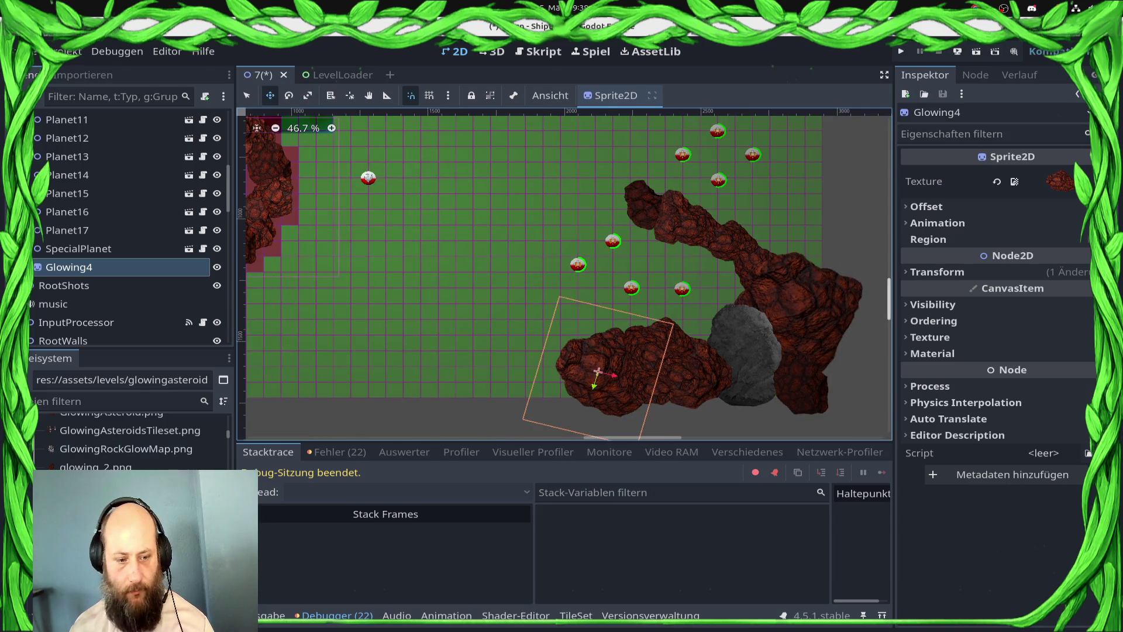
{"action": "scroll", "coordinate": [128, 438], "scroll_direction": "down", "scroll_amount": 5}
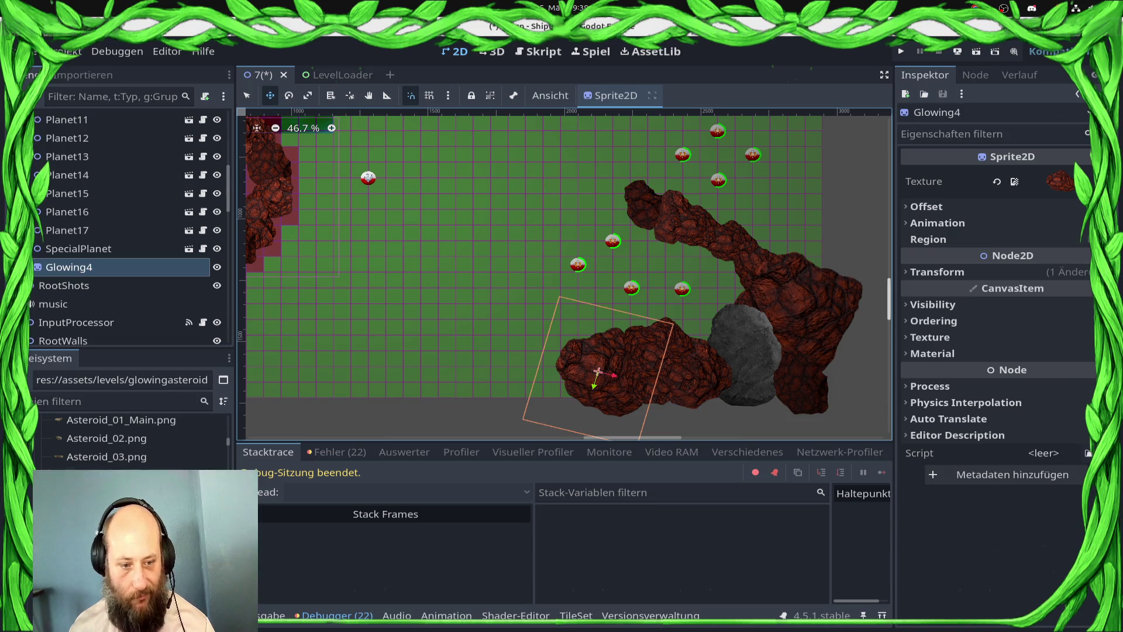
{"action": "scroll", "coordinate": [129, 439], "scroll_direction": "down", "scroll_amount": 4}
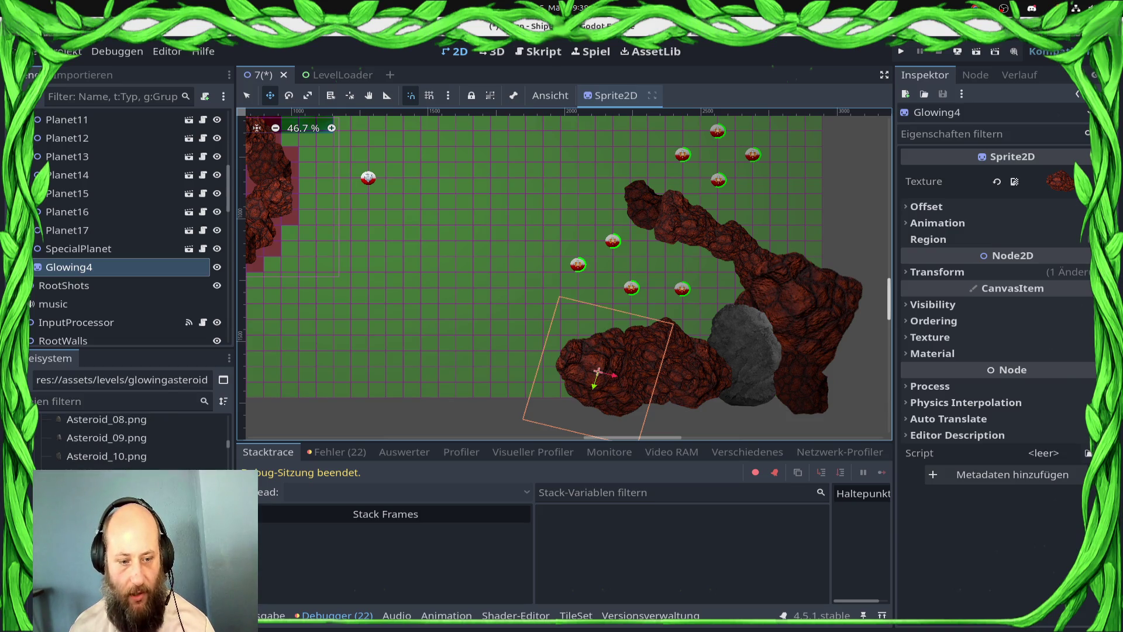
{"action": "mouse_move", "coordinate": [106, 455]}
{"action": "left_mouse_down"}
{"action": "mouse_move", "coordinate": [707, 331]}
{"action": "mouse_move", "coordinate": [564, 374]}
{"action": "mouse_move", "coordinate": [543, 349]}
{"action": "mouse_move", "coordinate": [524, 350]}
{"action": "left_mouse_up"}
{"action": "key", "text": "e"}
{"action": "key", "text": "s"}
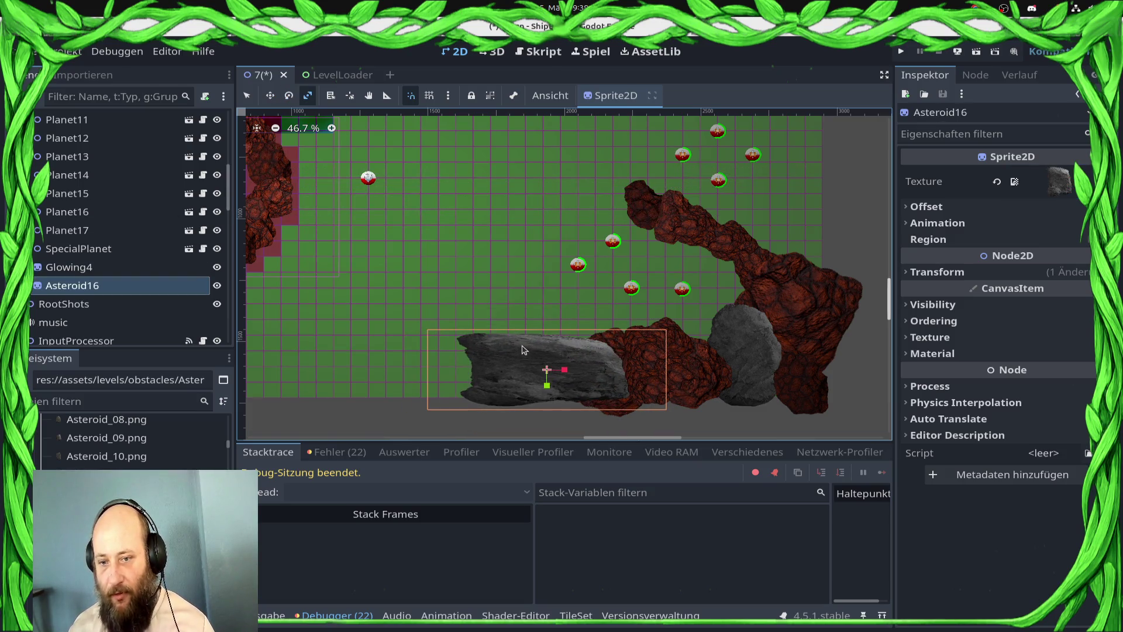
{"action": "key", "text": "ctrl+z"}
{"action": "key", "text": "e"}
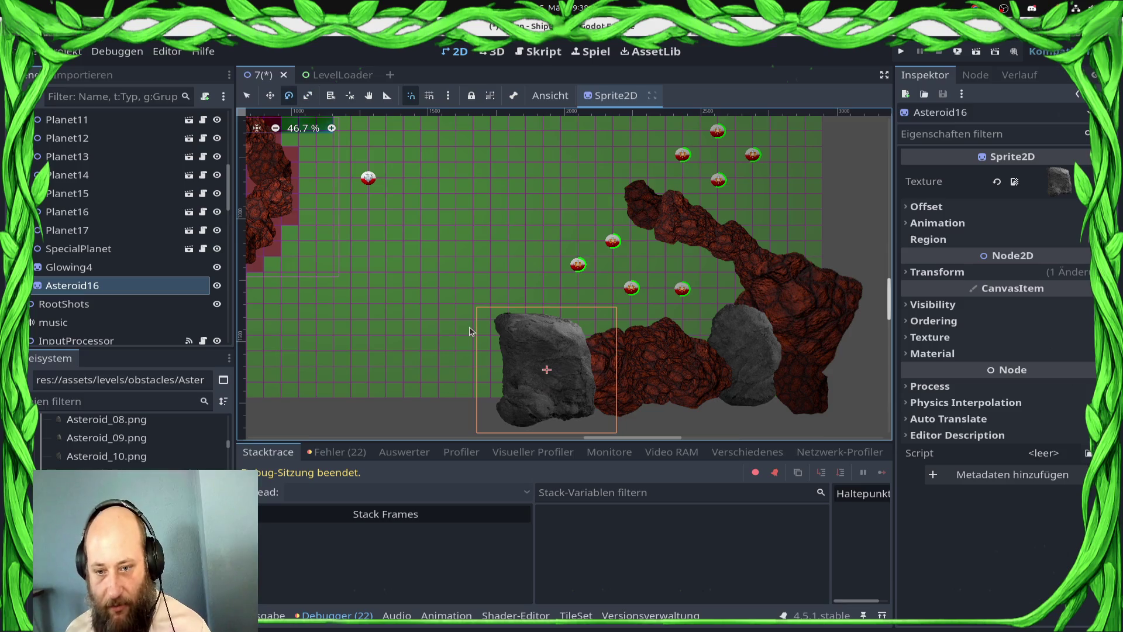
{"action": "key", "text": "s"}
{"action": "key", "text": "e"}
{"action": "key", "text": "w"}
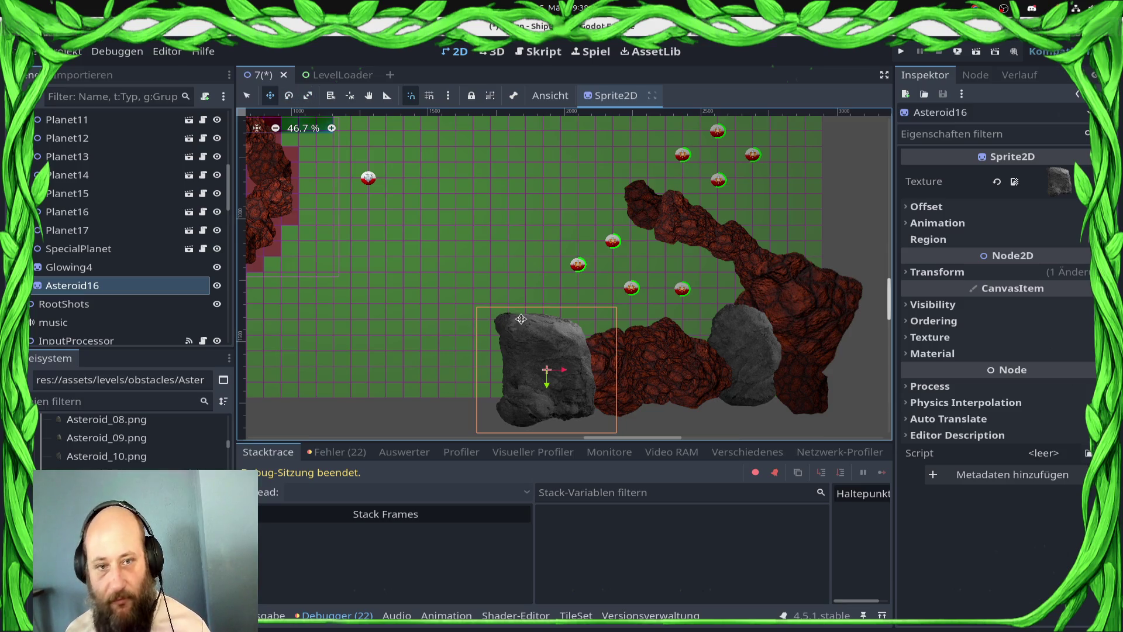
{"action": "key", "text": "e"}
{"action": "left_click_drag", "start_coordinate": [514, 340], "coordinate": [515, 395]}
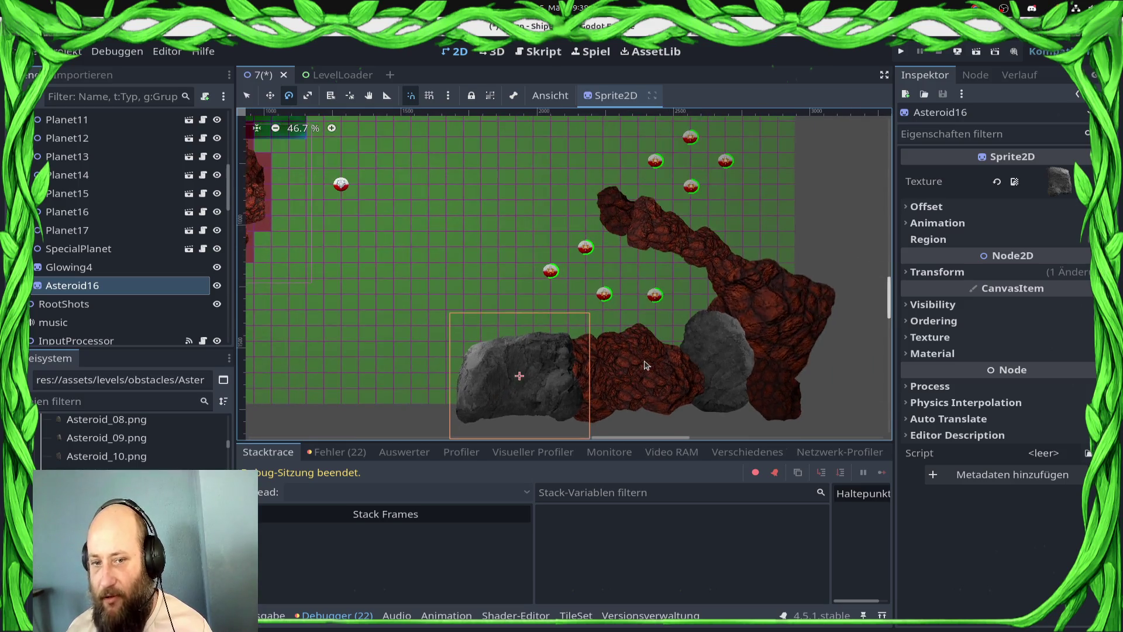
Step: Drop two glowing_3.png asteroid sprites into the lower wall area
{"action": "scroll", "coordinate": [645, 365], "scroll_direction": "down", "scroll_amount": 2}
{"action": "scroll", "coordinate": [128, 439], "scroll_direction": "up", "scroll_amount": 5}
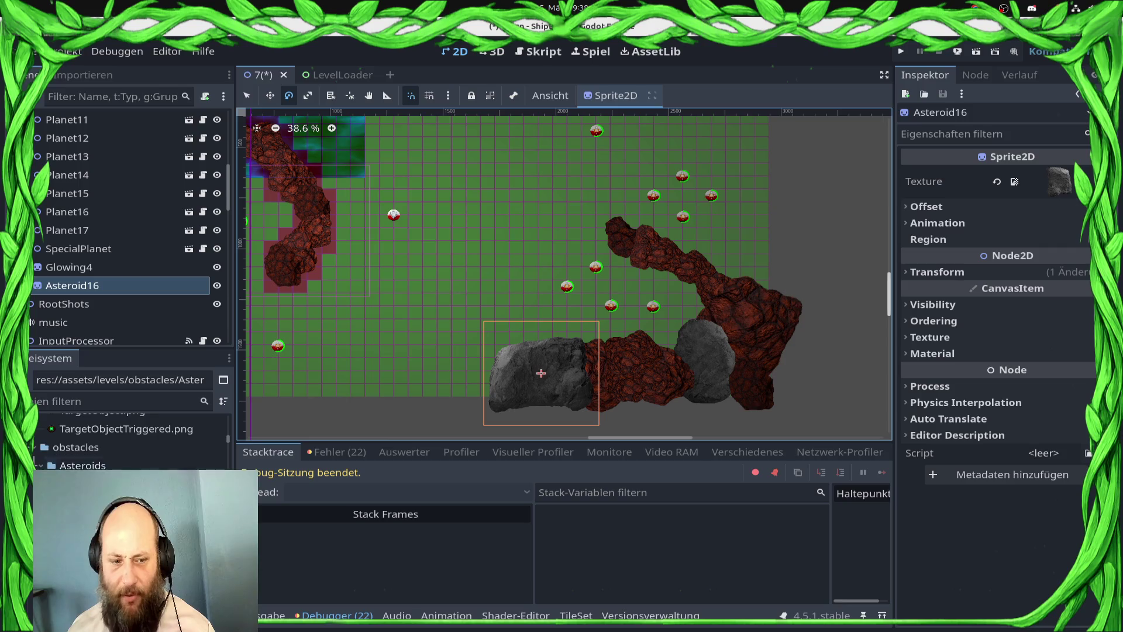
{"action": "scroll", "coordinate": [128, 433], "scroll_direction": "up", "scroll_amount": 2}
{"action": "scroll", "coordinate": [129, 433], "scroll_direction": "down", "scroll_amount": 2}
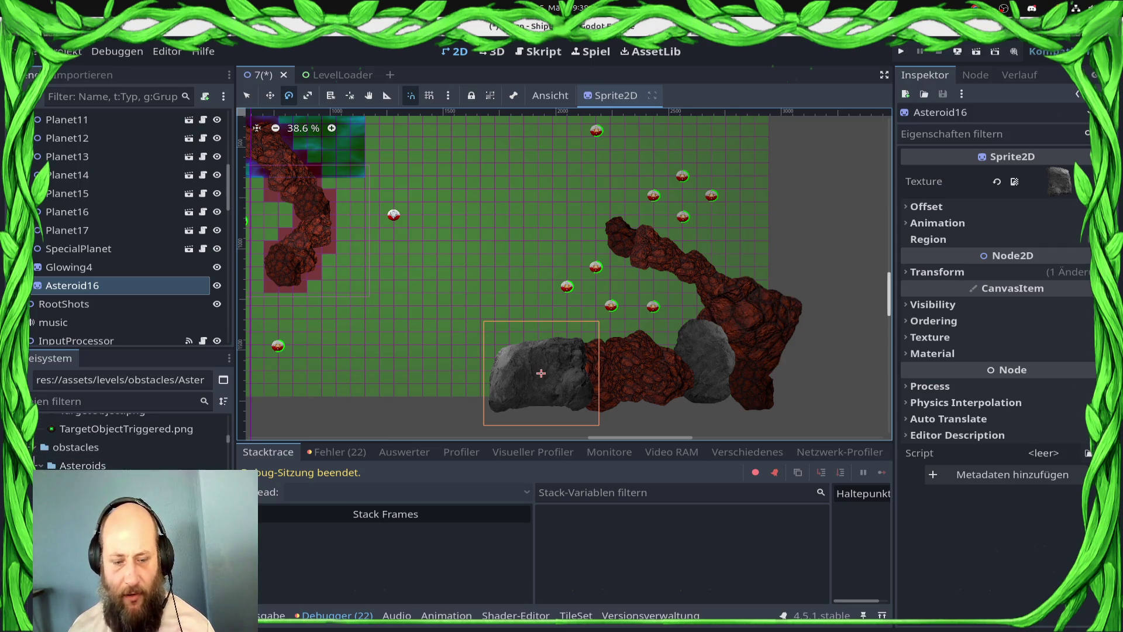
{"action": "scroll", "coordinate": [129, 438], "scroll_direction": "up", "scroll_amount": 3}
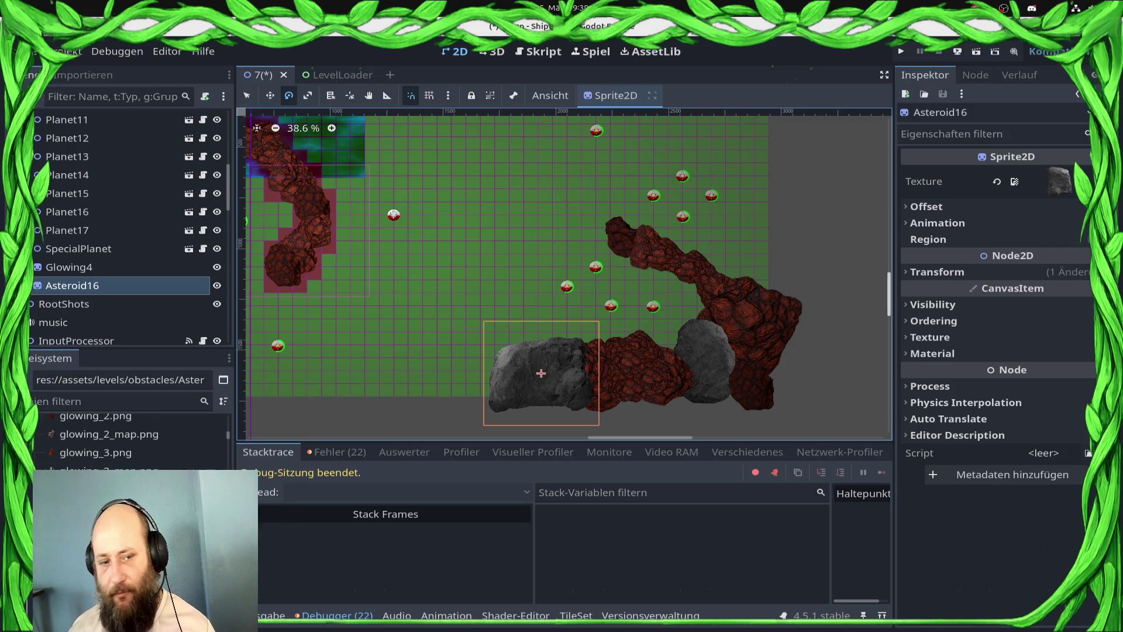
{"action": "mouse_move", "coordinate": [95, 452]}
{"action": "left_mouse_down"}
{"action": "mouse_move", "coordinate": [515, 383]}
{"action": "mouse_move", "coordinate": [448, 366]}
{"action": "mouse_move", "coordinate": [485, 391]}
{"action": "mouse_move", "coordinate": [468, 373]}
{"action": "mouse_move", "coordinate": [553, 380]}
{"action": "mouse_move", "coordinate": [572, 393]}
{"action": "left_mouse_up"}
{"action": "key", "text": "w"}
{"action": "key", "text": "e"}
{"action": "left_click_drag", "start_coordinate": [95, 452], "coordinate": [448, 386]}
{"action": "scroll", "coordinate": [592, 395], "scroll_direction": "up", "scroll_amount": 5}
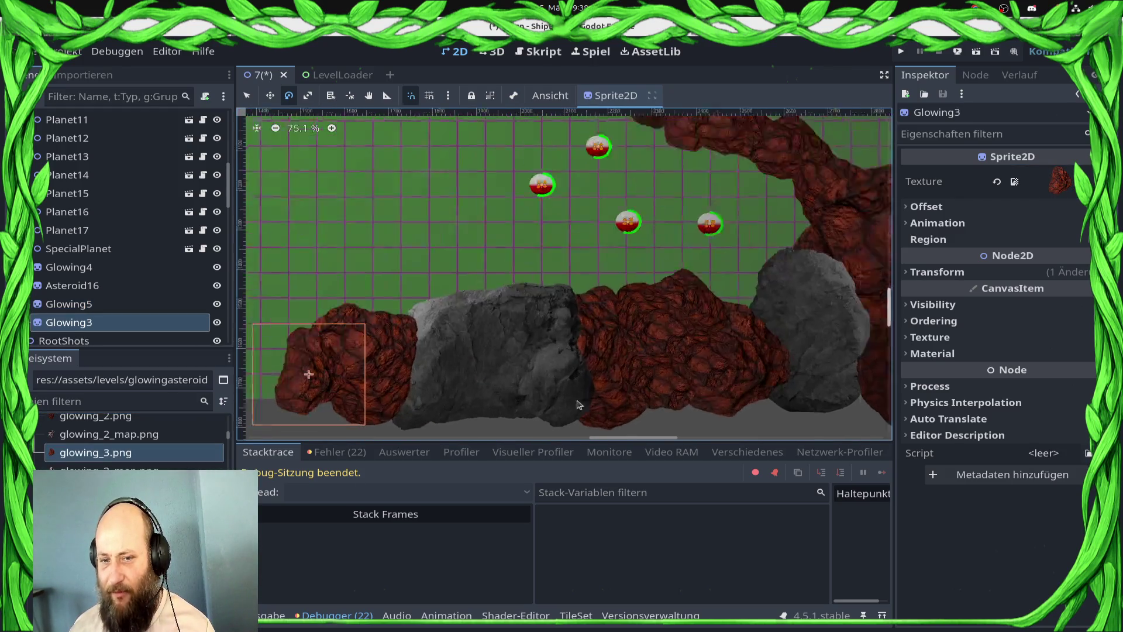
{"action": "scroll", "coordinate": [656, 296], "scroll_direction": "up", "scroll_amount": 3}
{"action": "scroll", "coordinate": [656, 296], "scroll_direction": "right", "scroll_amount": 3}
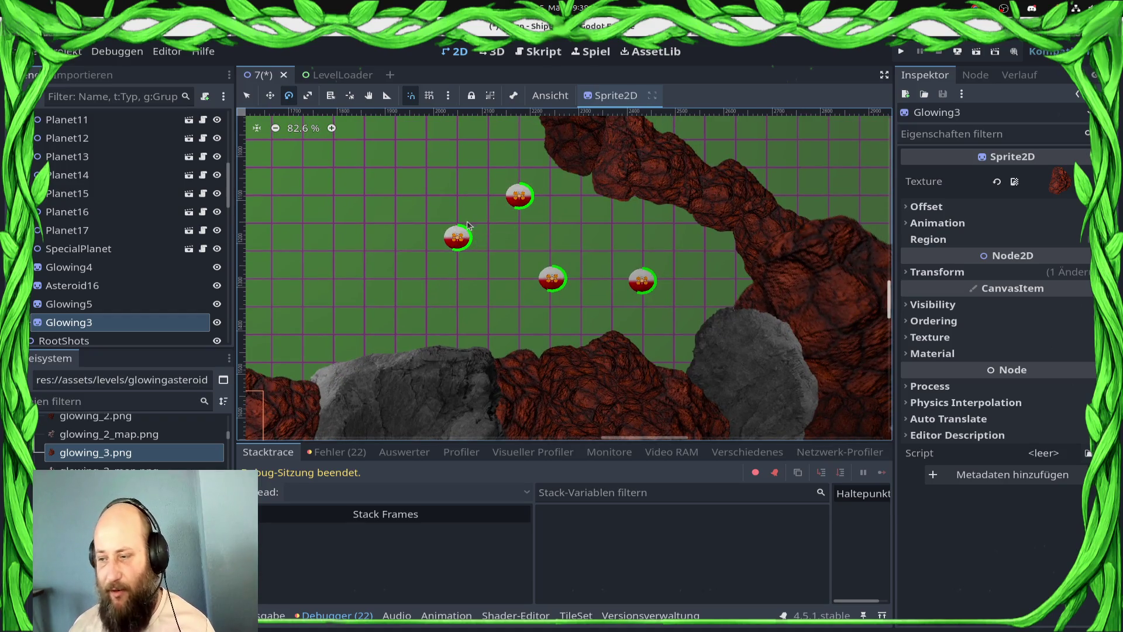
Step: Move Planet13 down and to the left, then nudge it down slightly
{"action": "left_click", "coordinate": [331, 95]}
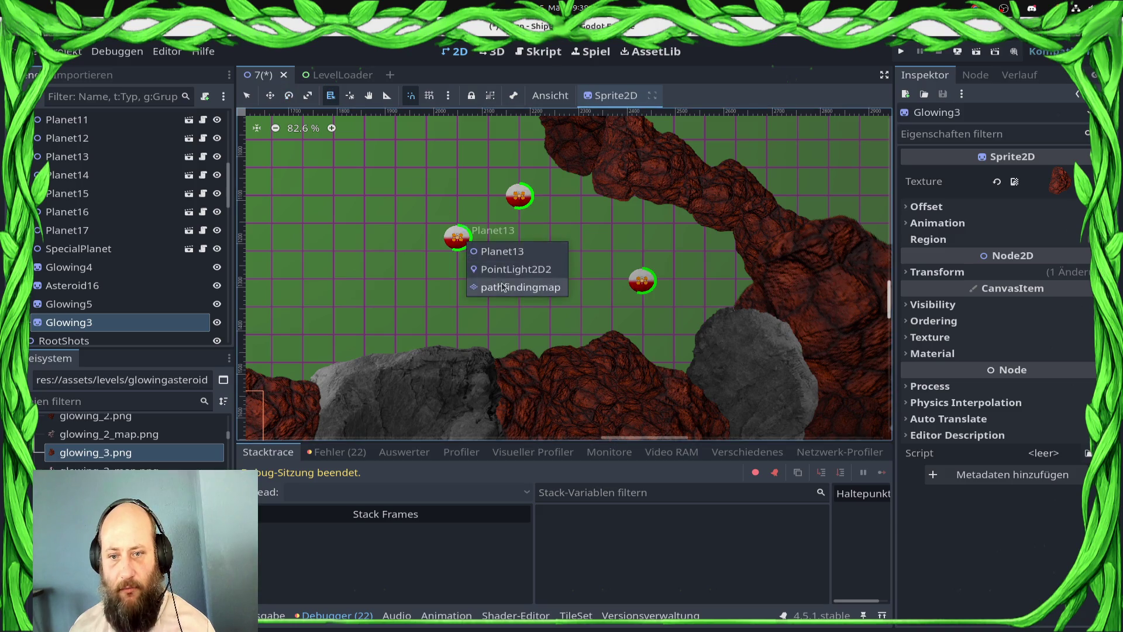
{"action": "mouse_move", "coordinate": [461, 246]}
{"action": "left_mouse_down"}
{"action": "mouse_move", "coordinate": [466, 288]}
{"action": "mouse_move", "coordinate": [407, 287]}
{"action": "mouse_move", "coordinate": [451, 284]}
{"action": "left_mouse_up"}
{"action": "scroll", "coordinate": [444, 325], "scroll_direction": "down", "scroll_amount": 3}
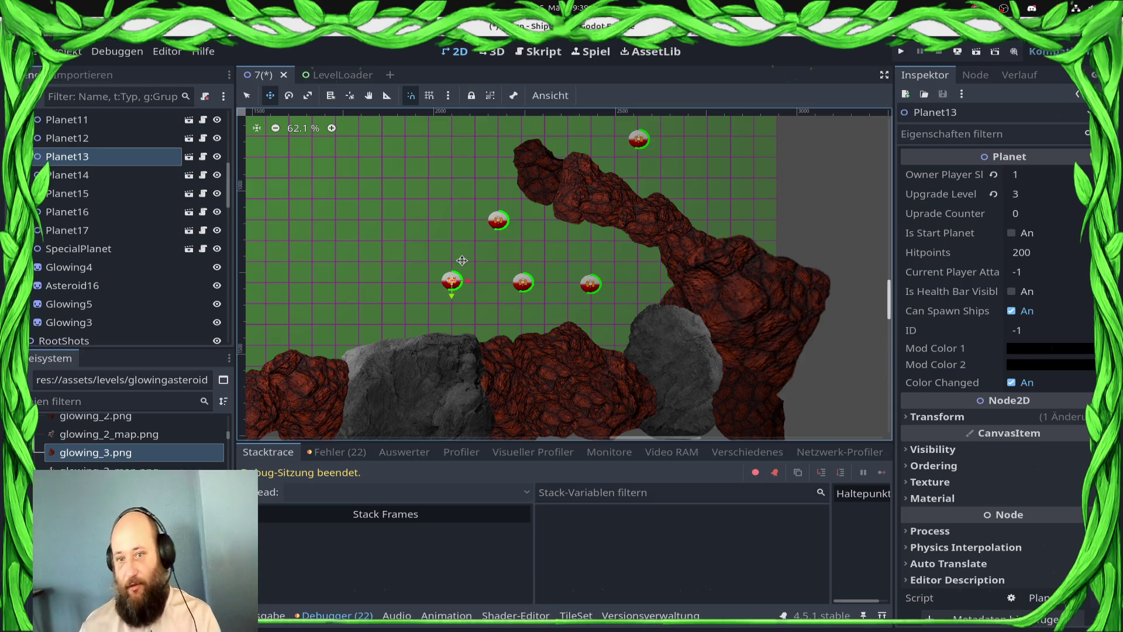
{"action": "key", "text": "Down"}
{"action": "key", "text": "Down"}
{"action": "key", "text": "Down"}
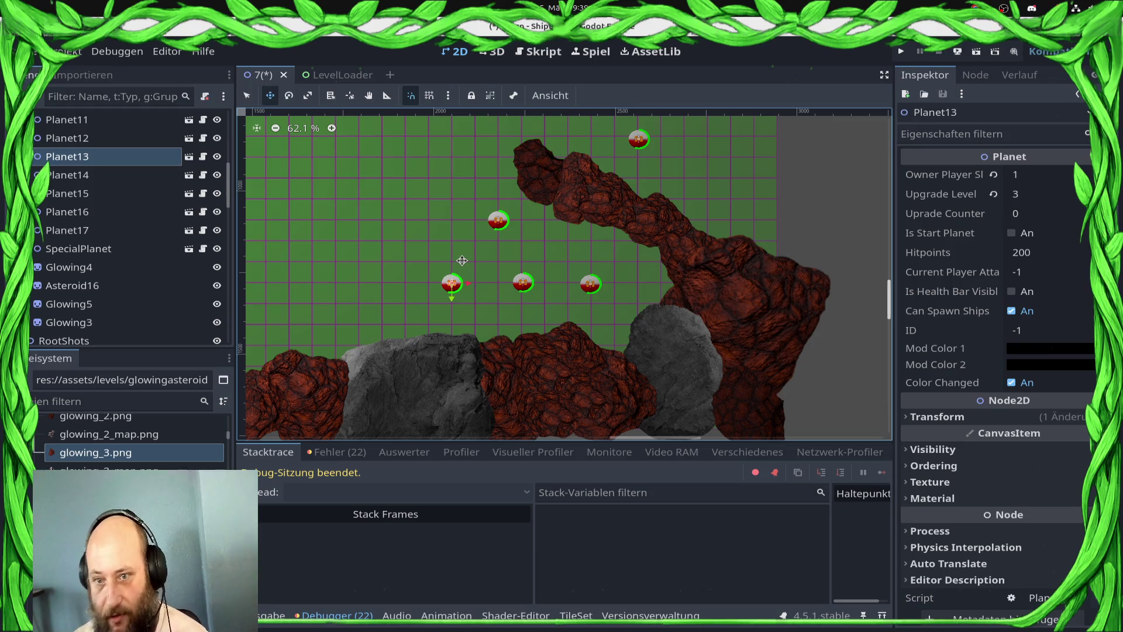
Step: Pick Planet10 from the overlapping objects and nudge it slightly left
{"action": "left_click", "coordinate": [330, 96]}
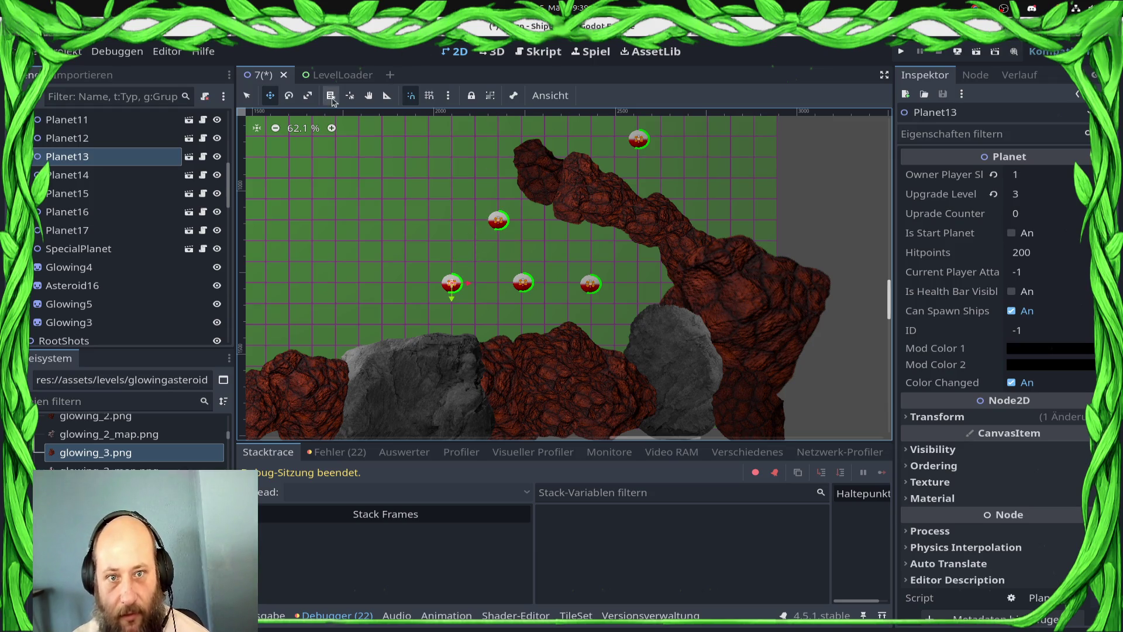
{"action": "left_click", "coordinate": [500, 217]}
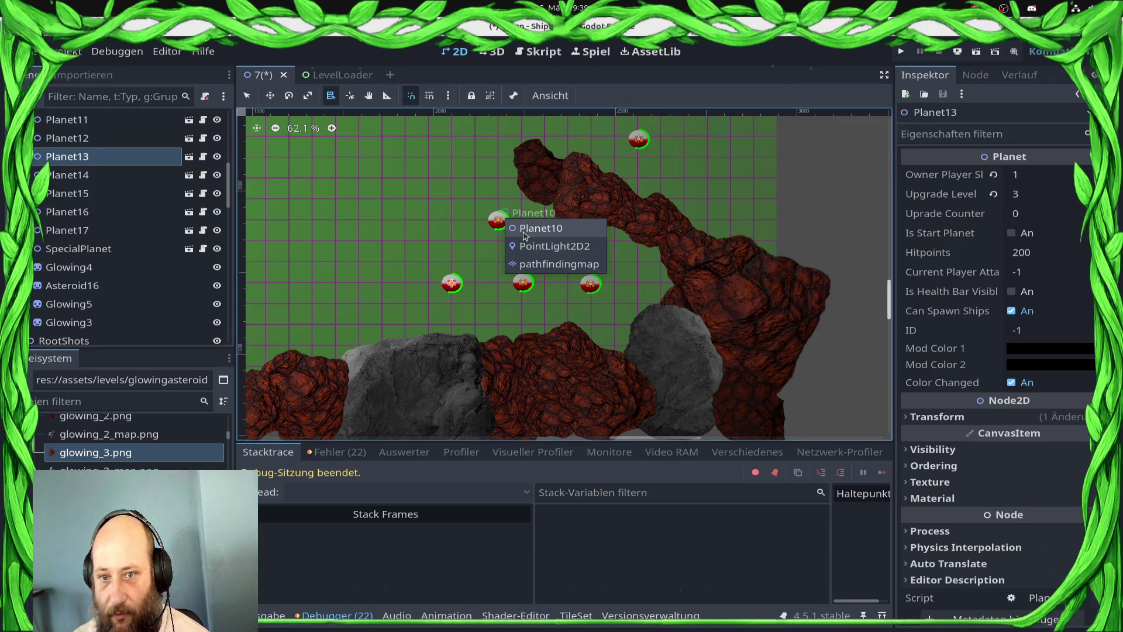
{"action": "left_click", "coordinate": [552, 240]}
{"action": "key", "text": "w"}
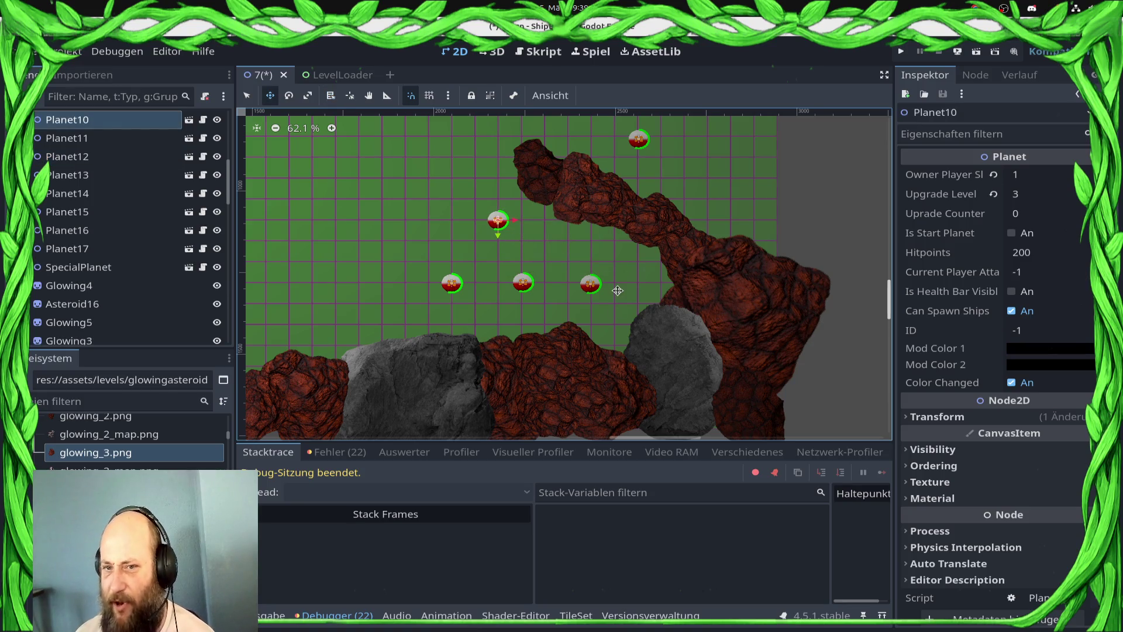
{"action": "key", "text": "Left"}
{"action": "key", "text": "Left"}
{"action": "key", "text": "Left"}
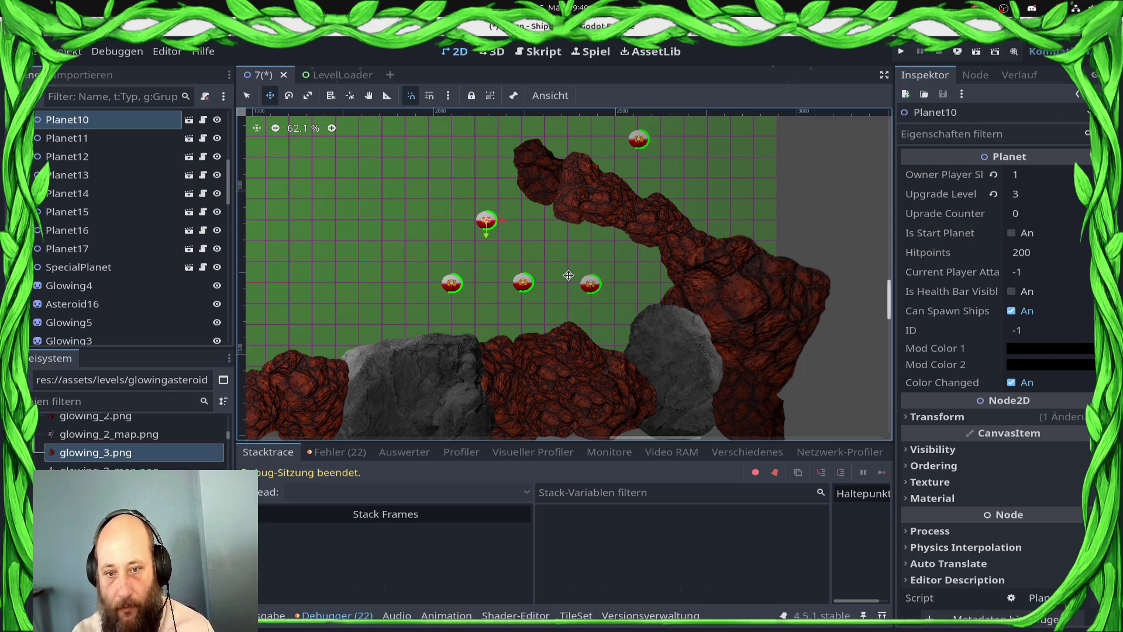
Step: Zoom to the upper-left wall and drop Asteroid_11.png onto the red asteroid arm
{"action": "scroll", "coordinate": [568, 275], "scroll_direction": "up", "scroll_amount": 5}
{"action": "scroll", "coordinate": [568, 275], "scroll_direction": "left", "scroll_amount": 5}
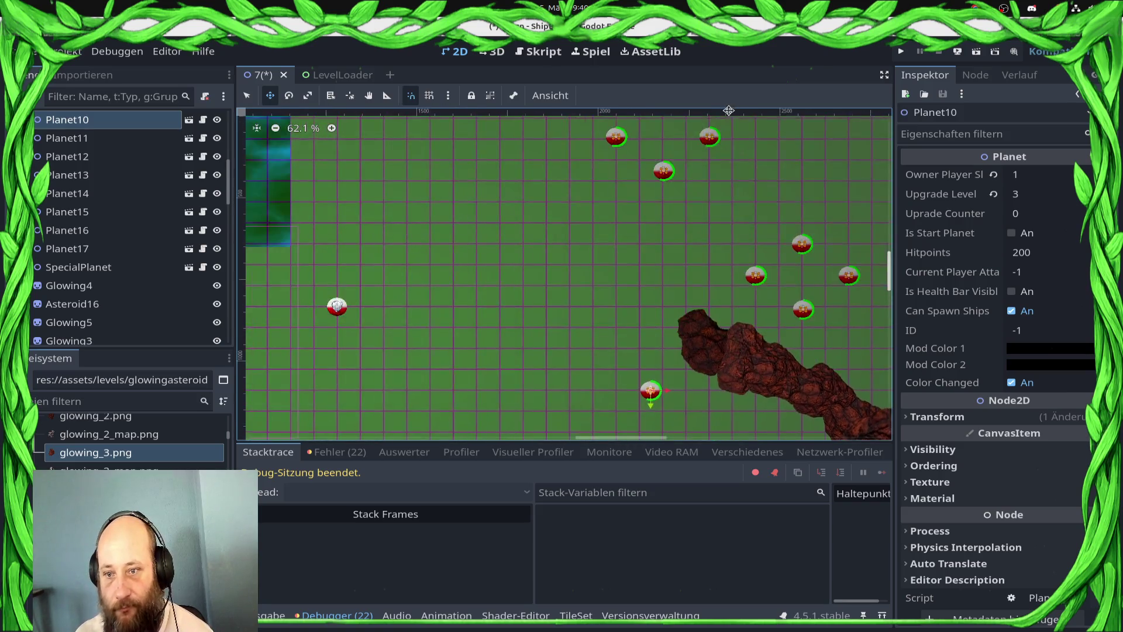
{"action": "scroll", "coordinate": [592, 328], "scroll_direction": "down", "scroll_amount": 4}
{"action": "scroll", "coordinate": [593, 328], "scroll_direction": "right", "scroll_amount": 4}
{"action": "scroll", "coordinate": [593, 328], "scroll_direction": "up", "scroll_amount": 1}
{"action": "scroll", "coordinate": [593, 329], "scroll_direction": "right", "scroll_amount": 1}
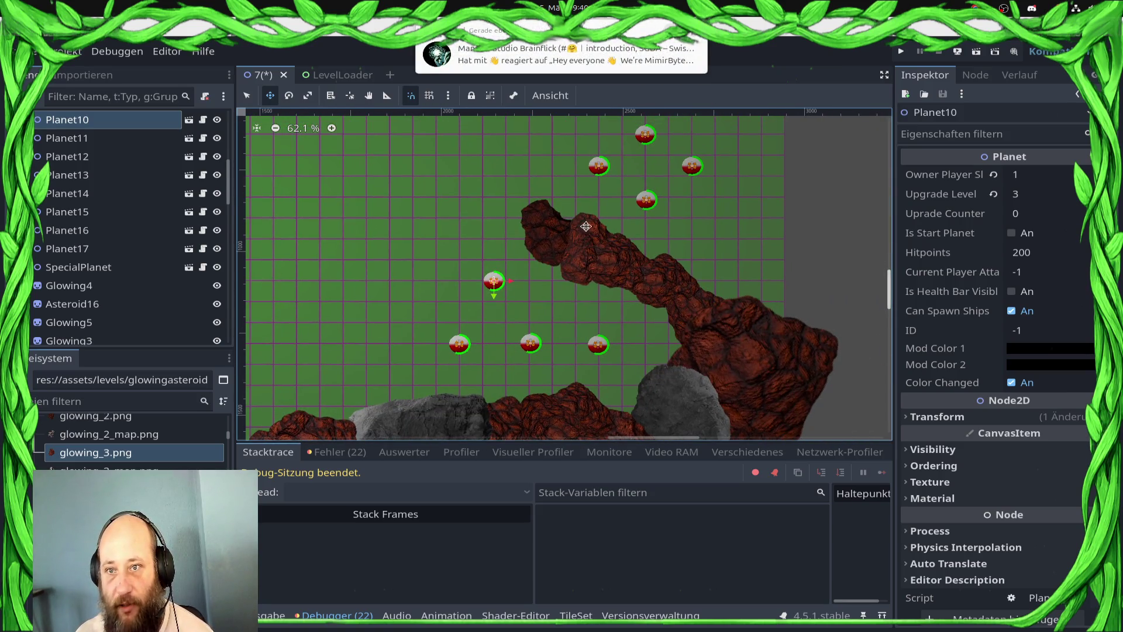
{"action": "mouse_move", "coordinate": [444, 53]}
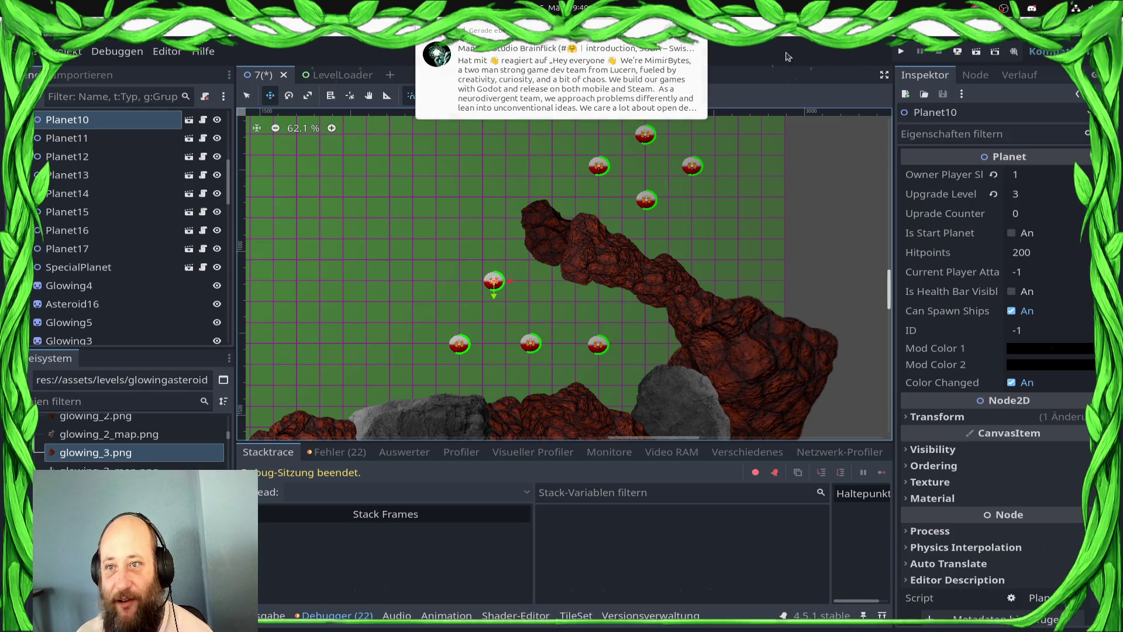
{"action": "scroll", "coordinate": [572, 301], "scroll_direction": "down", "scroll_amount": 3}
{"action": "scroll", "coordinate": [583, 241], "scroll_direction": "down", "scroll_amount": 2}
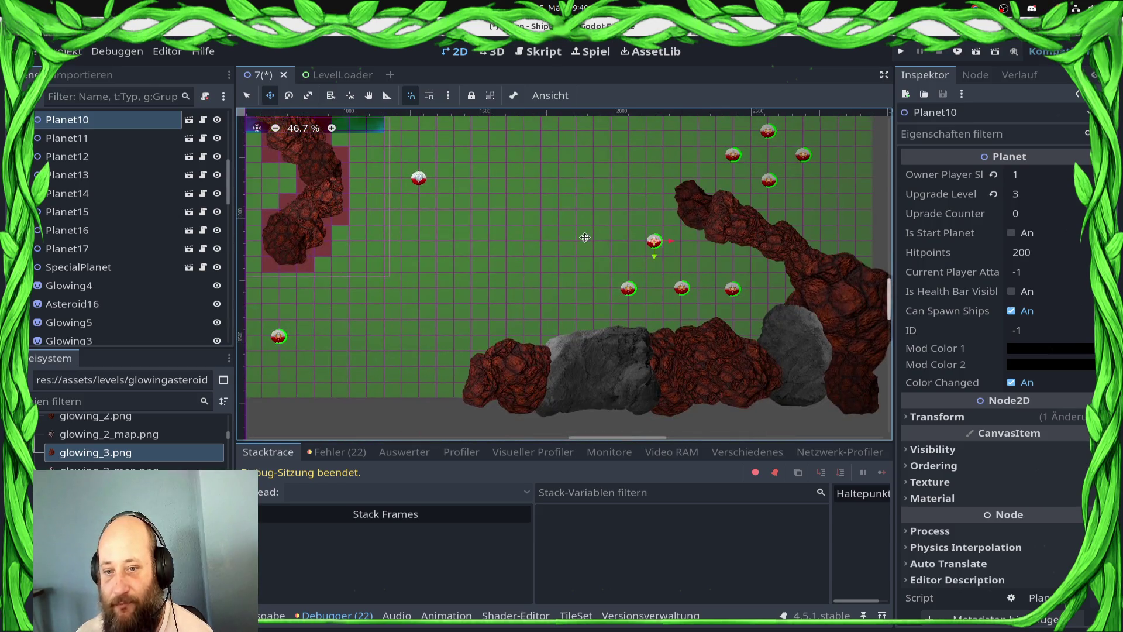
{"action": "scroll", "coordinate": [421, 188], "scroll_direction": "up", "scroll_amount": 5}
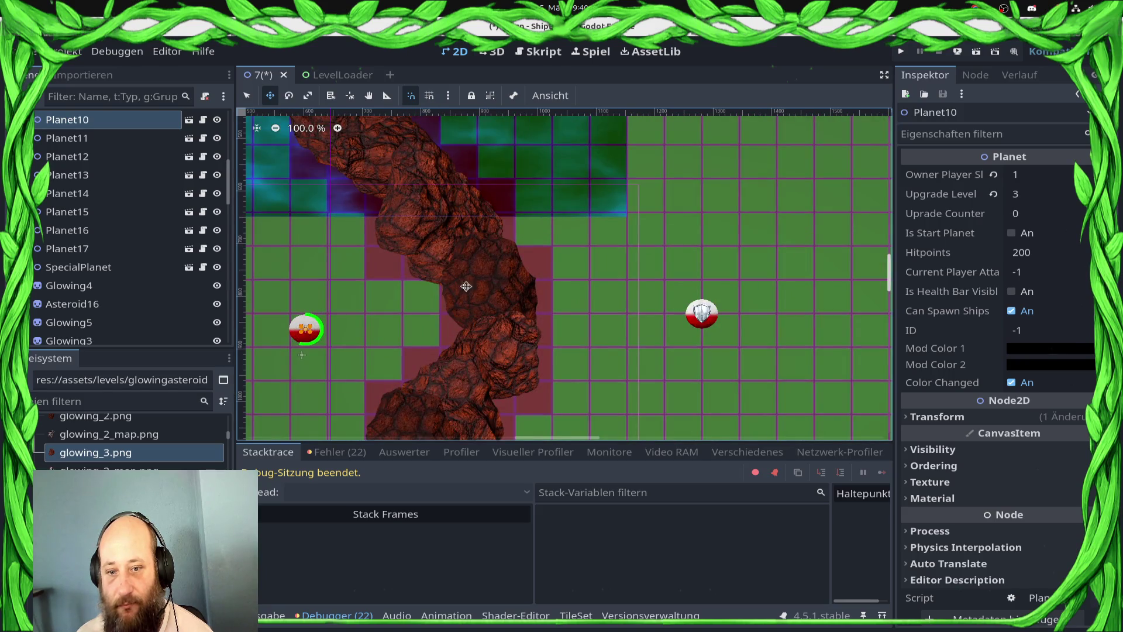
{"action": "key", "text": "q"}
{"action": "scroll", "coordinate": [128, 439], "scroll_direction": "down", "scroll_amount": 5}
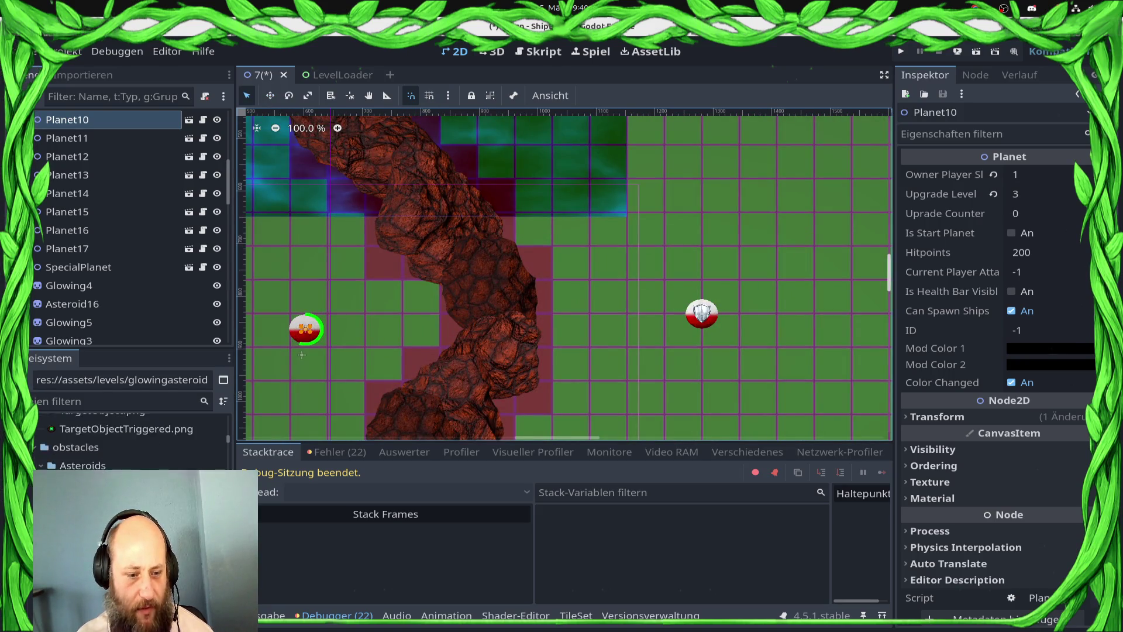
{"action": "scroll", "coordinate": [128, 439], "scroll_direction": "down", "scroll_amount": 5}
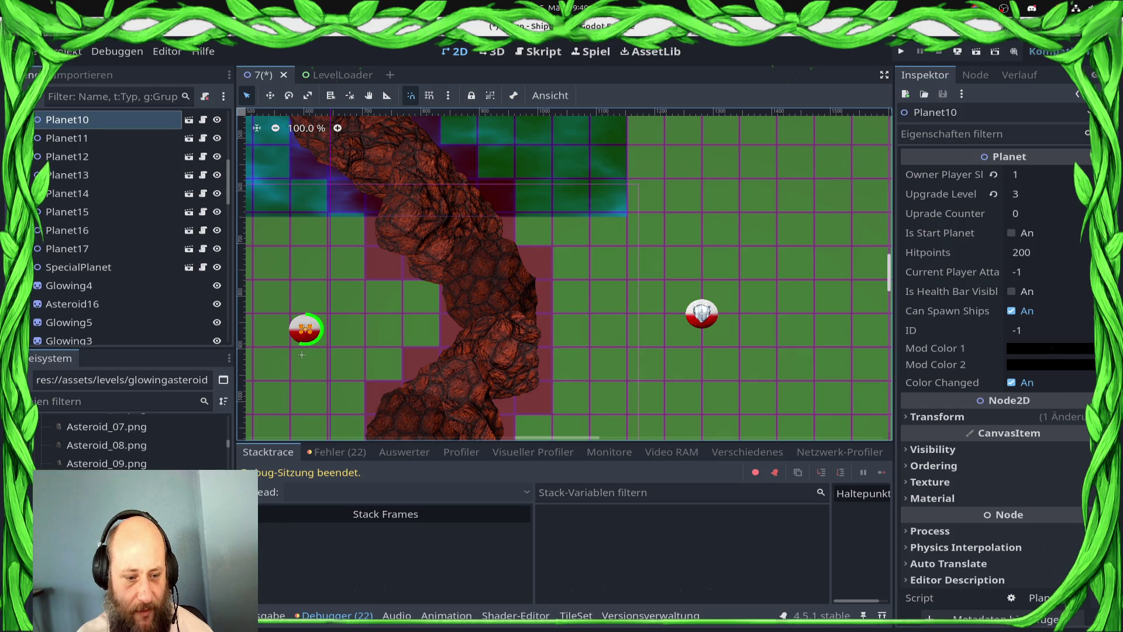
{"action": "scroll", "coordinate": [128, 442], "scroll_direction": "down", "scroll_amount": 2}
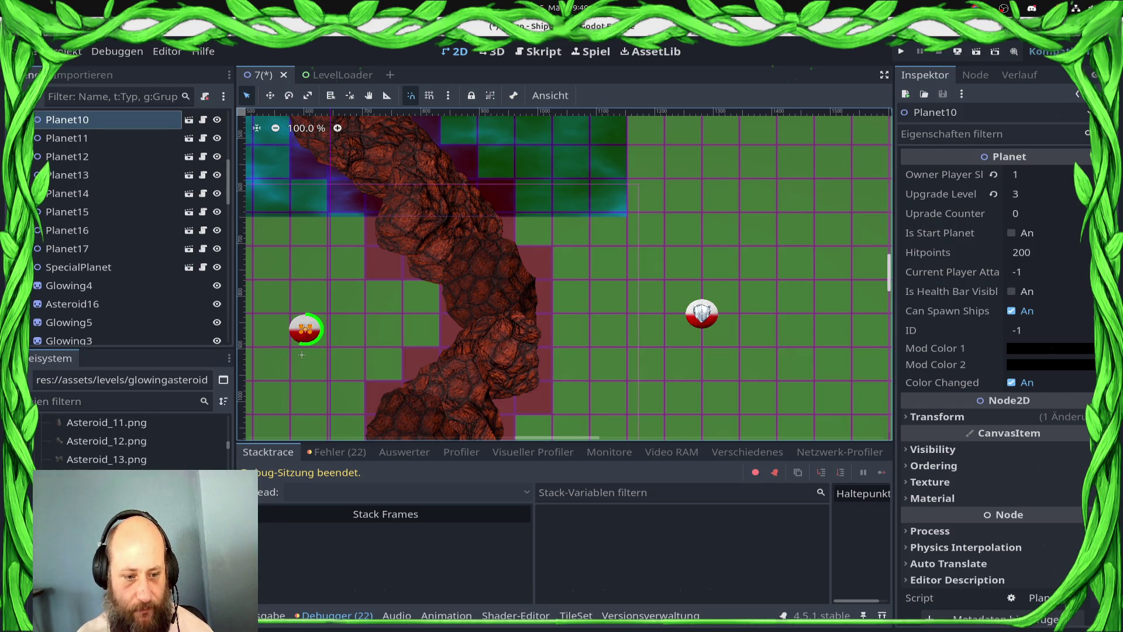
{"action": "mouse_move", "coordinate": [107, 423]}
{"action": "left_mouse_down"}
{"action": "mouse_move", "coordinate": [509, 356]}
{"action": "mouse_move", "coordinate": [503, 298]}
{"action": "left_mouse_up"}
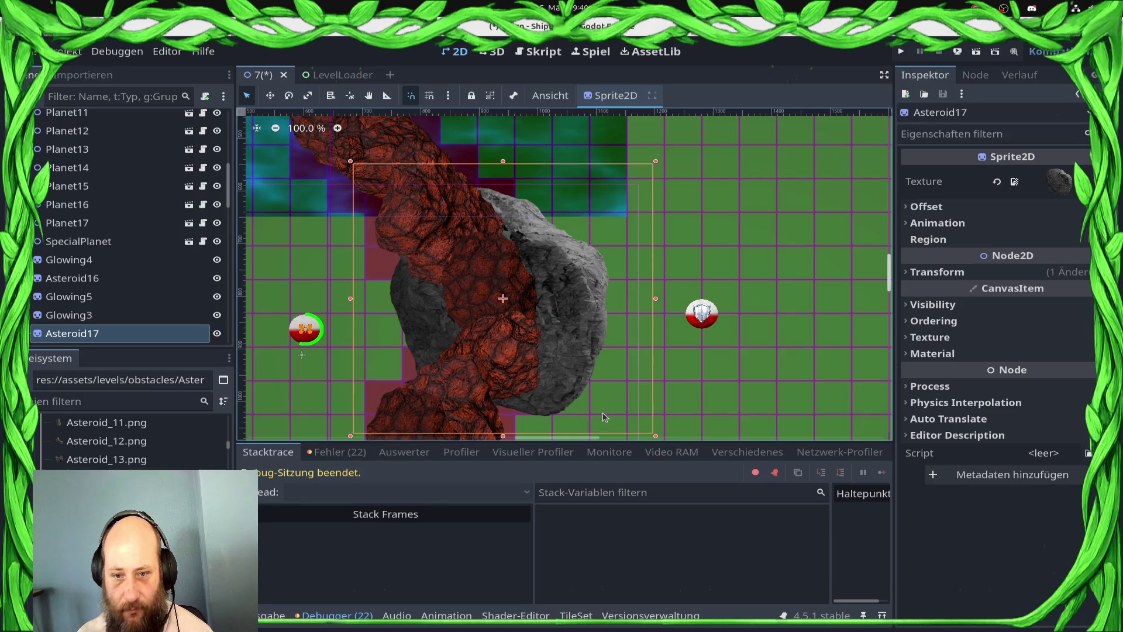
{"action": "left_click", "coordinate": [574, 313]}
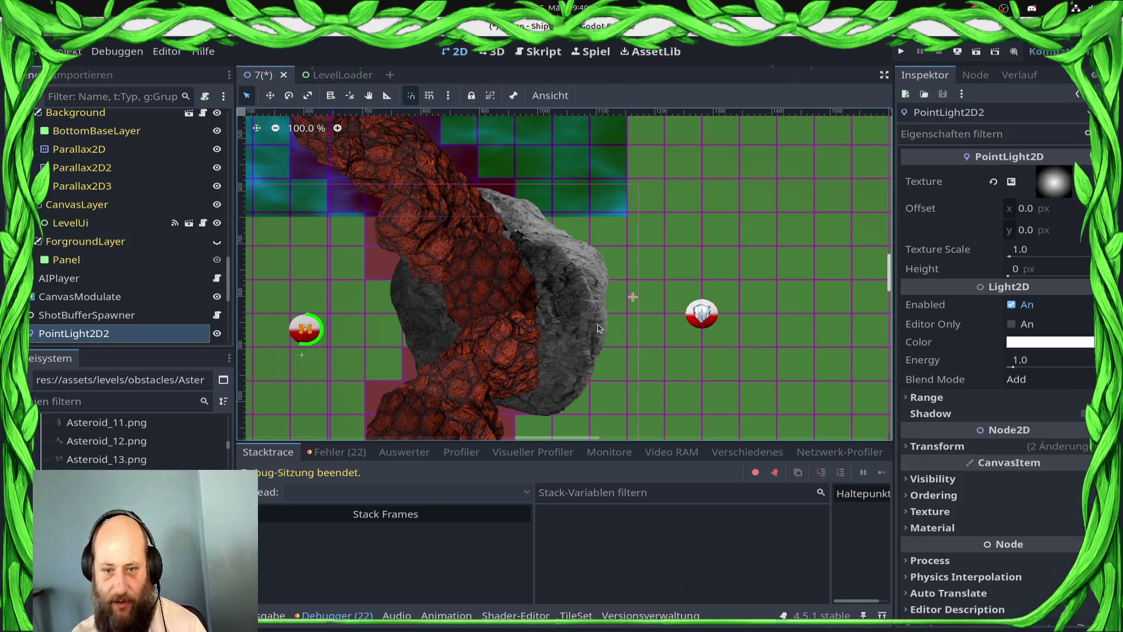
{"action": "key", "text": "w"}
{"action": "scroll", "coordinate": [156, 271], "scroll_direction": "up", "scroll_amount": 1}
{"action": "scroll", "coordinate": [156, 278], "scroll_direction": "down", "scroll_amount": 8}
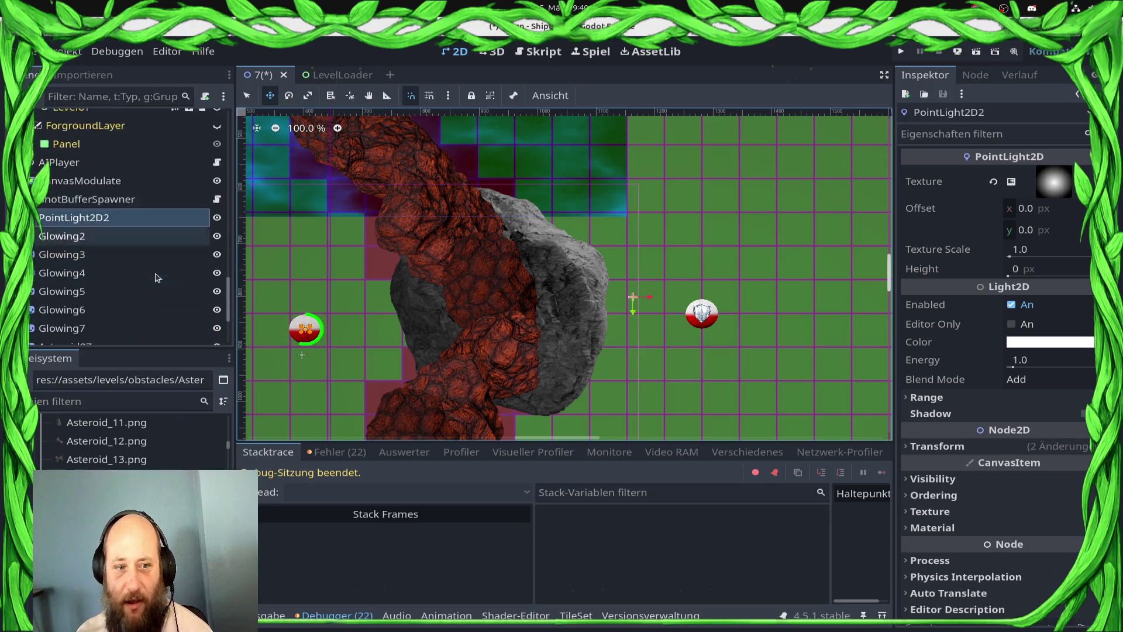
{"action": "left_click", "coordinate": [109, 332]}
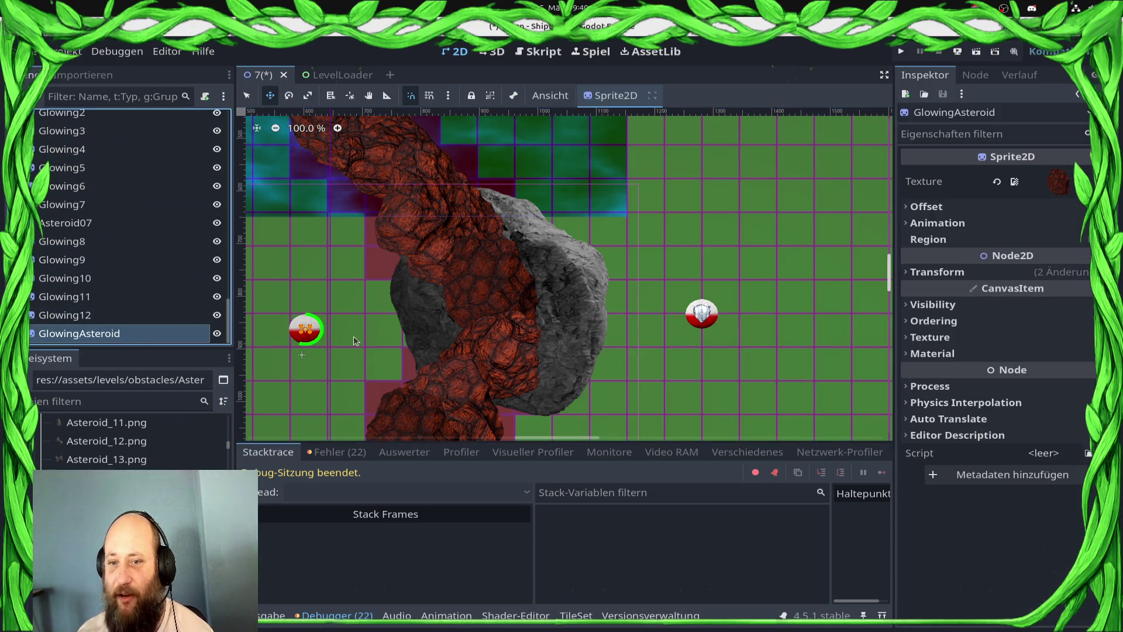
{"action": "scroll", "coordinate": [485, 325], "scroll_direction": "down", "scroll_amount": 5}
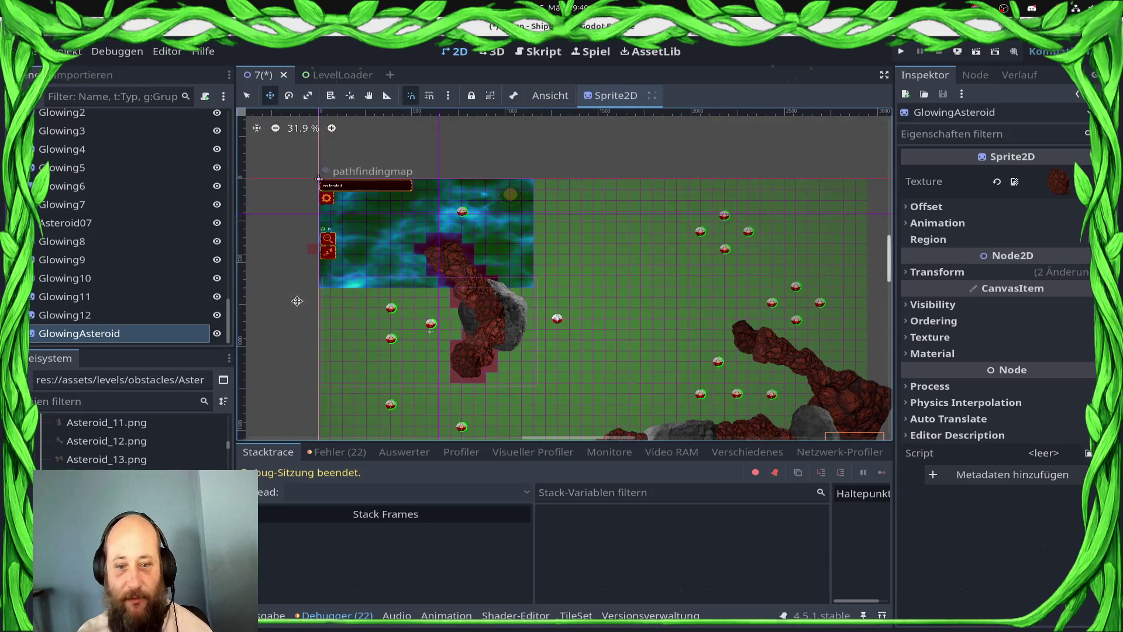
{"action": "scroll", "coordinate": [105, 307], "scroll_direction": "up", "scroll_amount": 5}
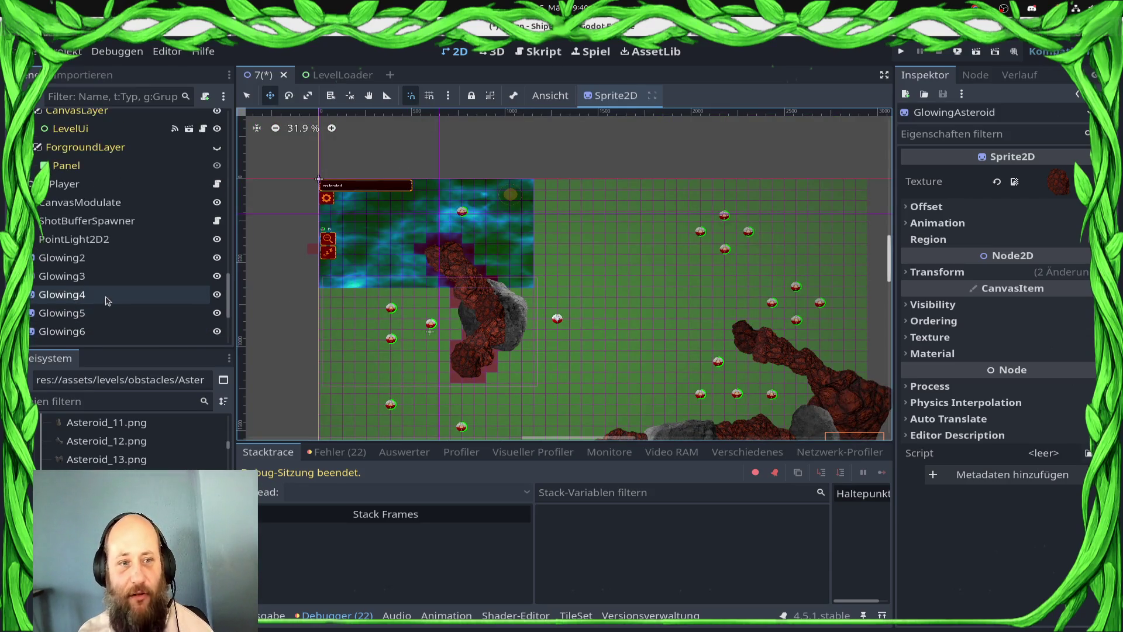
{"action": "scroll", "coordinate": [111, 299], "scroll_direction": "down", "scroll_amount": 5}
{"action": "scroll", "coordinate": [117, 295], "scroll_direction": "up", "scroll_amount": 5}
{"action": "scroll", "coordinate": [117, 294], "scroll_direction": "down", "scroll_amount": 10}
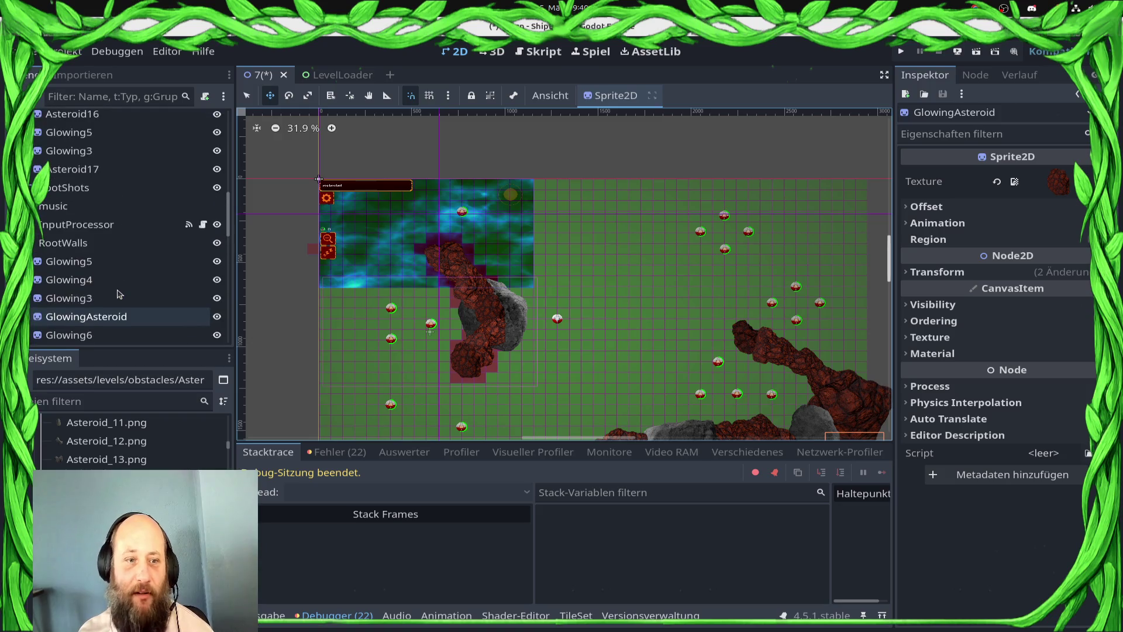
{"action": "scroll", "coordinate": [117, 255], "scroll_direction": "up", "scroll_amount": 5}
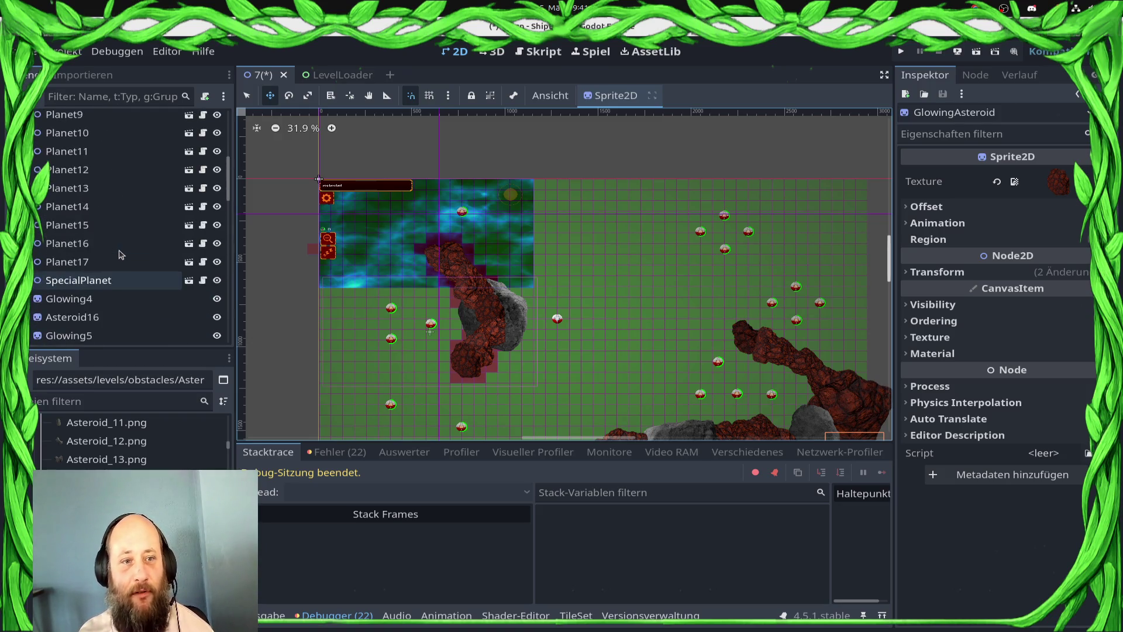
{"action": "scroll", "coordinate": [113, 253], "scroll_direction": "down", "scroll_amount": 2}
{"action": "left_click", "coordinate": [111, 241]}
Step: Select the five rock sprites through Asteroid17 and drag them into RootWalls
{"action": "left_click", "coordinate": [111, 314], "text": "shift"}
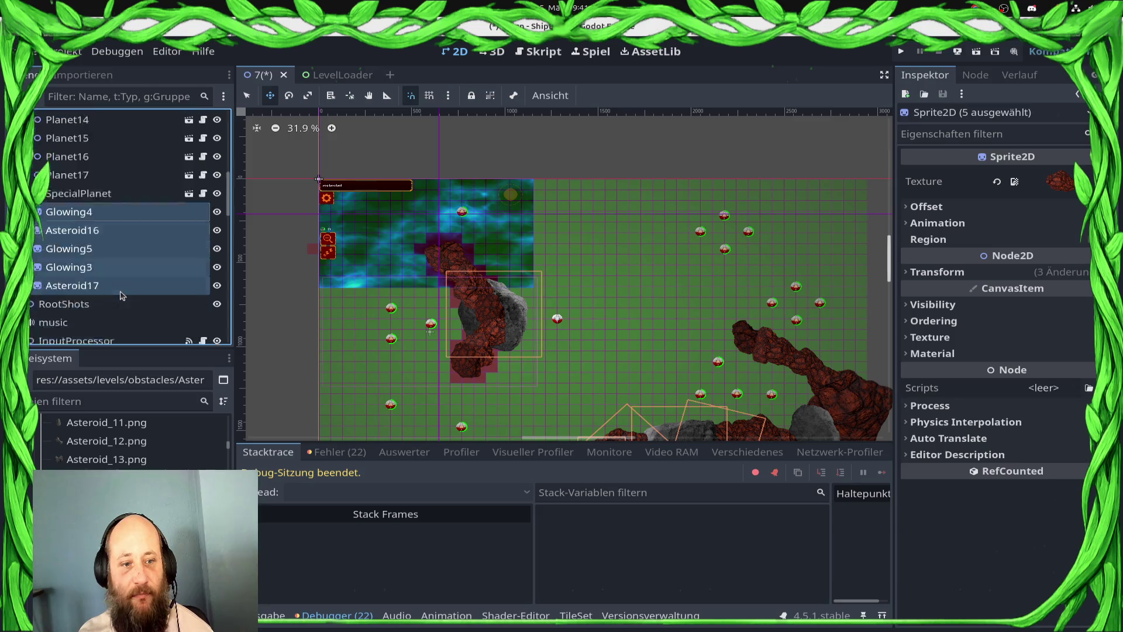
{"action": "scroll", "coordinate": [82, 263], "scroll_direction": "down", "scroll_amount": 3}
{"action": "mouse_move", "coordinate": [65, 124]}
{"action": "left_mouse_down"}
{"action": "mouse_move", "coordinate": [73, 287]}
{"action": "mouse_move", "coordinate": [76, 263]}
{"action": "mouse_move", "coordinate": [77, 273]}
{"action": "left_mouse_up"}
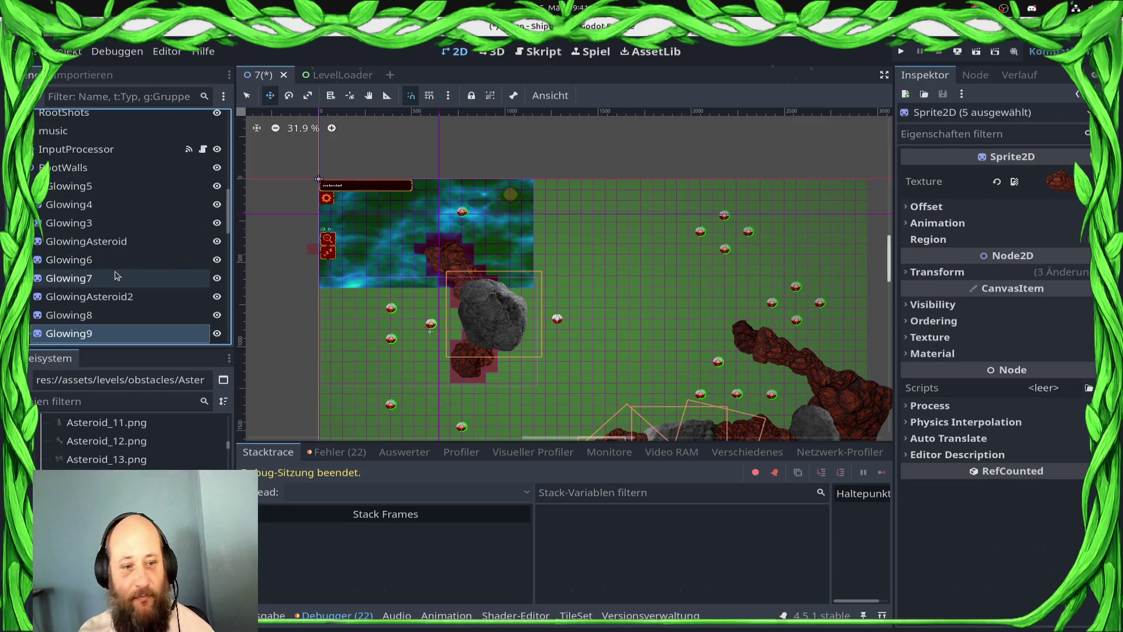
{"action": "scroll", "coordinate": [137, 278], "scroll_direction": "down", "scroll_amount": 3}
Step: Move Asteroid17 up three places in draw order so the red rocks overlap it
{"action": "left_click", "coordinate": [115, 206]}
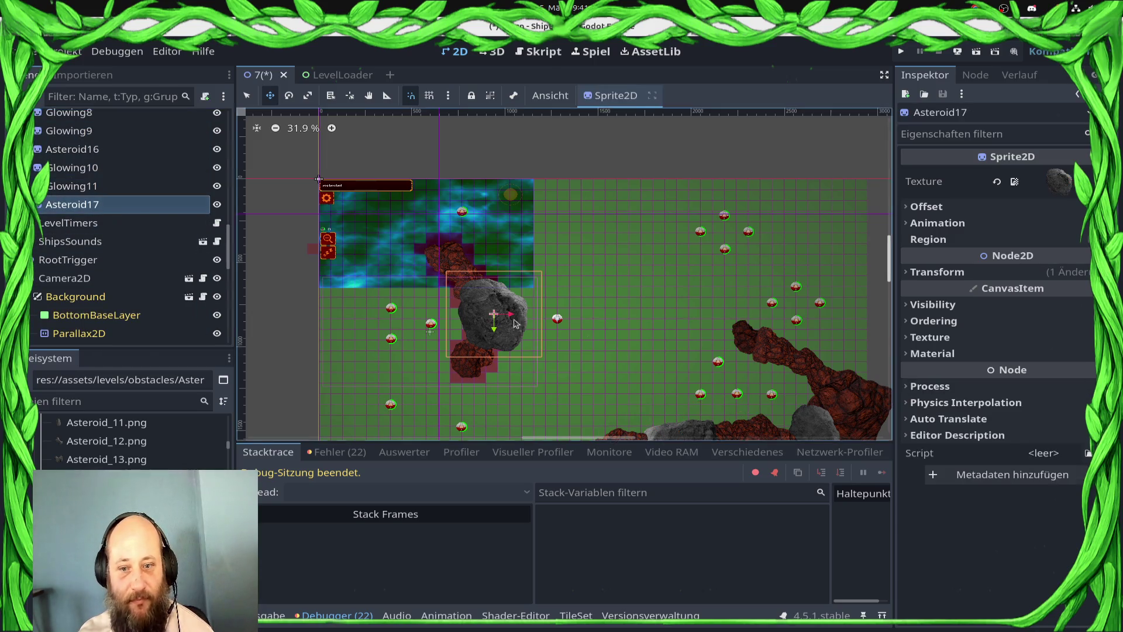
{"action": "scroll", "coordinate": [510, 326], "scroll_direction": "up", "scroll_amount": 2}
{"action": "scroll", "coordinate": [511, 326], "scroll_direction": "up", "scroll_amount": 3}
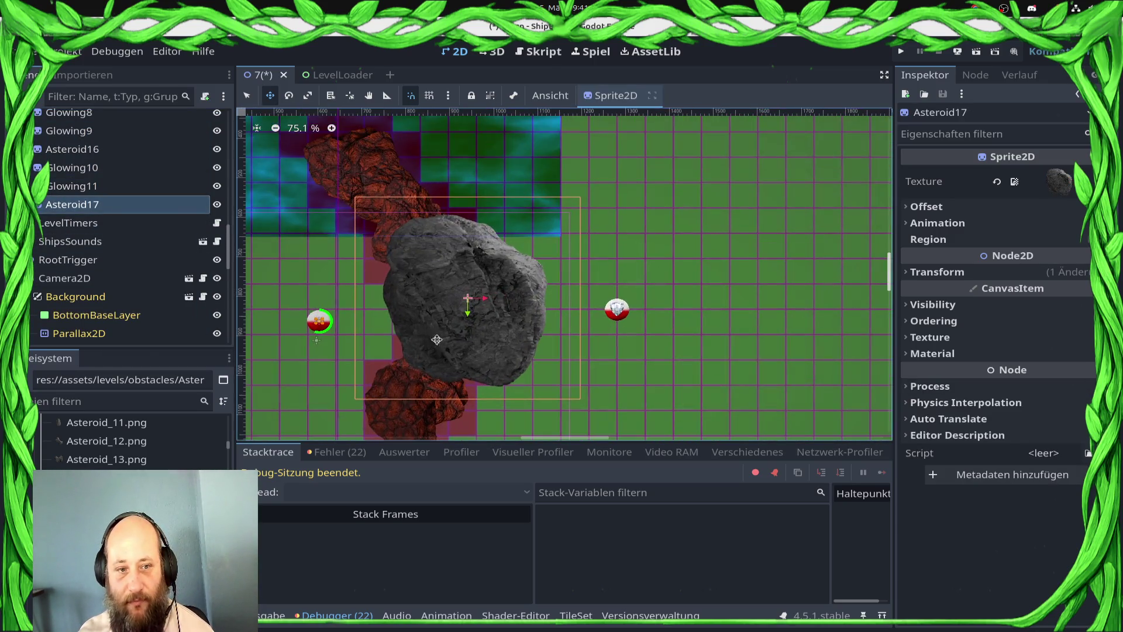
{"action": "left_click", "coordinate": [179, 211]}
{"action": "key", "text": "ctrl+Up"}
{"action": "key", "text": "ctrl+Up"}
{"action": "key", "text": "ctrl+Up"}
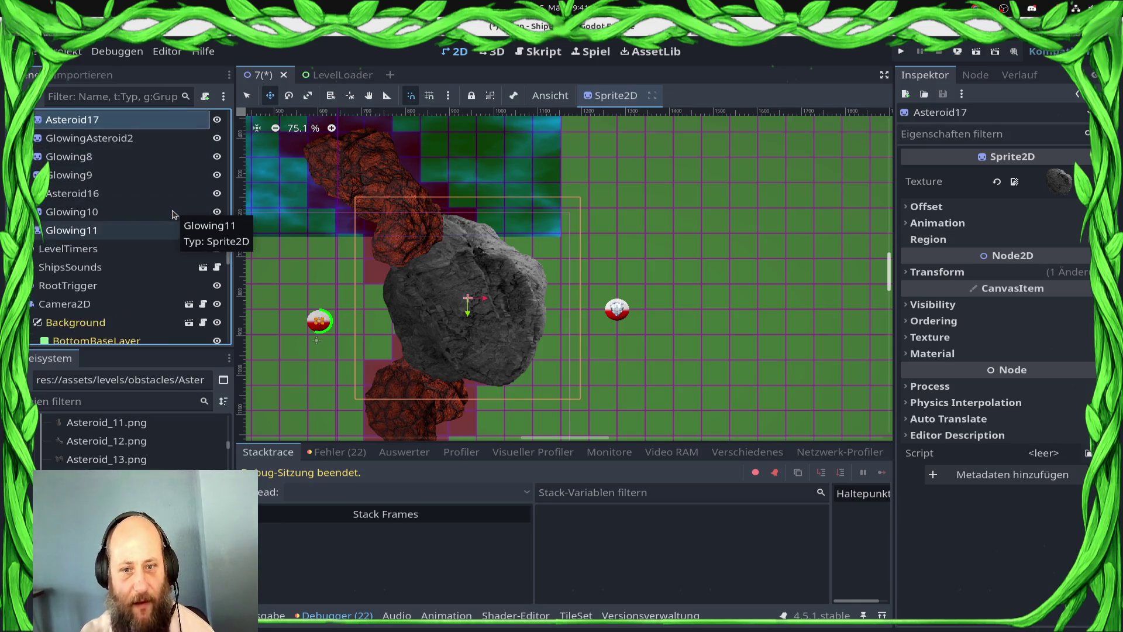
{"action": "key", "text": "ctrl+Up"}
{"action": "key", "text": "ctrl+Up"}
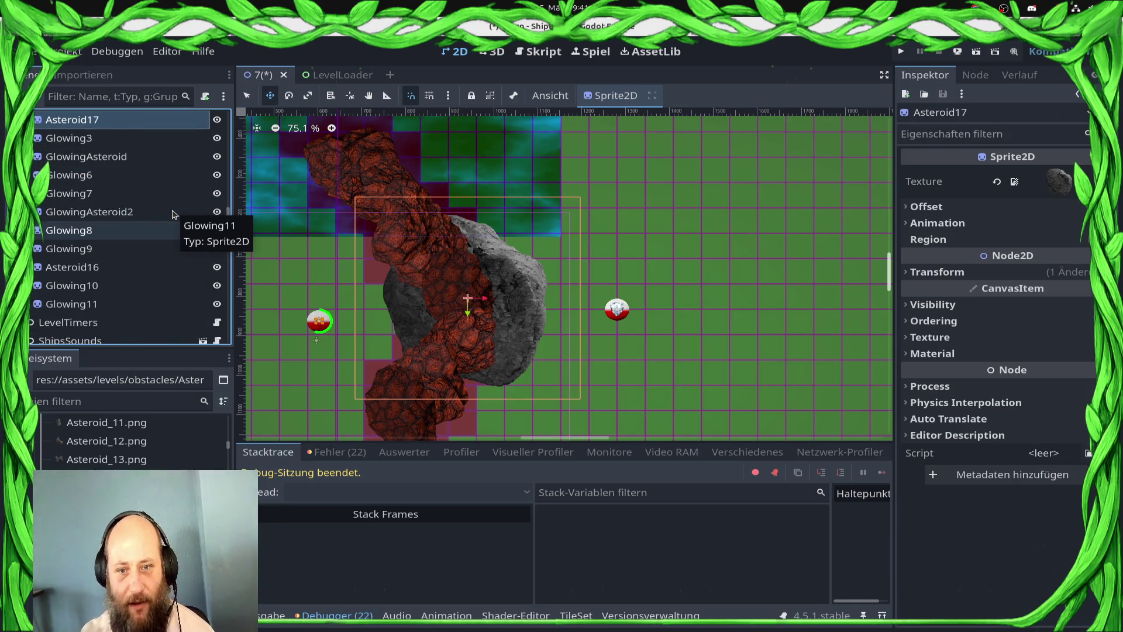
Step: Rotate the grey asteroid to about -75°, keeping its original size
{"action": "key", "text": "s"}
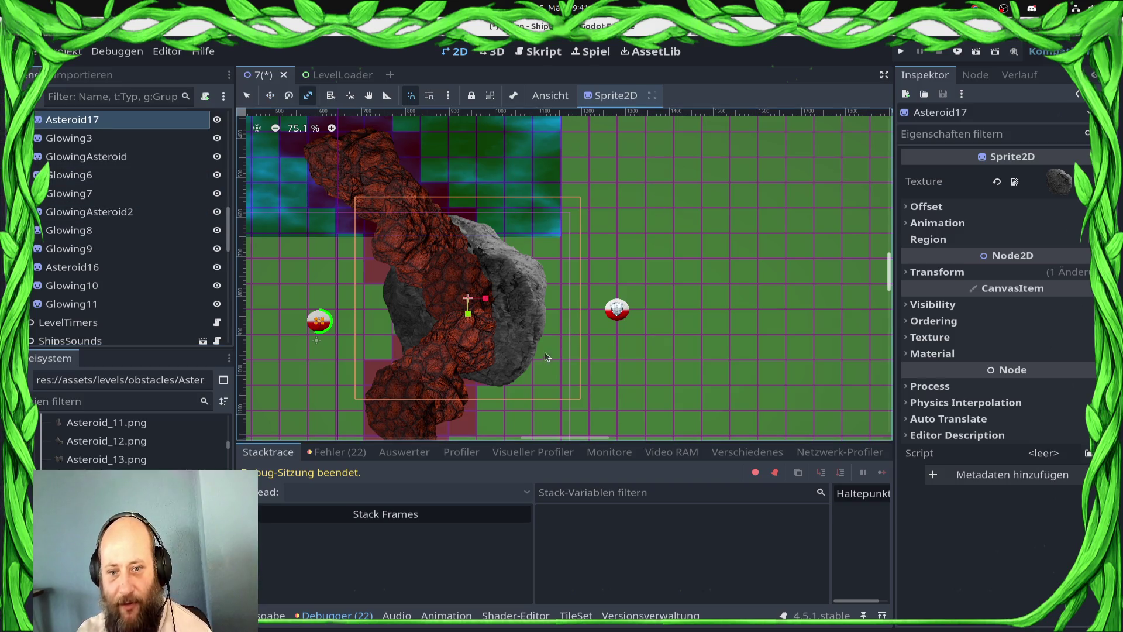
{"action": "key", "text": "e"}
{"action": "left_click_drag", "start_coordinate": [558, 369], "coordinate": [407, 276]}
{"action": "scroll", "coordinate": [597, 416], "scroll_direction": "down", "scroll_amount": 2}
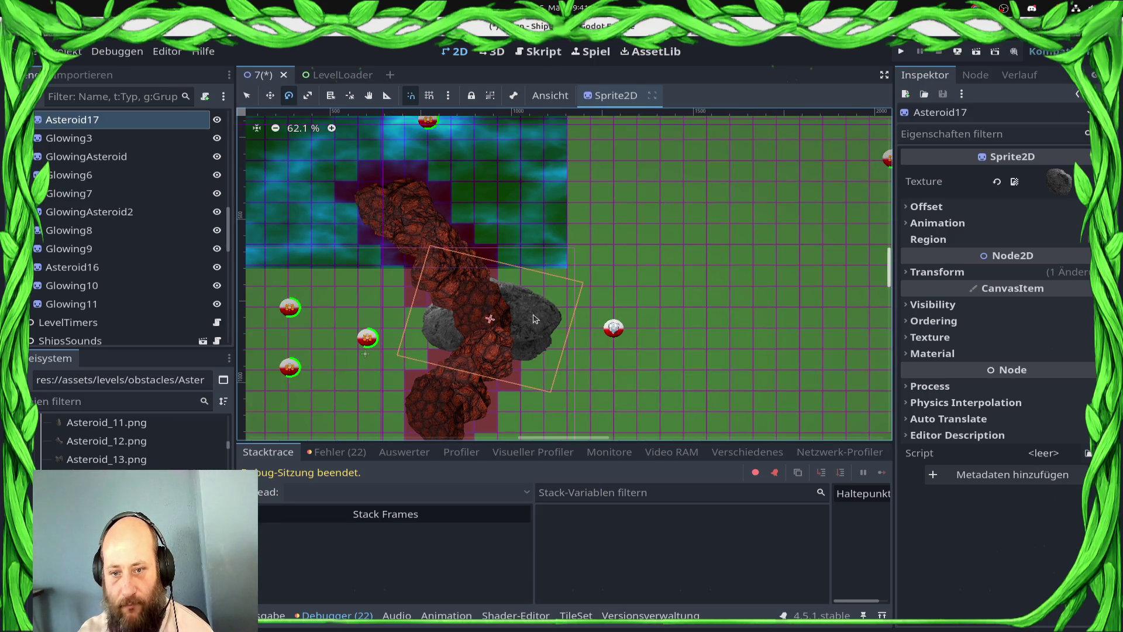
{"action": "key", "text": "s"}
{"action": "mouse_move", "coordinate": [572, 343]}
{"action": "left_mouse_down"}
{"action": "mouse_move", "coordinate": [563, 353]}
{"action": "mouse_move", "coordinate": [546, 337]}
{"action": "mouse_move", "coordinate": [544, 351]}
{"action": "left_mouse_up"}
{"action": "key", "text": "e"}
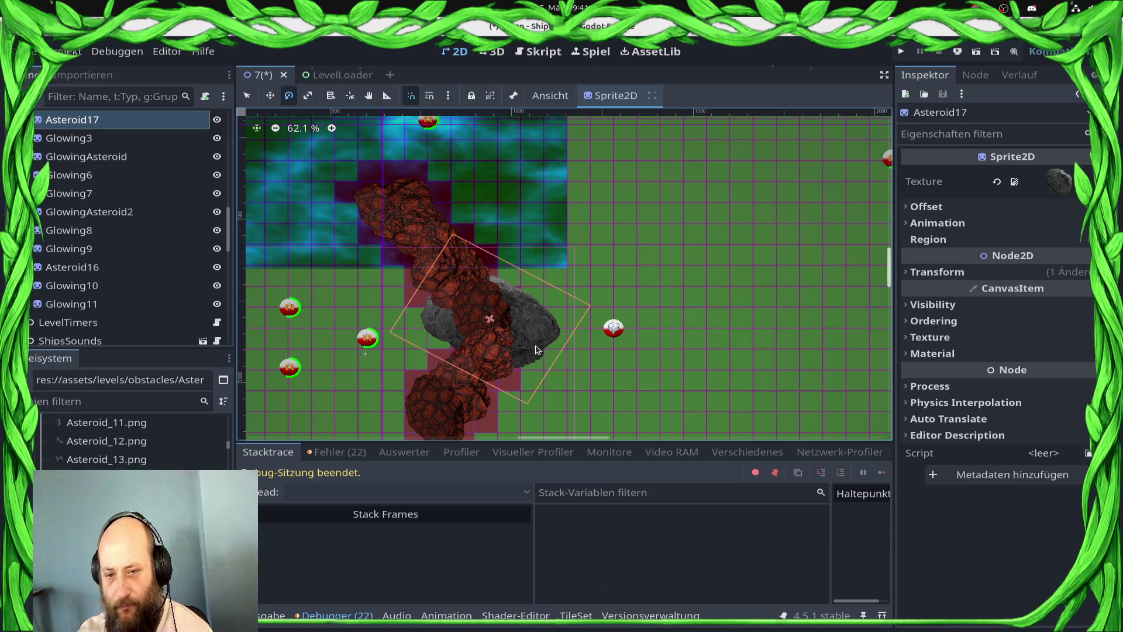
Step: Reorder Asteroid17 down three places, then back up just above GlowingAsteroid
{"action": "left_click", "coordinate": [134, 121]}
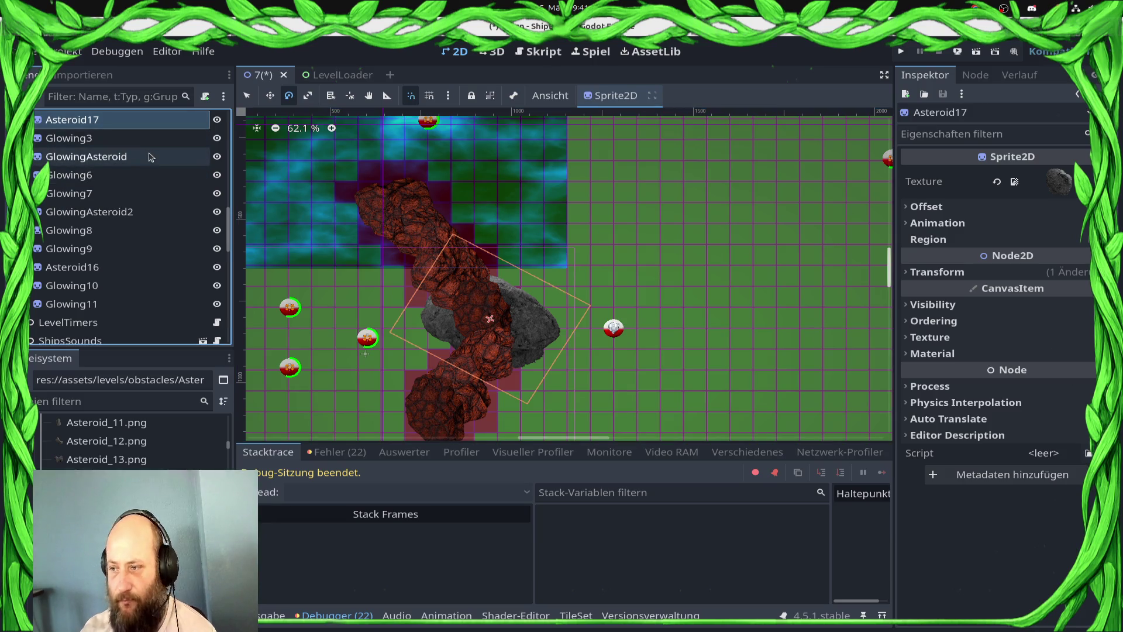
{"action": "key", "text": "ctrl+Down"}
{"action": "key", "text": "ctrl+Down"}
{"action": "key", "text": "ctrl+Down"}
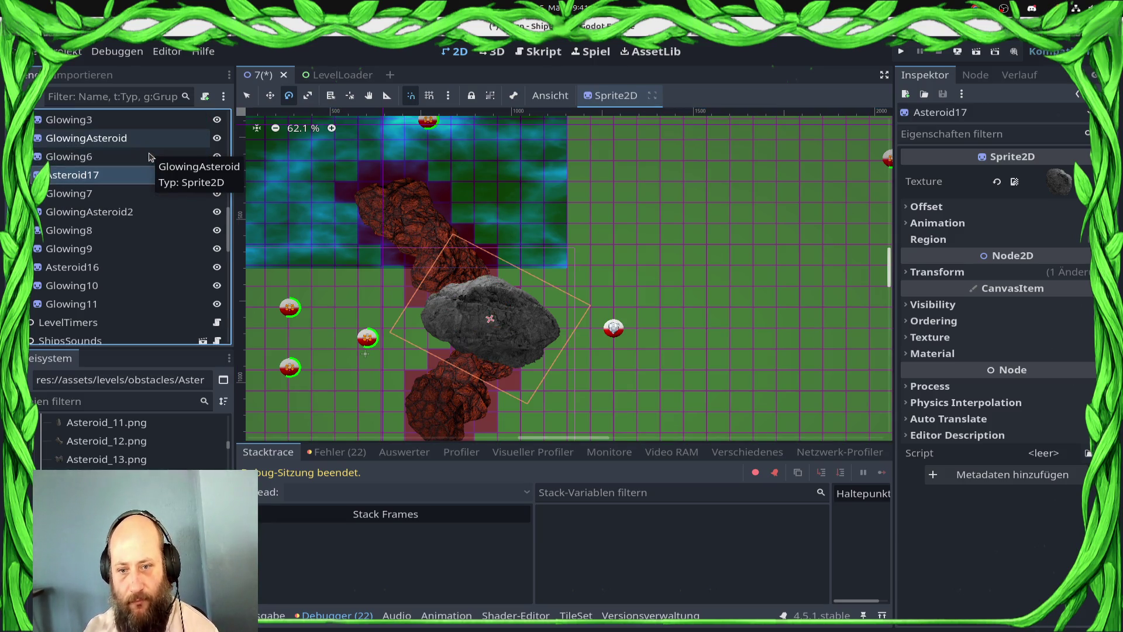
{"action": "key", "text": "ctrl+Up"}
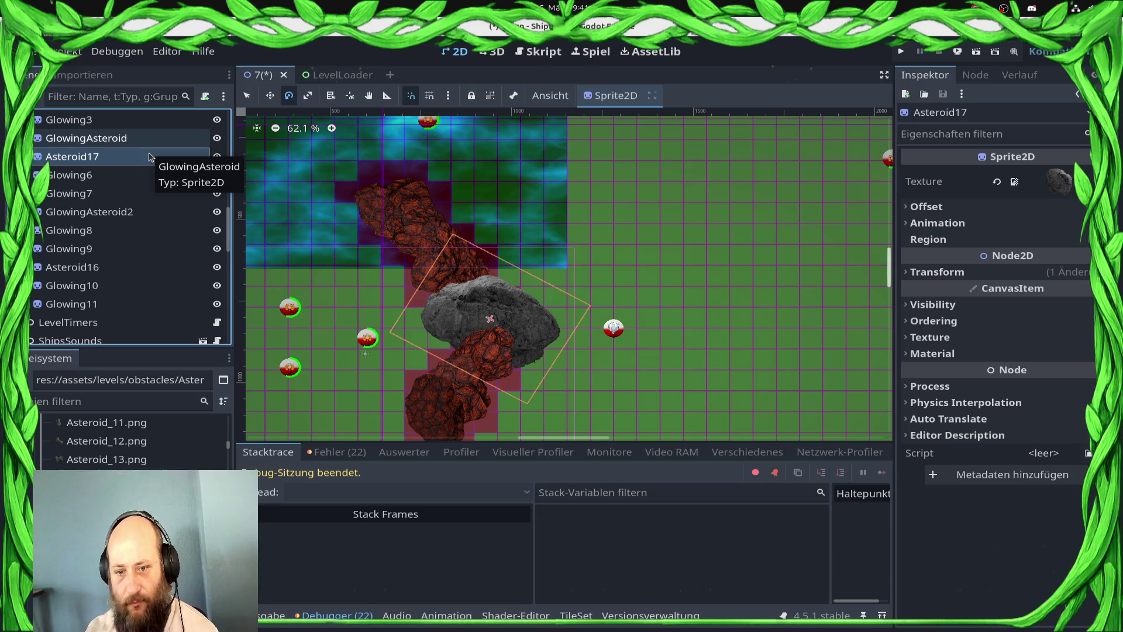
{"action": "key", "text": "ctrl+Up"}
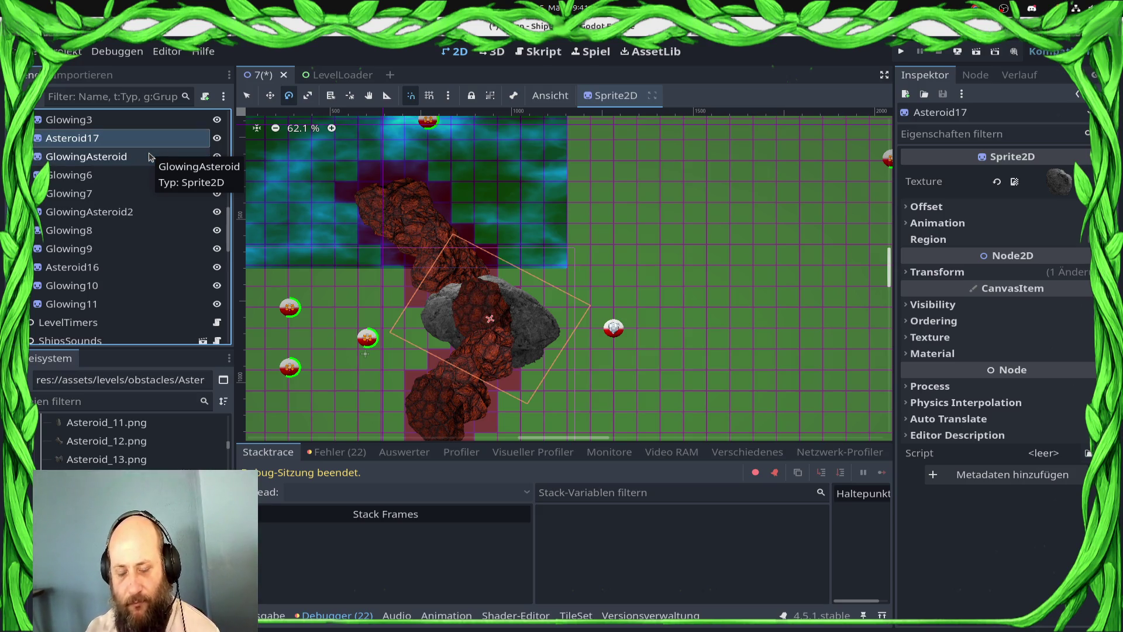
{"action": "scroll", "coordinate": [457, 377], "scroll_direction": "up", "scroll_amount": 6}
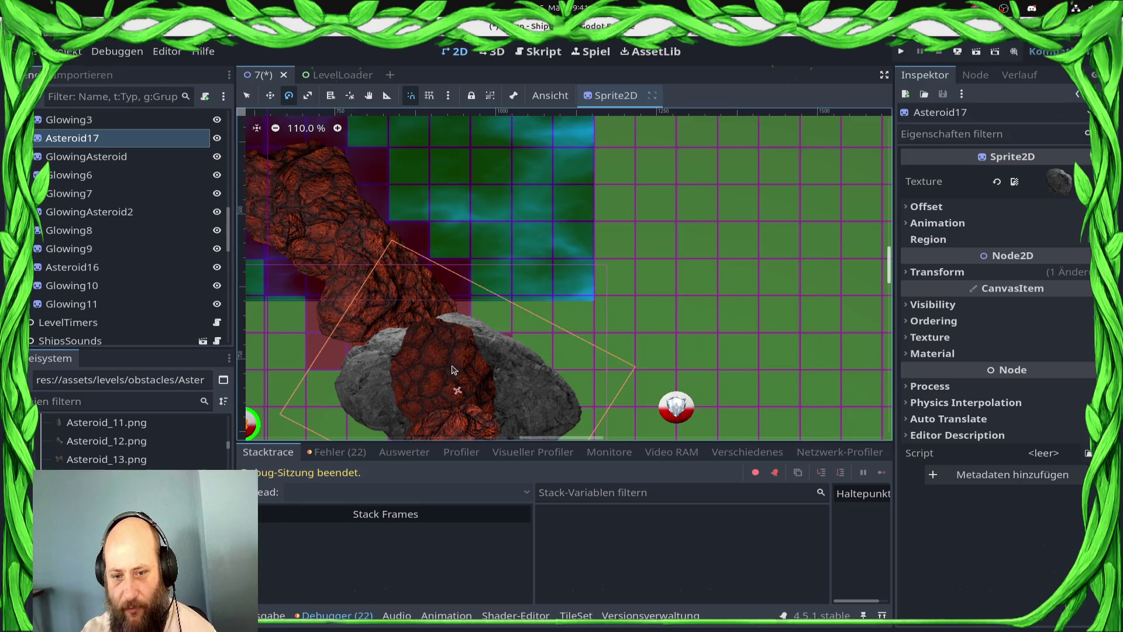
{"action": "key", "text": "Delete"}
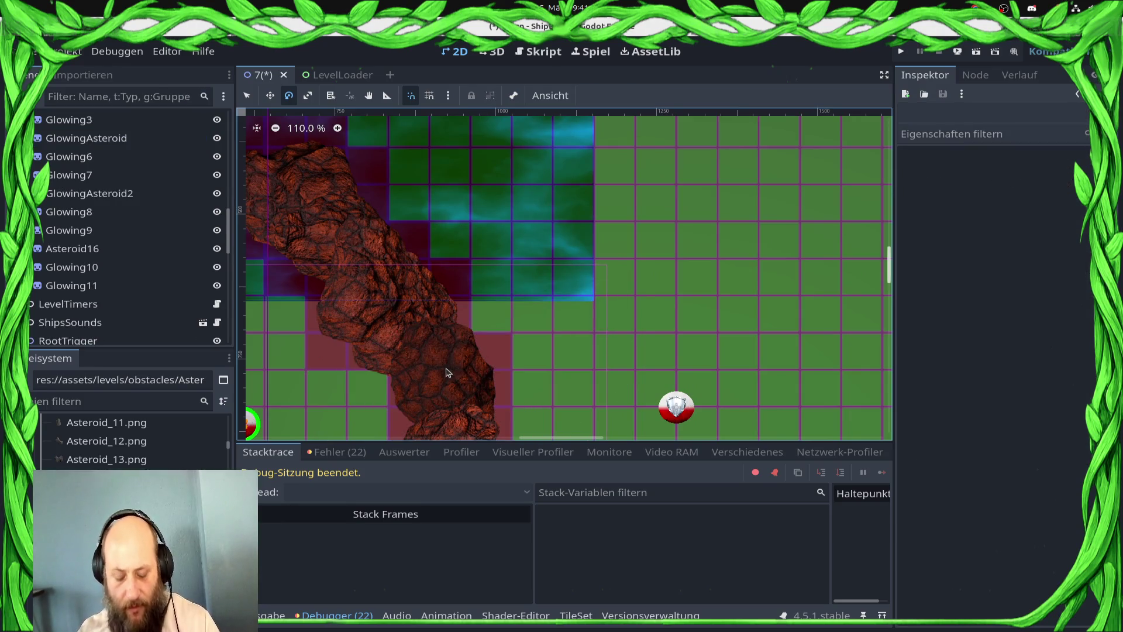
{"action": "key", "text": "ctrl+z"}
Step: Pick GlowingAsteroid from the objects overlapping the red rock and delete it
{"action": "left_click", "coordinate": [429, 374]}
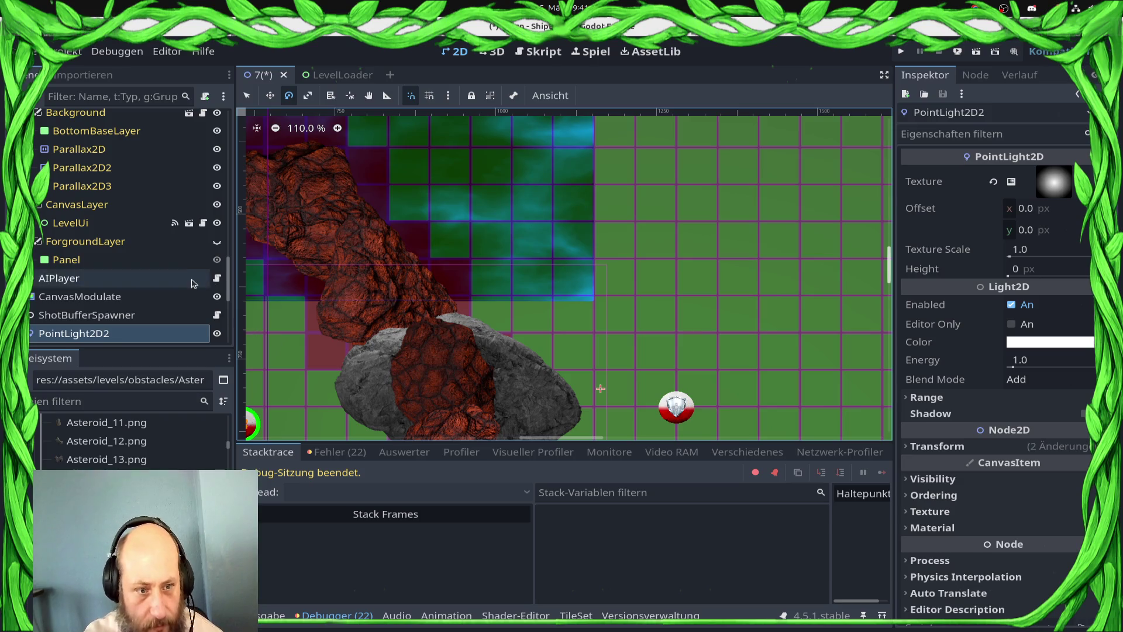
{"action": "scroll", "coordinate": [141, 308], "scroll_direction": "down", "scroll_amount": 4}
{"action": "scroll", "coordinate": [140, 309], "scroll_direction": "down", "scroll_amount": 1}
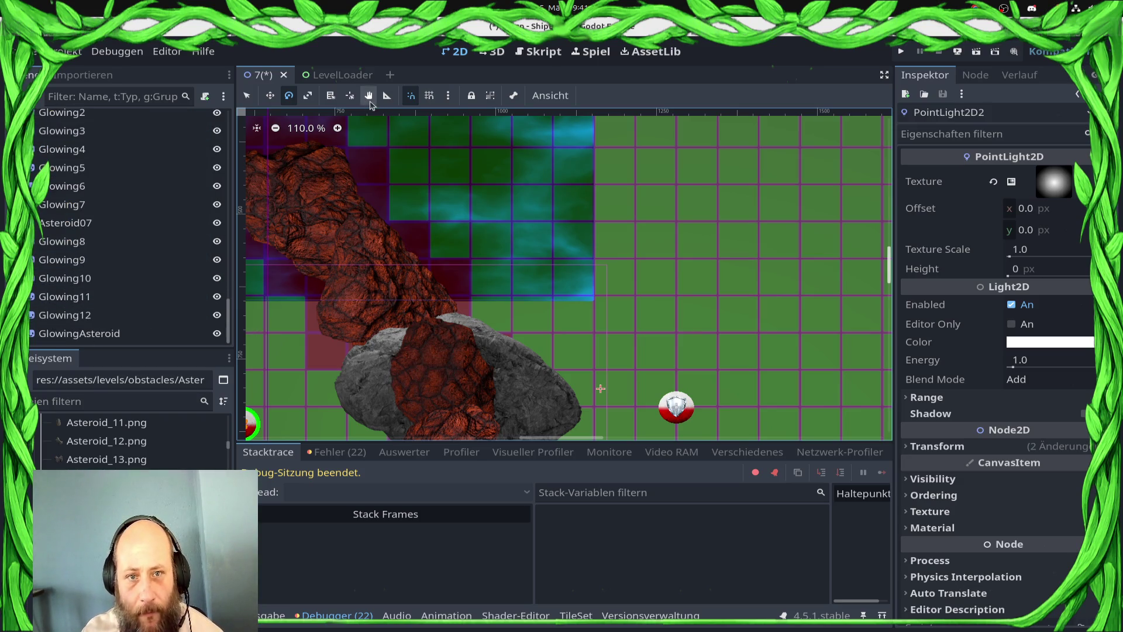
{"action": "left_click", "coordinate": [331, 95]}
{"action": "left_click", "coordinate": [439, 368]}
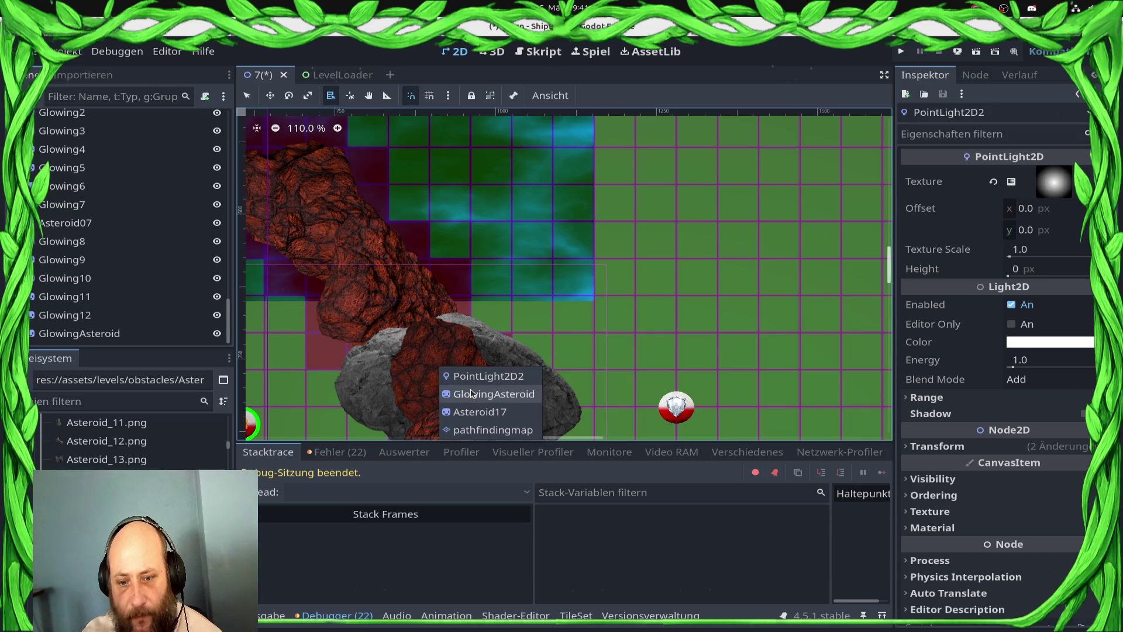
{"action": "left_click", "coordinate": [485, 397]}
{"action": "key", "text": "Delete"}
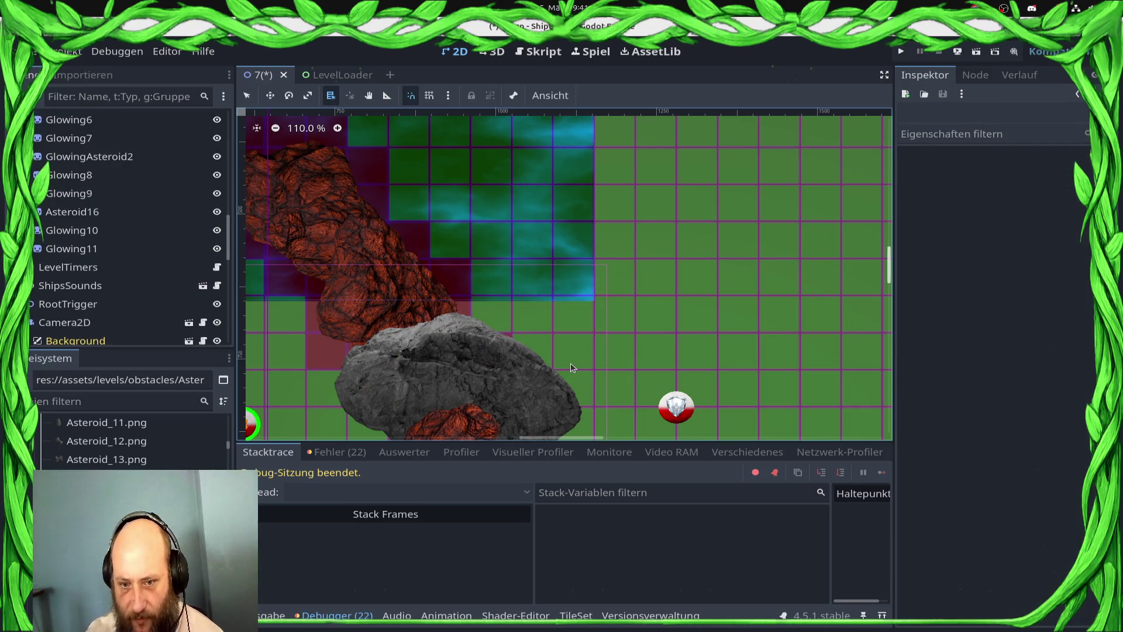
{"action": "scroll", "coordinate": [600, 241], "scroll_direction": "down", "scroll_amount": 3}
{"action": "scroll", "coordinate": [602, 222], "scroll_direction": "down", "scroll_amount": 5}
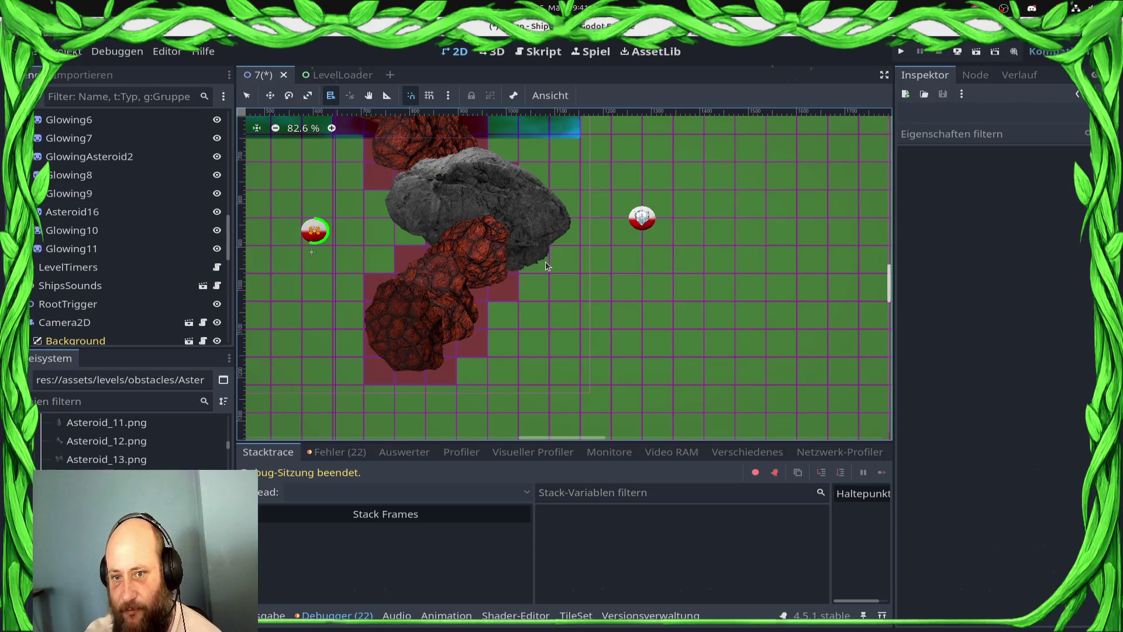
{"action": "scroll", "coordinate": [572, 276], "scroll_direction": "down", "scroll_amount": 5}
{"action": "scroll", "coordinate": [643, 286], "scroll_direction": "right", "scroll_amount": 5}
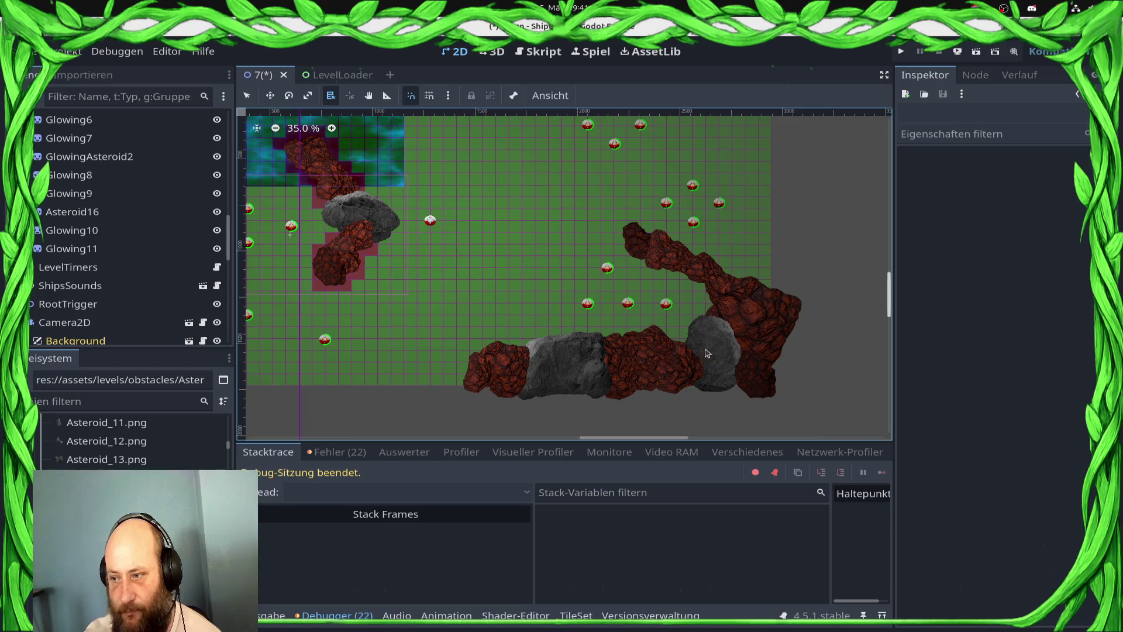
{"action": "scroll", "coordinate": [626, 268], "scroll_direction": "up", "scroll_amount": 4}
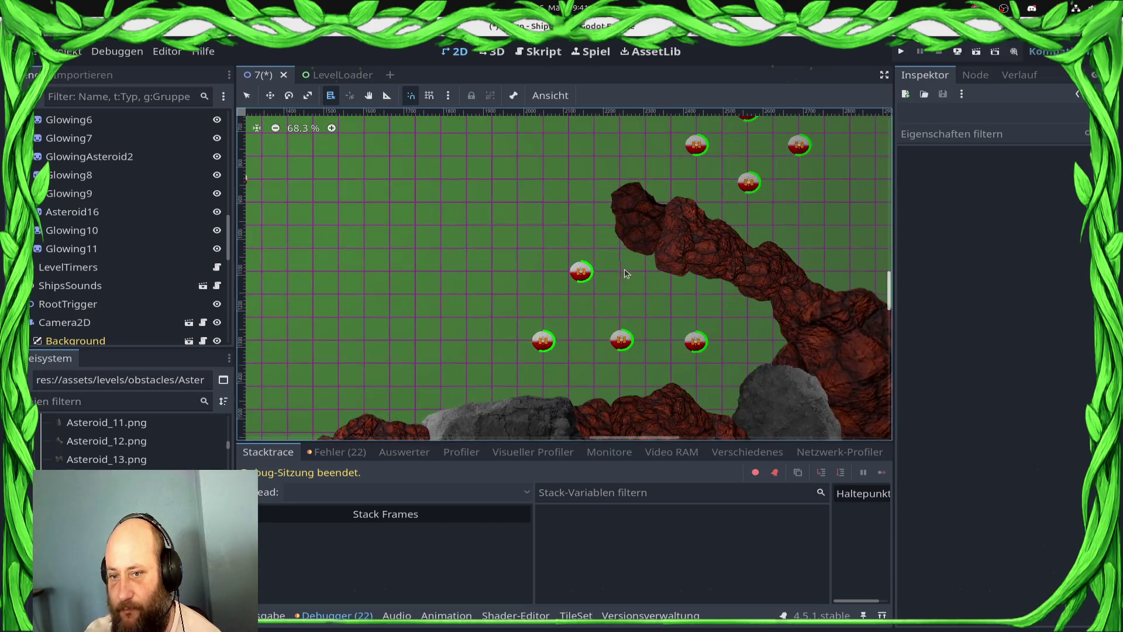
{"action": "scroll", "coordinate": [150, 283], "scroll_direction": "down", "scroll_amount": 3}
{"action": "scroll", "coordinate": [155, 278], "scroll_direction": "up", "scroll_amount": 5}
{"action": "scroll", "coordinate": [143, 290], "scroll_direction": "down", "scroll_amount": 3}
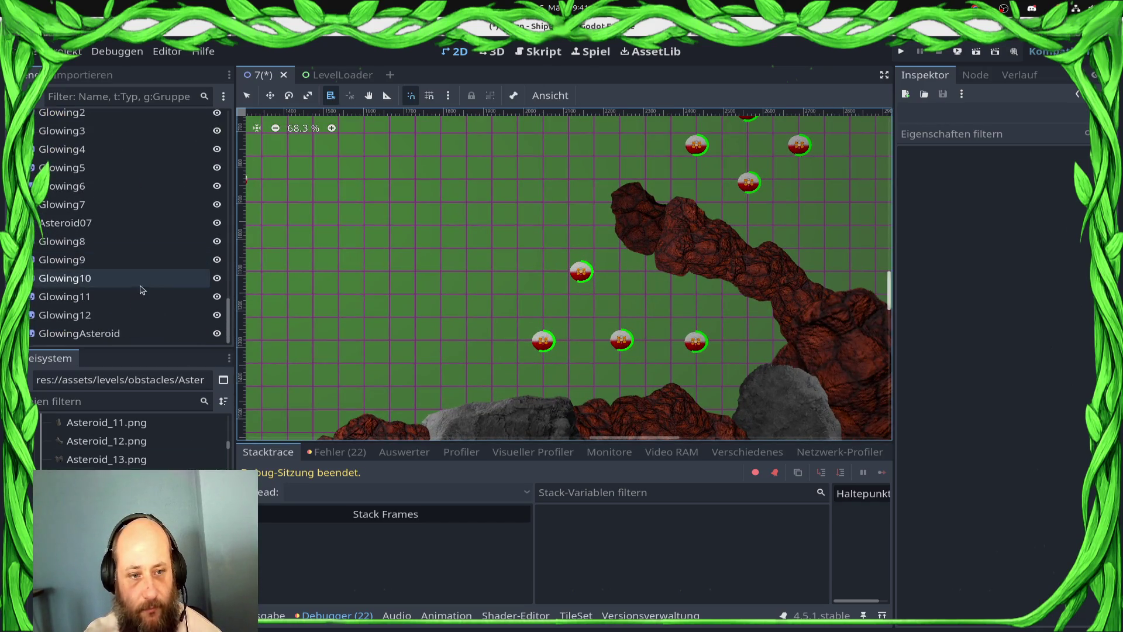
Step: Select the rocks from Glowing2 through GlowingAsteroid and drag them in the scene tree
{"action": "left_click", "coordinate": [131, 328]}
{"action": "scroll", "coordinate": [138, 293], "scroll_direction": "up", "scroll_amount": 4}
{"action": "left_click", "coordinate": [114, 289], "text": "shift"}
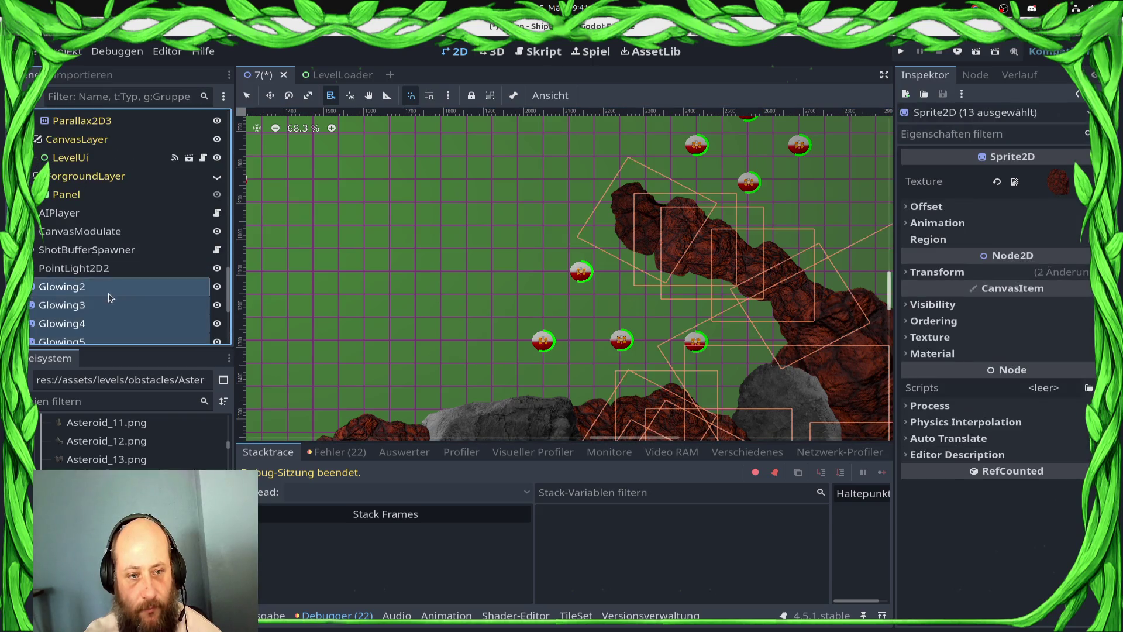
{"action": "mouse_move", "coordinate": [120, 288]}
{"action": "left_mouse_down"}
{"action": "mouse_move", "coordinate": [148, 202]}
{"action": "mouse_move", "coordinate": [96, 149]}
{"action": "mouse_move", "coordinate": [107, 162]}
{"action": "mouse_move", "coordinate": [72, 237]}
{"action": "mouse_move", "coordinate": [68, 212]}
{"action": "left_mouse_up"}
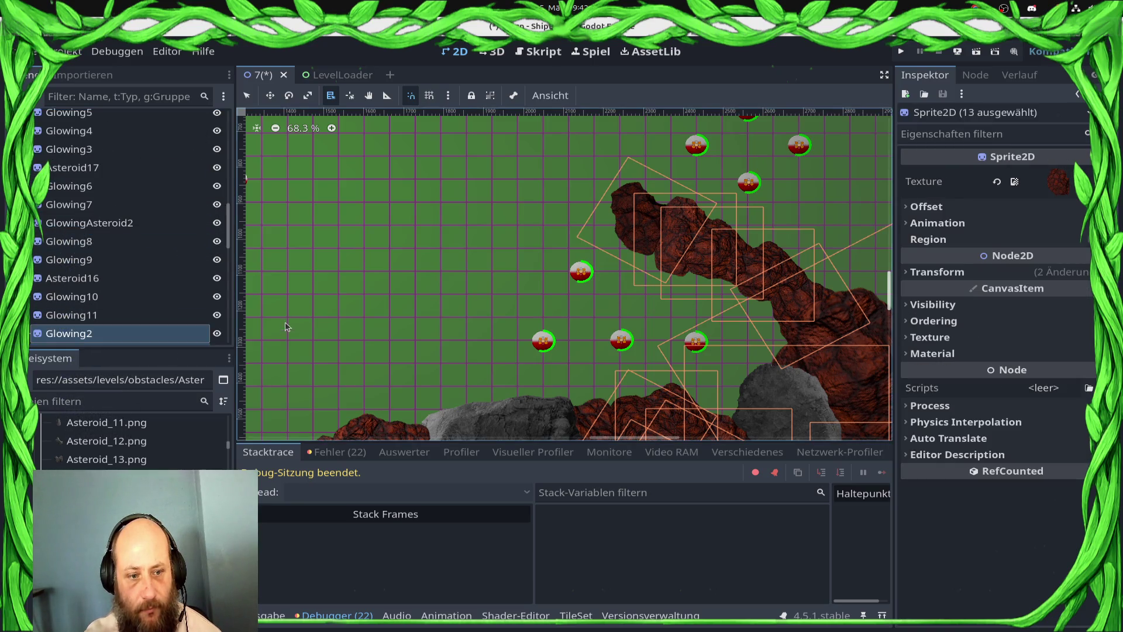
Step: Duplicate Glowing14, place the copy above the rock chain and scale it to about 1.44 × 1.65
{"action": "left_click", "coordinate": [175, 304]}
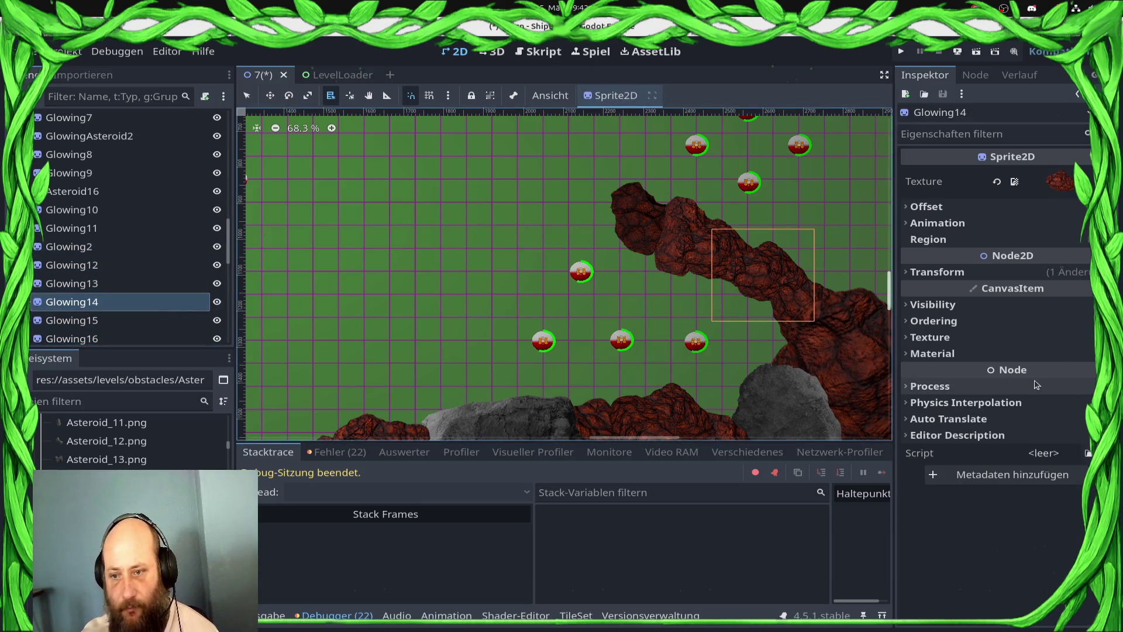
{"action": "key", "text": "ctrl+d"}
{"action": "key", "text": "w"}
{"action": "mouse_move", "coordinate": [791, 298]}
{"action": "left_mouse_down"}
{"action": "mouse_move", "coordinate": [585, 266]}
{"action": "mouse_move", "coordinate": [629, 219]}
{"action": "mouse_move", "coordinate": [654, 225]}
{"action": "mouse_move", "coordinate": [638, 229]}
{"action": "mouse_move", "coordinate": [653, 266]}
{"action": "left_mouse_up"}
{"action": "key", "text": "s"}
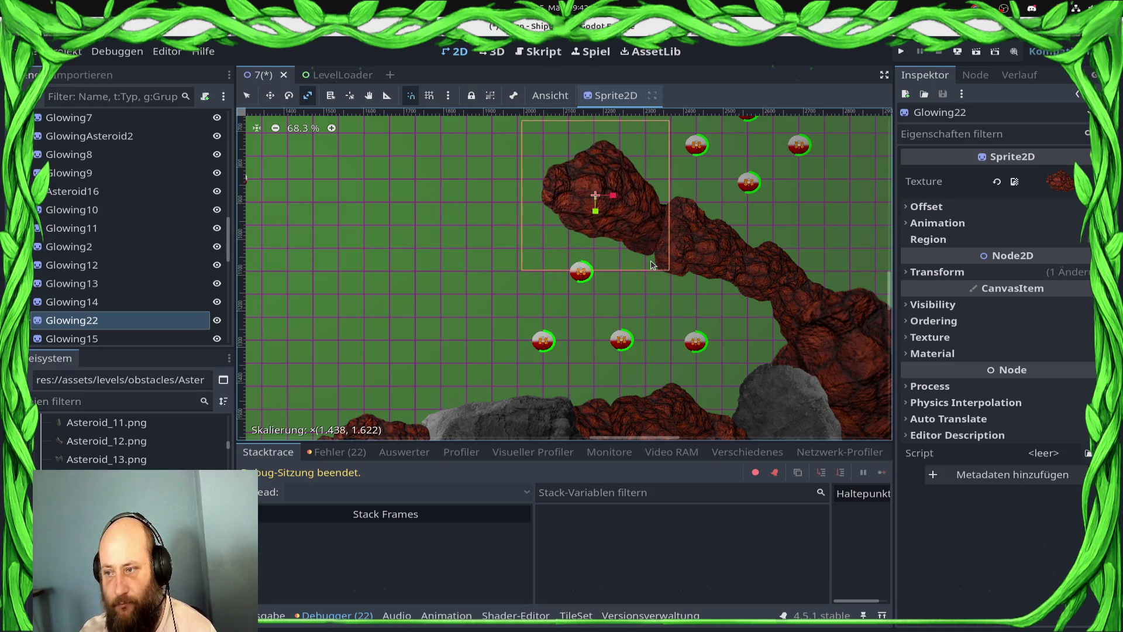
{"action": "key", "text": "w"}
{"action": "mouse_move", "coordinate": [569, 178]}
{"action": "left_mouse_down"}
{"action": "mouse_move", "coordinate": [562, 192]}
{"action": "mouse_move", "coordinate": [534, 180]}
{"action": "mouse_move", "coordinate": [635, 177]}
{"action": "mouse_move", "coordinate": [657, 189]}
{"action": "left_mouse_up"}
{"action": "key", "text": "s"}
{"action": "right_click", "coordinate": [657, 189]}
Step: Rotate the copied rock and shift it 15 px left
{"action": "key", "text": "e"}
{"action": "key", "text": "w"}
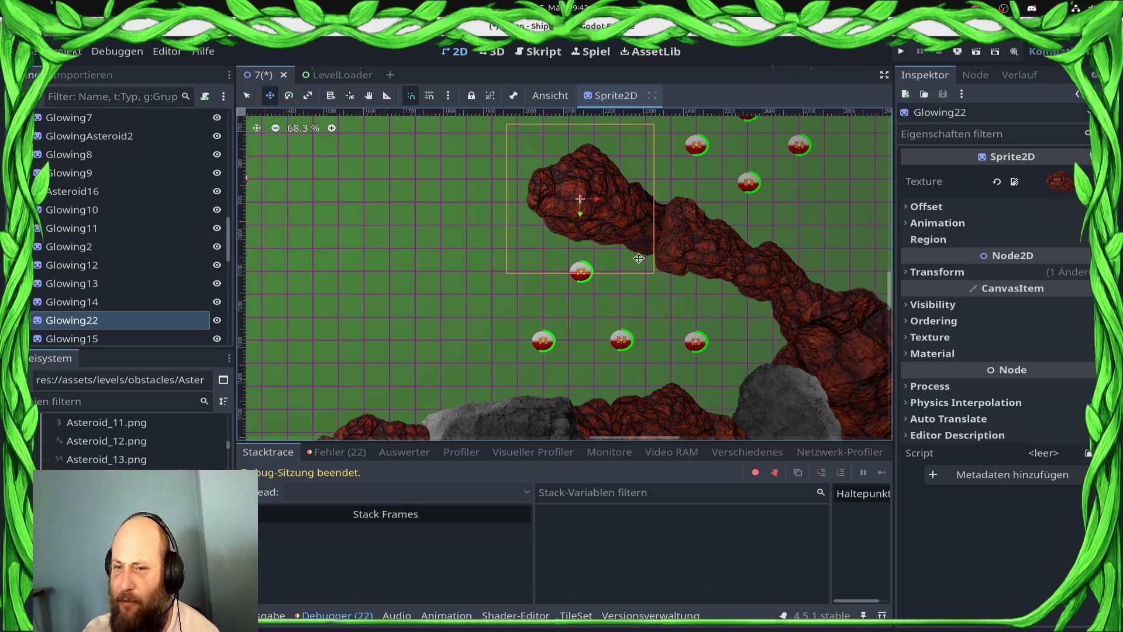
{"action": "left_click_drag", "start_coordinate": [637, 268], "coordinate": [593, 273]}
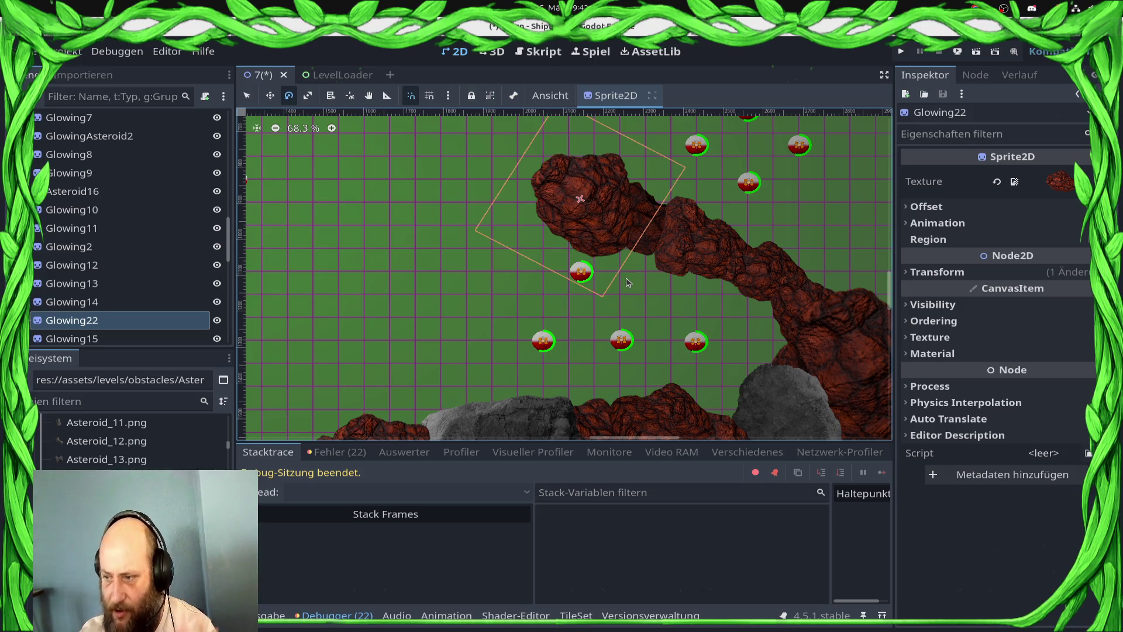
{"action": "key", "text": "w"}
{"action": "mouse_move", "coordinate": [598, 219]}
{"action": "left_mouse_down"}
{"action": "mouse_move", "coordinate": [579, 239]}
{"action": "mouse_move", "coordinate": [576, 193]}
{"action": "mouse_move", "coordinate": [593, 164]}
{"action": "mouse_move", "coordinate": [675, 376]}
{"action": "left_mouse_up"}
Step: Duplicate the rock as Glowing23, rotate it to 135° and move it right
{"action": "key", "text": "ctrl+d"}
{"action": "key", "text": "e"}
{"action": "key", "text": "s"}
{"action": "key", "text": "e"}
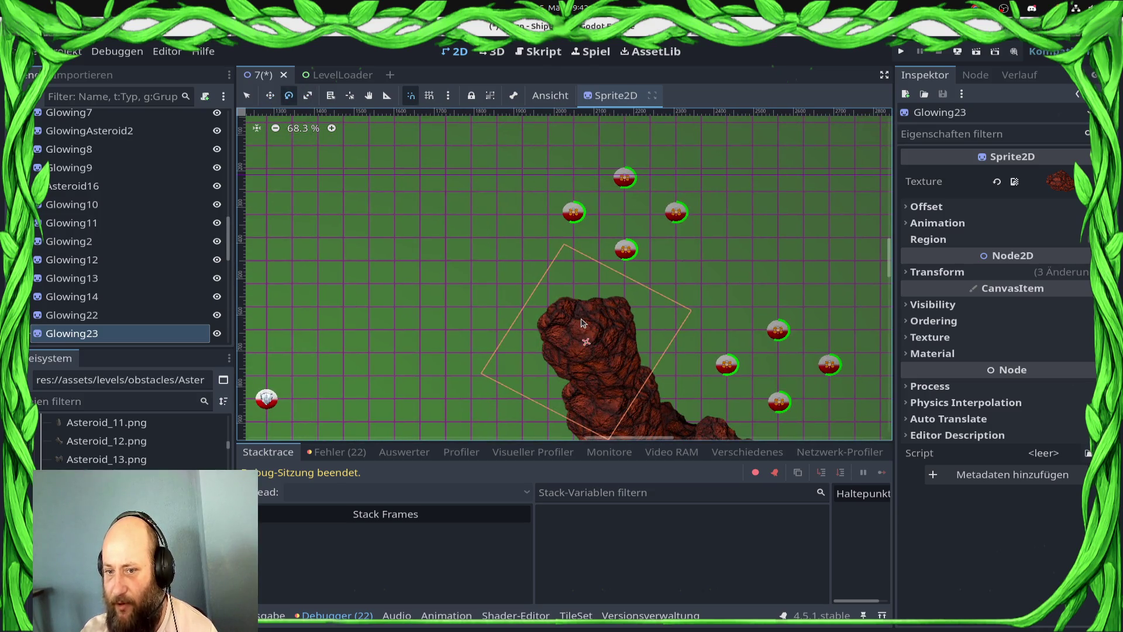
{"action": "mouse_move", "coordinate": [583, 323]}
{"action": "left_mouse_down"}
{"action": "mouse_move", "coordinate": [632, 305]}
{"action": "mouse_move", "coordinate": [673, 351]}
{"action": "mouse_move", "coordinate": [688, 403]}
{"action": "mouse_move", "coordinate": [698, 375]}
{"action": "left_mouse_up"}
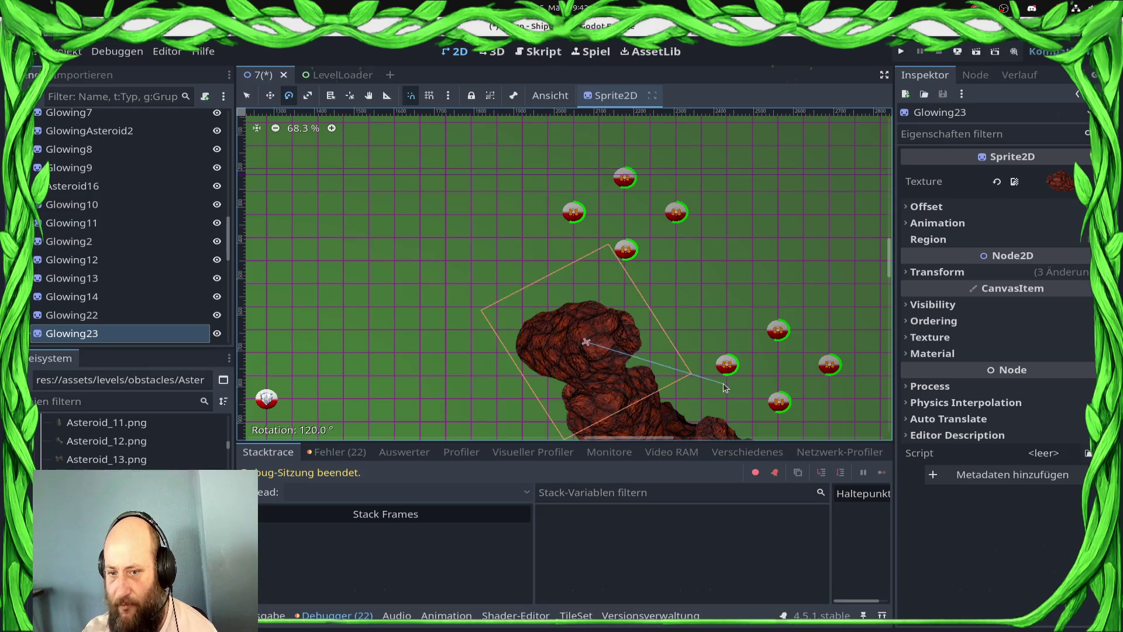
{"action": "key", "text": "w"}
{"action": "mouse_move", "coordinate": [591, 368]}
{"action": "left_mouse_down"}
{"action": "mouse_move", "coordinate": [629, 369]}
{"action": "mouse_move", "coordinate": [773, 200]}
{"action": "left_mouse_up"}
{"action": "scroll", "coordinate": [721, 301], "scroll_direction": "down", "scroll_amount": 2}
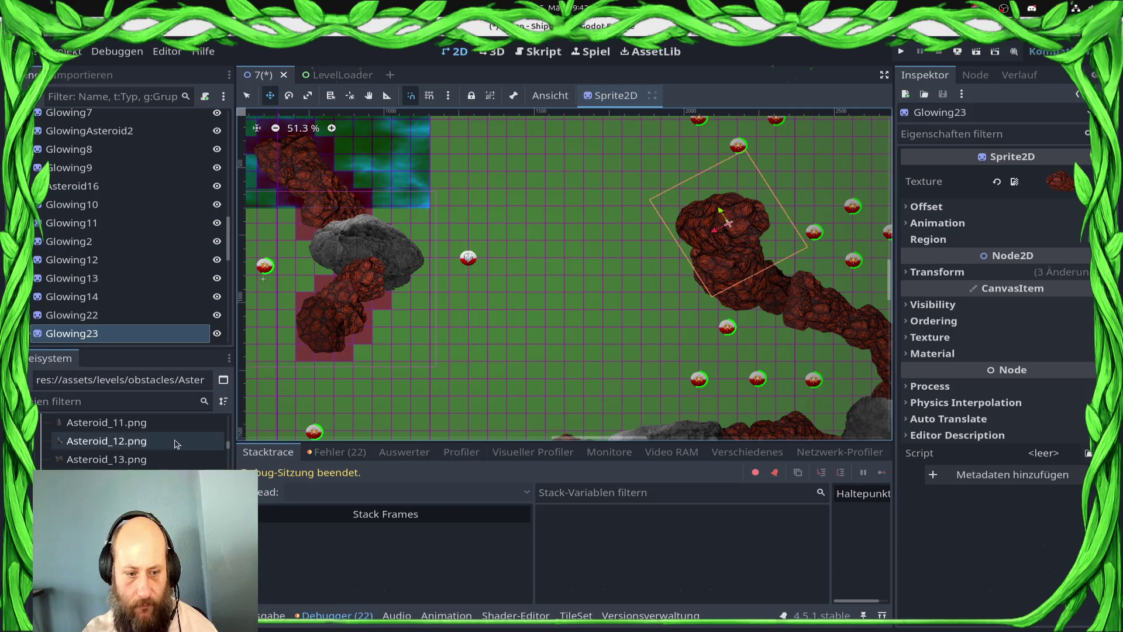
Step: Add two glowing_2 and one glowing_3 asteroid sprites at the wall's left end
{"action": "left_click_drag", "start_coordinate": [699, 364], "coordinate": [531, 270]}
{"action": "scroll", "coordinate": [128, 438], "scroll_direction": "down", "scroll_amount": 10}
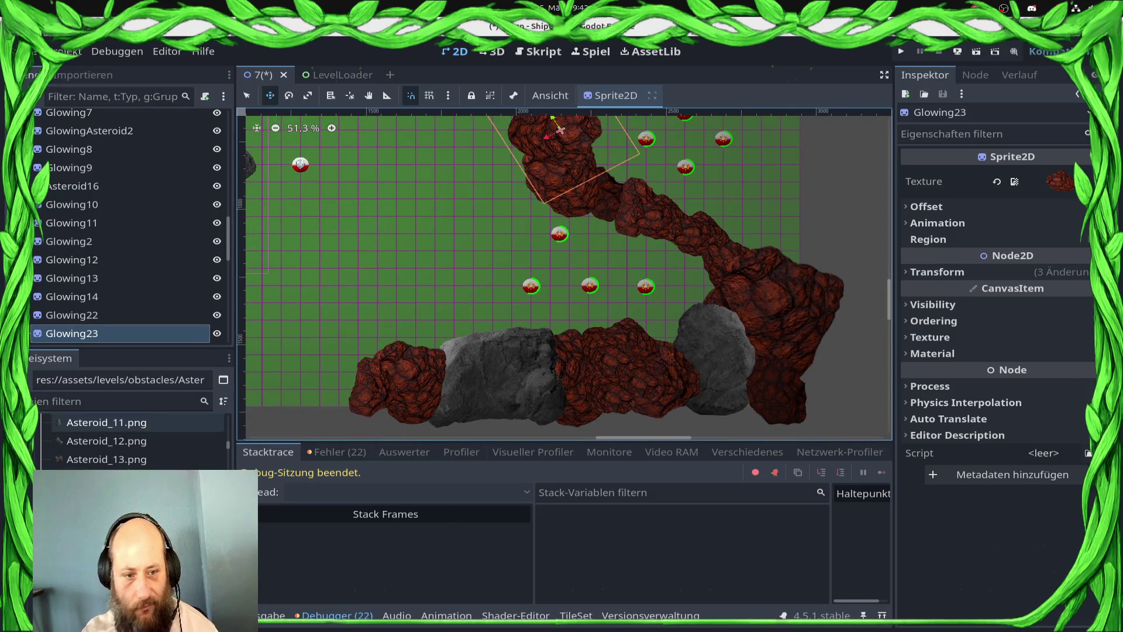
{"action": "scroll", "coordinate": [129, 438], "scroll_direction": "up", "scroll_amount": 2}
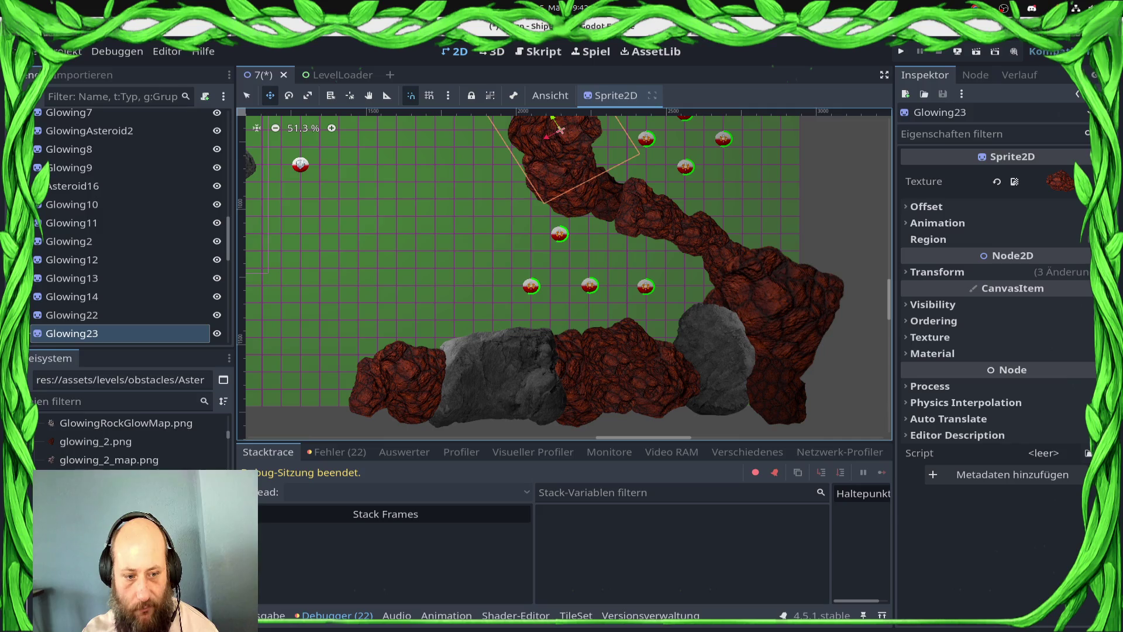
{"action": "left_click_drag", "start_coordinate": [96, 441], "coordinate": [371, 344]}
{"action": "mouse_move", "coordinate": [95, 441]}
{"action": "left_mouse_down"}
{"action": "mouse_move", "coordinate": [368, 334]}
{"action": "mouse_move", "coordinate": [424, 343]}
{"action": "mouse_move", "coordinate": [405, 335]}
{"action": "left_mouse_up"}
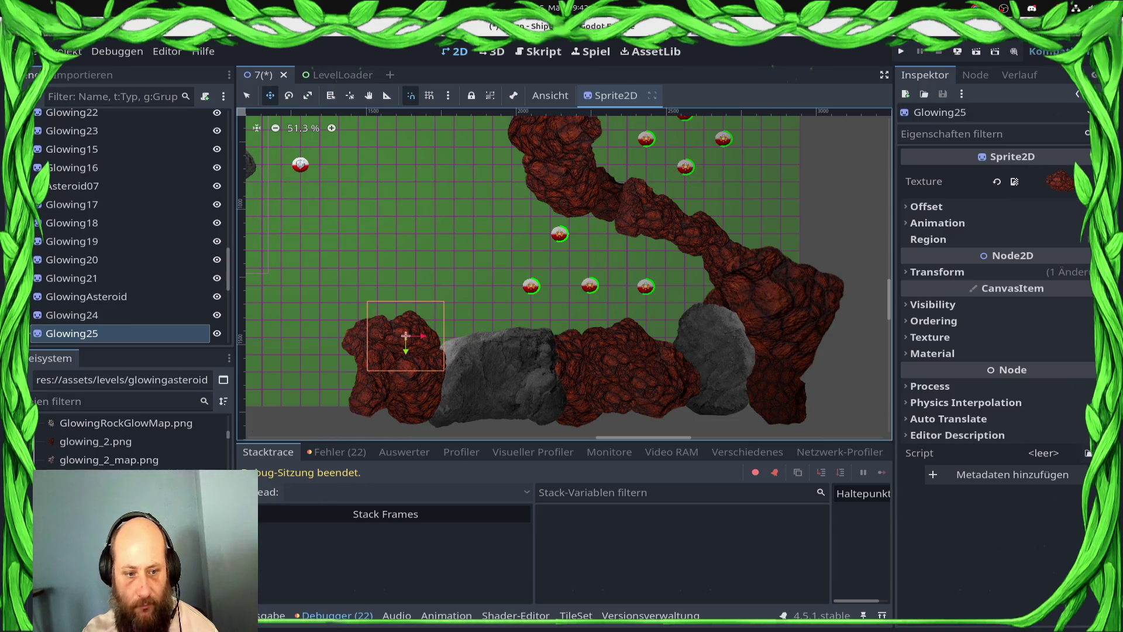
{"action": "mouse_move", "coordinate": [95, 478]}
{"action": "left_mouse_down"}
{"action": "mouse_move", "coordinate": [416, 318]}
{"action": "mouse_move", "coordinate": [419, 298]}
{"action": "mouse_move", "coordinate": [400, 318]}
{"action": "left_mouse_up"}
Step: Add Glowing27 and settle it on top of the rising red column
{"action": "scroll", "coordinate": [129, 442], "scroll_direction": "up", "scroll_amount": 3}
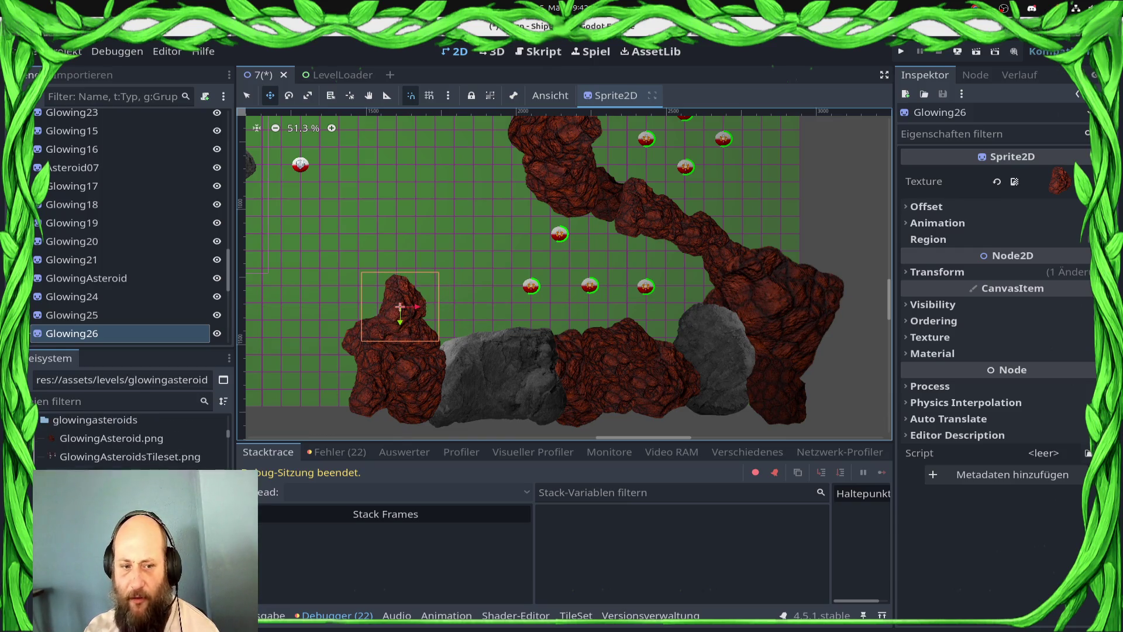
{"action": "mouse_move", "coordinate": [111, 438]}
{"action": "left_mouse_down"}
{"action": "mouse_move", "coordinate": [413, 310]}
{"action": "mouse_move", "coordinate": [398, 264]}
{"action": "left_mouse_up"}
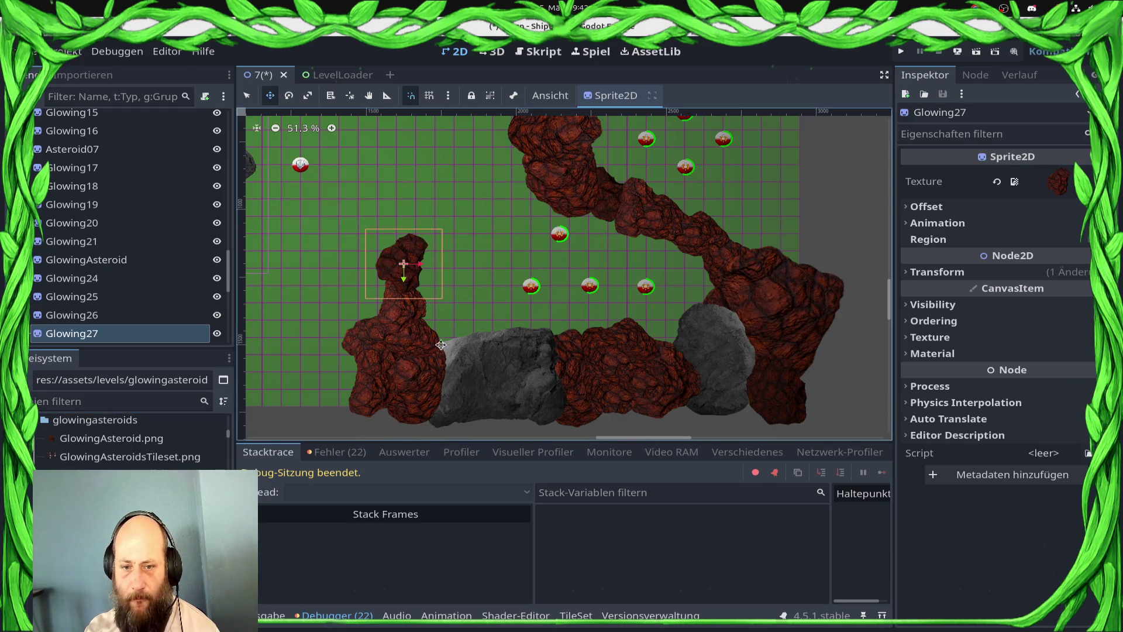
{"action": "scroll", "coordinate": [528, 313], "scroll_direction": "down", "scroll_amount": 3}
{"action": "mouse_move", "coordinate": [491, 223]}
{"action": "left_mouse_down"}
{"action": "mouse_move", "coordinate": [546, 354]}
{"action": "mouse_move", "coordinate": [627, 275]}
{"action": "mouse_move", "coordinate": [680, 245]}
{"action": "left_mouse_up"}
{"action": "key", "text": "e"}
{"action": "key", "text": "s"}
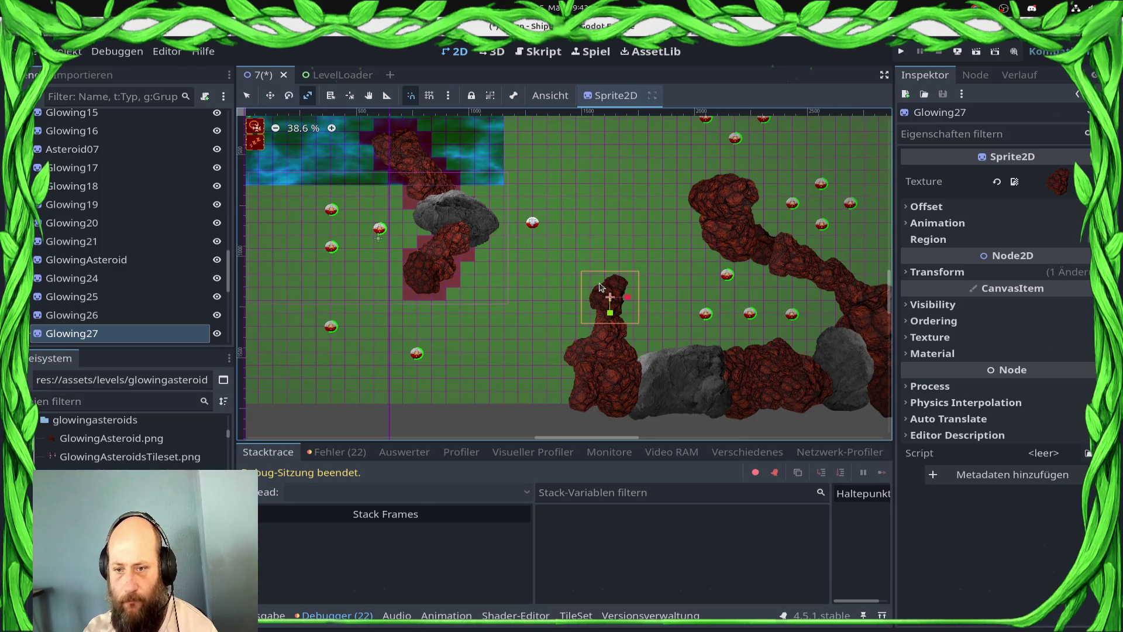
{"action": "key", "text": "e"}
{"action": "key", "text": "q"}
{"action": "key", "text": "w"}
{"action": "left_click_drag", "start_coordinate": [612, 279], "coordinate": [599, 286]}
{"action": "scroll", "coordinate": [614, 285], "scroll_direction": "up", "scroll_amount": 5}
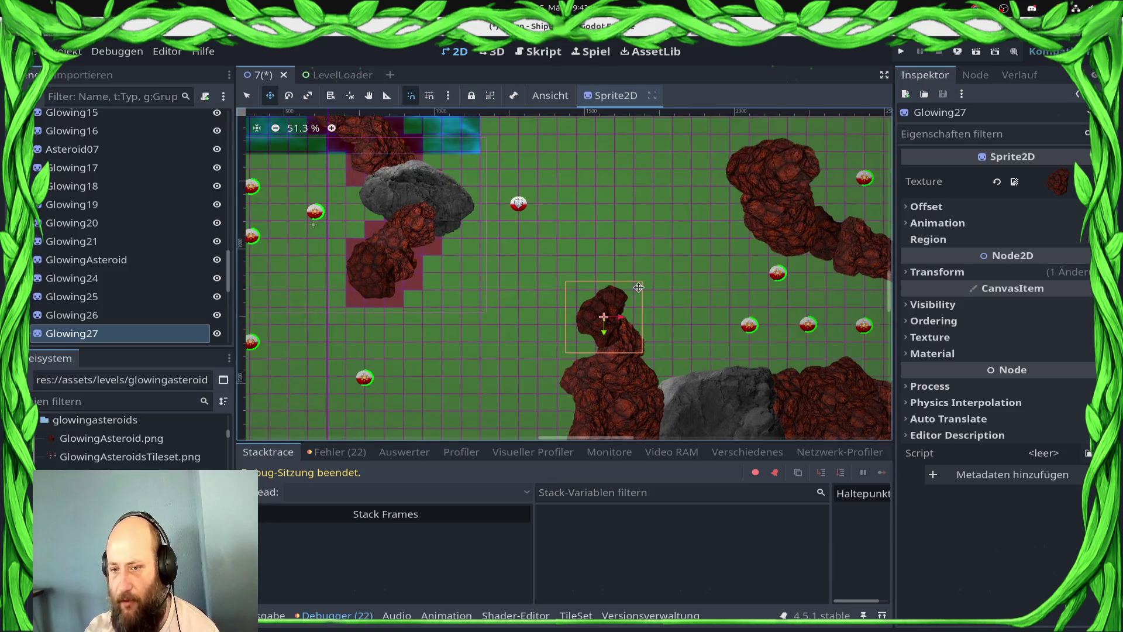
{"action": "mouse_move", "coordinate": [533, 362]}
{"action": "left_mouse_down"}
{"action": "mouse_move", "coordinate": [547, 375]}
{"action": "mouse_move", "coordinate": [523, 404]}
{"action": "left_mouse_up"}
Step: Drop a glowing_3 asteroid (Glowing28) onto the column, tilted slightly clockwise
{"action": "mouse_move", "coordinate": [659, 304]}
{"action": "left_mouse_down"}
{"action": "mouse_move", "coordinate": [602, 225]}
{"action": "mouse_move", "coordinate": [591, 228]}
{"action": "left_mouse_up"}
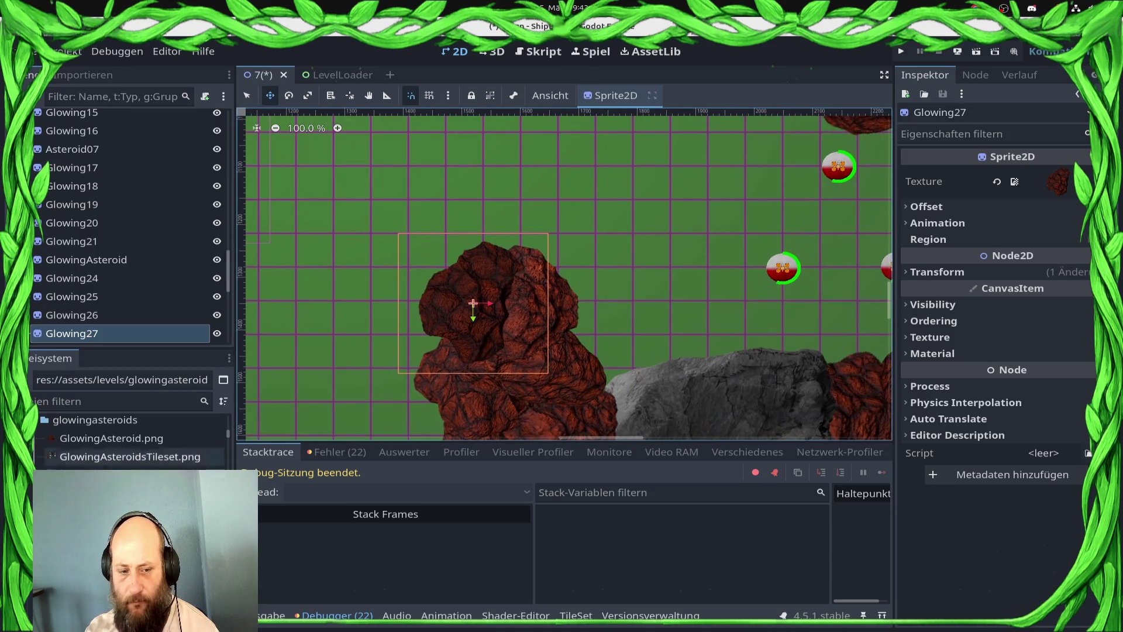
{"action": "mouse_move", "coordinate": [117, 475]}
{"action": "left_mouse_down"}
{"action": "mouse_move", "coordinate": [525, 310]}
{"action": "mouse_move", "coordinate": [550, 205]}
{"action": "mouse_move", "coordinate": [522, 199]}
{"action": "left_mouse_up"}
{"action": "key", "text": "e"}
{"action": "key", "text": "w"}
{"action": "left_click_drag", "start_coordinate": [566, 249], "coordinate": [546, 249]}
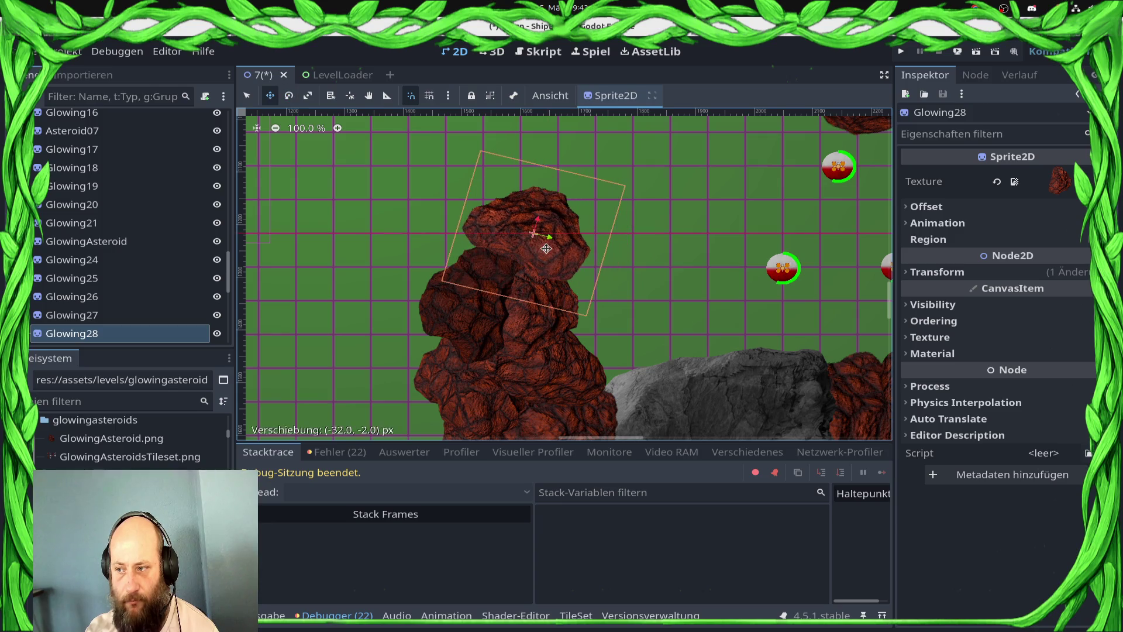
{"action": "scroll", "coordinate": [675, 240], "scroll_direction": "down", "scroll_amount": 6}
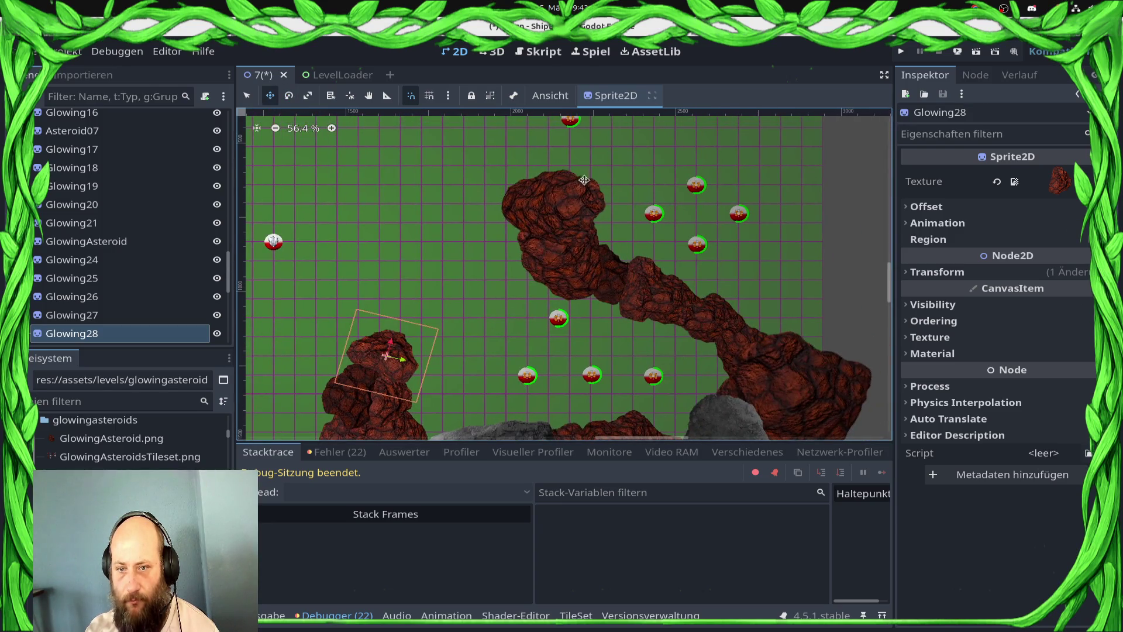
Step: Duplicate Glowing28 and move the copy right into the diagonal wall's gap
{"action": "left_click_drag", "start_coordinate": [584, 281], "coordinate": [703, 185]}
{"action": "key", "text": "ctrl+d"}
{"action": "left_click_drag", "start_coordinate": [457, 352], "coordinate": [821, 328]}
Step: Drop a grey Asteroid_07 rock into the level near the wall
{"action": "scroll", "coordinate": [129, 438], "scroll_direction": "up", "scroll_amount": 10}
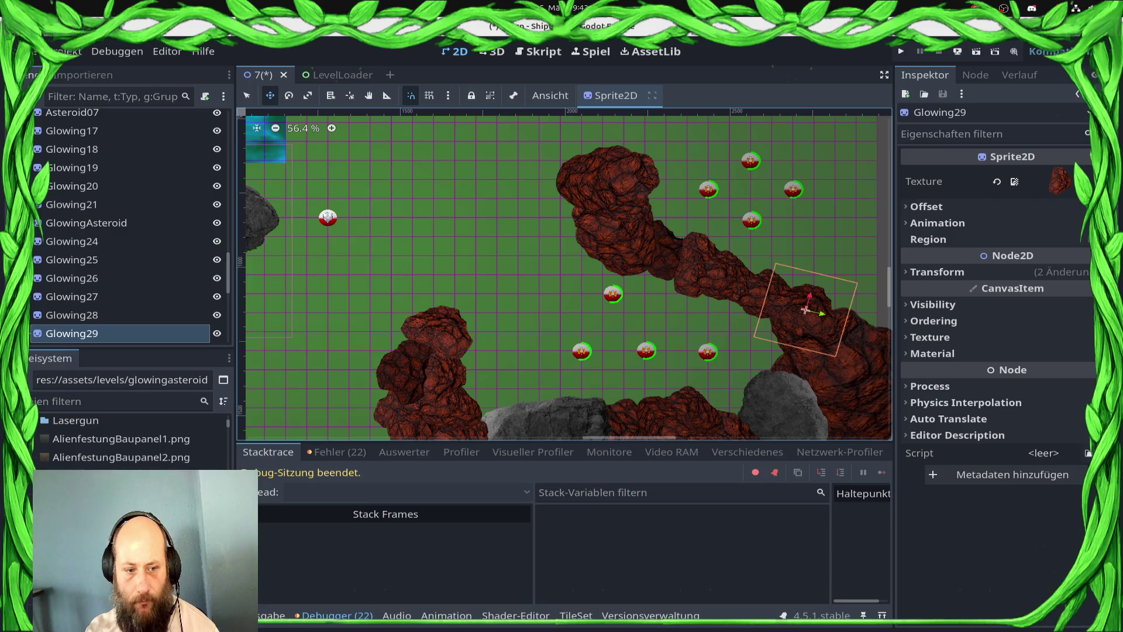
{"action": "scroll", "coordinate": [129, 439], "scroll_direction": "down", "scroll_amount": 3}
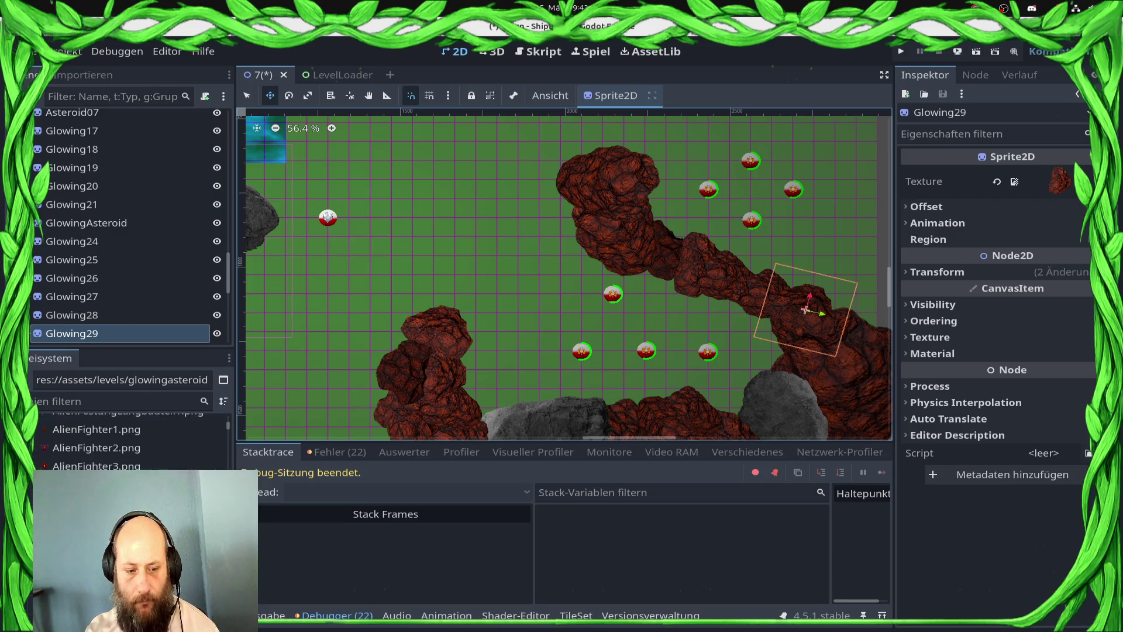
{"action": "scroll", "coordinate": [129, 439], "scroll_direction": "down", "scroll_amount": 10}
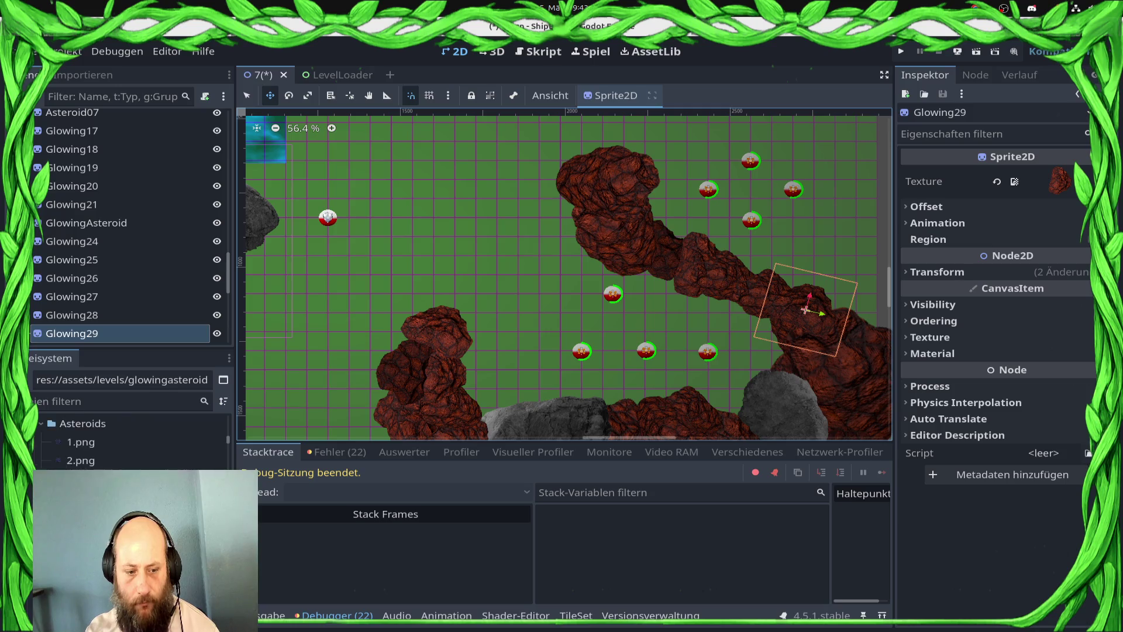
{"action": "scroll", "coordinate": [129, 444], "scroll_direction": "down", "scroll_amount": 3}
{"action": "mouse_move", "coordinate": [106, 514]}
{"action": "left_mouse_down"}
{"action": "mouse_move", "coordinate": [281, 574]}
{"action": "mouse_move", "coordinate": [788, 303]}
{"action": "left_mouse_up"}
Step: Re-add the grey Asteroid_07 rock and move it down and right onto the red wall
{"action": "key", "text": "e"}
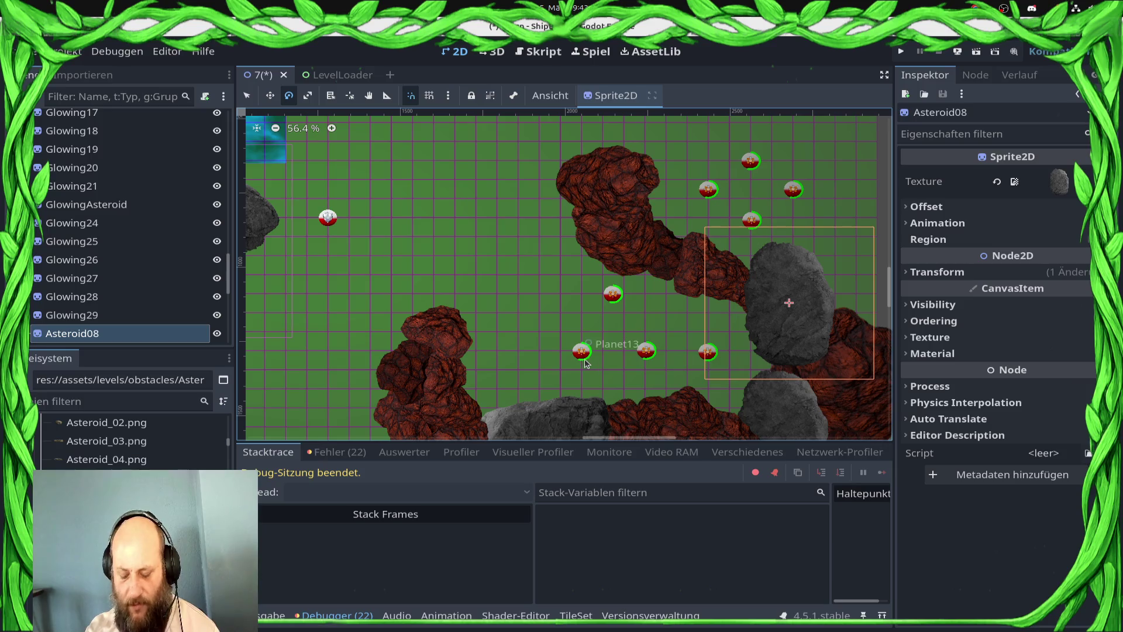
{"action": "key", "text": "ctrl+z"}
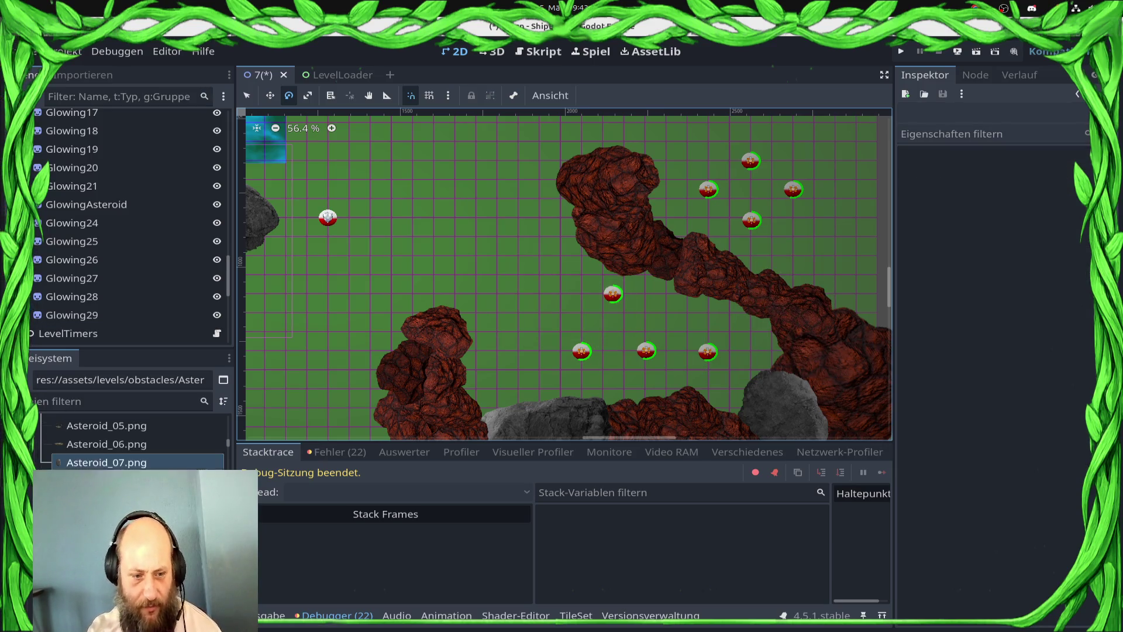
{"action": "mouse_move", "coordinate": [107, 462]}
{"action": "left_mouse_down"}
{"action": "mouse_move", "coordinate": [484, 393]}
{"action": "mouse_move", "coordinate": [677, 188]}
{"action": "mouse_move", "coordinate": [578, 194]}
{"action": "left_mouse_up"}
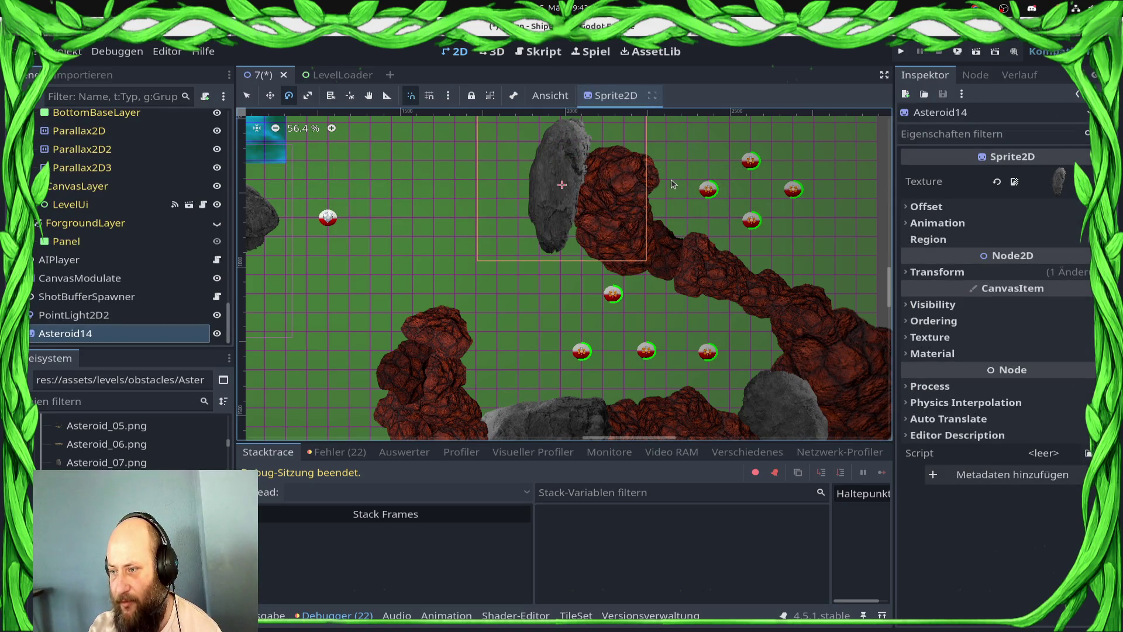
{"action": "key", "text": "w"}
{"action": "mouse_move", "coordinate": [570, 205]}
{"action": "left_mouse_down"}
{"action": "mouse_move", "coordinate": [769, 308]}
{"action": "mouse_move", "coordinate": [754, 279]}
{"action": "mouse_move", "coordinate": [732, 280]}
{"action": "mouse_move", "coordinate": [760, 281]}
{"action": "mouse_move", "coordinate": [741, 293]}
{"action": "mouse_move", "coordinate": [740, 312]}
{"action": "mouse_move", "coordinate": [816, 296]}
{"action": "mouse_move", "coordinate": [785, 283]}
{"action": "left_mouse_up"}
Step: Rotate the grey asteroid to lie flat across the wall, undoing an accidental enlargement
{"action": "key", "text": "e"}
{"action": "key", "text": "s"}
{"action": "key", "text": "ctrl+z"}
{"action": "key", "text": "w"}
{"action": "key", "text": "e"}
{"action": "key", "text": "w"}
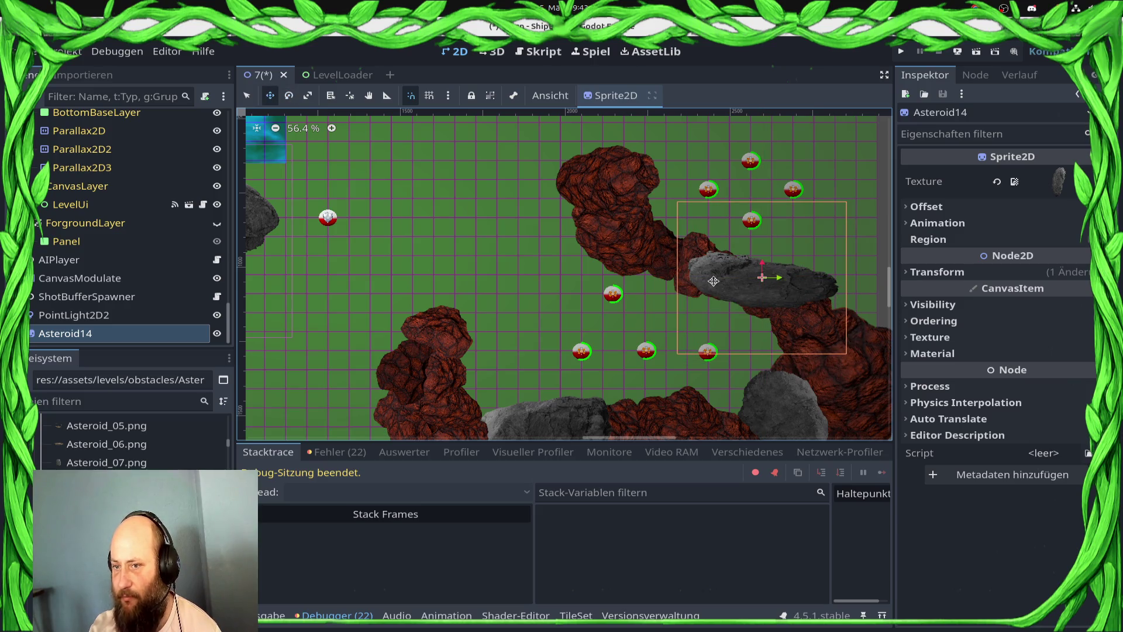
{"action": "key", "text": "q"}
{"action": "key", "text": "e"}
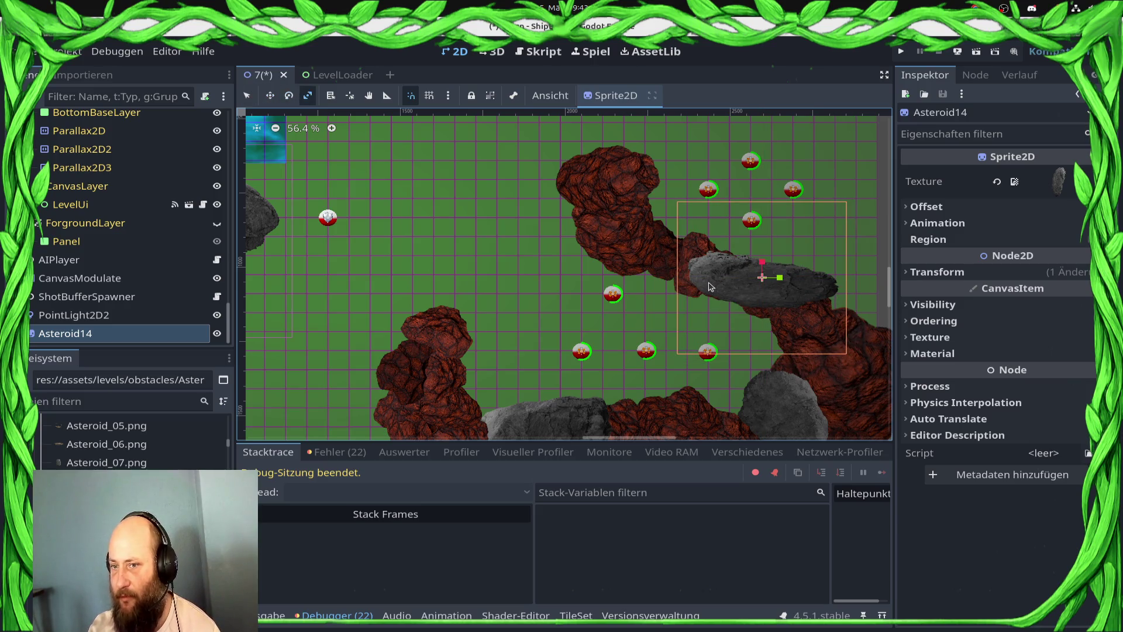
{"action": "key", "text": "w"}
{"action": "key", "text": "q"}
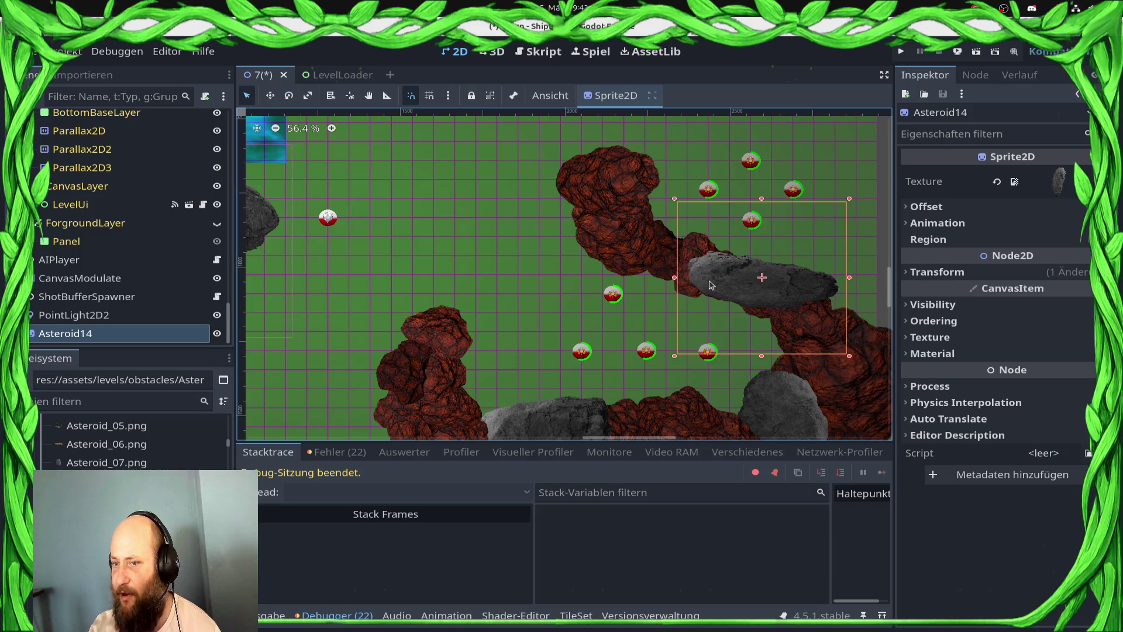
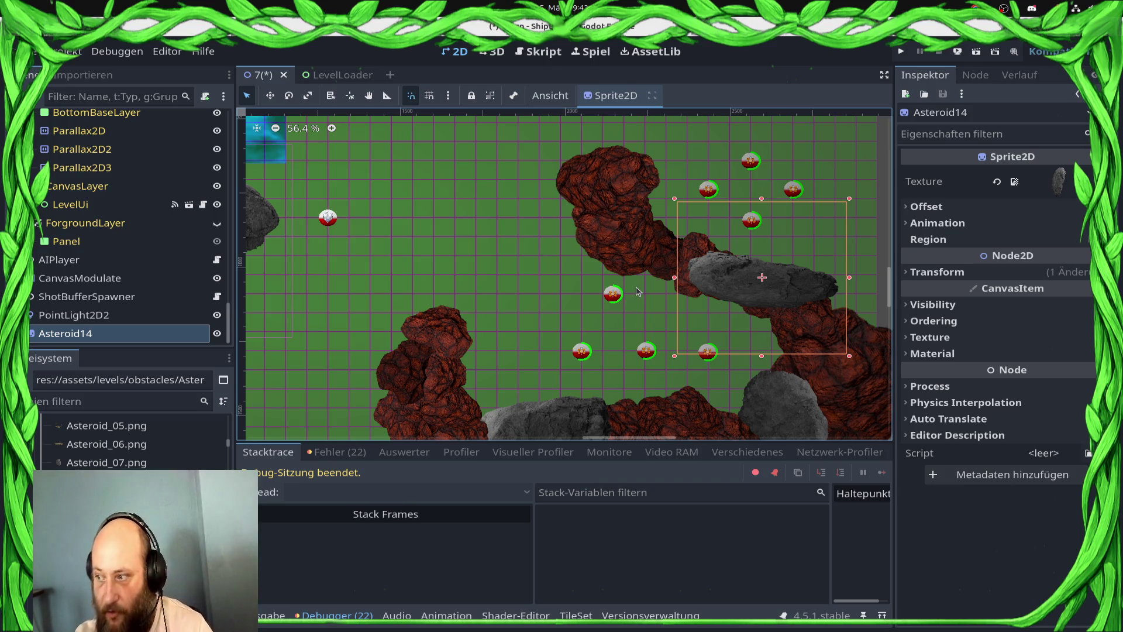
Step: Move Asteroid14 up the scene order so it sits between Glowing24 and Glowing25
{"action": "key", "text": "e"}
{"action": "key", "text": "w"}
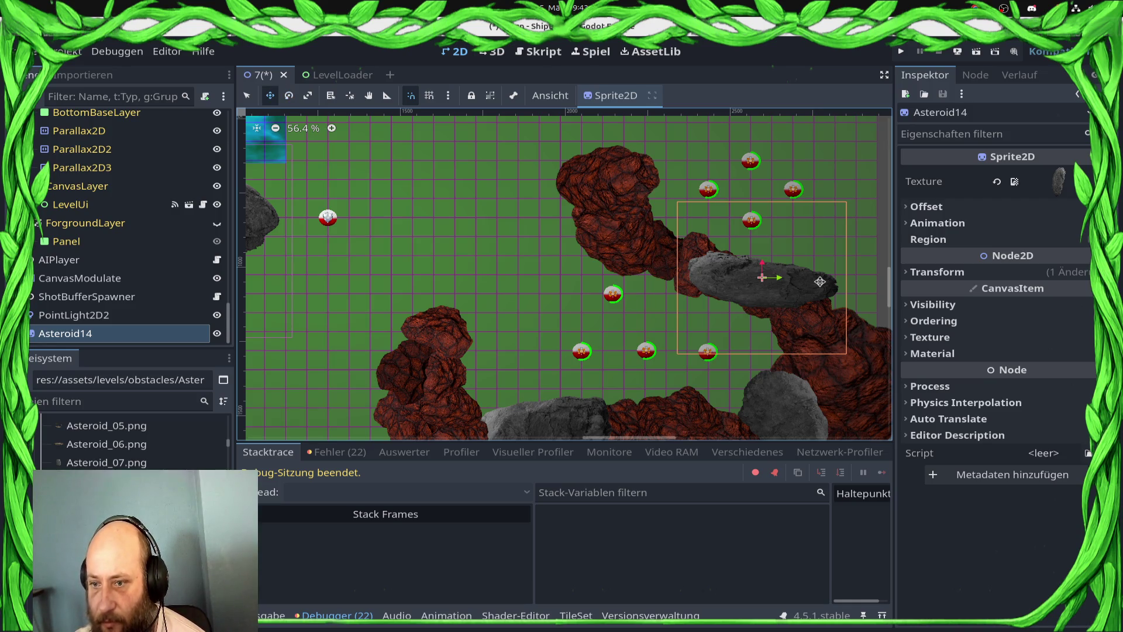
{"action": "scroll", "coordinate": [819, 282], "scroll_direction": "up", "scroll_amount": 6}
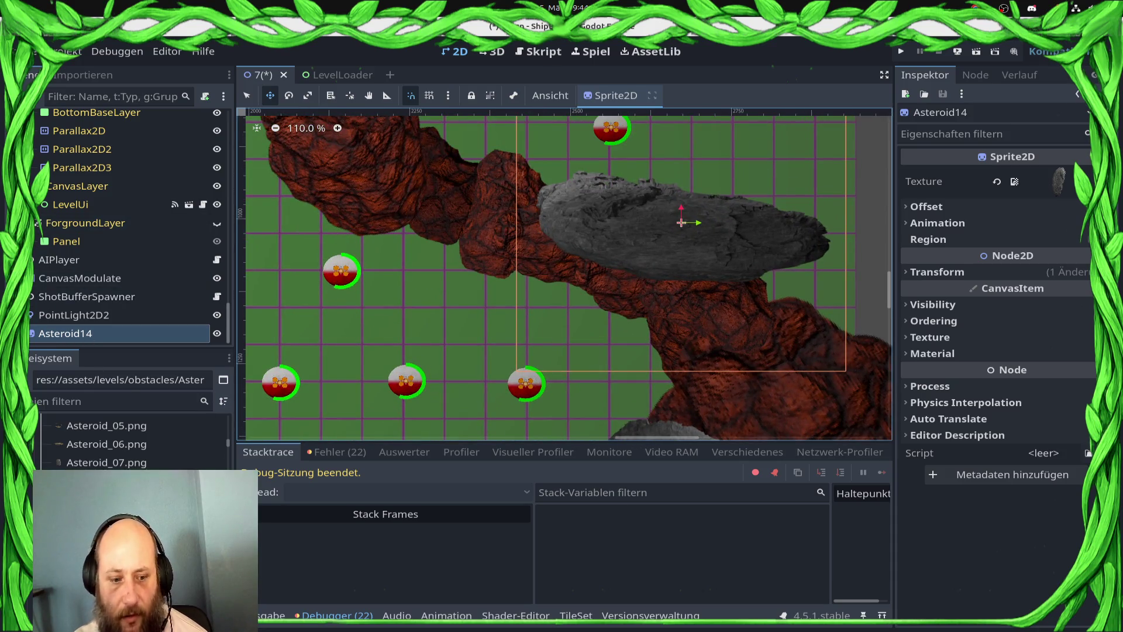
{"action": "left_click", "coordinate": [107, 334]}
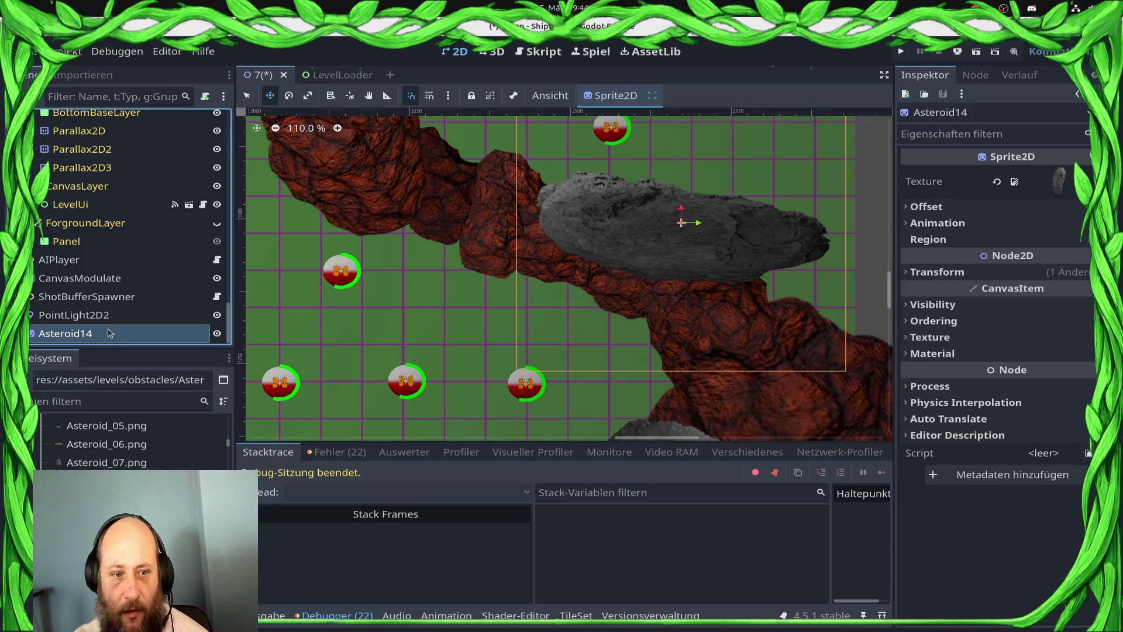
{"action": "mouse_move", "coordinate": [115, 334]}
{"action": "left_mouse_down"}
{"action": "mouse_move", "coordinate": [124, 270]}
{"action": "mouse_move", "coordinate": [97, 221]}
{"action": "mouse_move", "coordinate": [61, 205]}
{"action": "left_mouse_up"}
{"action": "scroll", "coordinate": [125, 271], "scroll_direction": "up", "scroll_amount": 10}
{"action": "scroll", "coordinate": [125, 270], "scroll_direction": "up", "scroll_amount": 10}
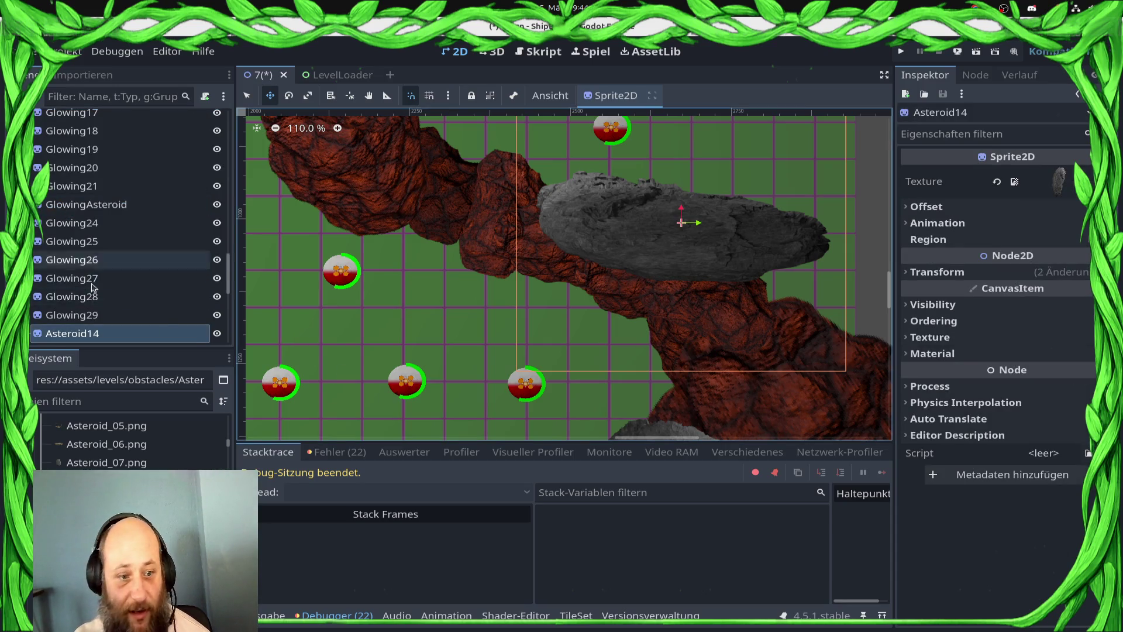
{"action": "scroll", "coordinate": [70, 310], "scroll_direction": "down", "scroll_amount": 2}
{"action": "key", "text": "ctrl+Up"}
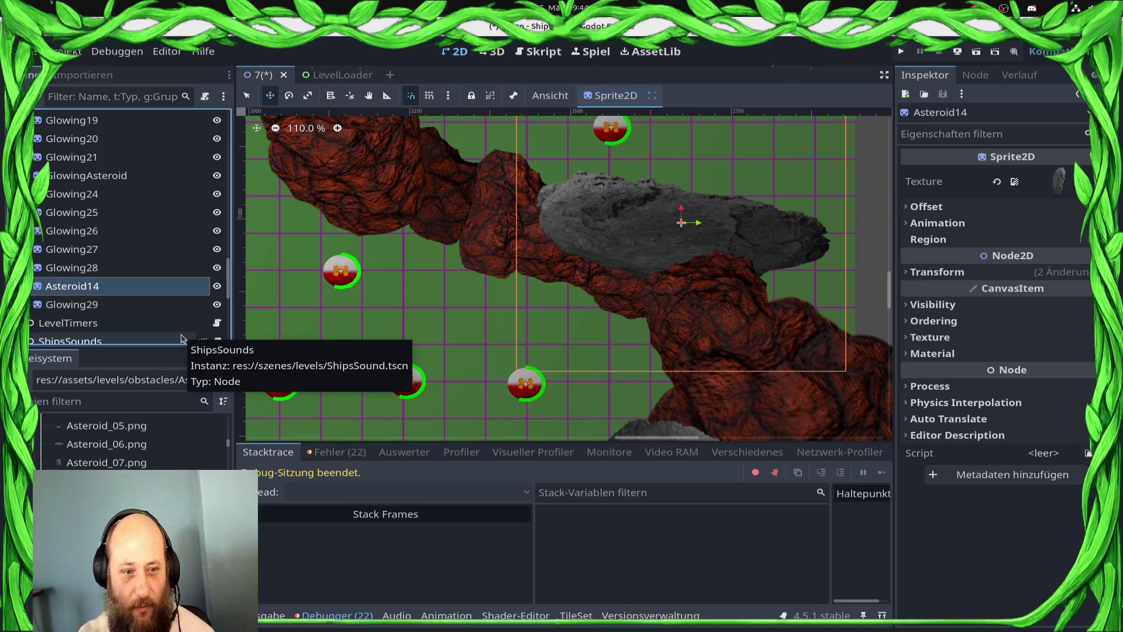
{"action": "key", "text": "ctrl+Up"}
{"action": "key", "text": "ctrl+Up"}
{"action": "key", "text": "ctrl+Up"}
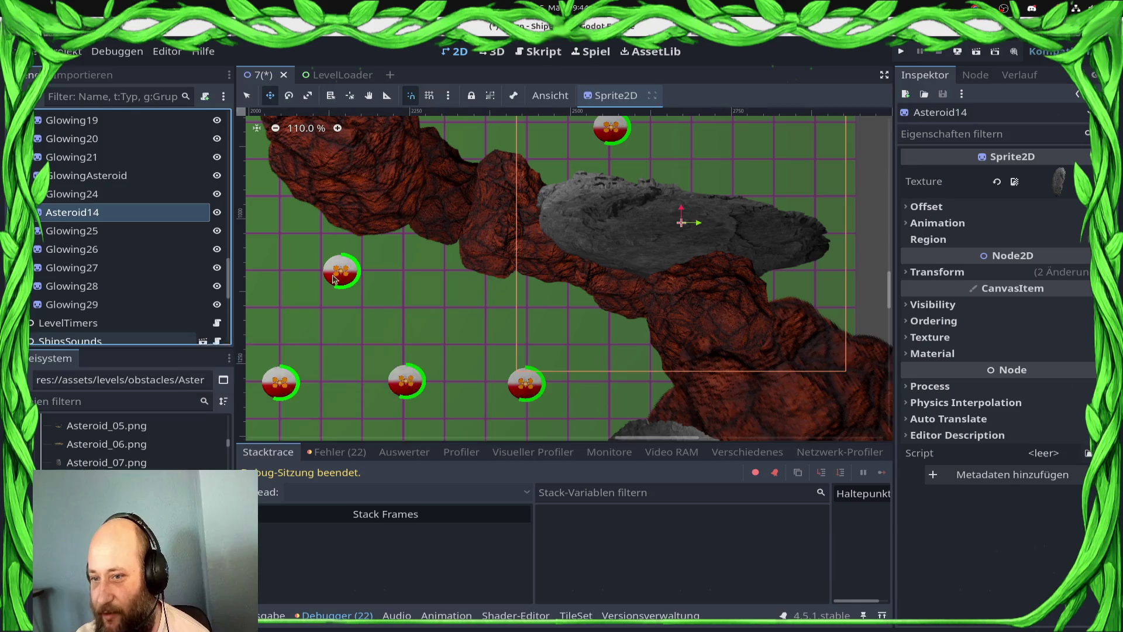
Step: Return to the Select tool and select PointLight2D2
{"action": "left_click_drag", "start_coordinate": [751, 265], "coordinate": [691, 288]}
{"action": "key", "text": "q"}
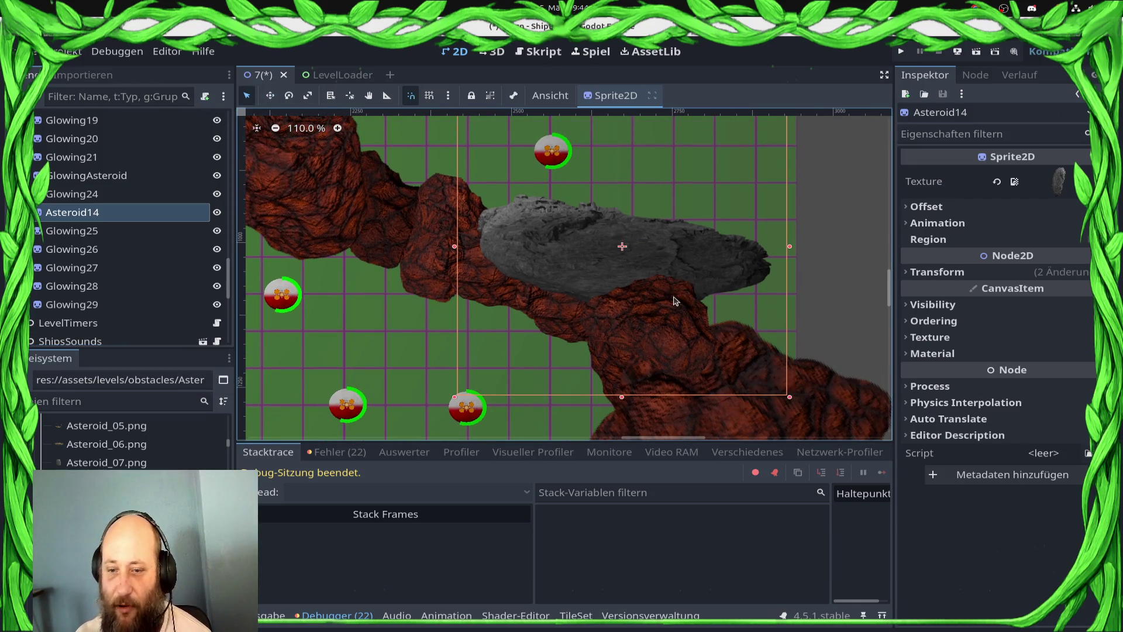
{"action": "left_click", "coordinate": [674, 301]}
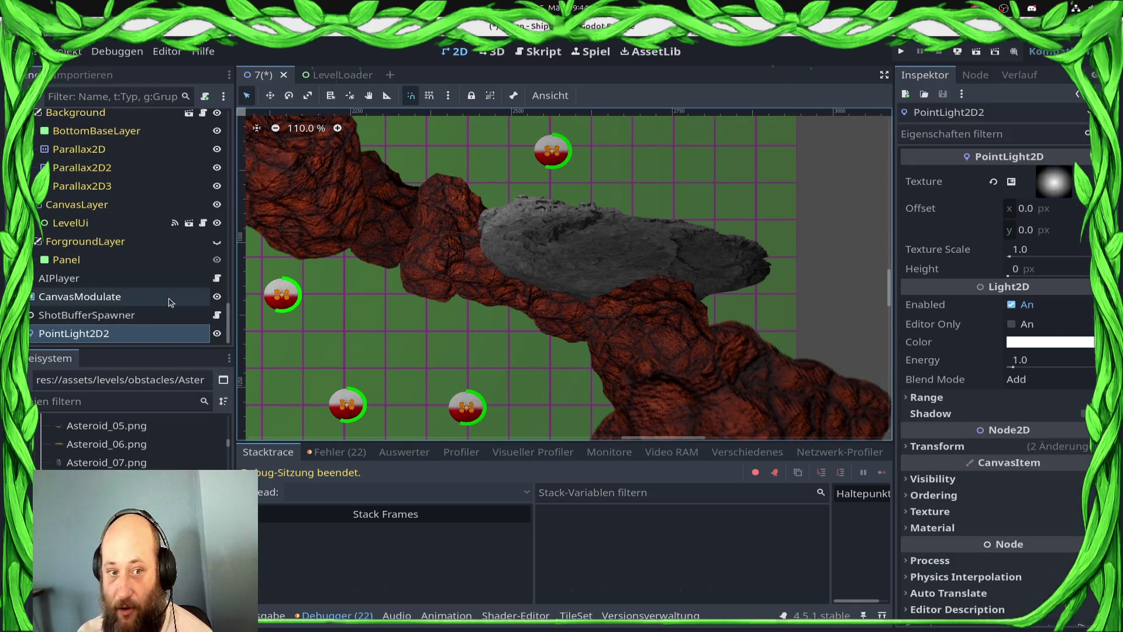
Step: Add glowing_4.png to the level as the Glowing4 sprite
{"action": "scroll", "coordinate": [129, 433], "scroll_direction": "down", "scroll_amount": 5}
{"action": "scroll", "coordinate": [129, 438], "scroll_direction": "down", "scroll_amount": 3}
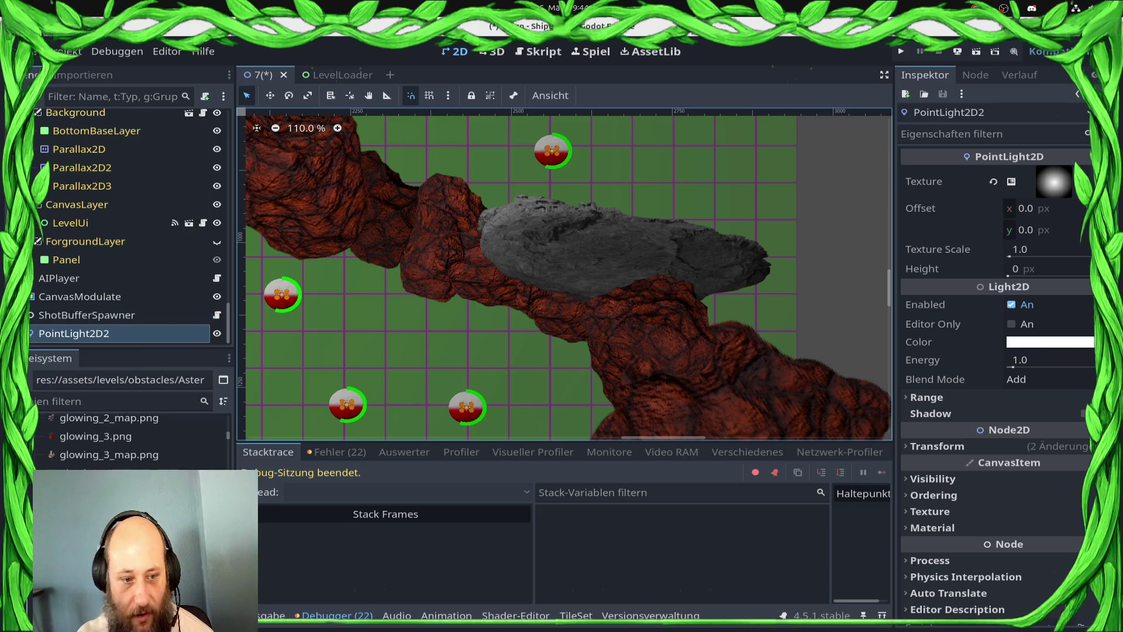
{"action": "mouse_move", "coordinate": [111, 473]}
{"action": "left_mouse_down"}
{"action": "mouse_move", "coordinate": [901, 316]}
{"action": "mouse_move", "coordinate": [759, 334]}
{"action": "left_mouse_up"}
{"action": "scroll", "coordinate": [367, 225], "scroll_direction": "down", "scroll_amount": 4}
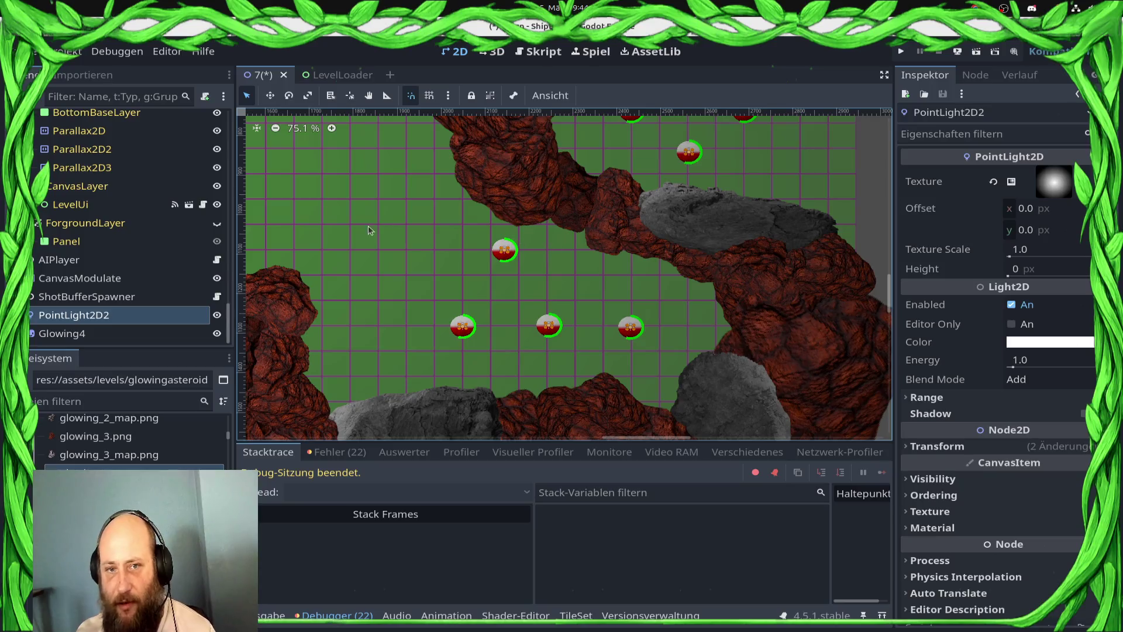
Step: Pick Planet10 from the overlapping objects and move it about 300 px left
{"action": "left_click", "coordinate": [331, 96]}
{"action": "left_click", "coordinate": [503, 245]}
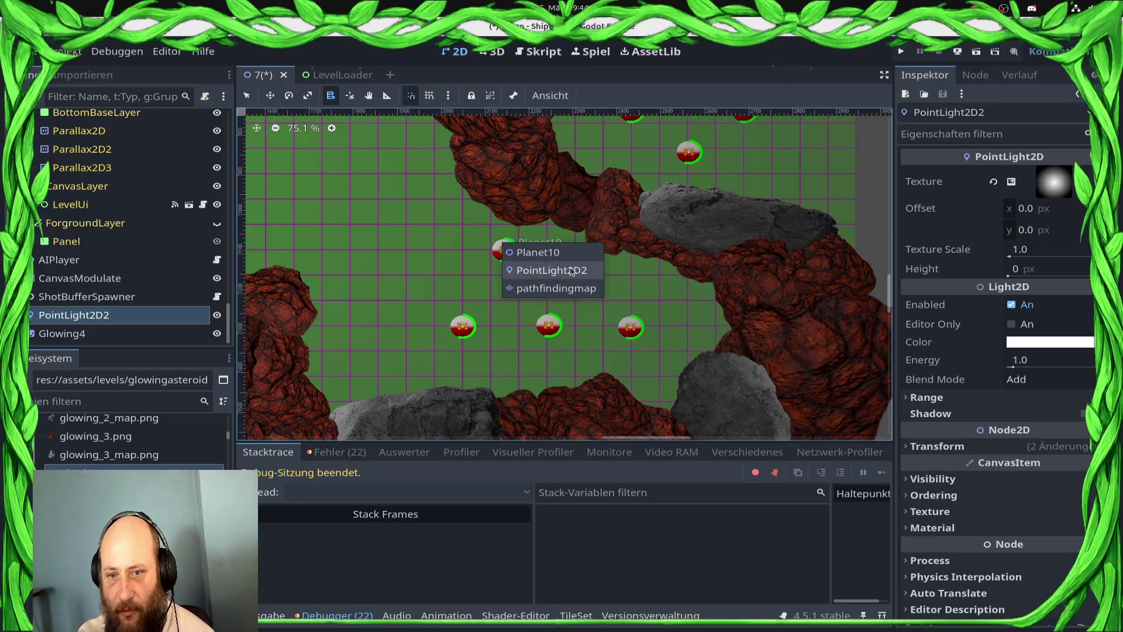
{"action": "left_click", "coordinate": [557, 255]}
{"action": "key", "text": "w"}
{"action": "left_click_drag", "start_coordinate": [503, 253], "coordinate": [377, 253]}
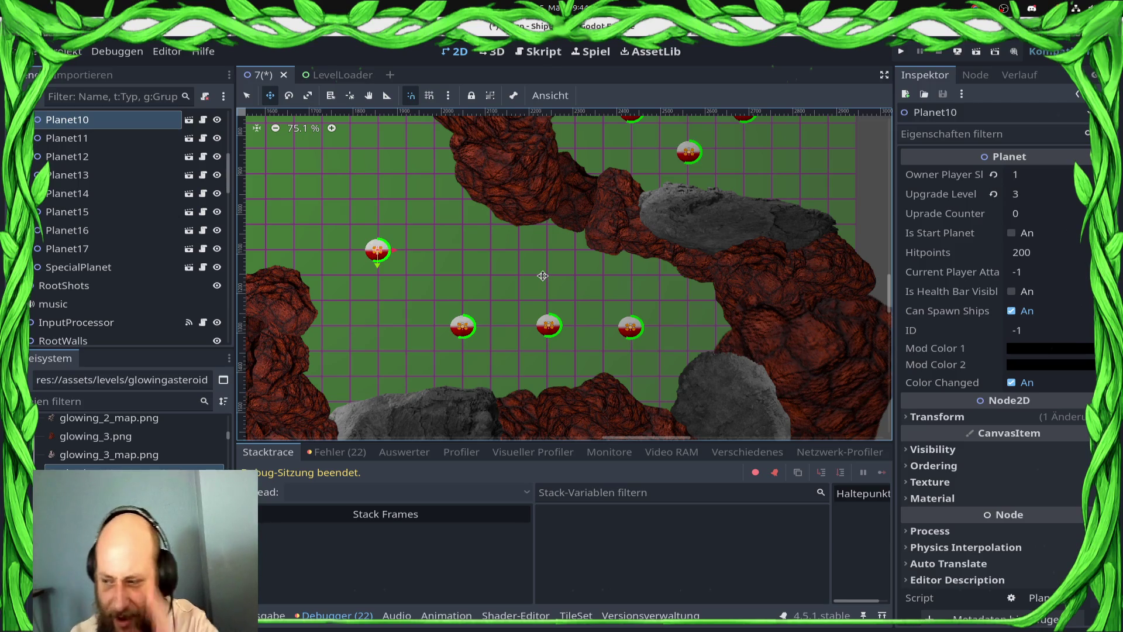
{"action": "scroll", "coordinate": [543, 275], "scroll_direction": "down", "scroll_amount": 5}
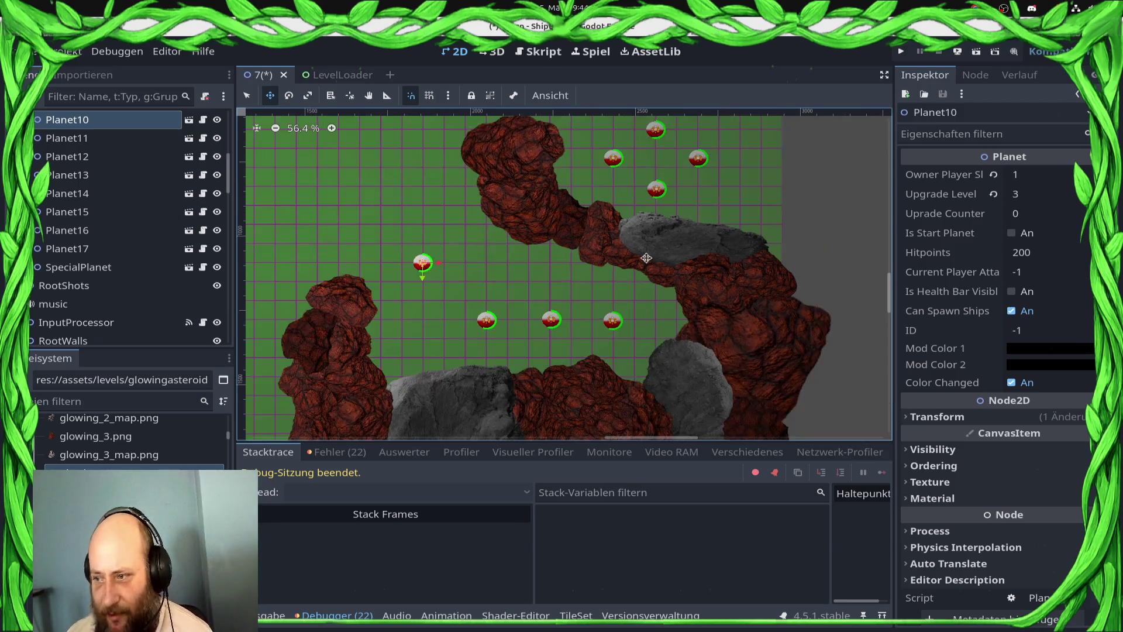
{"action": "scroll", "coordinate": [547, 254], "scroll_direction": "up", "scroll_amount": 3}
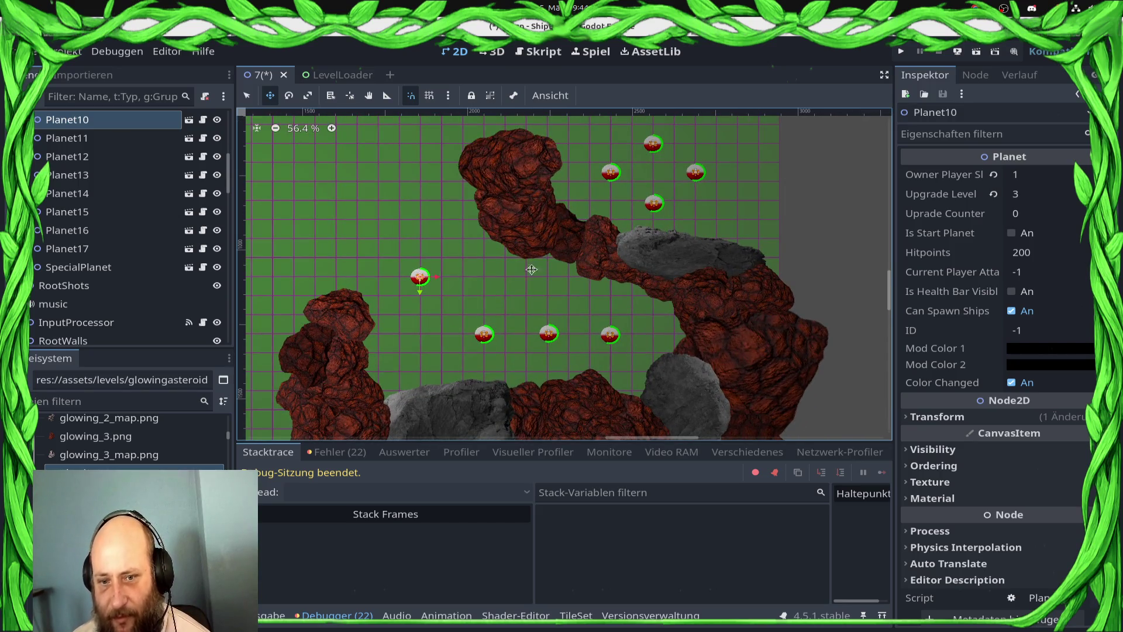
{"action": "scroll", "coordinate": [596, 255], "scroll_direction": "up", "scroll_amount": 4}
{"action": "scroll", "coordinate": [595, 255], "scroll_direction": "right", "scroll_amount": 3}
{"action": "scroll", "coordinate": [596, 255], "scroll_direction": "up", "scroll_amount": 5}
{"action": "scroll", "coordinate": [595, 255], "scroll_direction": "left", "scroll_amount": 3}
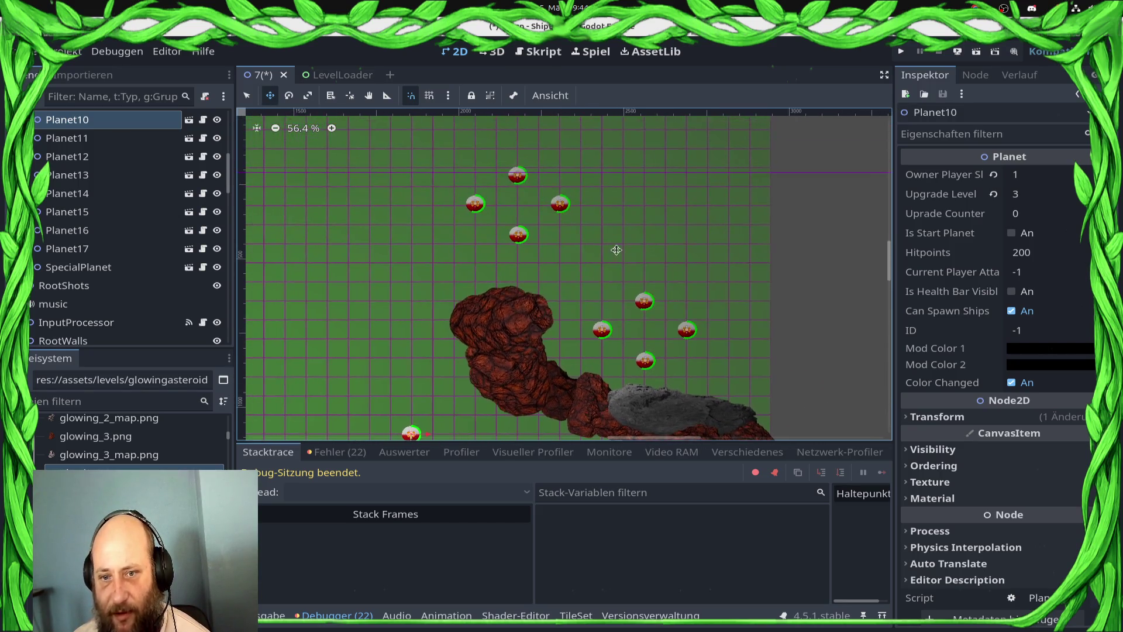
{"action": "scroll", "coordinate": [646, 313], "scroll_direction": "up", "scroll_amount": 1}
{"action": "scroll", "coordinate": [742, 275], "scroll_direction": "down", "scroll_amount": 3}
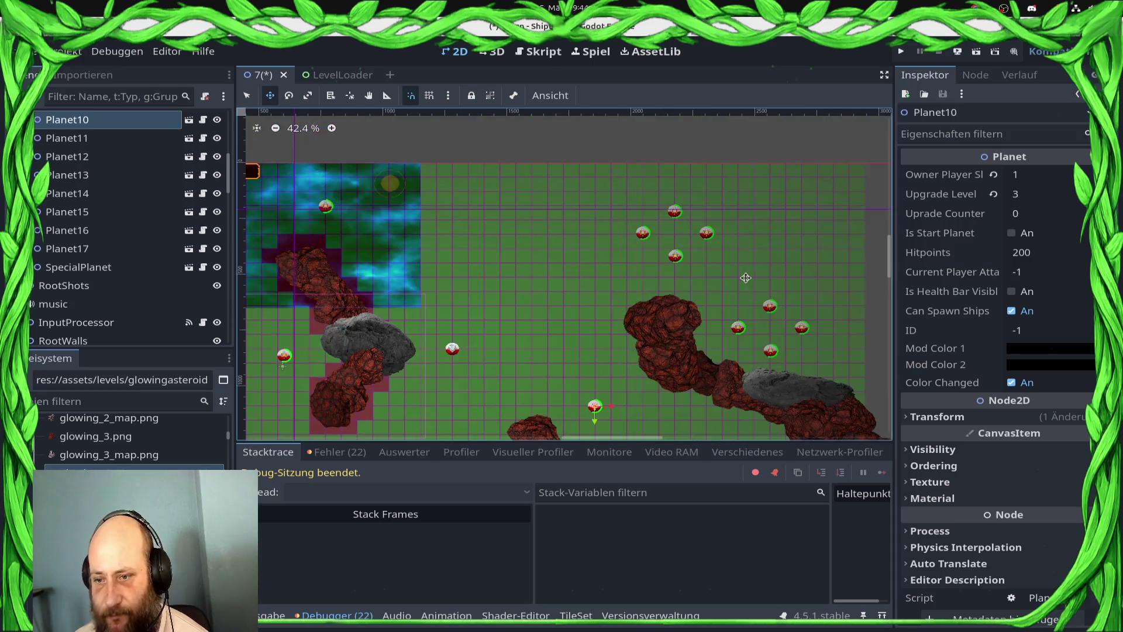
{"action": "scroll", "coordinate": [742, 275], "scroll_direction": "down", "scroll_amount": 2}
{"action": "scroll", "coordinate": [696, 224], "scroll_direction": "up", "scroll_amount": 1}
{"action": "scroll", "coordinate": [696, 223], "scroll_direction": "down", "scroll_amount": 1}
{"action": "scroll", "coordinate": [696, 223], "scroll_direction": "right", "scroll_amount": 2}
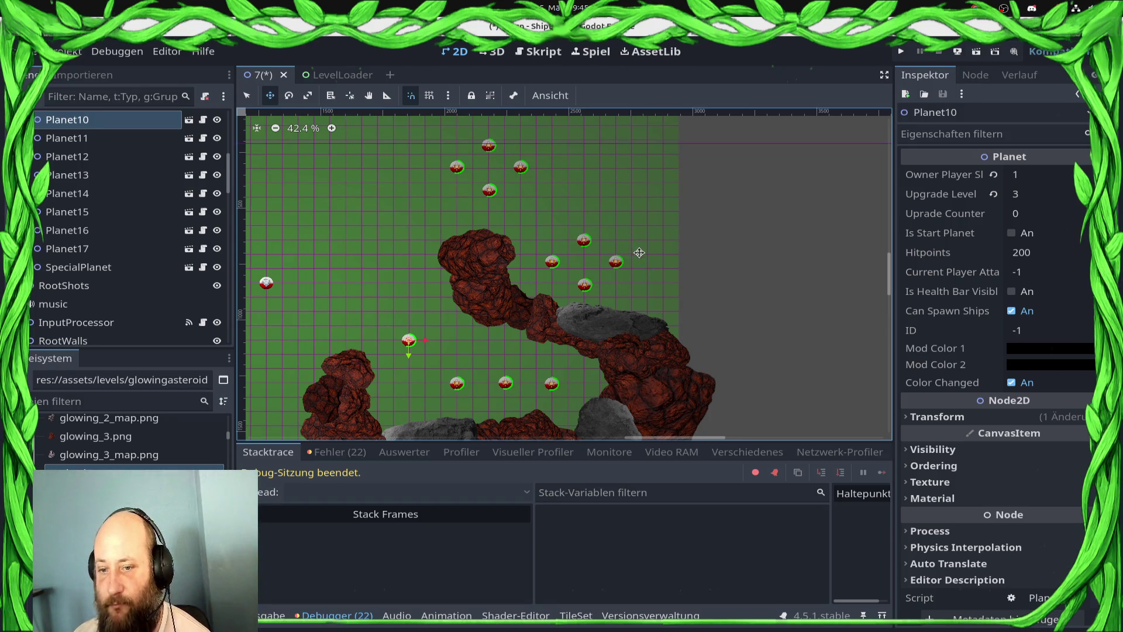
{"action": "scroll", "coordinate": [486, 319], "scroll_direction": "up", "scroll_amount": 8}
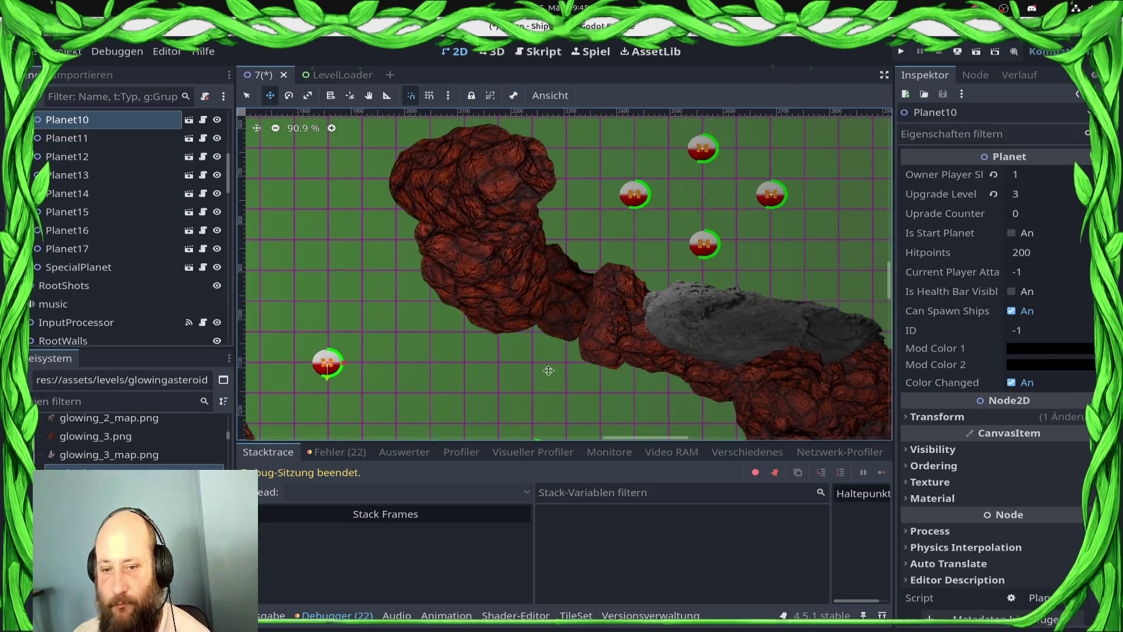
Step: Add glowing_5.png as the Glowing5 sprite beside the rock neck
{"action": "key", "text": "q"}
{"action": "left_click", "coordinate": [554, 315]}
{"action": "scroll", "coordinate": [119, 466], "scroll_direction": "down", "scroll_amount": 1}
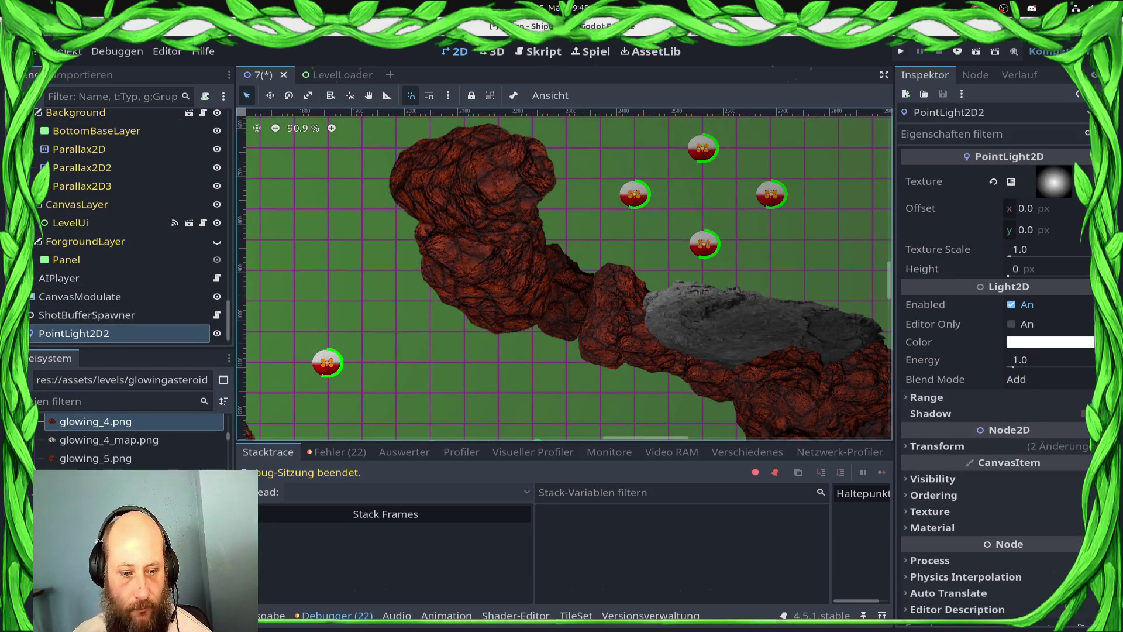
{"action": "mouse_move", "coordinate": [118, 466]}
{"action": "left_mouse_down"}
{"action": "mouse_move", "coordinate": [576, 321]}
{"action": "mouse_move", "coordinate": [569, 367]}
{"action": "mouse_move", "coordinate": [385, 257]}
{"action": "mouse_move", "coordinate": [396, 253]}
{"action": "mouse_move", "coordinate": [433, 315]}
{"action": "mouse_move", "coordinate": [455, 320]}
{"action": "left_mouse_up"}
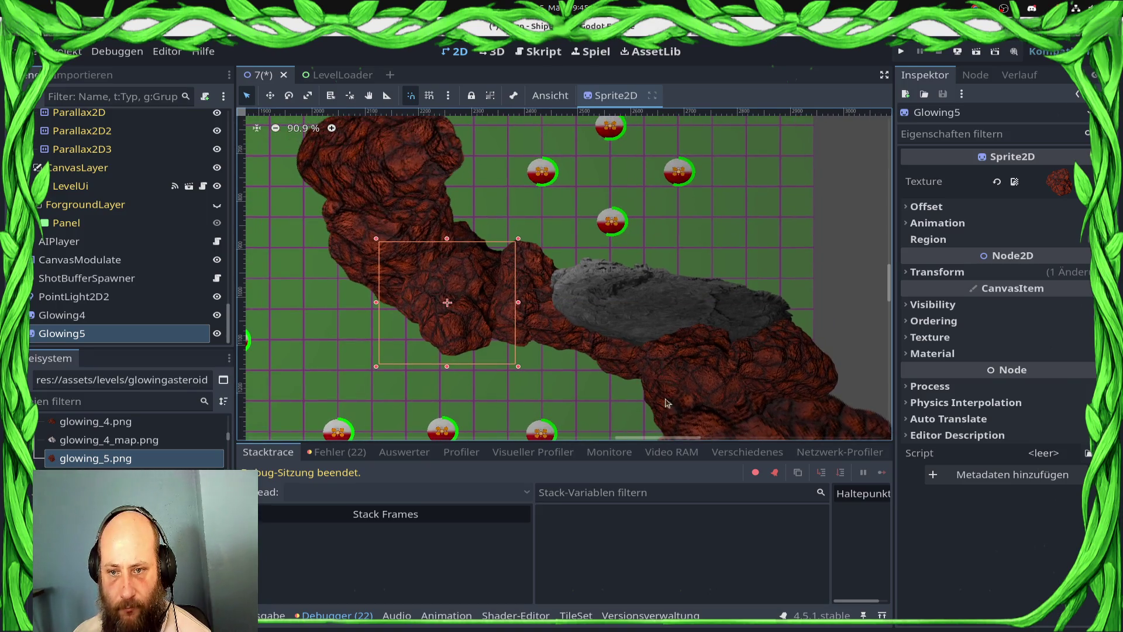
{"action": "left_click_drag", "start_coordinate": [711, 279], "coordinate": [675, 319]}
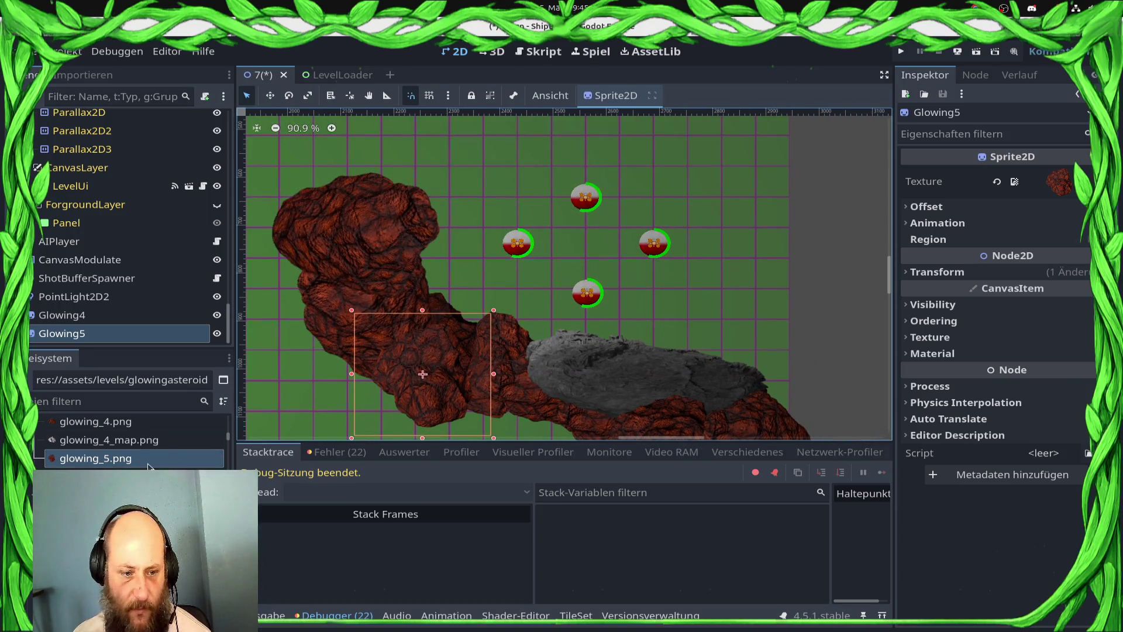
Step: Drop Asteroid_17.png into the level as the Asteroid17 sprite
{"action": "scroll", "coordinate": [148, 456], "scroll_direction": "down", "scroll_amount": 15}
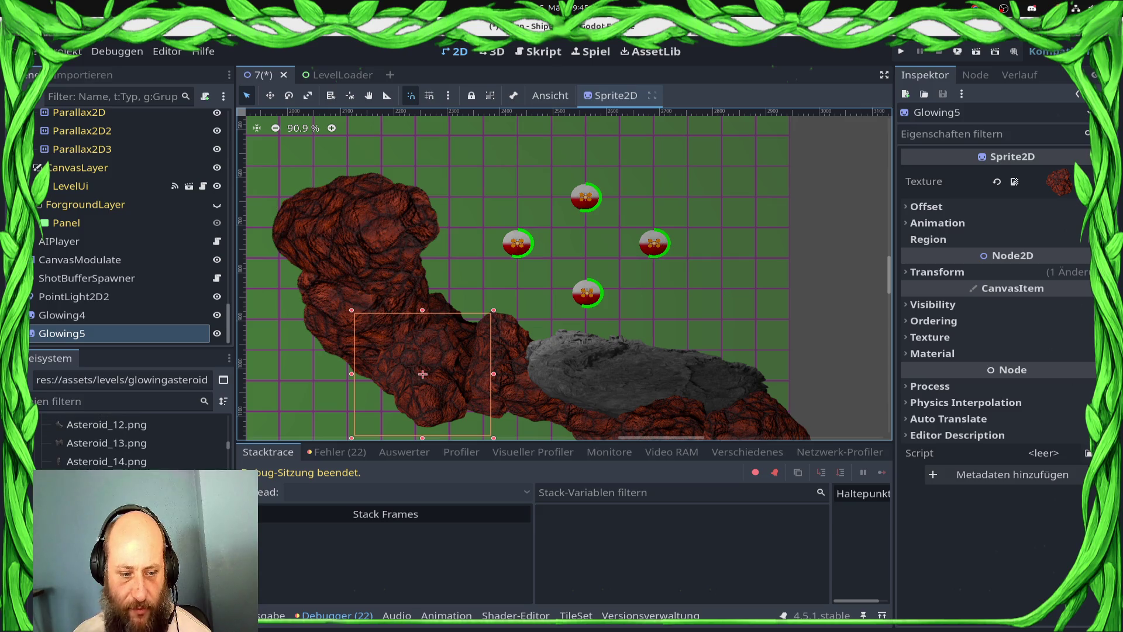
{"action": "mouse_move", "coordinate": [107, 517]}
{"action": "left_mouse_down"}
{"action": "mouse_move", "coordinate": [755, 380]}
{"action": "mouse_move", "coordinate": [821, 348]}
{"action": "mouse_move", "coordinate": [643, 321]}
{"action": "mouse_move", "coordinate": [693, 301]}
{"action": "mouse_move", "coordinate": [702, 336]}
{"action": "mouse_move", "coordinate": [637, 358]}
{"action": "mouse_move", "coordinate": [661, 334]}
{"action": "left_mouse_up"}
{"action": "key", "text": "e"}
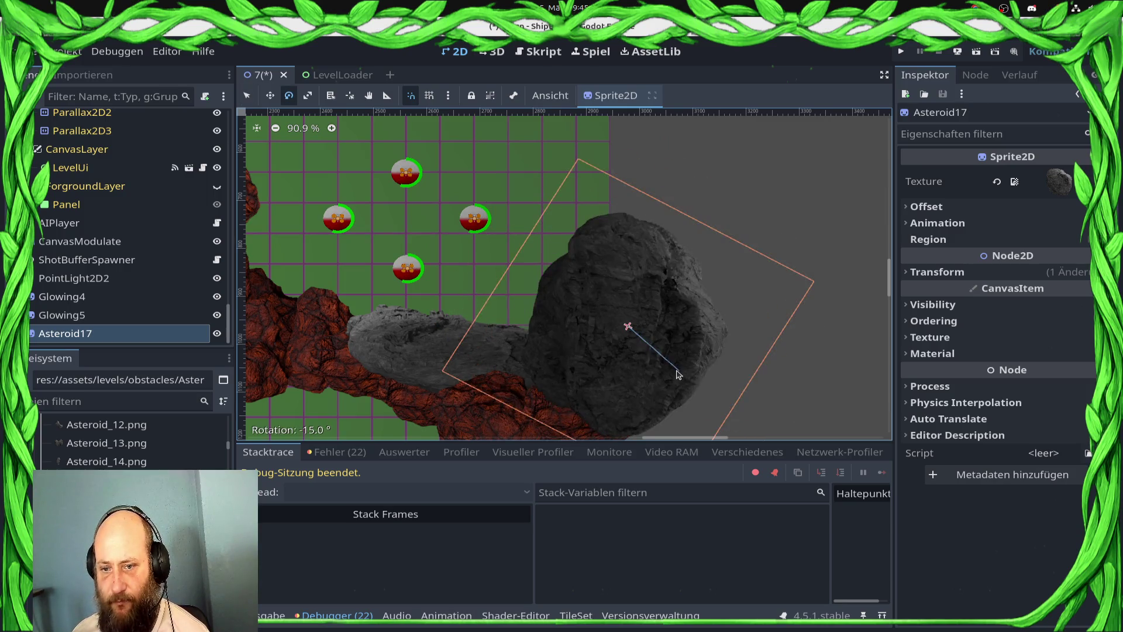
Step: Move Asteroid17 up and to the left
{"action": "key", "text": "ctrl+z"}
{"action": "key", "text": "w"}
{"action": "left_click_drag", "start_coordinate": [625, 377], "coordinate": [591, 351]}
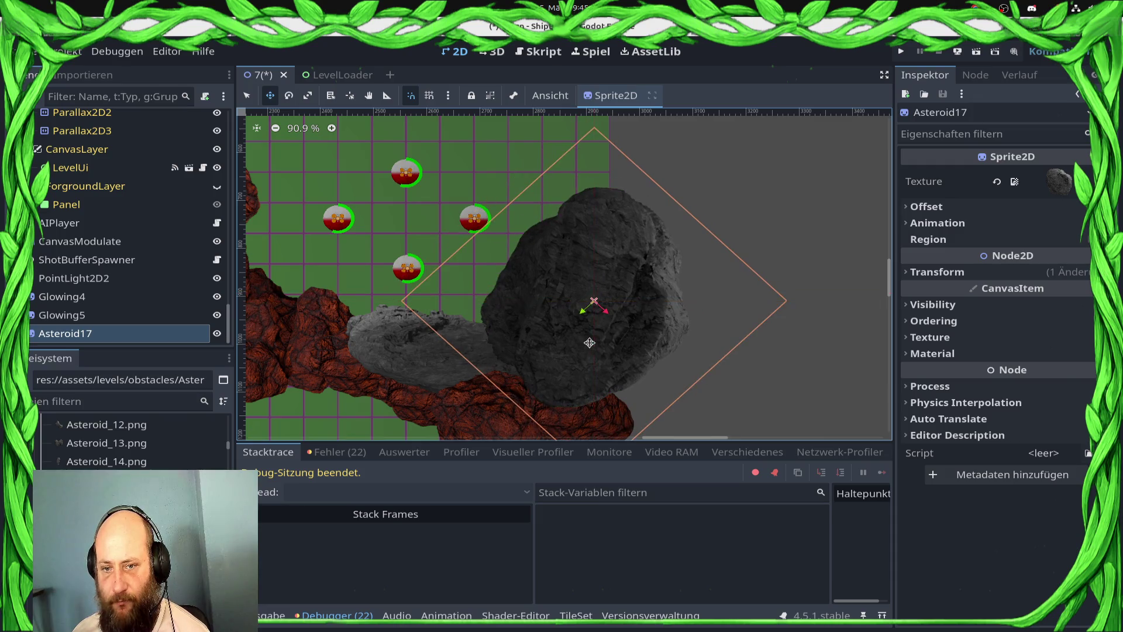
{"action": "scroll", "coordinate": [591, 351], "scroll_direction": "up", "scroll_amount": 2}
{"action": "scroll", "coordinate": [591, 351], "scroll_direction": "right", "scroll_amount": 2}
{"action": "scroll", "coordinate": [134, 441], "scroll_direction": "up", "scroll_amount": 5}
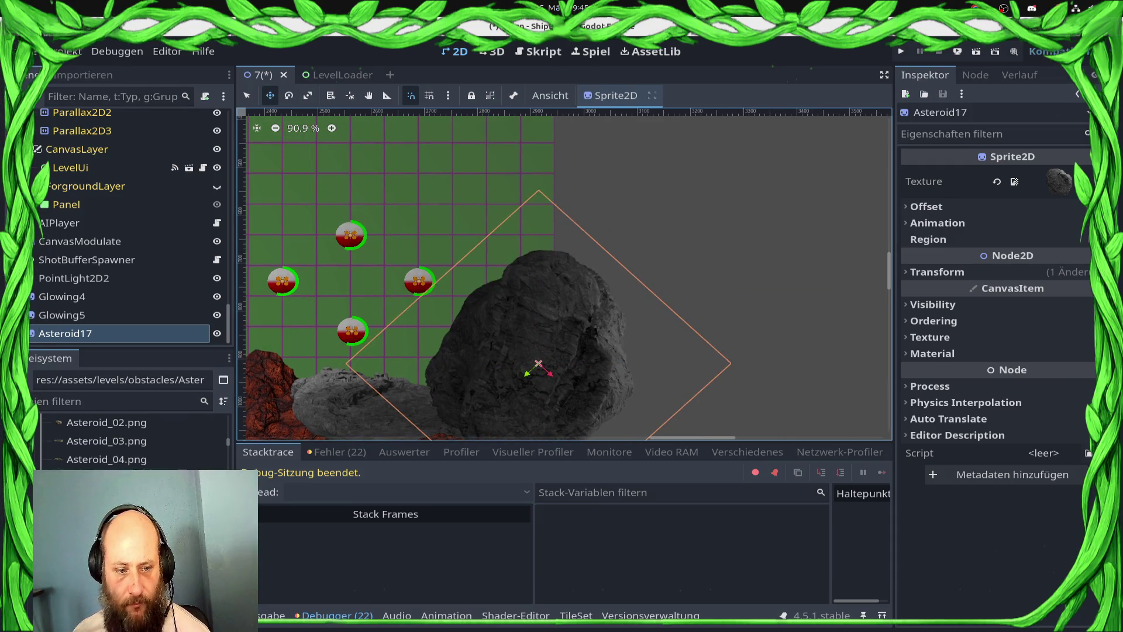
Step: Add an extra asteroid sprite Asteroid07, then undo its stretch and delete it
{"action": "mouse_move", "coordinate": [105, 515]}
{"action": "left_mouse_down"}
{"action": "mouse_move", "coordinate": [585, 264]}
{"action": "mouse_move", "coordinate": [557, 181]}
{"action": "left_mouse_up"}
{"action": "scroll", "coordinate": [642, 327], "scroll_direction": "up", "scroll_amount": 3}
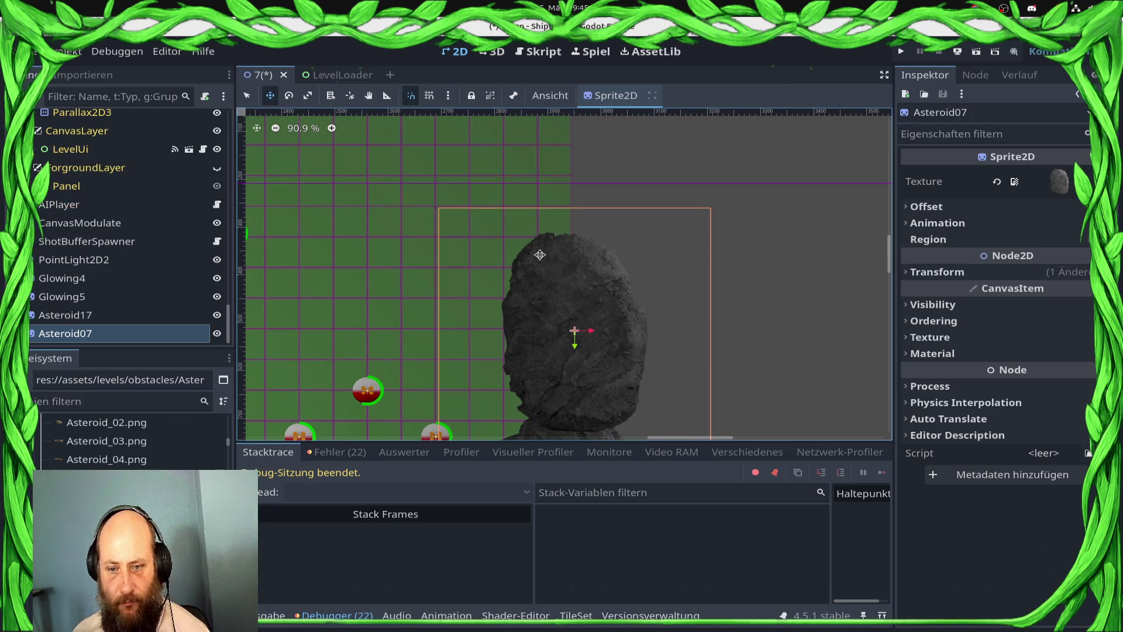
{"action": "key", "text": "e"}
{"action": "key", "text": "s"}
{"action": "left_click_drag", "start_coordinate": [570, 299], "coordinate": [553, 310]}
{"action": "key", "text": "ctrl+z"}
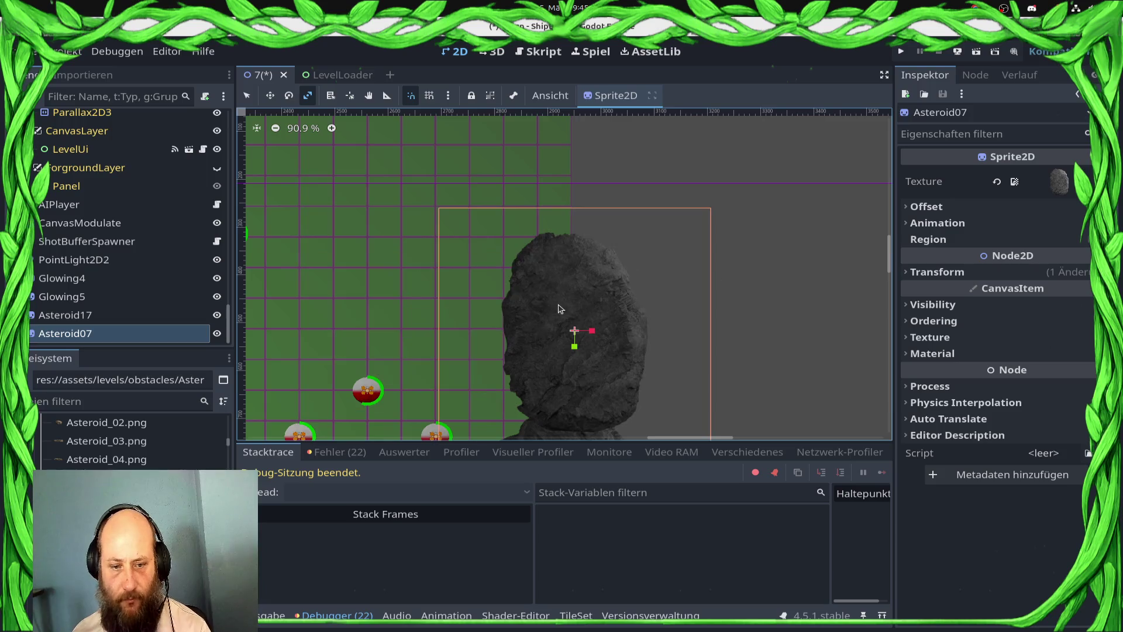
{"action": "key", "text": "Delete"}
{"action": "key", "text": "Return"}
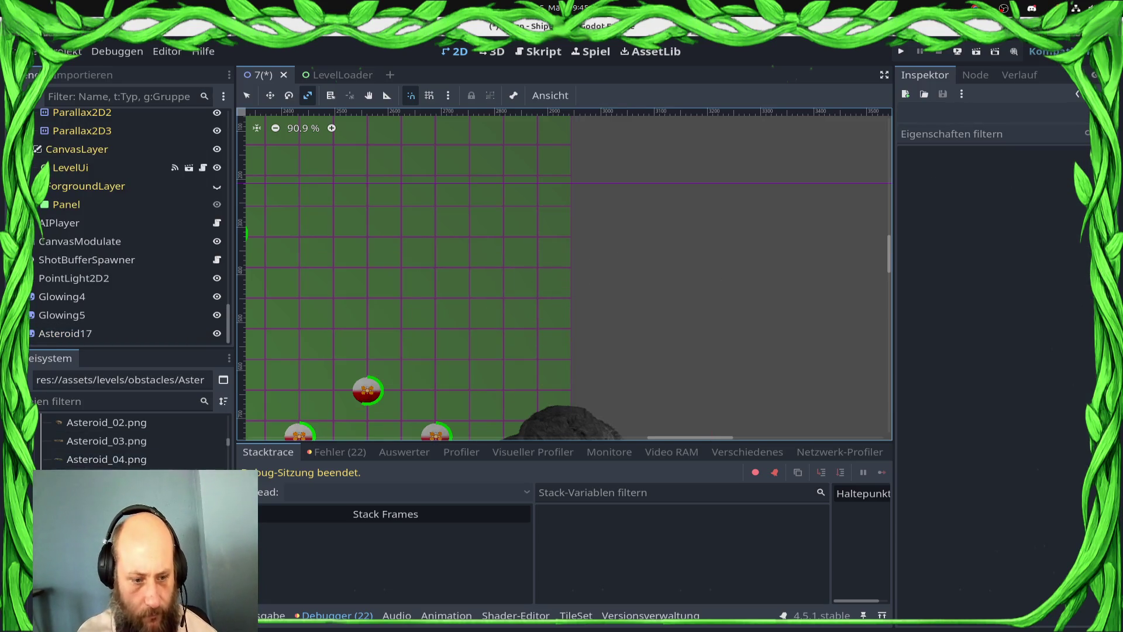
Step: Add Asteroid_17.png again as Asteroid18, shift it down, and save the scene
{"action": "scroll", "coordinate": [129, 438], "scroll_direction": "down", "scroll_amount": 3}
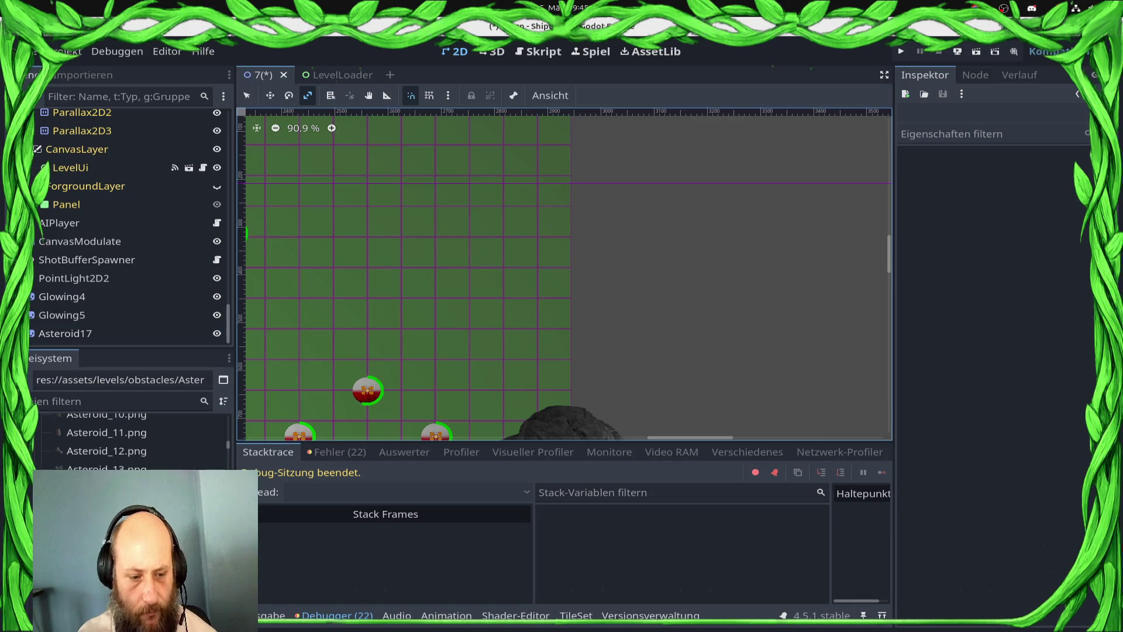
{"action": "mouse_move", "coordinate": [105, 541]}
{"action": "left_mouse_down"}
{"action": "mouse_move", "coordinate": [234, 438]}
{"action": "mouse_move", "coordinate": [537, 358]}
{"action": "mouse_move", "coordinate": [574, 302]}
{"action": "left_mouse_up"}
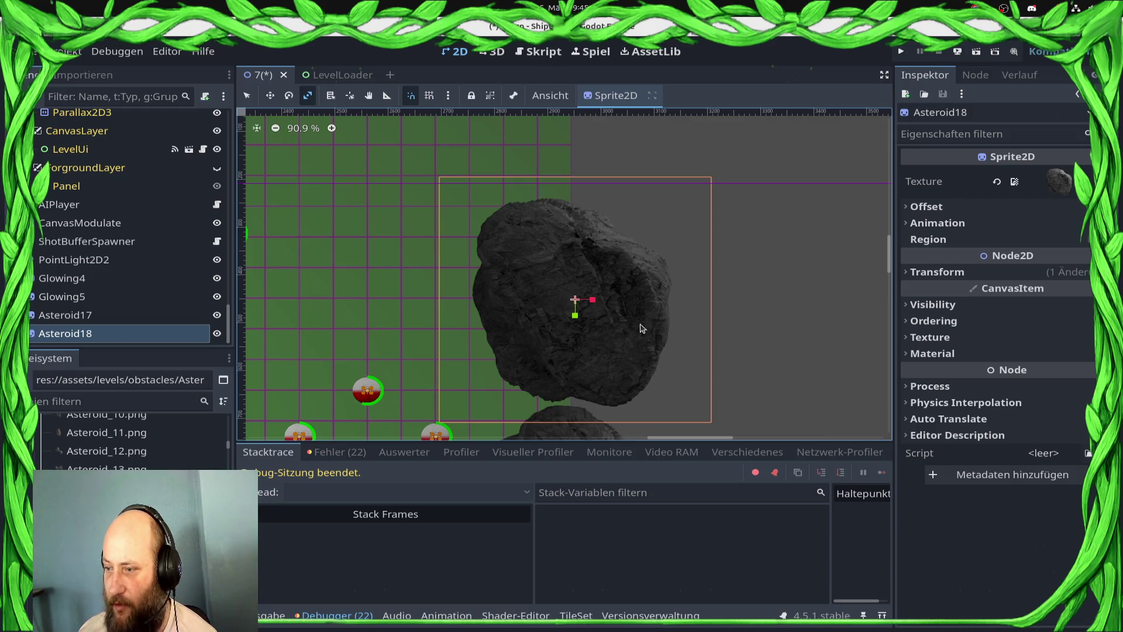
{"action": "key", "text": "w"}
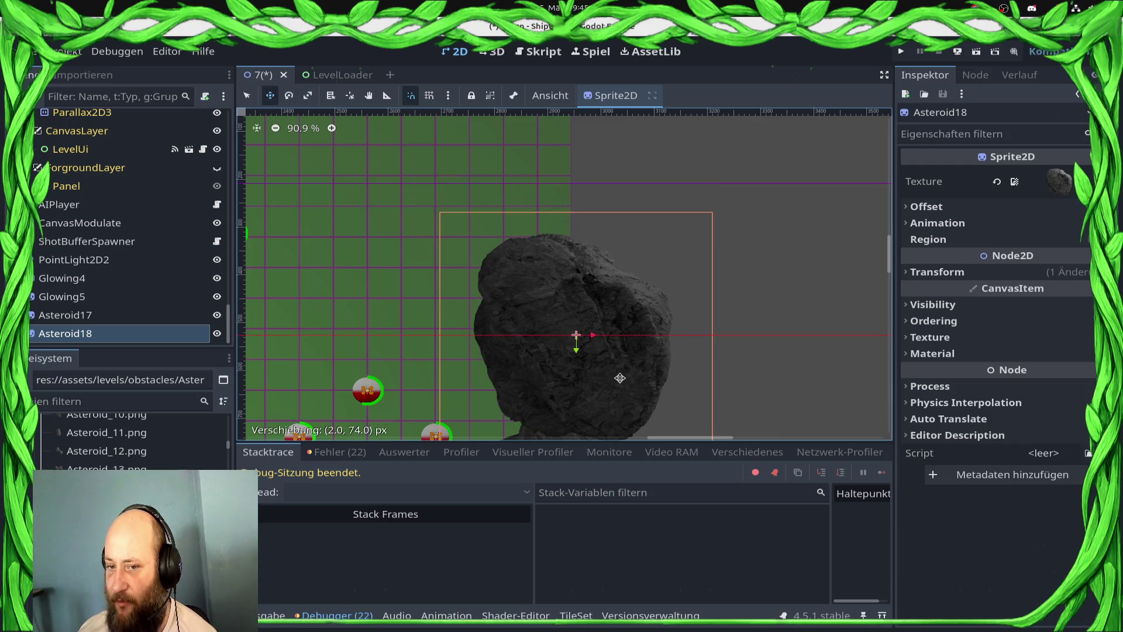
{"action": "left_click_drag", "start_coordinate": [619, 348], "coordinate": [619, 376]}
{"action": "key", "text": "ctrl+s"}
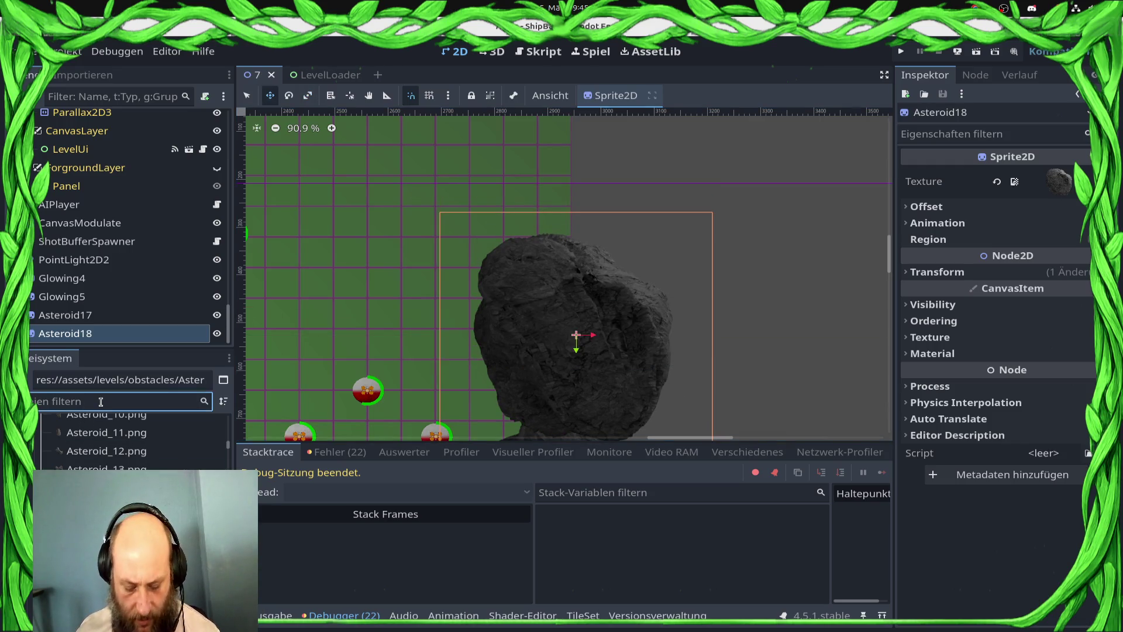
Step: Open the level 8 and level 9 scenes from the FileSystem dock
{"action": "left_click", "coordinate": [93, 400]}
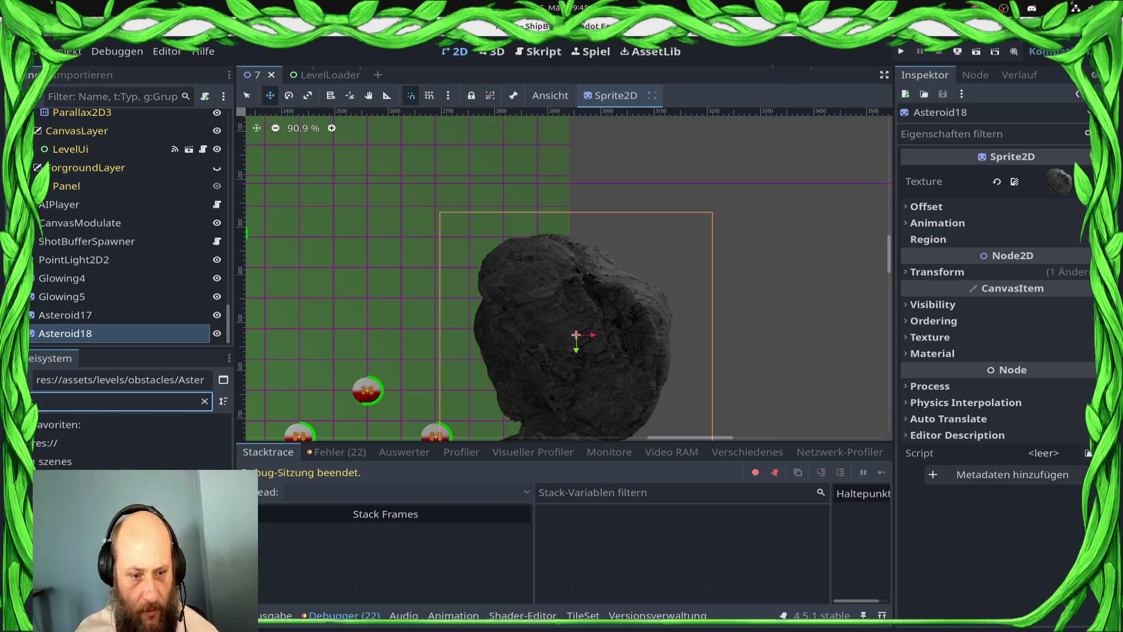
{"action": "key", "text": "Down"}
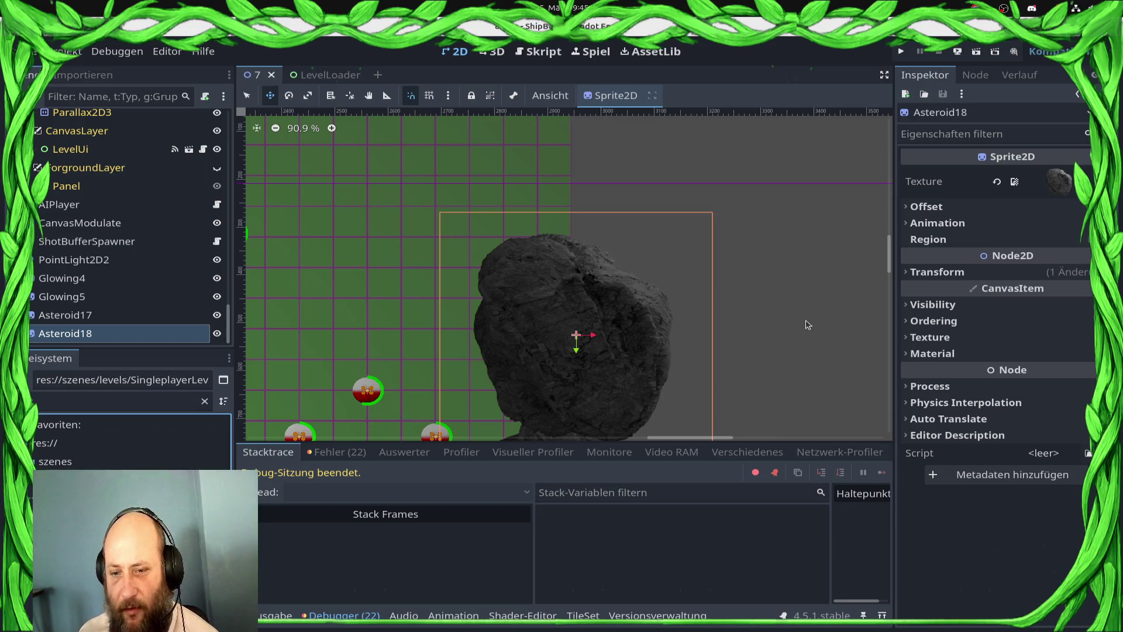
{"action": "key", "text": "Return"}
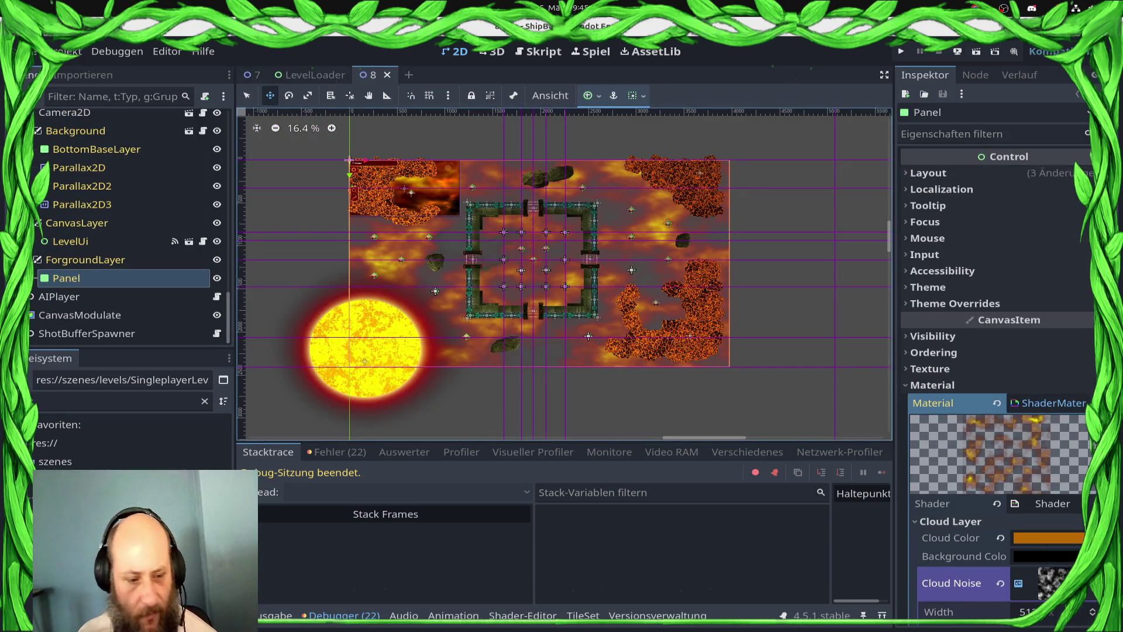
{"action": "left_click", "coordinate": [117, 401]}
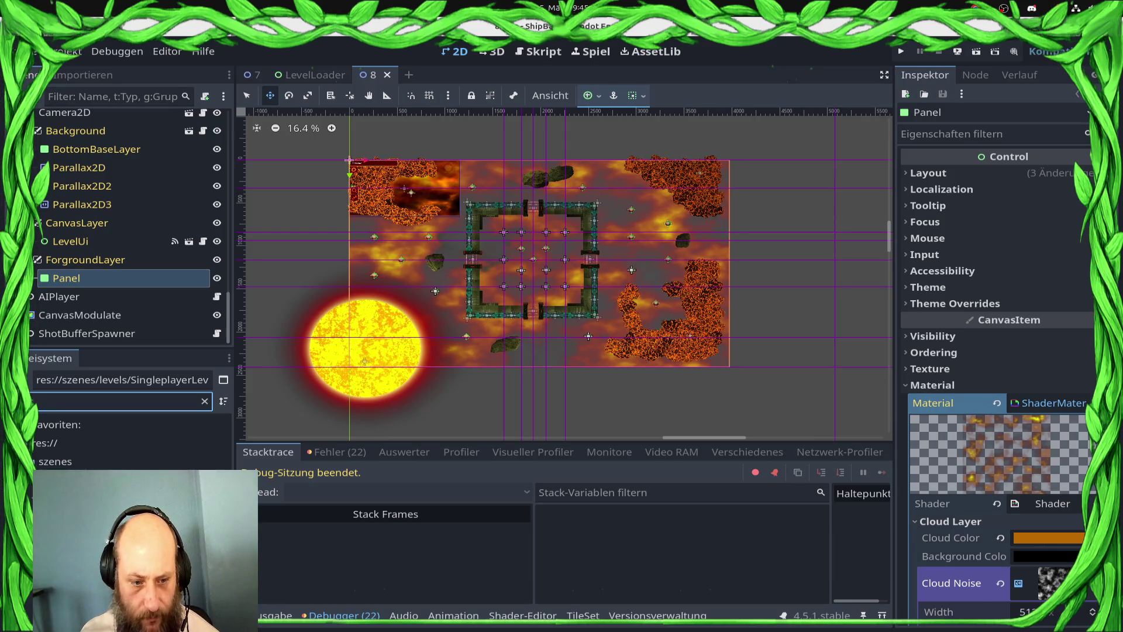
{"action": "key", "text": "Down"}
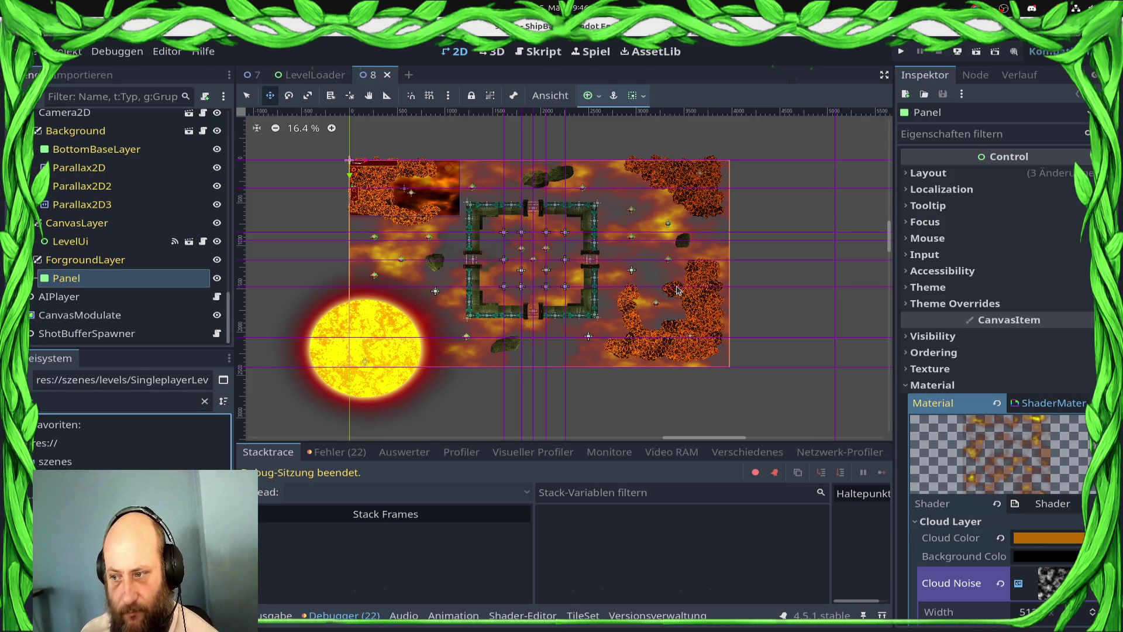
{"action": "key", "text": "Return"}
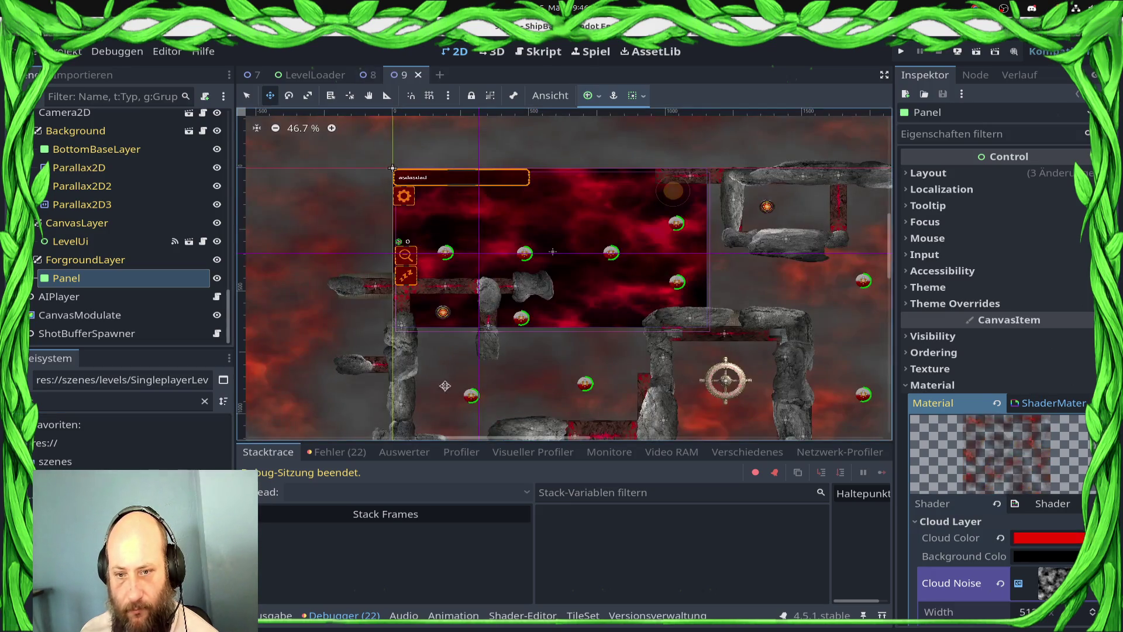
Step: Add the level 9 scene to the LevelLoader's Levels array as element 1
{"action": "scroll", "coordinate": [787, 406], "scroll_direction": "up", "scroll_amount": 9}
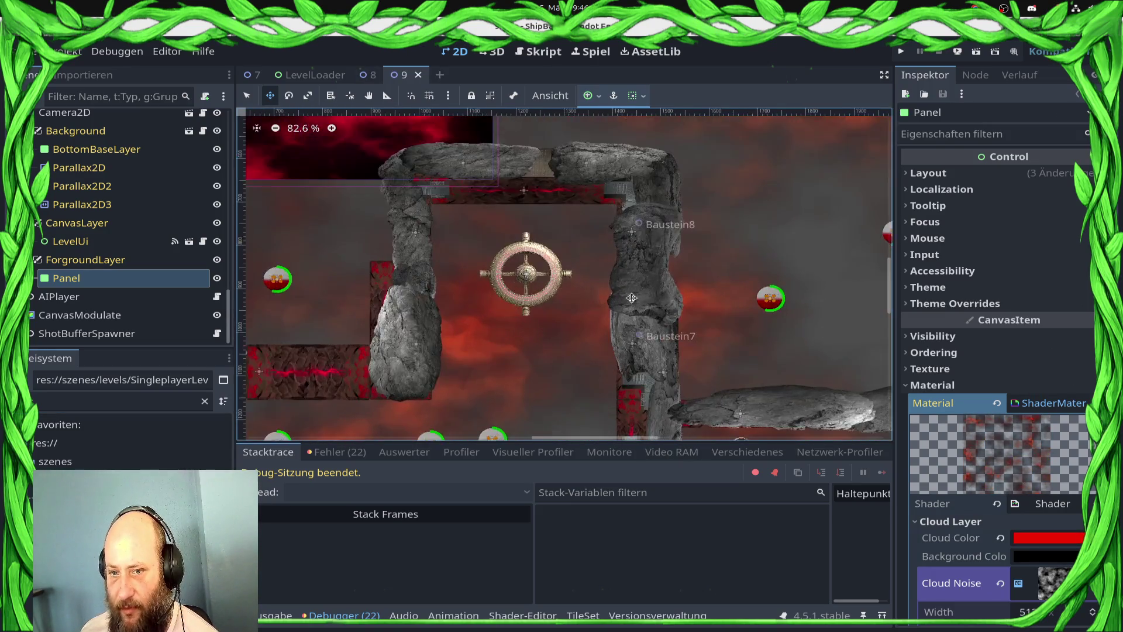
{"action": "key", "text": "f"}
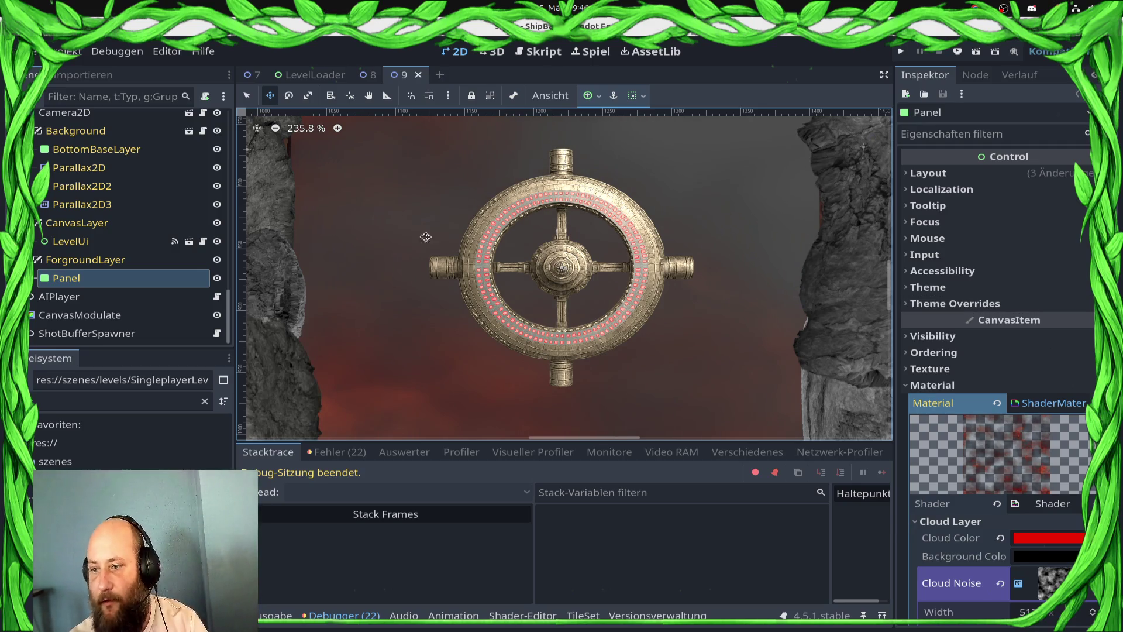
{"action": "left_click", "coordinate": [316, 76]}
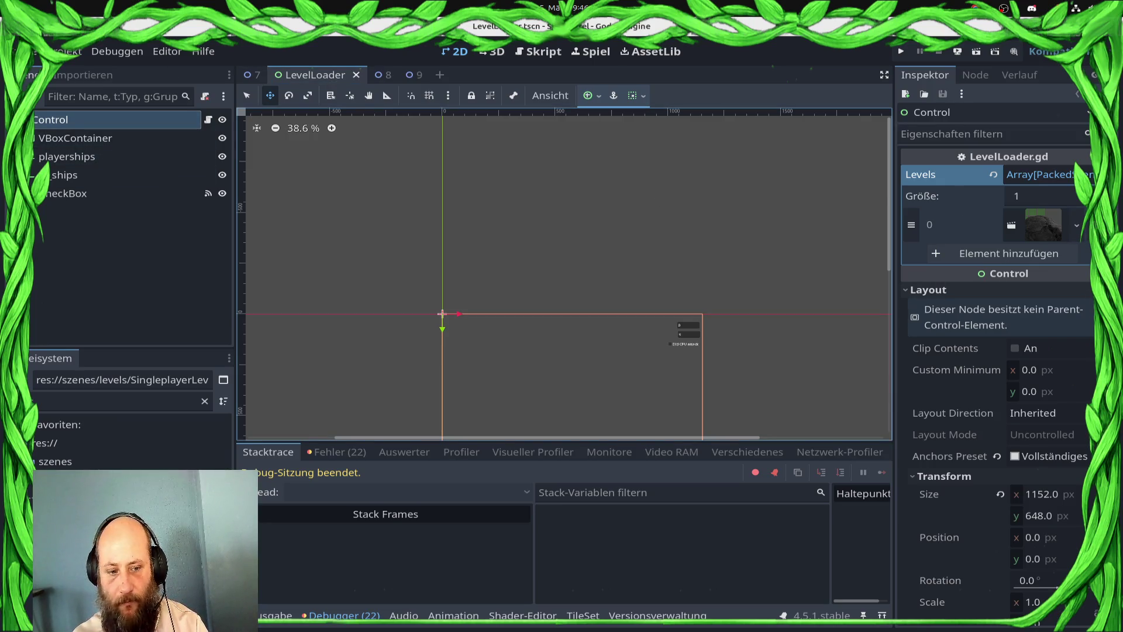
{"action": "mouse_move", "coordinate": [134, 462]}
{"action": "left_mouse_down"}
{"action": "mouse_move", "coordinate": [562, 292]}
{"action": "mouse_move", "coordinate": [970, 254]}
{"action": "left_mouse_up"}
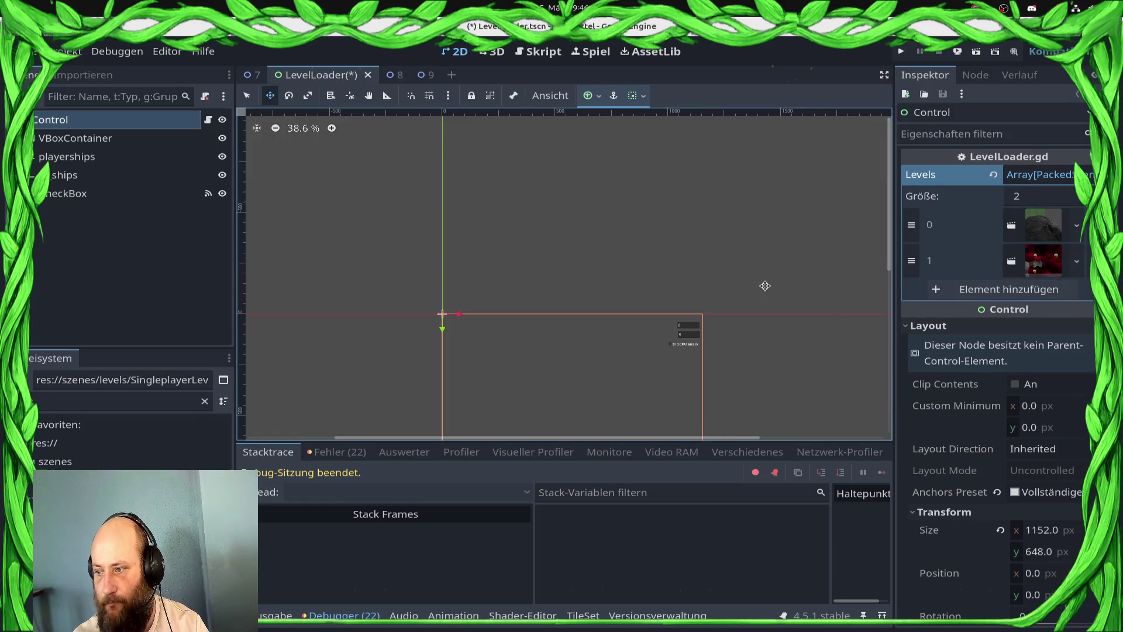
Step: Save, then rename the Android export to com.galaxyconquestonline.debug and 'Galaxy Conquest Online debug'
{"action": "key", "text": "ctrl+s"}
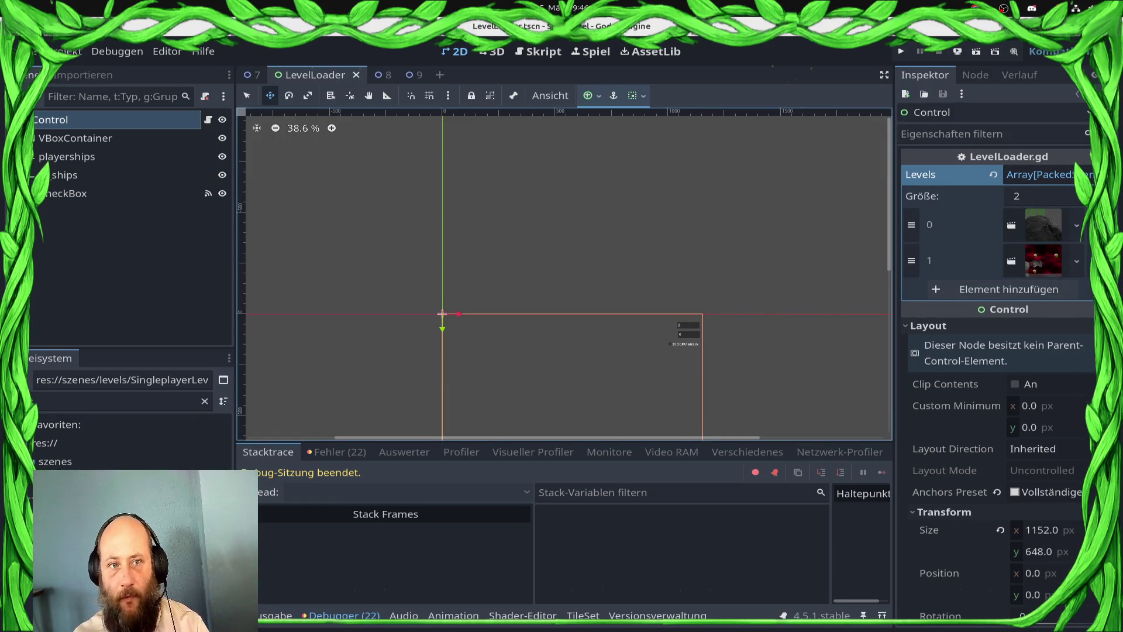
{"action": "left_click", "coordinate": [66, 51]}
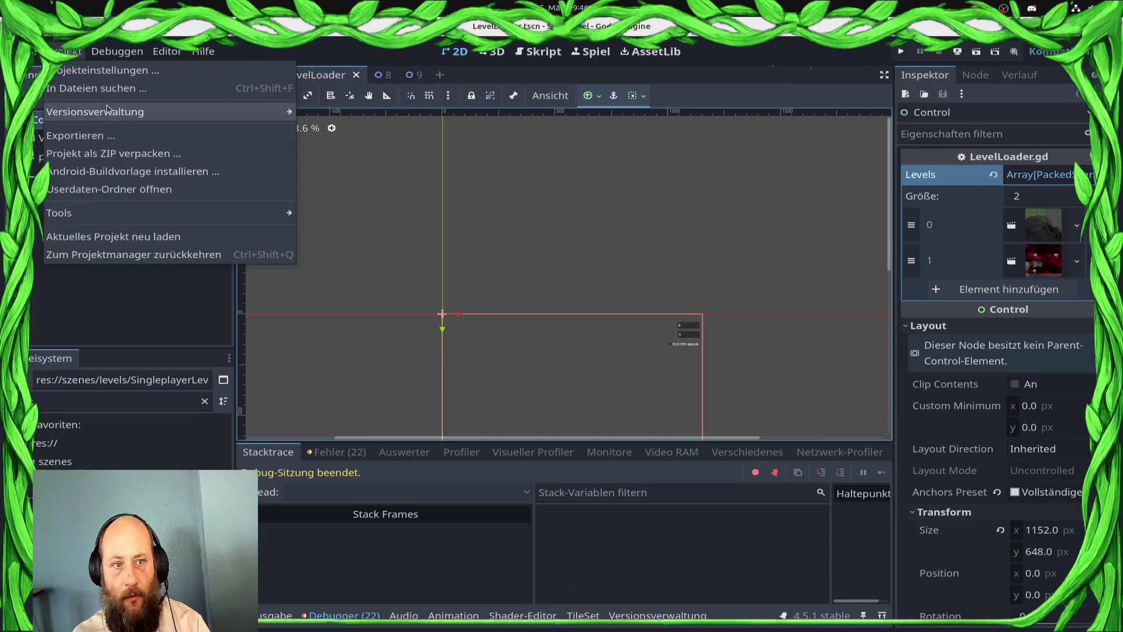
{"action": "left_click", "coordinate": [117, 138]}
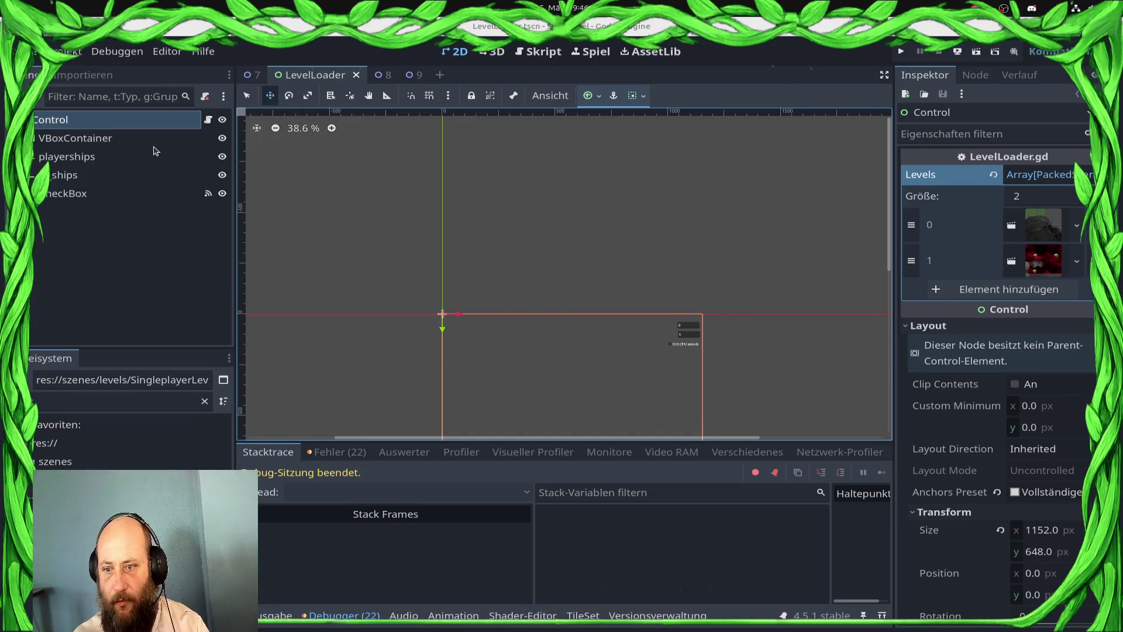
{"action": "scroll", "coordinate": [782, 374], "scroll_direction": "down", "scroll_amount": 5}
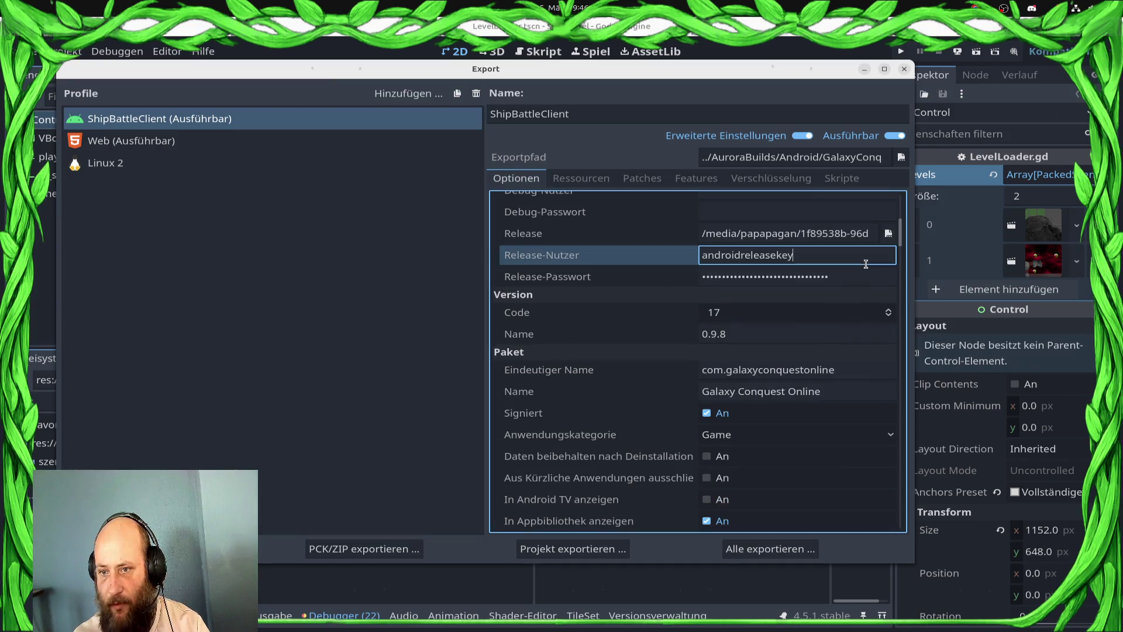
{"action": "scroll", "coordinate": [821, 333], "scroll_direction": "down", "scroll_amount": 3}
{"action": "left_click", "coordinate": [854, 293]}
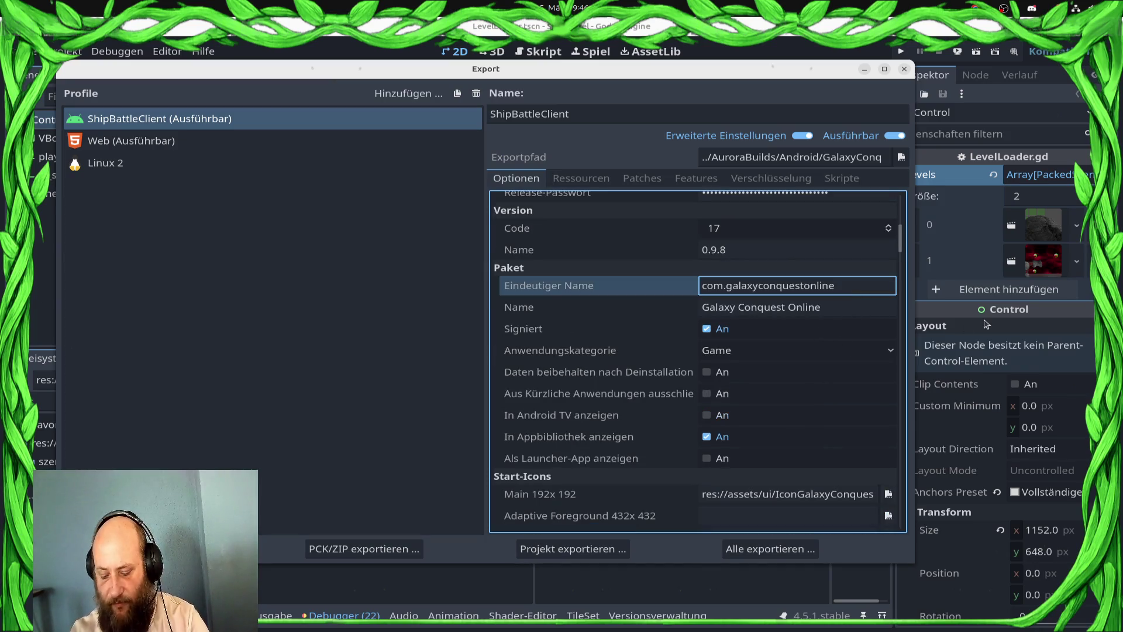
{"action": "type", "text": "."}
{"action": "type", "text": "debug"}
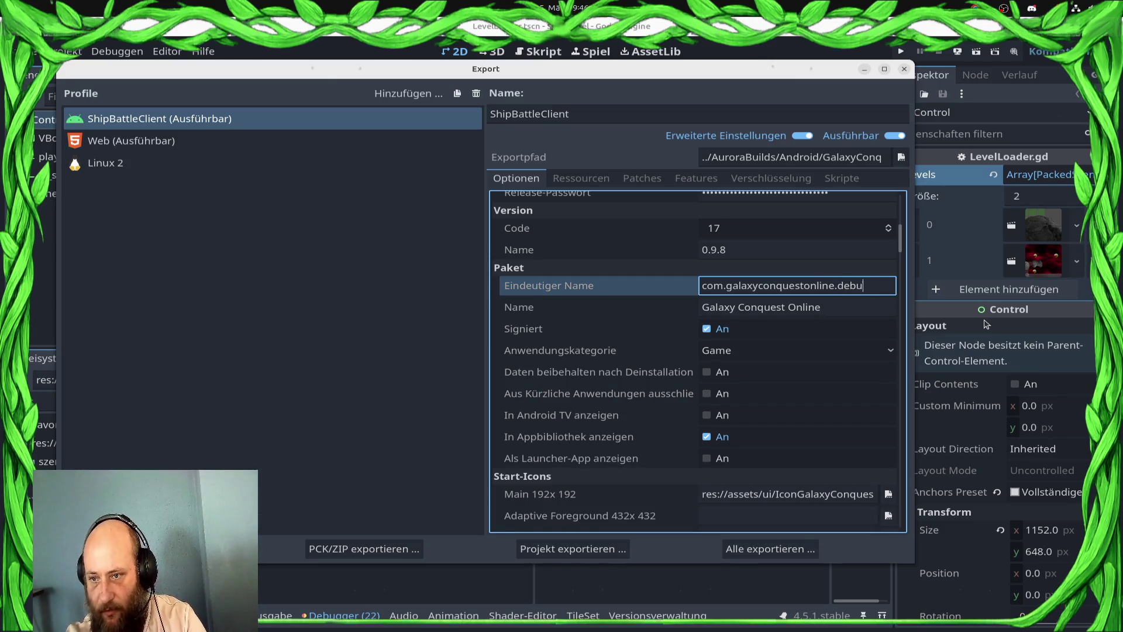
{"action": "key", "text": "Tab"}
{"action": "type", "text": "d"}
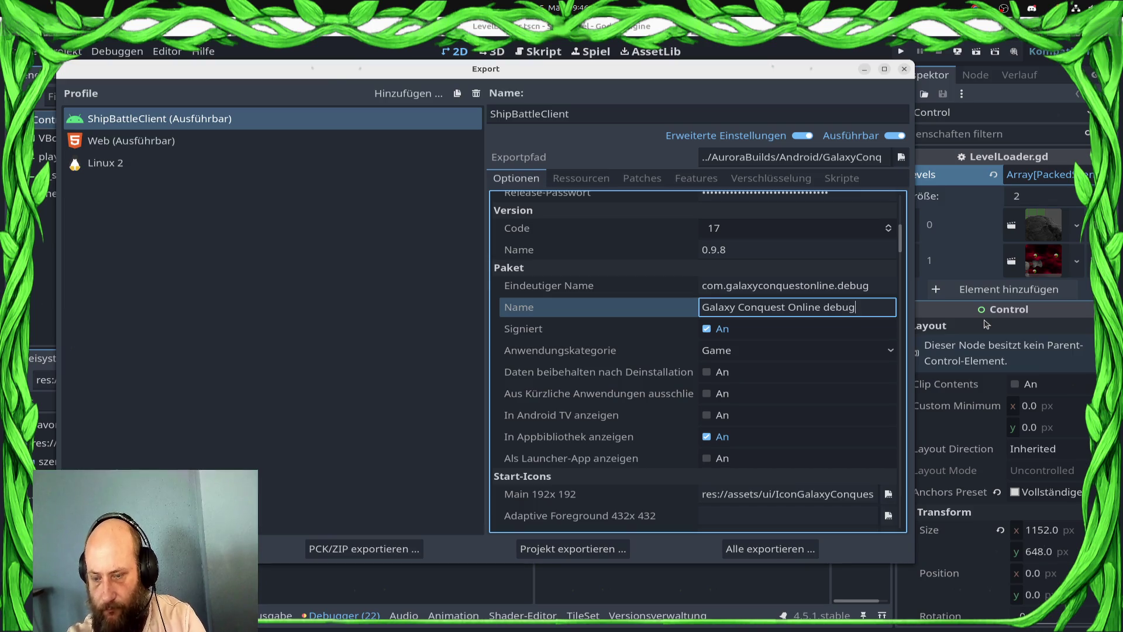
Step: Set the export's extra command-line parameter to levelloader and launch the game
{"action": "scroll", "coordinate": [689, 352], "scroll_direction": "down", "scroll_amount": 5}
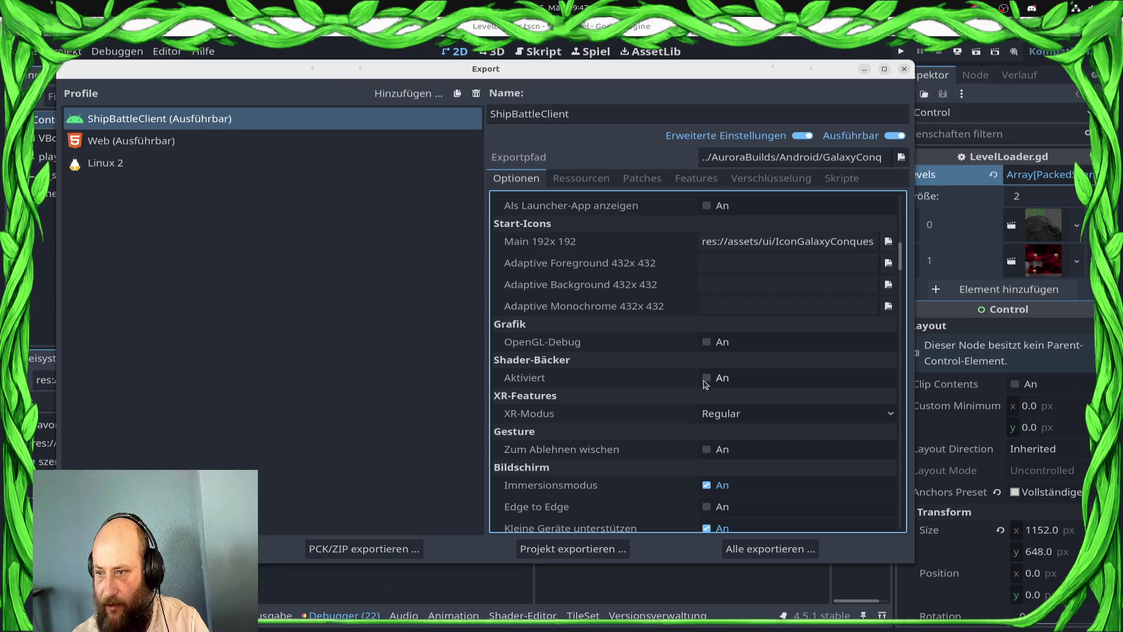
{"action": "scroll", "coordinate": [705, 383], "scroll_direction": "down", "scroll_amount": 3}
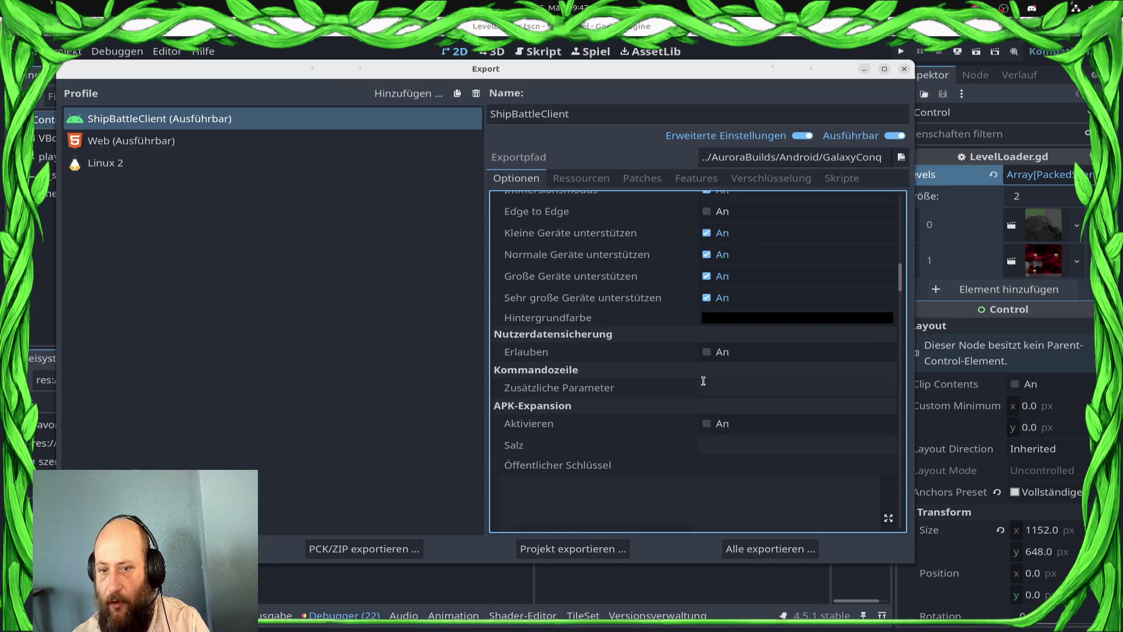
{"action": "scroll", "coordinate": [703, 381], "scroll_direction": "down", "scroll_amount": 5}
{"action": "scroll", "coordinate": [705, 385], "scroll_direction": "up", "scroll_amount": 3}
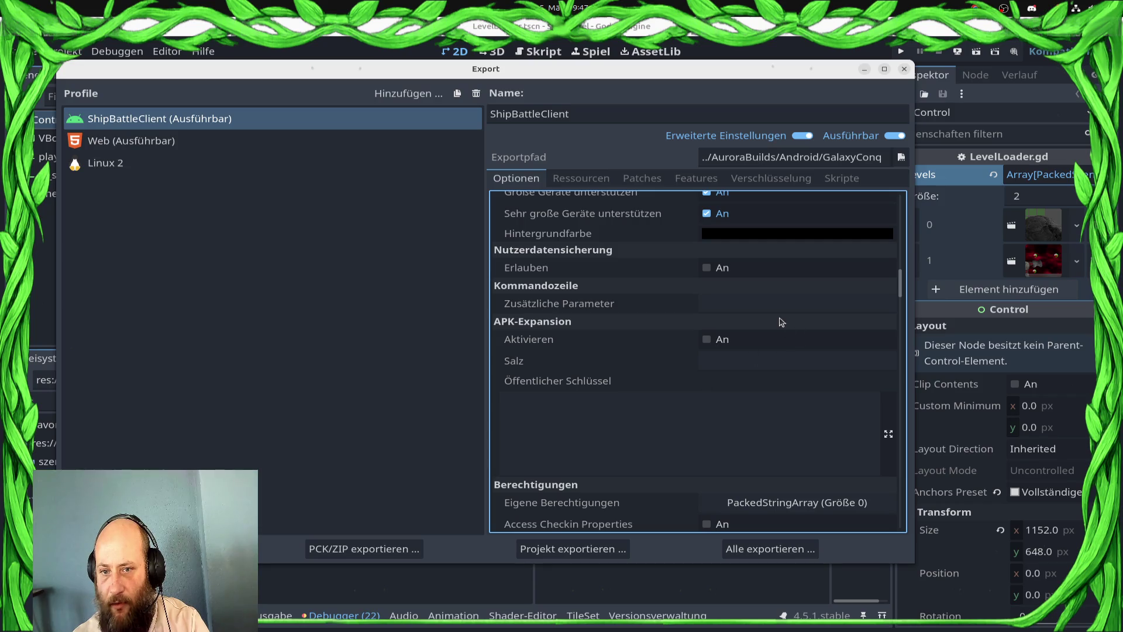
{"action": "left_click", "coordinate": [772, 305]}
{"action": "type", "text": "levelloader"}
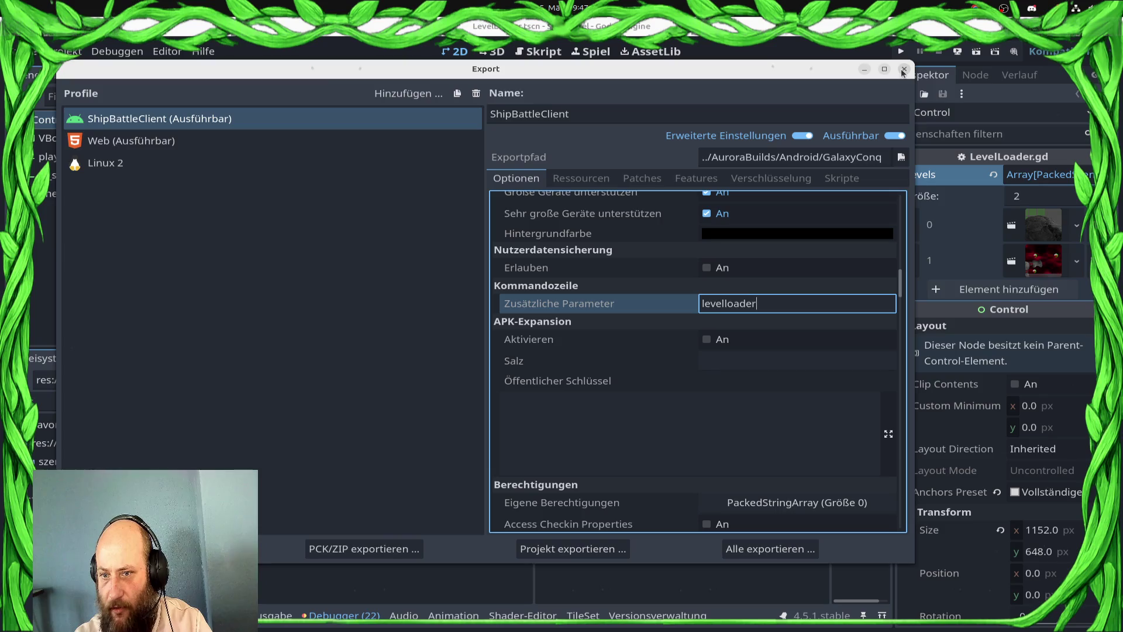
{"action": "left_click", "coordinate": [903, 69]}
{"action": "left_click", "coordinate": [901, 52]}
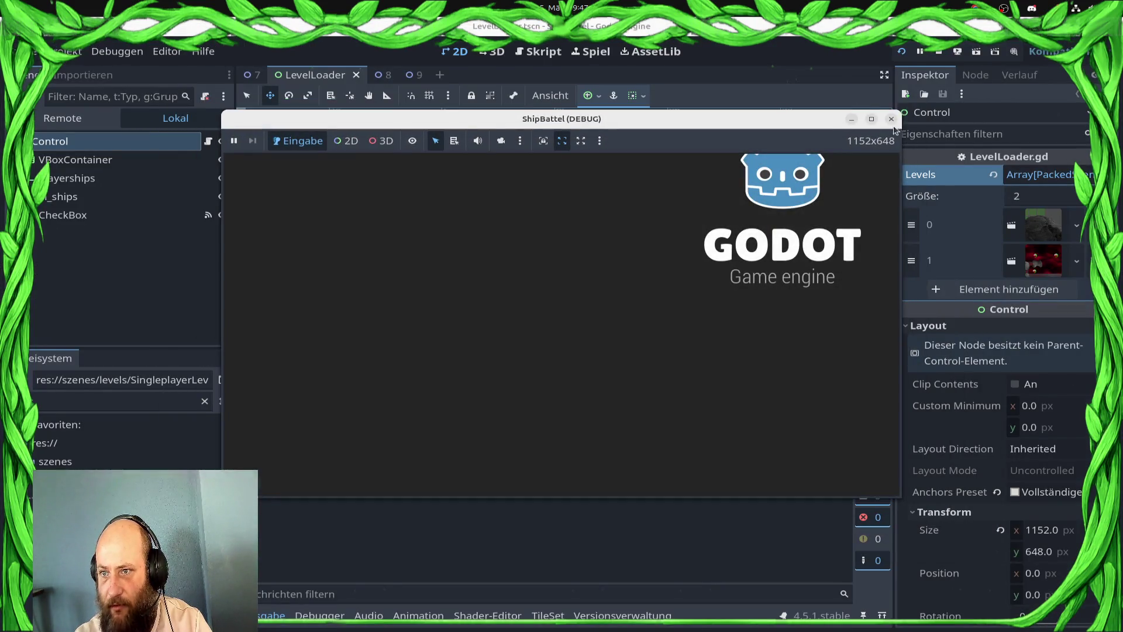
Step: Maximize the game window, play the Sector0/9 level, then stop the game with F8
{"action": "left_click", "coordinate": [871, 120]}
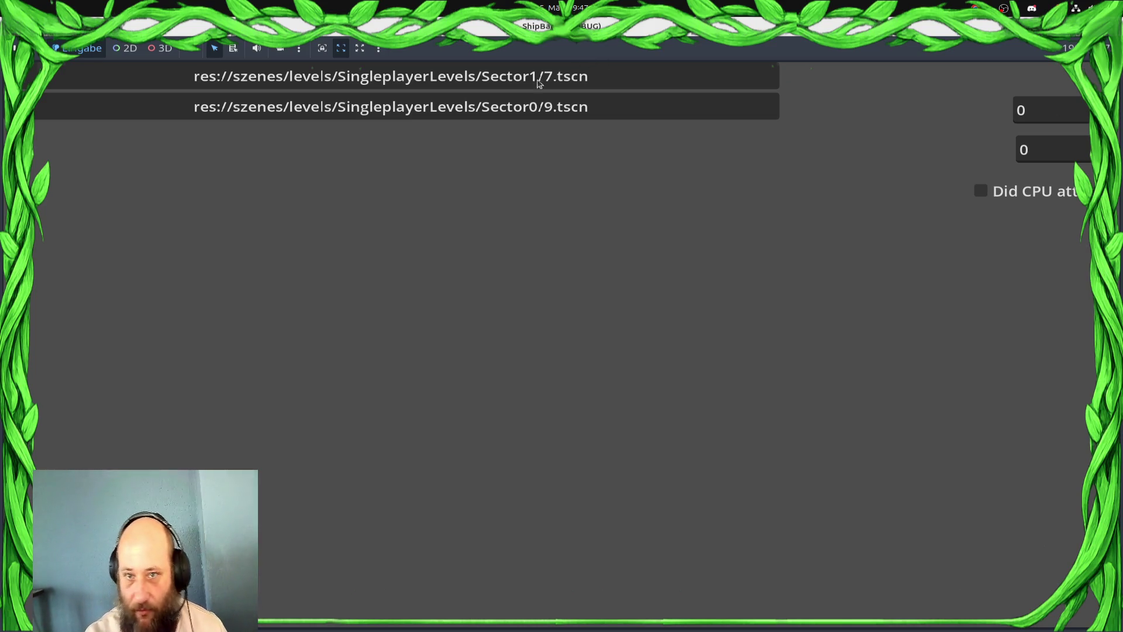
{"action": "left_click", "coordinate": [541, 106]}
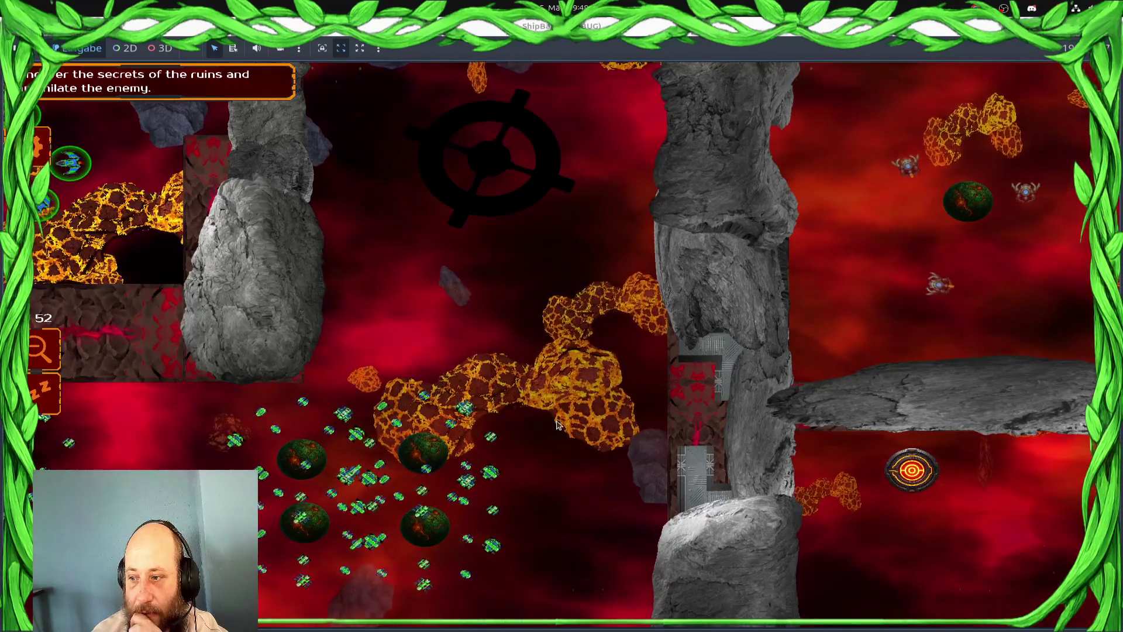
{"action": "key", "text": "F8"}
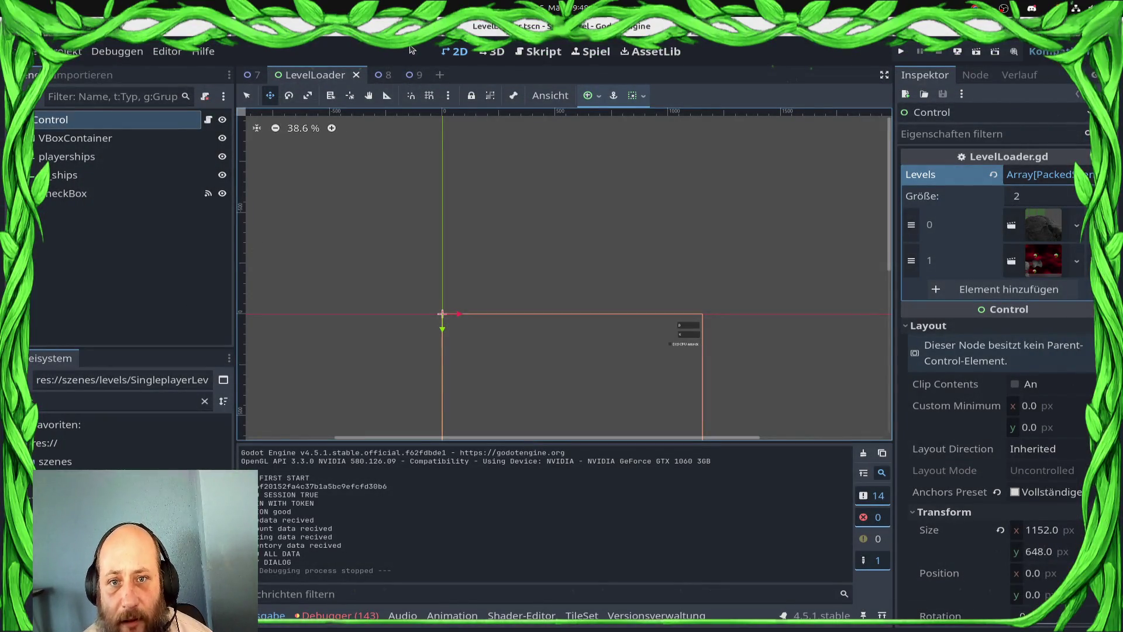
Step: Back in the level 9 scene, list the nodes overlapping the ring, including LevelEndTrigger
{"action": "left_click", "coordinate": [409, 75]}
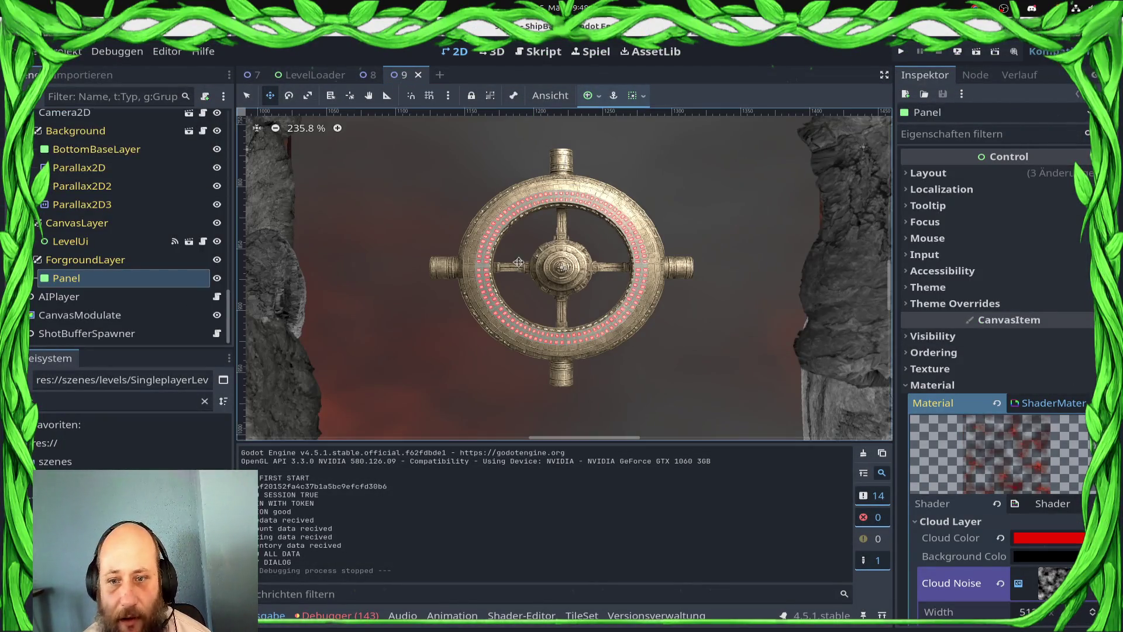
{"action": "scroll", "coordinate": [692, 329], "scroll_direction": "down", "scroll_amount": 2}
{"action": "key", "text": "q"}
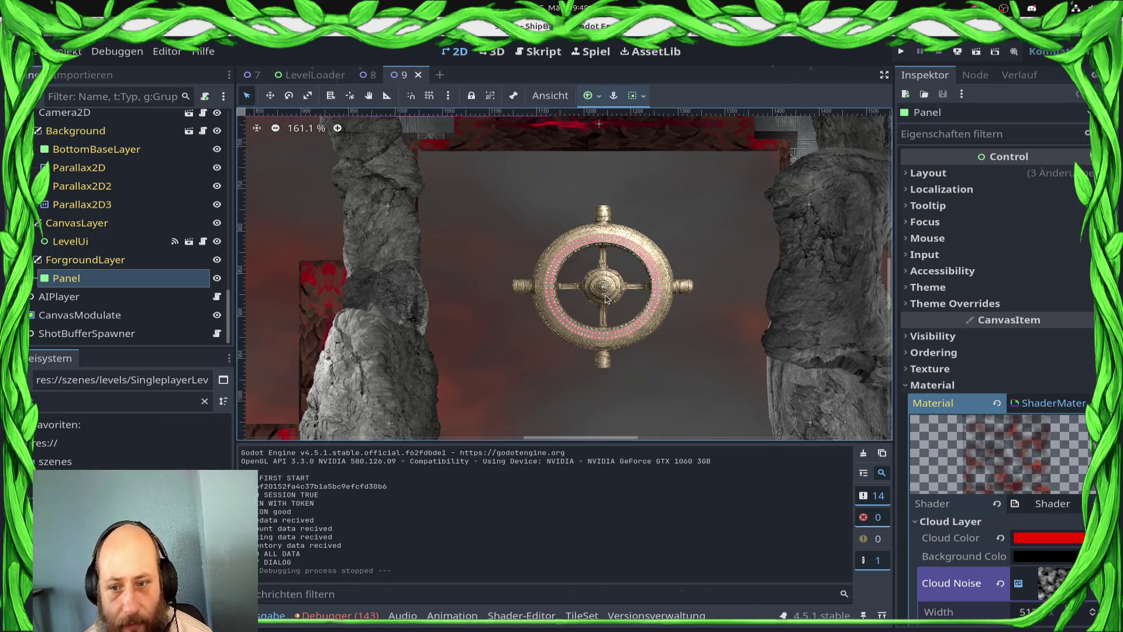
{"action": "right_click", "coordinate": [605, 290], "text": "alt"}
{"action": "left_click", "coordinate": [636, 297]}
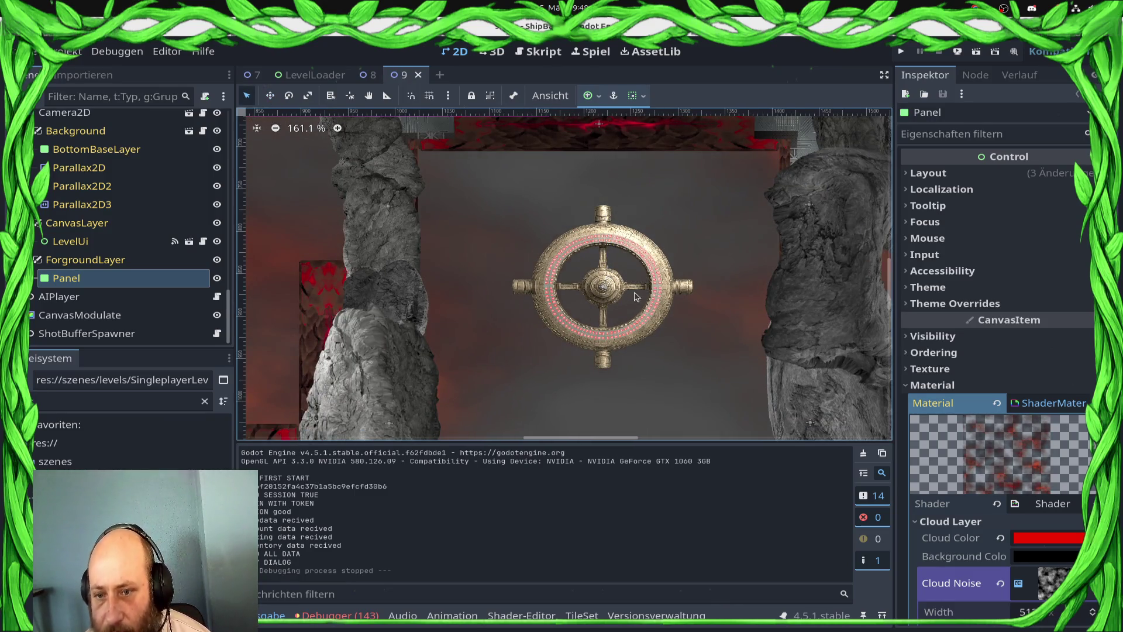
{"action": "right_click", "coordinate": [603, 293], "text": "alt"}
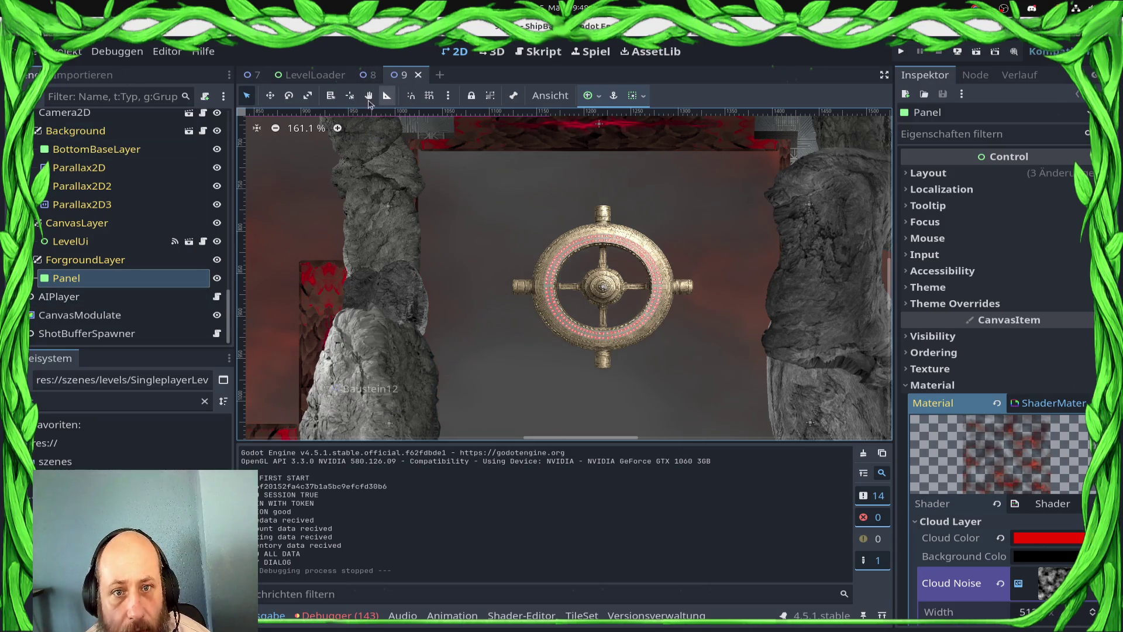
{"action": "left_click", "coordinate": [330, 95]}
{"action": "left_click", "coordinate": [604, 289]}
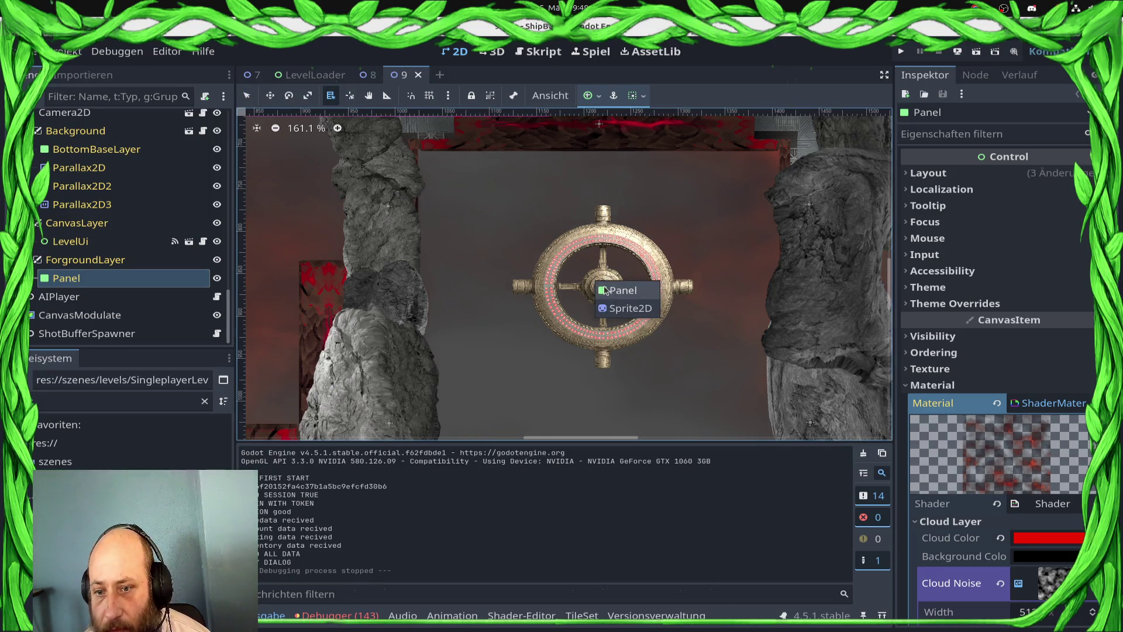
{"action": "left_click", "coordinate": [531, 271]}
{"action": "left_click", "coordinate": [613, 293]}
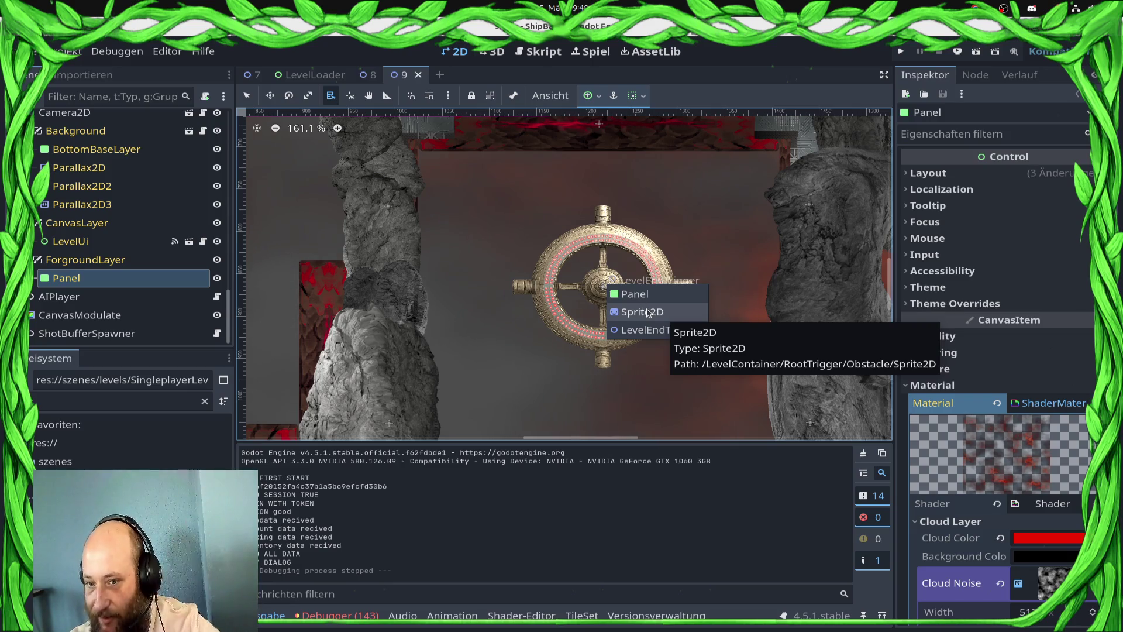
{"action": "scroll", "coordinate": [162, 223], "scroll_direction": "up", "scroll_amount": 5}
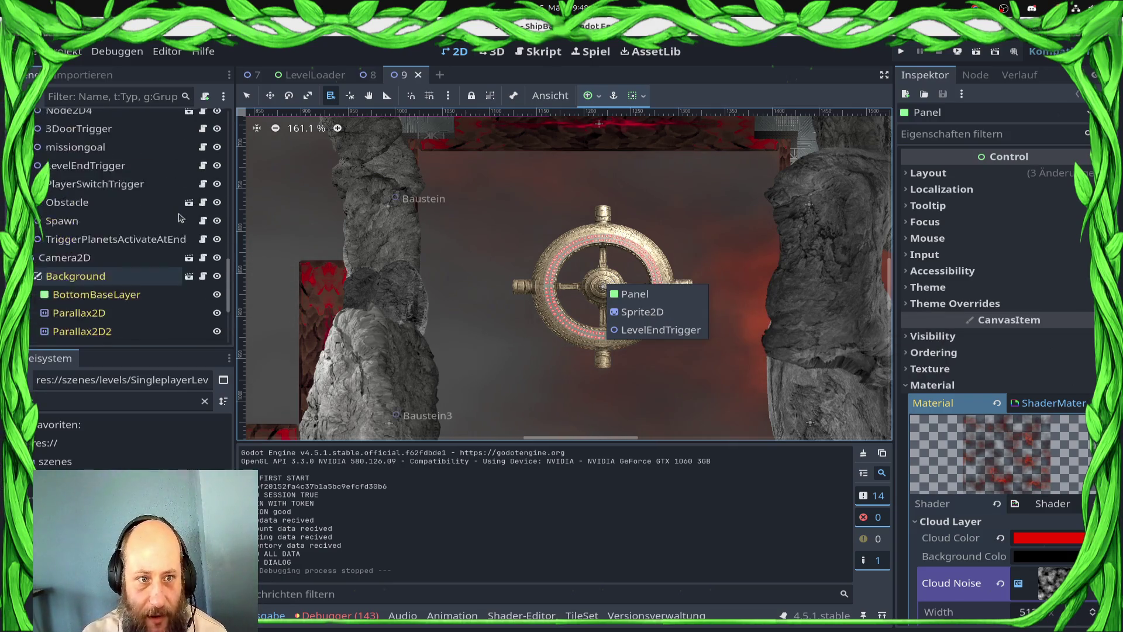
{"action": "scroll", "coordinate": [162, 224], "scroll_direction": "down", "scroll_amount": 3}
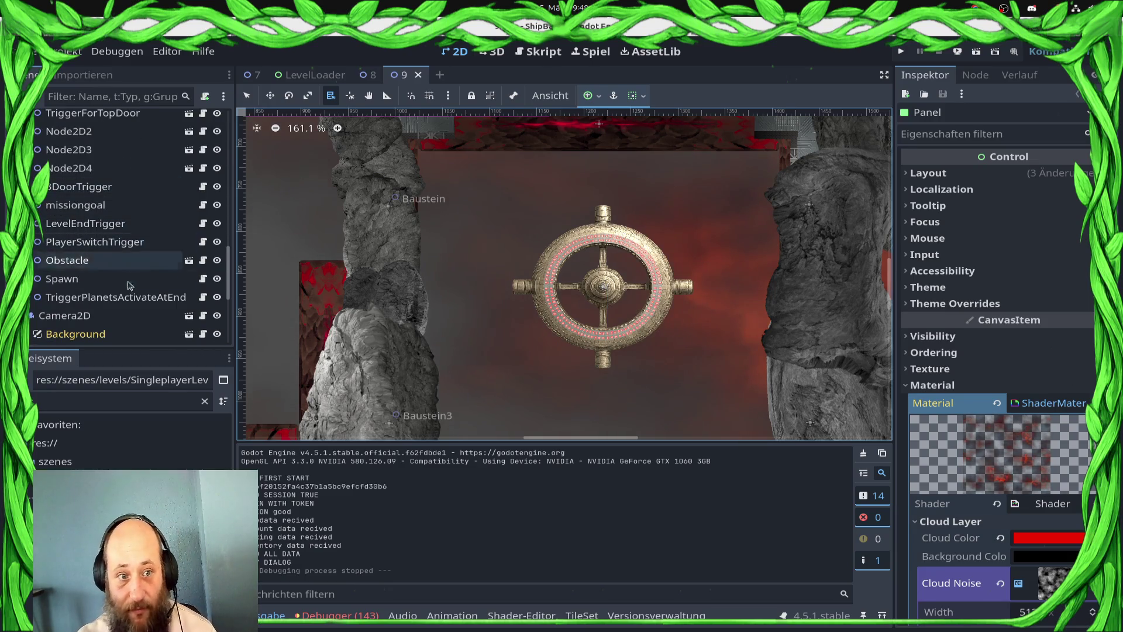
Step: Select and expand Obstacle, toggling AnimatedSprite2D visible and back to hidden
{"action": "left_click", "coordinate": [40, 263]}
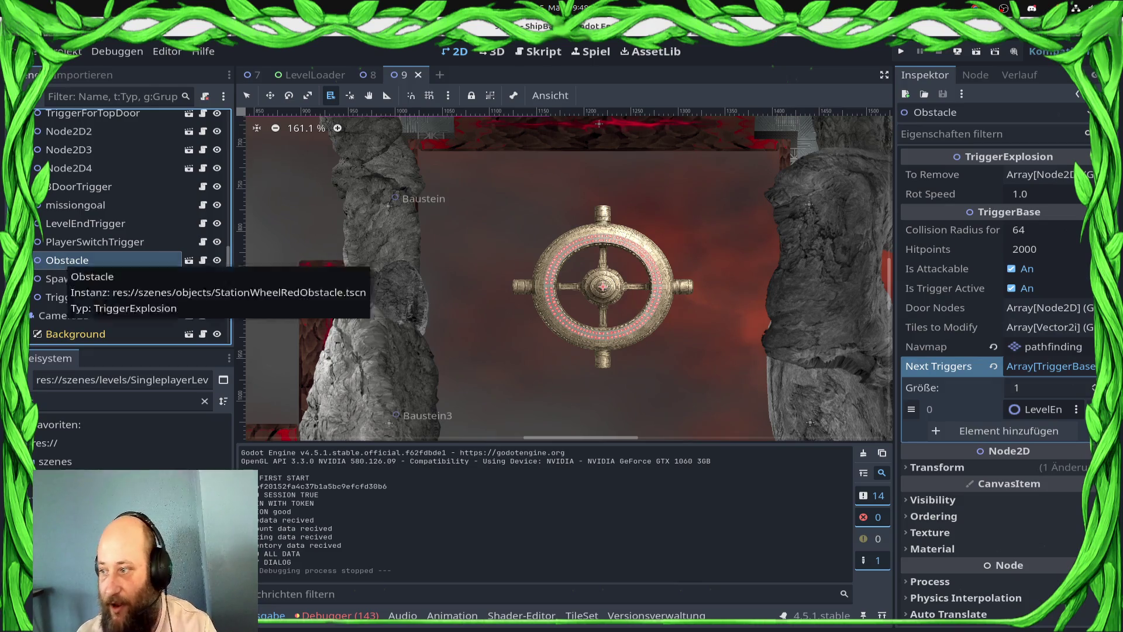
{"action": "scroll", "coordinate": [674, 262], "scroll_direction": "down", "scroll_amount": 4}
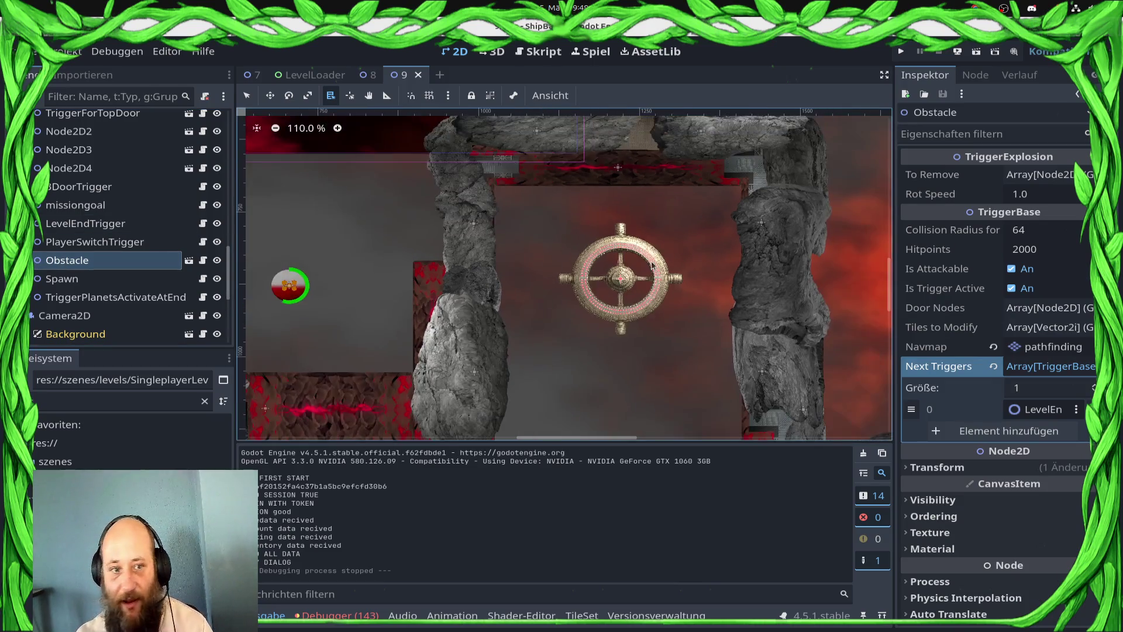
{"action": "left_click", "coordinate": [29, 260]}
{"action": "scroll", "coordinate": [216, 246], "scroll_direction": "down", "scroll_amount": 2}
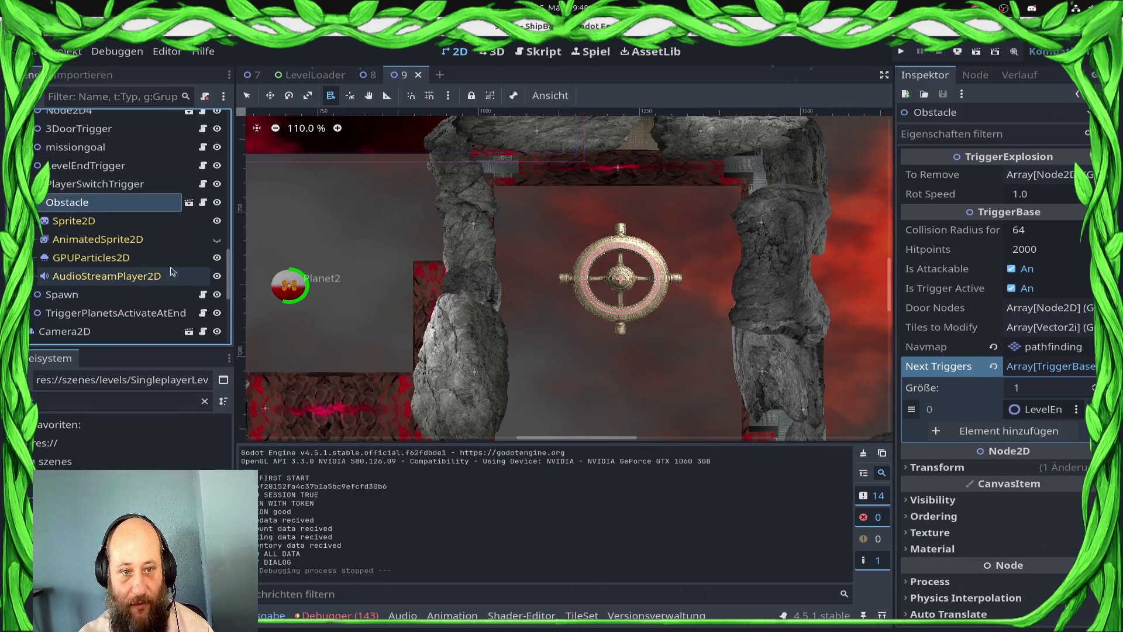
{"action": "left_click", "coordinate": [220, 241]}
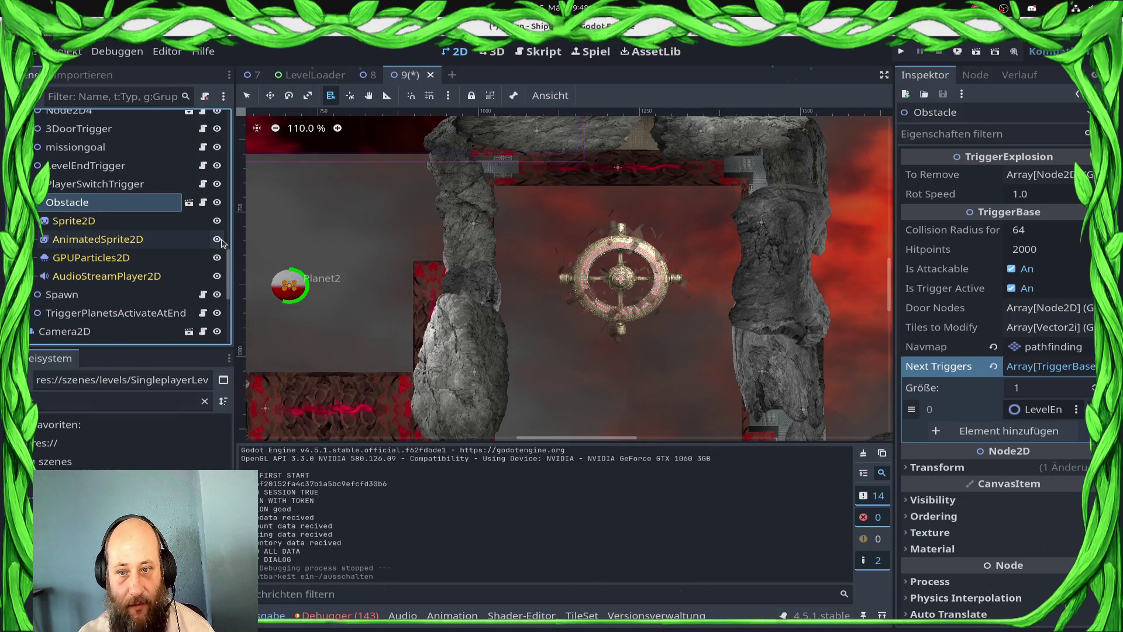
{"action": "left_click", "coordinate": [218, 240]}
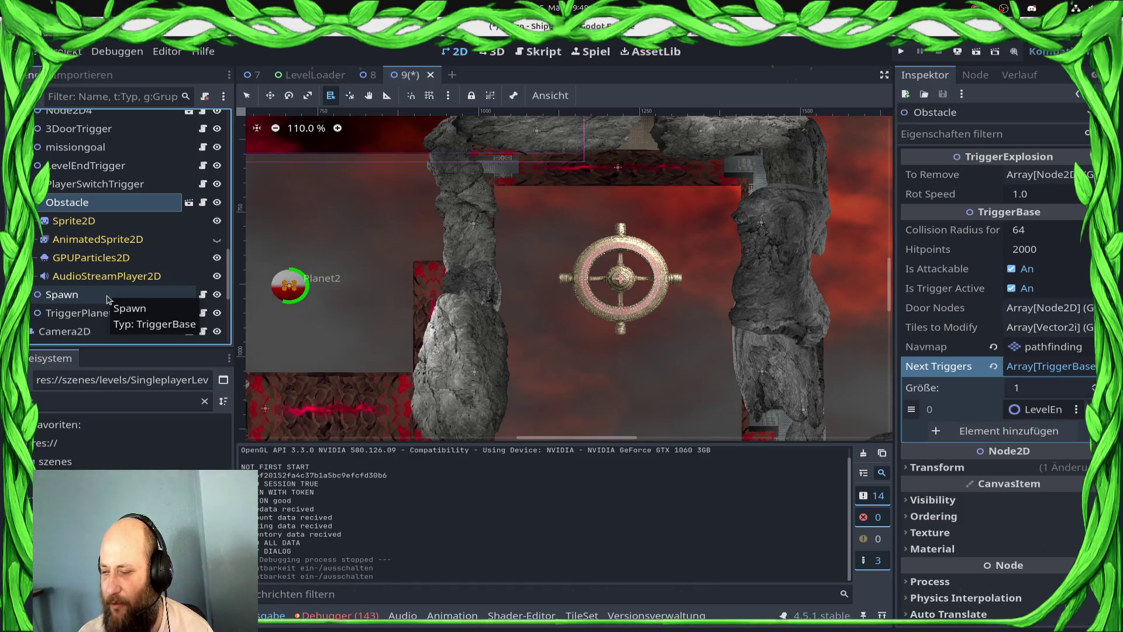
{"action": "scroll", "coordinate": [753, 316], "scroll_direction": "down", "scroll_amount": 3}
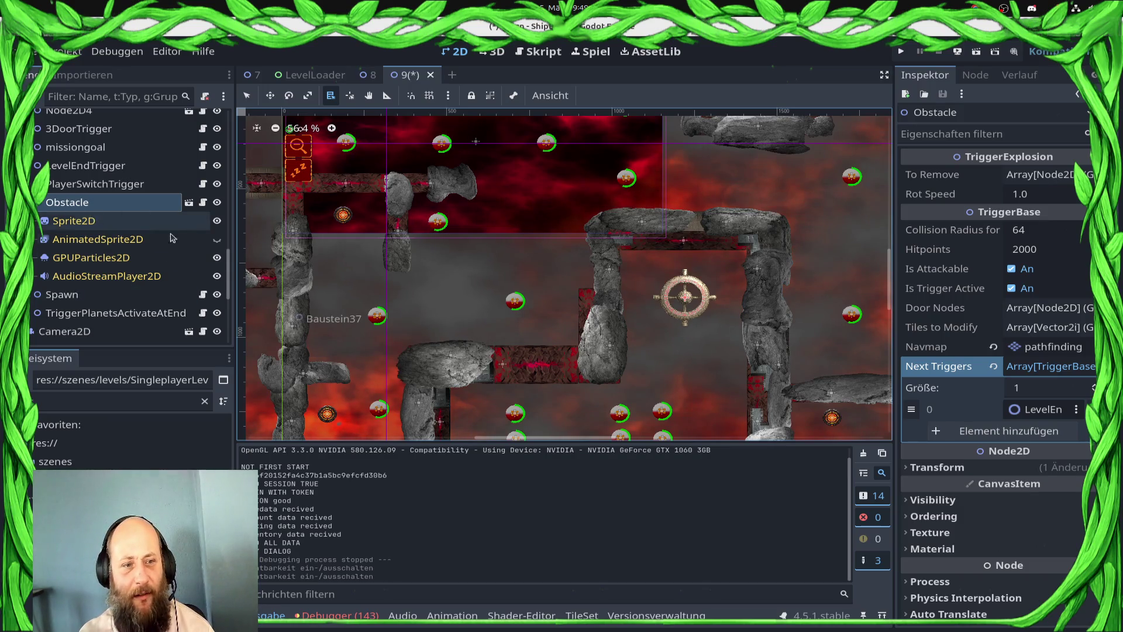
{"action": "scroll", "coordinate": [150, 299], "scroll_direction": "down", "scroll_amount": 5}
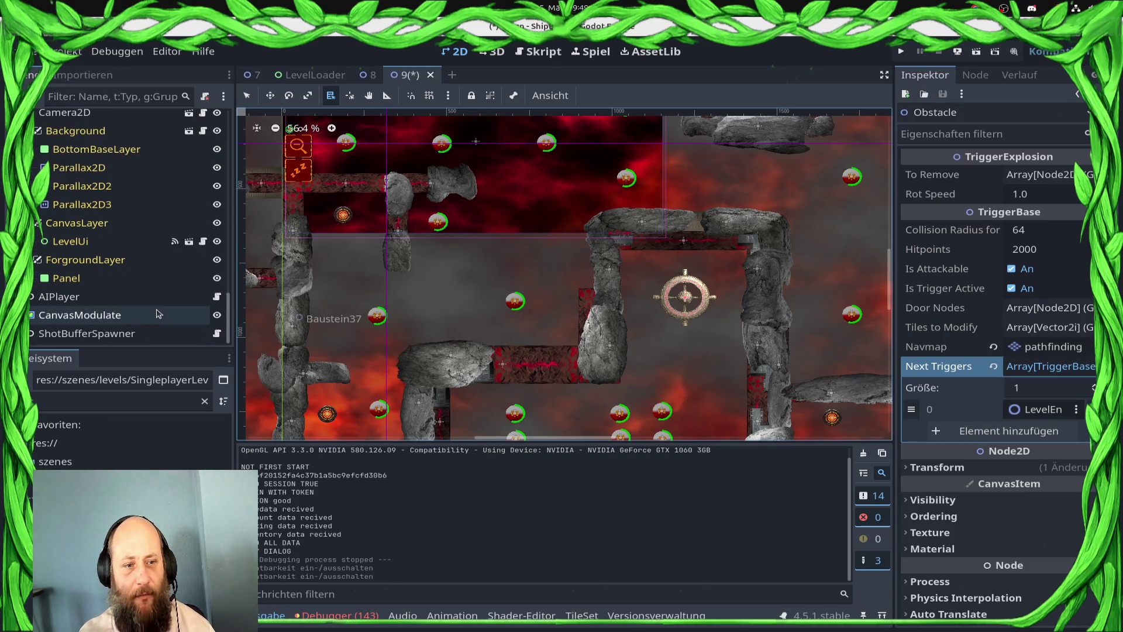
Step: Open and dismiss Obstacle's node actions, selecting CanvasModulate in between
{"action": "scroll", "coordinate": [157, 310], "scroll_direction": "up", "scroll_amount": 4}
{"action": "right_click", "coordinate": [88, 190]}
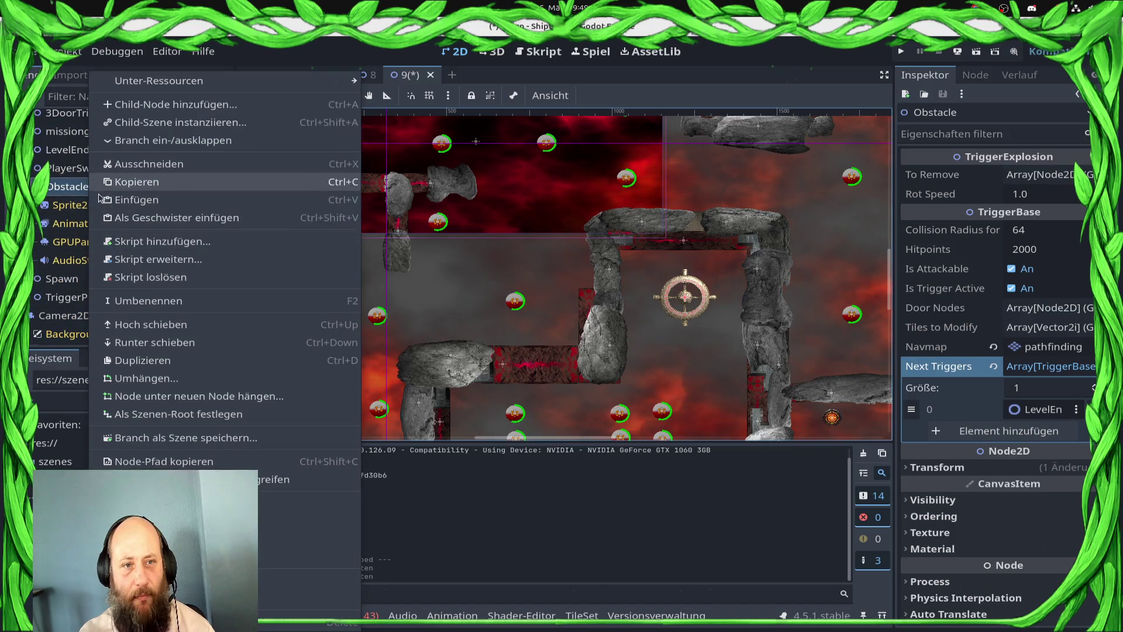
{"action": "left_click", "coordinate": [52, 262]}
{"action": "scroll", "coordinate": [87, 263], "scroll_direction": "down", "scroll_amount": 5}
{"action": "left_click", "coordinate": [80, 315]}
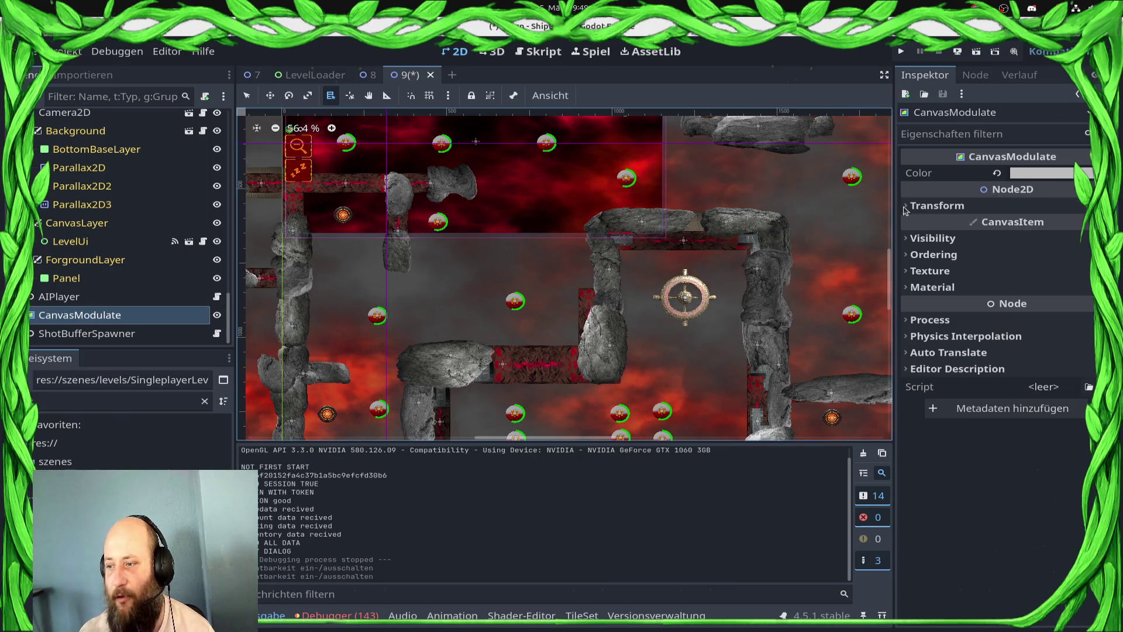
{"action": "scroll", "coordinate": [117, 261], "scroll_direction": "up", "scroll_amount": 3}
{"action": "scroll", "coordinate": [117, 258], "scroll_direction": "up", "scroll_amount": 5}
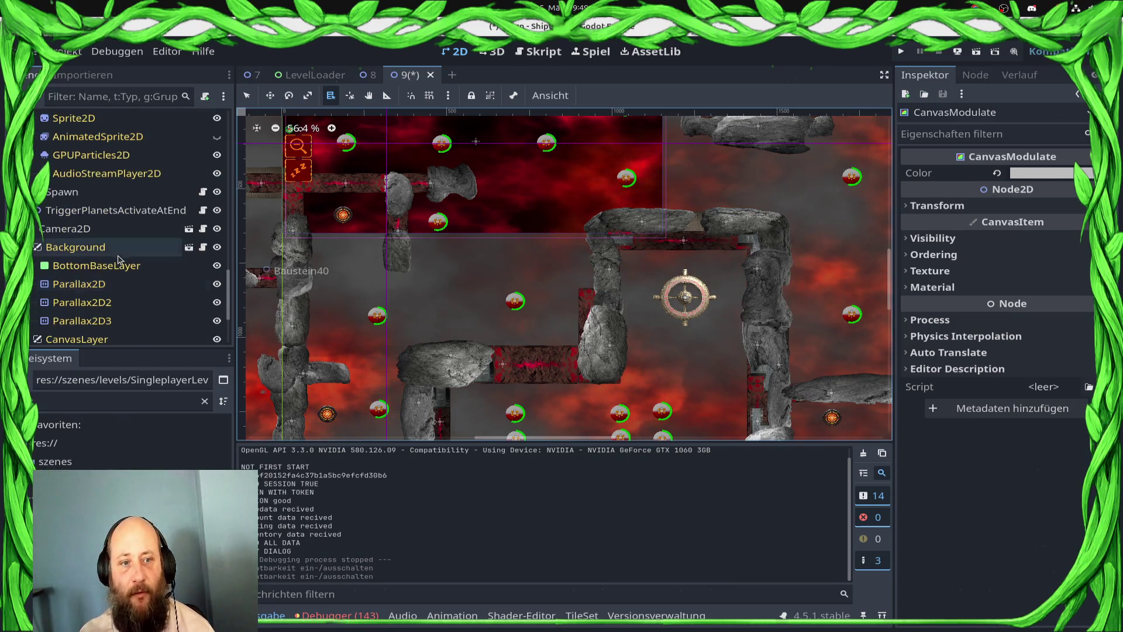
{"action": "right_click", "coordinate": [119, 245]}
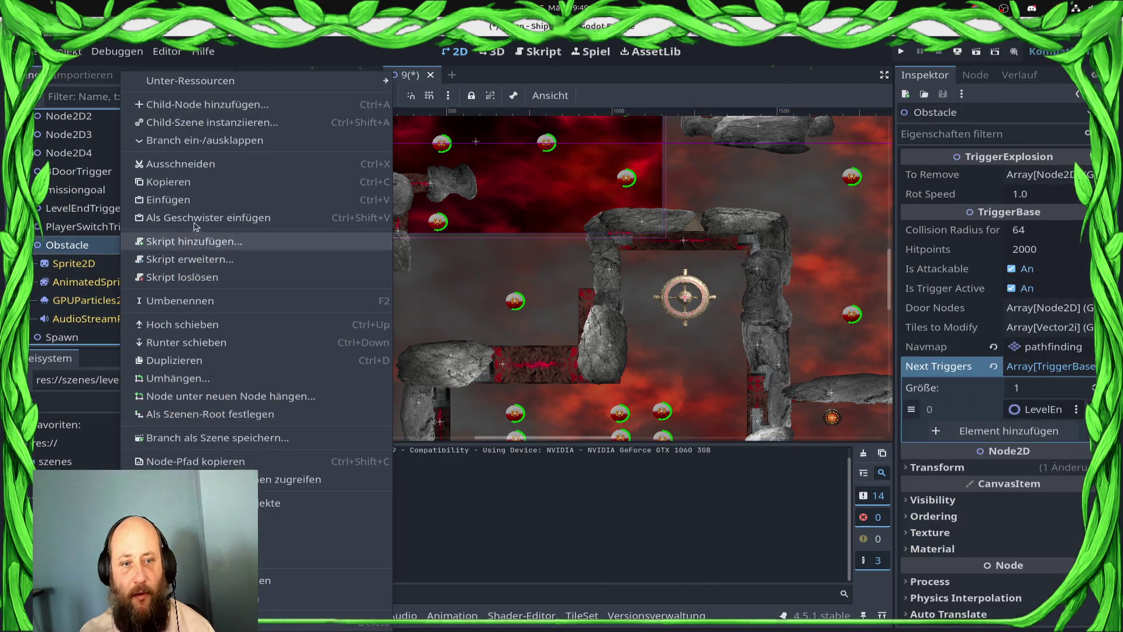
{"action": "key", "text": "Escape"}
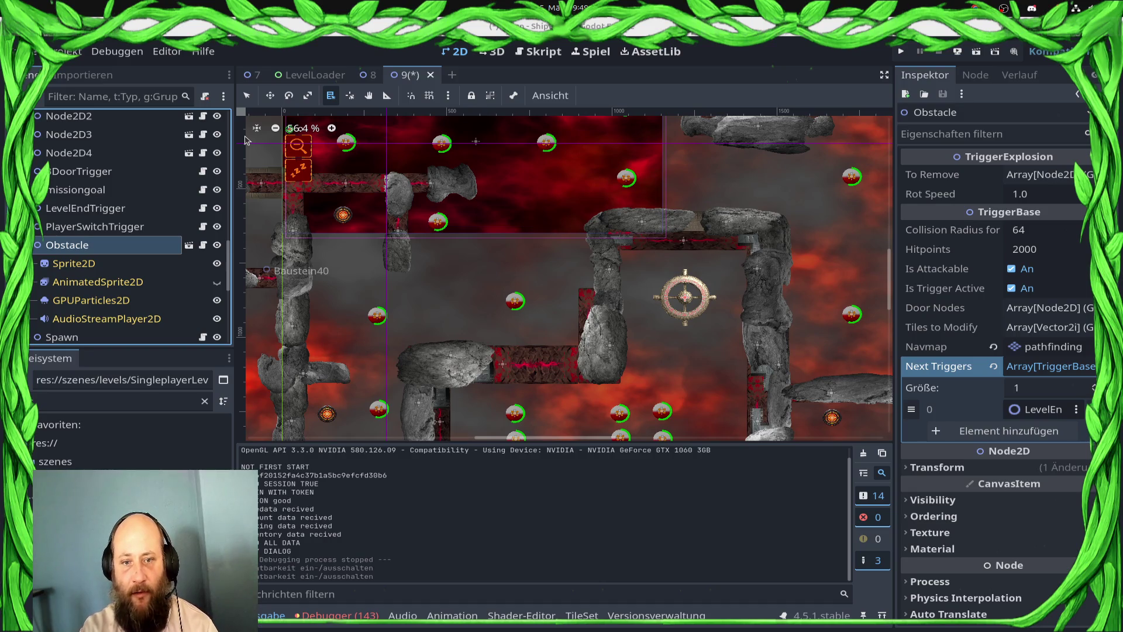
Step: Add a PointLight2D child under Obstacle and centre the view on it
{"action": "key", "text": "ctrl+a"}
{"action": "type", "text": "Poi"}
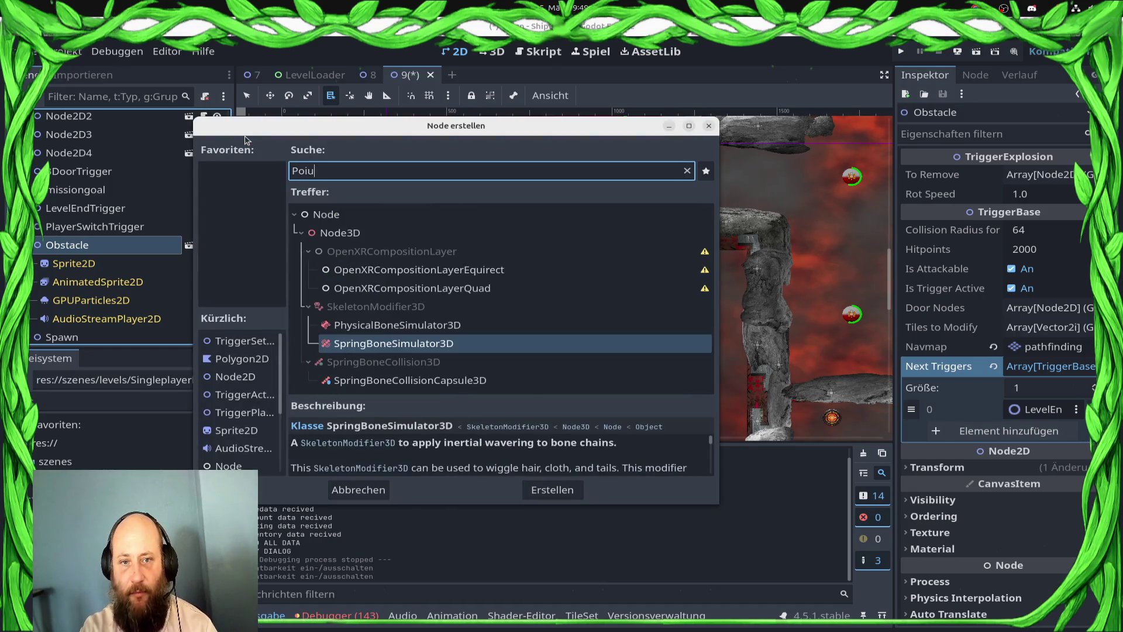
{"action": "type", "text": "ntL"}
{"action": "key", "text": "Return"}
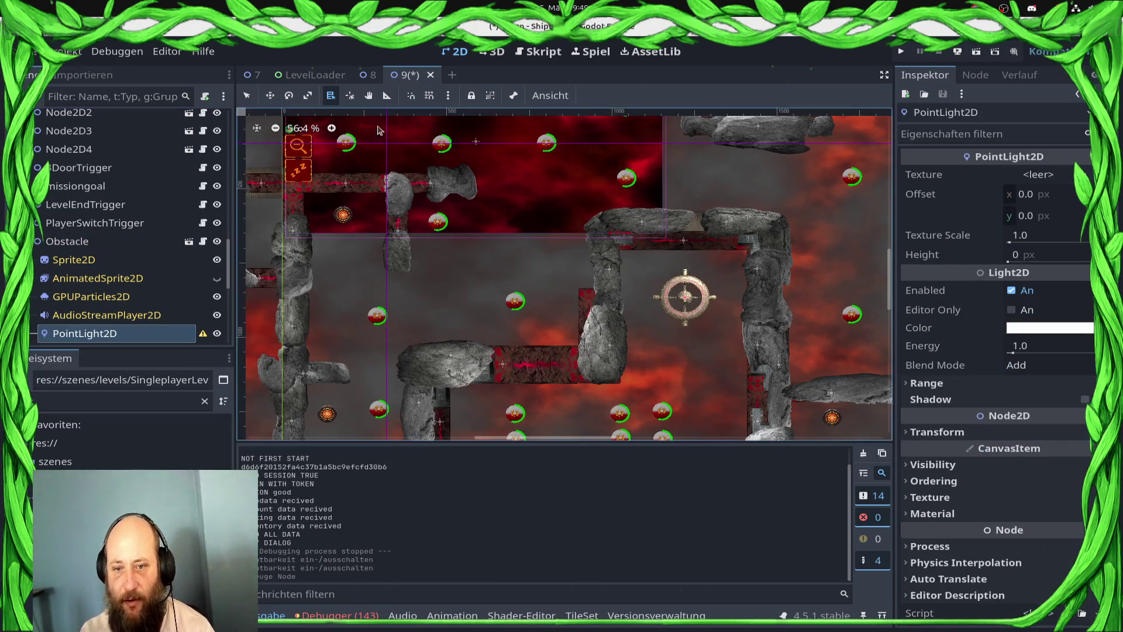
{"action": "scroll", "coordinate": [681, 269], "scroll_direction": "down", "scroll_amount": 5}
{"action": "key", "text": "w"}
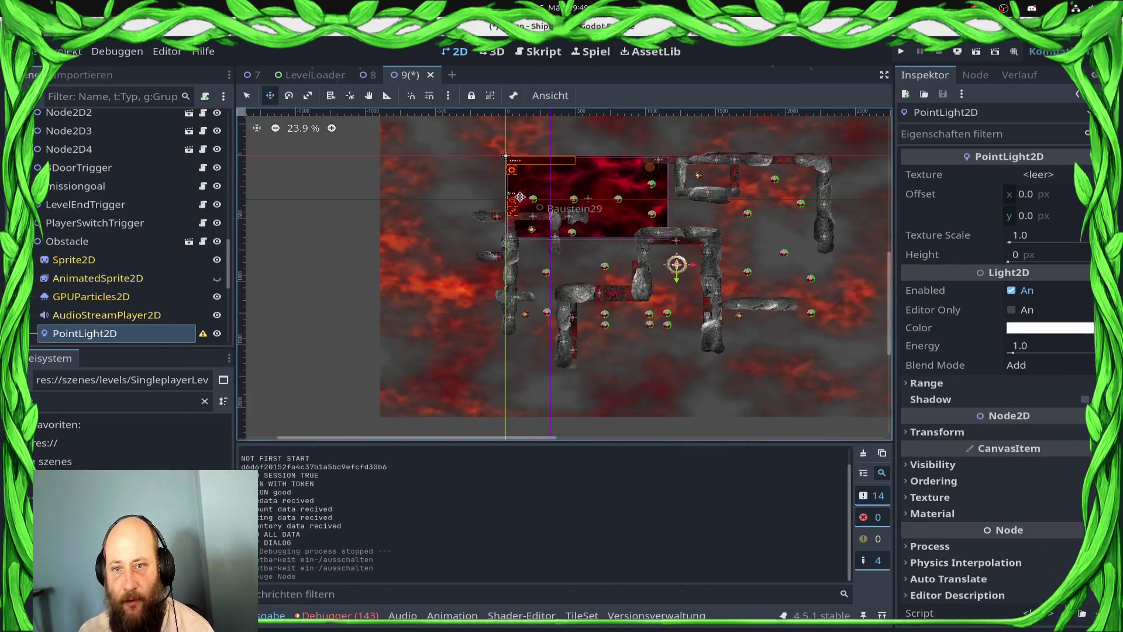
{"action": "key", "text": "shift+f"}
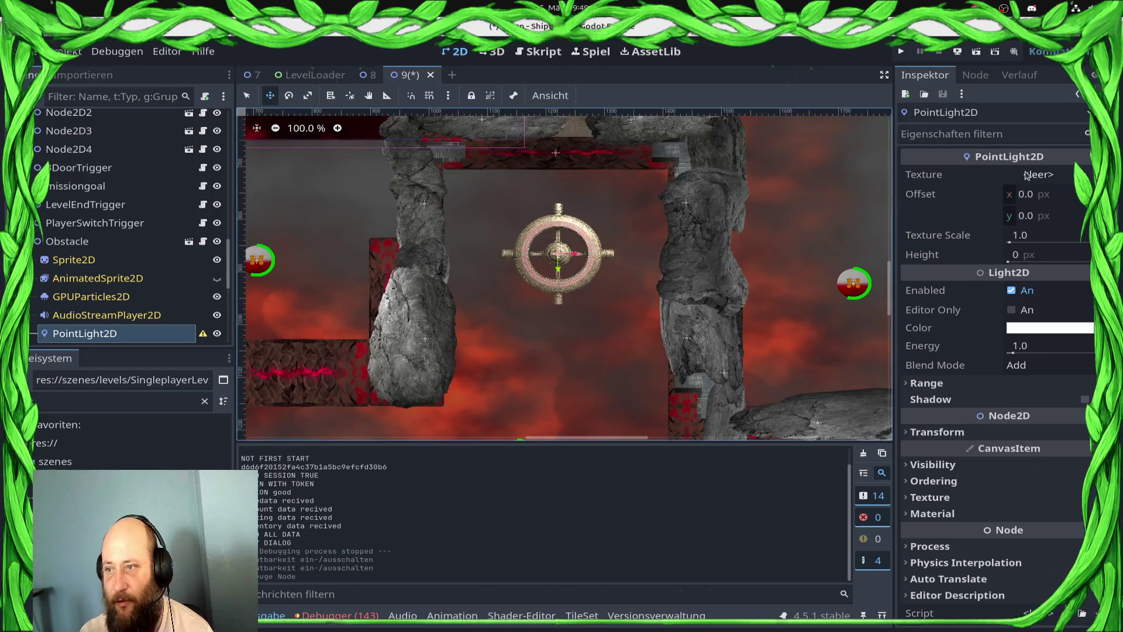
Step: Set the PointLight2D's texture to the radial LightTextures resource
{"action": "left_click", "coordinate": [1038, 174]}
{"action": "type", "text": "öog"}
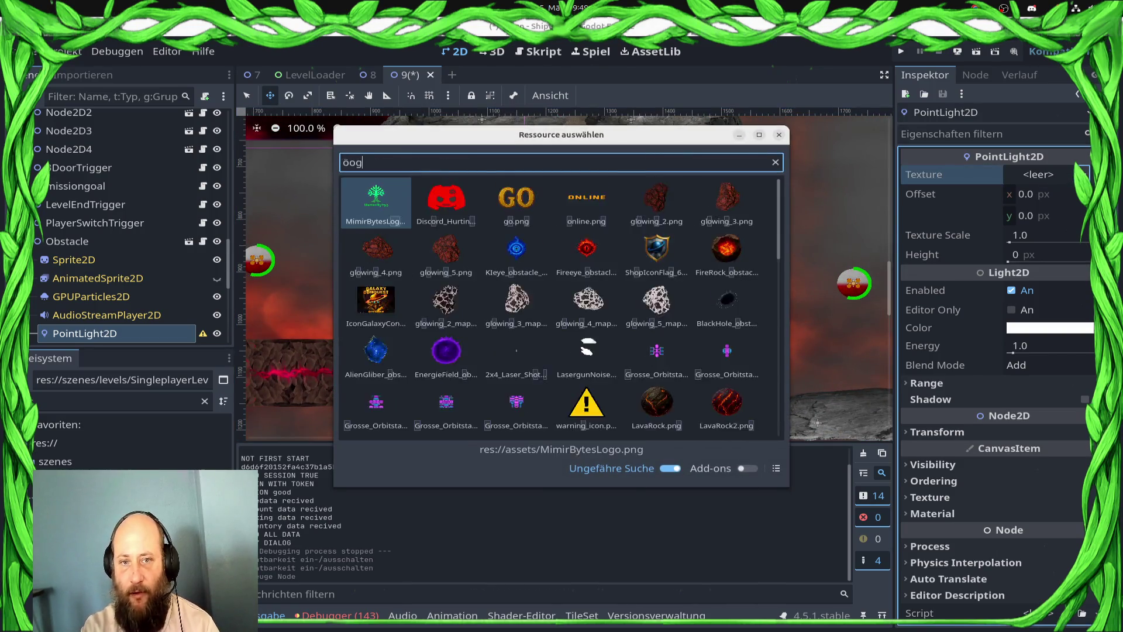
{"action": "key", "text": "BackSpace"}
{"action": "key", "text": "BackSpace"}
{"action": "type", "text": "light"}
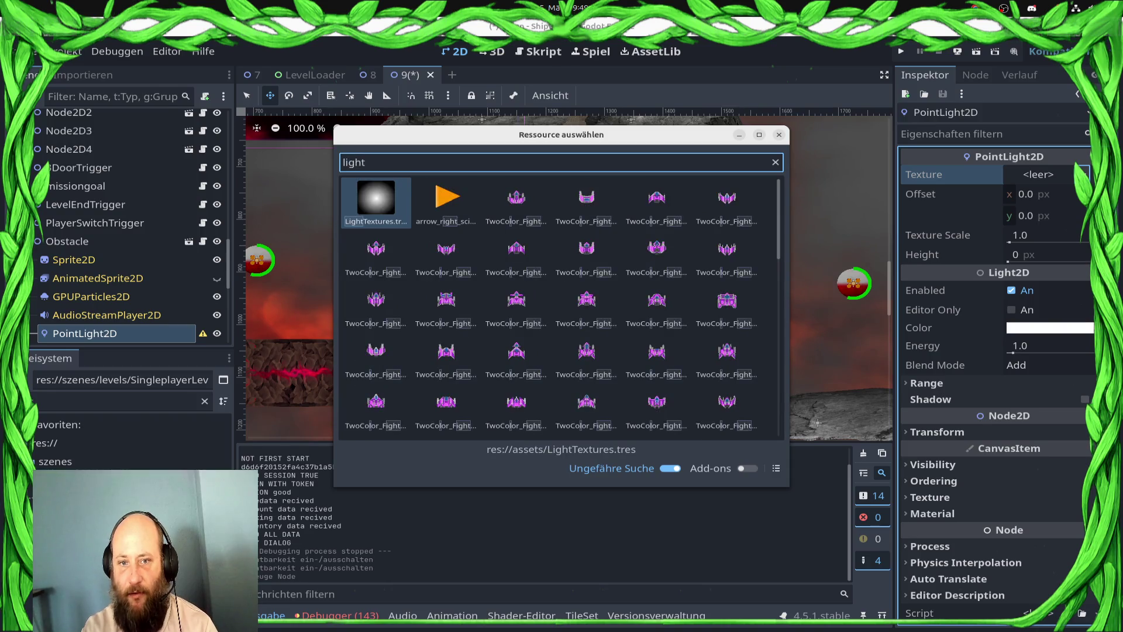
{"action": "key", "text": "Return"}
Step: Scale the light to about 2.94 × 2.59 around the wheel, check its colour, and save
{"action": "key", "text": "q"}
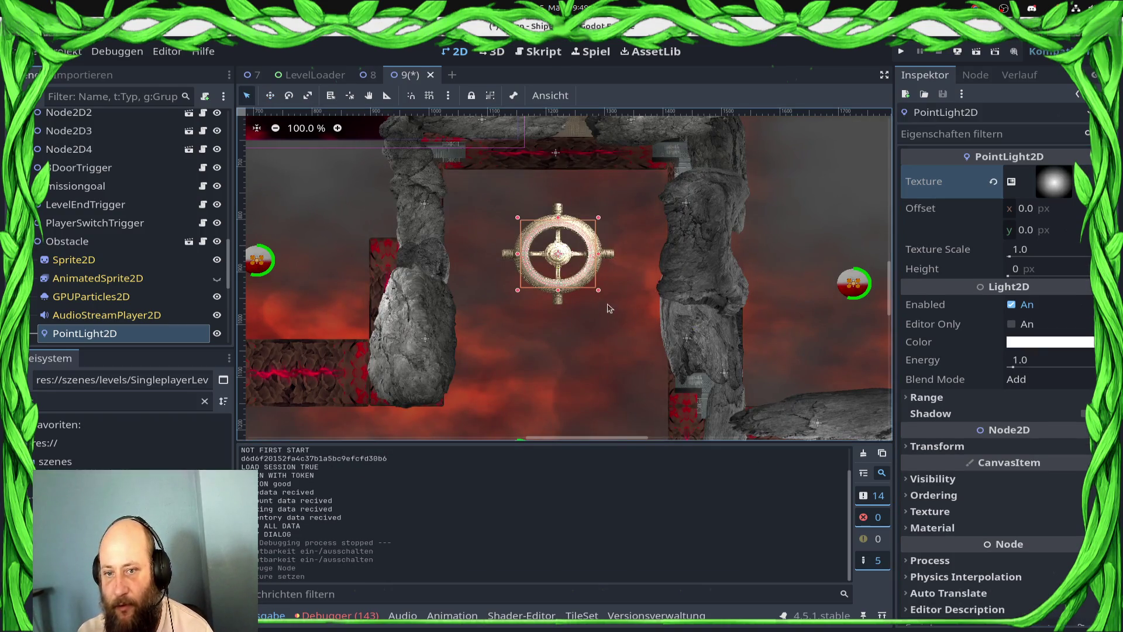
{"action": "left_click", "coordinate": [599, 297]}
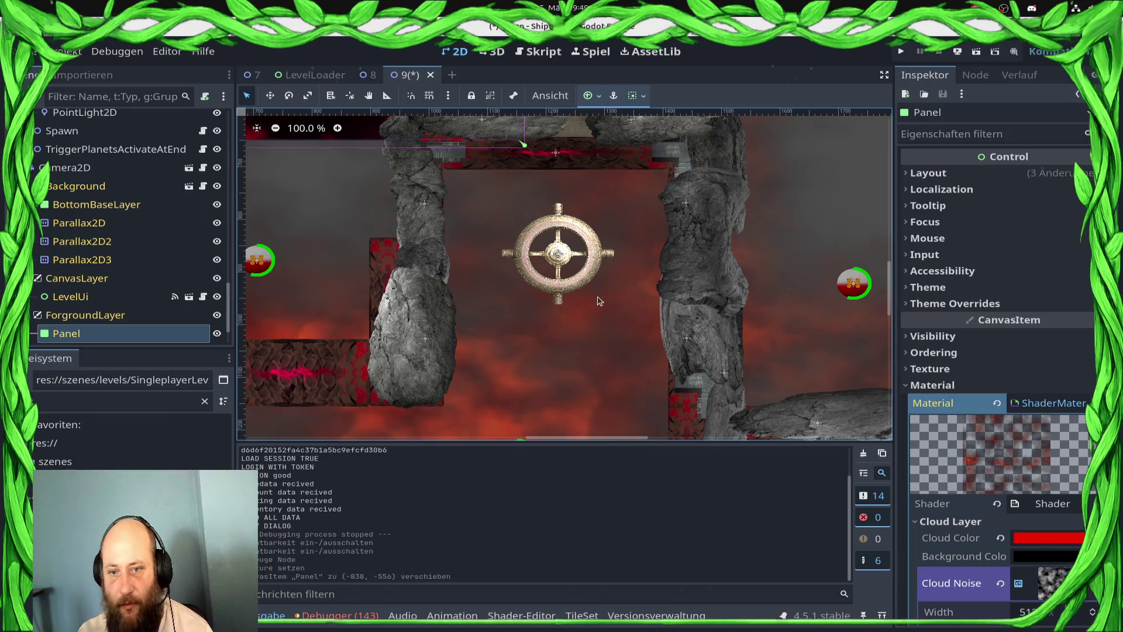
{"action": "key", "text": "ctrl+z"}
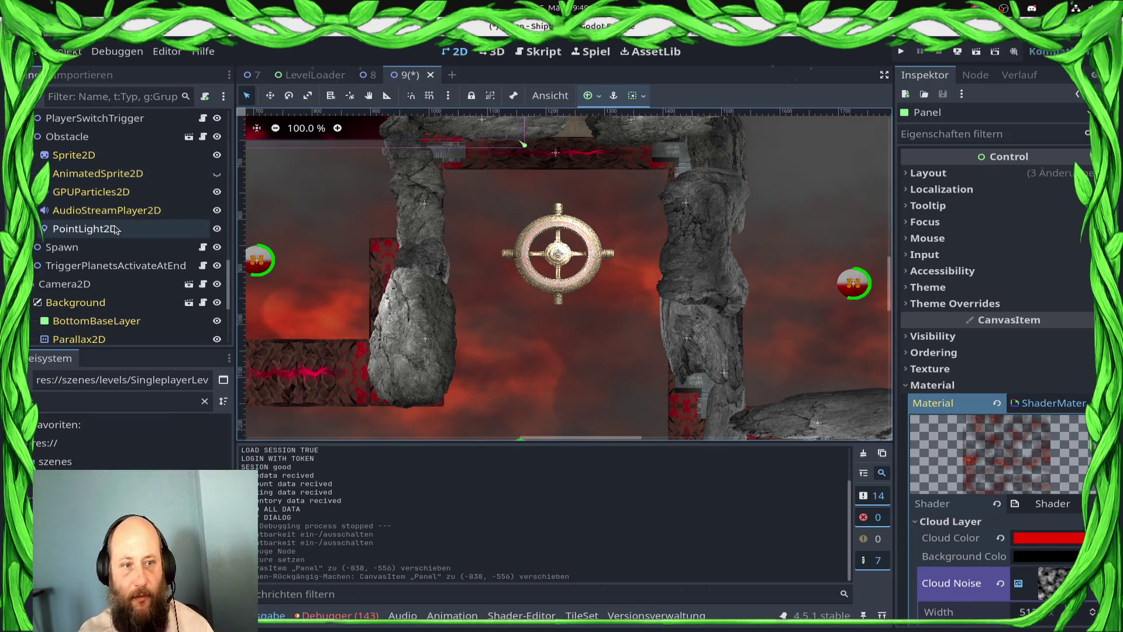
{"action": "left_click_drag", "start_coordinate": [599, 291], "coordinate": [672, 345]}
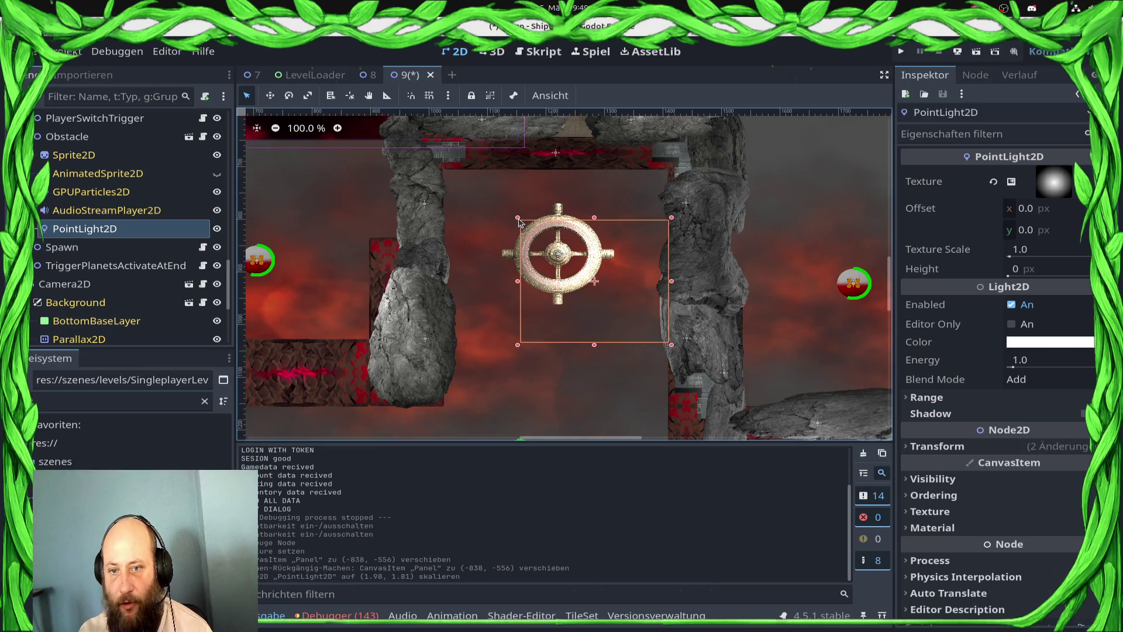
{"action": "left_click_drag", "start_coordinate": [518, 222], "coordinate": [446, 165]}
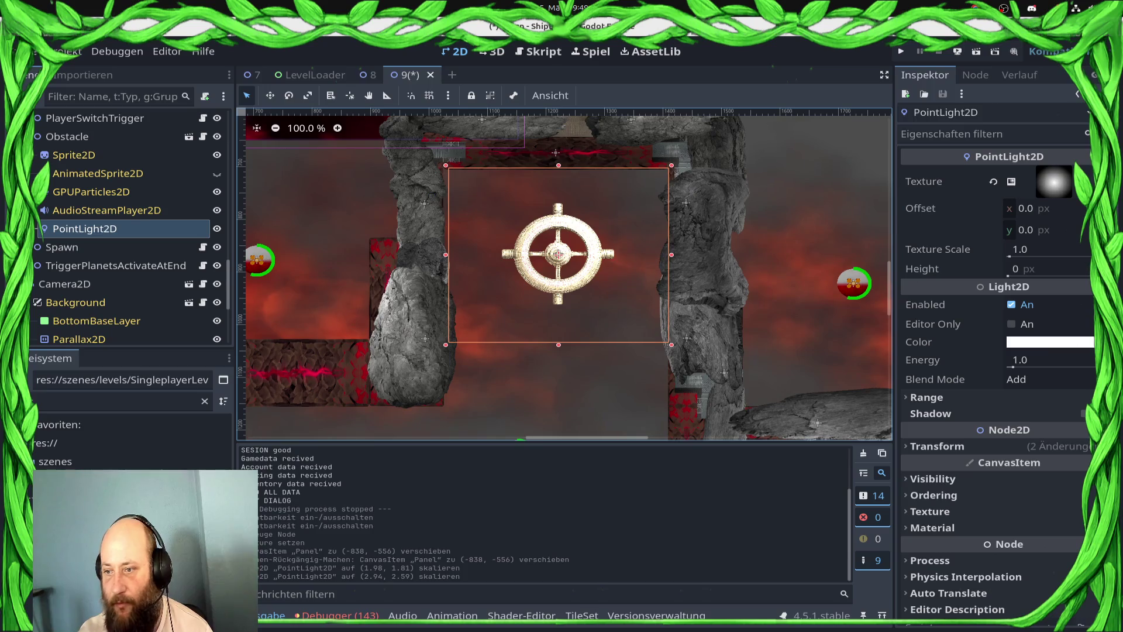
{"action": "left_click", "coordinate": [1047, 342]}
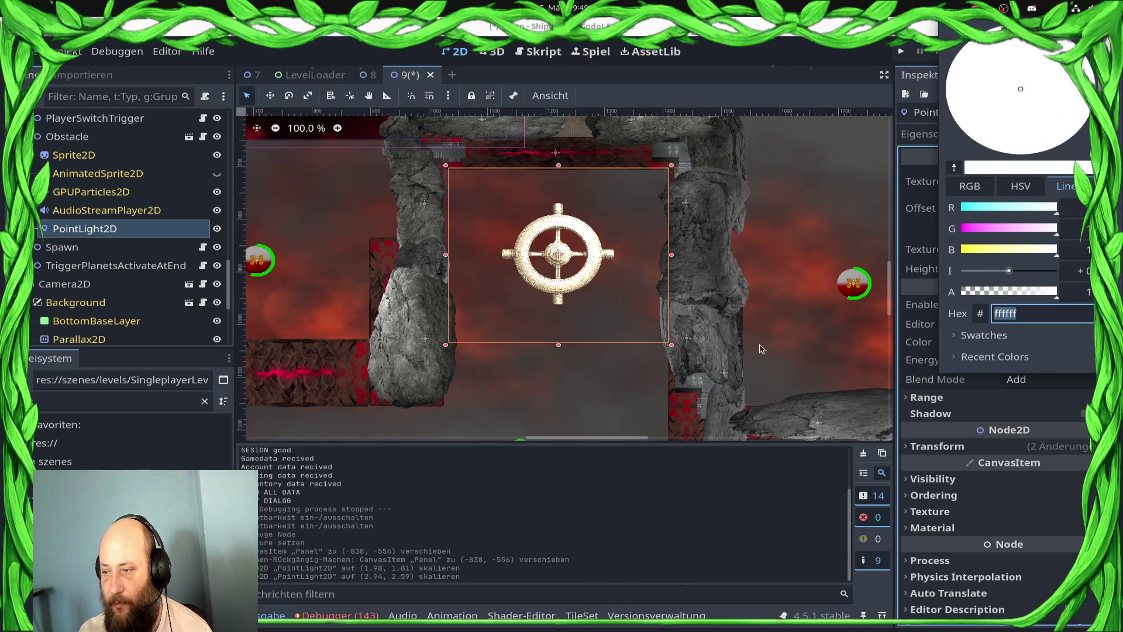
{"action": "left_click", "coordinate": [901, 52]}
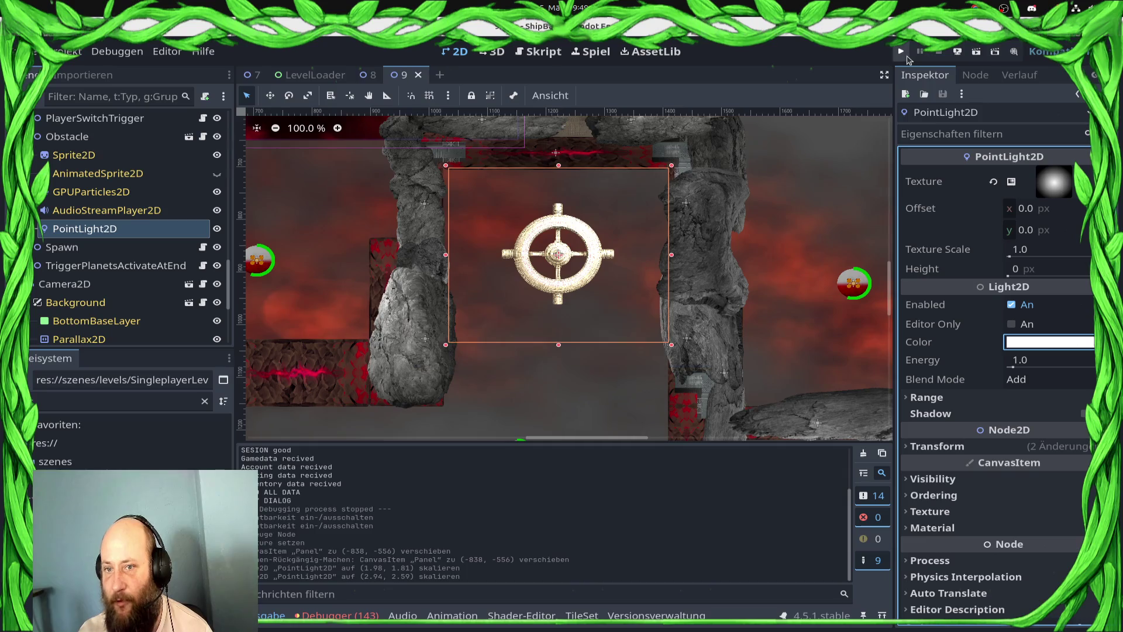
Step: Run the game maximized, load the Sector0/9 level, then switch back to the editor
{"action": "left_click", "coordinate": [906, 56]}
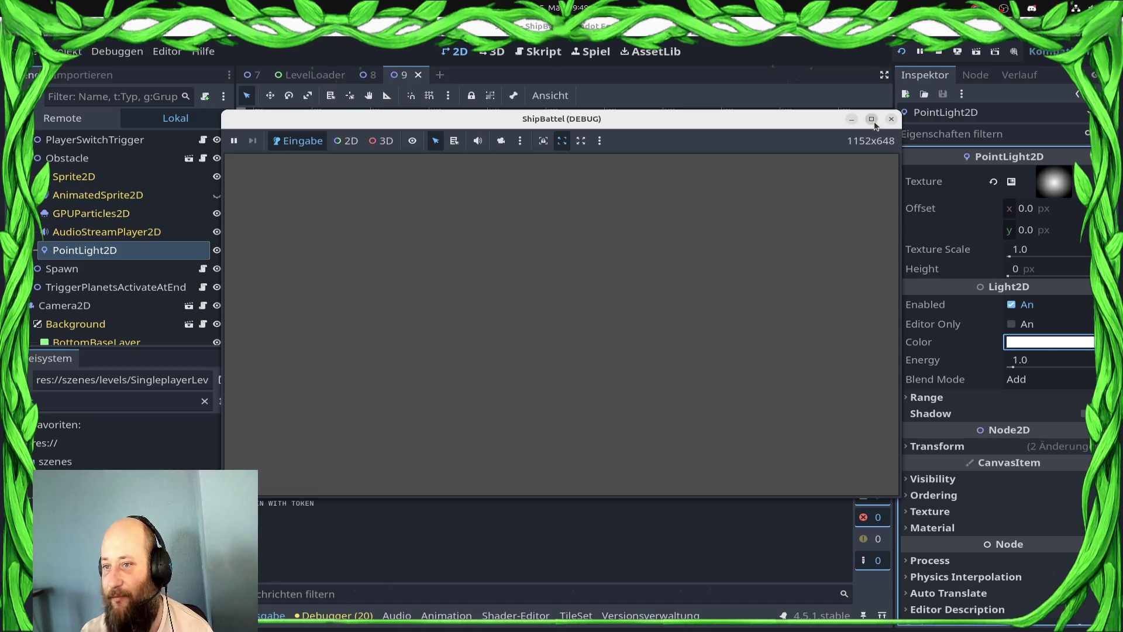
{"action": "left_click", "coordinate": [871, 119]}
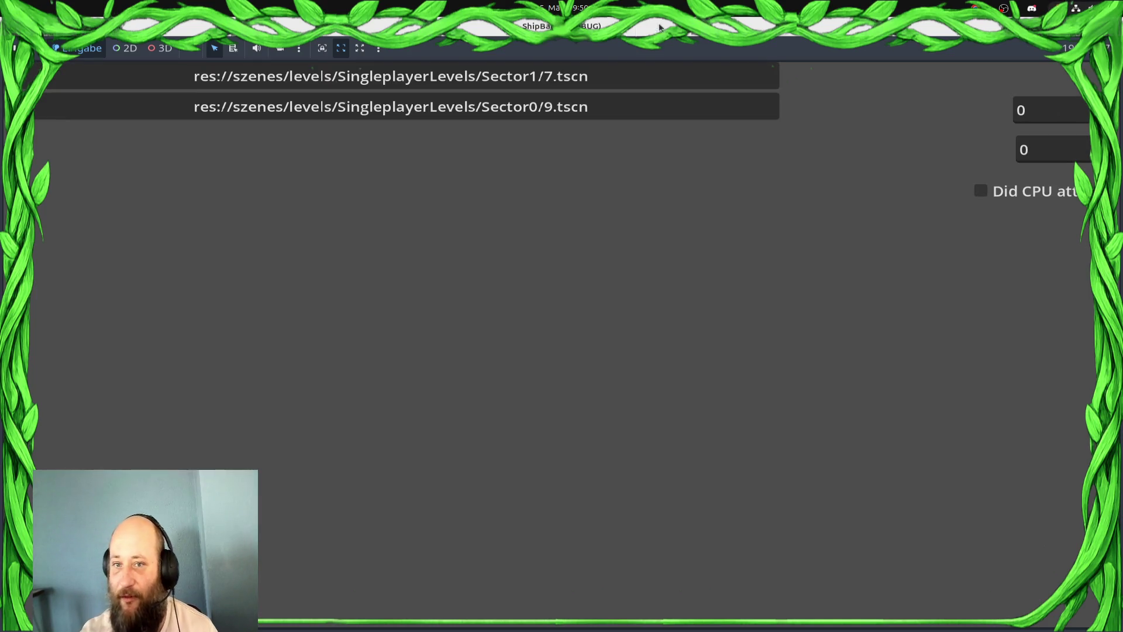
{"action": "left_click", "coordinate": [588, 114]}
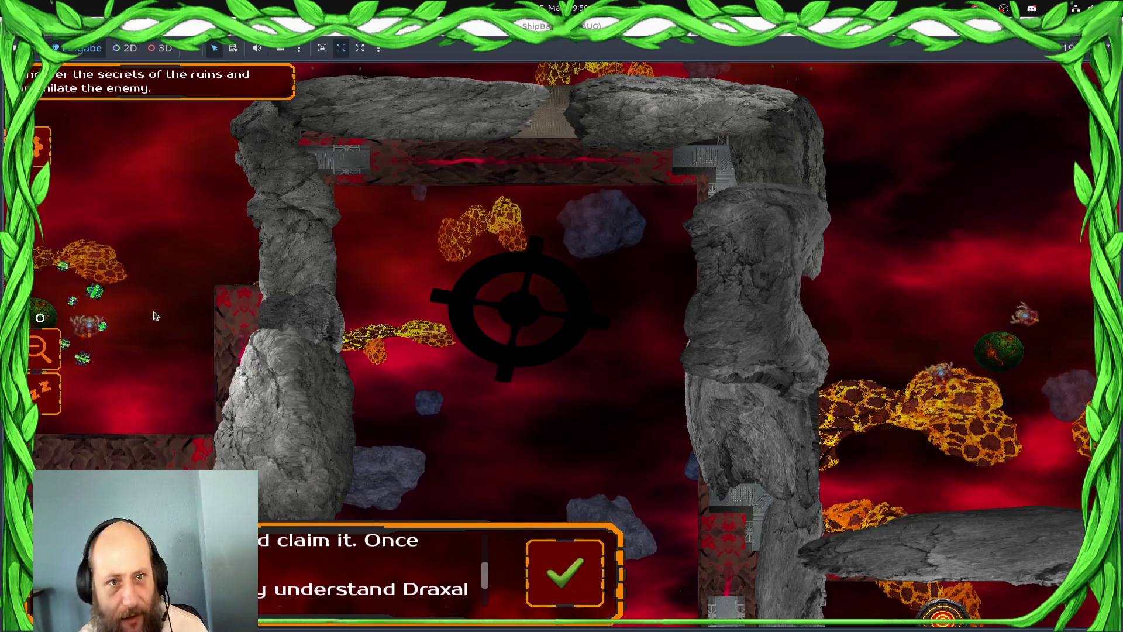
{"action": "key", "text": "super"}
{"action": "left_click", "coordinate": [141, 339]}
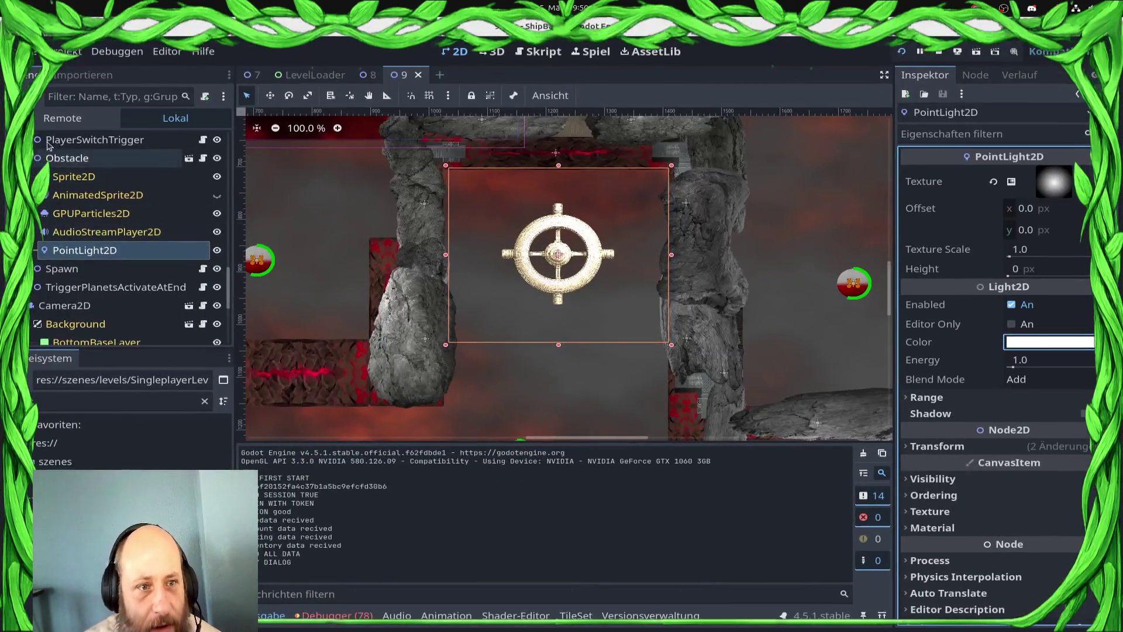
Step: In the Remote scene tree, expand down through RootTrigger and select the Obstacle's PointLight2D
{"action": "left_click", "coordinate": [63, 117]}
{"action": "left_click", "coordinate": [32, 196]}
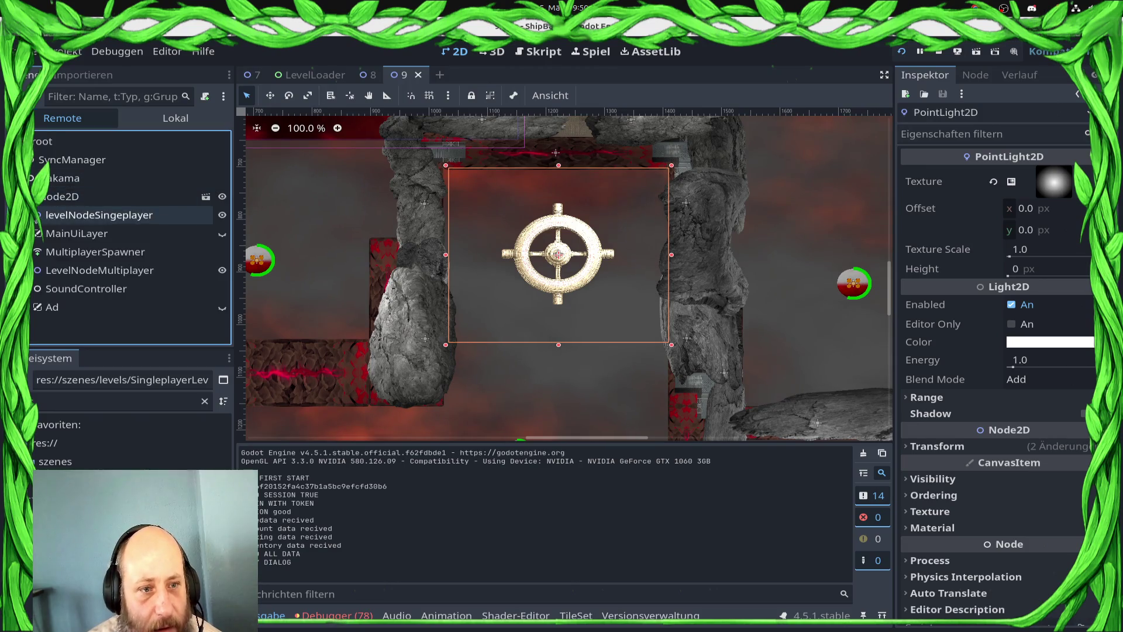
{"action": "left_click", "coordinate": [39, 210]}
{"action": "left_click", "coordinate": [45, 229]}
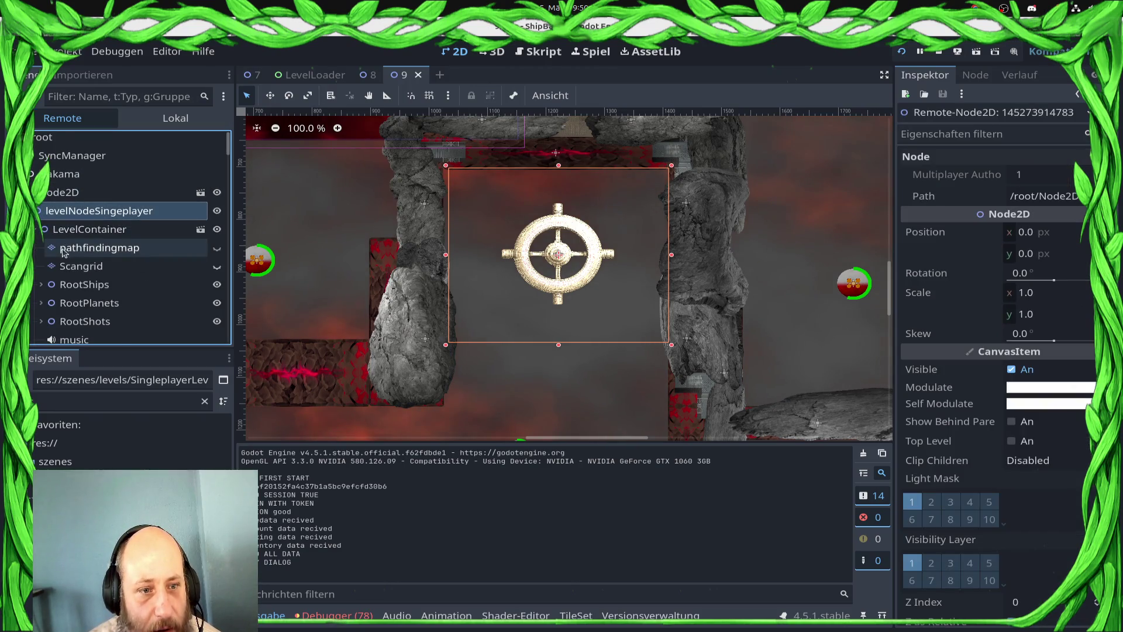
{"action": "scroll", "coordinate": [101, 259], "scroll_direction": "down", "scroll_amount": 8}
{"action": "scroll", "coordinate": [102, 258], "scroll_direction": "down", "scroll_amount": 5}
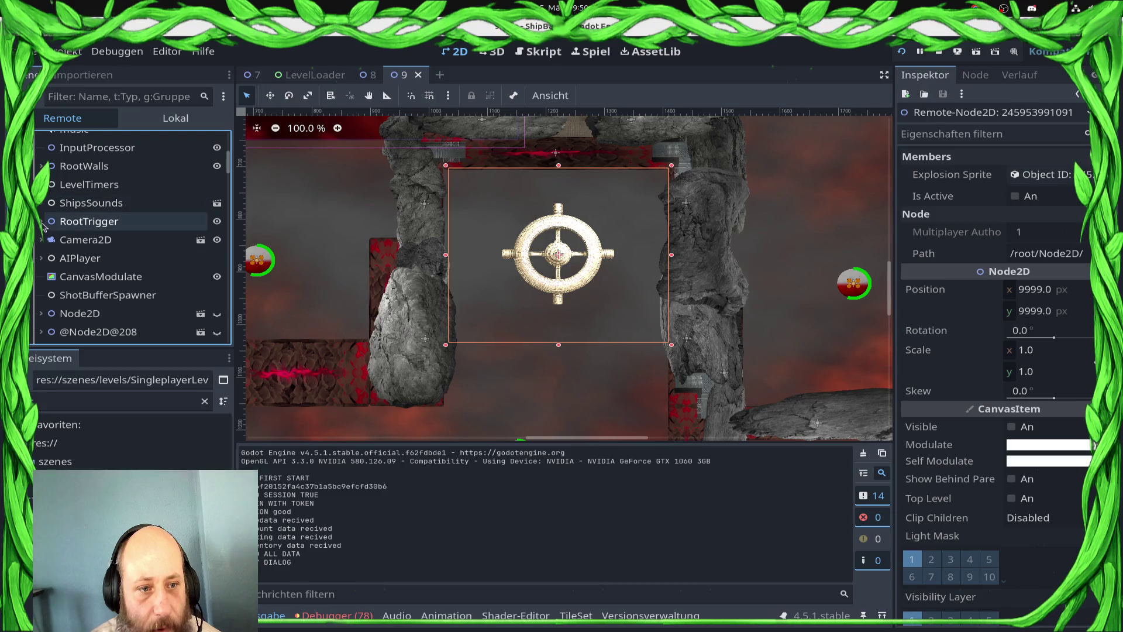
{"action": "left_click", "coordinate": [41, 222]}
{"action": "scroll", "coordinate": [149, 290], "scroll_direction": "down", "scroll_amount": 3}
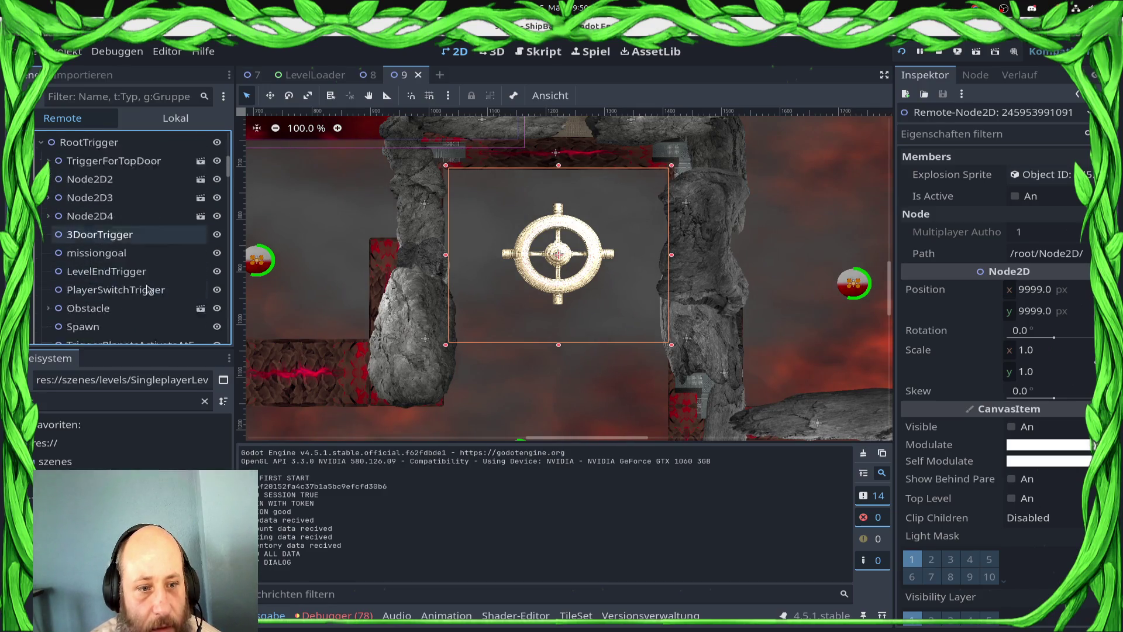
{"action": "scroll", "coordinate": [149, 290], "scroll_direction": "down", "scroll_amount": 2}
{"action": "left_click", "coordinate": [82, 256]}
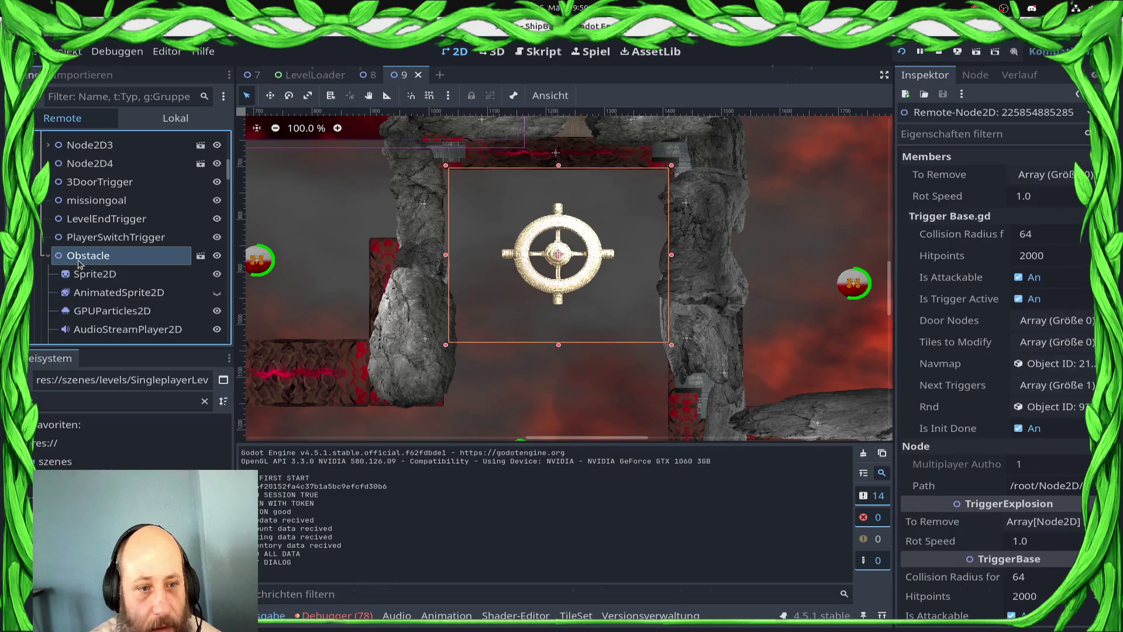
{"action": "scroll", "coordinate": [78, 264], "scroll_direction": "down", "scroll_amount": 5}
{"action": "left_click", "coordinate": [123, 245]}
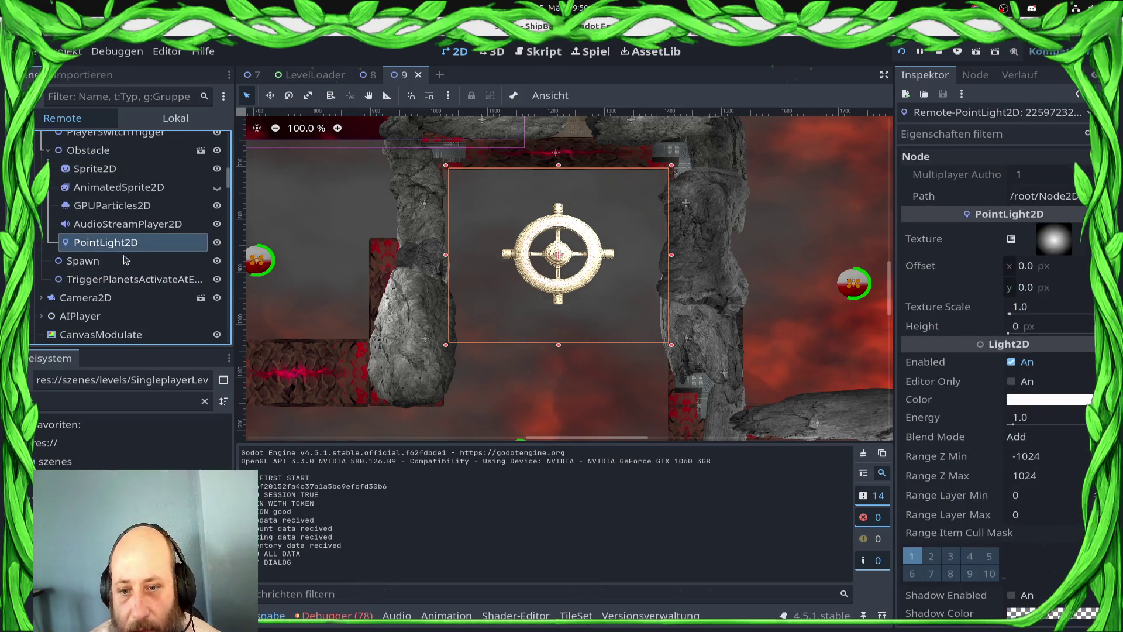
Step: Set the live PointLight2D's Energy to 16.0, then bring up the window overview
{"action": "left_click", "coordinate": [631, 269]}
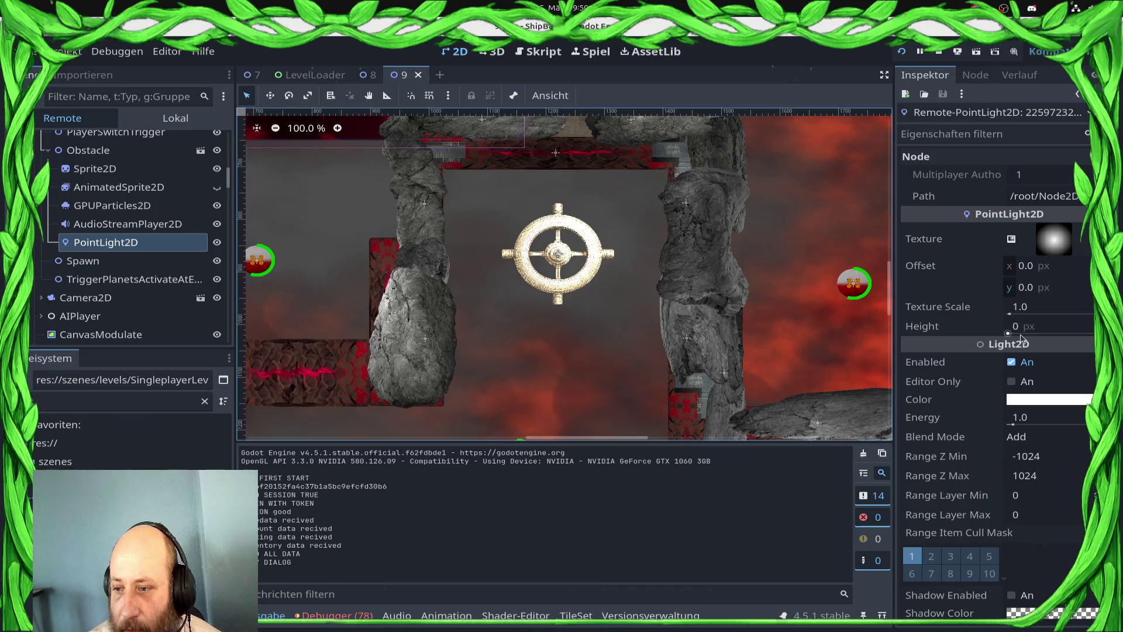
{"action": "left_click", "coordinate": [1021, 420]}
{"action": "type", "text": "16"}
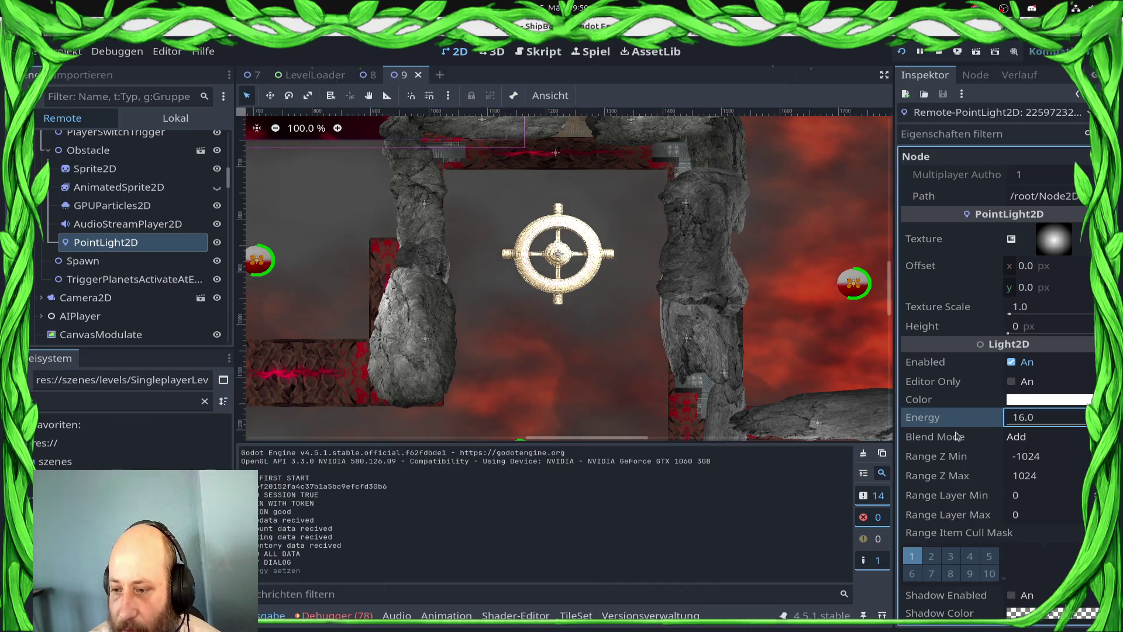
{"action": "key", "text": "Return"}
{"action": "key", "text": "super"}
Step: Inspect the brightened obstacle in the game, dismiss the story dialog, and stop the run with F8
{"action": "left_click", "coordinate": [711, 494]}
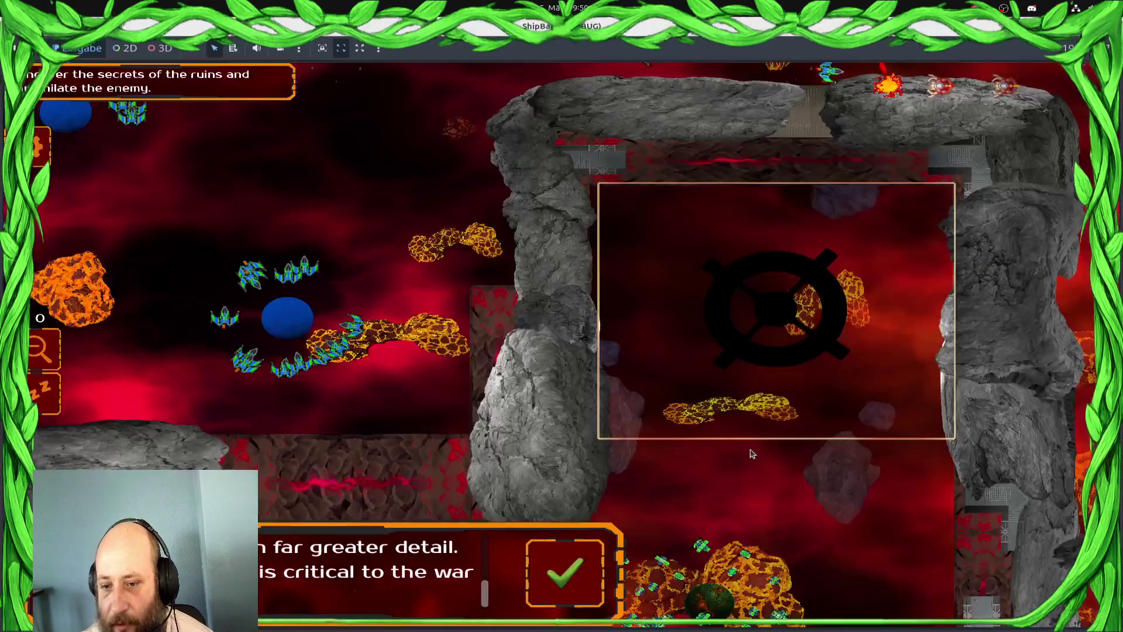
{"action": "scroll", "coordinate": [810, 384], "scroll_direction": "up", "scroll_amount": 3}
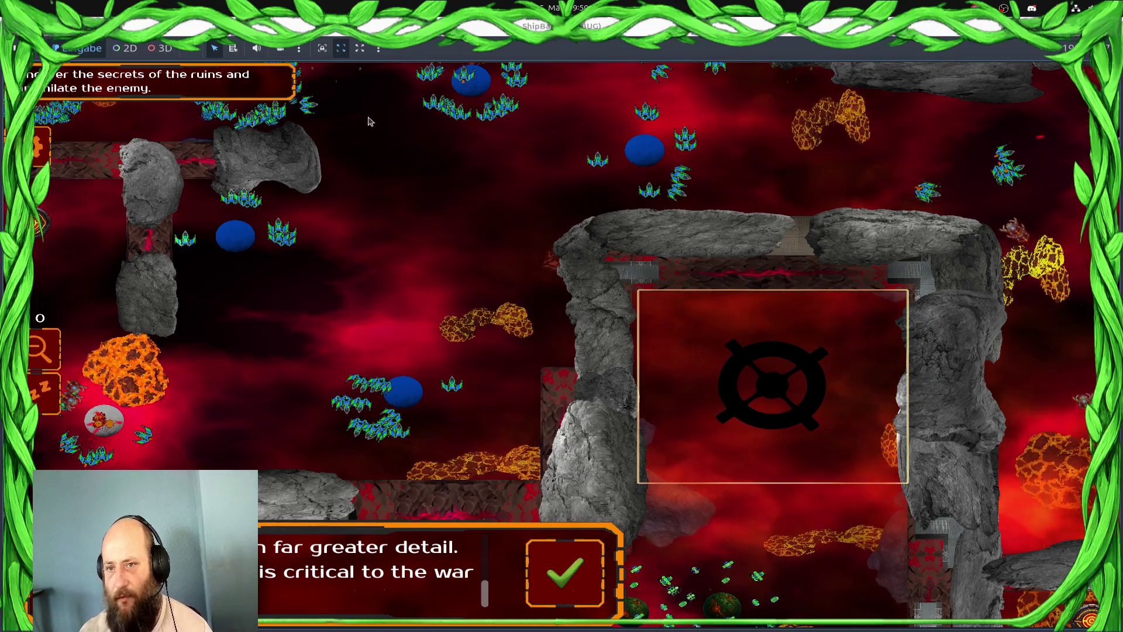
{"action": "scroll", "coordinate": [840, 367], "scroll_direction": "down", "scroll_amount": 3}
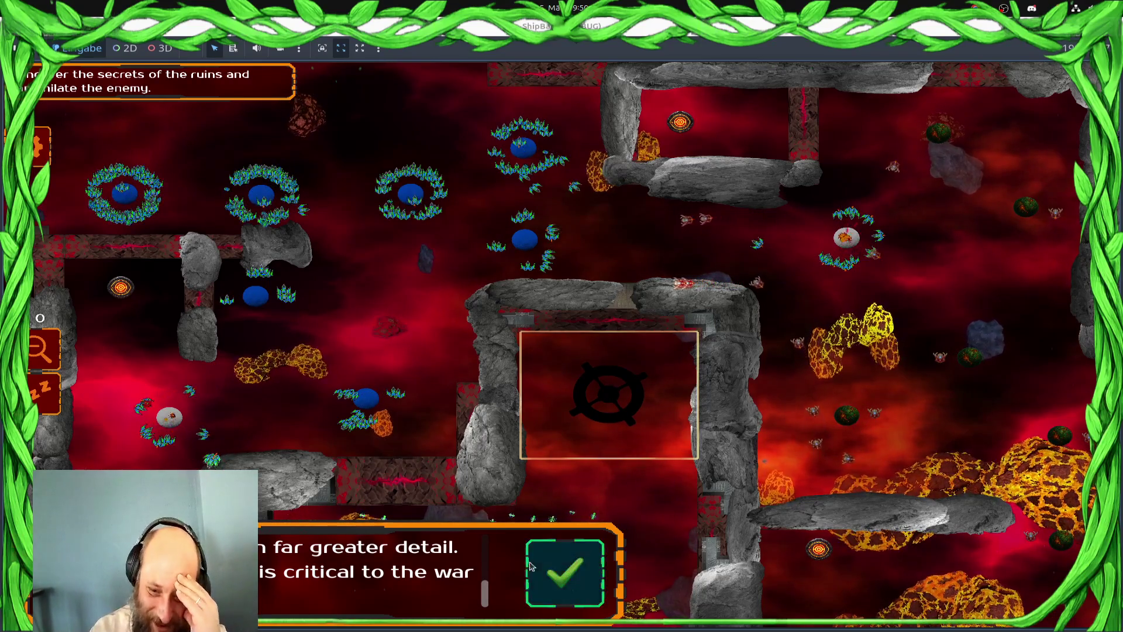
{"action": "left_click", "coordinate": [565, 572]}
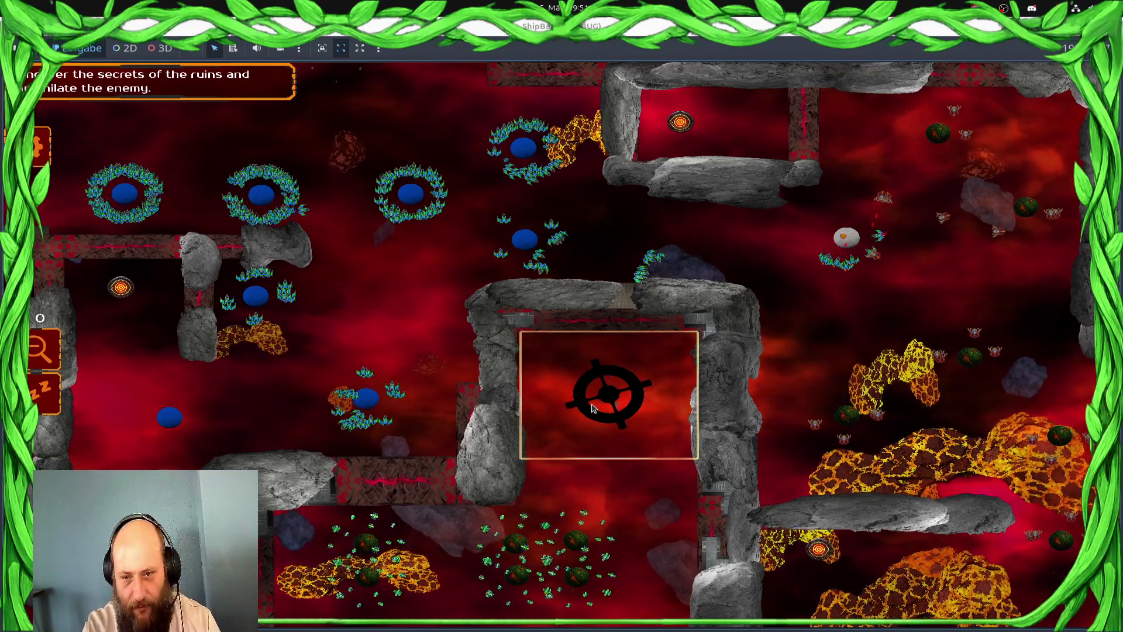
{"action": "key", "text": "F8"}
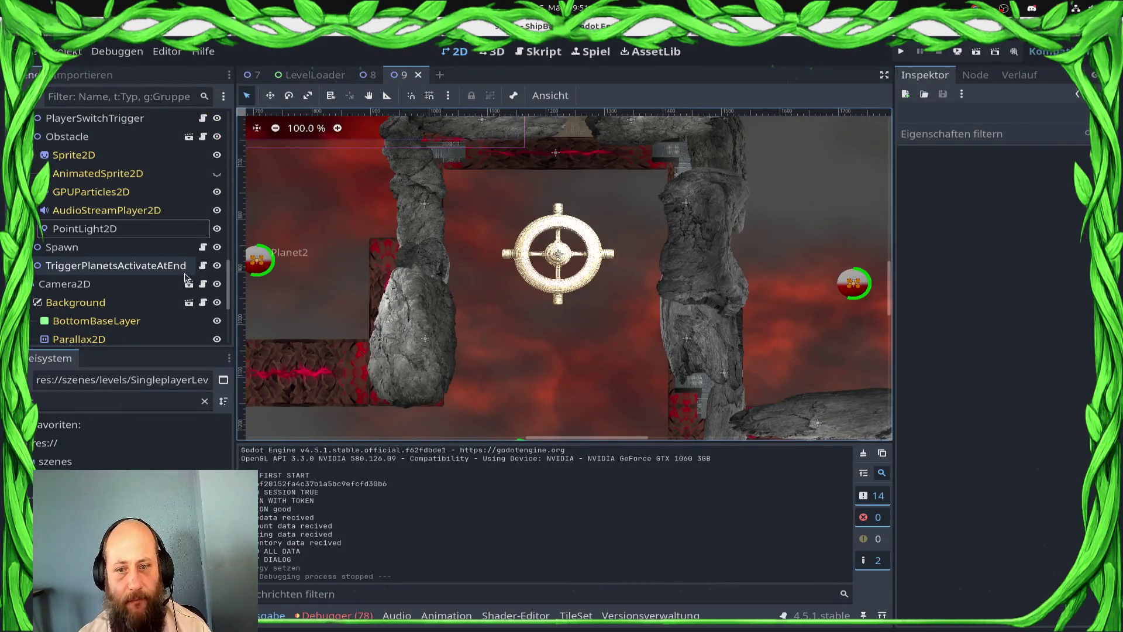
Step: Delete the PointLight2D node from the Obstacle
{"action": "right_click", "coordinate": [56, 228]}
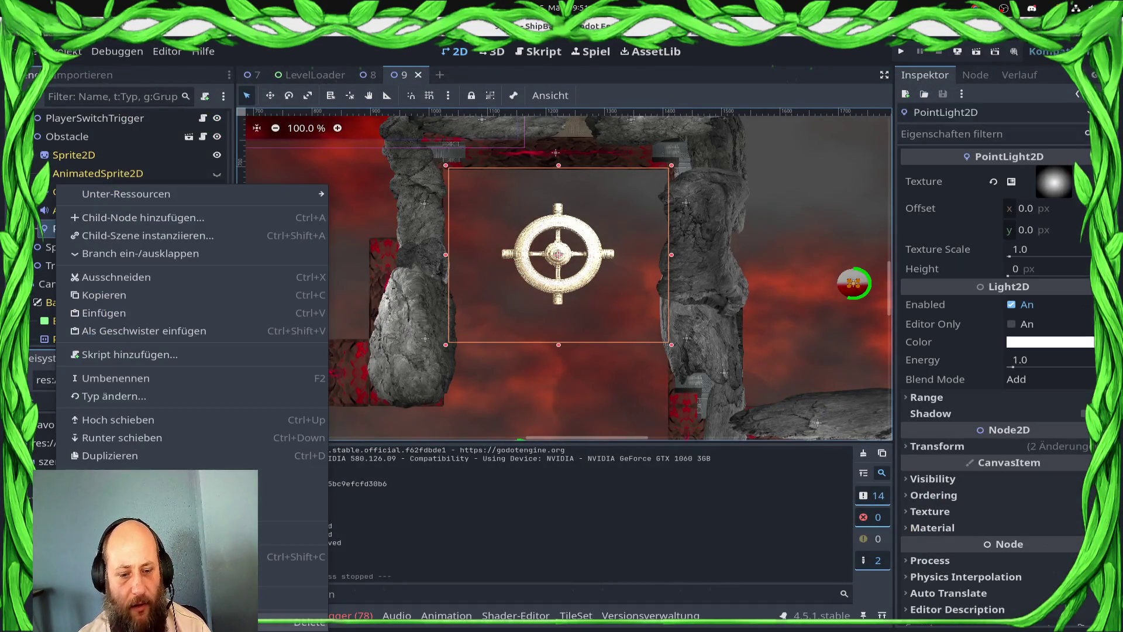
{"action": "left_click", "coordinate": [275, 472]}
{"action": "left_click", "coordinate": [597, 326]}
Step: Show the Debugger's error list and expand a shader instance-variable error to see its source
{"action": "left_click", "coordinate": [333, 616]}
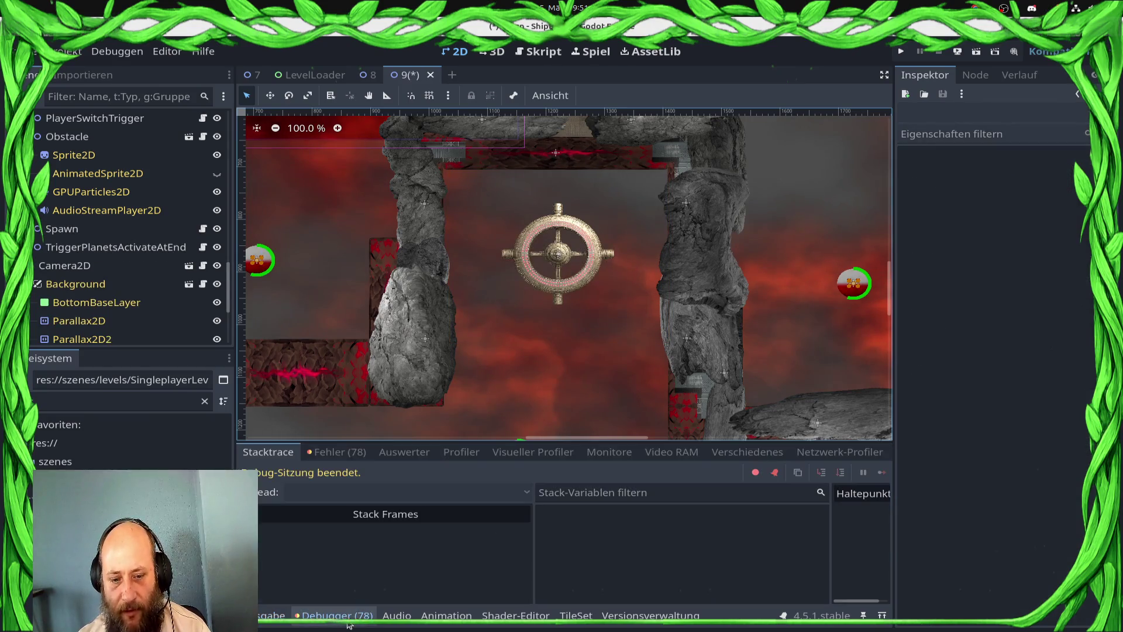
{"action": "left_click", "coordinate": [336, 451]}
{"action": "scroll", "coordinate": [403, 511], "scroll_direction": "down", "scroll_amount": 15}
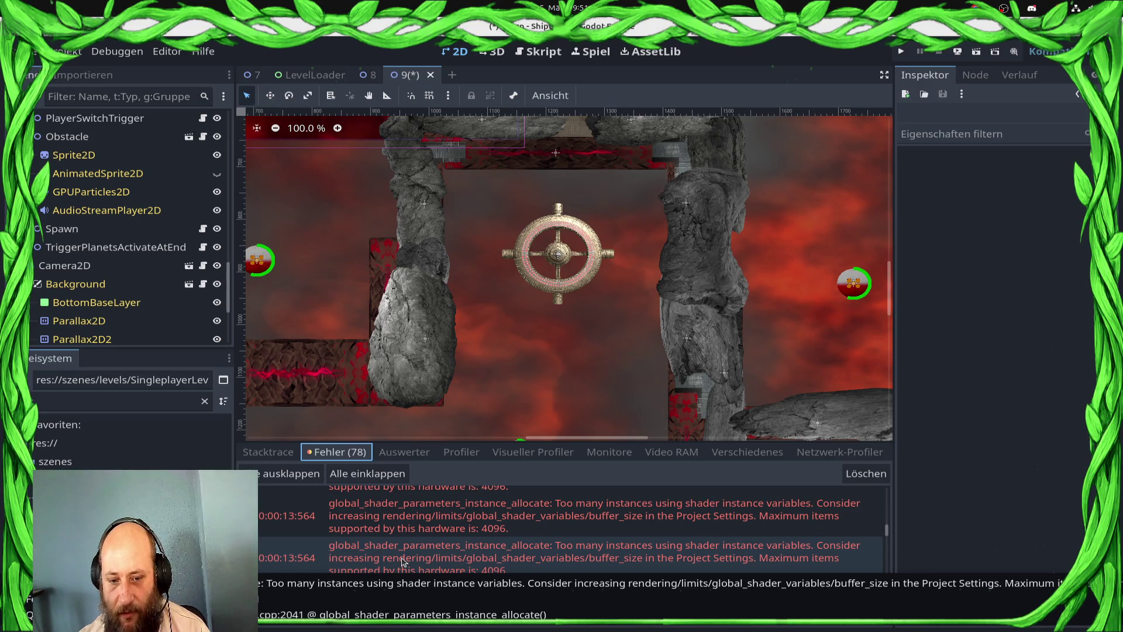
{"action": "left_click", "coordinate": [403, 562]}
{"action": "scroll", "coordinate": [401, 550], "scroll_direction": "down", "scroll_amount": 2}
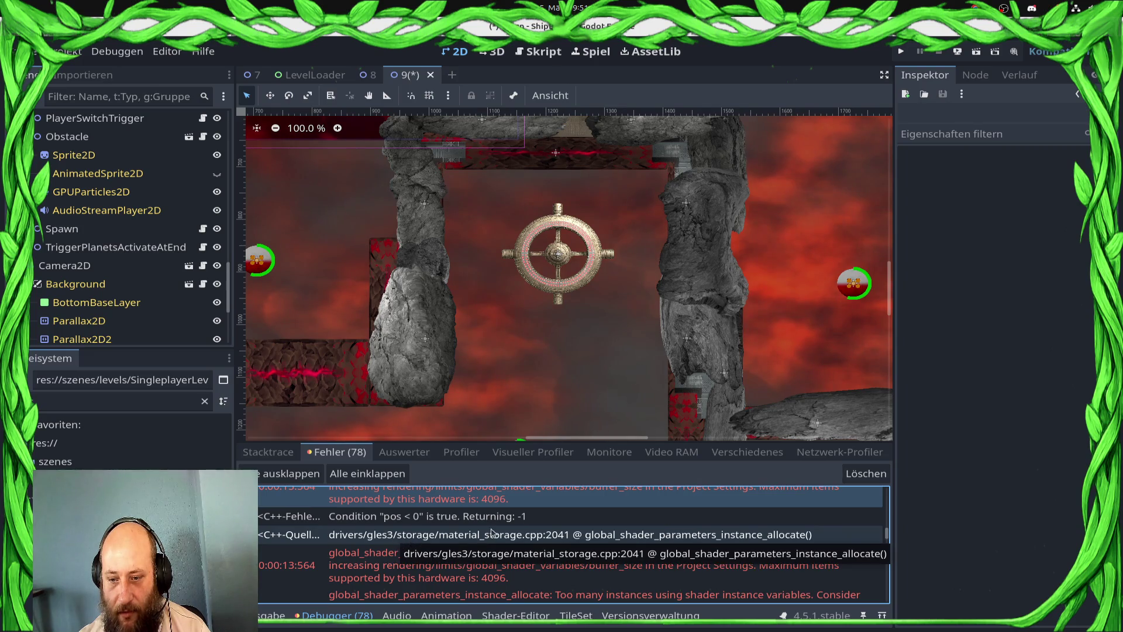
{"action": "scroll", "coordinate": [497, 538], "scroll_direction": "up", "scroll_amount": 3}
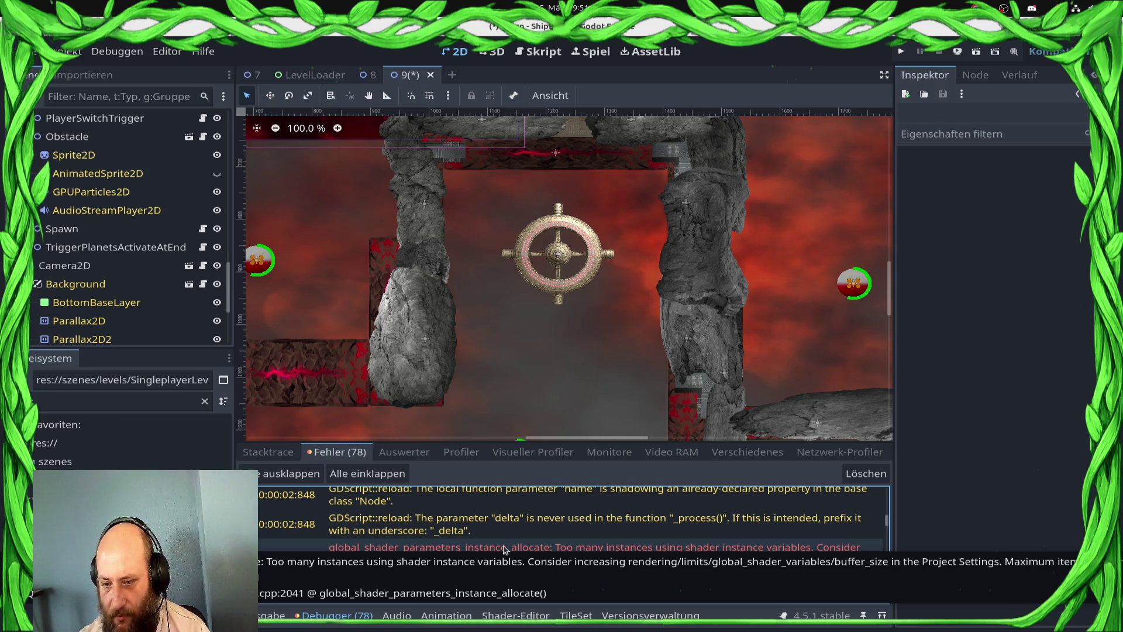
Step: Select the Panel node, pan the level view, collapse RootPlanets and expand RootWalls
{"action": "scroll", "coordinate": [345, 307], "scroll_direction": "down", "scroll_amount": 10}
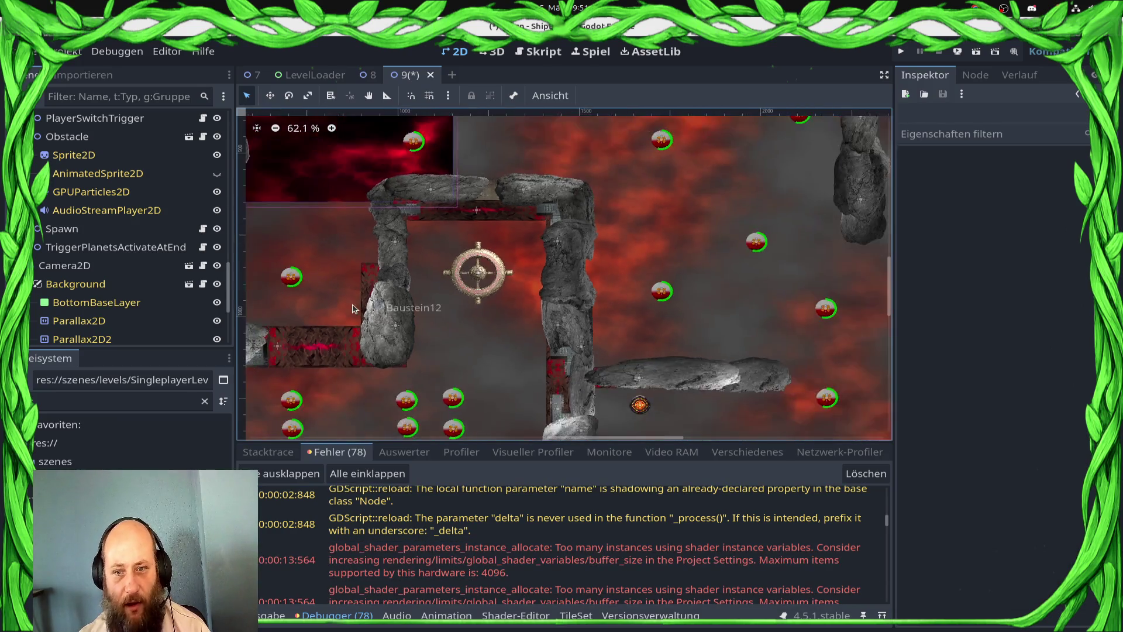
{"action": "left_click", "coordinate": [337, 326]}
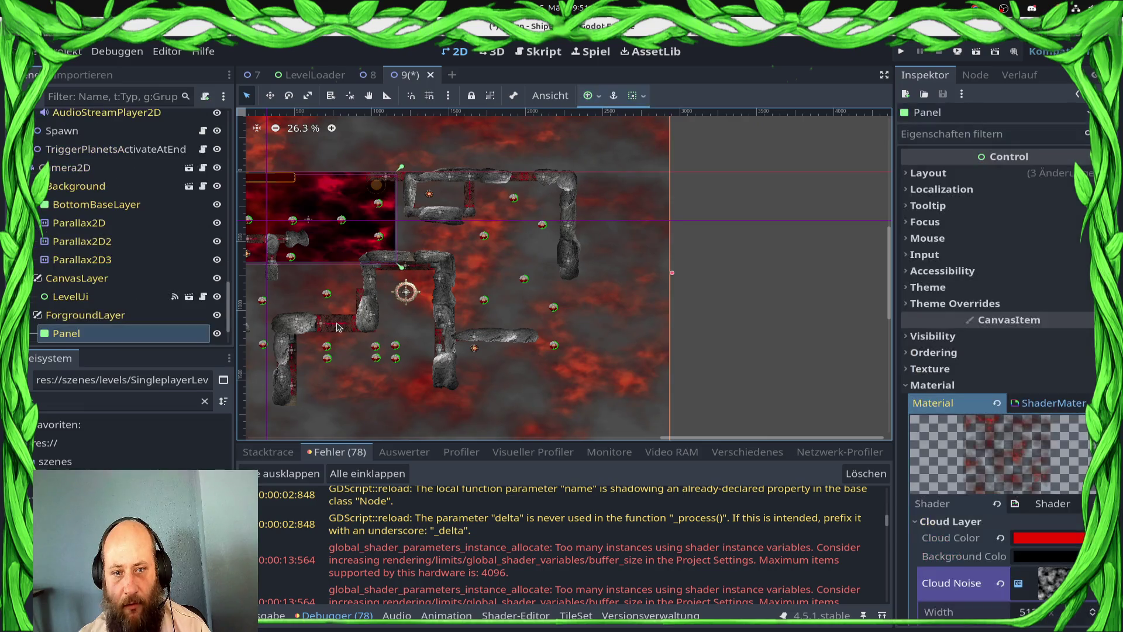
{"action": "mouse_move", "coordinate": [378, 271]}
{"action": "left_mouse_down"}
{"action": "mouse_move", "coordinate": [619, 243]}
{"action": "mouse_move", "coordinate": [523, 236]}
{"action": "left_mouse_up"}
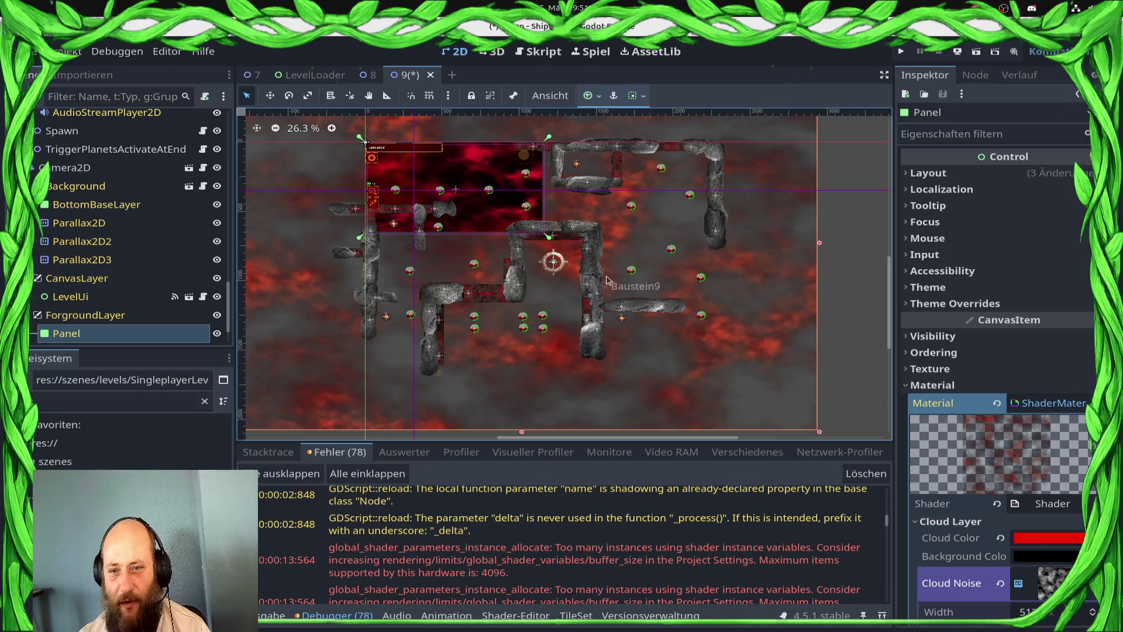
{"action": "scroll", "coordinate": [596, 281], "scroll_direction": "up", "scroll_amount": 2}
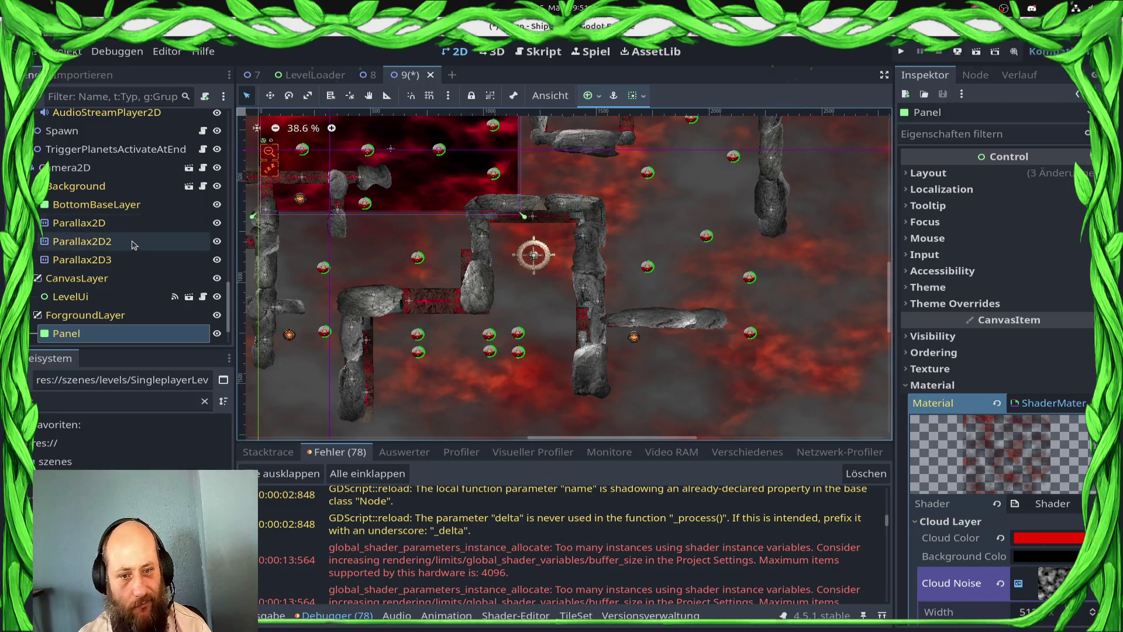
{"action": "scroll", "coordinate": [134, 246], "scroll_direction": "up", "scroll_amount": 5}
{"action": "scroll", "coordinate": [133, 246], "scroll_direction": "up", "scroll_amount": 10}
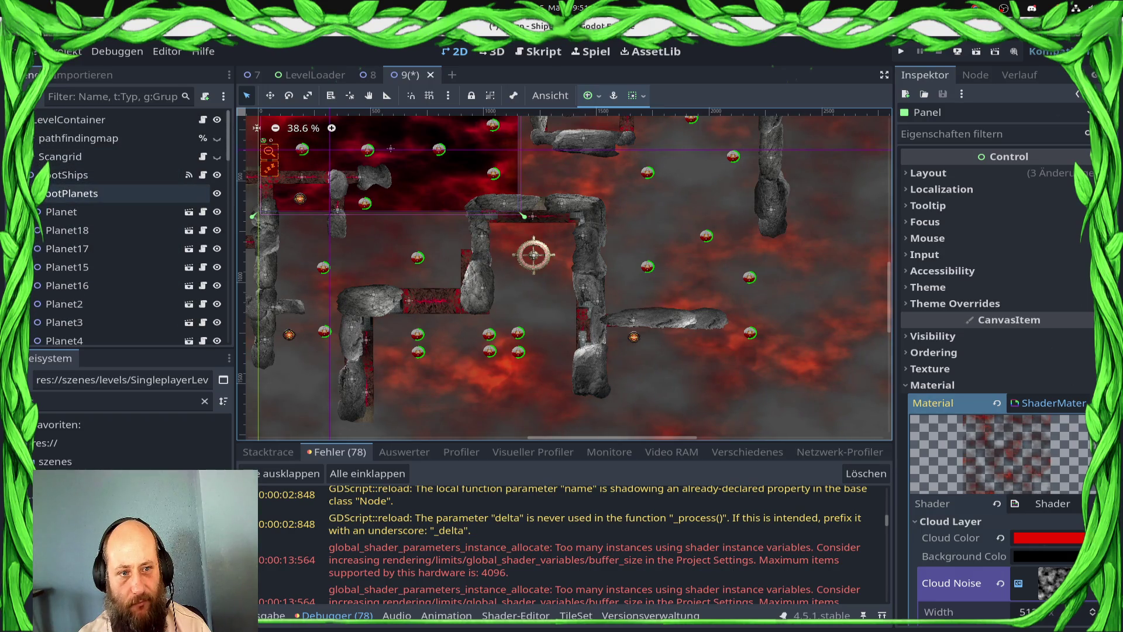
{"action": "left_click", "coordinate": [26, 193]}
{"action": "left_click", "coordinate": [26, 267]}
Step: Select Camera2D and remove all three Parallax Layer Scenes entries, starting with Asteroids3
{"action": "scroll", "coordinate": [134, 246], "scroll_direction": "down", "scroll_amount": 4}
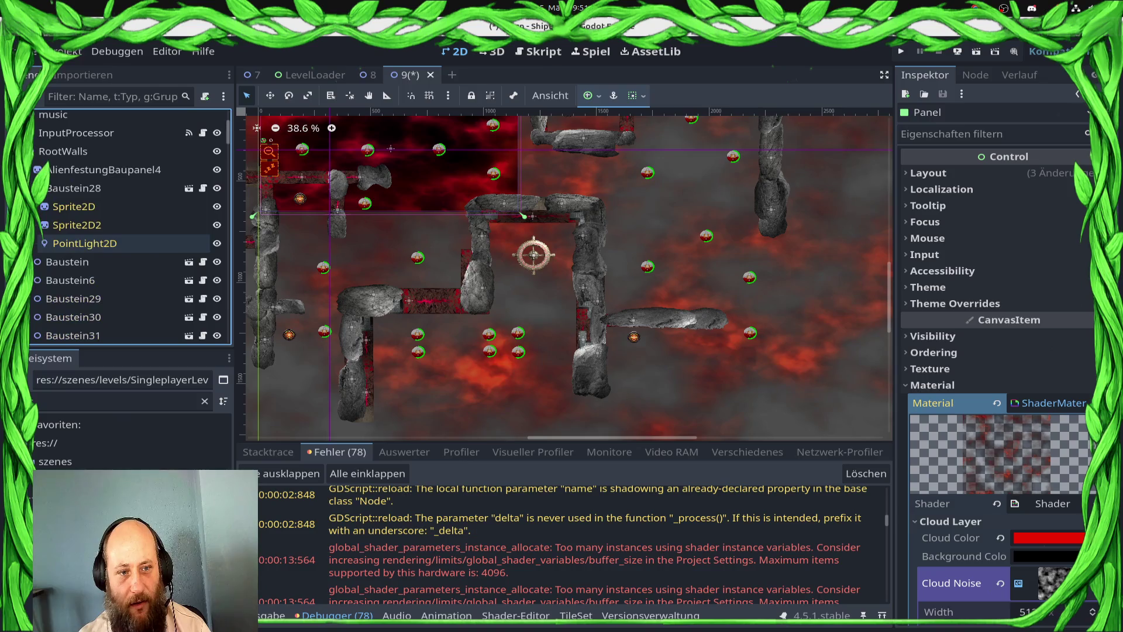
{"action": "scroll", "coordinate": [688, 382], "scroll_direction": "down", "scroll_amount": 2}
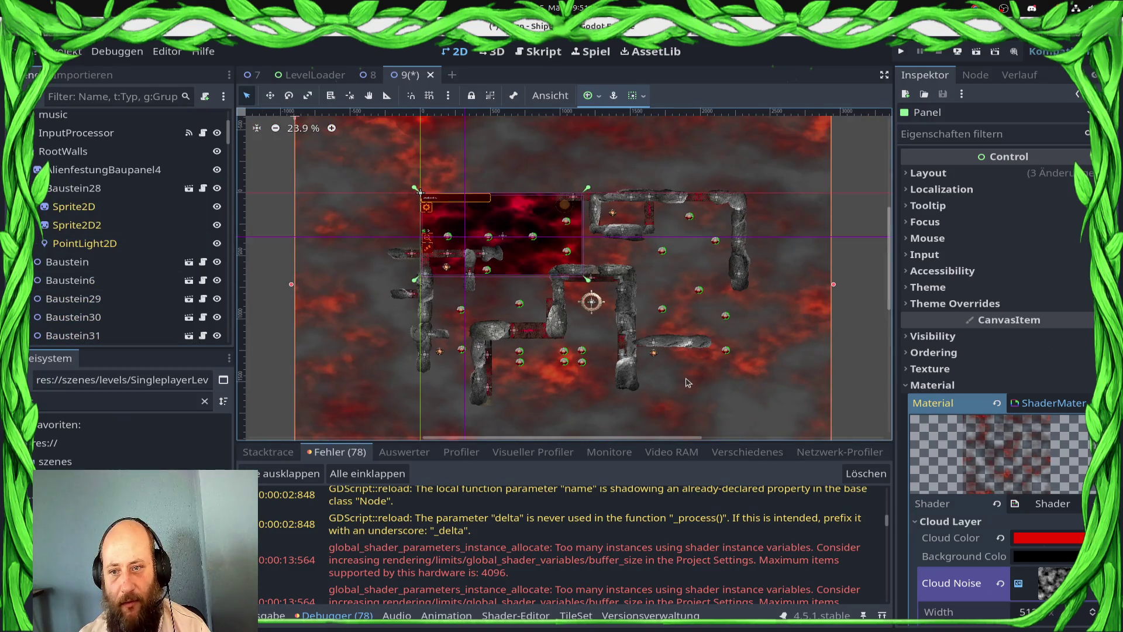
{"action": "scroll", "coordinate": [96, 273], "scroll_direction": "down", "scroll_amount": 8}
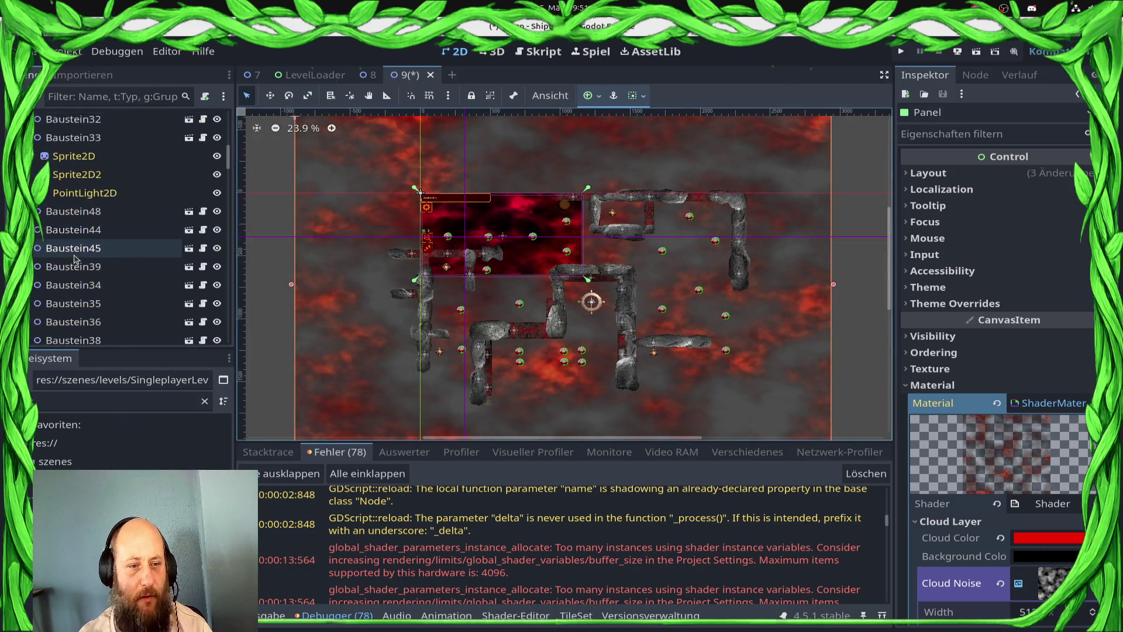
{"action": "scroll", "coordinate": [96, 273], "scroll_direction": "down", "scroll_amount": 10}
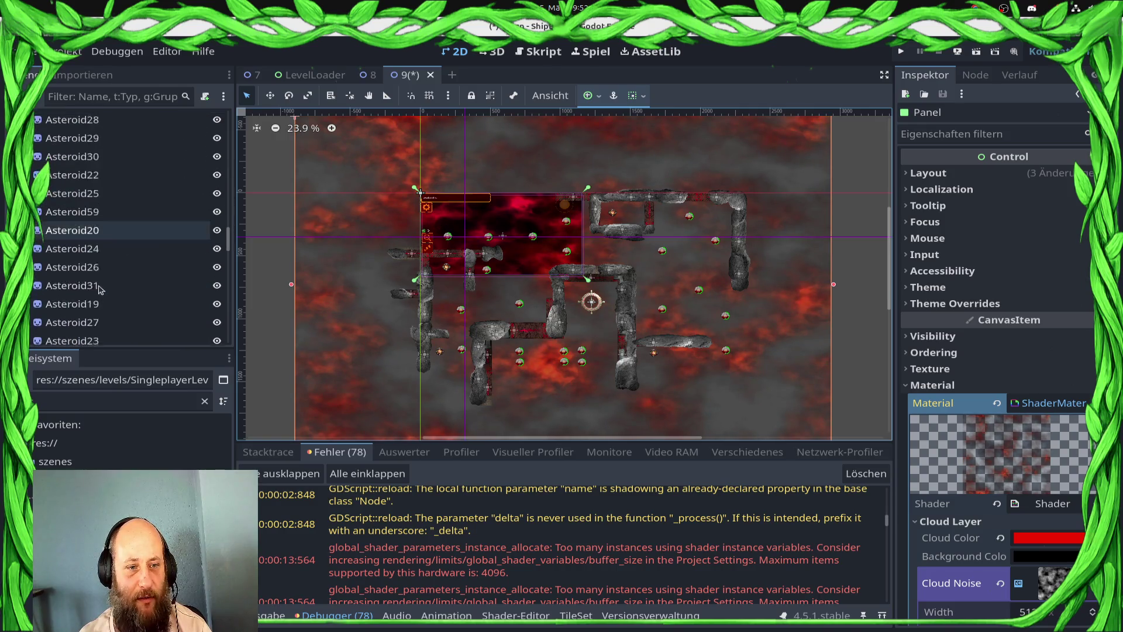
{"action": "scroll", "coordinate": [100, 292], "scroll_direction": "down", "scroll_amount": 5}
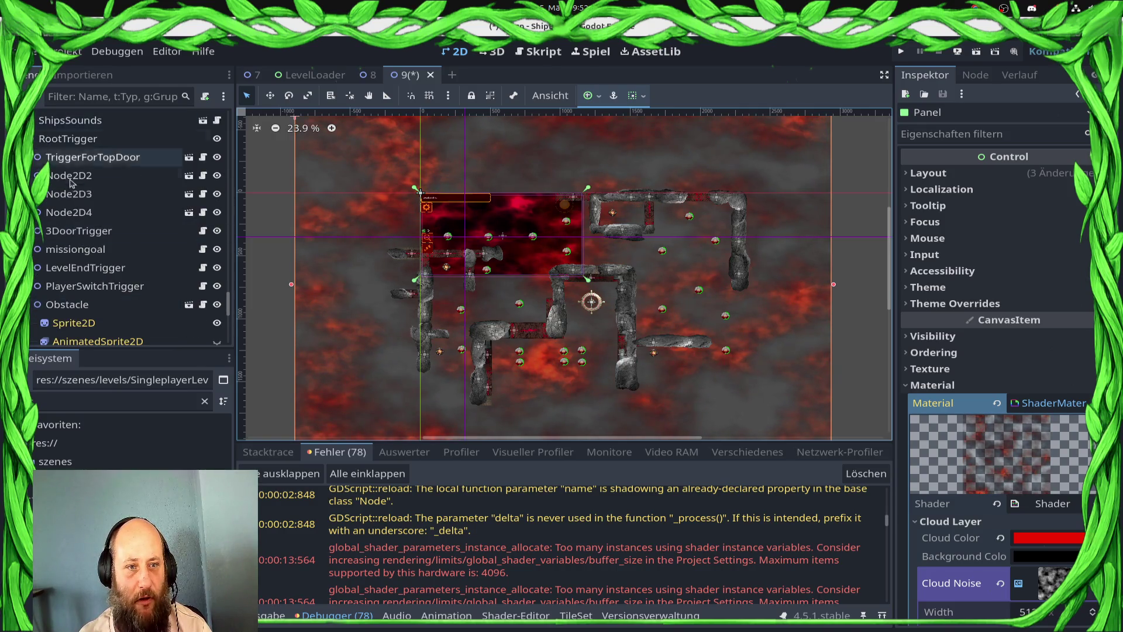
{"action": "scroll", "coordinate": [91, 242], "scroll_direction": "down", "scroll_amount": 3}
{"action": "scroll", "coordinate": [91, 242], "scroll_direction": "down", "scroll_amount": 3}
{"action": "left_click", "coordinate": [90, 231]}
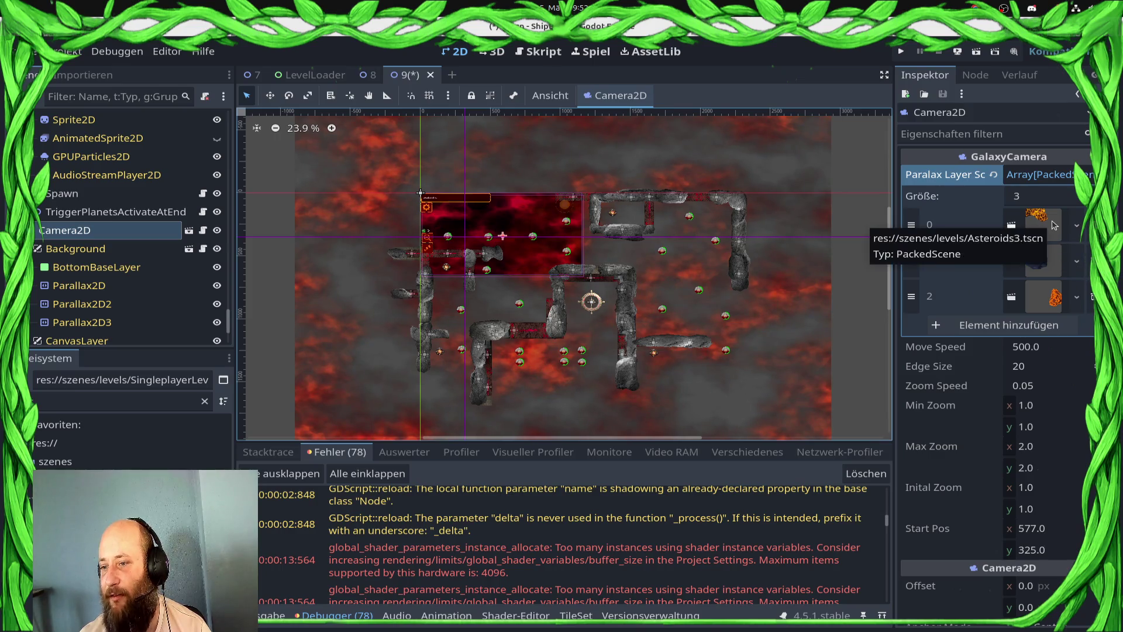
{"action": "left_click", "coordinate": [1089, 225]}
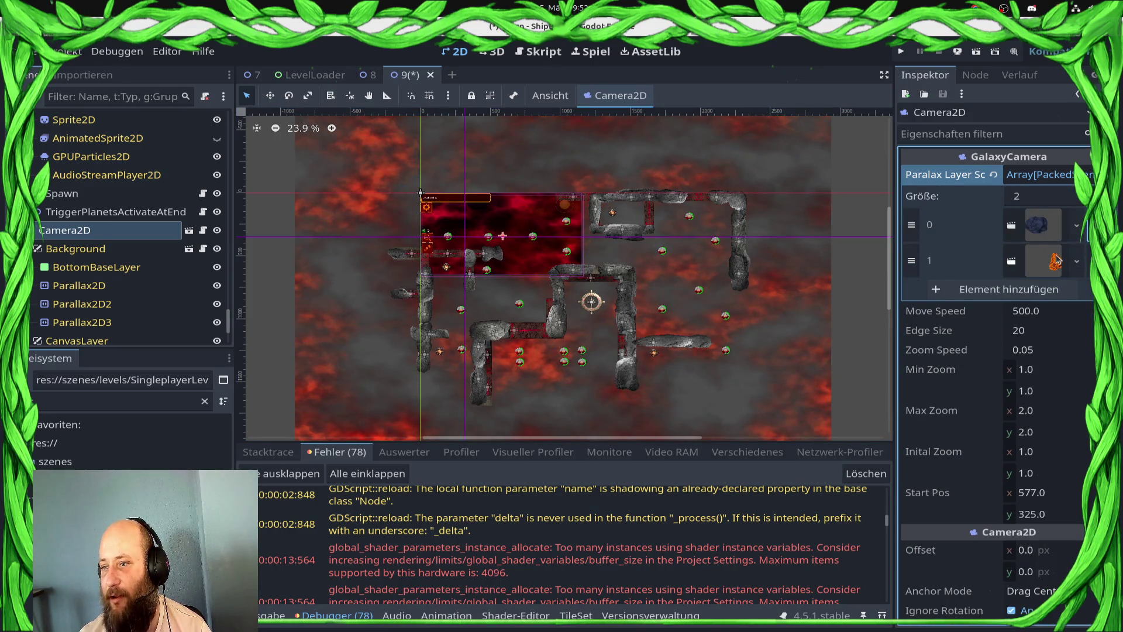
{"action": "left_click", "coordinate": [1089, 260]}
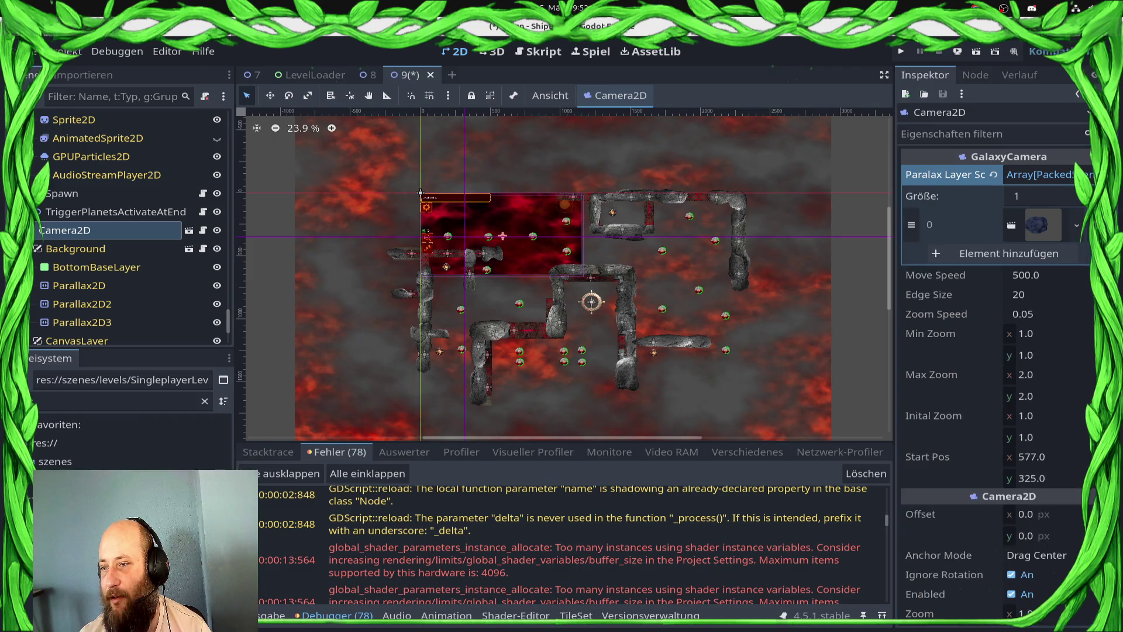
{"action": "left_click", "coordinate": [1090, 225]}
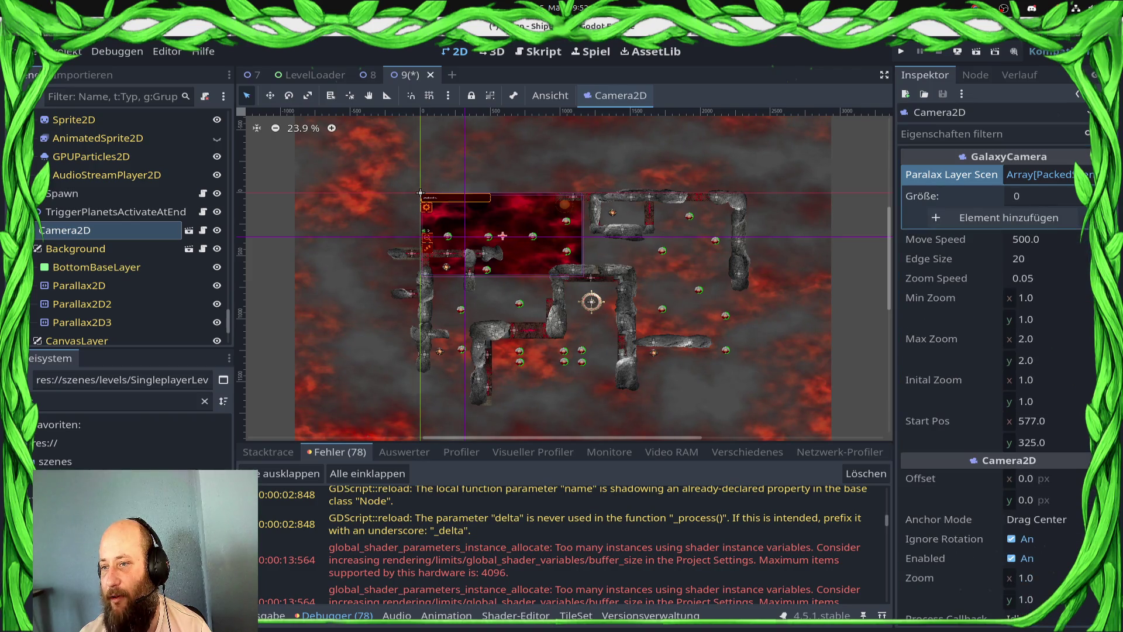
Step: Clear the FileSystem filter and drag AsteroidLevel4 into the Camera2D's Parallax Layer Scenes
{"action": "left_click", "coordinate": [95, 398]}
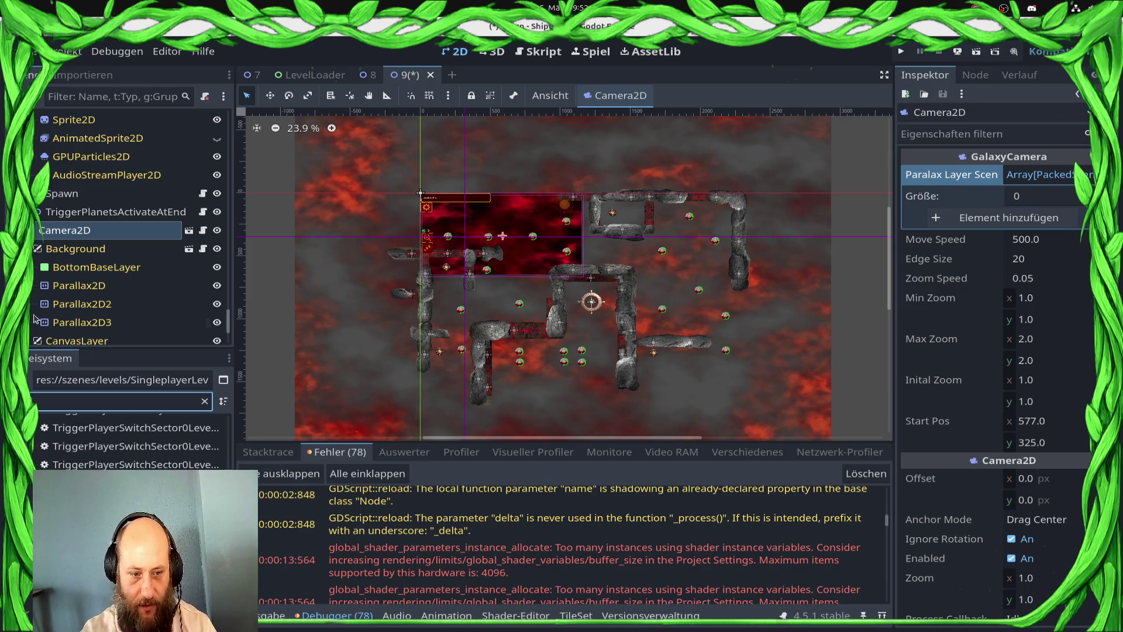
{"action": "scroll", "coordinate": [128, 438], "scroll_direction": "down", "scroll_amount": 3}
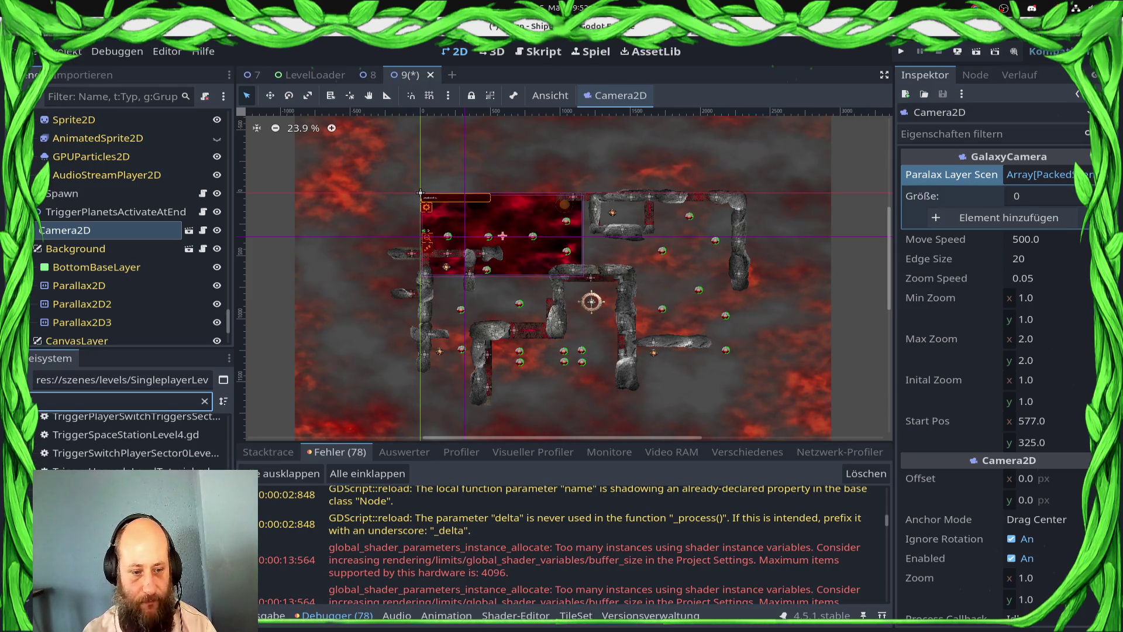
{"action": "scroll", "coordinate": [129, 439], "scroll_direction": "up", "scroll_amount": 5}
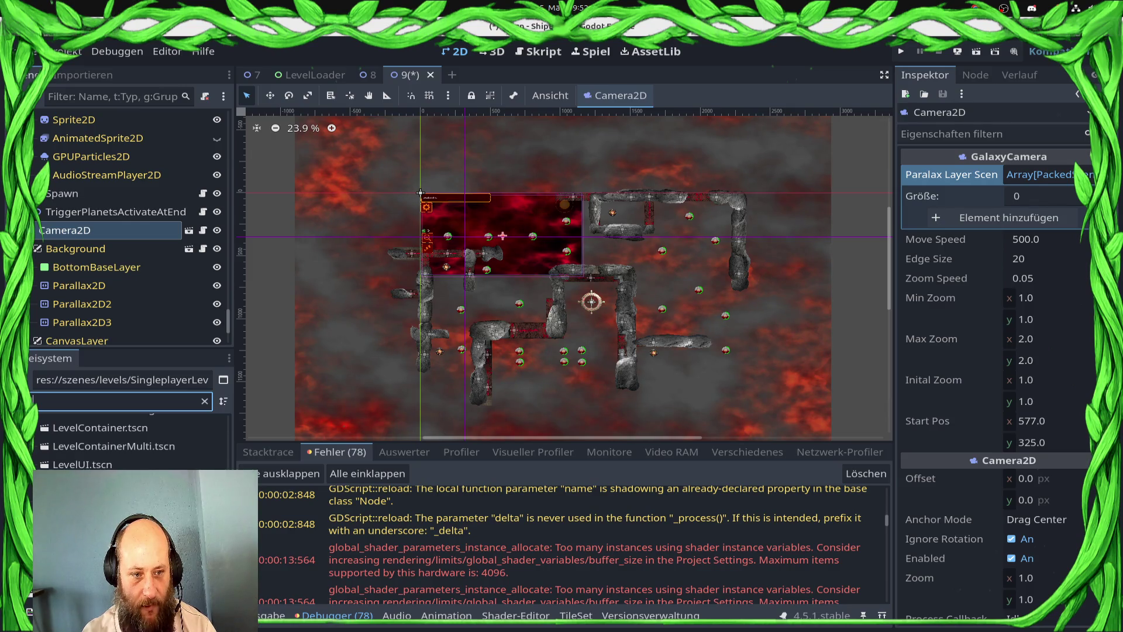
{"action": "scroll", "coordinate": [128, 444], "scroll_direction": "up", "scroll_amount": 10}
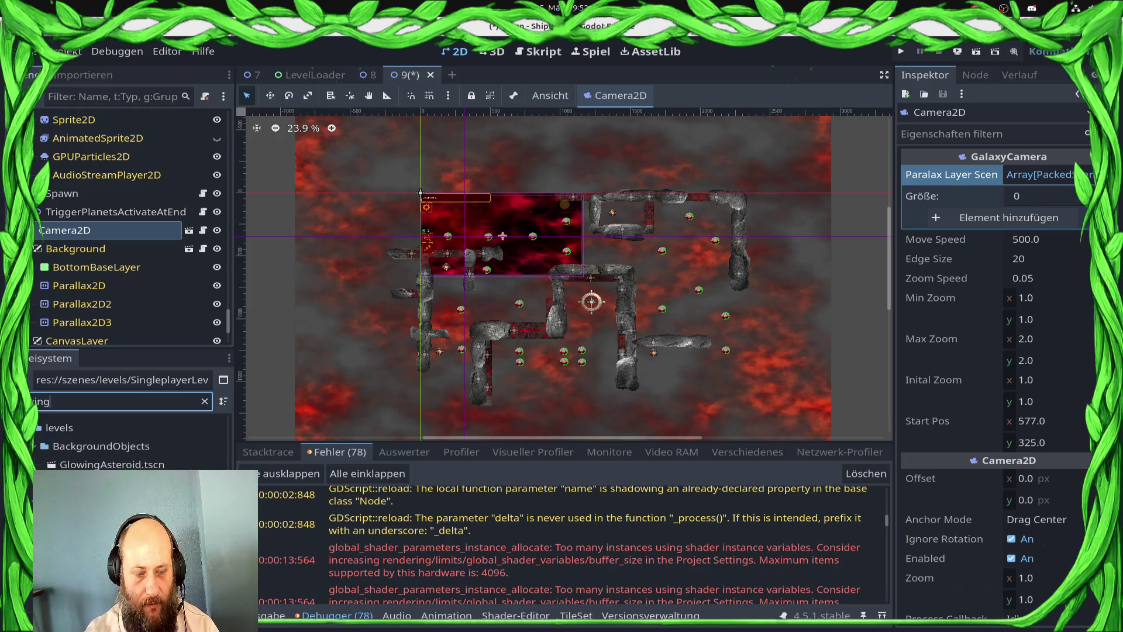
{"action": "key", "text": "ctrl+a"}
{"action": "key", "text": "BackSpace"}
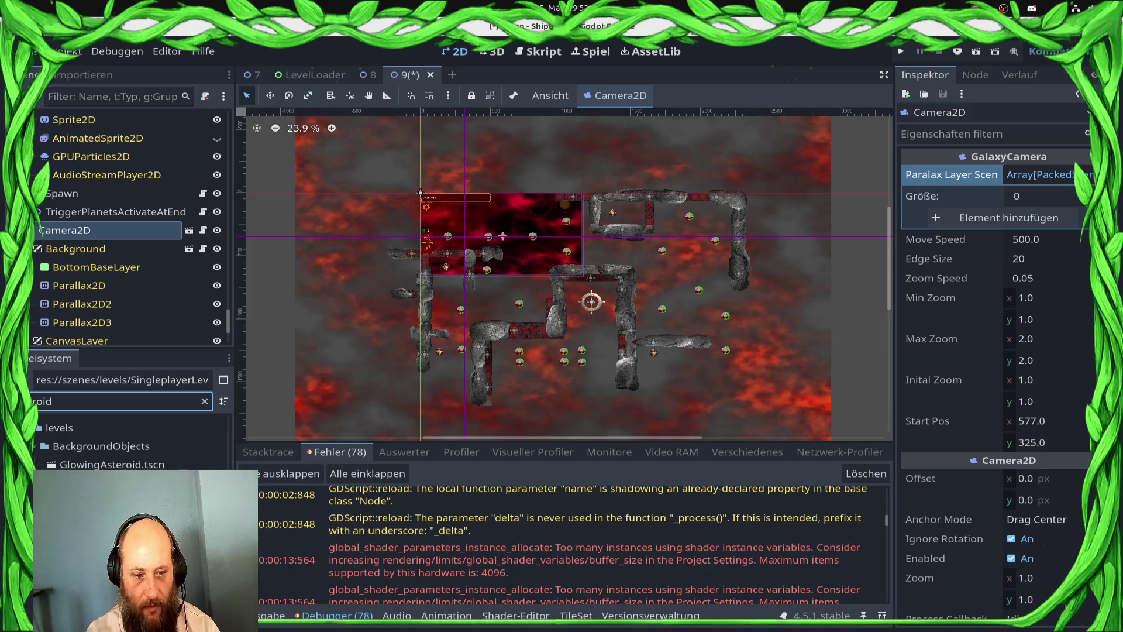
{"action": "mouse_move", "coordinate": [99, 483]}
{"action": "left_mouse_down"}
{"action": "mouse_move", "coordinate": [374, 458]}
{"action": "mouse_move", "coordinate": [1038, 224]}
{"action": "left_mouse_up"}
{"action": "left_click_drag", "start_coordinate": [895, 259], "coordinate": [894, 258]}
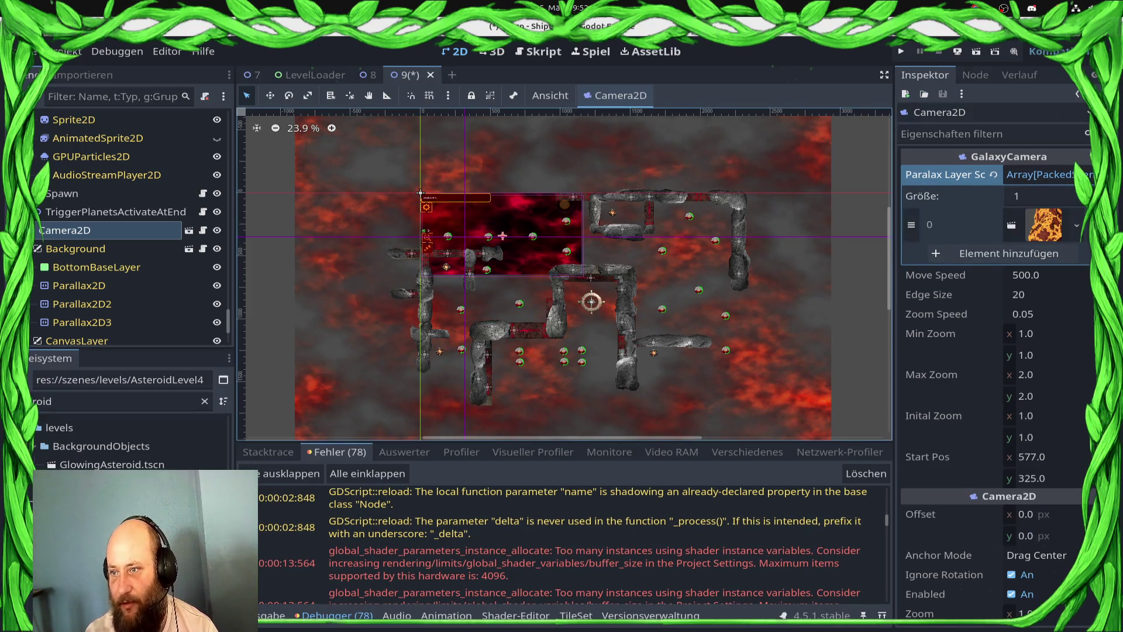
Step: Run the game and launch the Sector0/9 level from the debug window
{"action": "left_click", "coordinate": [900, 51]}
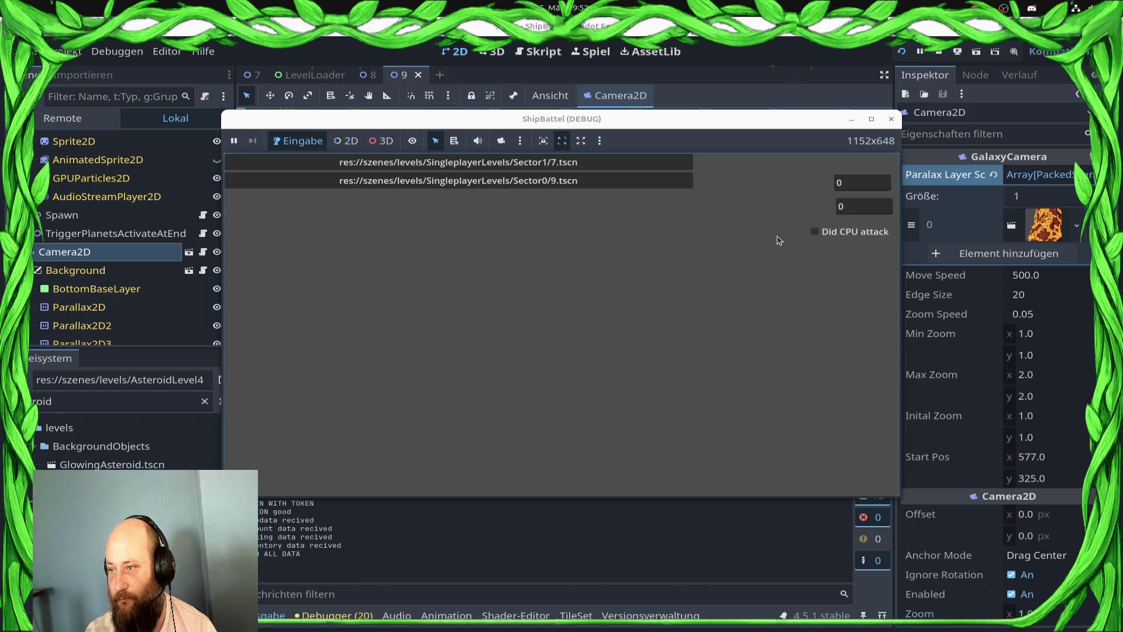
{"action": "left_click", "coordinate": [501, 186]}
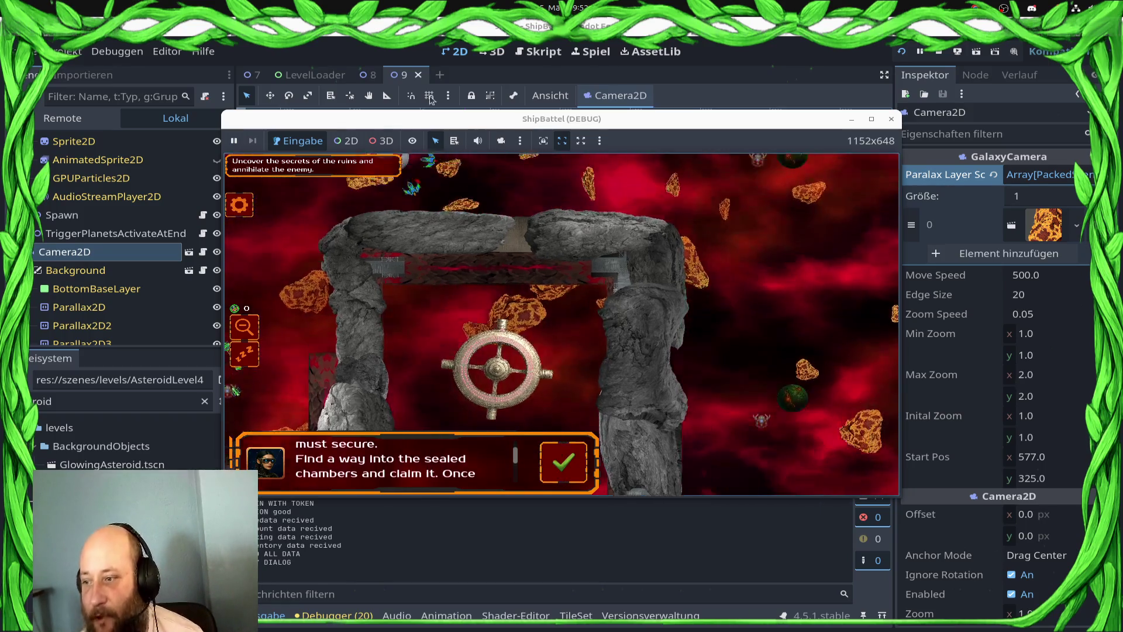
{"action": "left_click", "coordinate": [891, 119]}
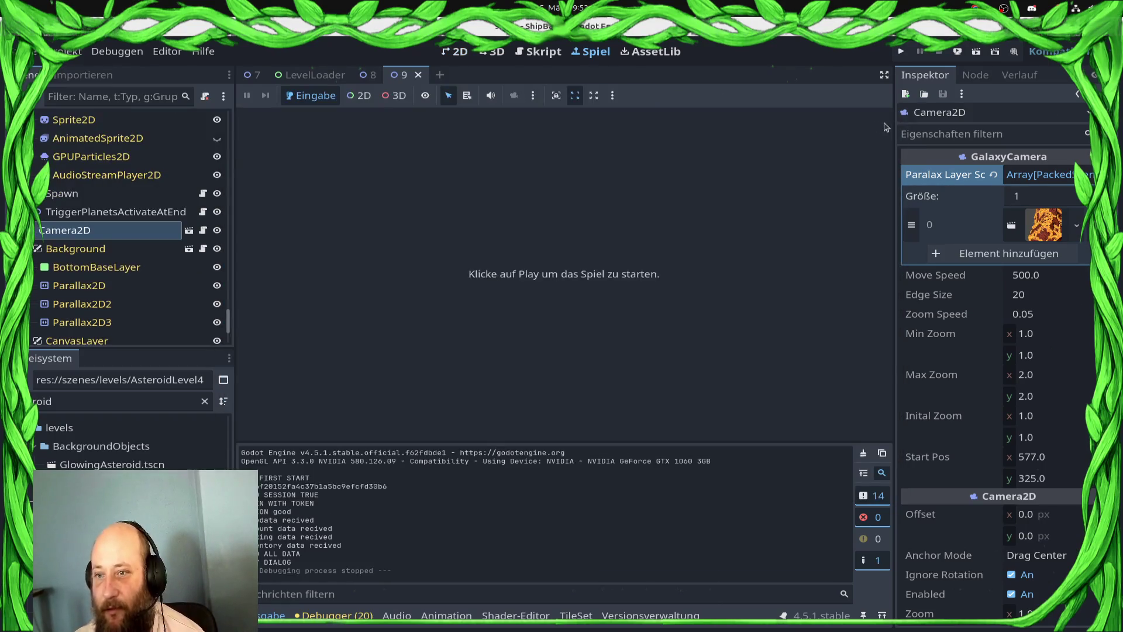
{"action": "left_click", "coordinate": [64, 51]}
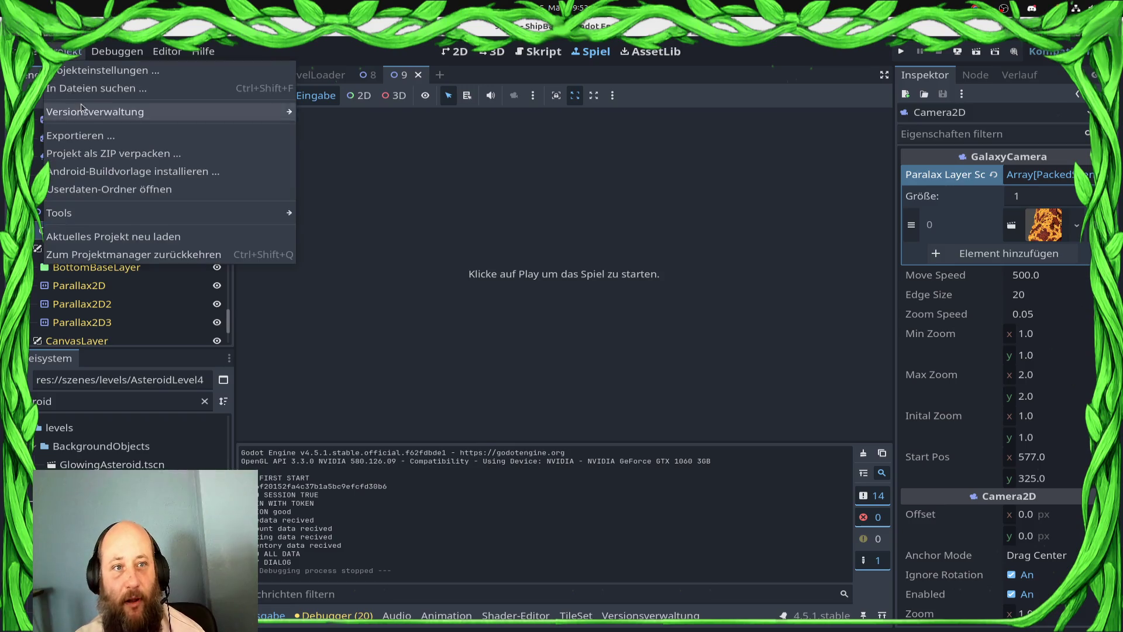
{"action": "left_click", "coordinate": [139, 143]}
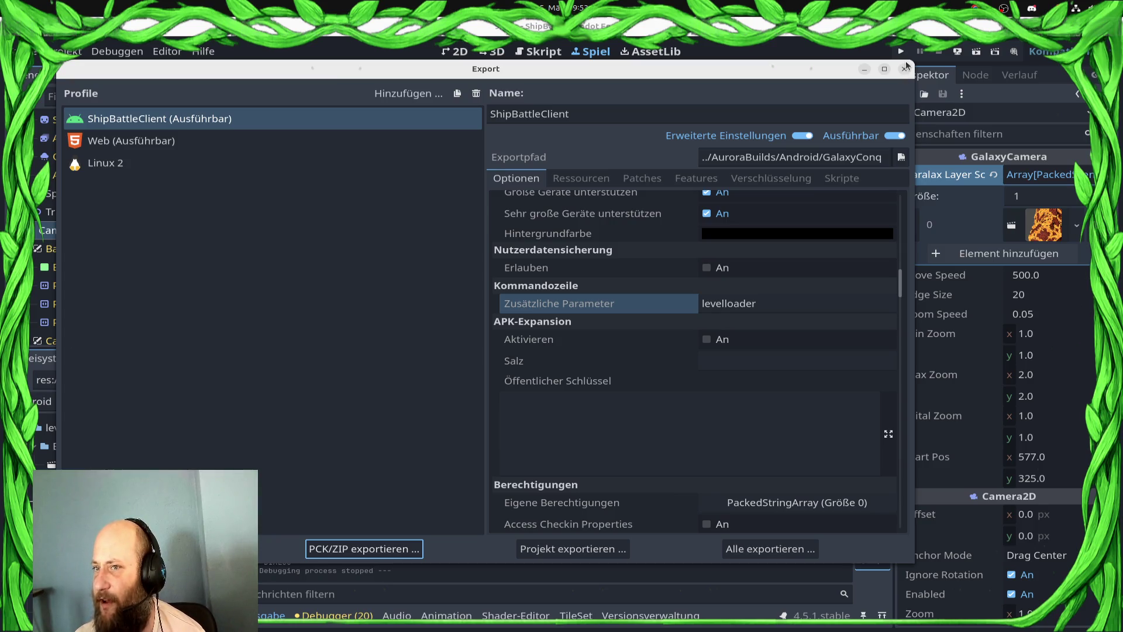
{"action": "left_click", "coordinate": [905, 68]}
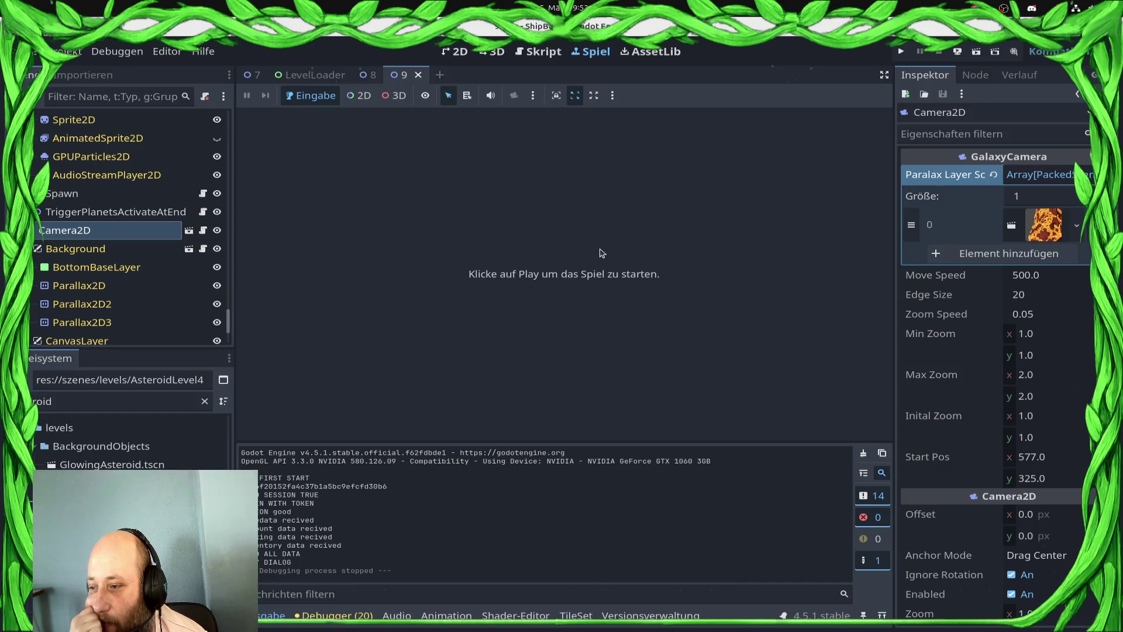
Step: Switch back to the 2D view and save the level 9 scene
{"action": "left_click", "coordinate": [455, 52]}
{"action": "scroll", "coordinate": [653, 372], "scroll_direction": "up", "scroll_amount": 10}
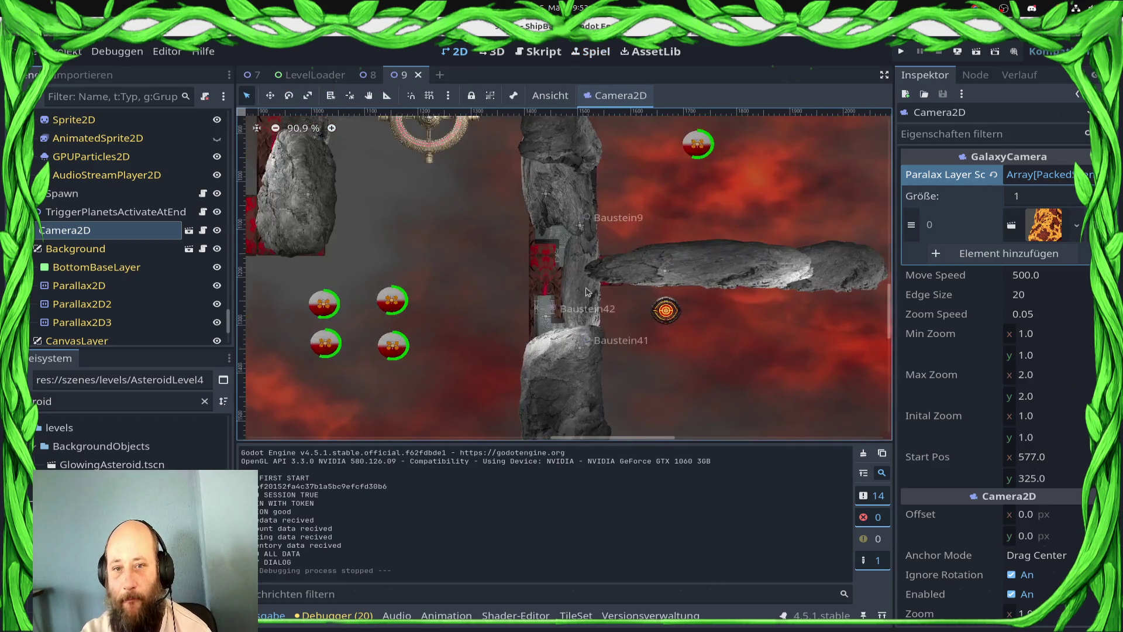
{"action": "scroll", "coordinate": [621, 379], "scroll_direction": "down", "scroll_amount": 6}
{"action": "scroll", "coordinate": [537, 281], "scroll_direction": "up", "scroll_amount": 3}
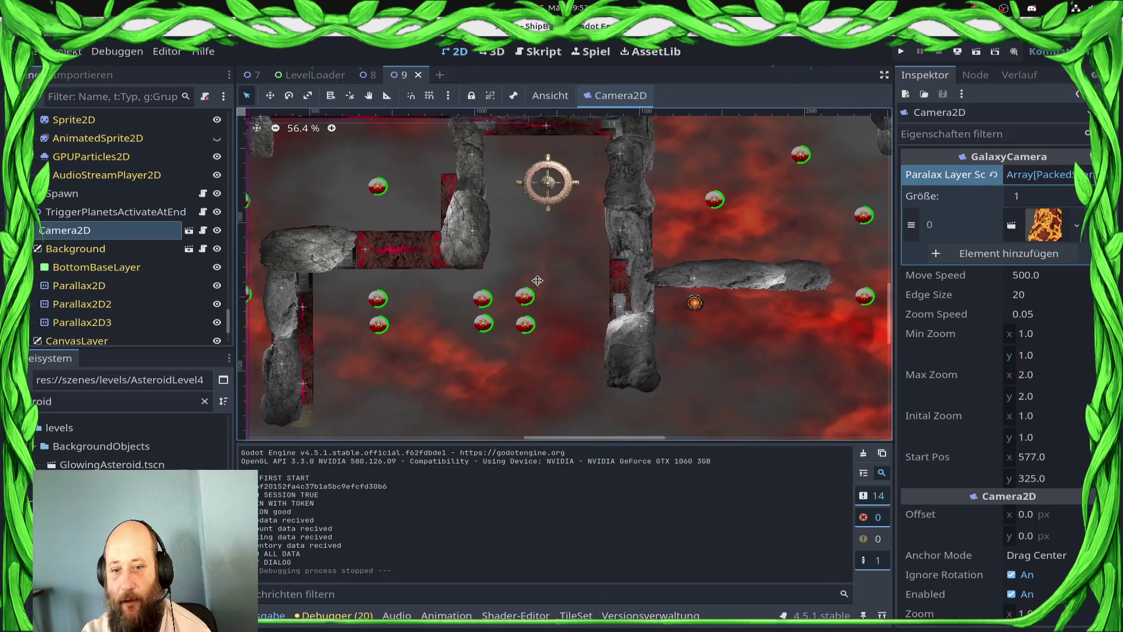
{"action": "key", "text": "ctrl+s"}
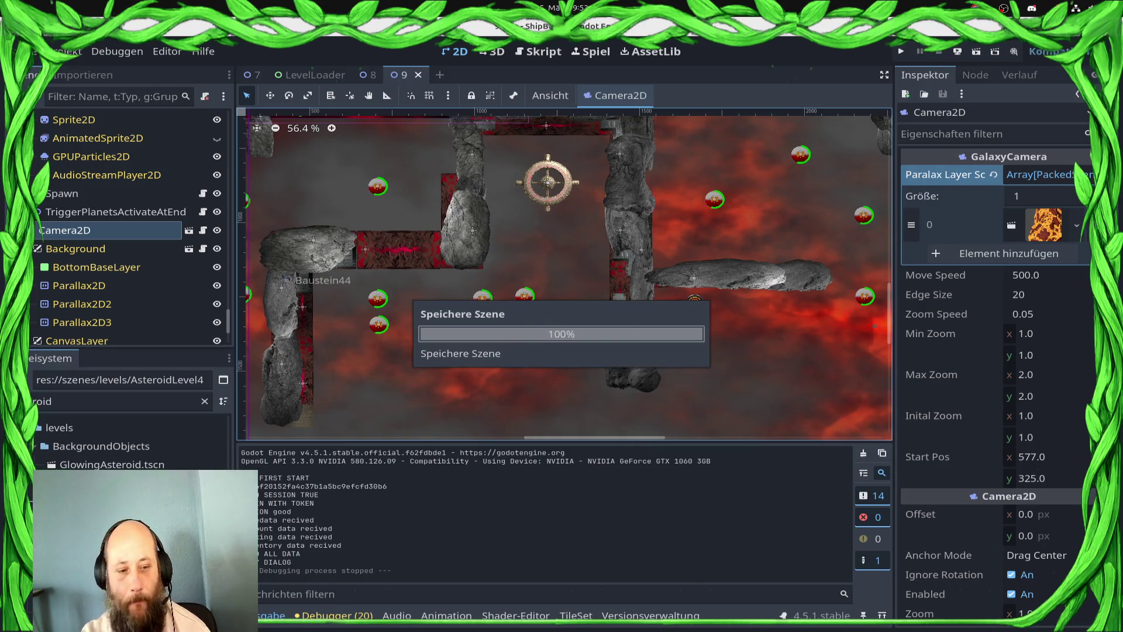
Step: Open Sector0's scene 2 and preview HiddenDoor4's desolve animation on the timeline
{"action": "left_click", "coordinate": [204, 401]}
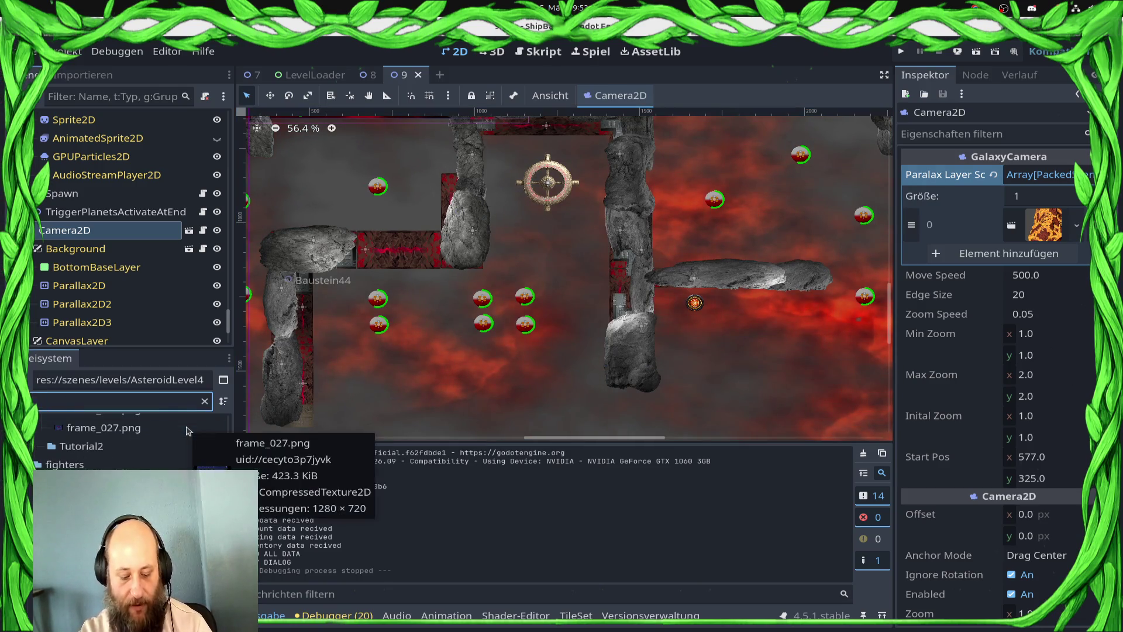
{"action": "left_click", "coordinate": [187, 431]}
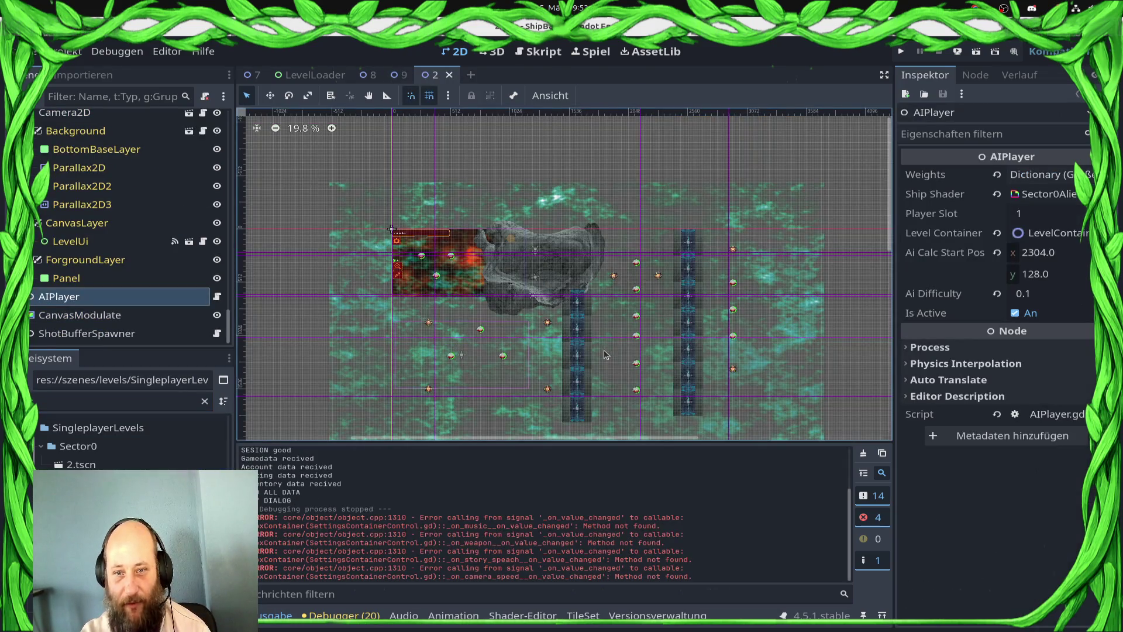
{"action": "scroll", "coordinate": [605, 355], "scroll_direction": "up", "scroll_amount": 4}
{"action": "scroll", "coordinate": [187, 297], "scroll_direction": "up", "scroll_amount": 10}
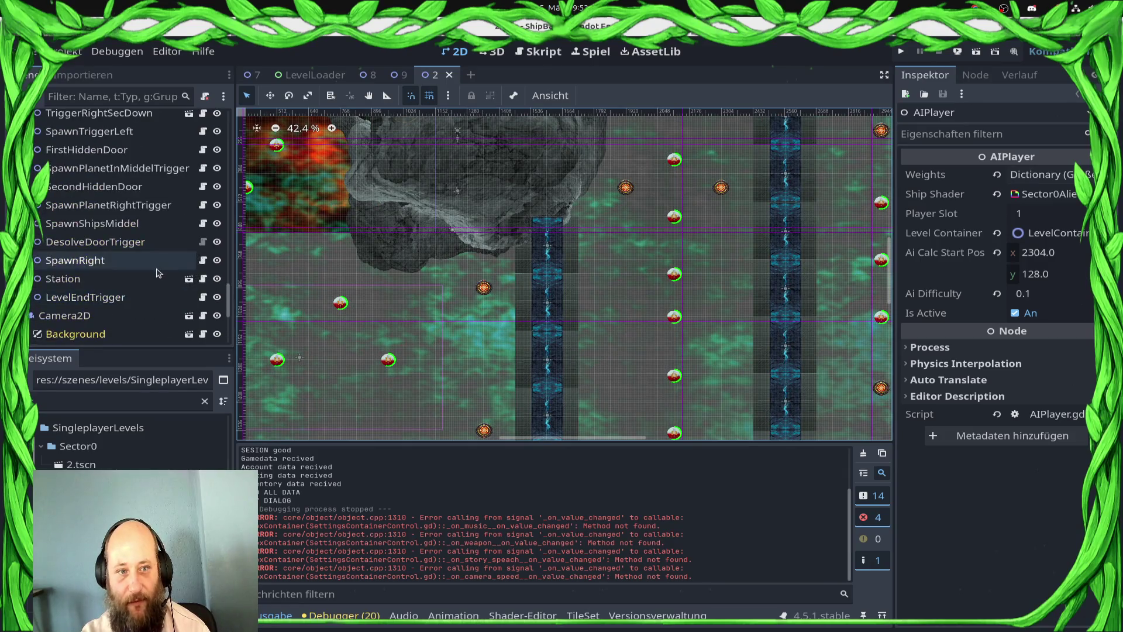
{"action": "scroll", "coordinate": [126, 211], "scroll_direction": "up", "scroll_amount": 5}
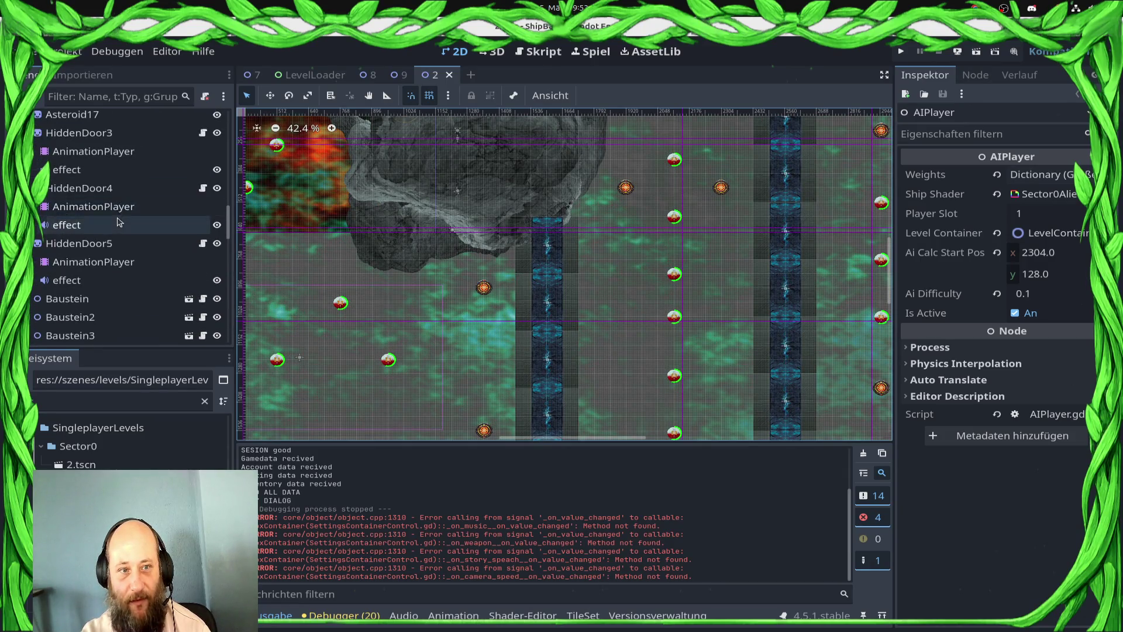
{"action": "left_click", "coordinate": [107, 188]}
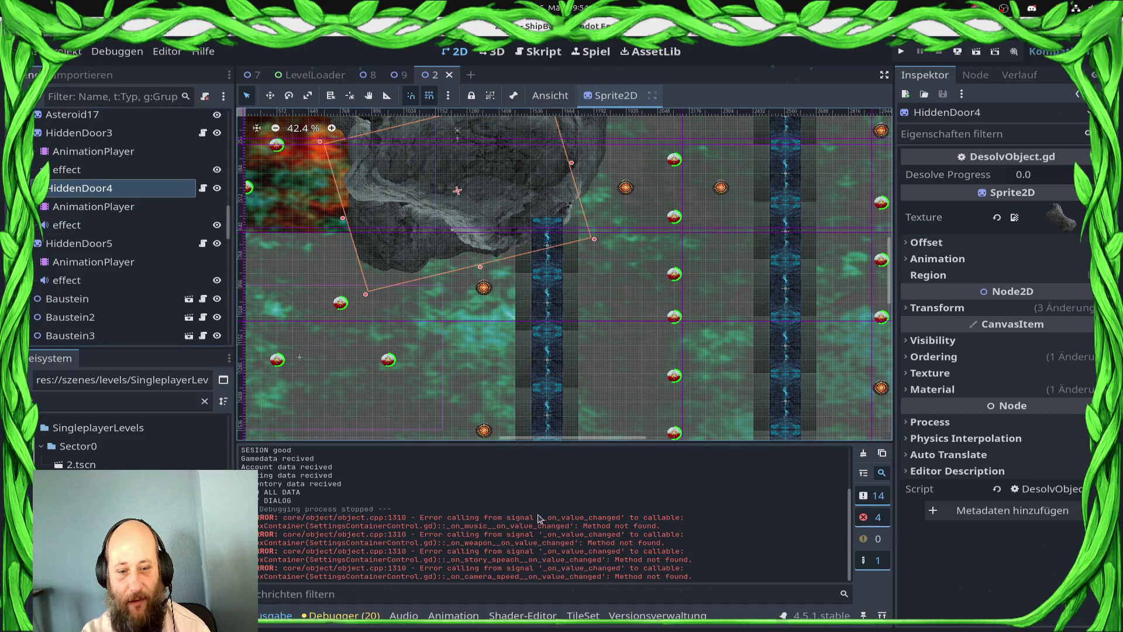
{"action": "left_click", "coordinate": [175, 206]}
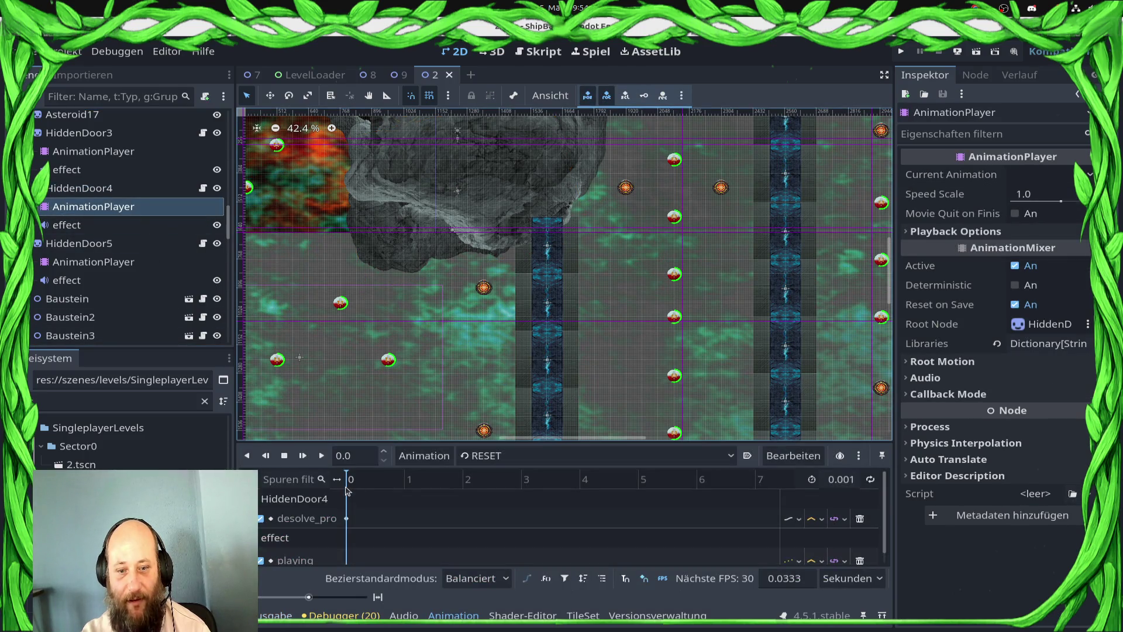
{"action": "left_click", "coordinate": [493, 456]}
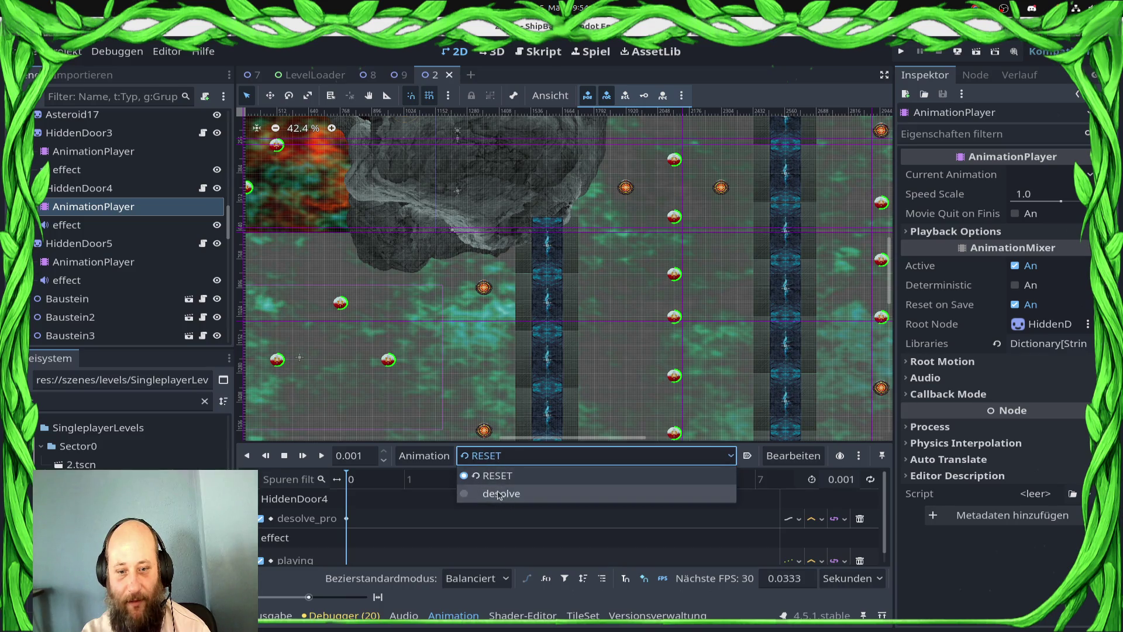
{"action": "left_click", "coordinate": [471, 491]}
{"action": "left_click", "coordinate": [352, 479]}
{"action": "mouse_move", "coordinate": [352, 480]}
{"action": "left_mouse_down"}
{"action": "mouse_move", "coordinate": [412, 480]}
{"action": "mouse_move", "coordinate": [348, 480]}
{"action": "left_mouse_up"}
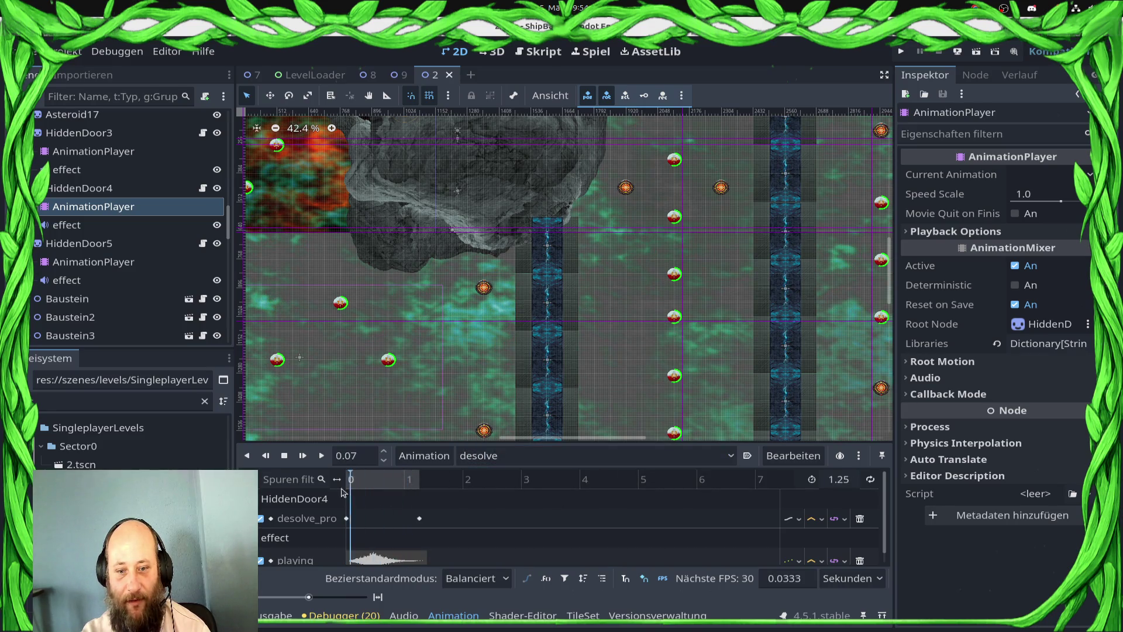
Step: Preview HiddenDoor4's DesolveEffect Progress, reset it to 0, save, and return to level 9
{"action": "left_click", "coordinate": [121, 193]}
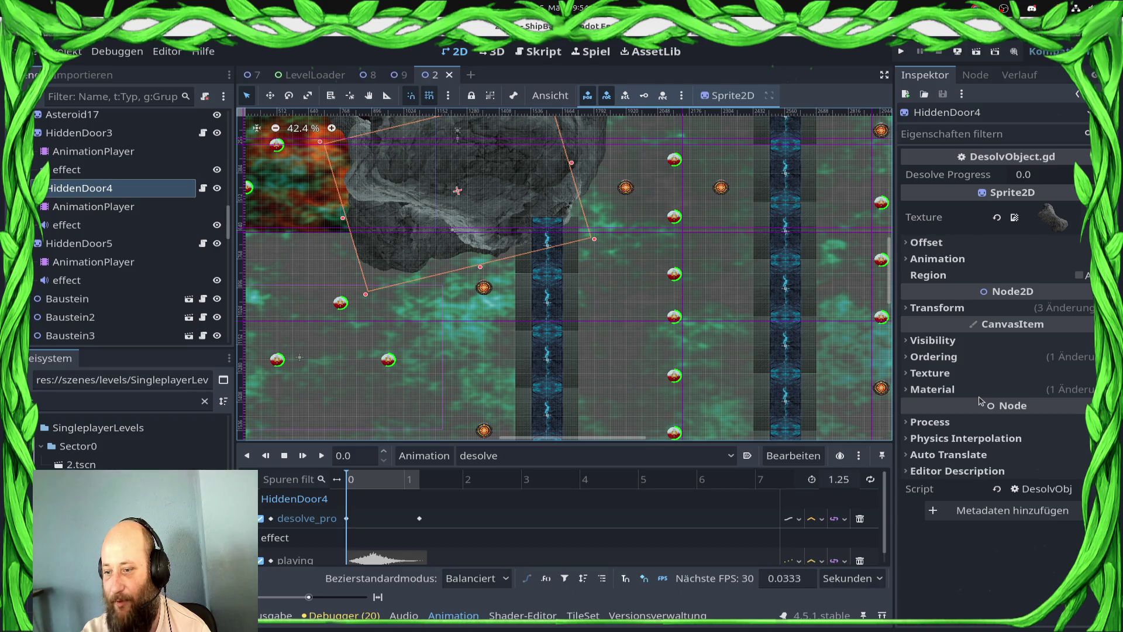
{"action": "left_click", "coordinate": [979, 391]}
{"action": "scroll", "coordinate": [1007, 552], "scroll_direction": "down", "scroll_amount": 2}
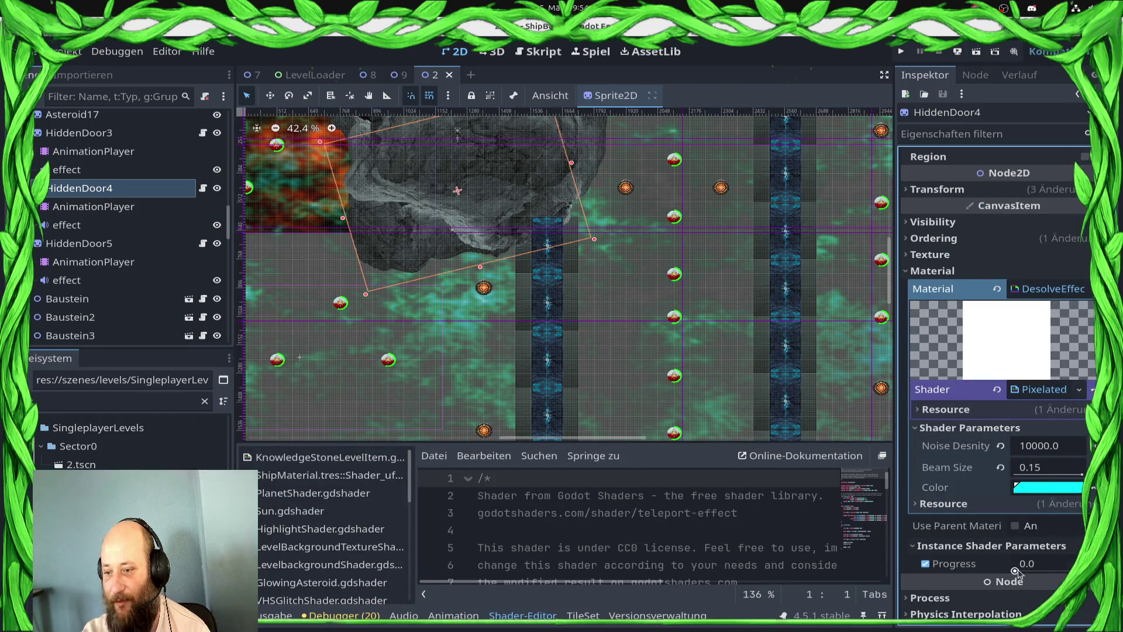
{"action": "mouse_move", "coordinate": [1015, 571]}
{"action": "left_mouse_down"}
{"action": "mouse_move", "coordinate": [1053, 570]}
{"action": "mouse_move", "coordinate": [1018, 571]}
{"action": "mouse_move", "coordinate": [1050, 571]}
{"action": "mouse_move", "coordinate": [1047, 582]}
{"action": "mouse_move", "coordinate": [1030, 570]}
{"action": "mouse_move", "coordinate": [1059, 570]}
{"action": "mouse_move", "coordinate": [1056, 589]}
{"action": "mouse_move", "coordinate": [1015, 571]}
{"action": "left_mouse_up"}
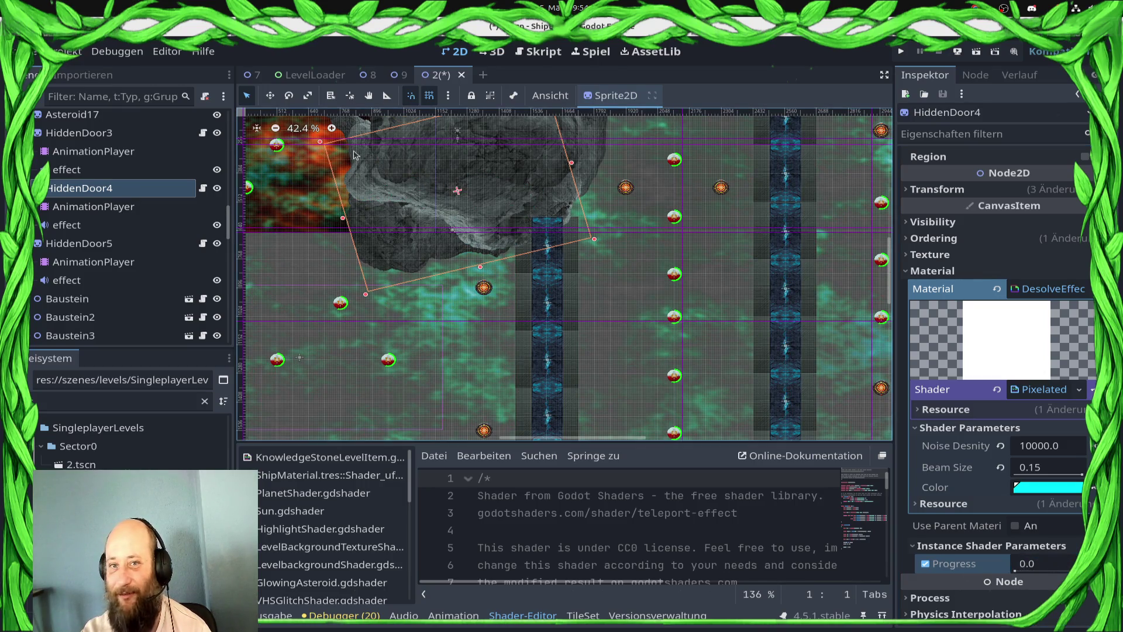
{"action": "key", "text": "ctrl+s"}
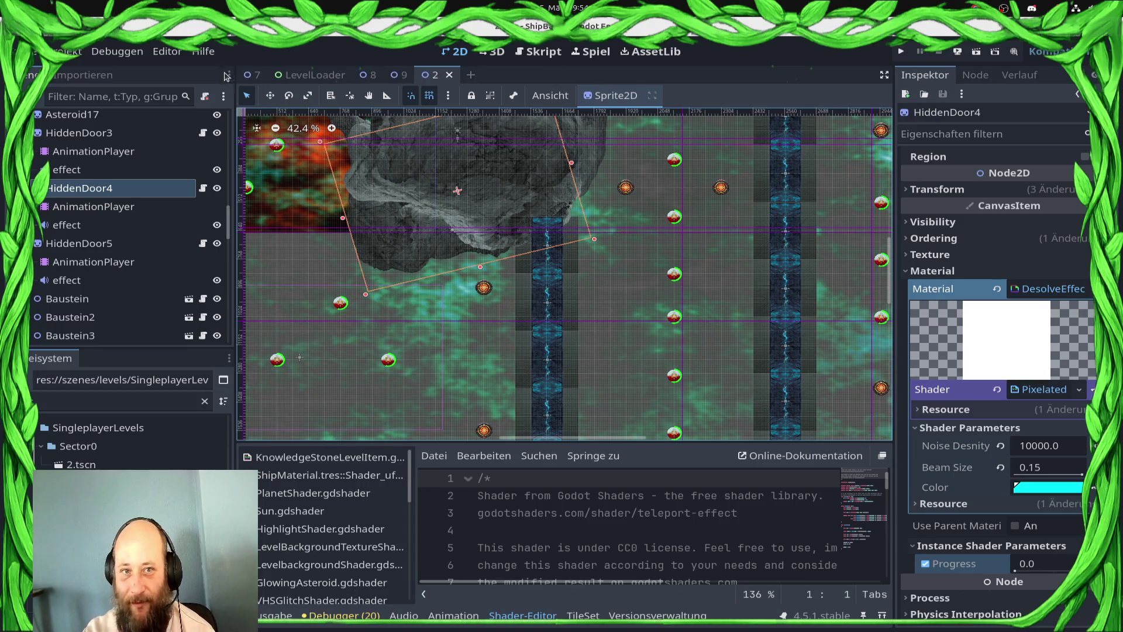
{"action": "left_click", "coordinate": [251, 75]}
{"action": "left_click", "coordinate": [410, 75]}
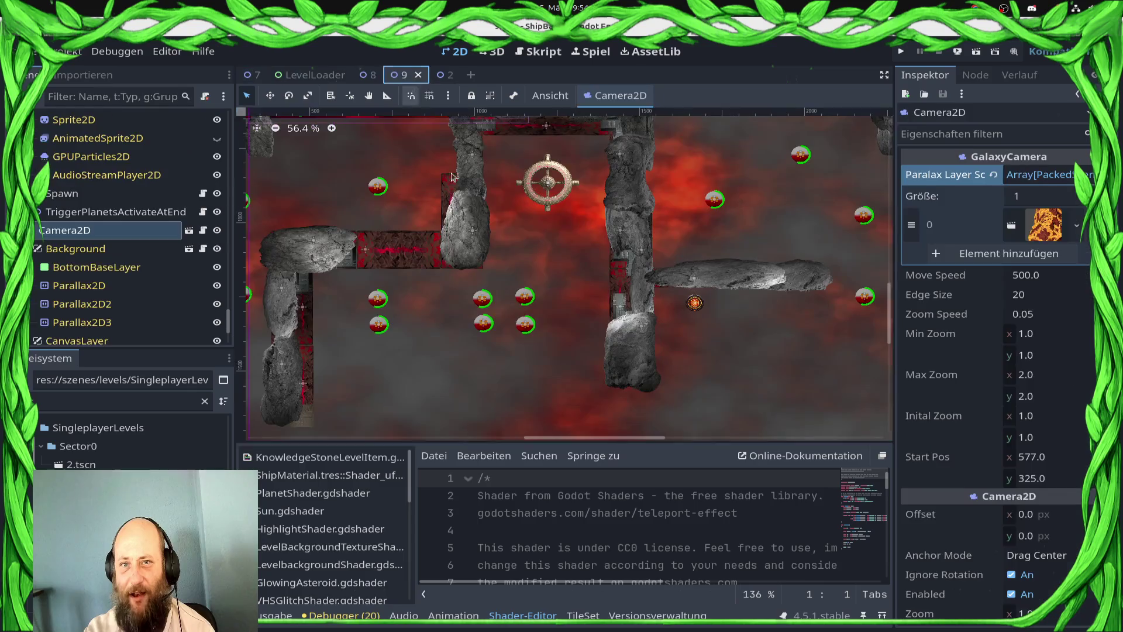
{"action": "scroll", "coordinate": [499, 247], "scroll_direction": "down", "scroll_amount": 2}
{"action": "scroll", "coordinate": [553, 175], "scroll_direction": "up", "scroll_amount": 3}
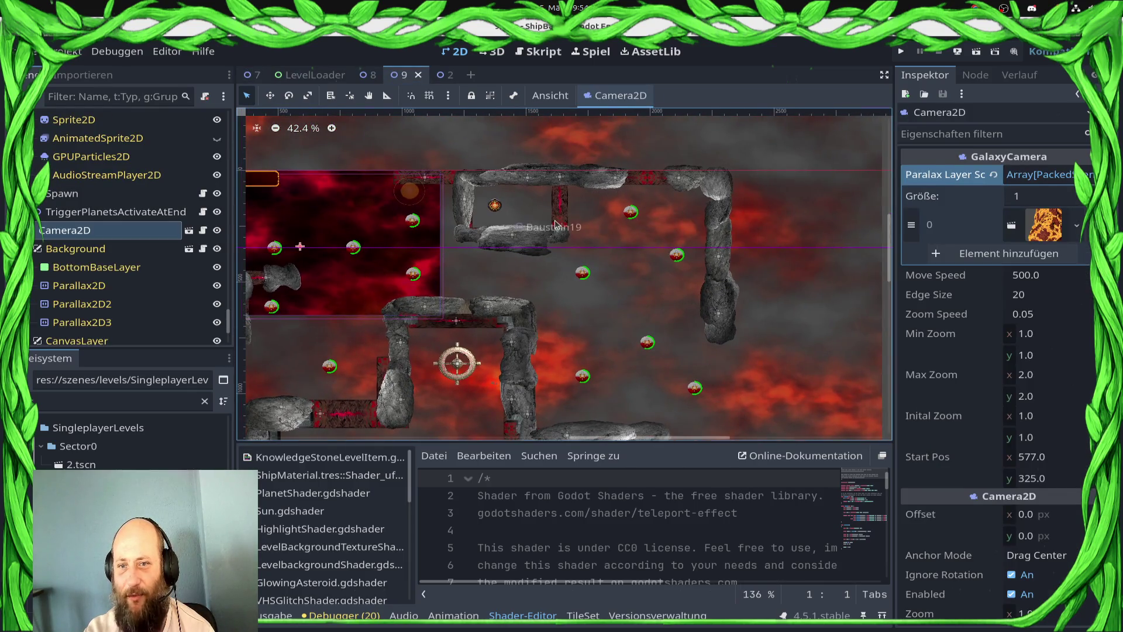
{"action": "scroll", "coordinate": [585, 193], "scroll_direction": "up", "scroll_amount": 5}
{"action": "scroll", "coordinate": [588, 196], "scroll_direction": "down", "scroll_amount": 7}
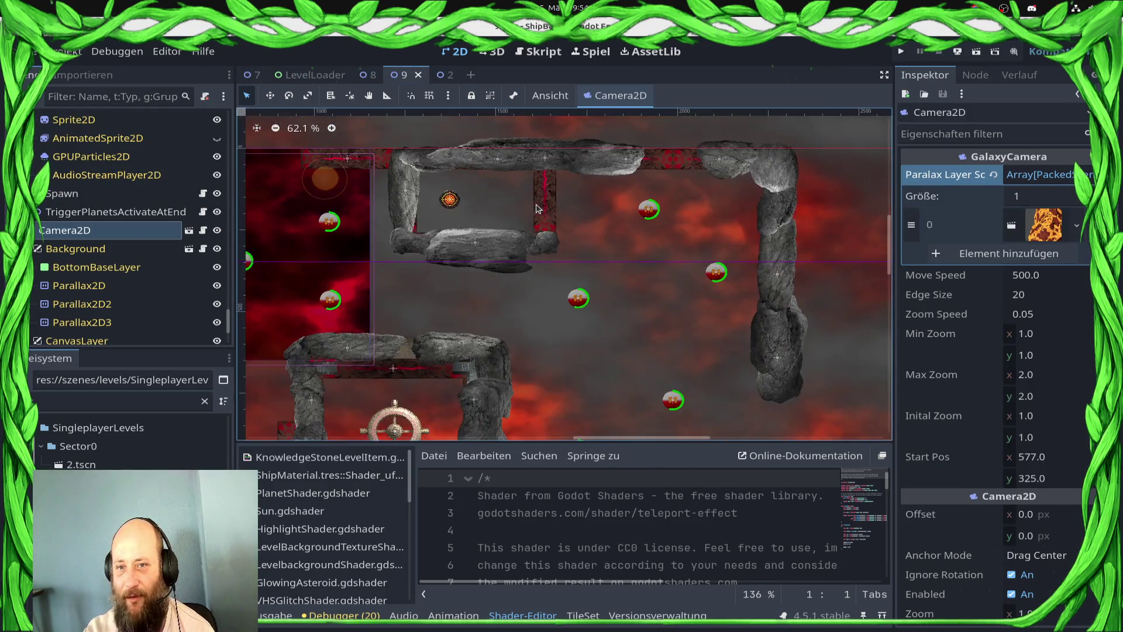
{"action": "scroll", "coordinate": [574, 249], "scroll_direction": "up", "scroll_amount": 2}
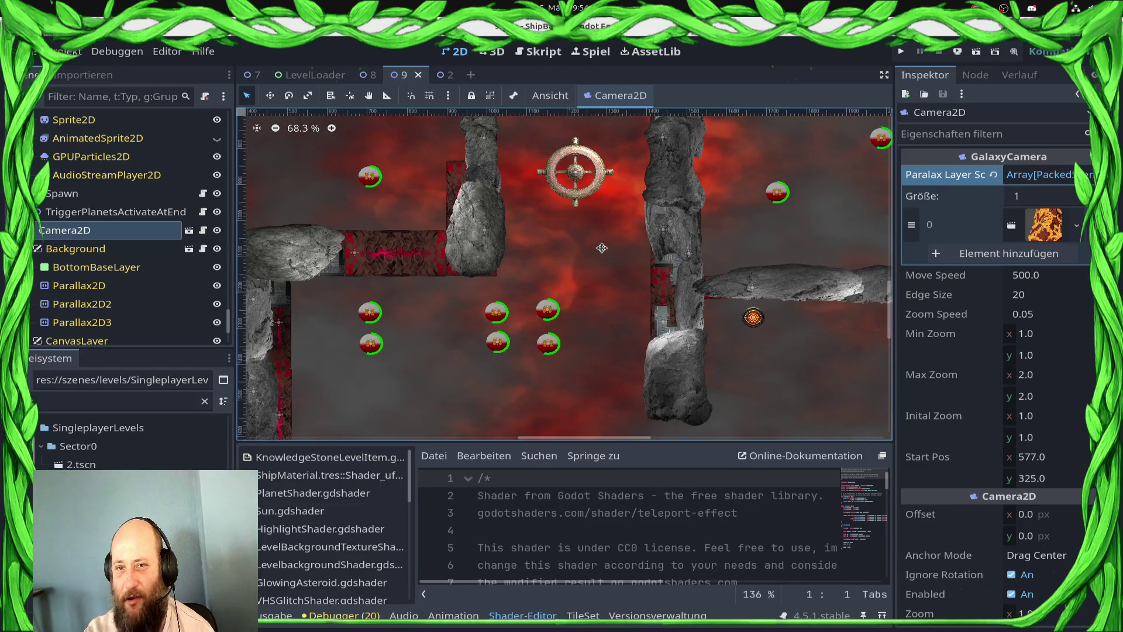
{"action": "scroll", "coordinate": [585, 213], "scroll_direction": "up", "scroll_amount": 2}
{"action": "scroll", "coordinate": [587, 211], "scroll_direction": "down", "scroll_amount": 2}
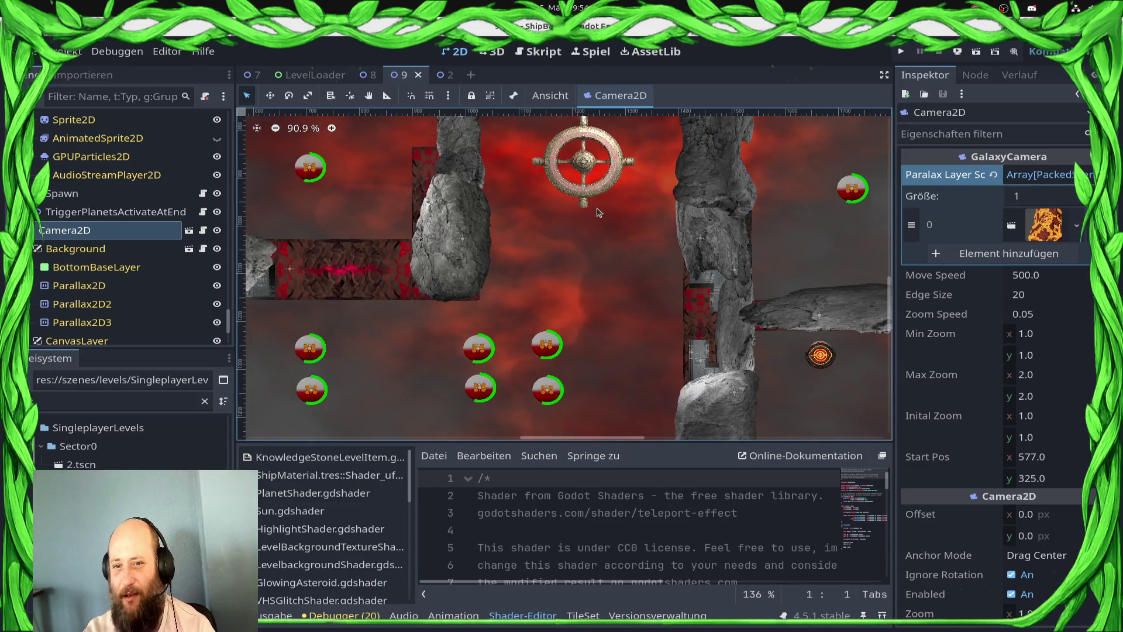
{"action": "scroll", "coordinate": [727, 153], "scroll_direction": "down", "scroll_amount": 2}
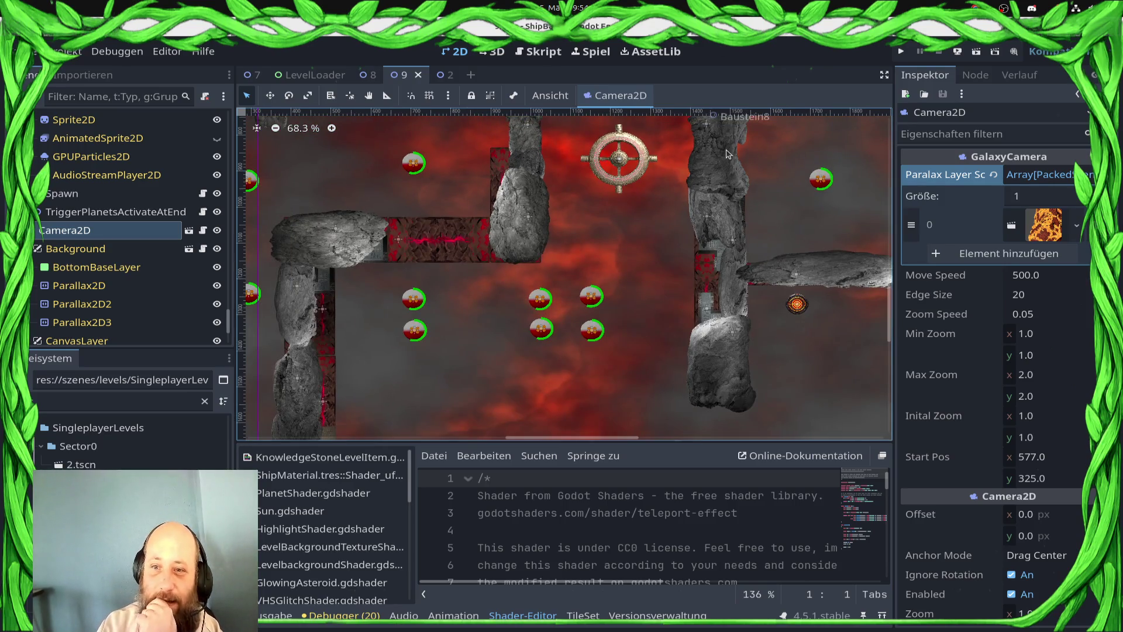
{"action": "left_click_drag", "start_coordinate": [727, 154], "coordinate": [695, 191]}
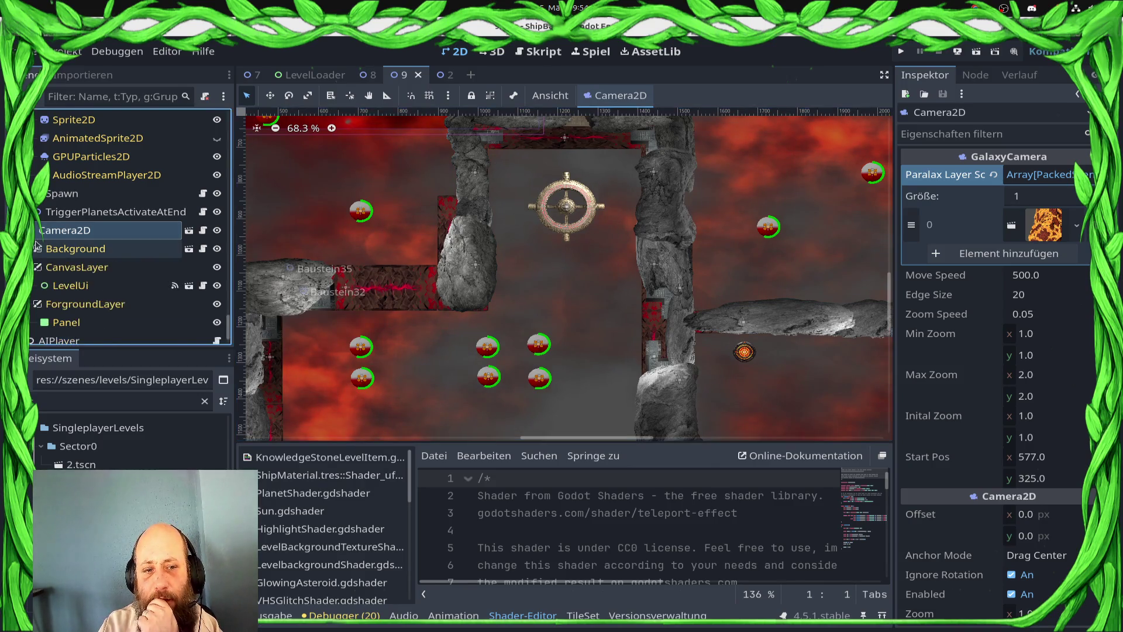
Step: Collapse the Obstacle node and filter the FileSystem down to the asteroid images
{"action": "scroll", "coordinate": [36, 295], "scroll_direction": "up", "scroll_amount": 5}
{"action": "left_click", "coordinate": [32, 305]}
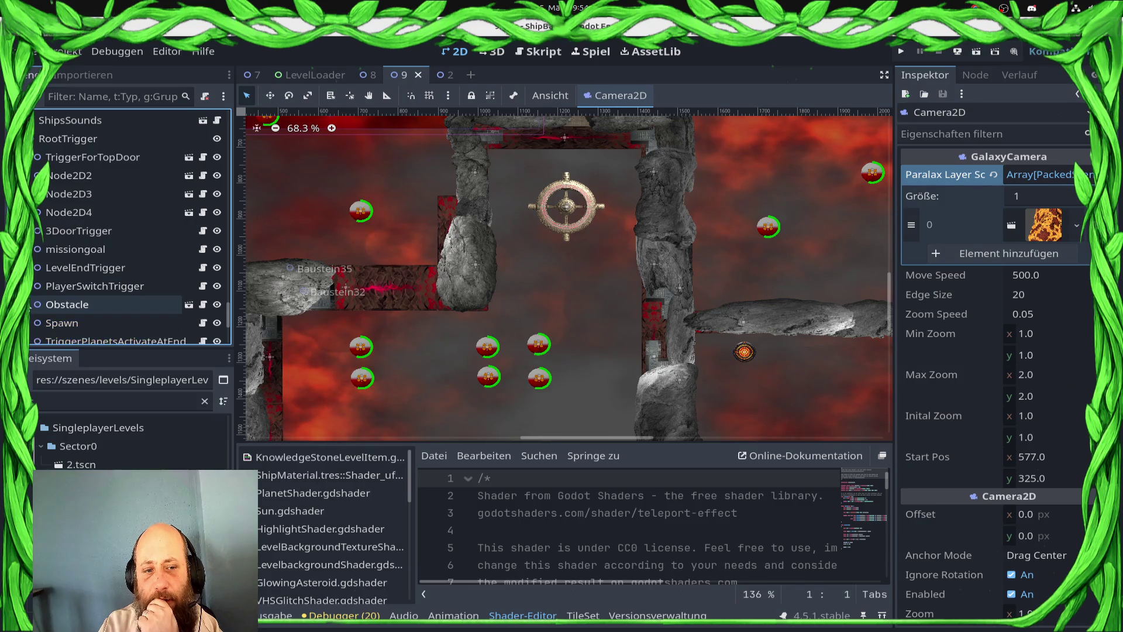
{"action": "scroll", "coordinate": [54, 338], "scroll_direction": "up", "scroll_amount": 15}
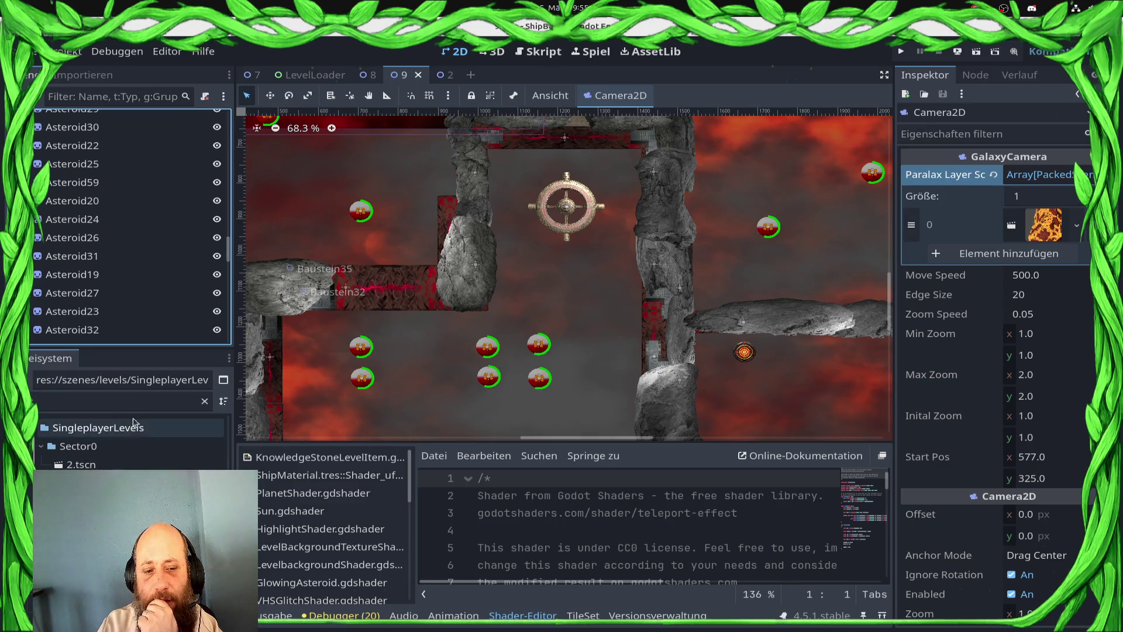
{"action": "scroll", "coordinate": [149, 418], "scroll_direction": "up", "scroll_amount": 1}
{"action": "left_click", "coordinate": [149, 400]}
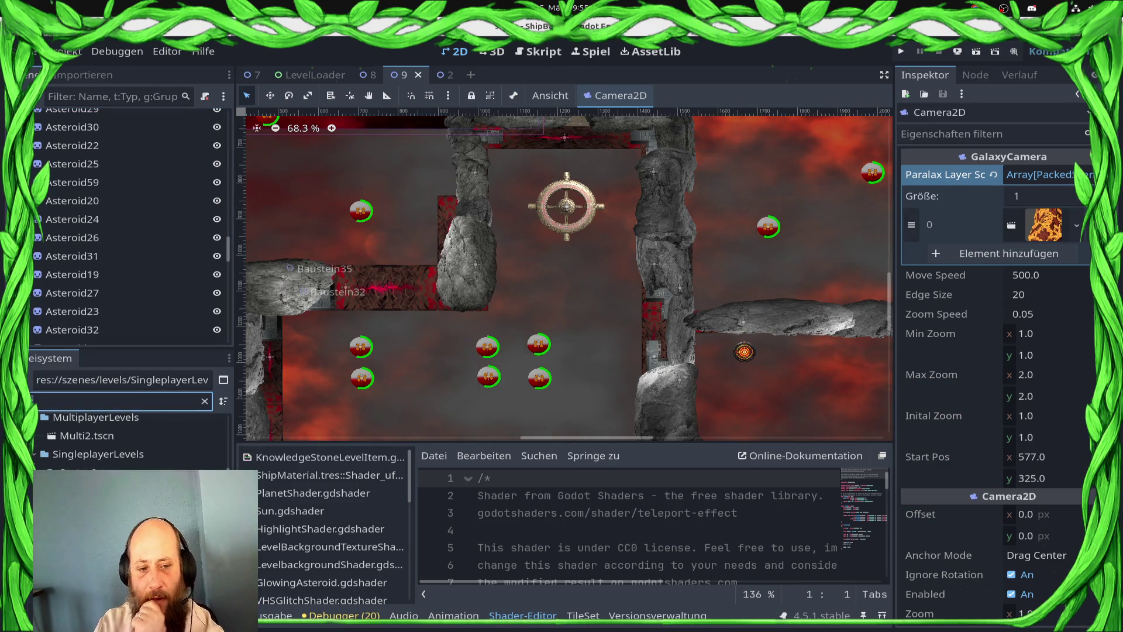
{"action": "type", "text": "pl"}
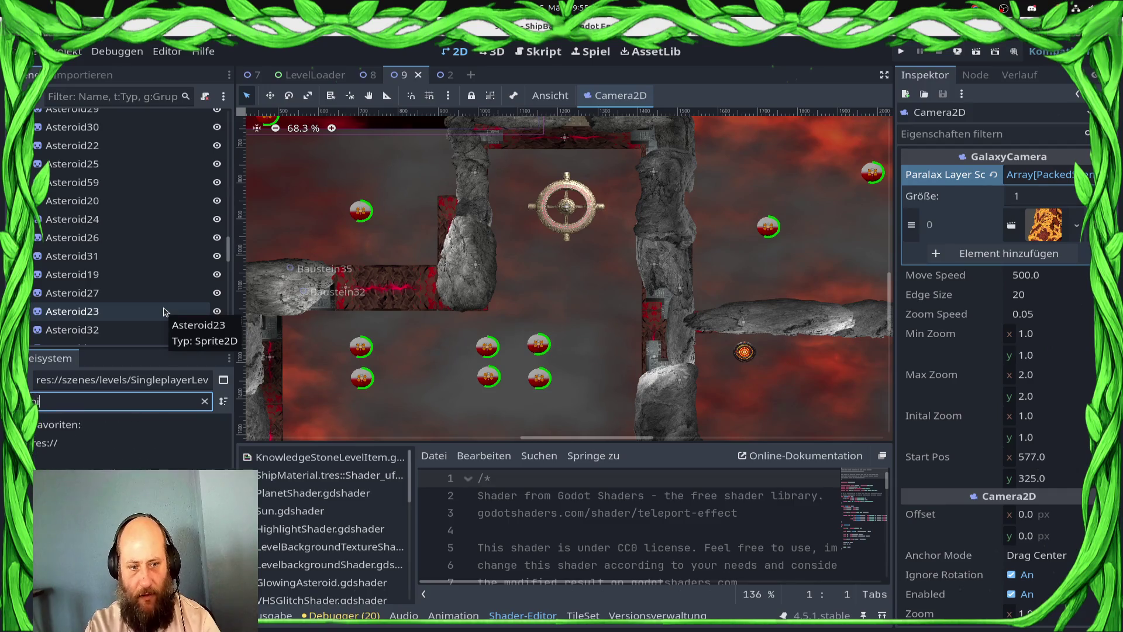
{"action": "key", "text": "BackSpace"}
{"action": "key", "text": "BackSpace"}
{"action": "type", "text": "id"}
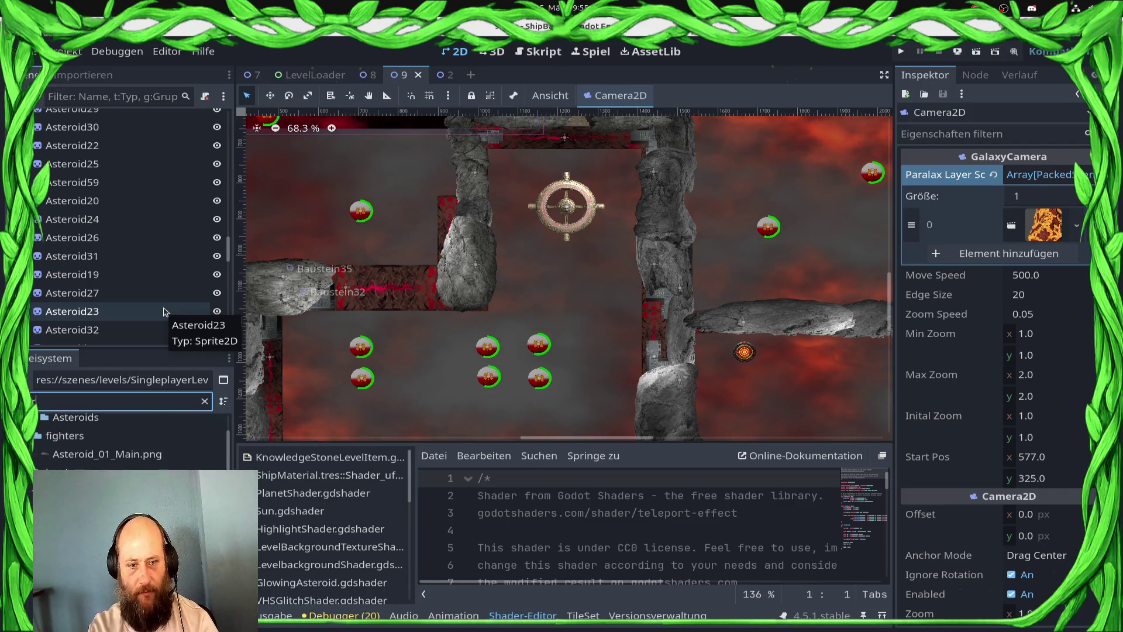
{"action": "scroll", "coordinate": [129, 445], "scroll_direction": "down", "scroll_amount": 3}
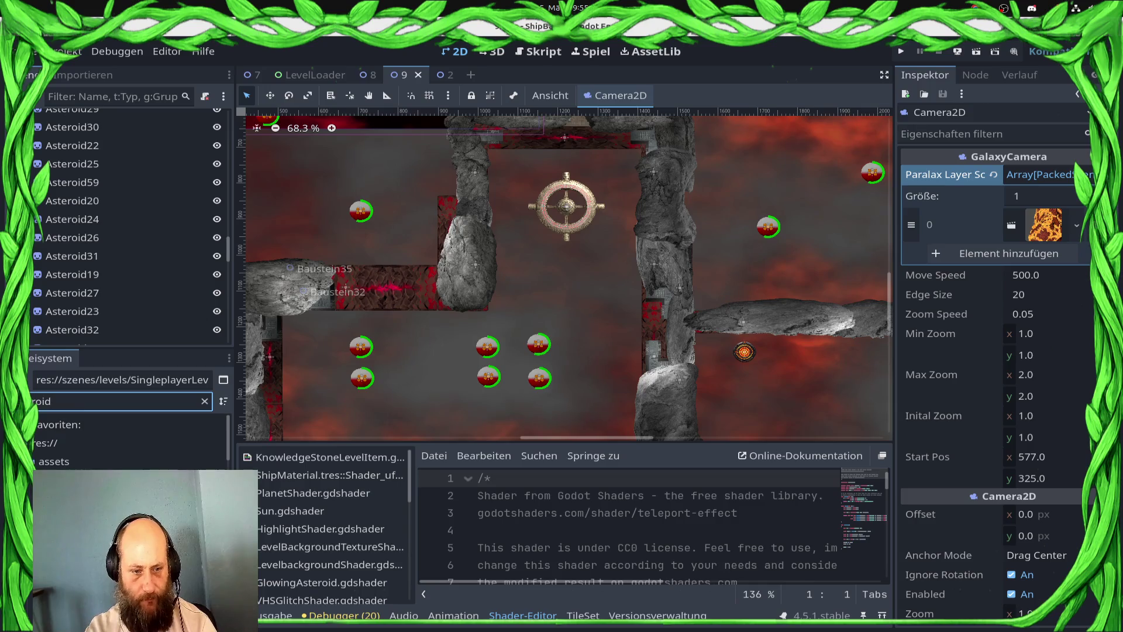
{"action": "scroll", "coordinate": [129, 442], "scroll_direction": "down", "scroll_amount": 2}
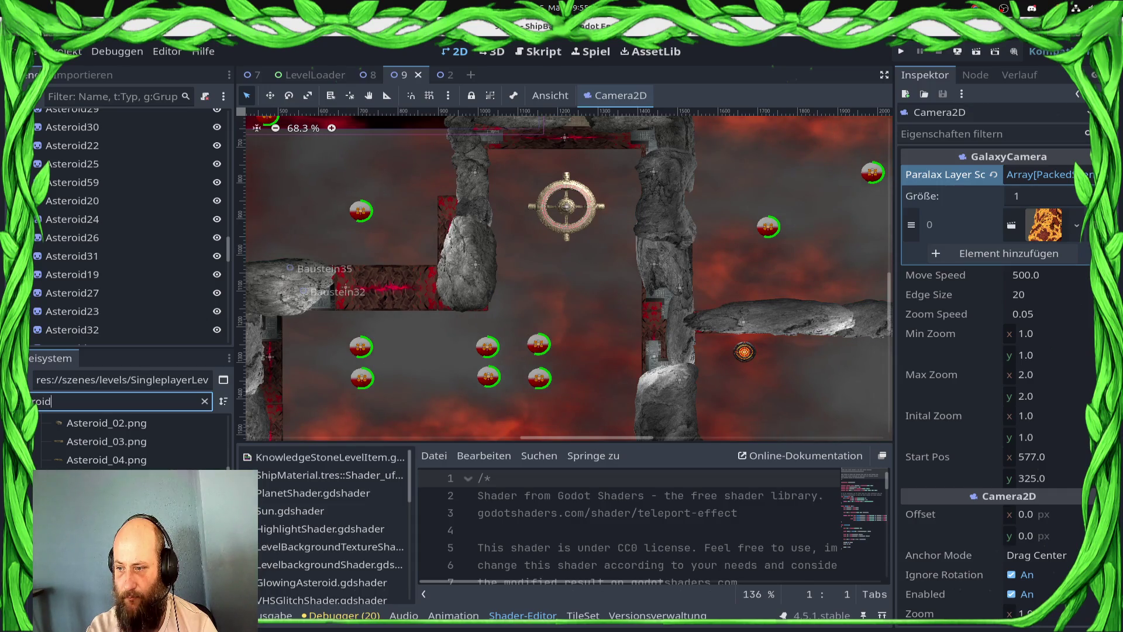
Step: Place Asteroid_07.png at the level's top centre, enlarge it, and nudge it into position
{"action": "mouse_move", "coordinate": [111, 515]}
{"action": "left_mouse_down"}
{"action": "mouse_move", "coordinate": [480, 246]}
{"action": "mouse_move", "coordinate": [565, 213]}
{"action": "left_mouse_up"}
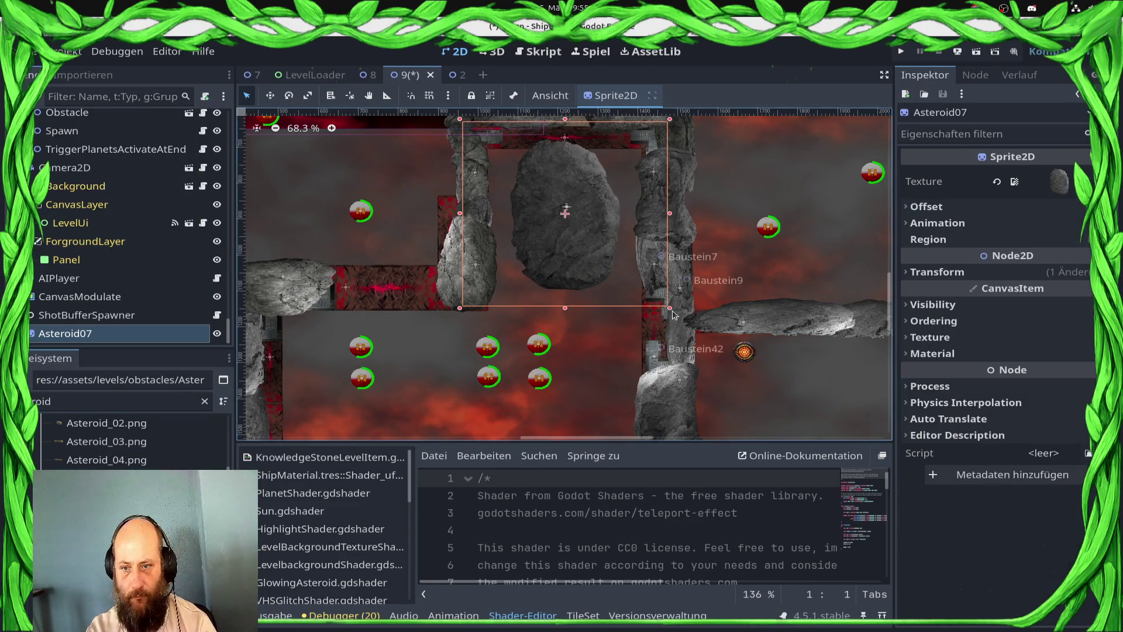
{"action": "left_click_drag", "start_coordinate": [671, 309], "coordinate": [732, 331]}
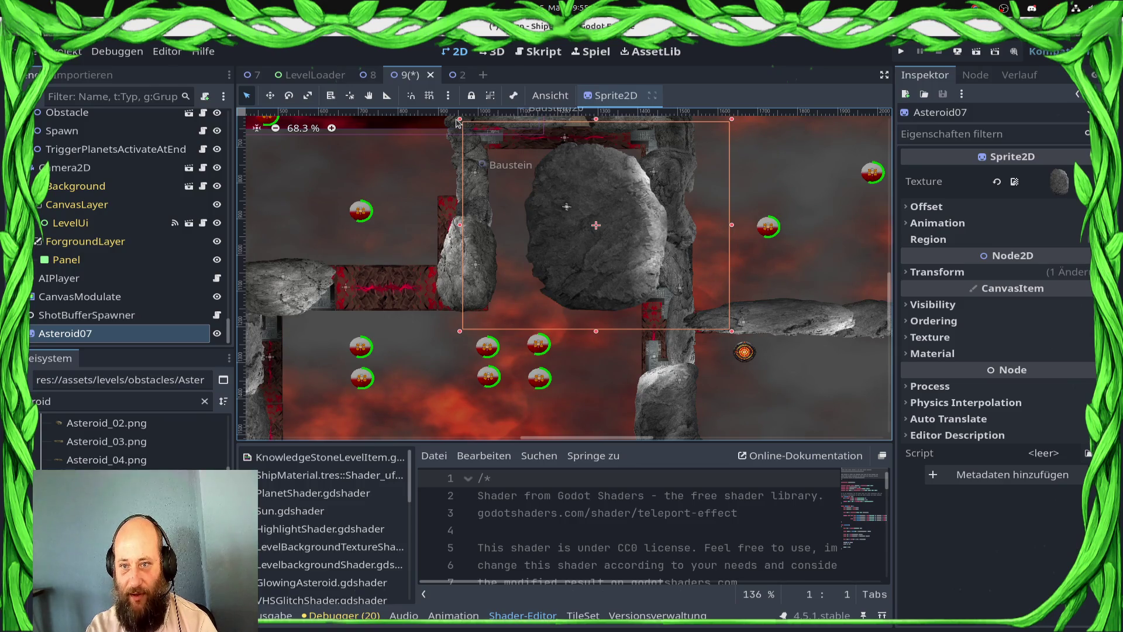
{"action": "left_click_drag", "start_coordinate": [459, 119], "coordinate": [402, 90]}
{"action": "scroll", "coordinate": [659, 256], "scroll_direction": "up", "scroll_amount": 1}
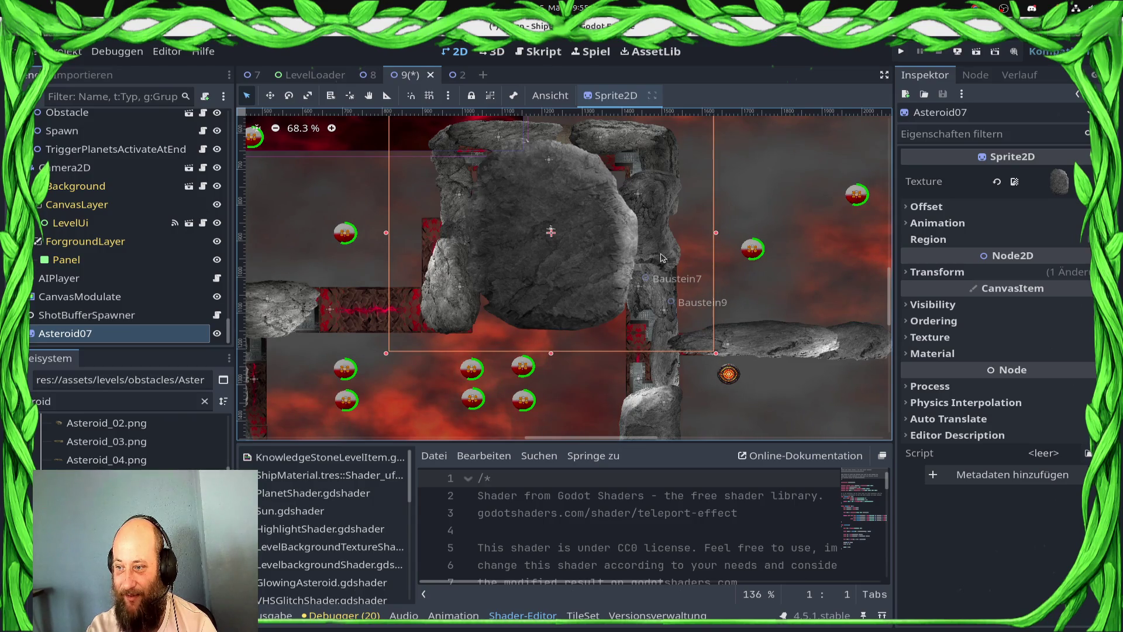
{"action": "scroll", "coordinate": [692, 250], "scroll_direction": "up", "scroll_amount": 1}
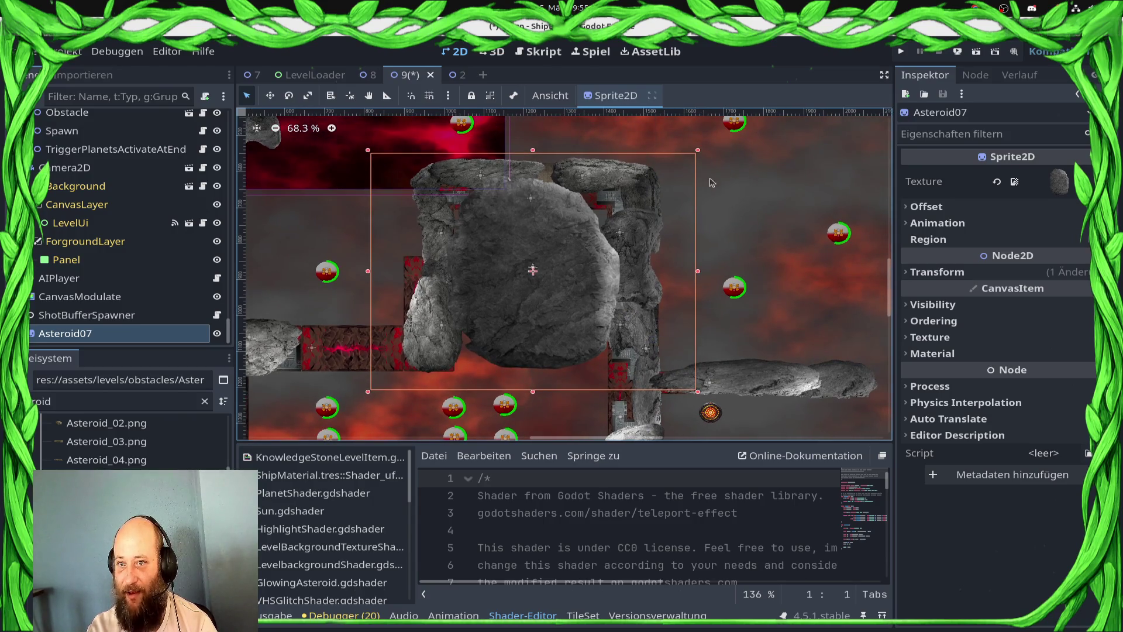
{"action": "left_click_drag", "start_coordinate": [700, 274], "coordinate": [722, 273]}
{"action": "key", "text": "w"}
{"action": "left_click_drag", "start_coordinate": [590, 304], "coordinate": [583, 307]}
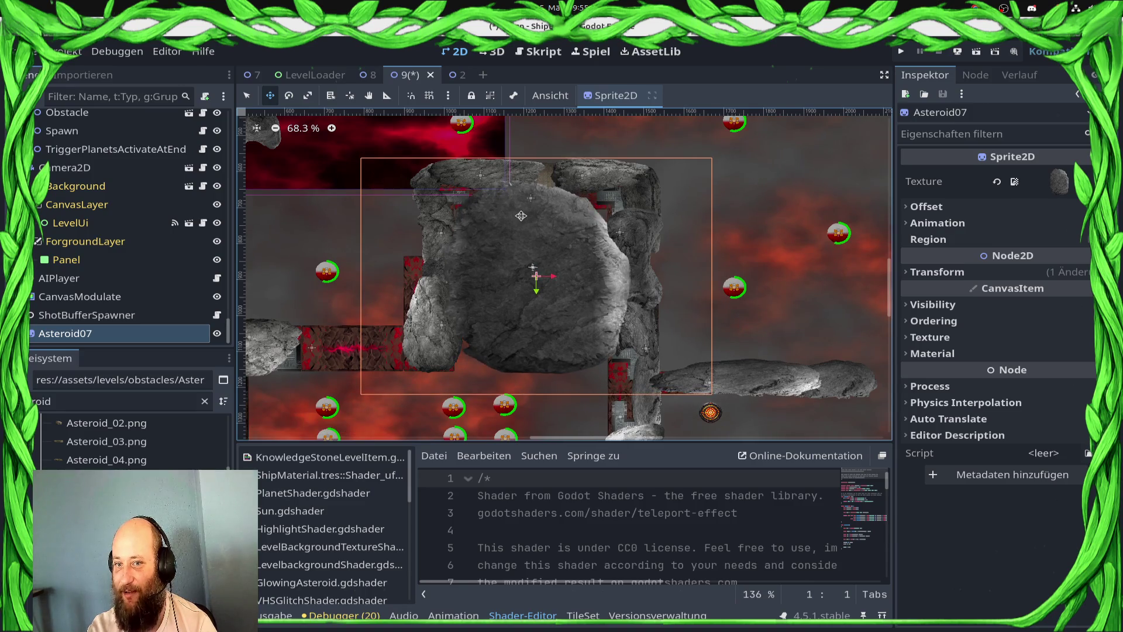
Step: Delete the Asteroid07 node and confirm the removal
{"action": "scroll", "coordinate": [564, 295], "scroll_direction": "down", "scroll_amount": 3}
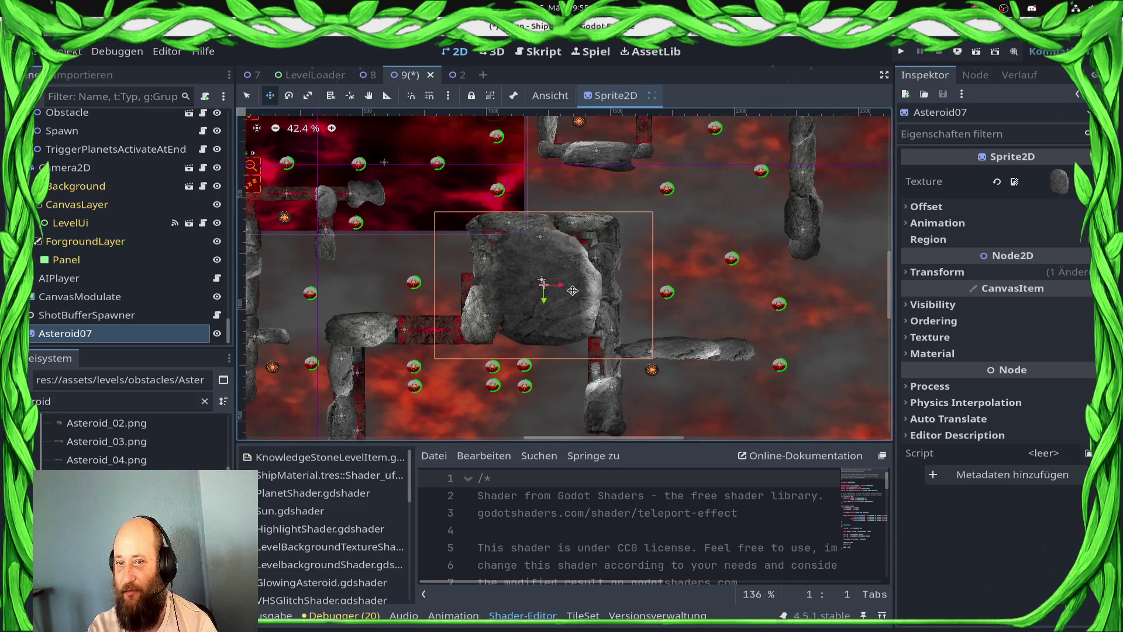
{"action": "scroll", "coordinate": [602, 315], "scroll_direction": "up", "scroll_amount": 4}
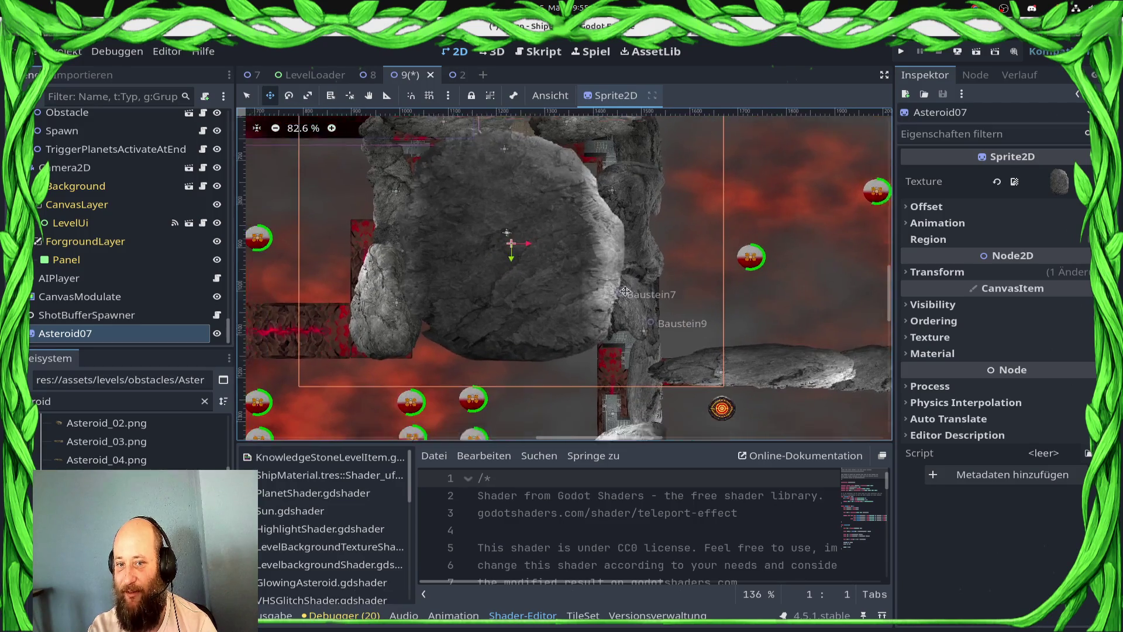
{"action": "scroll", "coordinate": [519, 183], "scroll_direction": "up", "scroll_amount": 3}
{"action": "scroll", "coordinate": [542, 272], "scroll_direction": "up", "scroll_amount": 3}
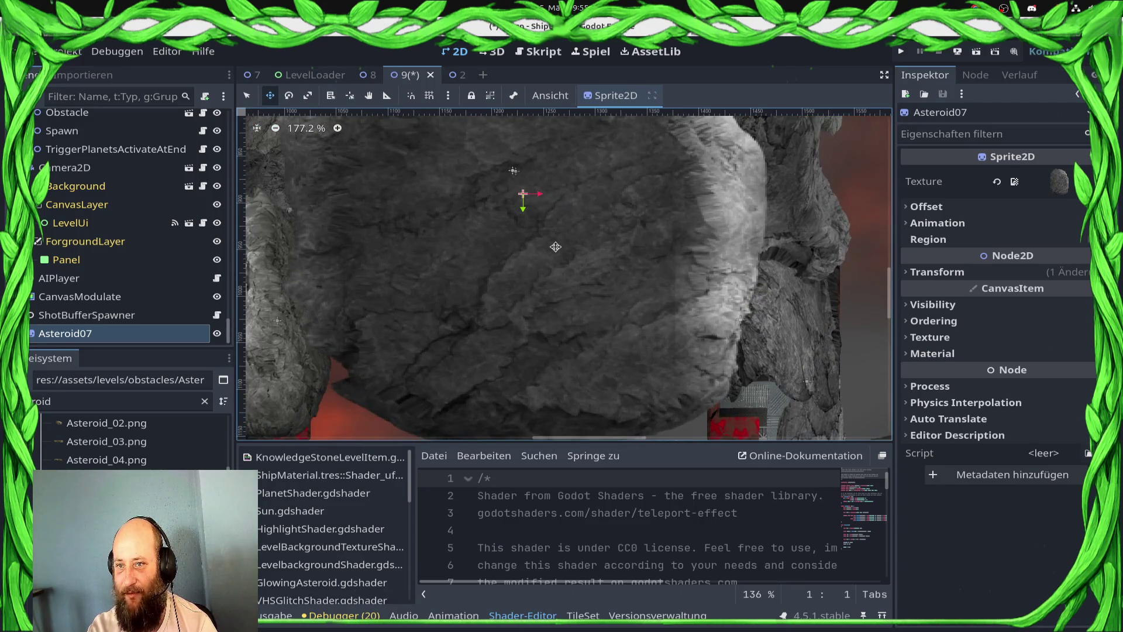
{"action": "scroll", "coordinate": [556, 249], "scroll_direction": "down", "scroll_amount": 6}
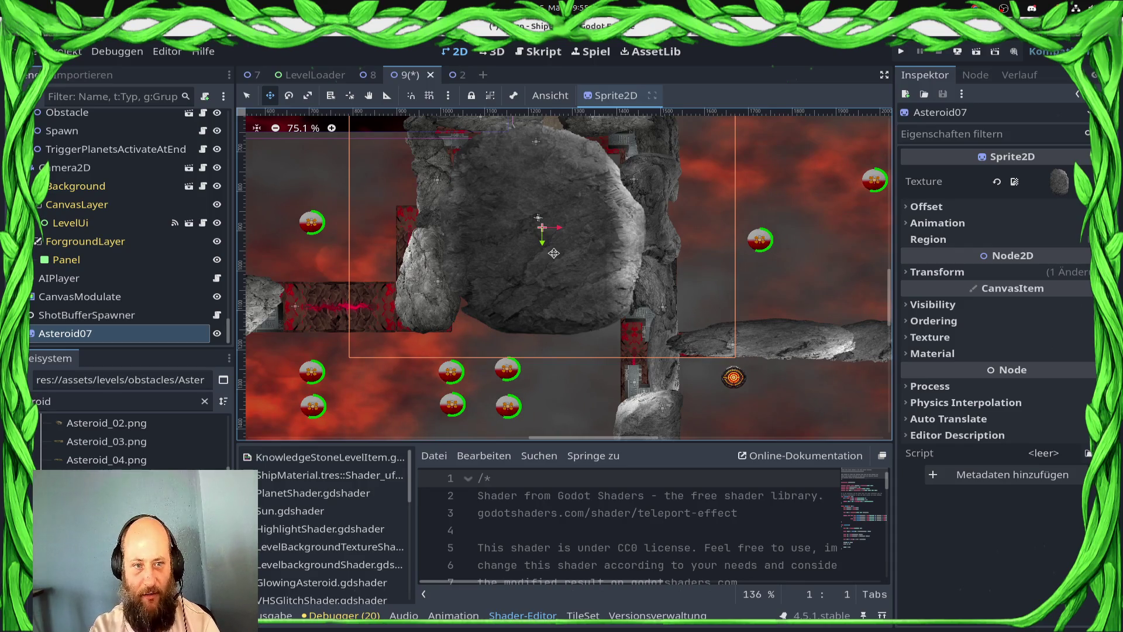
{"action": "key", "text": "Delete"}
{"action": "key", "text": "Return"}
Step: Select the Asteroid_08.png image and save the level 9 scene
{"action": "scroll", "coordinate": [129, 439], "scroll_direction": "down", "scroll_amount": 3}
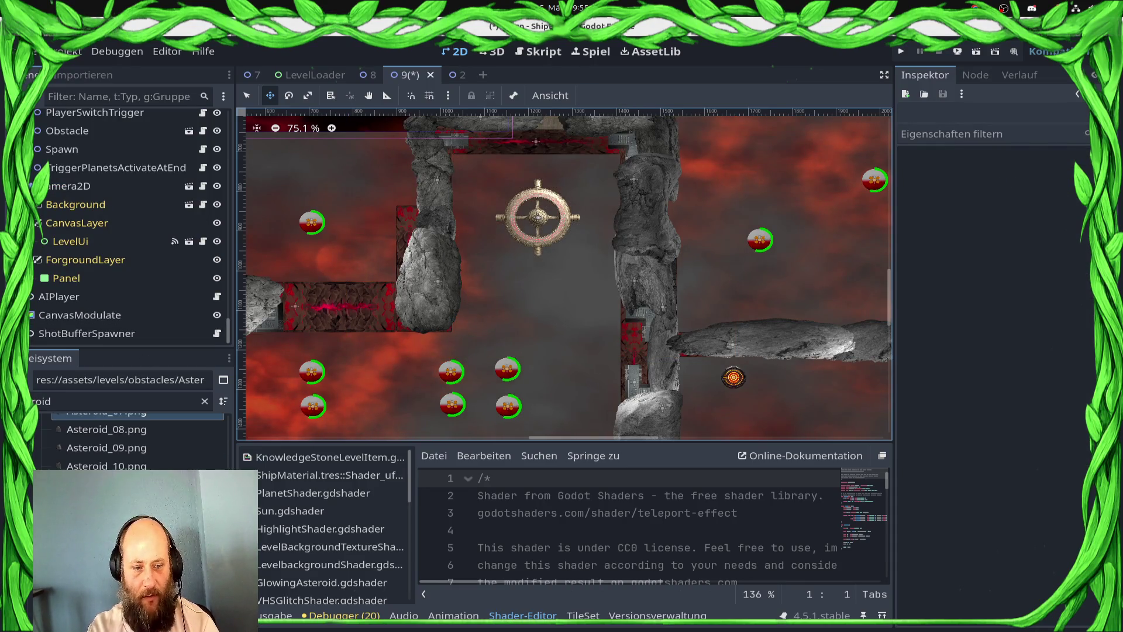
{"action": "scroll", "coordinate": [129, 445], "scroll_direction": "up", "scroll_amount": 1}
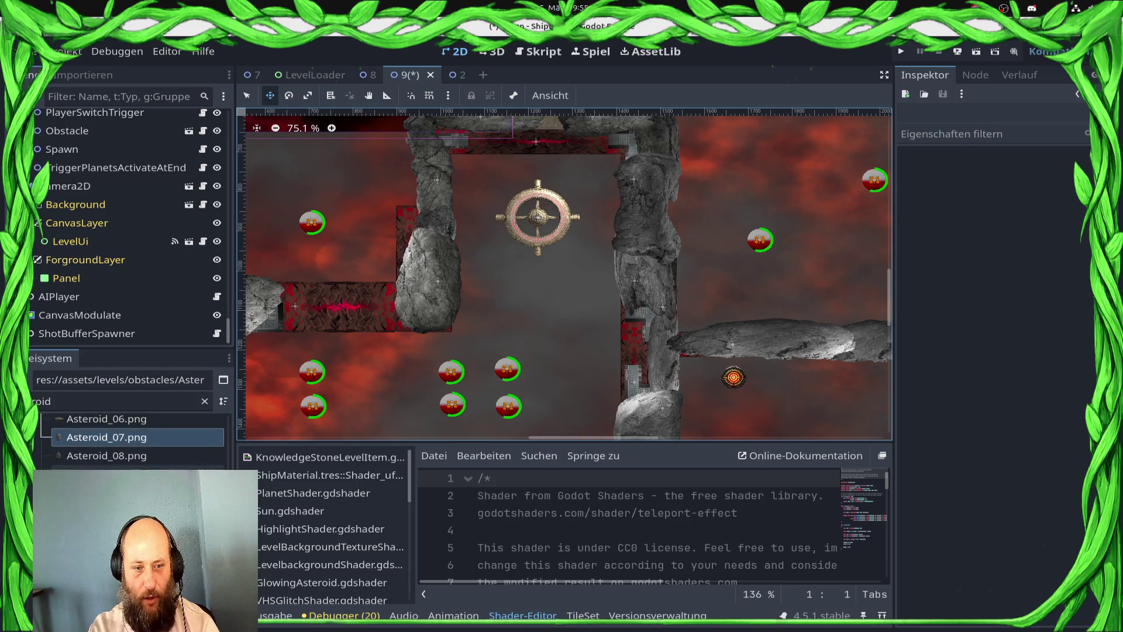
{"action": "left_click", "coordinate": [104, 456]}
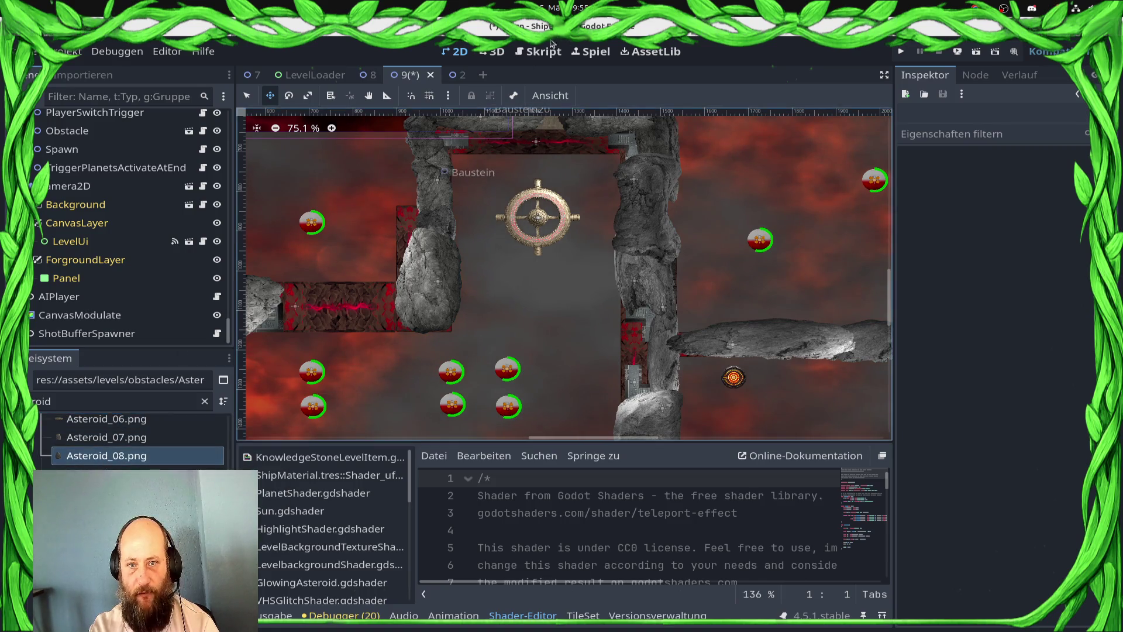
{"action": "key", "text": "ctrl+s"}
Step: In scene 2, select HiddenDoor4 and HiddenDoor3 together, then return to level 9
{"action": "key", "text": "ctrl+Tab"}
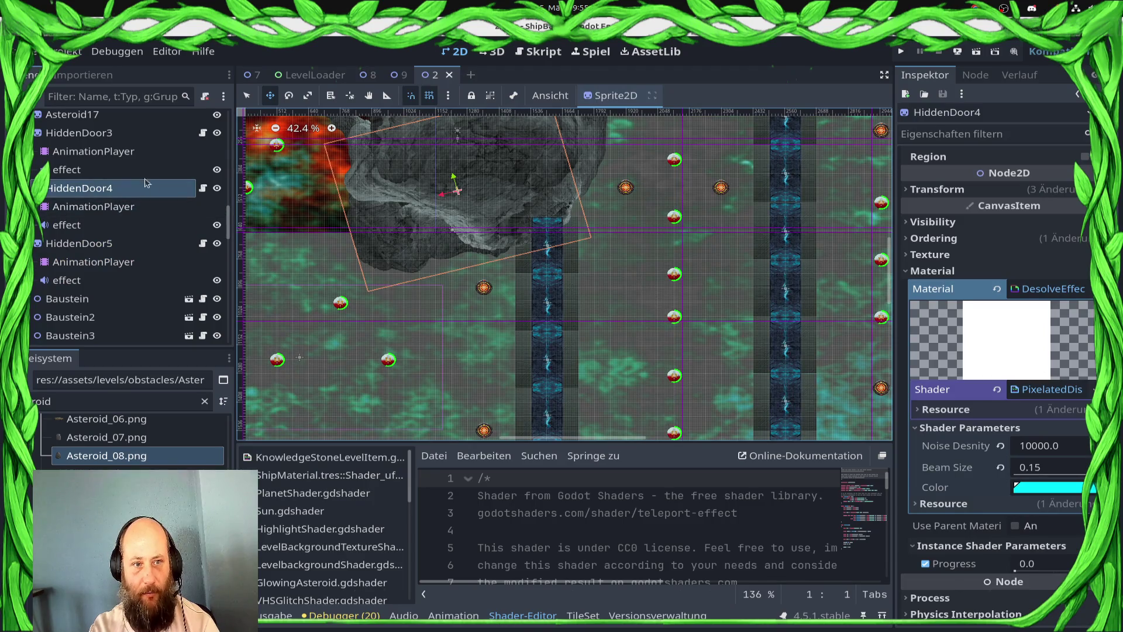
{"action": "left_click", "coordinate": [143, 173]}
{"action": "left_click", "coordinate": [117, 188]}
{"action": "scroll", "coordinate": [99, 210], "scroll_direction": "up", "scroll_amount": 5}
{"action": "left_click", "coordinate": [98, 220], "text": "ctrl"}
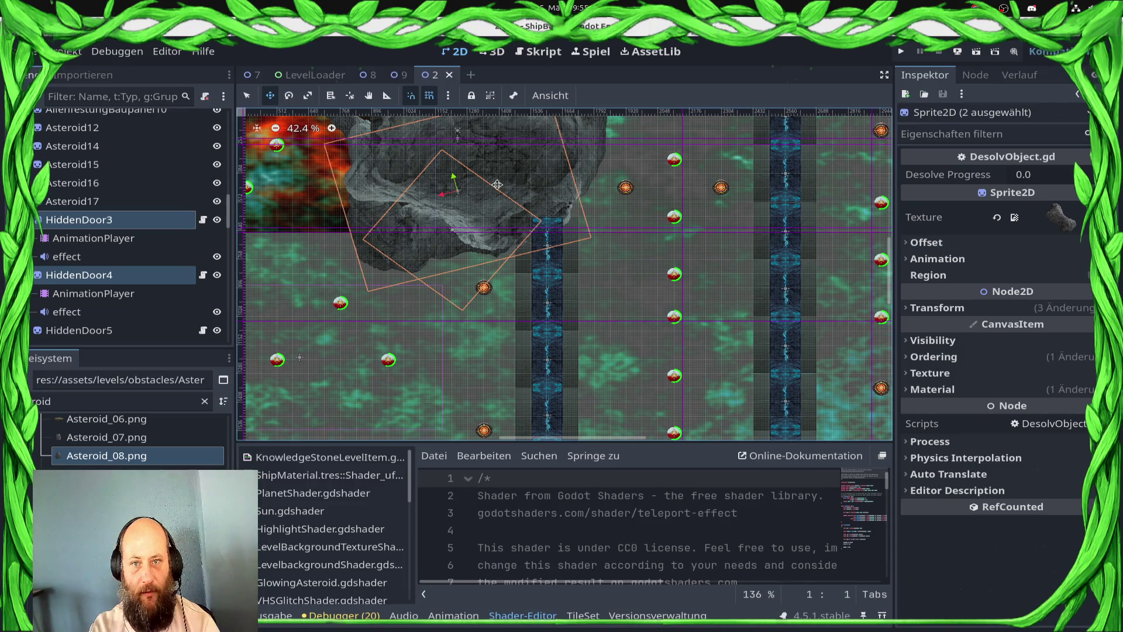
{"action": "left_click", "coordinate": [398, 76]}
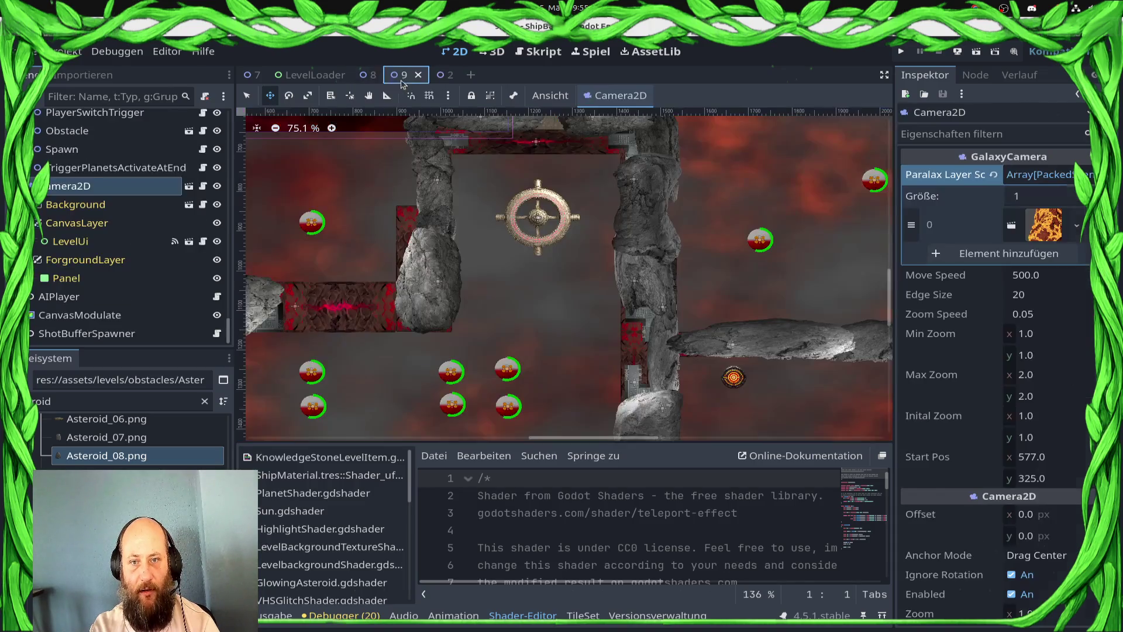
{"action": "scroll", "coordinate": [167, 226], "scroll_direction": "up", "scroll_amount": 10}
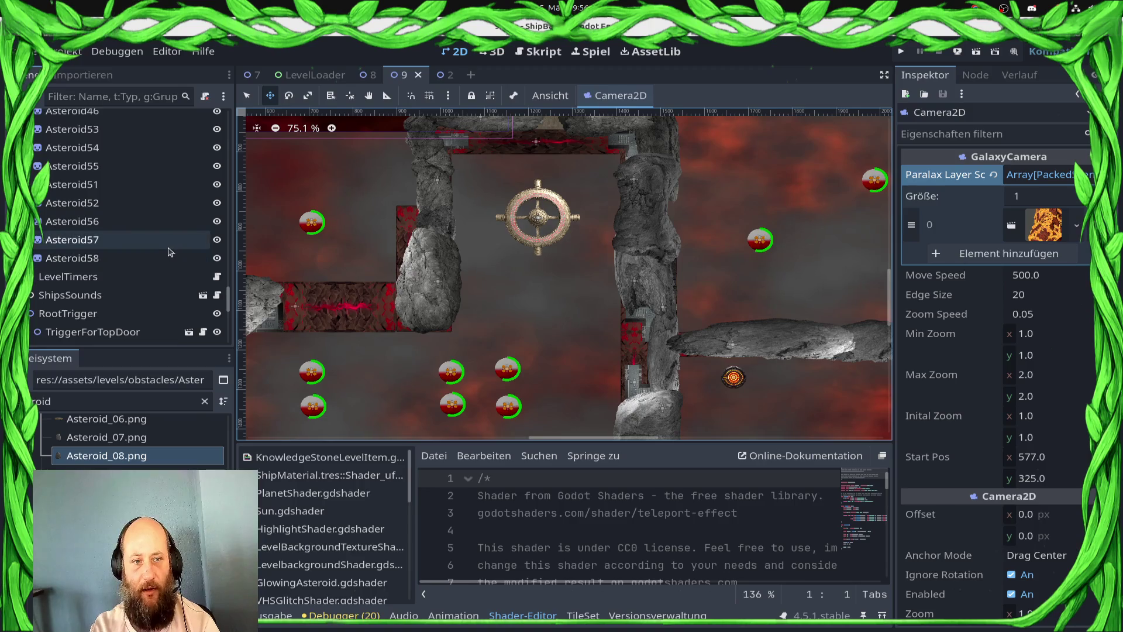
{"action": "scroll", "coordinate": [158, 216], "scroll_direction": "up", "scroll_amount": 10}
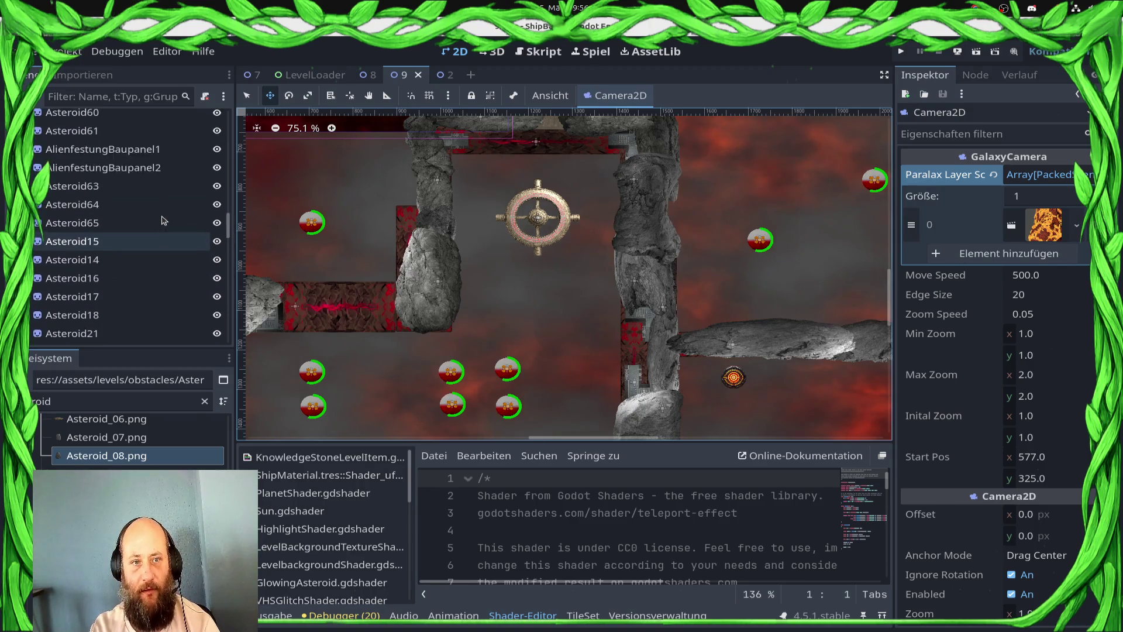
{"action": "scroll", "coordinate": [141, 216], "scroll_direction": "up", "scroll_amount": 10}
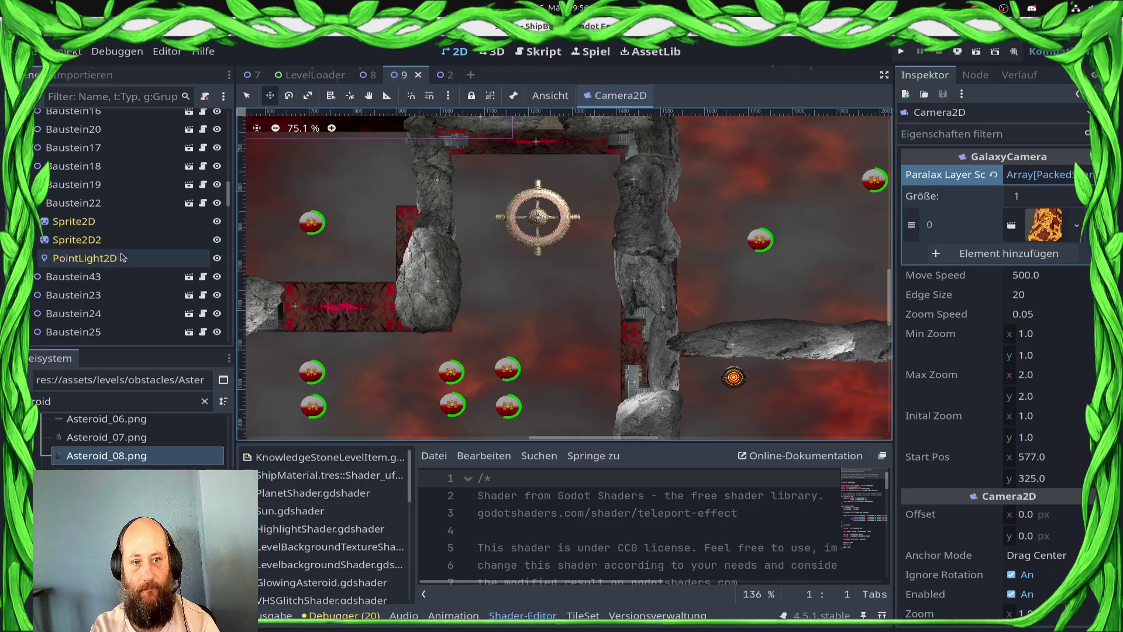
{"action": "scroll", "coordinate": [112, 240], "scroll_direction": "up", "scroll_amount": 10}
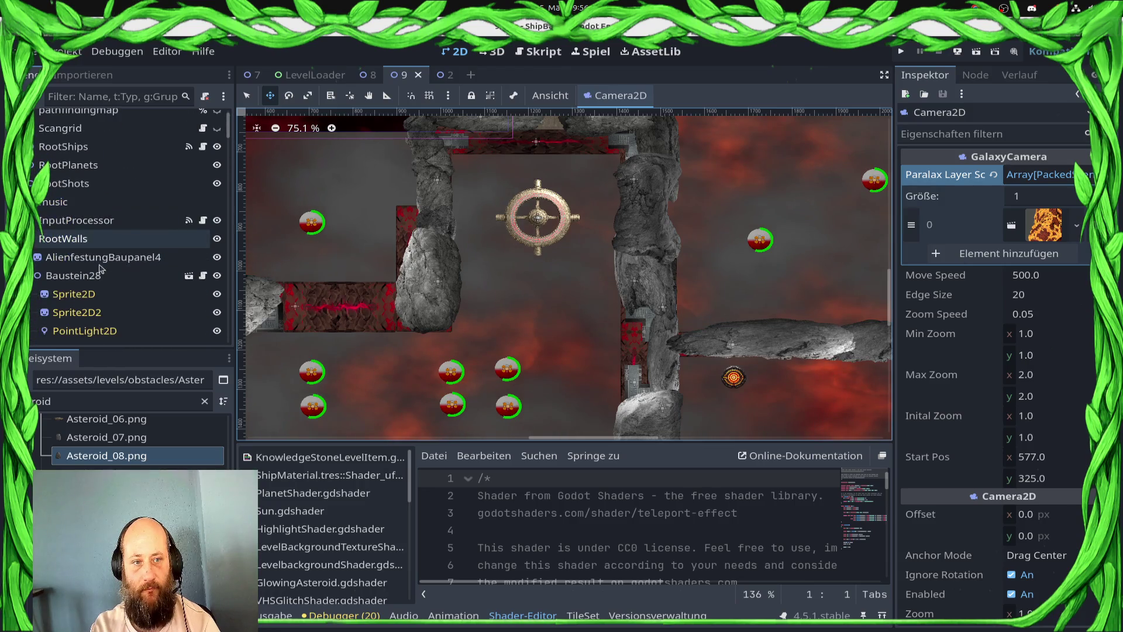
Step: Shift the pasted HiddenDoor3 and HiddenDoor4 door rocks slightly on the canvas
{"action": "left_click", "coordinate": [573, 164]}
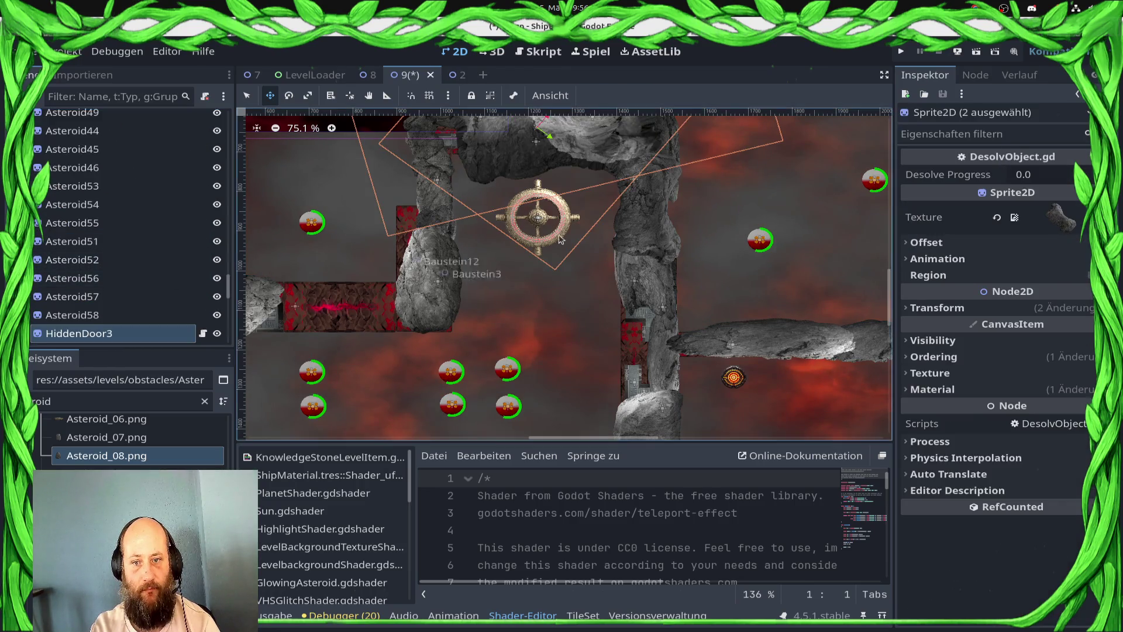
{"action": "scroll", "coordinate": [625, 301], "scroll_direction": "down", "scroll_amount": 4}
{"action": "scroll", "coordinate": [625, 302], "scroll_direction": "down", "scroll_amount": 1}
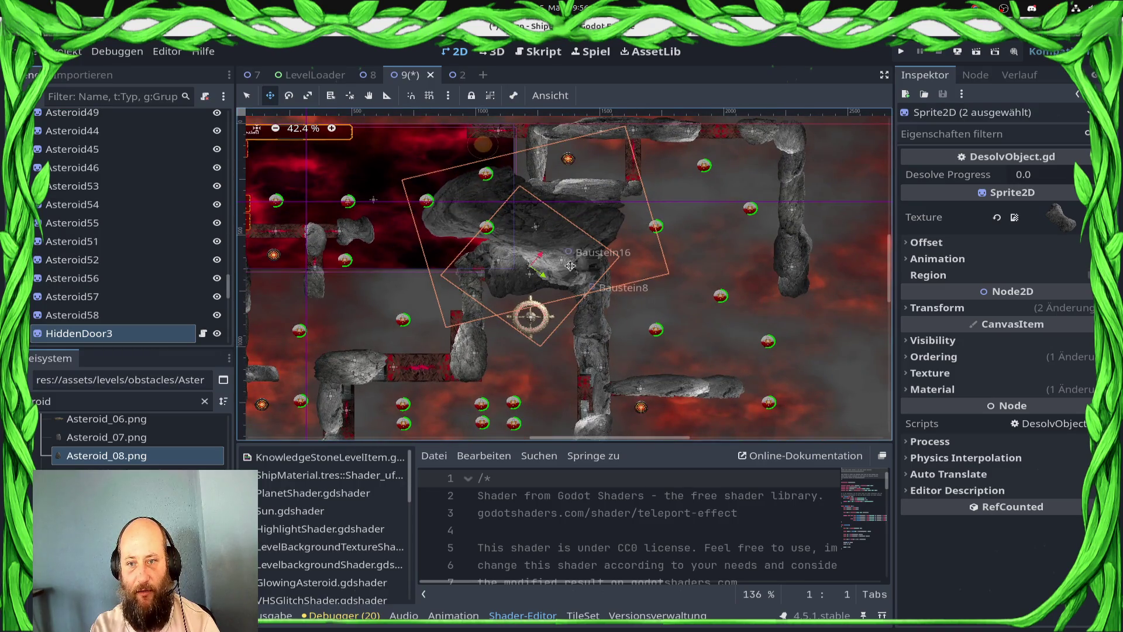
{"action": "left_click_drag", "start_coordinate": [560, 235], "coordinate": [583, 305]}
{"action": "scroll", "coordinate": [583, 306], "scroll_direction": "up", "scroll_amount": 4}
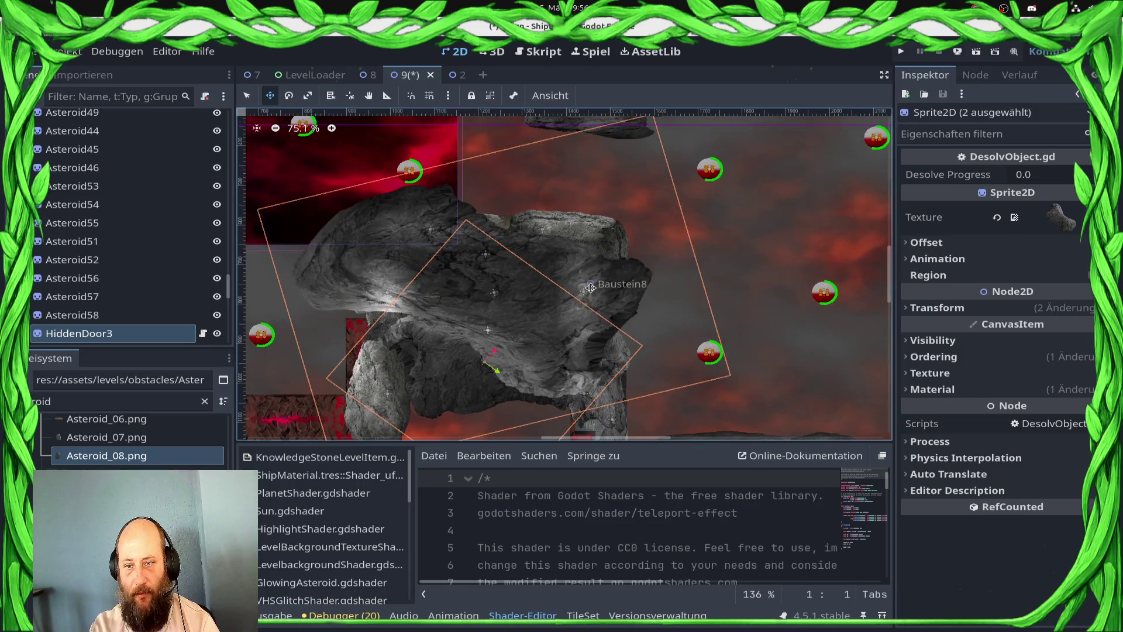
Step: Select the HiddenDoor4 rock from the nodes stacked at that spot
{"action": "key", "text": "q"}
{"action": "left_click", "coordinate": [606, 305]}
{"action": "left_click", "coordinate": [331, 95]}
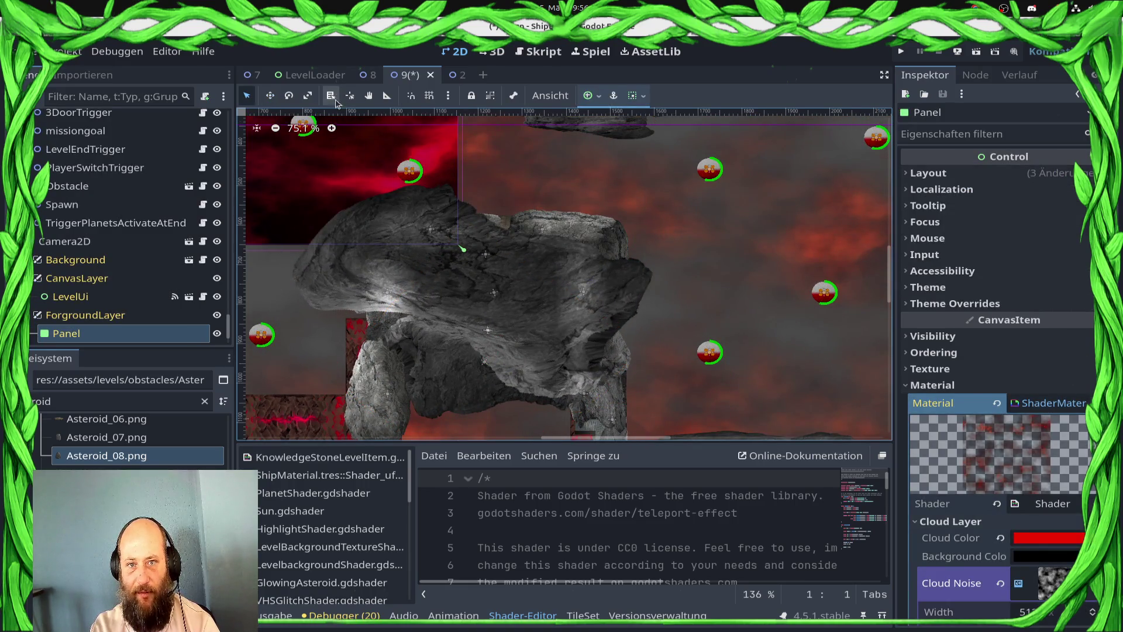
{"action": "left_click", "coordinate": [612, 319]}
{"action": "left_click", "coordinate": [656, 344]}
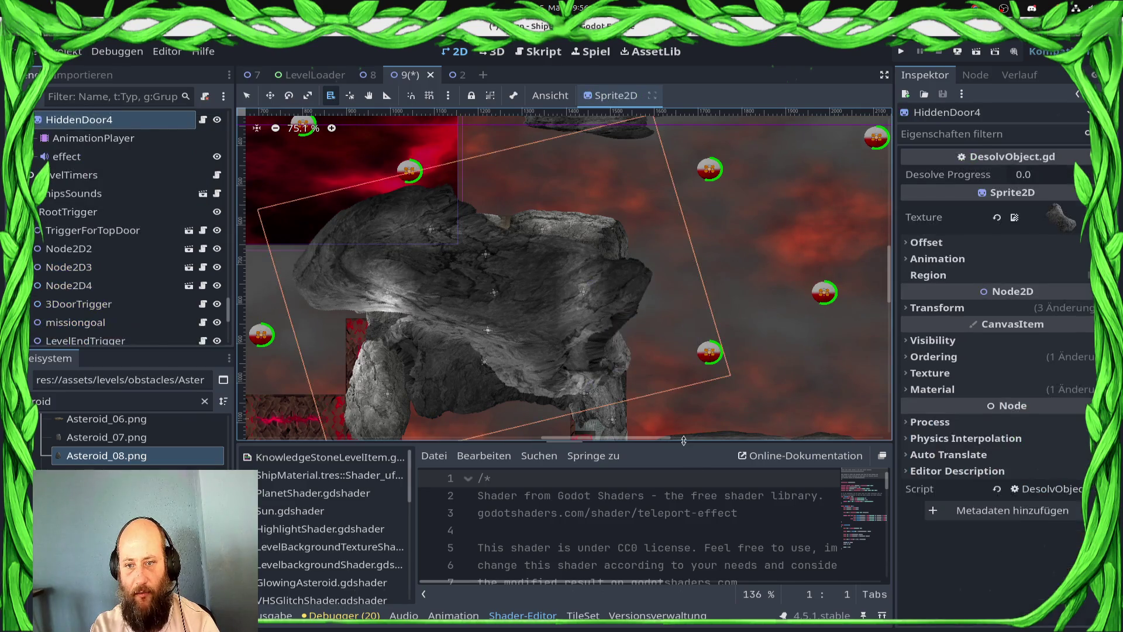
Step: Shrink, reposition and tilt the HiddenDoor4 rock atop the ruins
{"action": "key", "text": "s"}
{"action": "mouse_move", "coordinate": [685, 371]}
{"action": "left_mouse_down"}
{"action": "mouse_move", "coordinate": [603, 334]}
{"action": "mouse_move", "coordinate": [632, 349]}
{"action": "left_mouse_up"}
{"action": "key", "text": "w"}
{"action": "left_click_drag", "start_coordinate": [526, 303], "coordinate": [529, 316]}
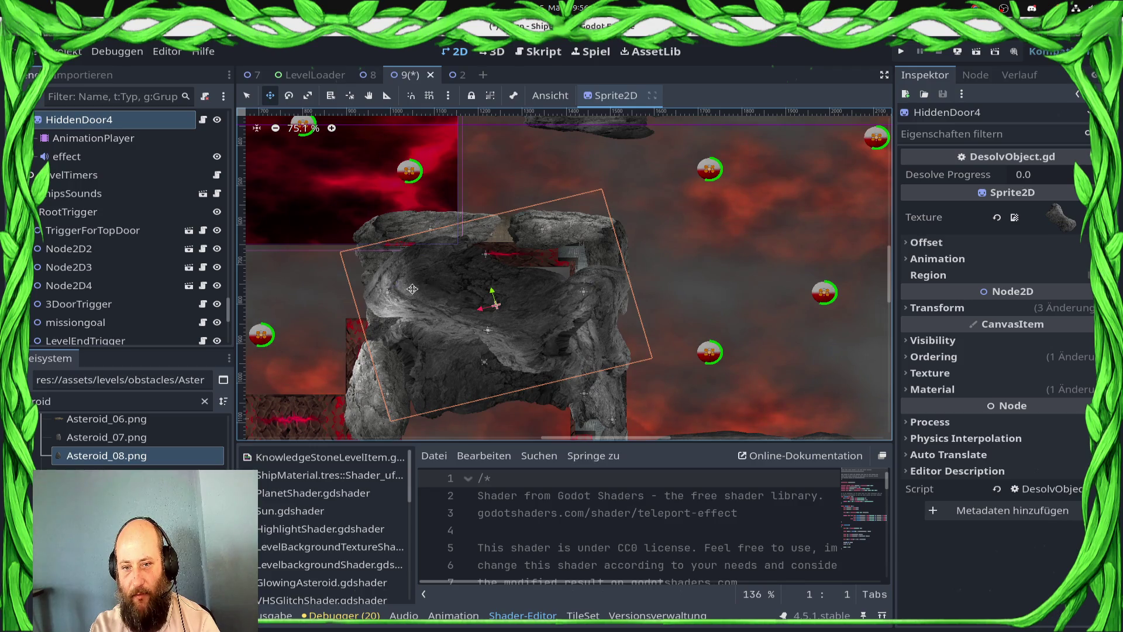
{"action": "key", "text": "e"}
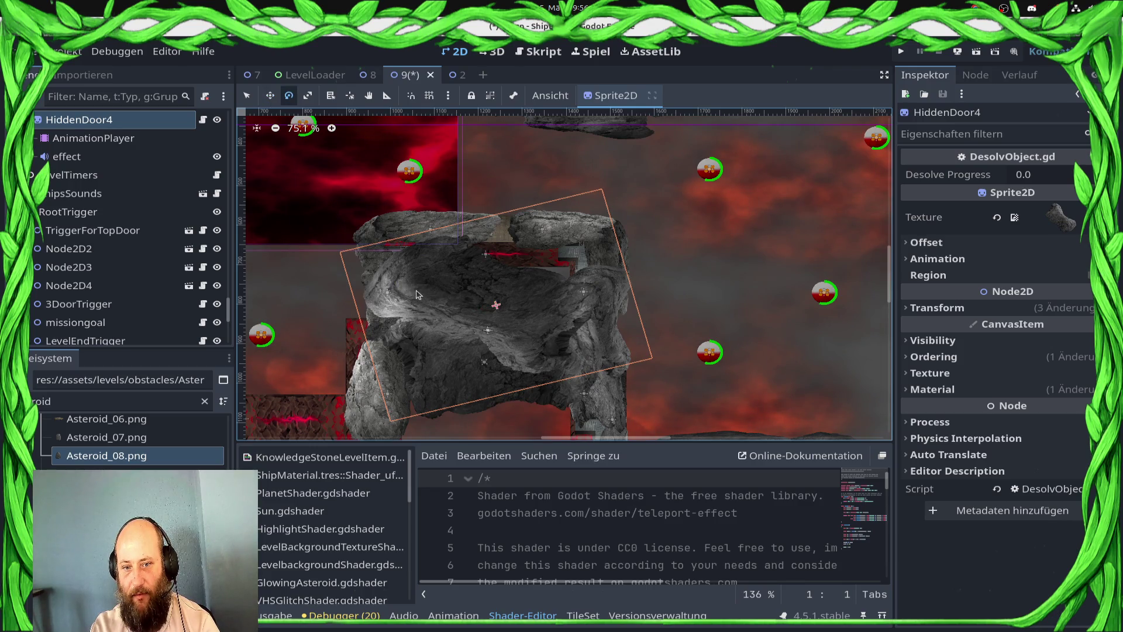
{"action": "scroll", "coordinate": [622, 321], "scroll_direction": "down", "scroll_amount": 3}
{"action": "scroll", "coordinate": [686, 249], "scroll_direction": "down", "scroll_amount": 1}
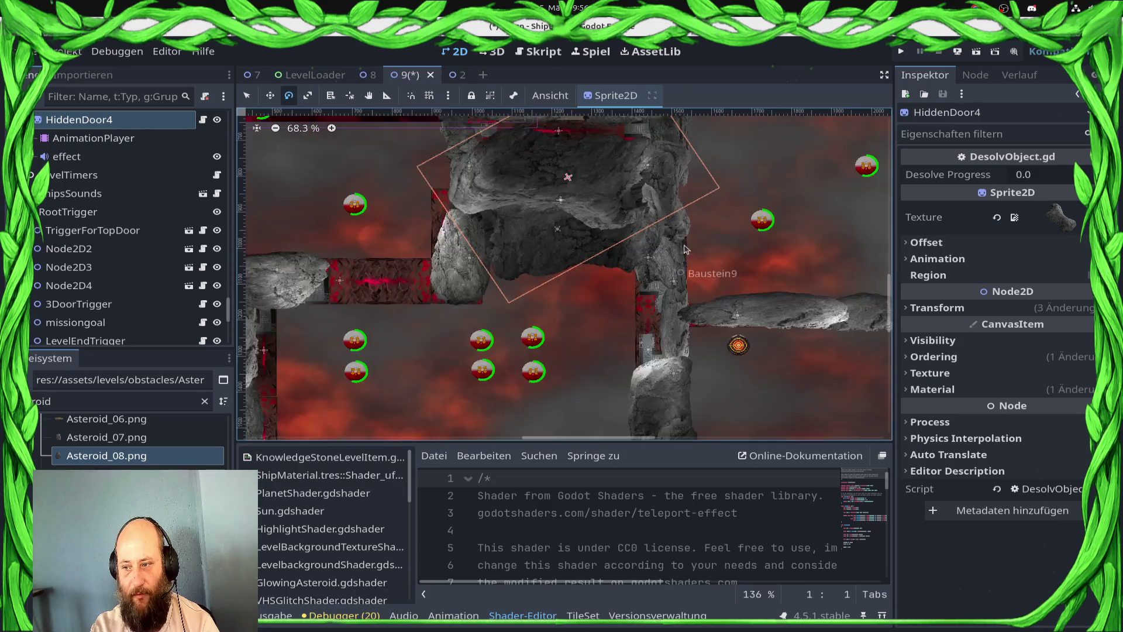
Step: Save the level 9 scene with the adjusted HiddenDoor4 rock
{"action": "key", "text": "ctrl+s"}
{"action": "scroll", "coordinate": [540, 269], "scroll_direction": "down", "scroll_amount": 1}
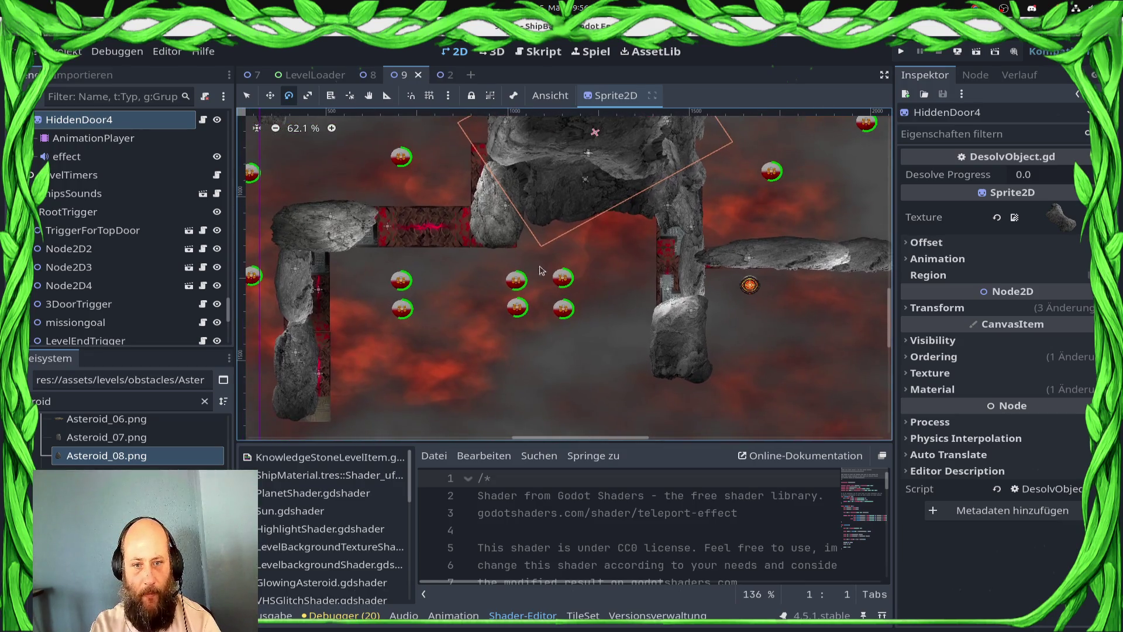
{"action": "scroll", "coordinate": [148, 254], "scroll_direction": "down", "scroll_amount": 5}
{"action": "scroll", "coordinate": [147, 254], "scroll_direction": "up", "scroll_amount": 2}
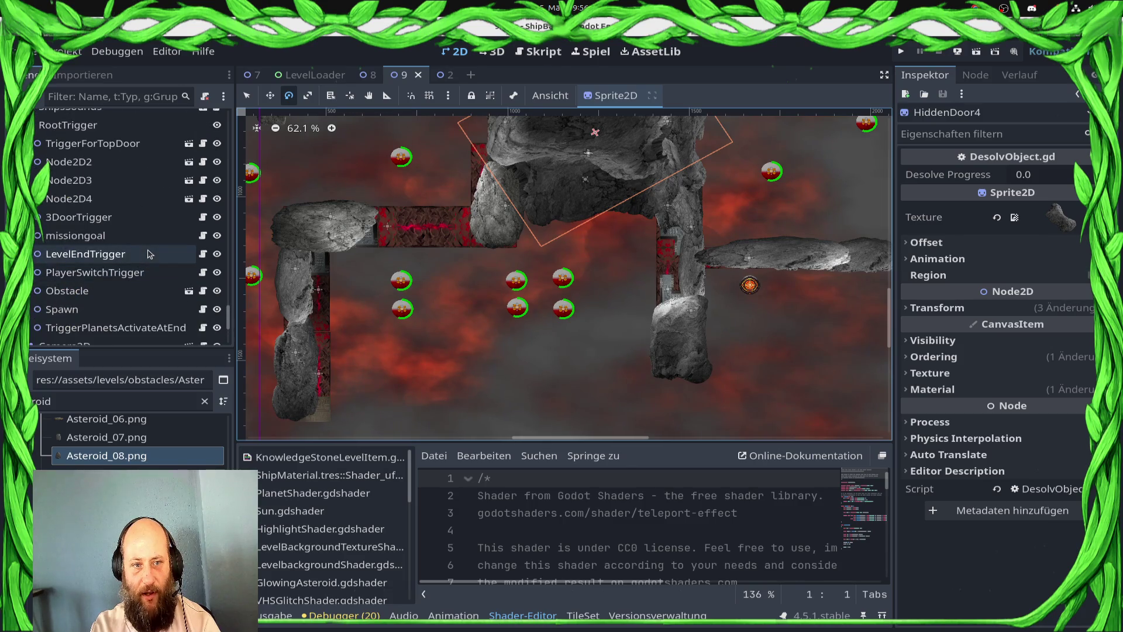
{"action": "scroll", "coordinate": [155, 251], "scroll_direction": "down", "scroll_amount": 5}
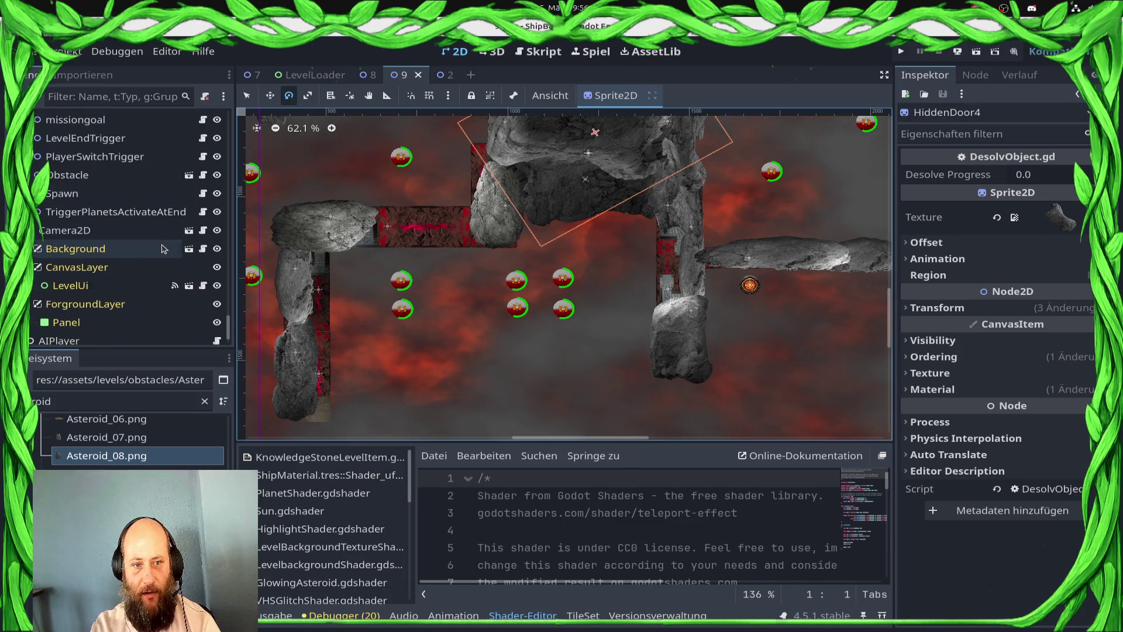
Step: Inspect TriggerPlanetsActivateAtEnd's planets list and save level 9
{"action": "left_click", "coordinate": [130, 213]}
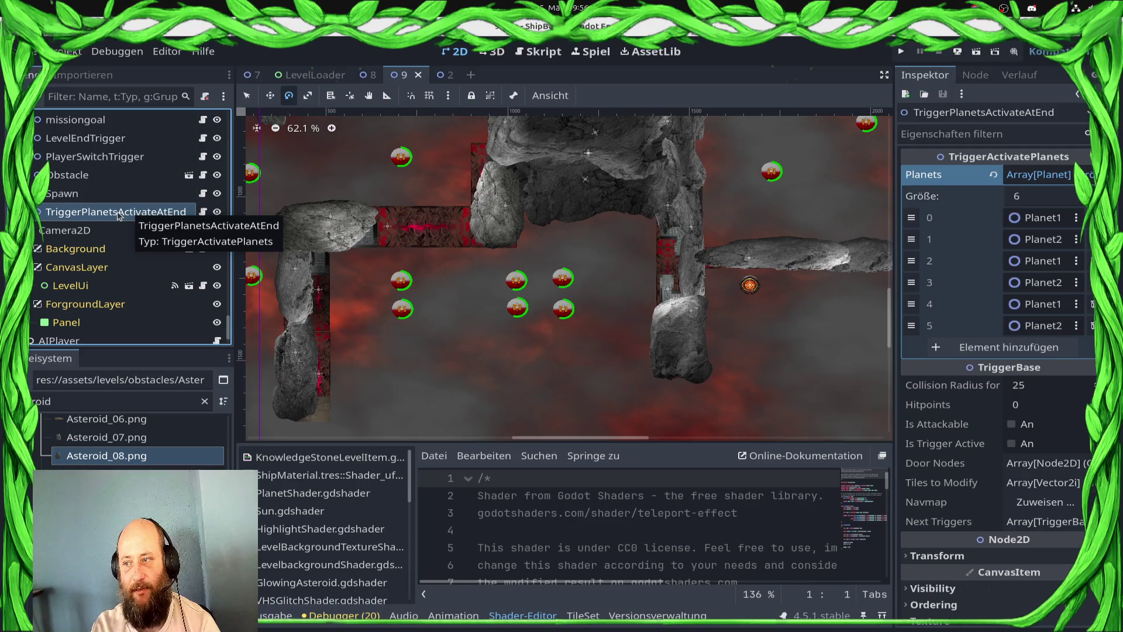
{"action": "scroll", "coordinate": [119, 217], "scroll_direction": "up", "scroll_amount": 5}
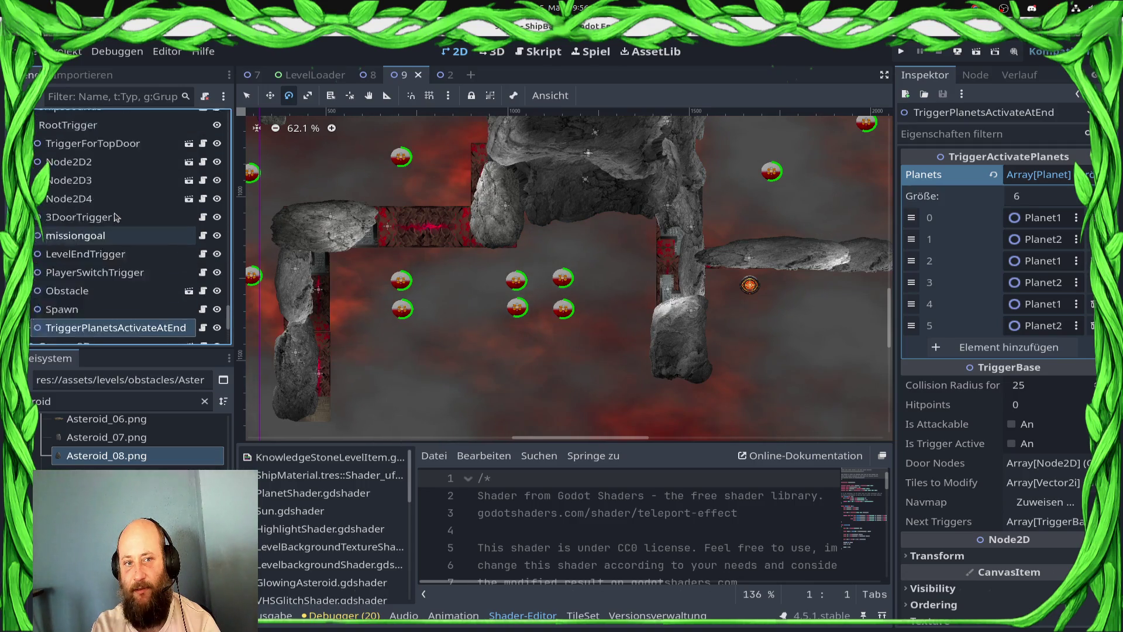
{"action": "key", "text": "ctrl+s"}
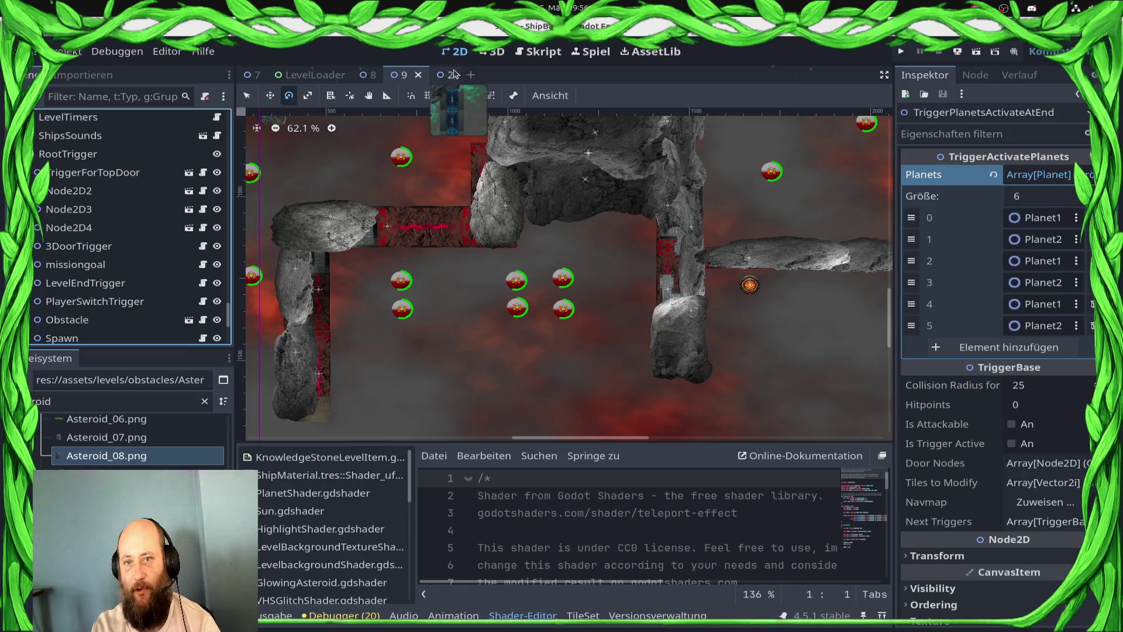
Step: Switch to the level 2 scene, select DesolveDoorTrigger to view its settings, and save
{"action": "left_click", "coordinate": [445, 76]}
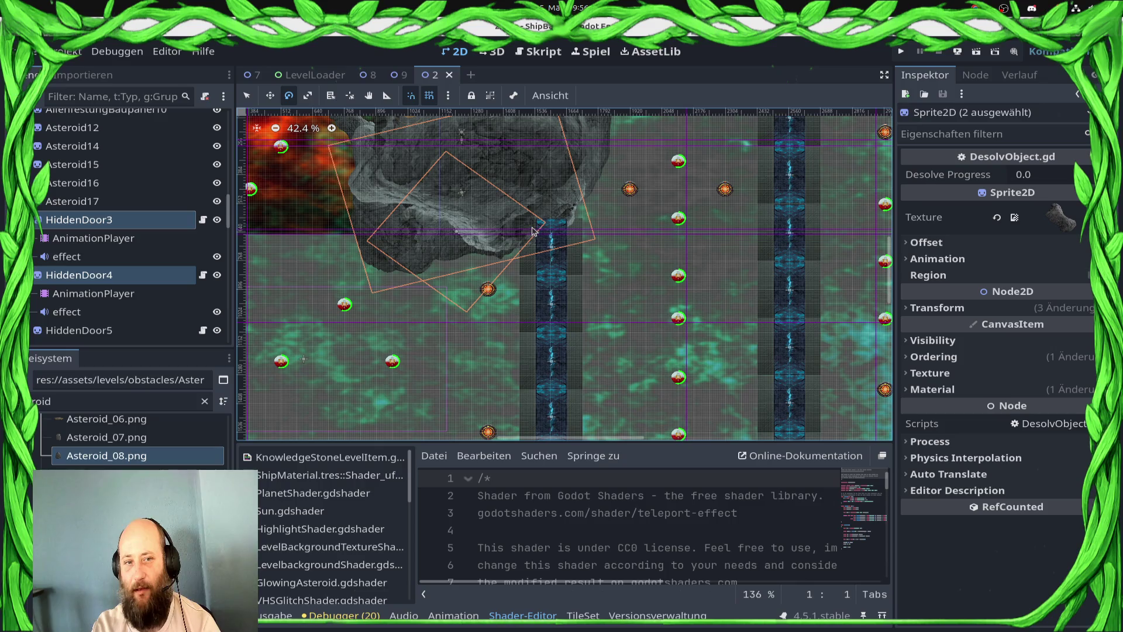
{"action": "scroll", "coordinate": [156, 232], "scroll_direction": "down", "scroll_amount": 10}
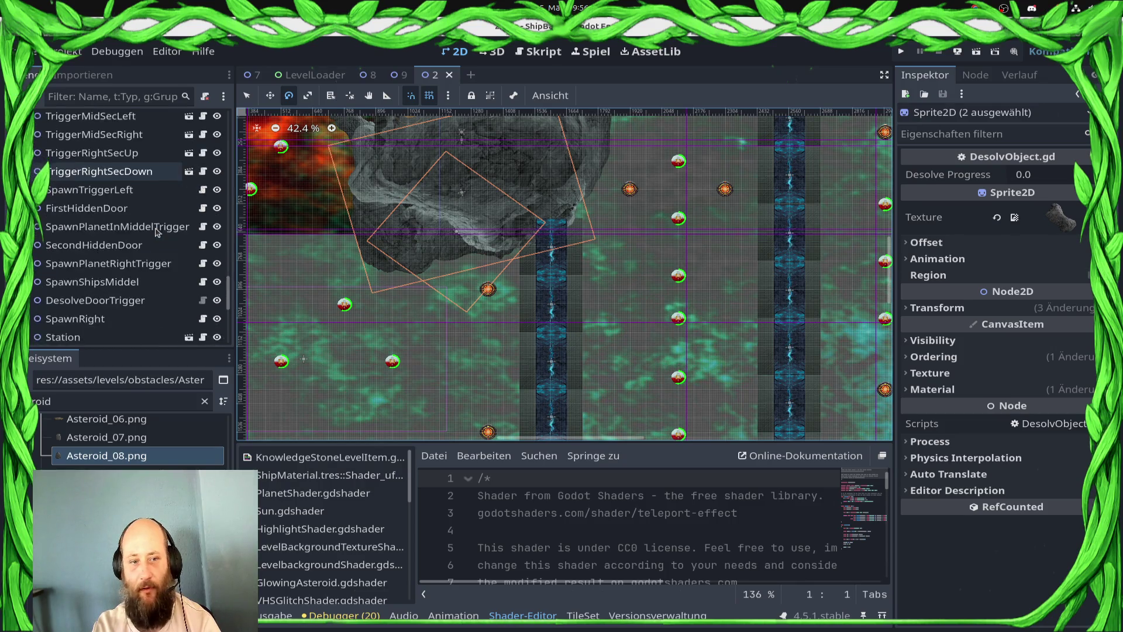
{"action": "scroll", "coordinate": [156, 233], "scroll_direction": "down", "scroll_amount": 4}
{"action": "left_click", "coordinate": [117, 155]}
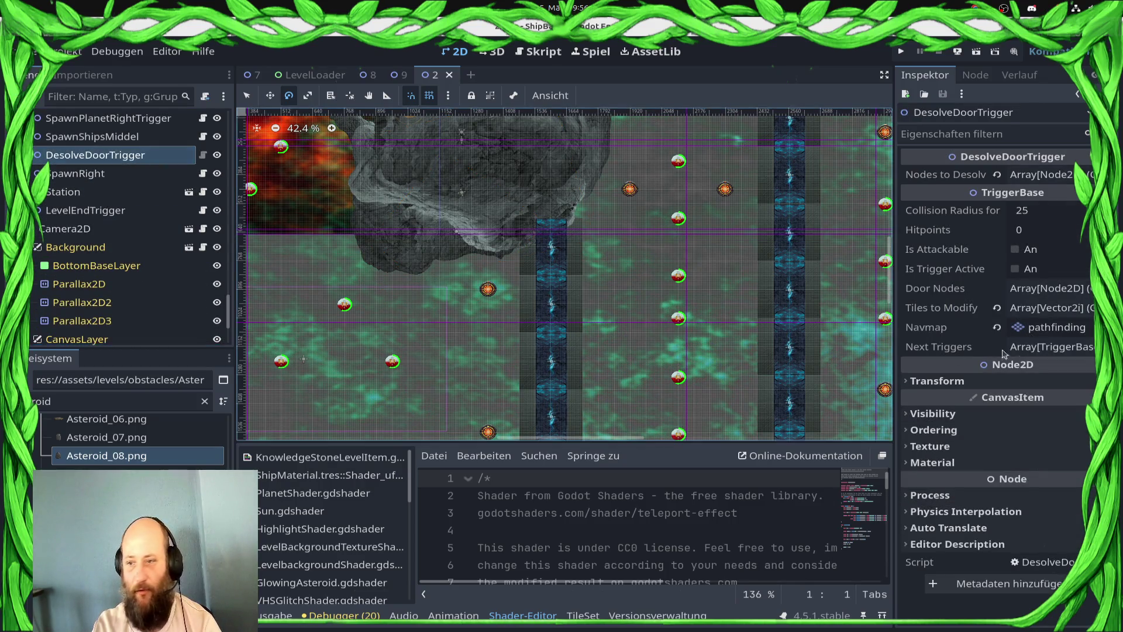
{"action": "key", "text": "ctrl+s"}
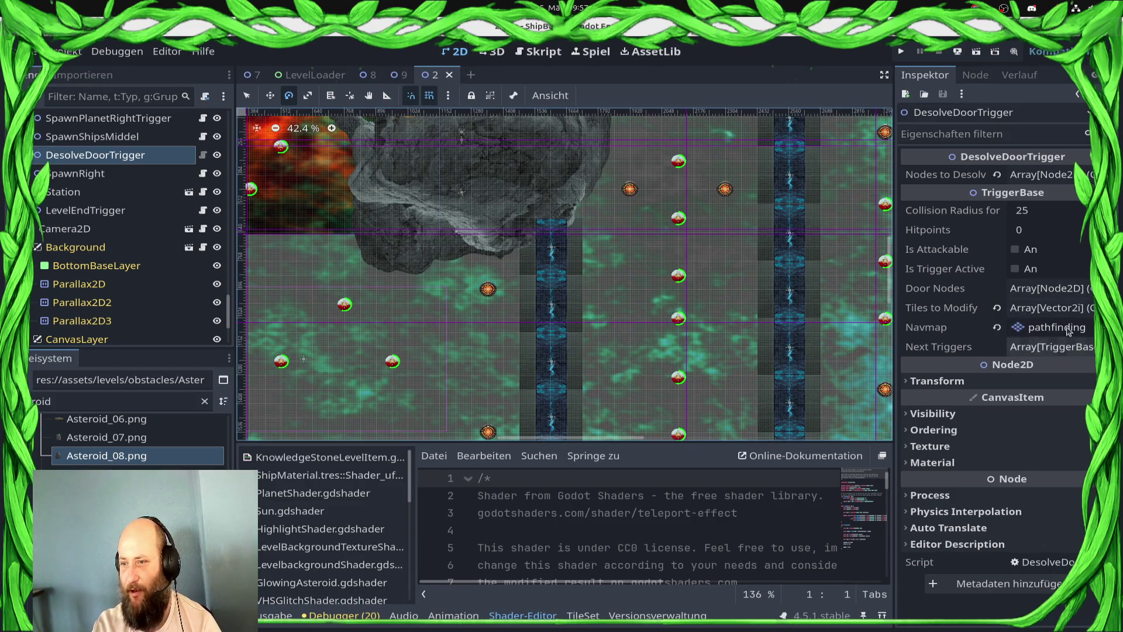
Step: Open DesolveDoorTrigger.gd to view its desolve() calls, then return to the level 9 scene
{"action": "left_click", "coordinate": [205, 155]}
{"action": "left_click", "coordinate": [204, 155]}
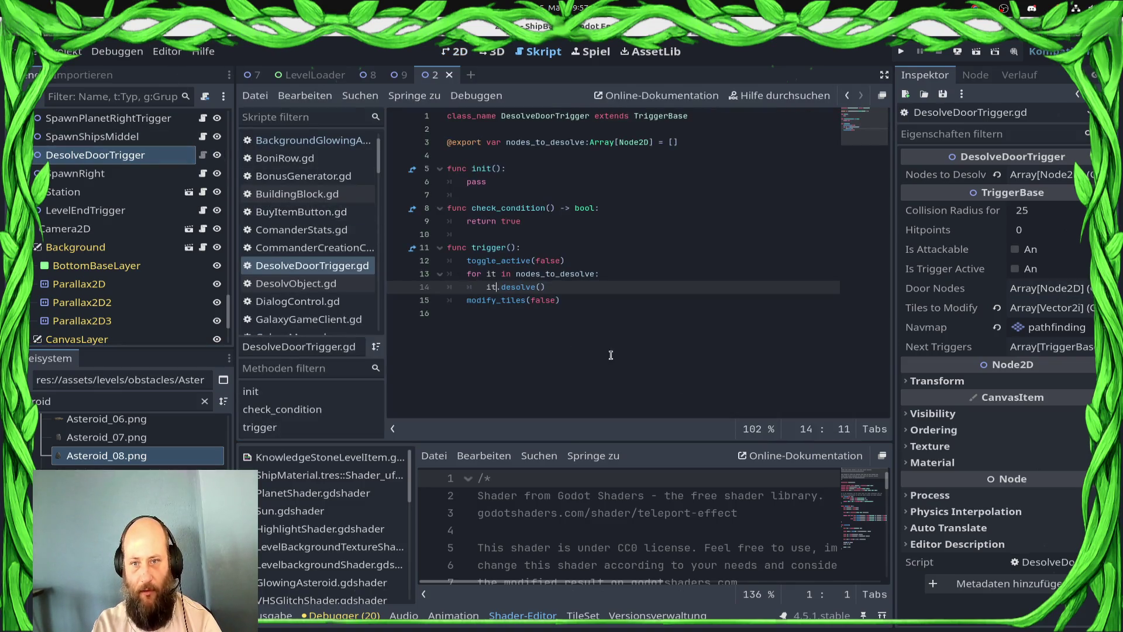
{"action": "left_click", "coordinate": [717, 340]}
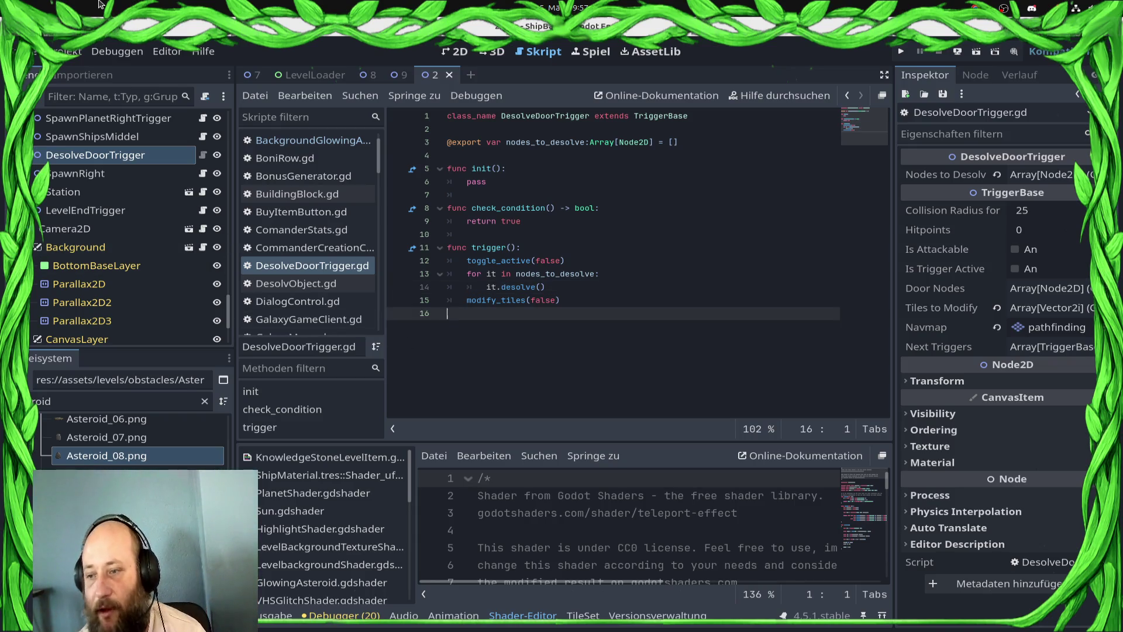
{"action": "left_click", "coordinate": [400, 75]}
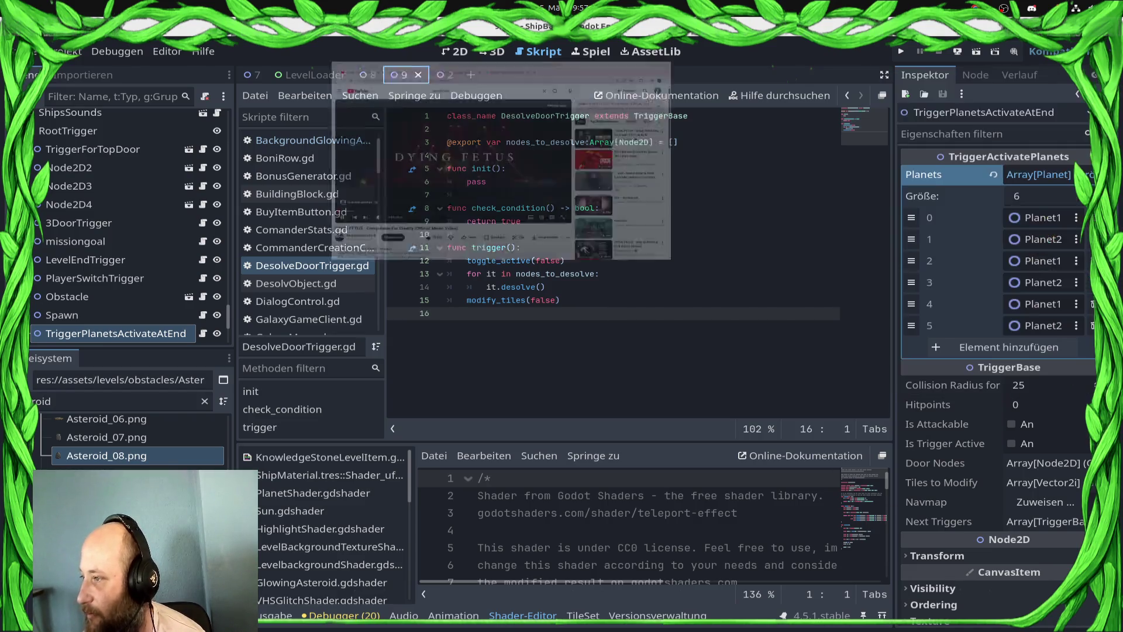
{"action": "scroll", "coordinate": [148, 182], "scroll_direction": "up", "scroll_amount": 3}
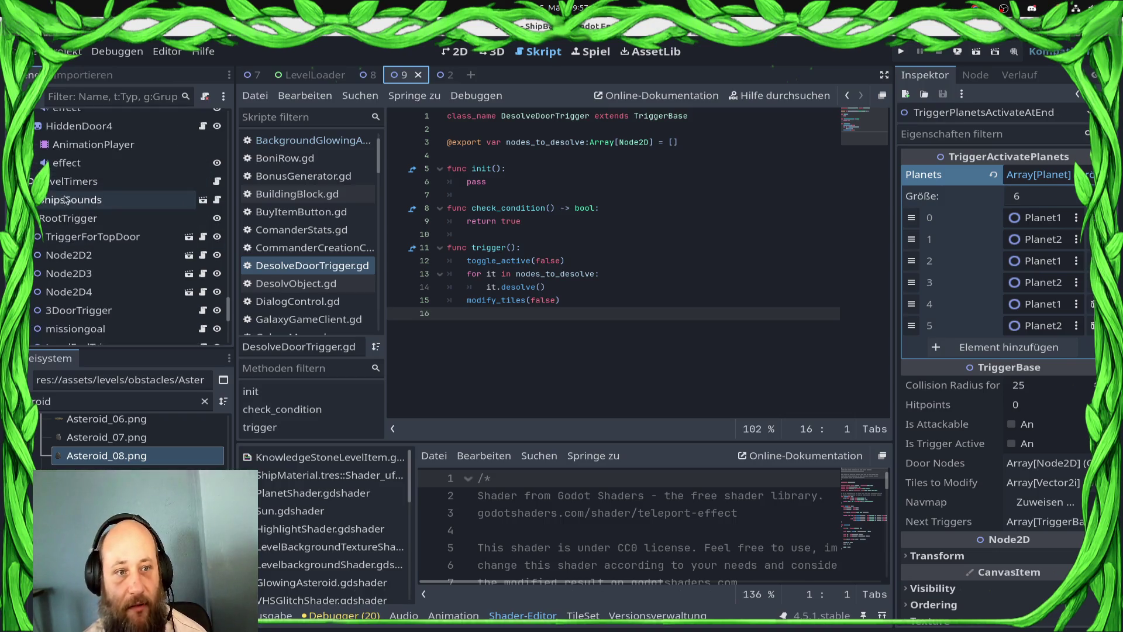
Step: Add a Node2D child under RootTrigger in level 9 and give it an initial name
{"action": "left_click", "coordinate": [460, 53]}
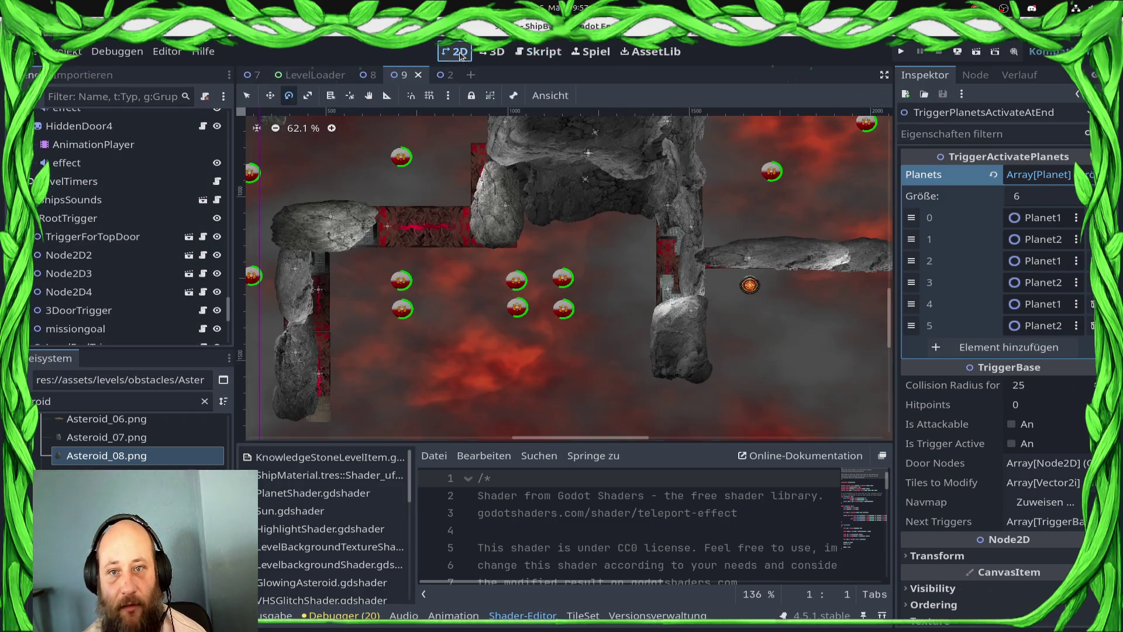
{"action": "right_click", "coordinate": [97, 219]}
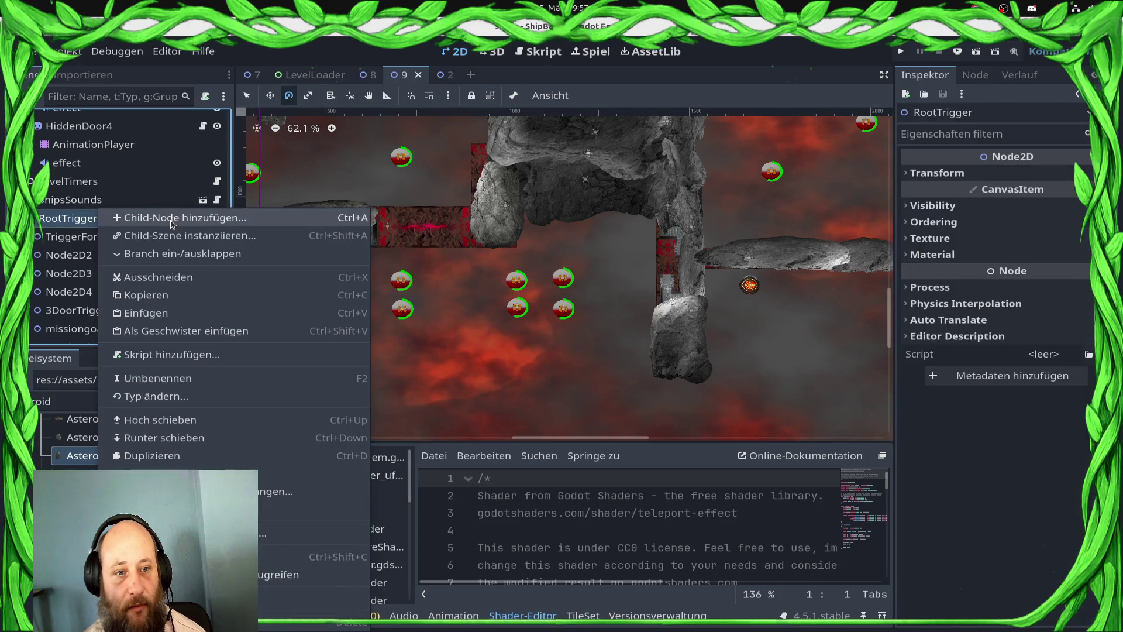
{"action": "left_click", "coordinate": [146, 216]}
{"action": "type", "text": "Node2D"}
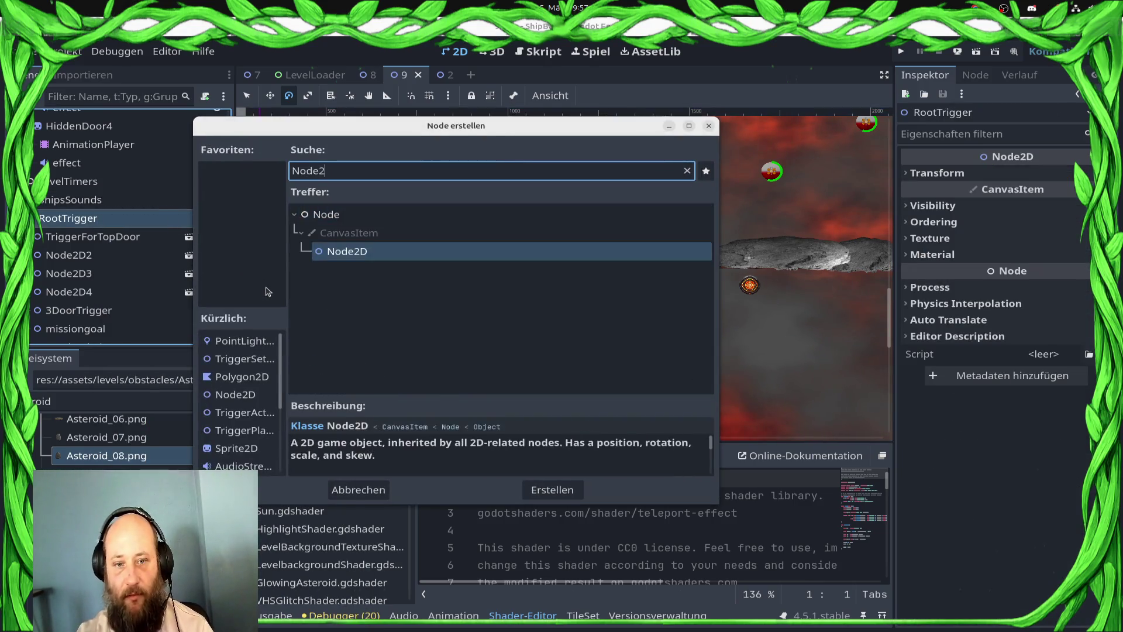
{"action": "key", "text": "Return"}
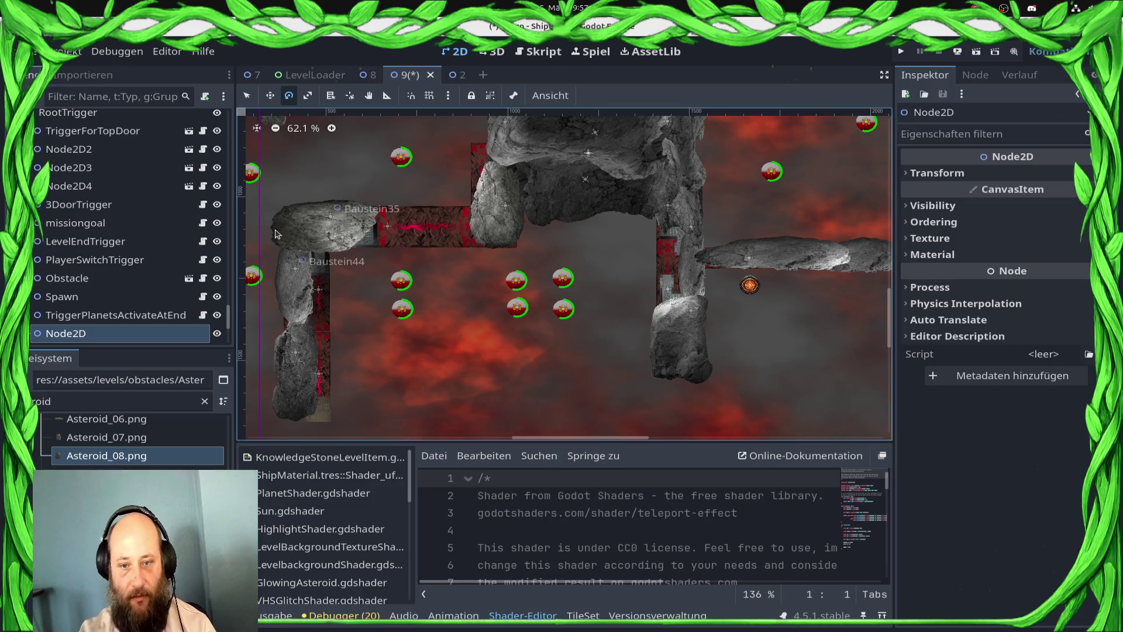
{"action": "key", "text": "F2"}
{"action": "type", "text": "DesolvePla"}
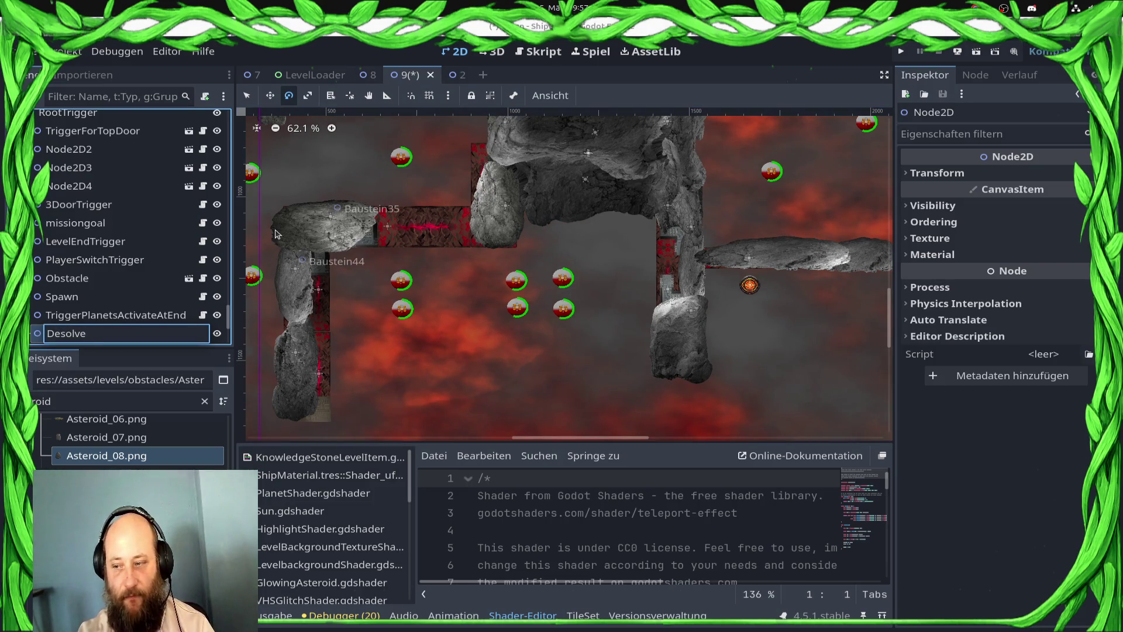
{"action": "type", "text": "netTrei"}
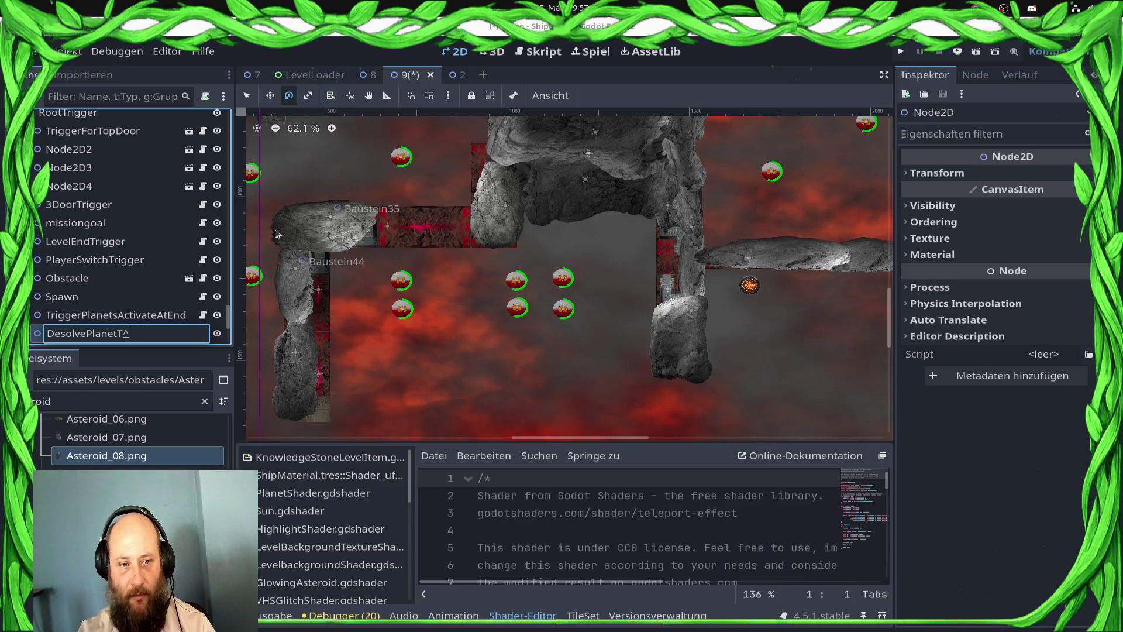
{"action": "key", "text": "Return"}
Step: Correct the new node's name to TriggerDesolvePlanet
{"action": "left_click", "coordinate": [138, 315]}
{"action": "double_click", "coordinate": [142, 333]}
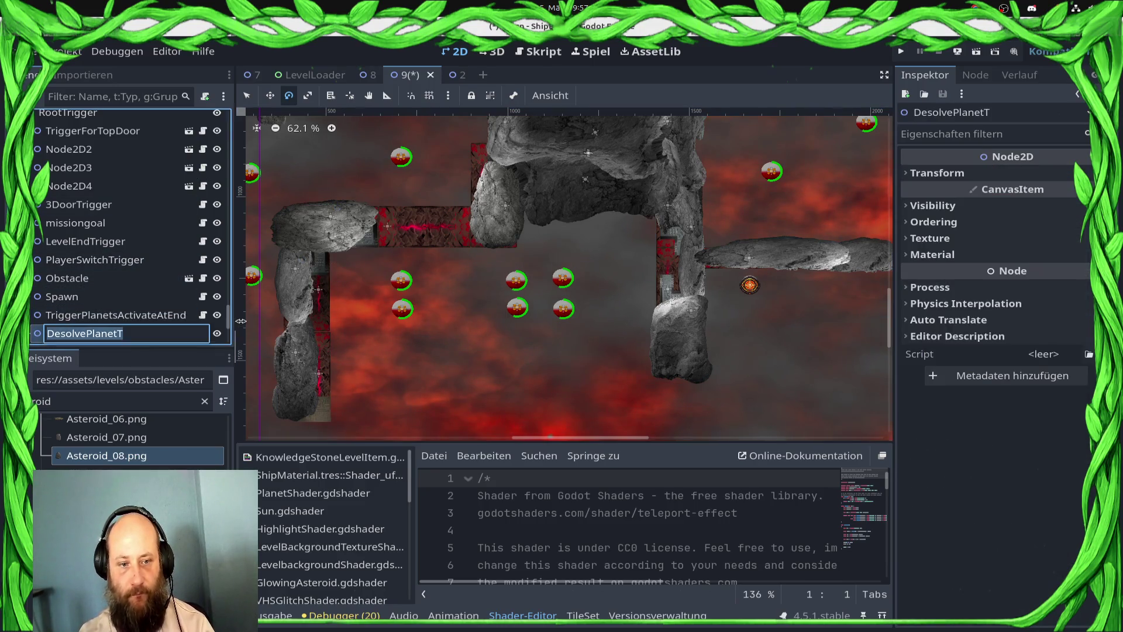
{"action": "key", "text": "End"}
{"action": "type", "text": "tTrigger"}
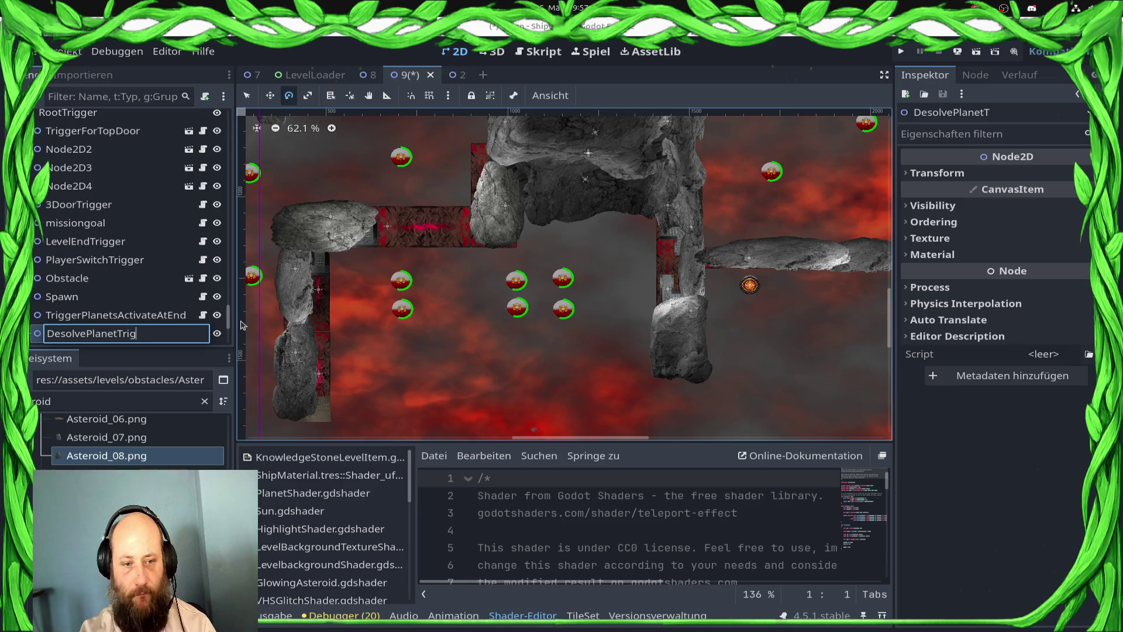
{"action": "key", "text": "shift+Left"}
{"action": "key", "text": "shift+Left"}
{"action": "key", "text": "shift+Left"}
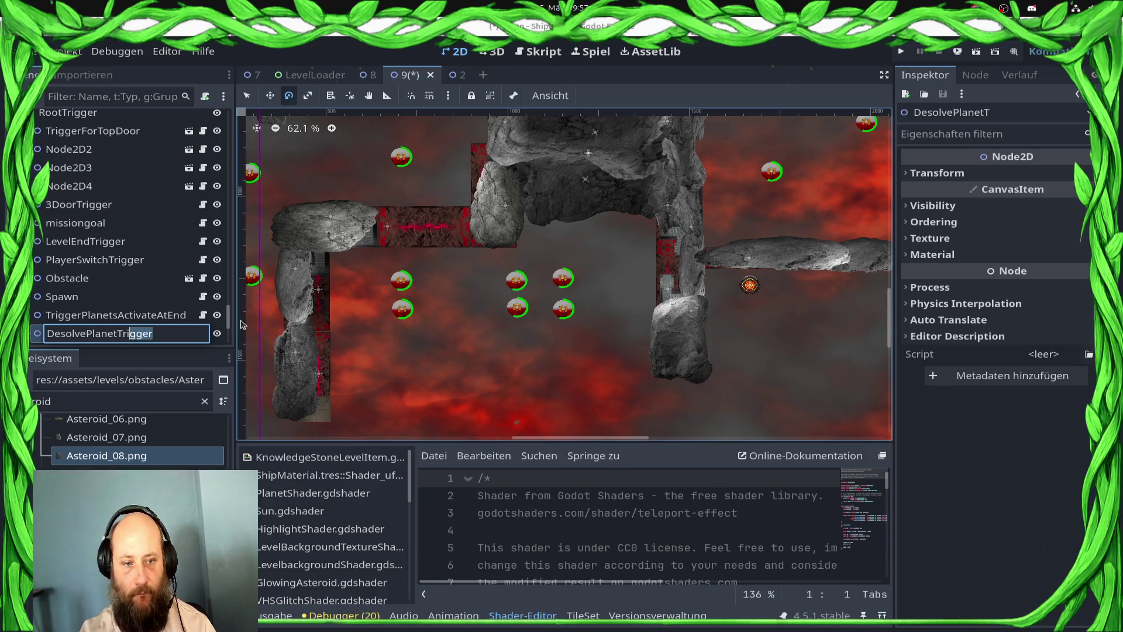
{"action": "key", "text": "BackSpace"}
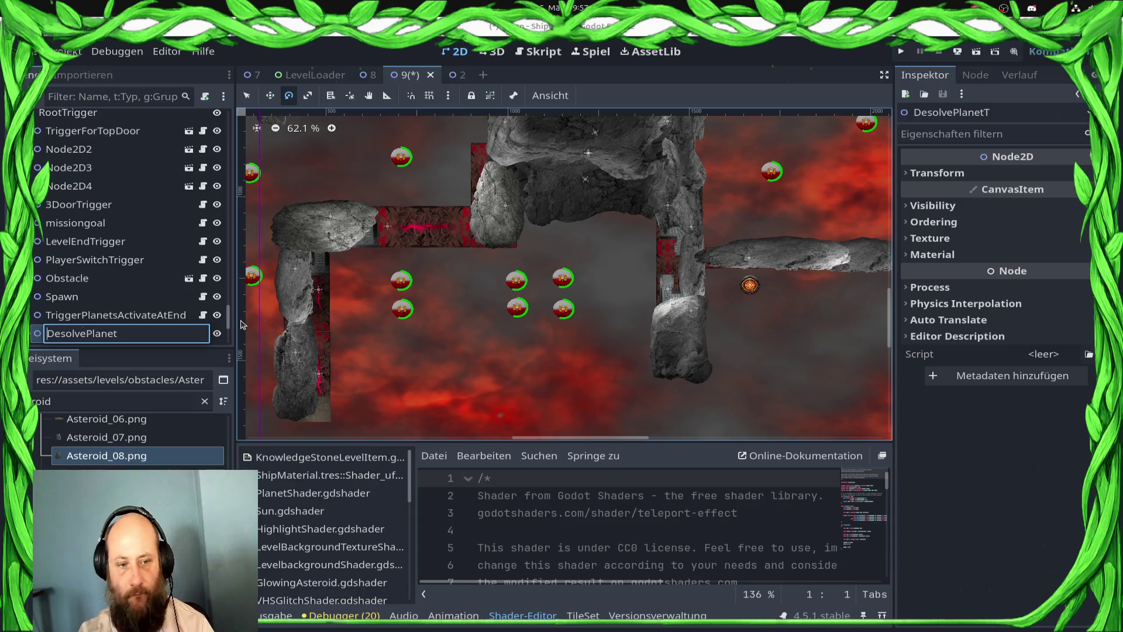
{"action": "type", "text": "Trigger"}
{"action": "key", "text": "Return"}
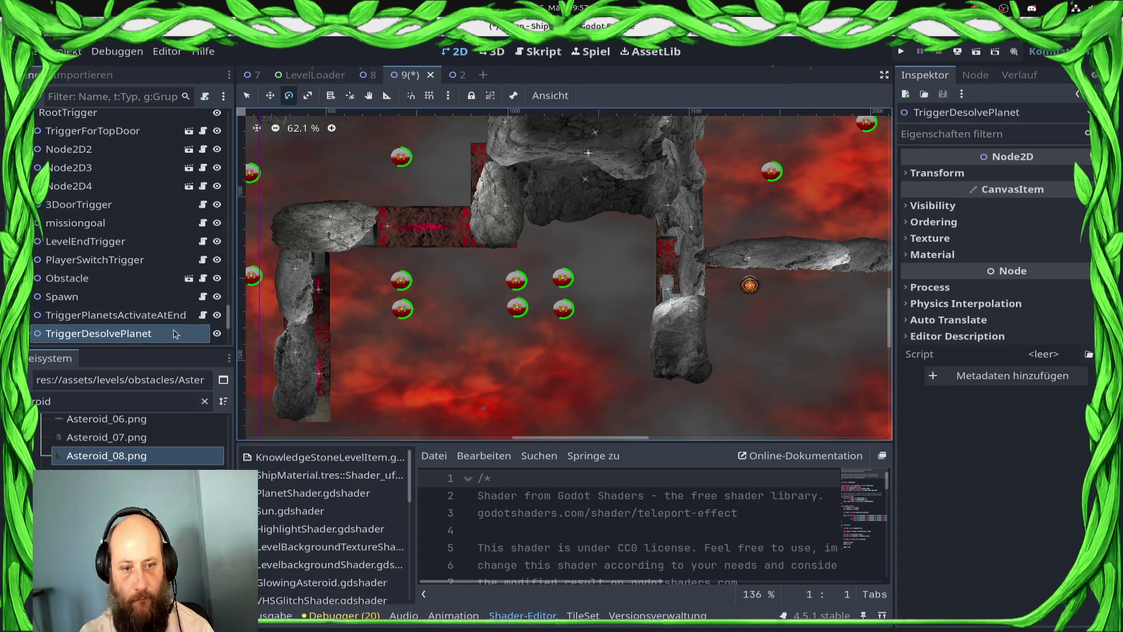
{"action": "right_click", "coordinate": [174, 334]}
Step: Start attaching a new script and place it in the src/leveltriggers folder
{"action": "left_click", "coordinate": [257, 357]}
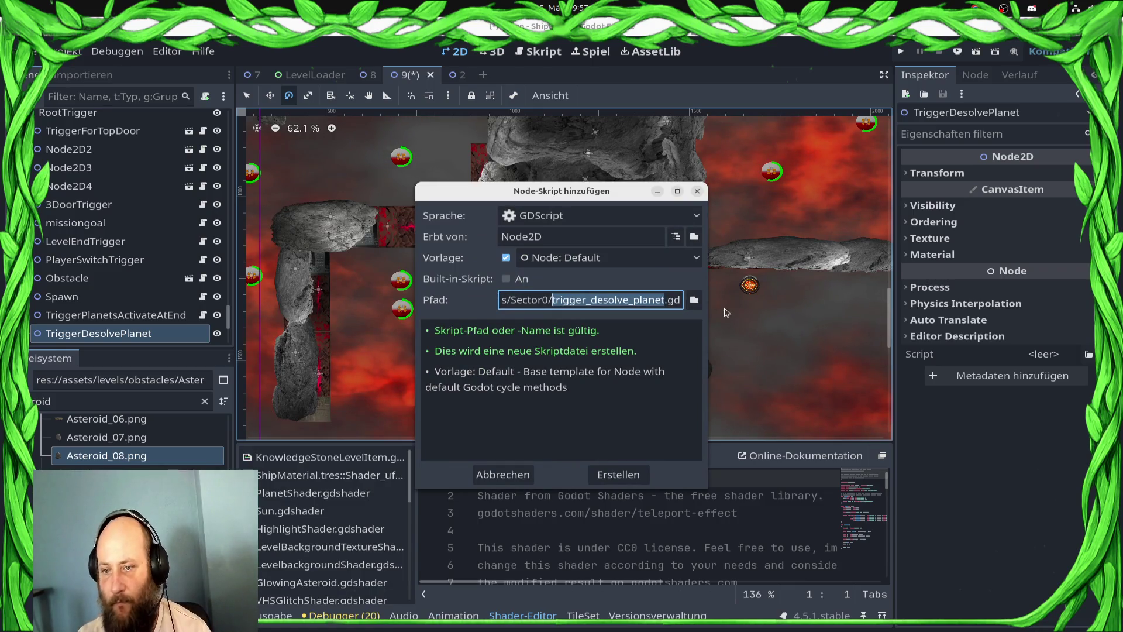
{"action": "left_click", "coordinate": [694, 299]}
{"action": "left_click", "coordinate": [296, 146]}
{"action": "left_click", "coordinate": [296, 146]}
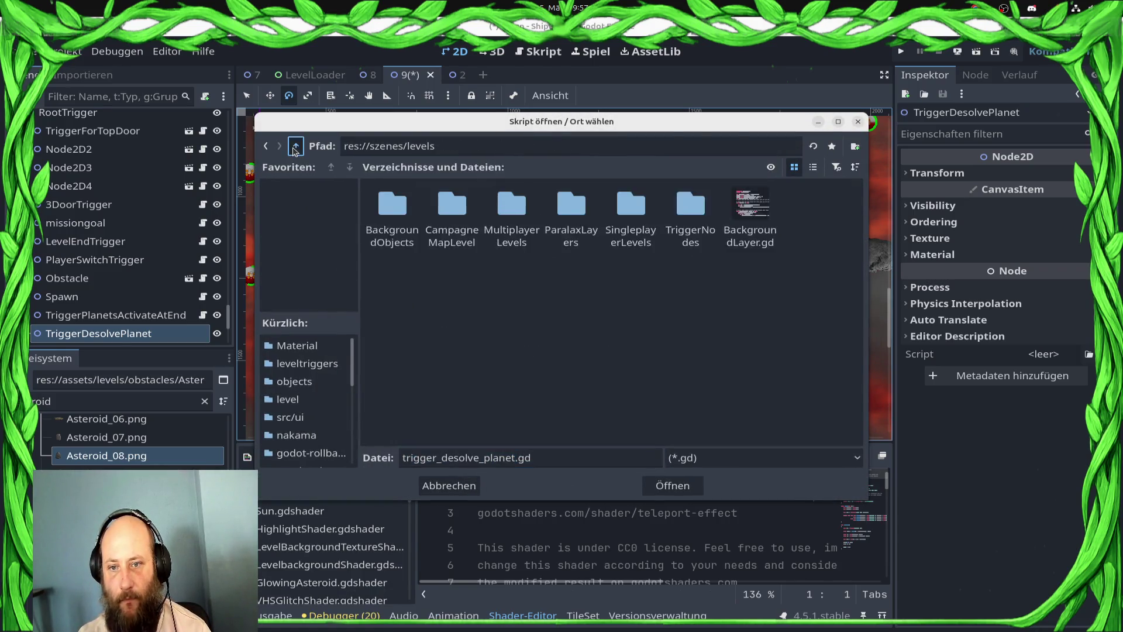
{"action": "left_click", "coordinate": [296, 146]}
{"action": "left_click", "coordinate": [296, 146]}
{"action": "double_click", "coordinate": [512, 277]}
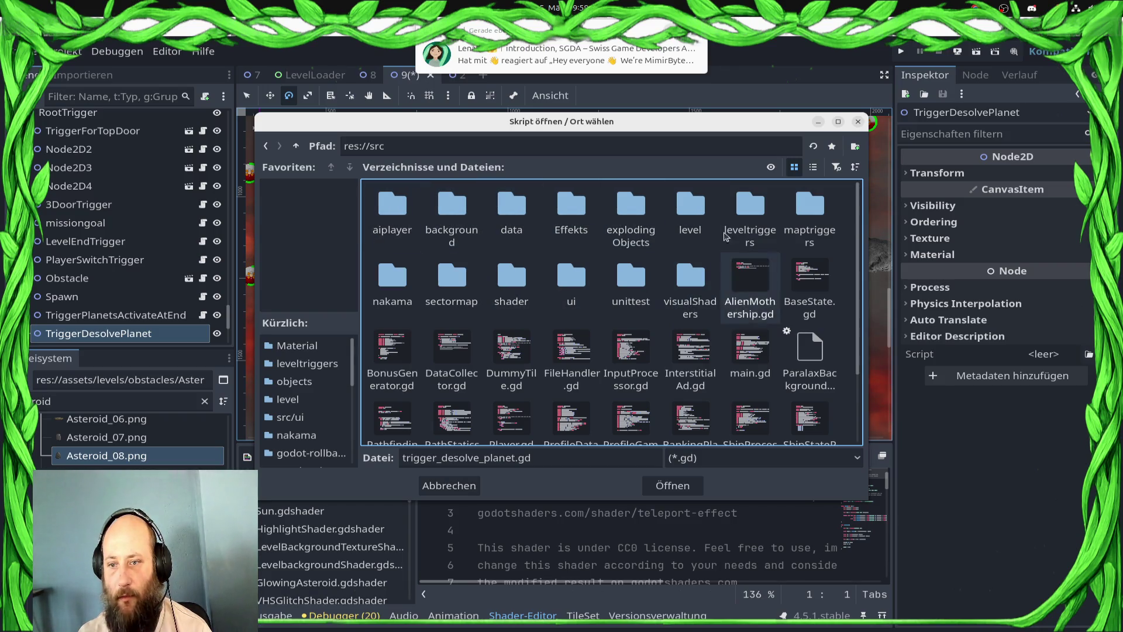
{"action": "left_click", "coordinate": [747, 212]}
{"action": "double_click", "coordinate": [747, 212]}
{"action": "double_click", "coordinate": [490, 459]}
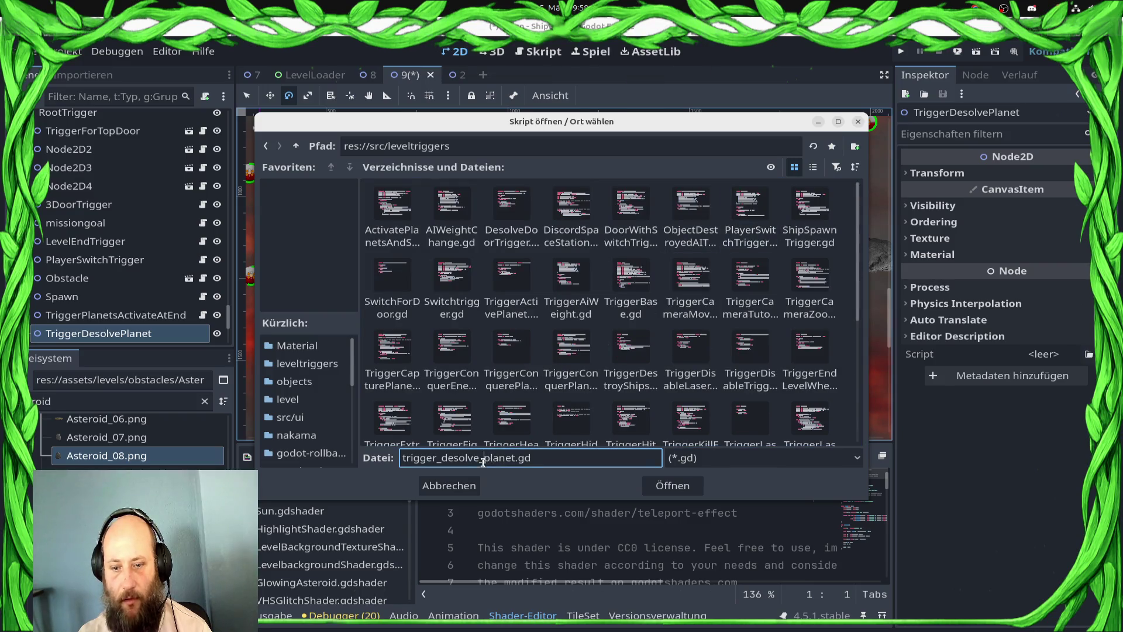
Step: Name the script file TriggerDesolveWhenPlanetsTaken.gd
{"action": "type", "text": "Trigger"}
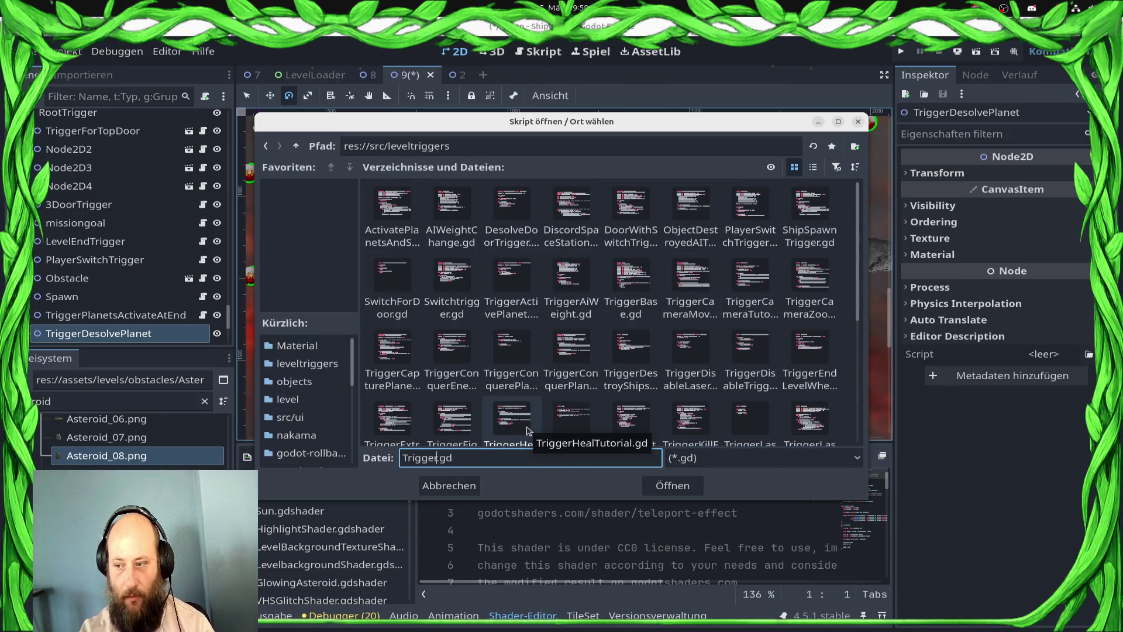
{"action": "type", "text": "H"}
{"action": "key", "text": "BackSpace"}
{"action": "type", "text": "Ho"}
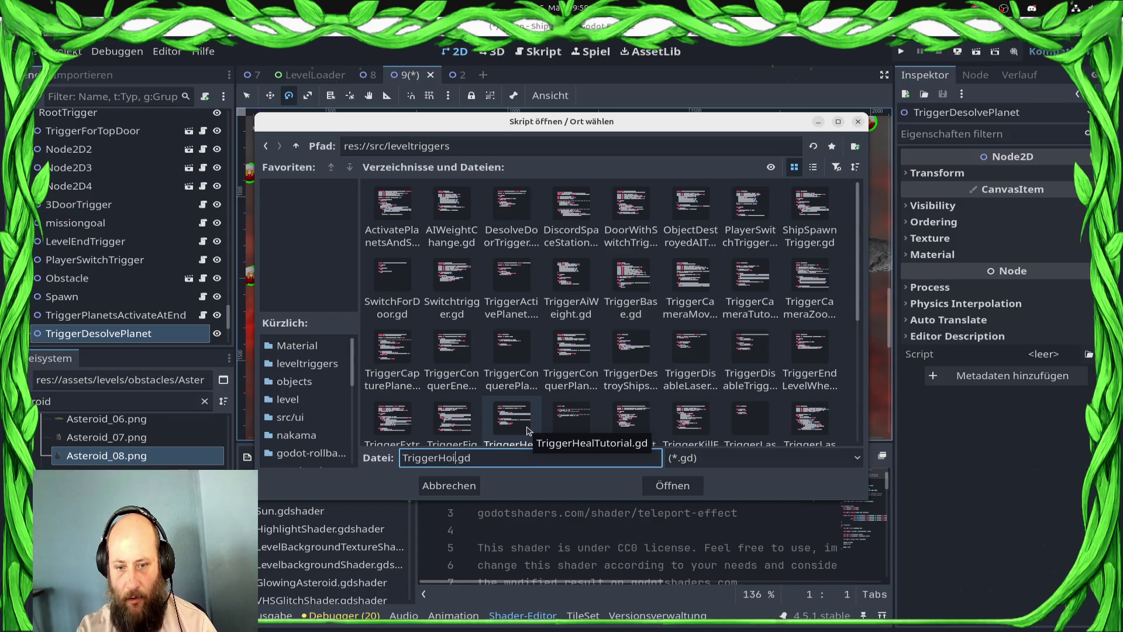
{"action": "key", "text": "BackSpace"}
{"action": "key", "text": "BackSpace"}
{"action": "type", "text": "DesolveWhen"}
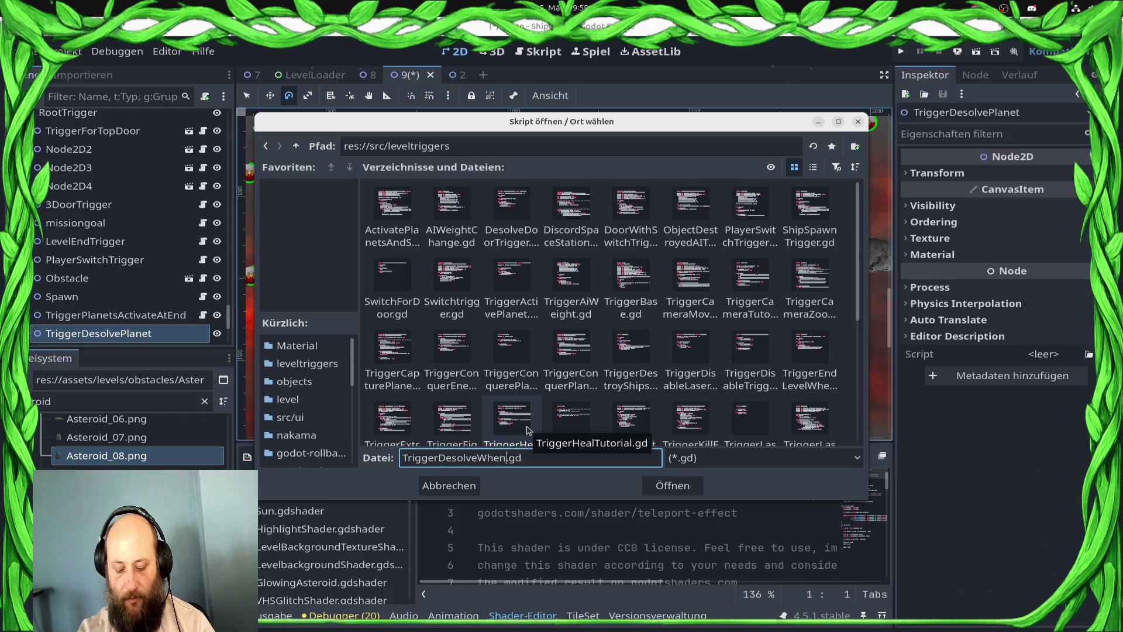
{"action": "type", "text": "Plaen"}
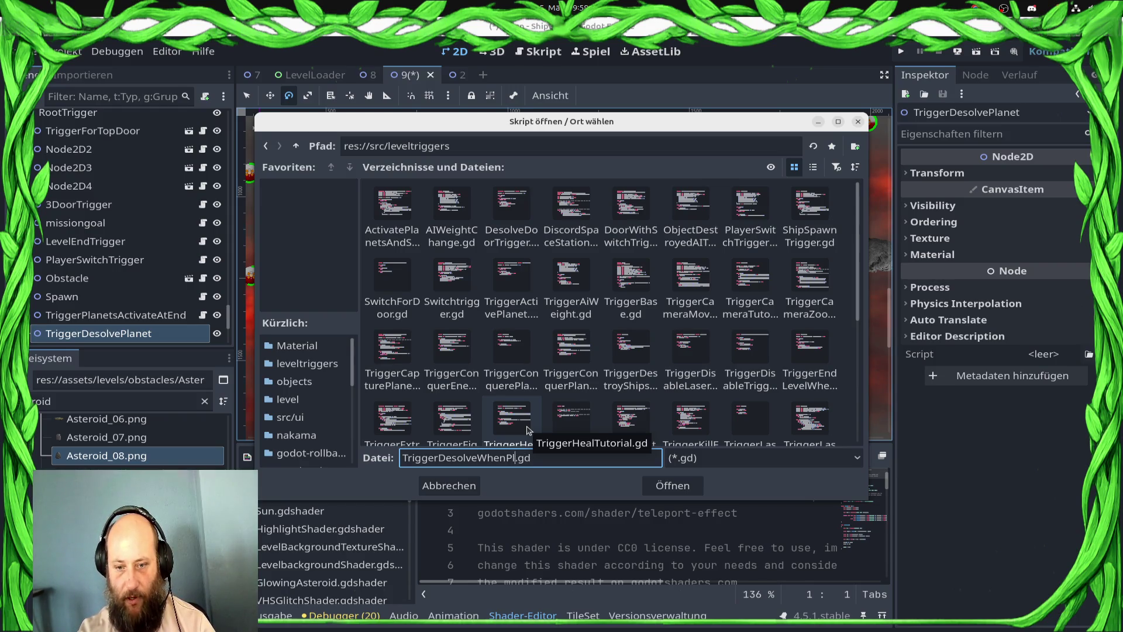
{"action": "key", "text": "BackSpace"}
{"action": "key", "text": "BackSpace"}
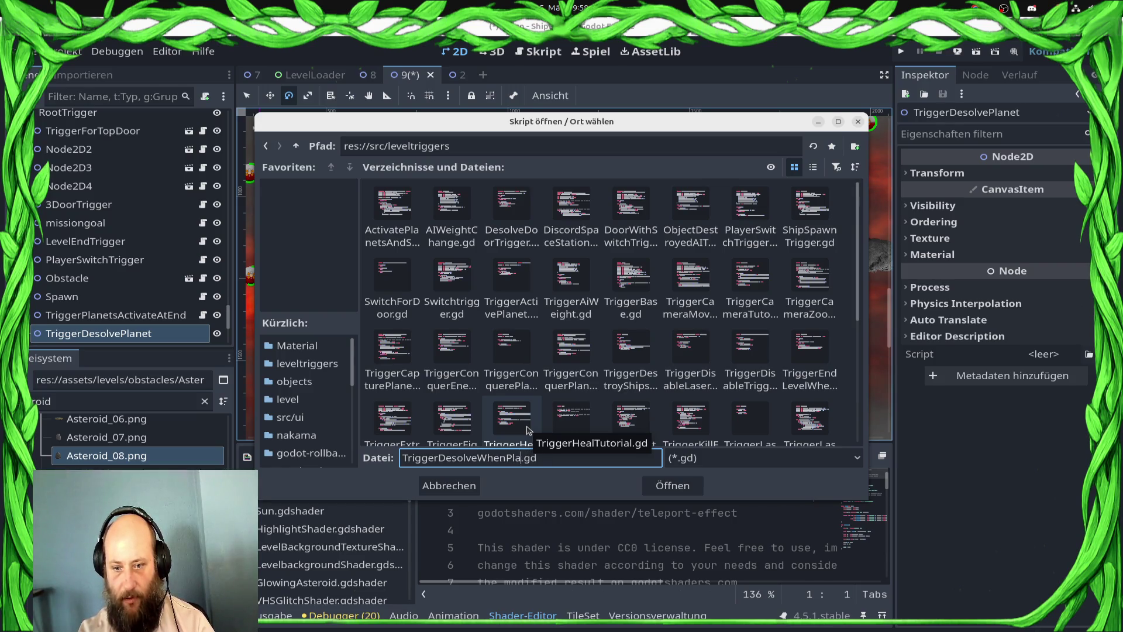
{"action": "type", "text": "netsTa"}
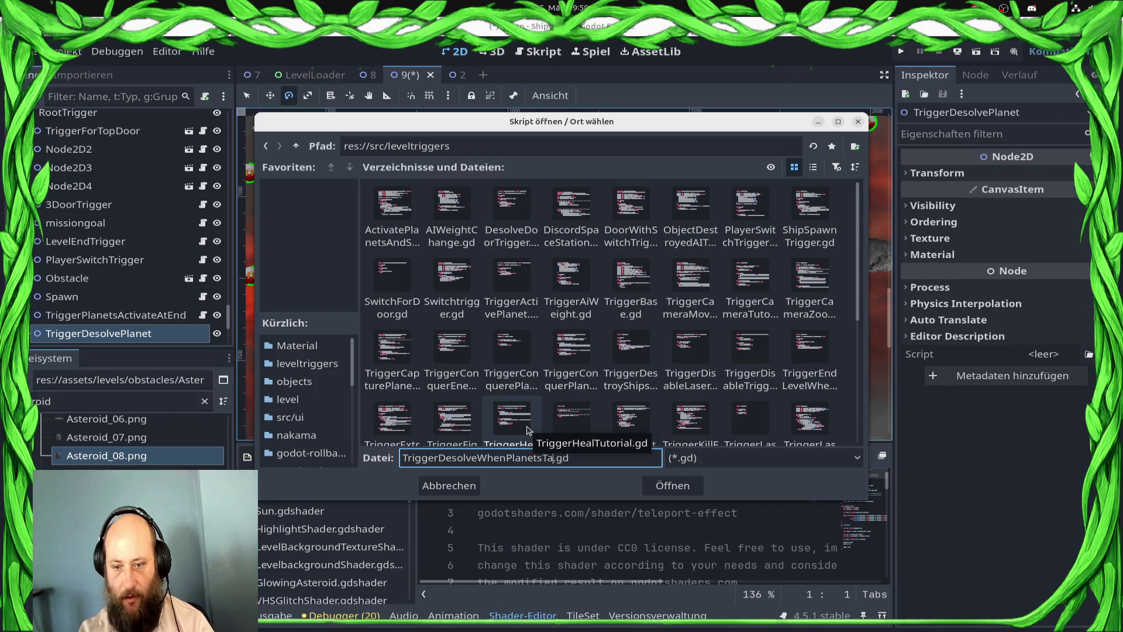
{"action": "type", "text": "ken"}
{"action": "key", "text": "Return"}
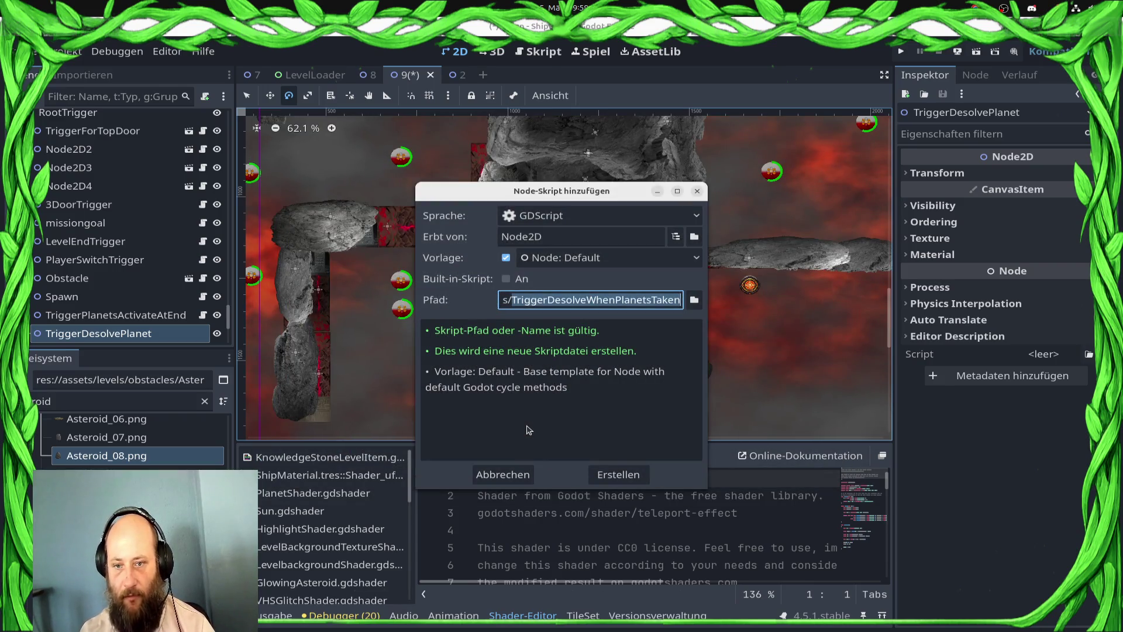
Step: Set the script to inherit from TriggerBase and create it
{"action": "left_click", "coordinate": [544, 229]}
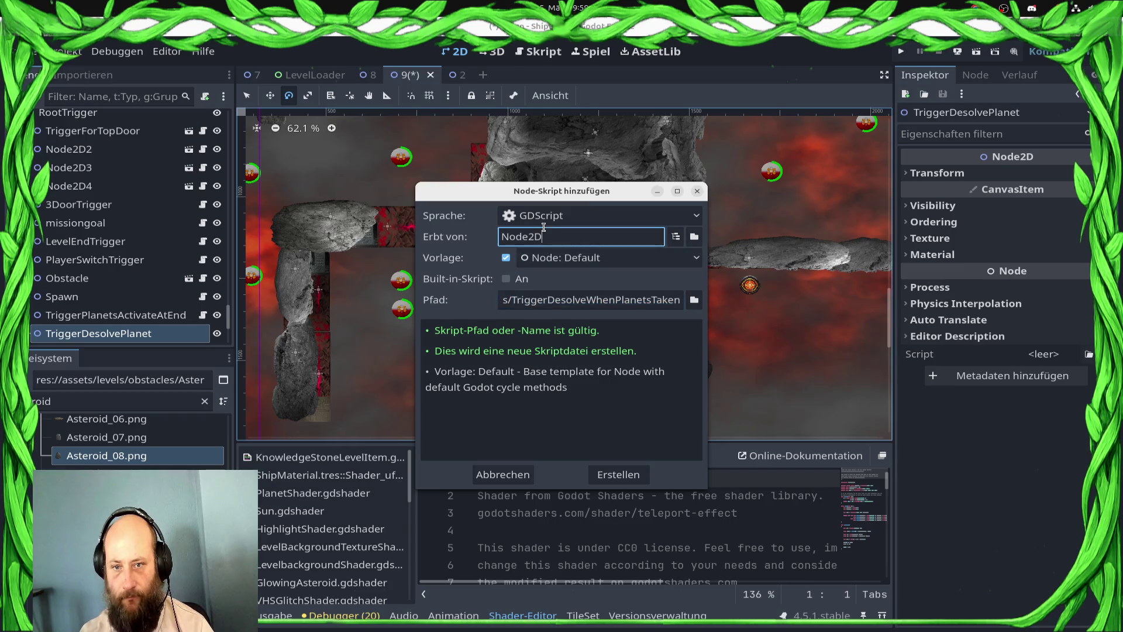
{"action": "double_click", "coordinate": [568, 233]}
{"action": "type", "text": "Trigger"}
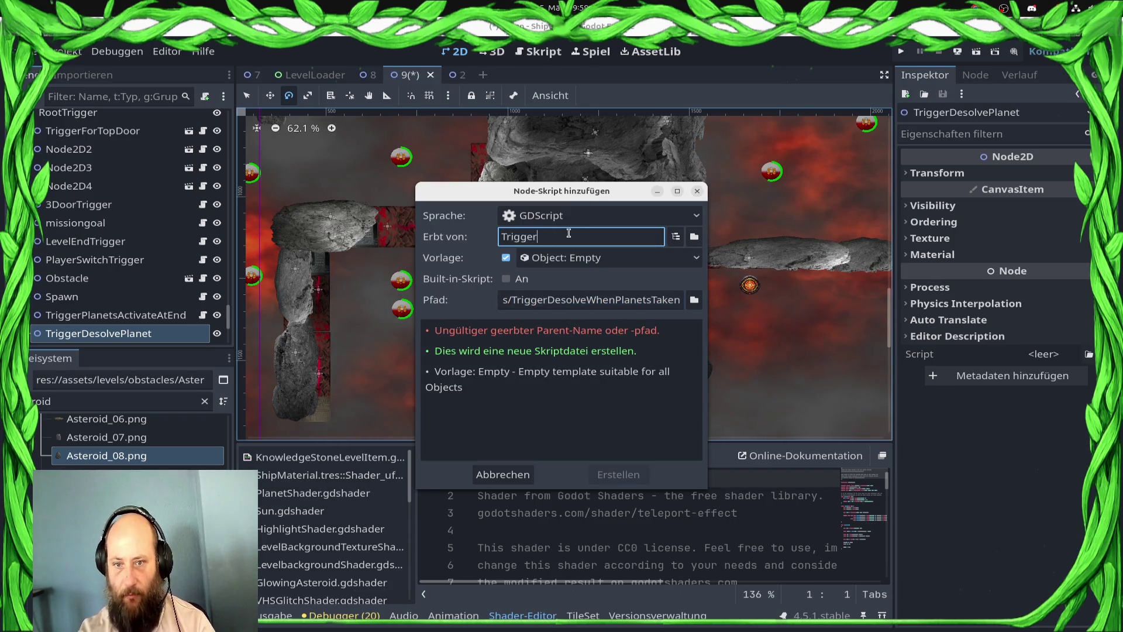
{"action": "type", "text": "base"}
{"action": "type", "text": "Base"}
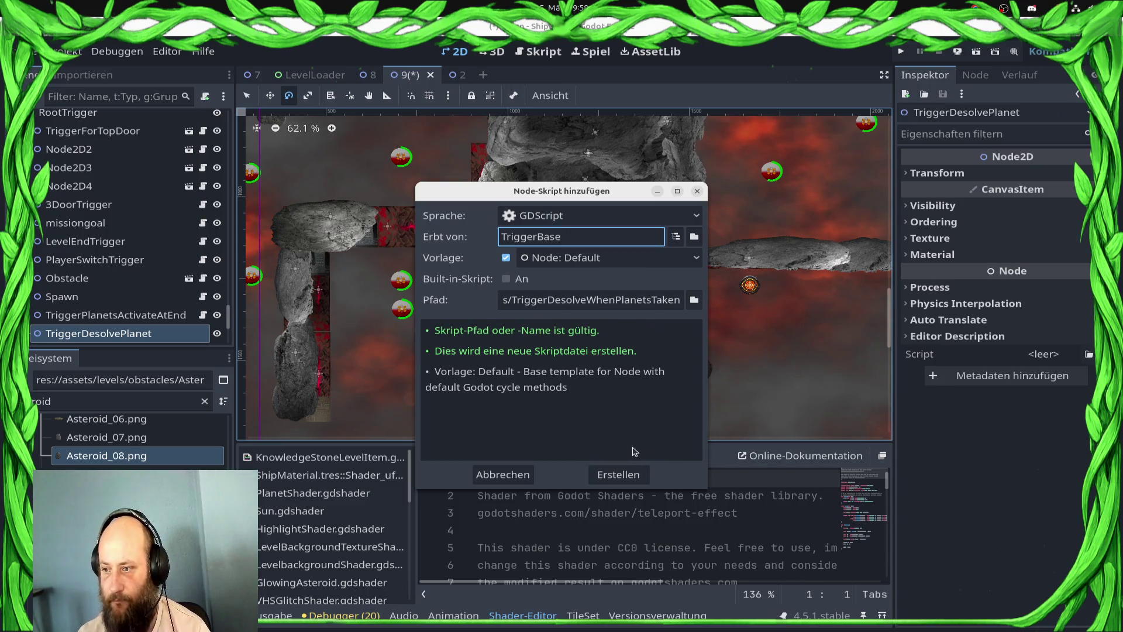
{"action": "left_click", "coordinate": [624, 471]}
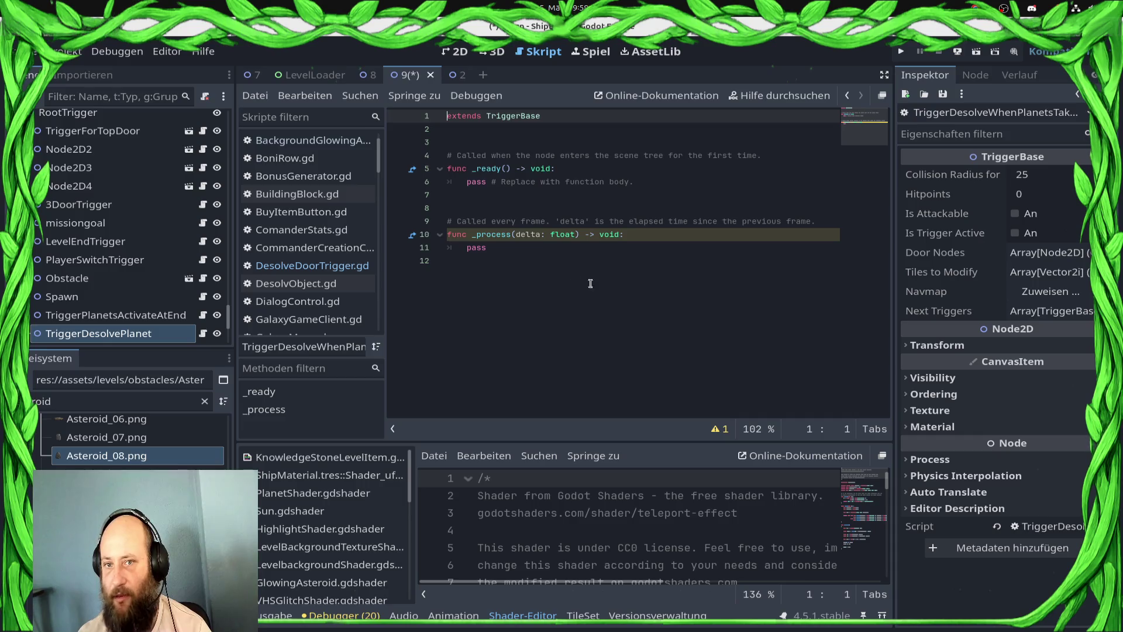
Step: Declare class_name TriggerDesolveWhenPlanetsTaken and delete the template functions
{"action": "type", "text": "class_name TriggerDesolveWhenPlanetsTaken"}
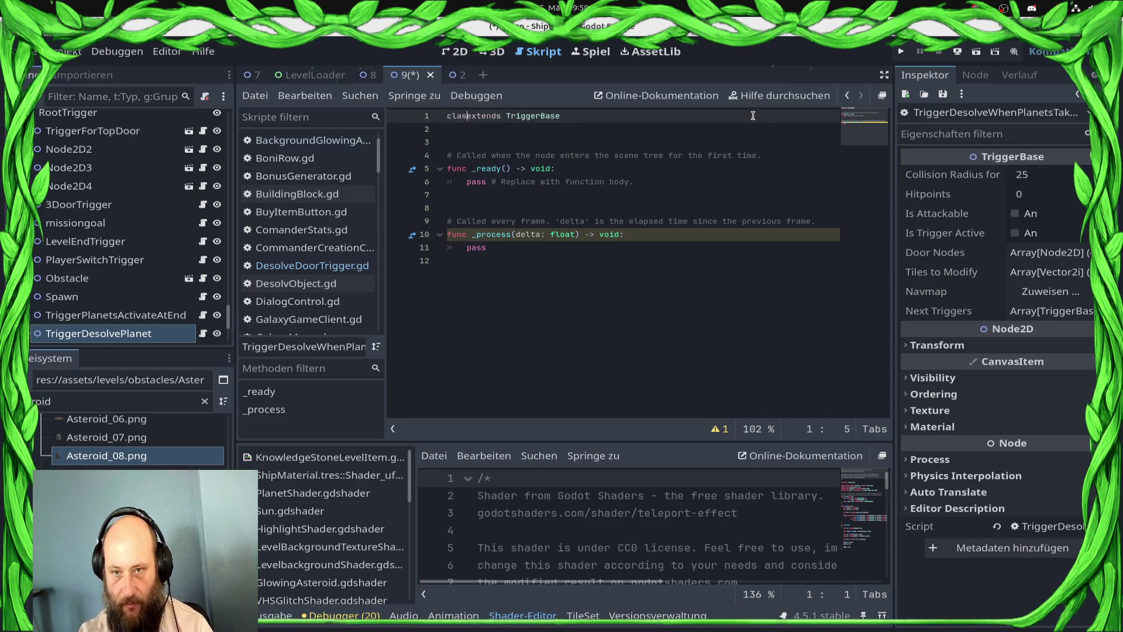
{"action": "key", "text": "ctrl+s"}
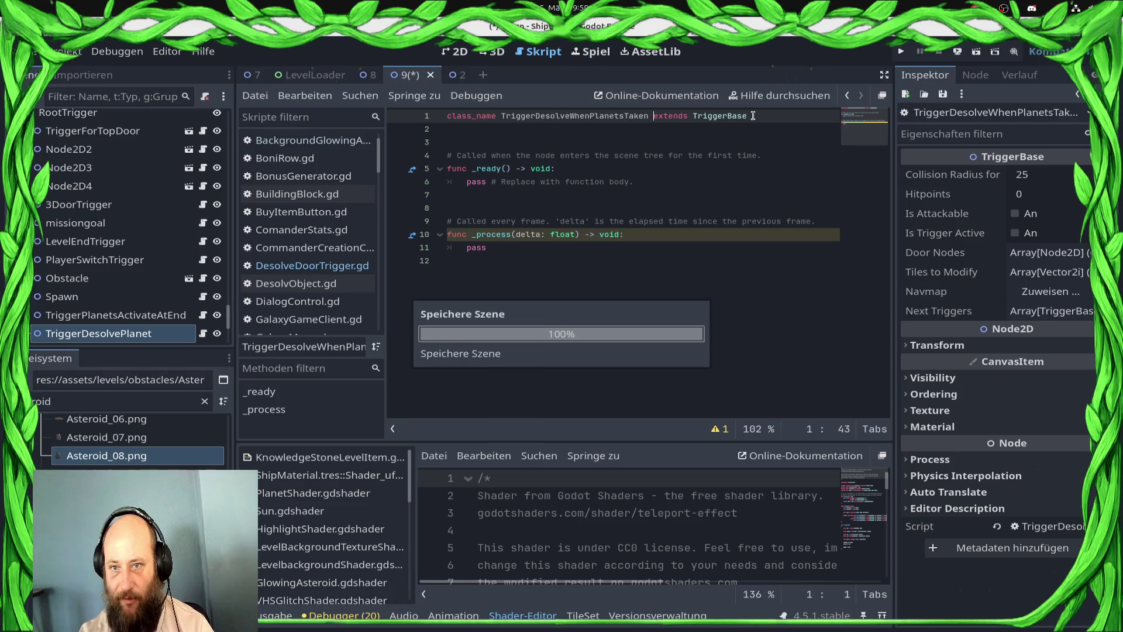
{"action": "key", "text": "Down"}
{"action": "key", "text": "Down"}
{"action": "key", "text": "shift+ctrl+End"}
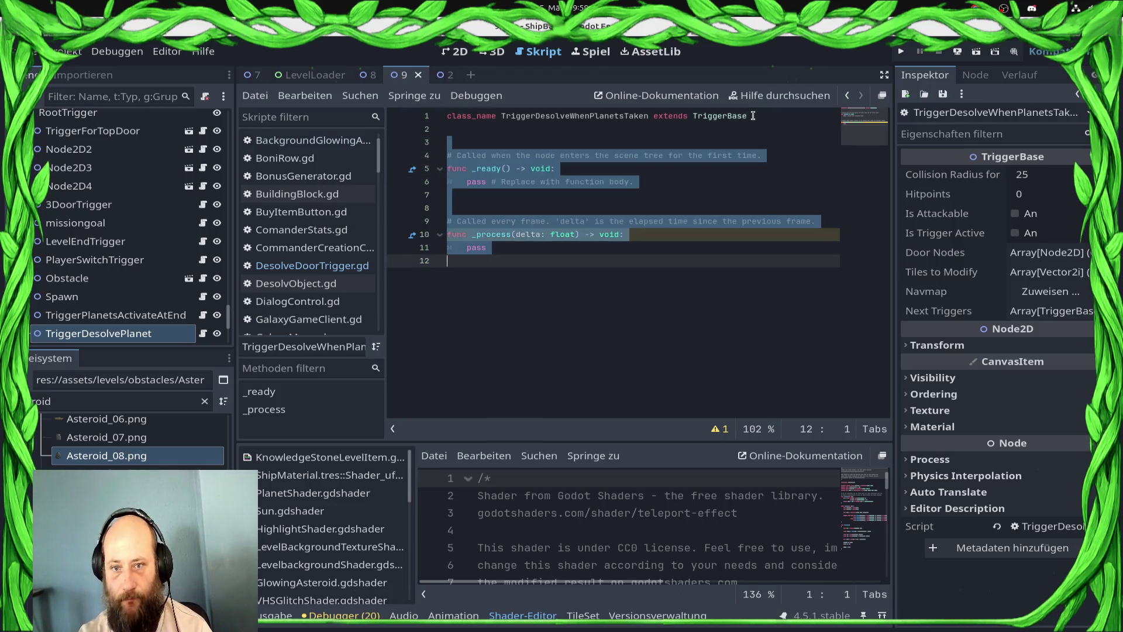
{"action": "key", "text": "BackSpace"}
{"action": "key", "text": "ctrl+s"}
{"action": "key", "text": "BackSpace"}
{"action": "type", "text": "feu"}
{"action": "key", "text": "BackSpace"}
{"action": "key", "text": "BackSpace"}
{"action": "key", "text": "BackSpace"}
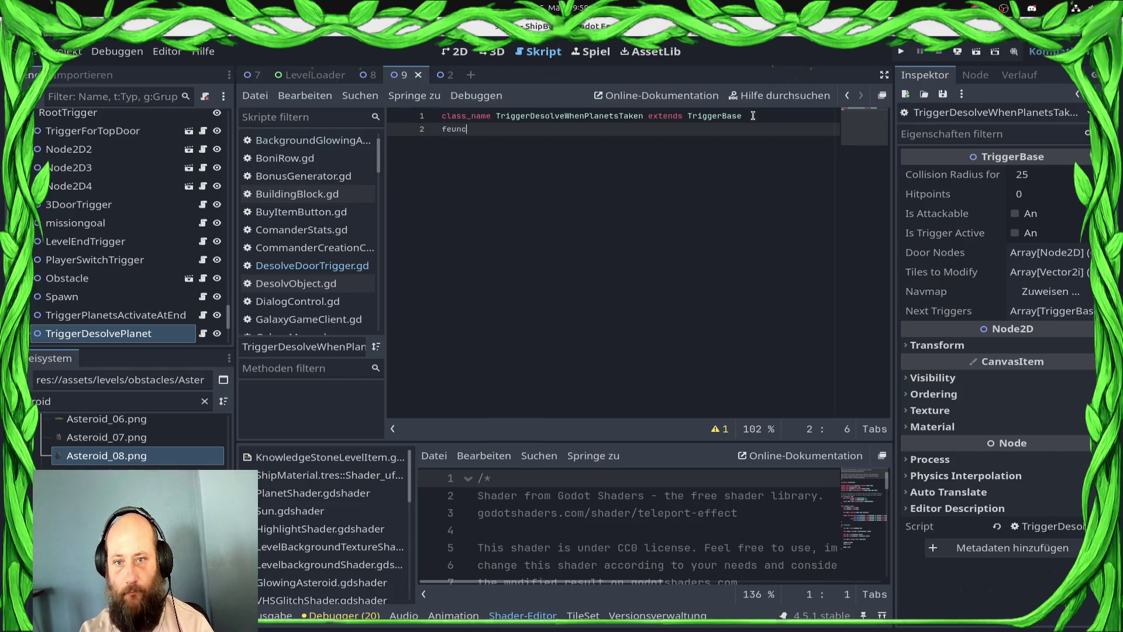
{"action": "key", "text": "Return"}
{"action": "type", "text": "@expor"}
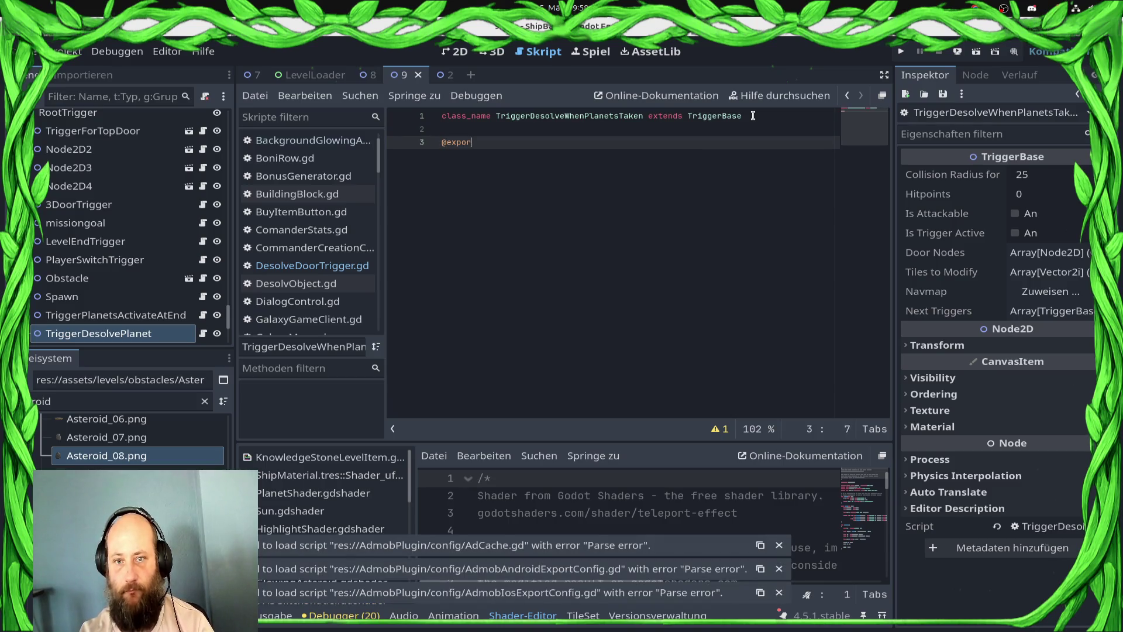
{"action": "key", "text": "BackSpace"}
{"action": "key", "text": "BackSpace"}
{"action": "key", "text": "BackSpace"}
{"action": "type", "text": "ar planets"}
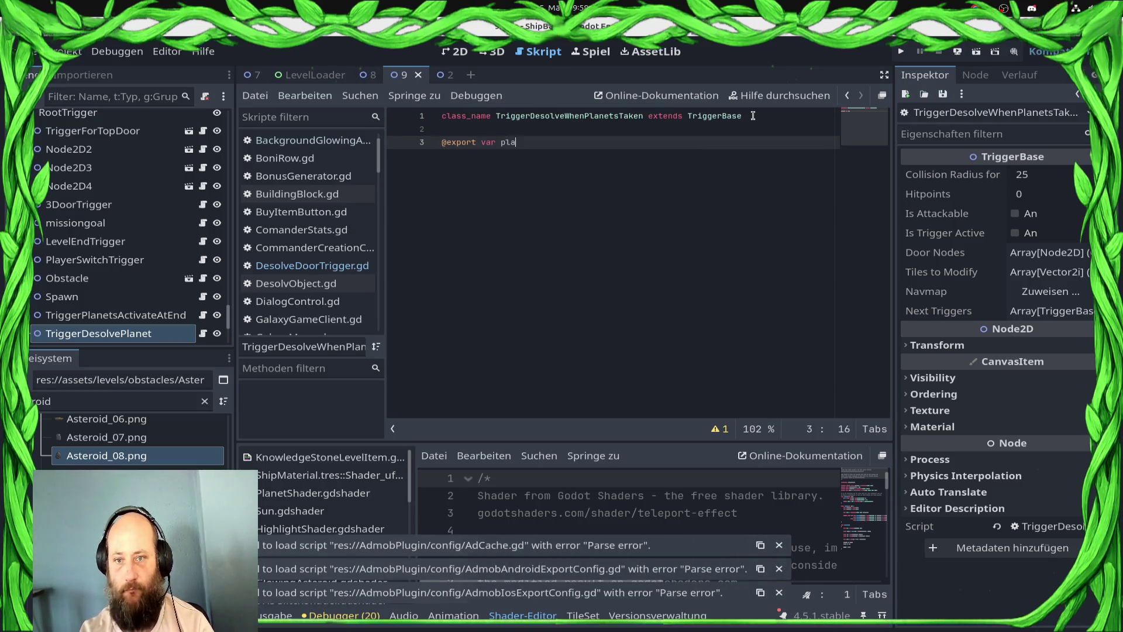
{"action": "type", "text": "_to_ta"}
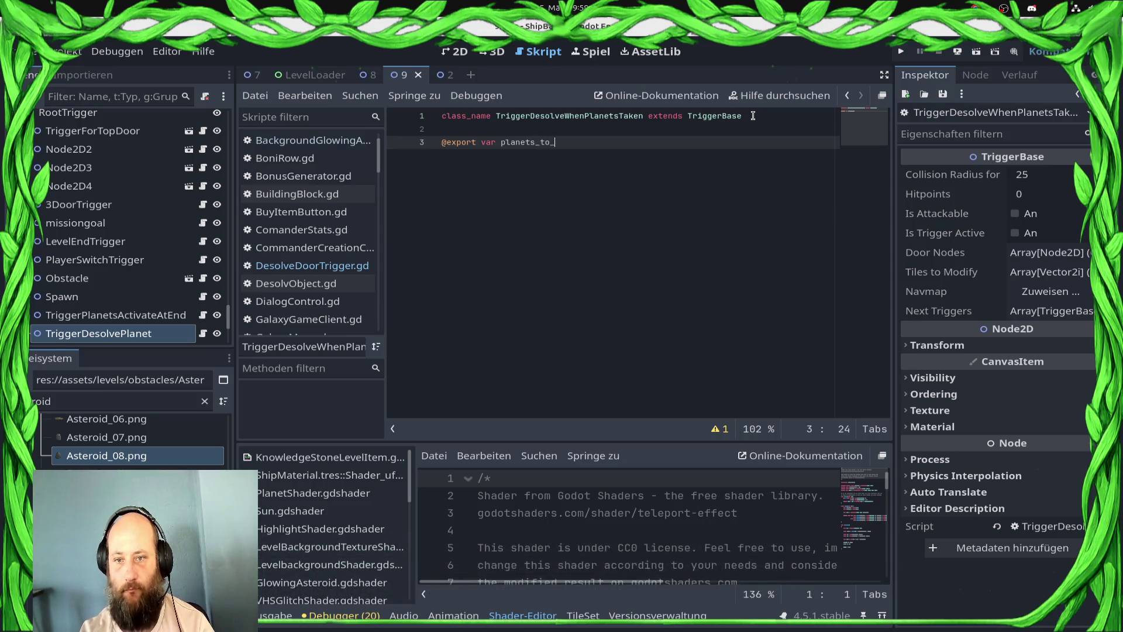
{"action": "type", "text": "ke"}
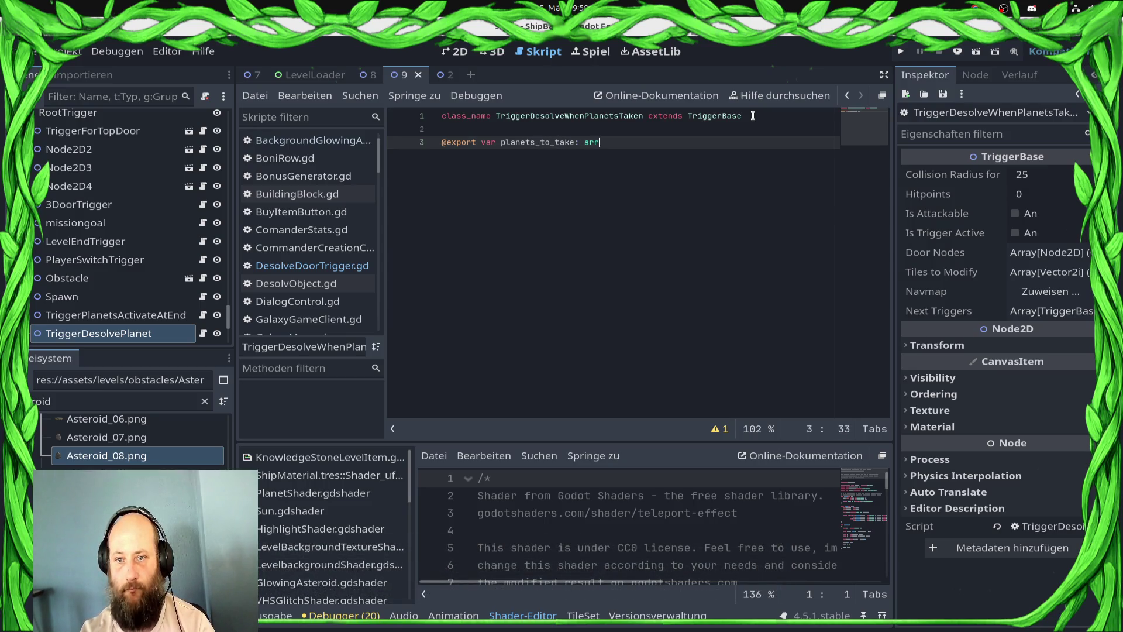
{"action": "key", "text": "BackSpace"}
{"action": "key", "text": "BackSpace"}
{"action": "key", "text": "BackSpace"}
{"action": "type", "text": "Ar"}
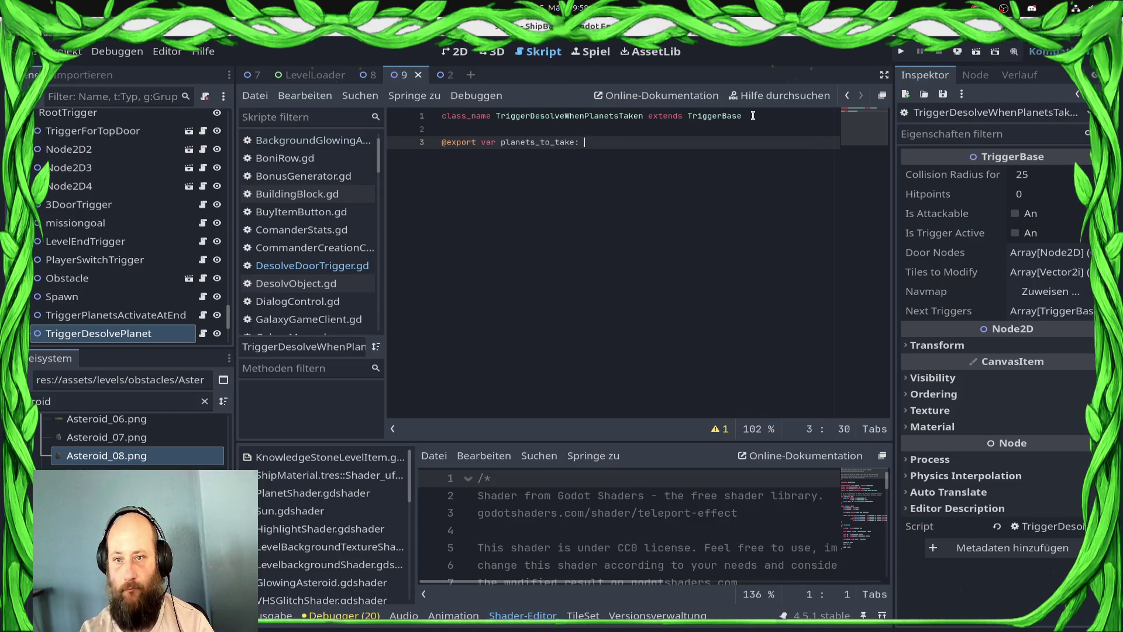
{"action": "type", "text": "Array["}
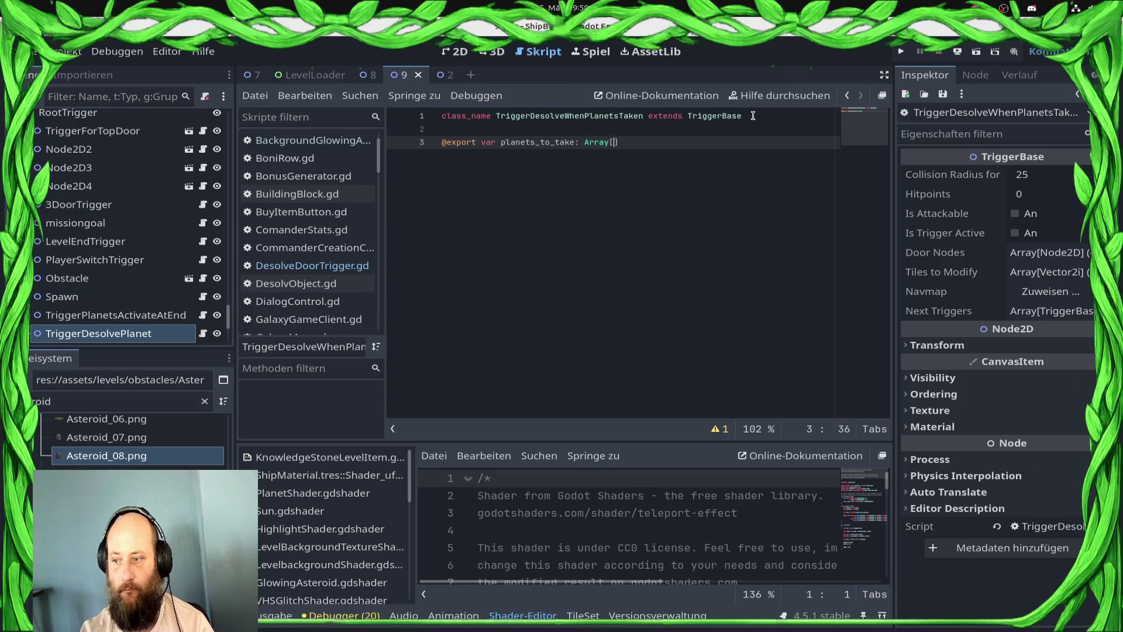
{"action": "type", "text": "Planet"}
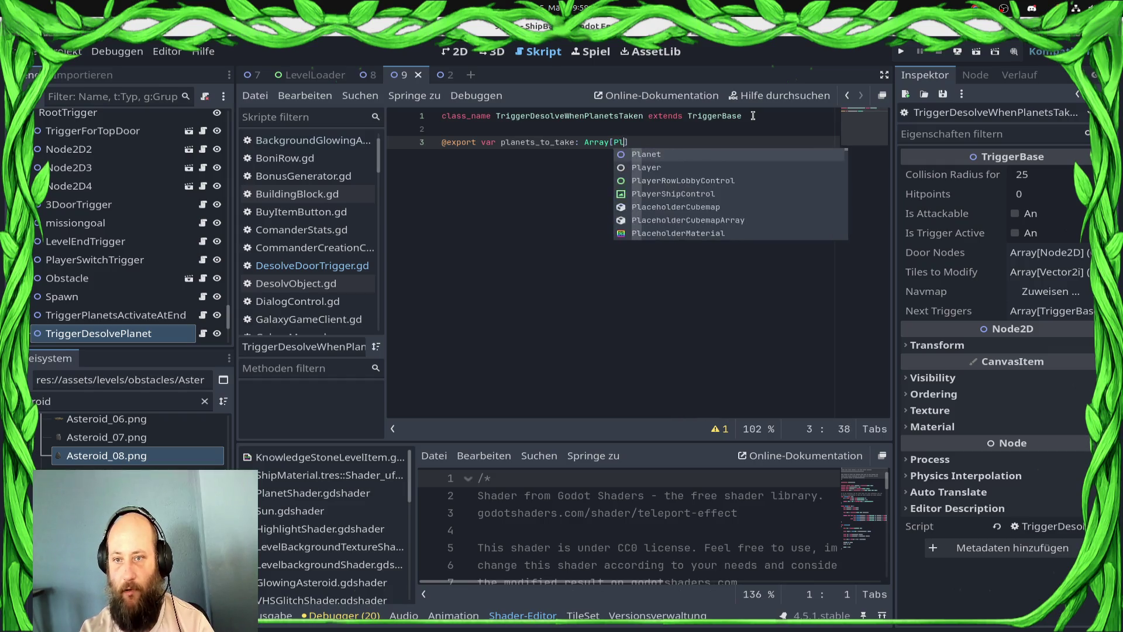
{"action": "type", "text": "]"}
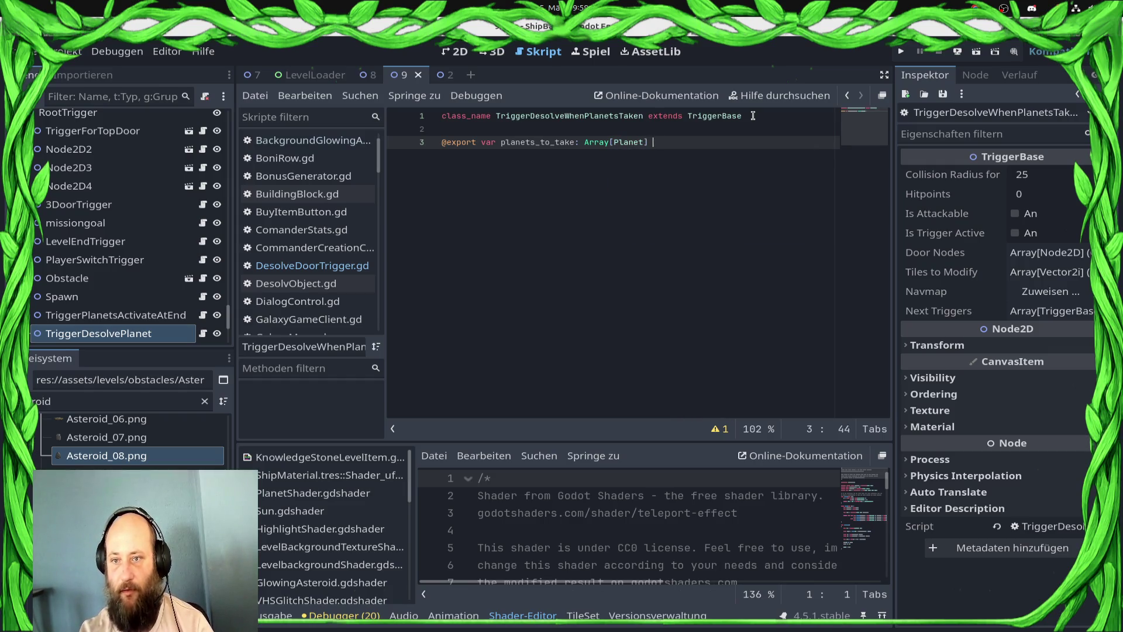
{"action": "type", "text": "= []"}
{"action": "key", "text": "ctrl+s"}
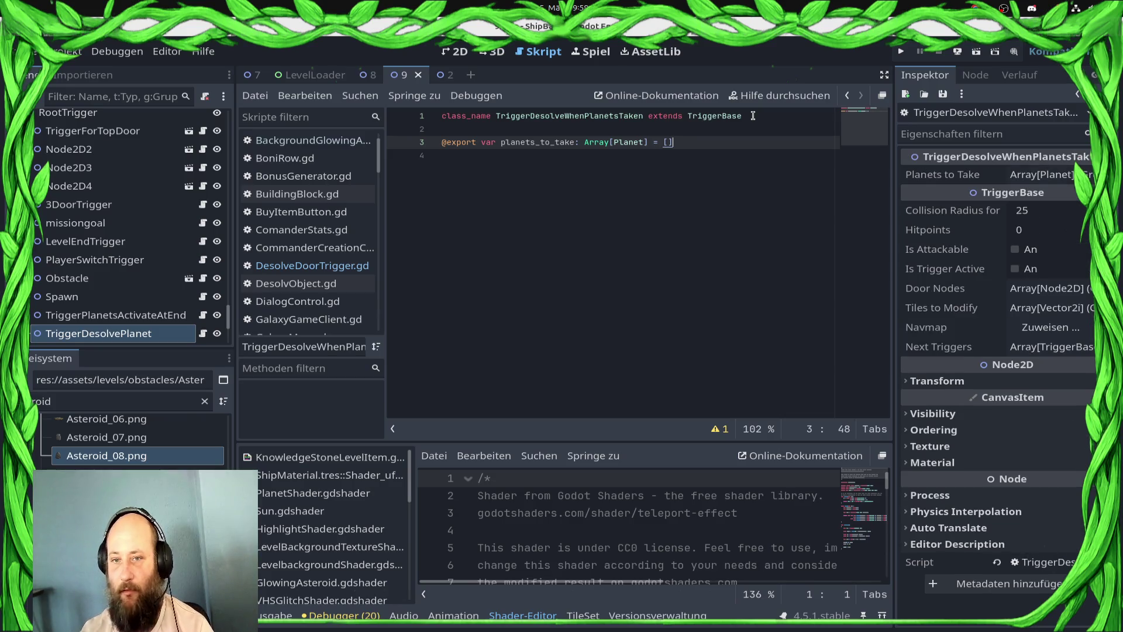
Step: Look up the TriggerBase parent script, then return to the 2D level view
{"action": "left_click", "coordinate": [711, 117], "text": "ctrl"}
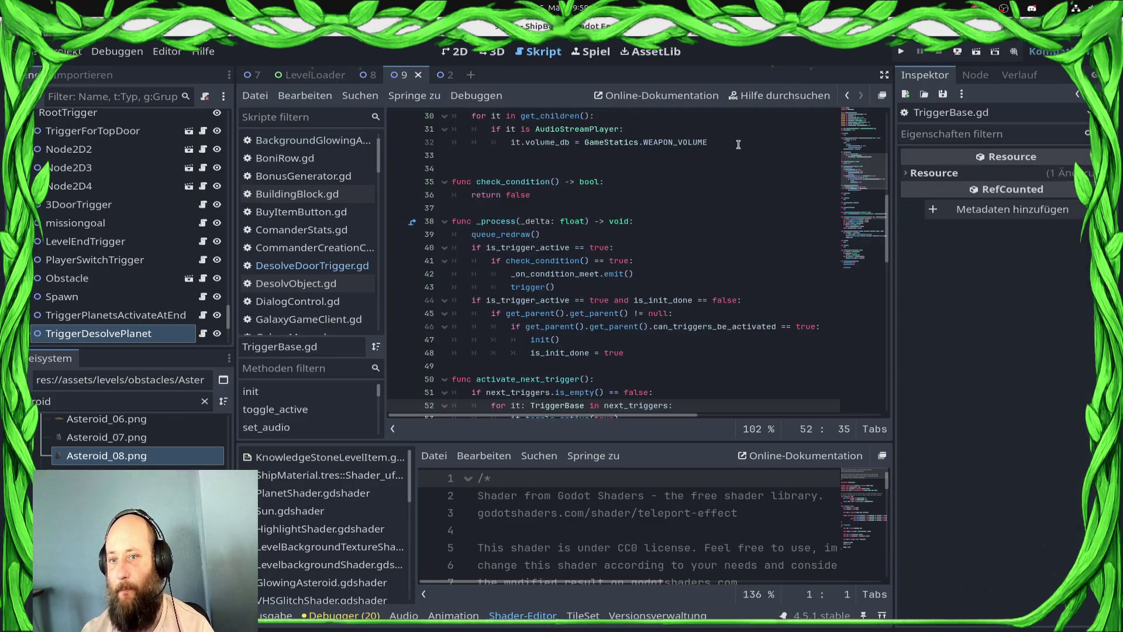
{"action": "scroll", "coordinate": [638, 216], "scroll_direction": "up", "scroll_amount": 10}
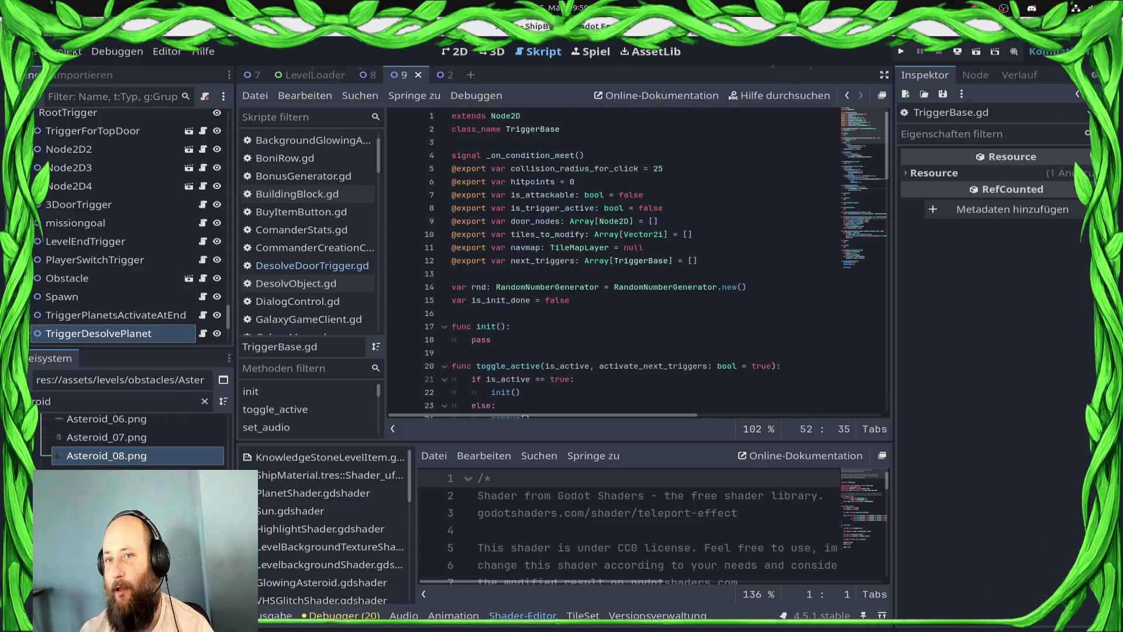
{"action": "left_click", "coordinate": [454, 51]}
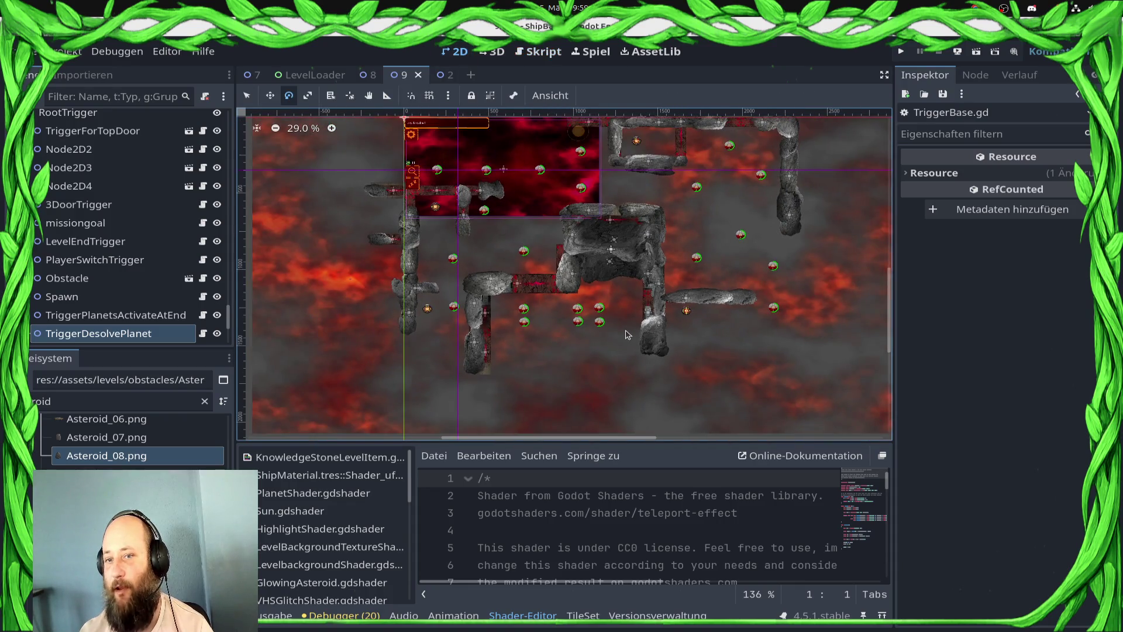
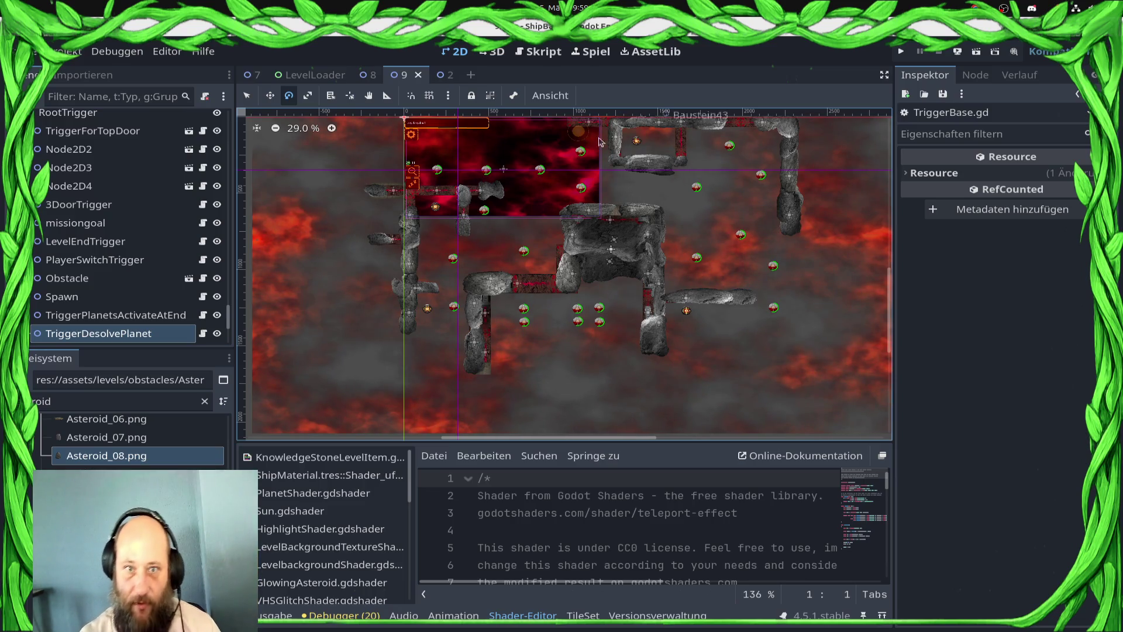
Step: Switch to the script editor to read TriggerBase.gd and its exported trigger variables
{"action": "scroll", "coordinate": [629, 257], "scroll_direction": "up", "scroll_amount": 3}
{"action": "scroll", "coordinate": [629, 257], "scroll_direction": "down", "scroll_amount": 2}
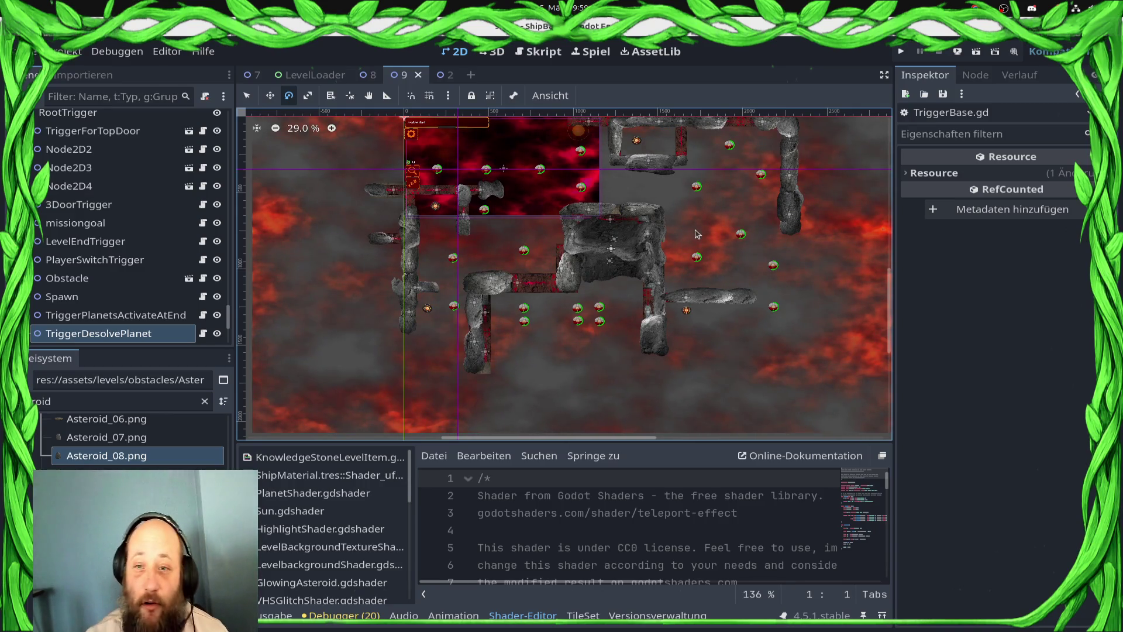
{"action": "left_click", "coordinate": [539, 51]}
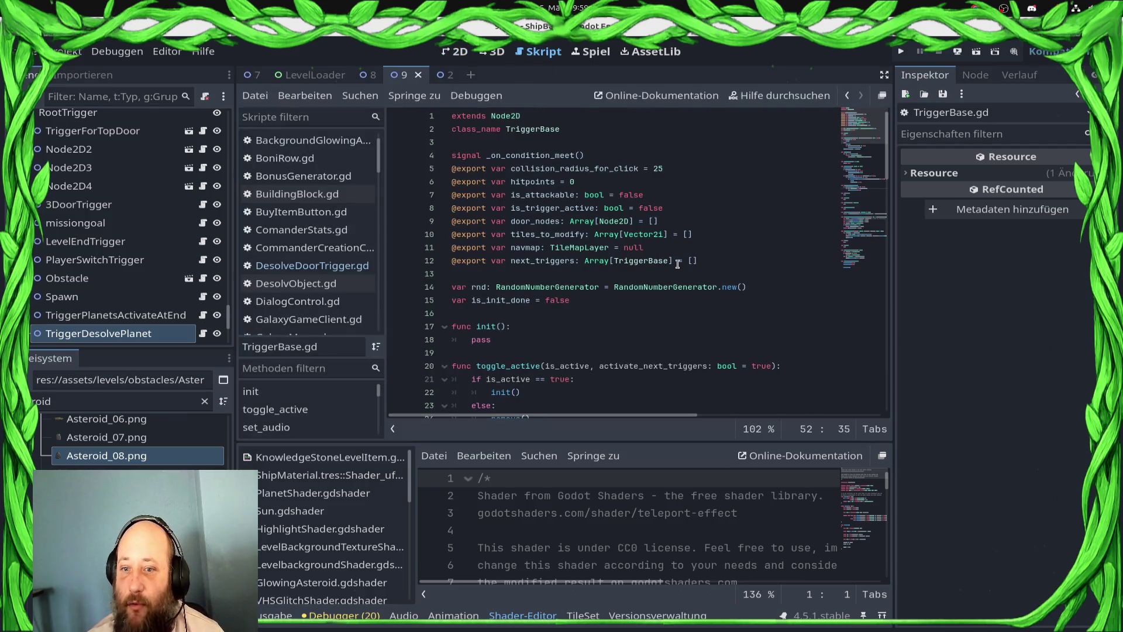
{"action": "left_click", "coordinate": [729, 260]}
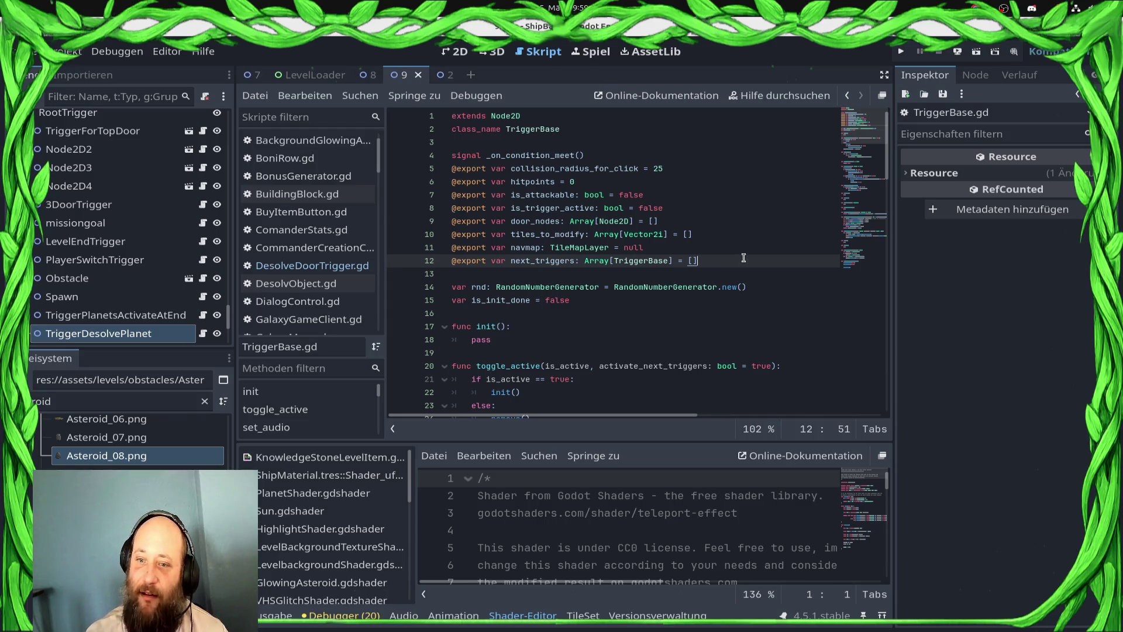
{"action": "key", "text": "Up"}
{"action": "key", "text": "Up"}
{"action": "key", "text": "Up"}
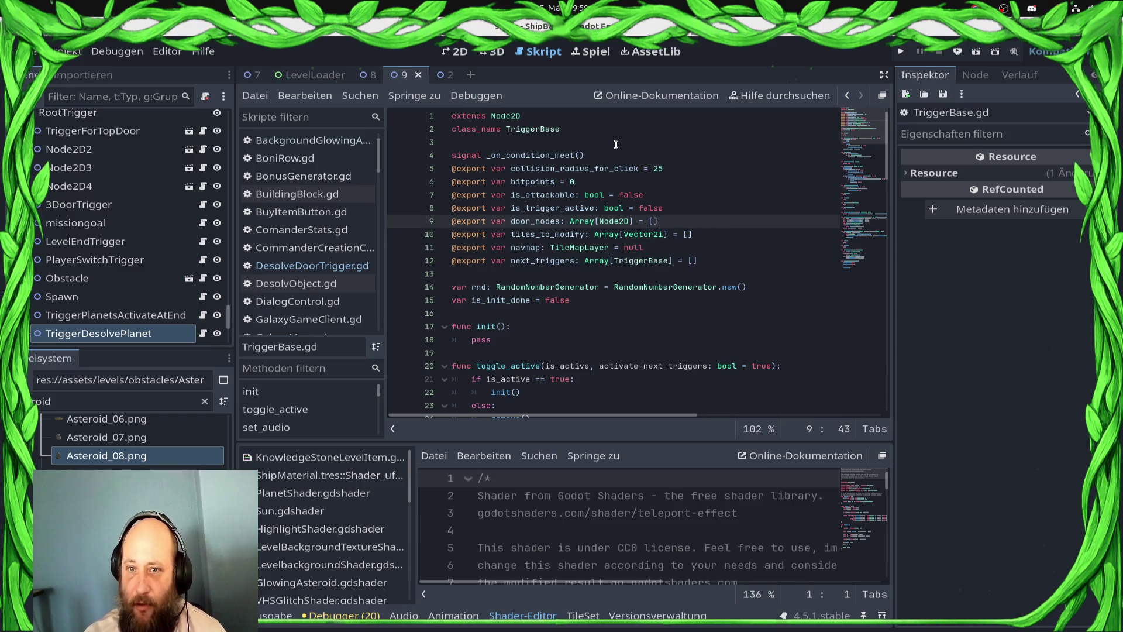
{"action": "double_click", "coordinate": [531, 130]}
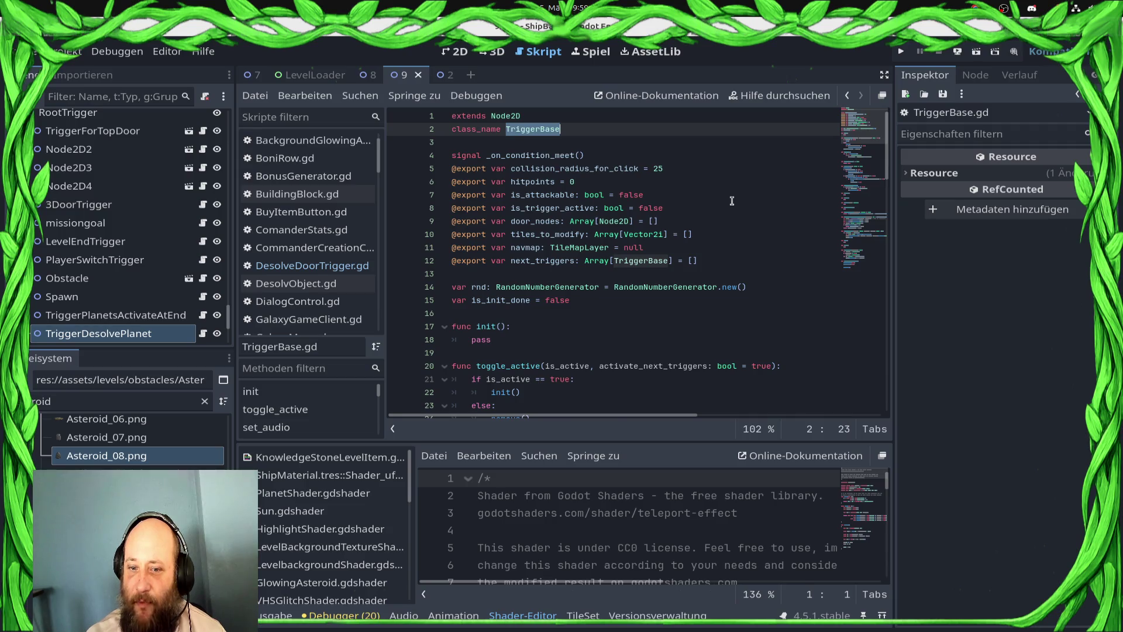
{"action": "scroll", "coordinate": [726, 199], "scroll_direction": "down", "scroll_amount": 4}
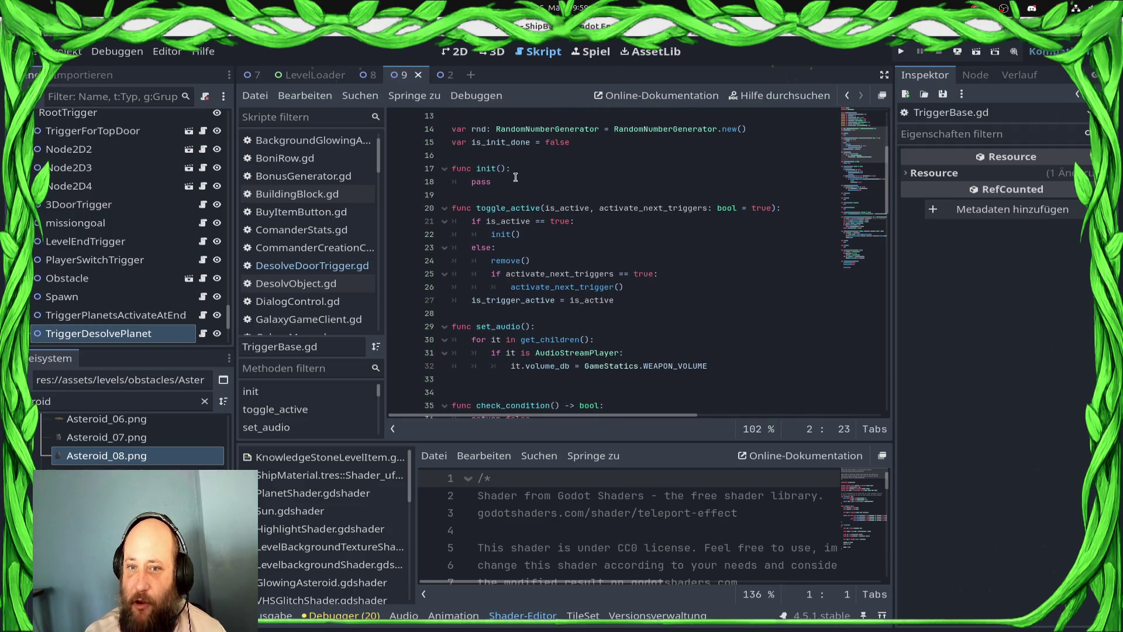
{"action": "left_click_drag", "start_coordinate": [515, 177], "coordinate": [427, 170]}
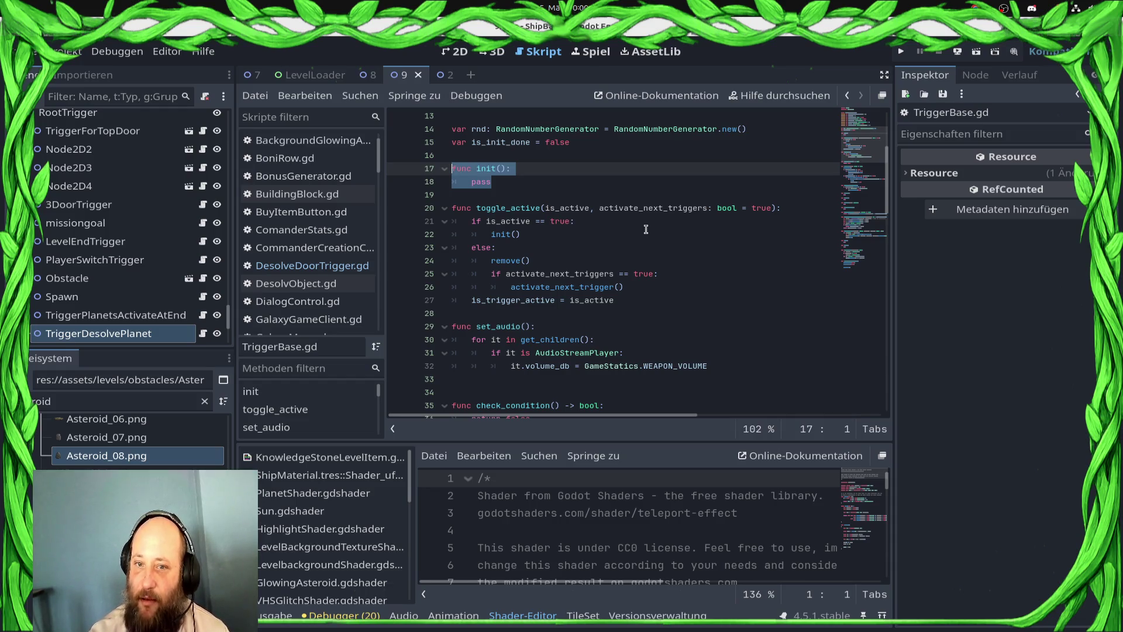
{"action": "scroll", "coordinate": [645, 229], "scroll_direction": "down", "scroll_amount": 4}
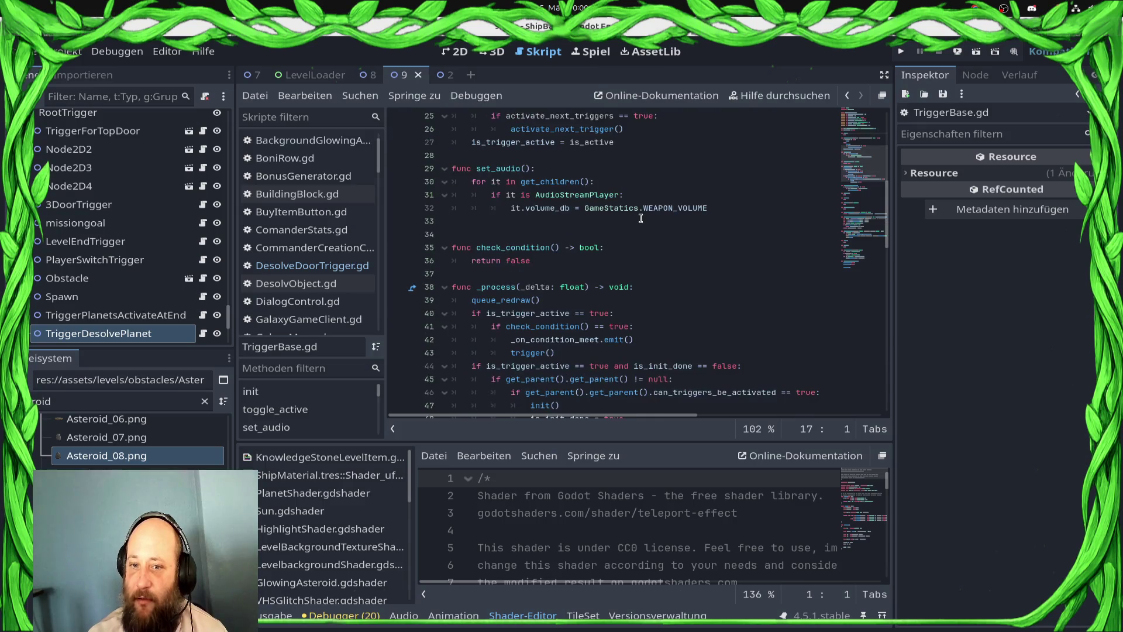
{"action": "left_click_drag", "start_coordinate": [615, 261], "coordinate": [450, 248]}
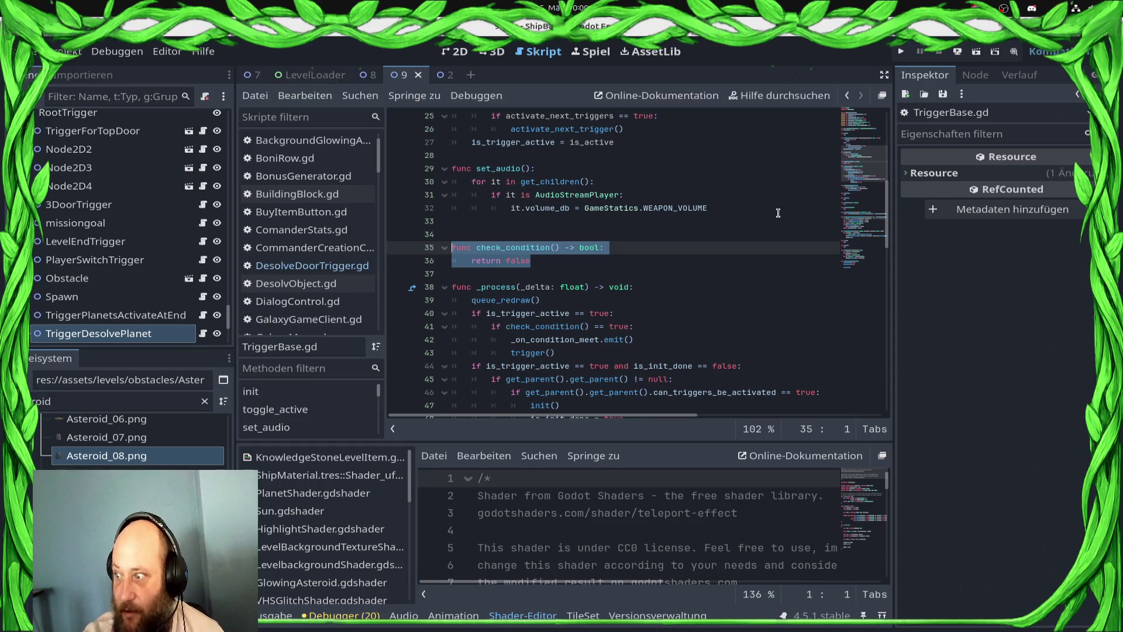
{"action": "scroll", "coordinate": [606, 254], "scroll_direction": "down", "scroll_amount": 8}
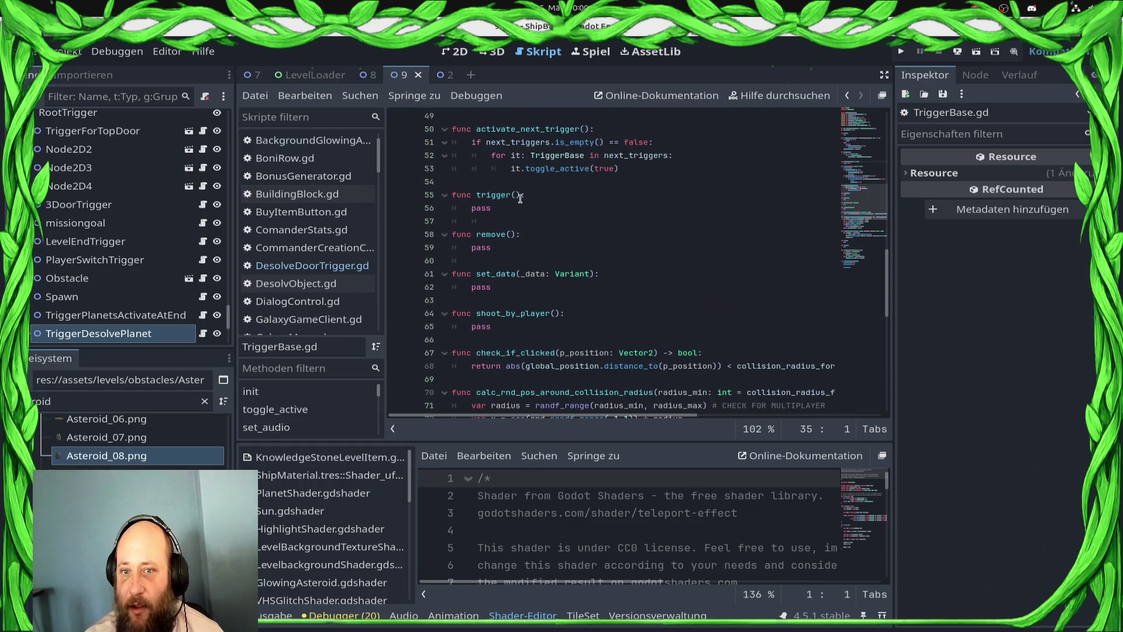
{"action": "left_click", "coordinate": [520, 198]}
{"action": "left_click_drag", "start_coordinate": [524, 228], "coordinate": [420, 190]}
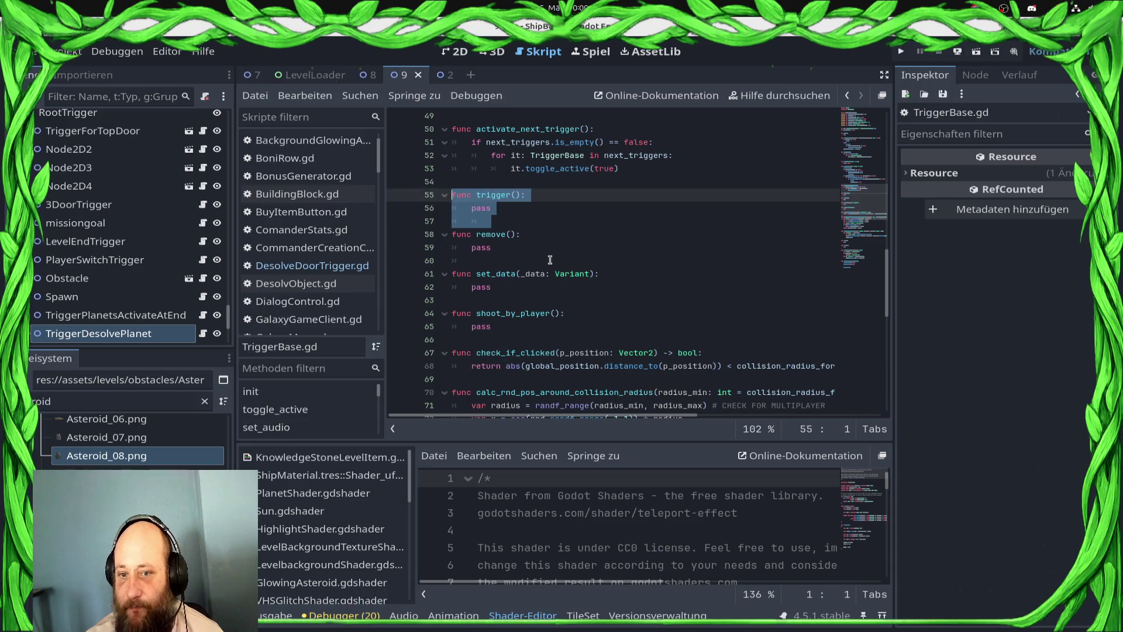
Step: Highlight the hitpoints, is_trigger_active and tiles_to_modify export variables in TriggerBase.gd
{"action": "scroll", "coordinate": [604, 255], "scroll_direction": "up", "scroll_amount": 3}
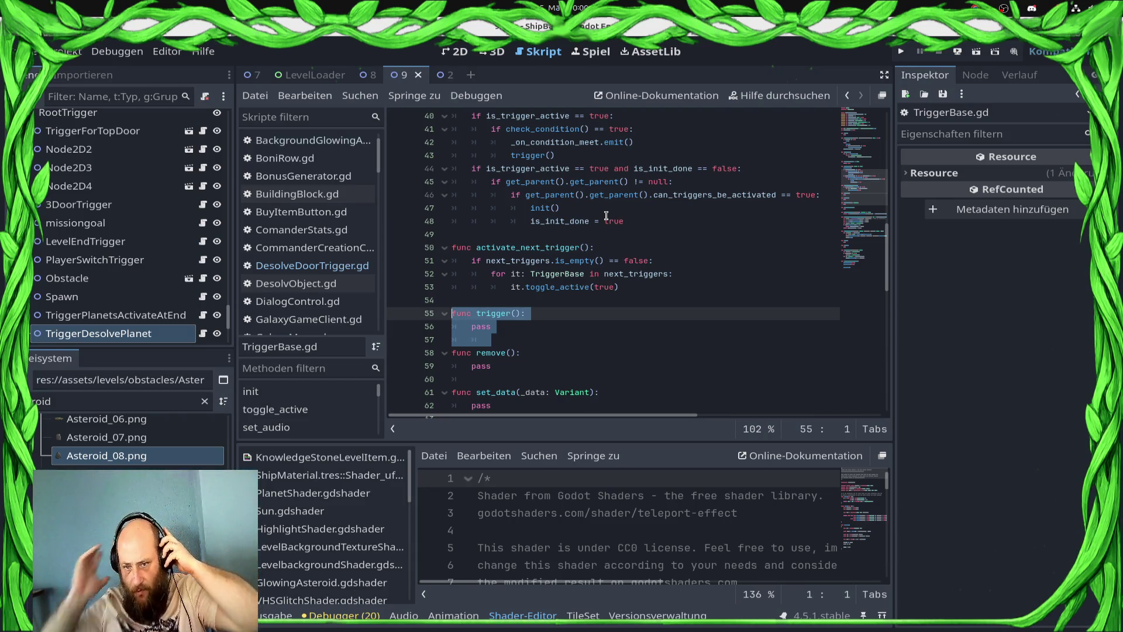
{"action": "scroll", "coordinate": [605, 268], "scroll_direction": "down", "scroll_amount": 7}
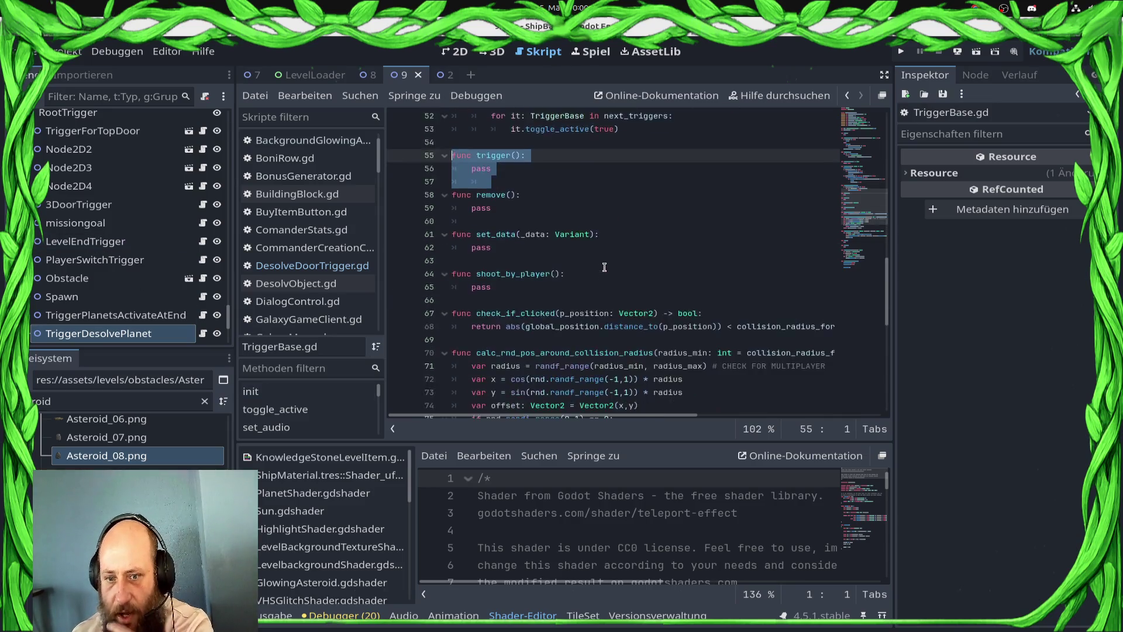
{"action": "scroll", "coordinate": [673, 275], "scroll_direction": "down", "scroll_amount": 2}
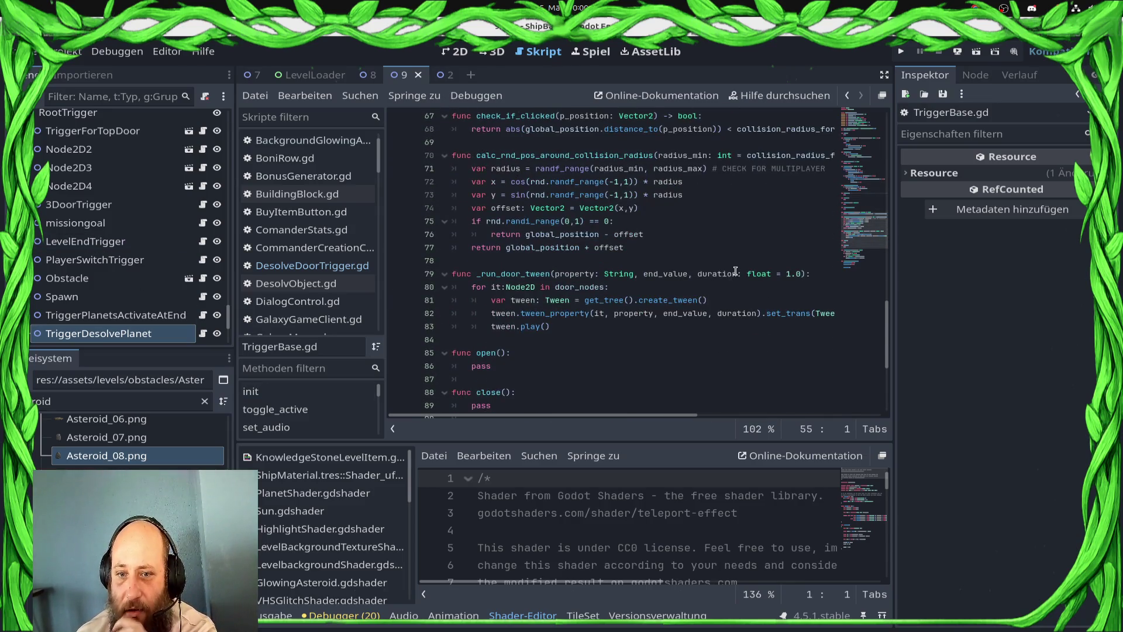
{"action": "scroll", "coordinate": [735, 271], "scroll_direction": "up", "scroll_amount": 15}
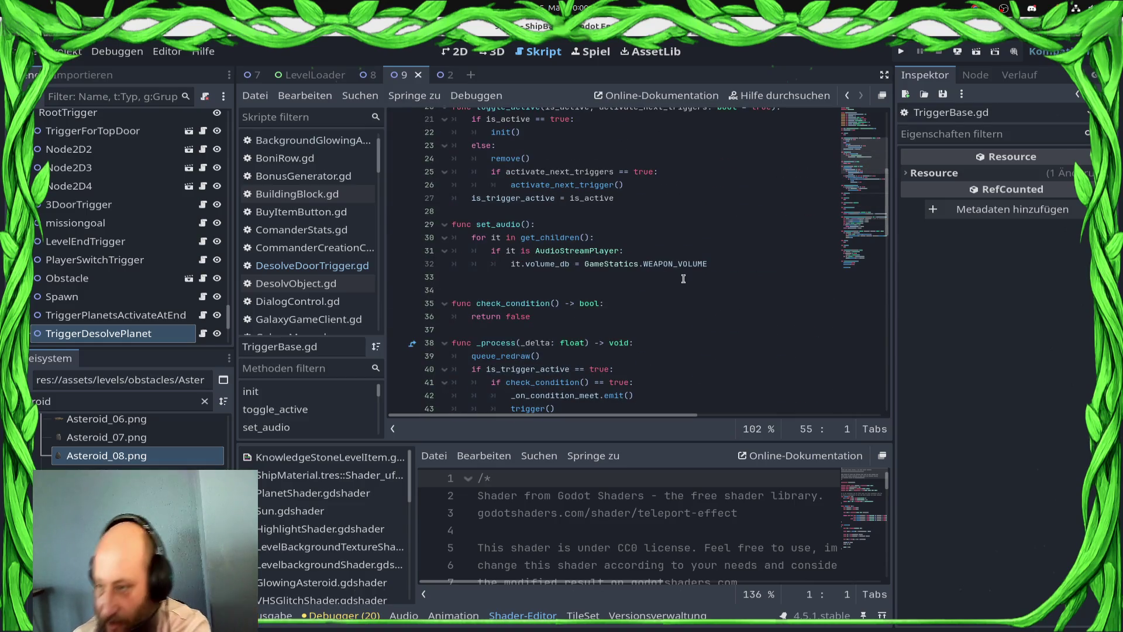
{"action": "scroll", "coordinate": [610, 235], "scroll_direction": "up", "scroll_amount": 7}
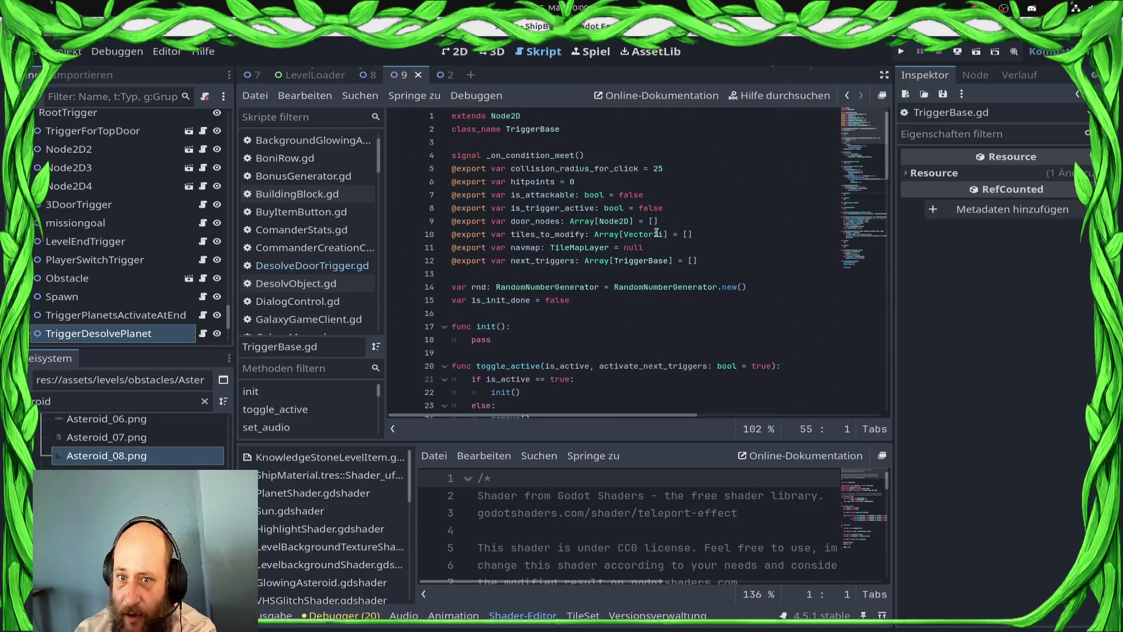
{"action": "double_click", "coordinate": [525, 181]}
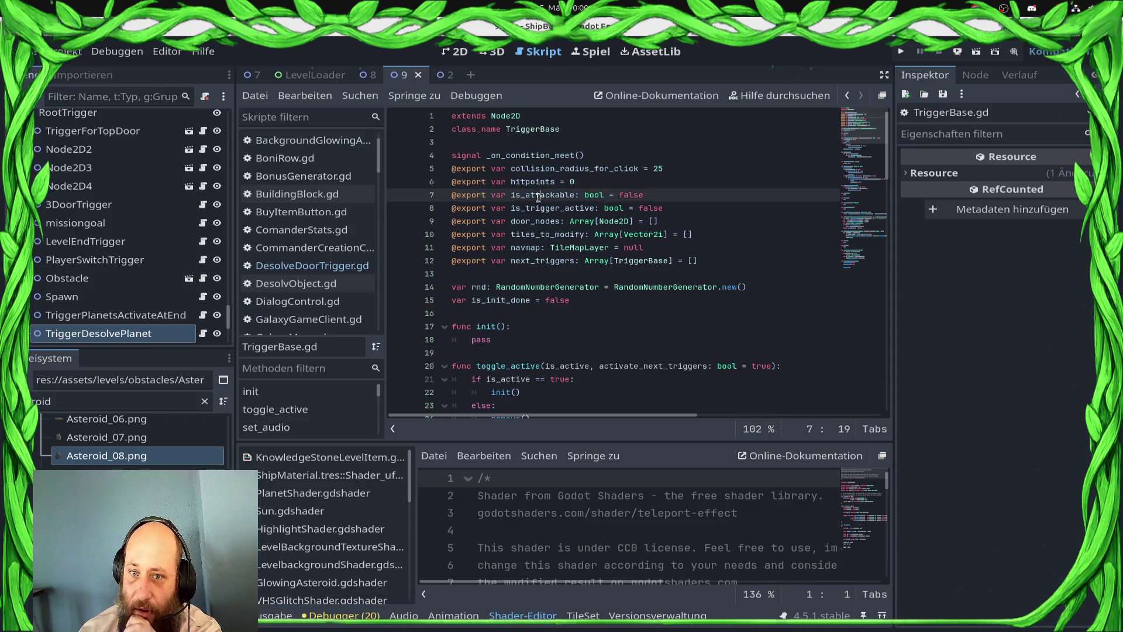
{"action": "double_click", "coordinate": [552, 207]}
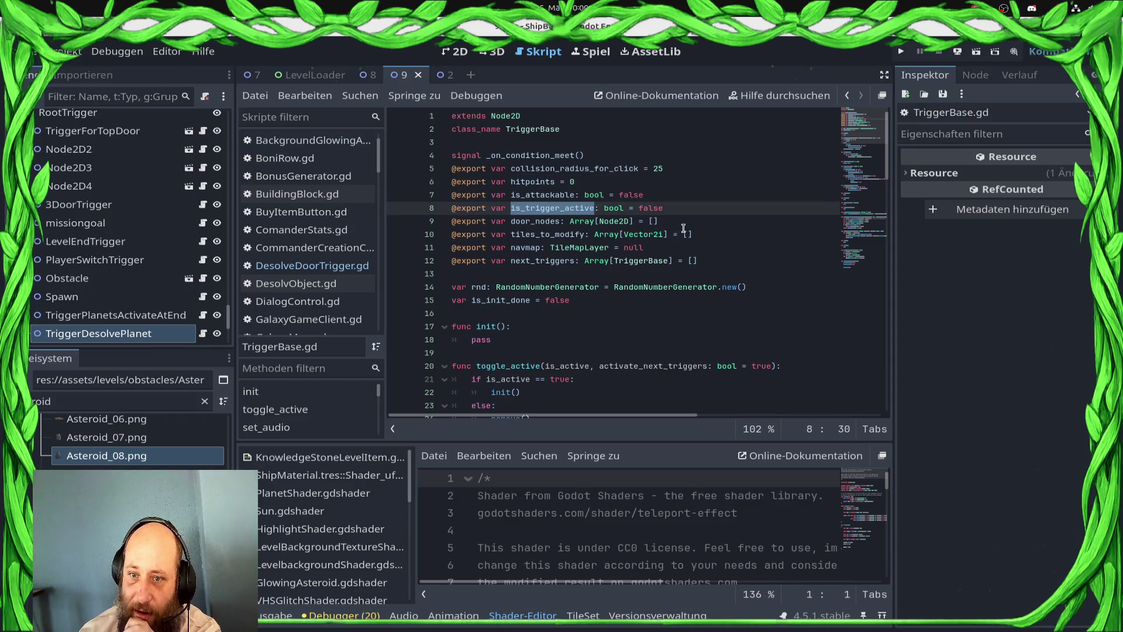
{"action": "left_click", "coordinate": [683, 227]}
{"action": "double_click", "coordinate": [563, 234]}
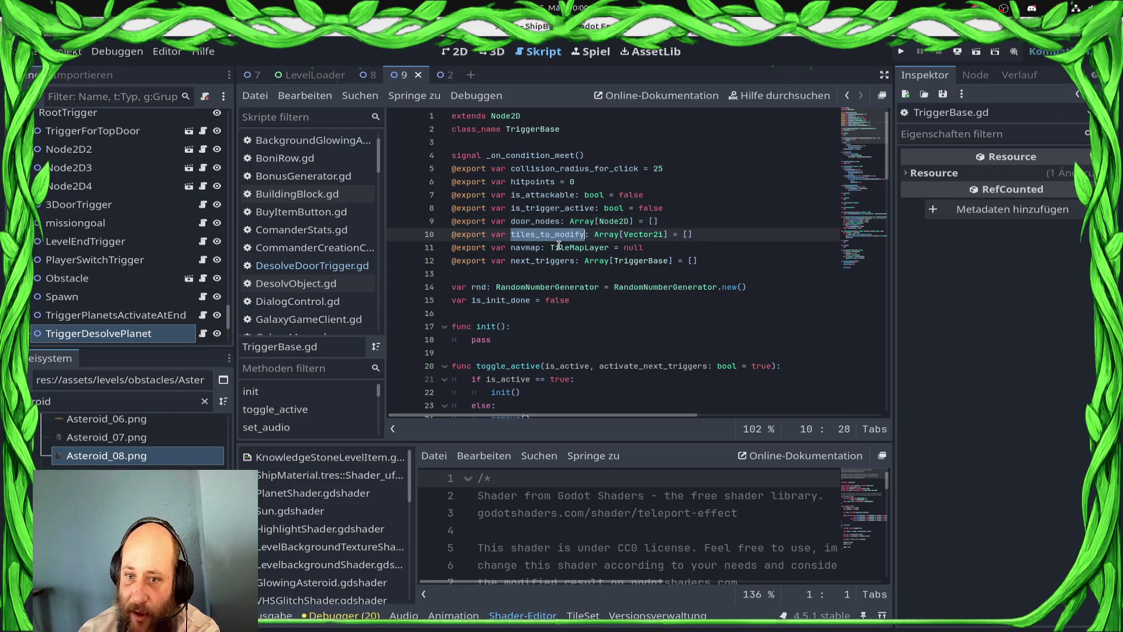
{"action": "mouse_move", "coordinate": [579, 247]}
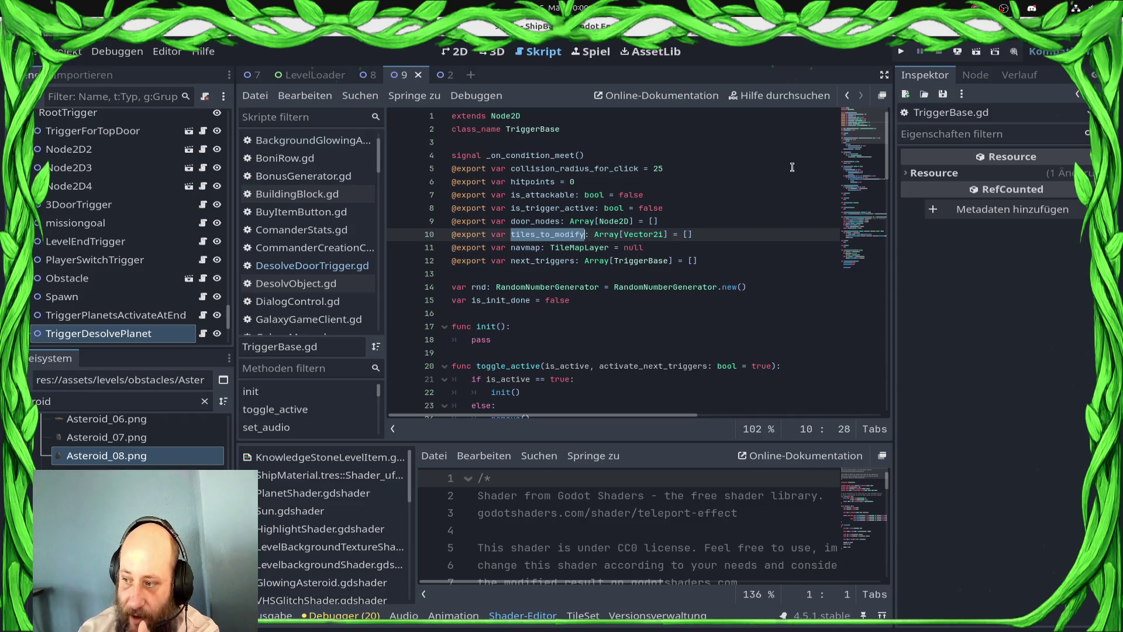
Step: Show the pathfinding grid over the level, zoom in on the lava strip, and save
{"action": "left_click", "coordinate": [456, 53]}
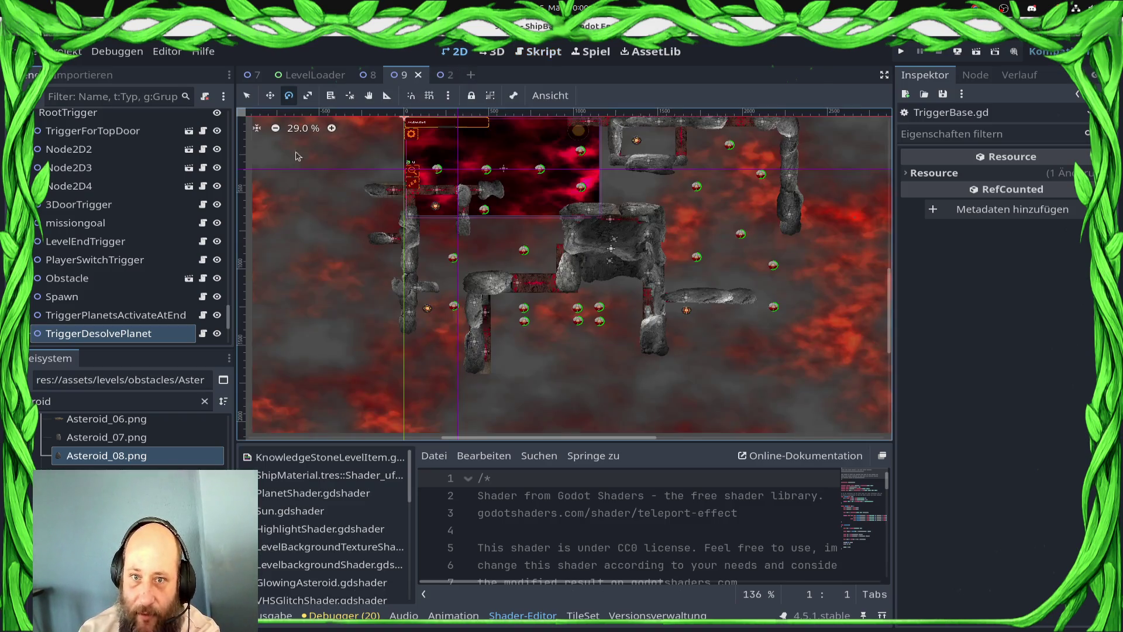
{"action": "scroll", "coordinate": [163, 185], "scroll_direction": "up", "scroll_amount": 4}
{"action": "scroll", "coordinate": [167, 175], "scroll_direction": "up", "scroll_amount": 10}
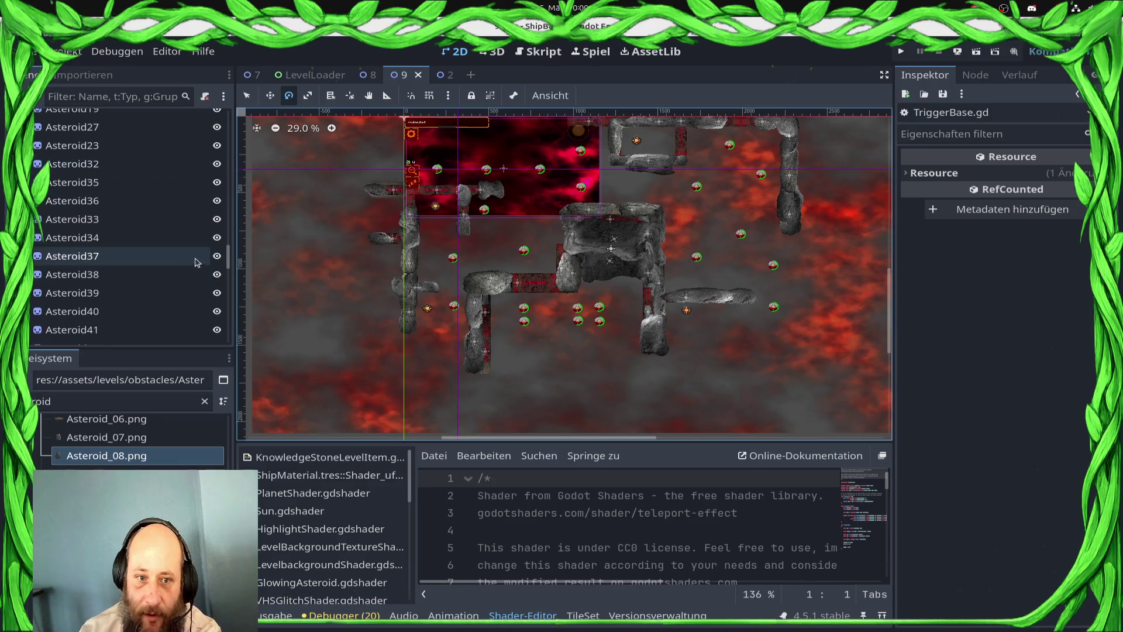
{"action": "left_click_drag", "start_coordinate": [228, 257], "coordinate": [228, 112]}
{"action": "left_click", "coordinate": [217, 138]}
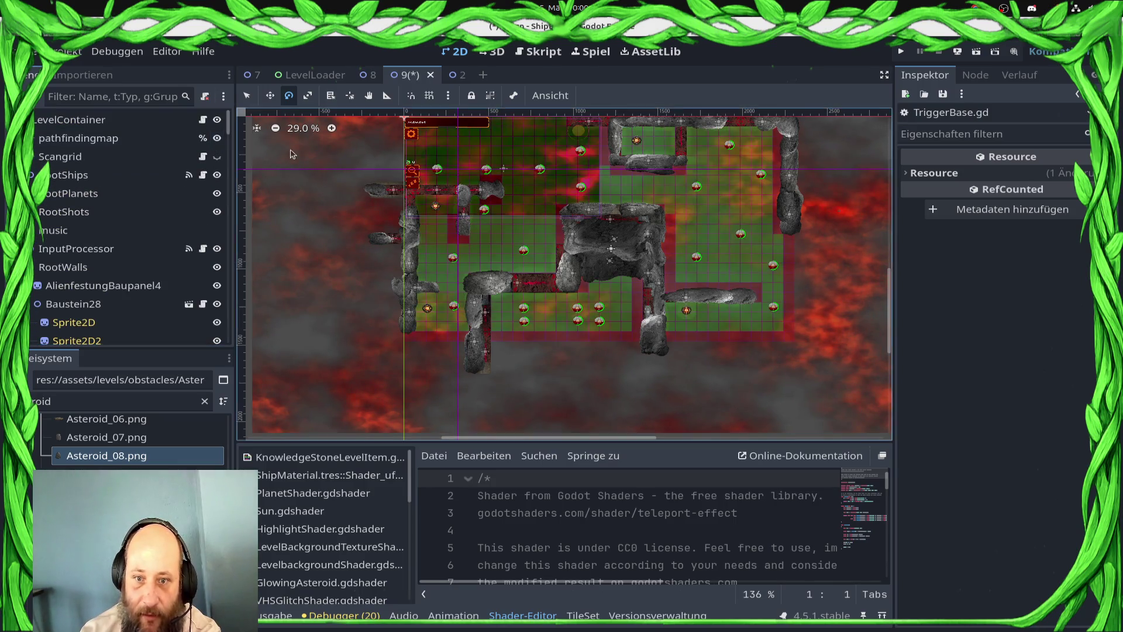
{"action": "scroll", "coordinate": [524, 233], "scroll_direction": "up", "scroll_amount": 4}
{"action": "scroll", "coordinate": [524, 233], "scroll_direction": "up", "scroll_amount": 1}
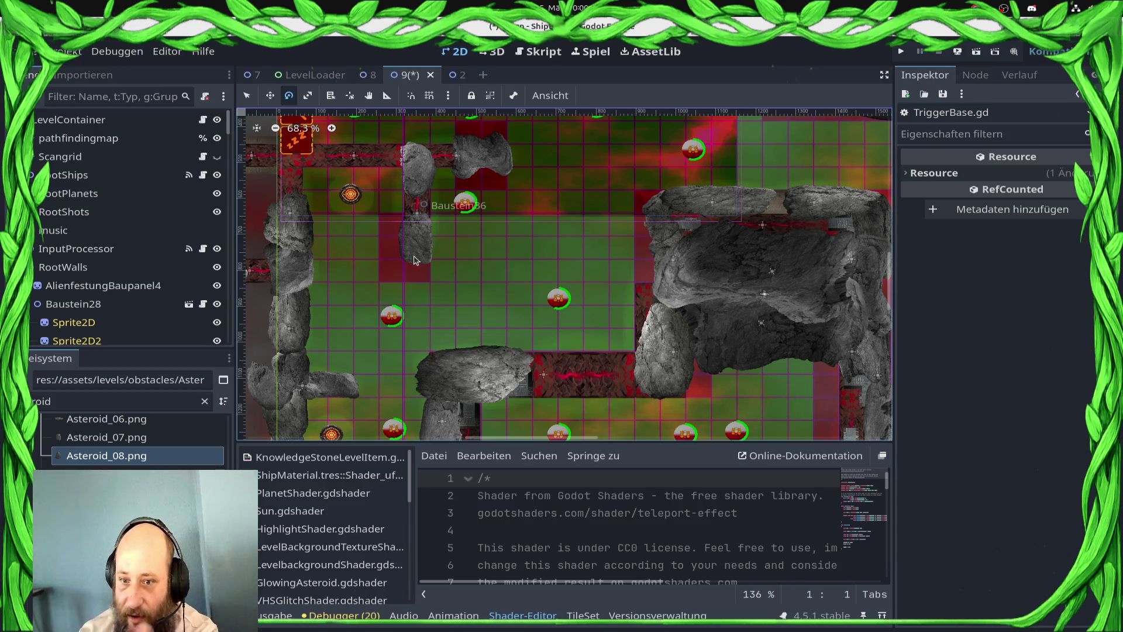
{"action": "scroll", "coordinate": [612, 391], "scroll_direction": "up", "scroll_amount": 11}
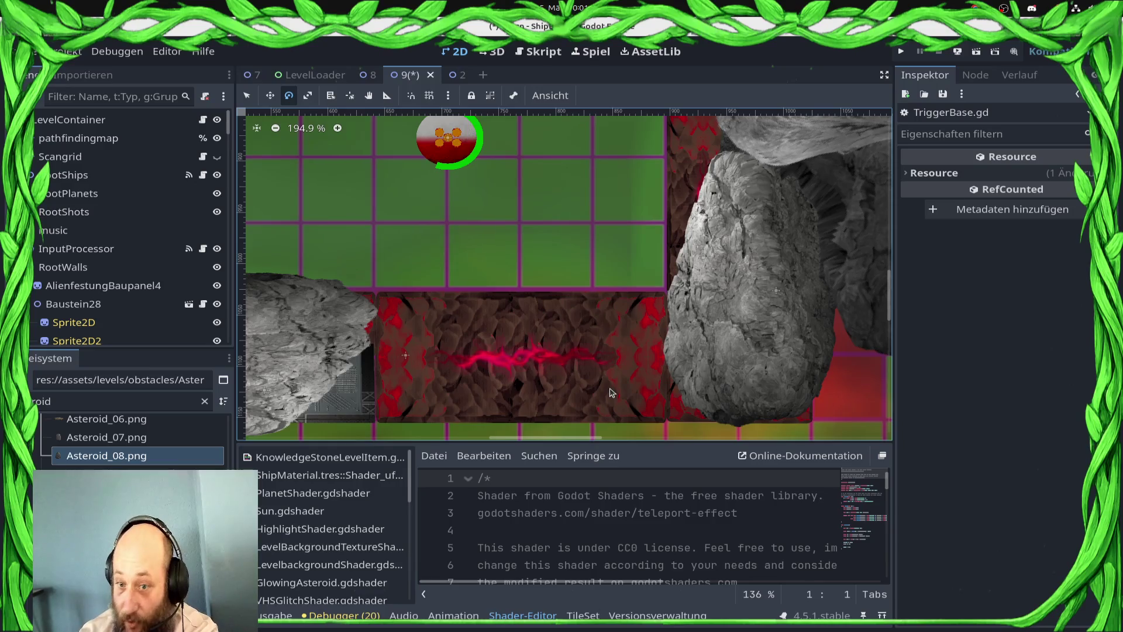
{"action": "scroll", "coordinate": [612, 391], "scroll_direction": "down", "scroll_amount": 18}
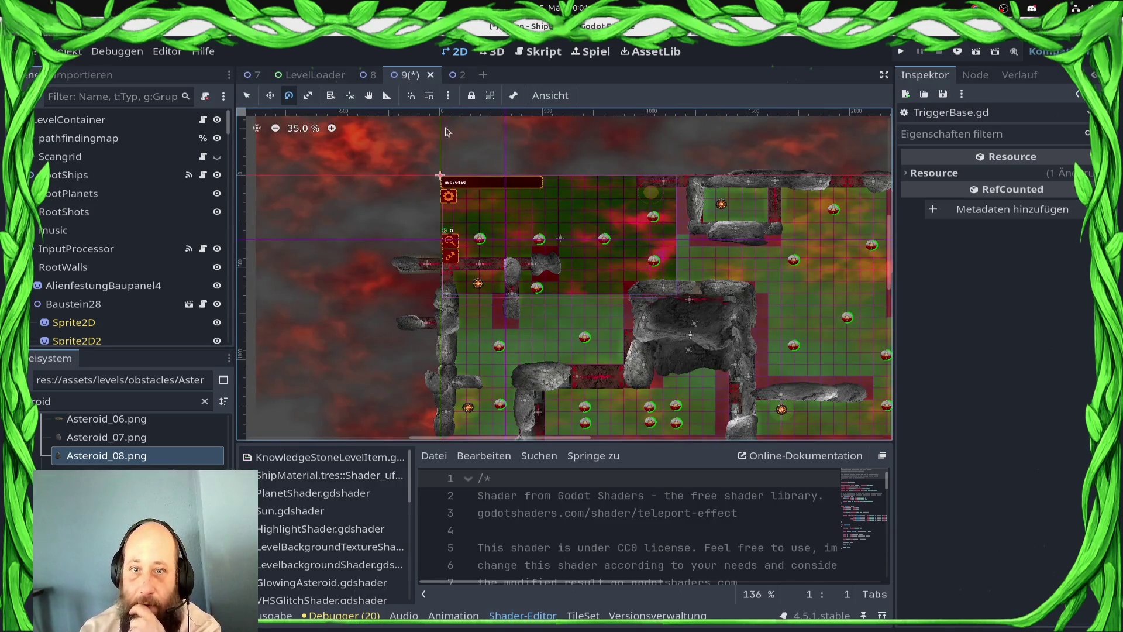
{"action": "key", "text": "ctrl+s"}
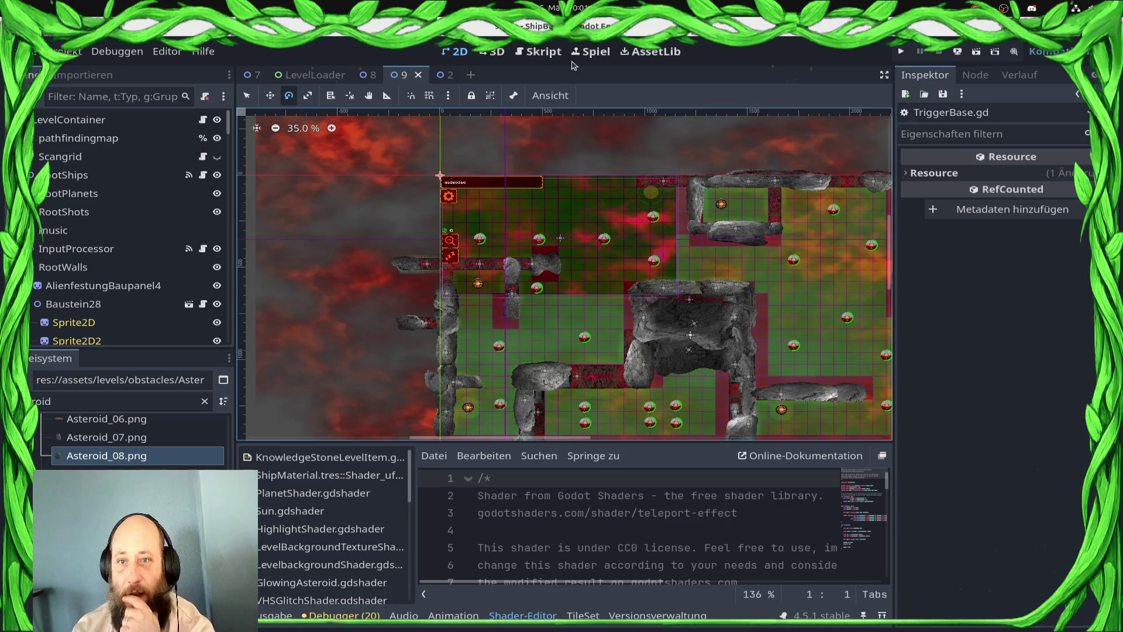
Step: Hide the pathfinding grid again, save the level scene, and return to the script
{"action": "left_click", "coordinate": [541, 53]}
{"action": "left_click", "coordinate": [456, 52]}
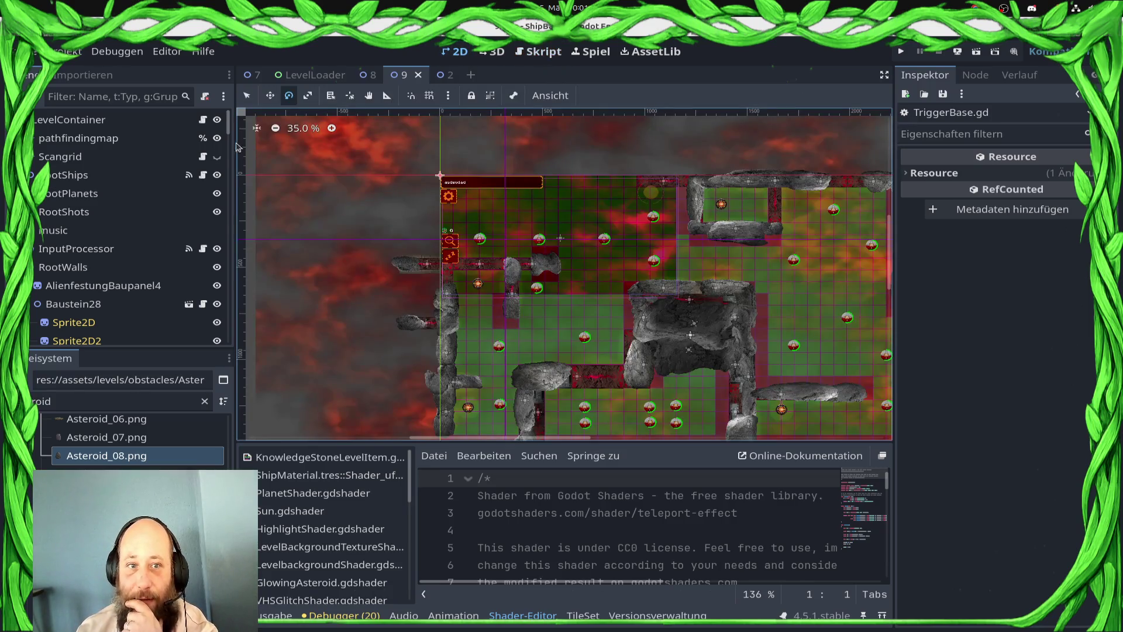
{"action": "left_click", "coordinate": [217, 138]}
{"action": "key", "text": "ctrl+s"}
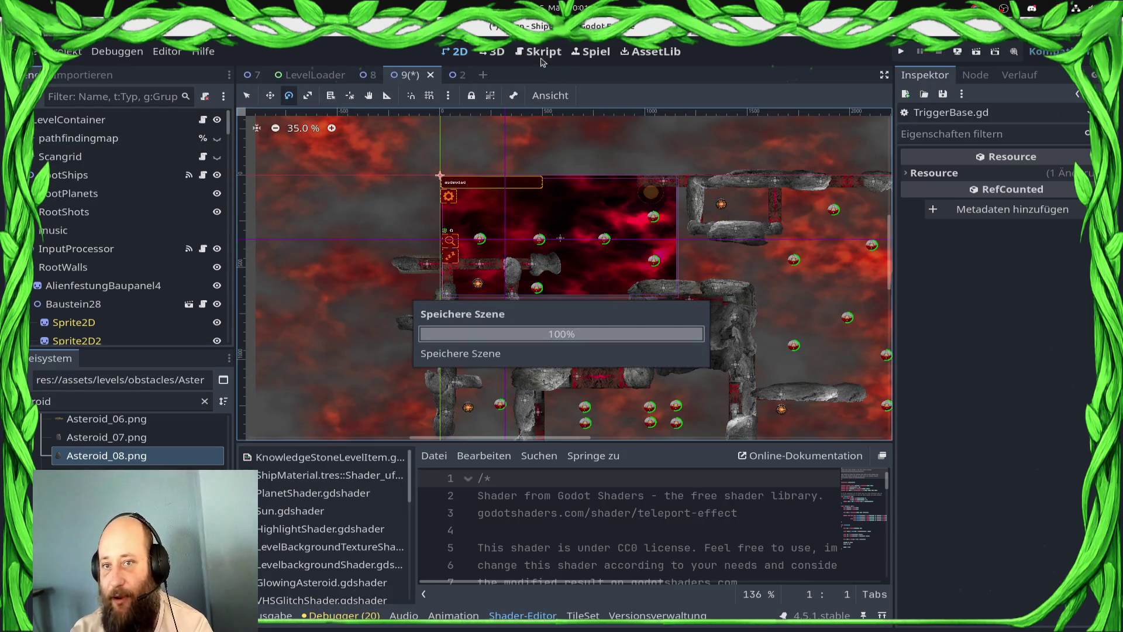
{"action": "left_click", "coordinate": [539, 52]}
{"action": "scroll", "coordinate": [697, 301], "scroll_direction": "down", "scroll_amount": 6}
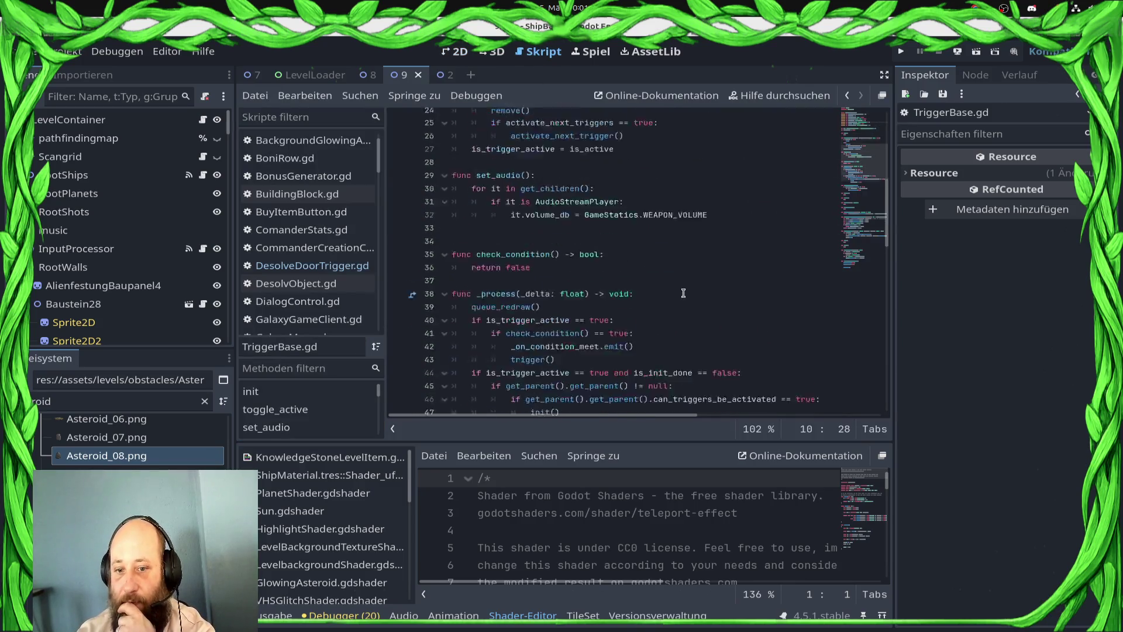
{"action": "scroll", "coordinate": [490, 277], "scroll_direction": "down", "scroll_amount": 8}
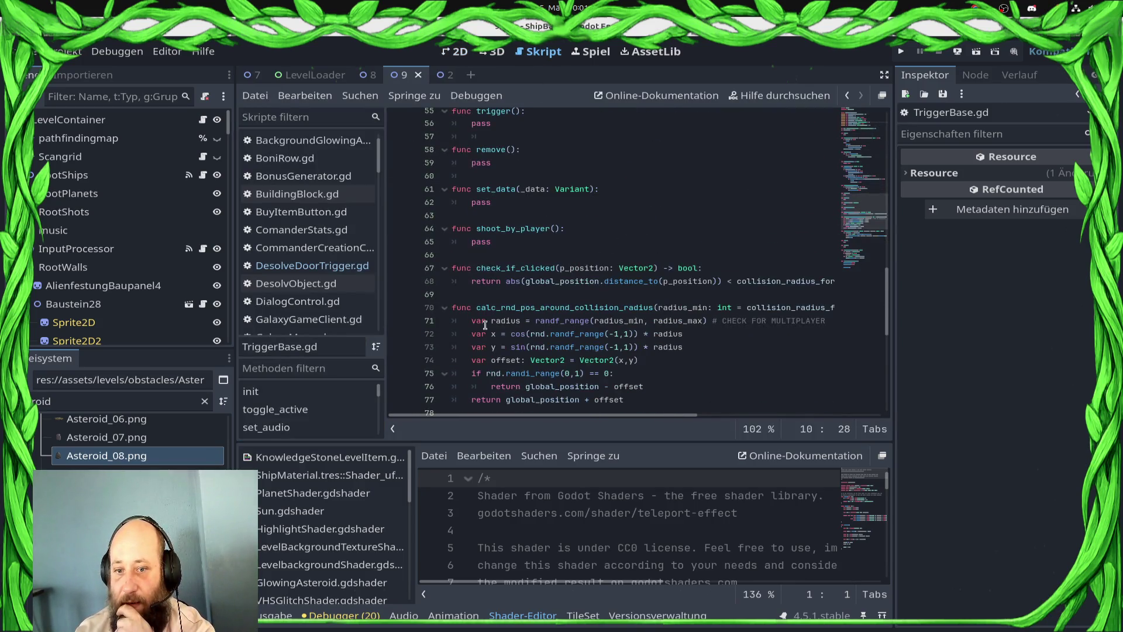
{"action": "scroll", "coordinate": [488, 322], "scroll_direction": "down", "scroll_amount": 9}
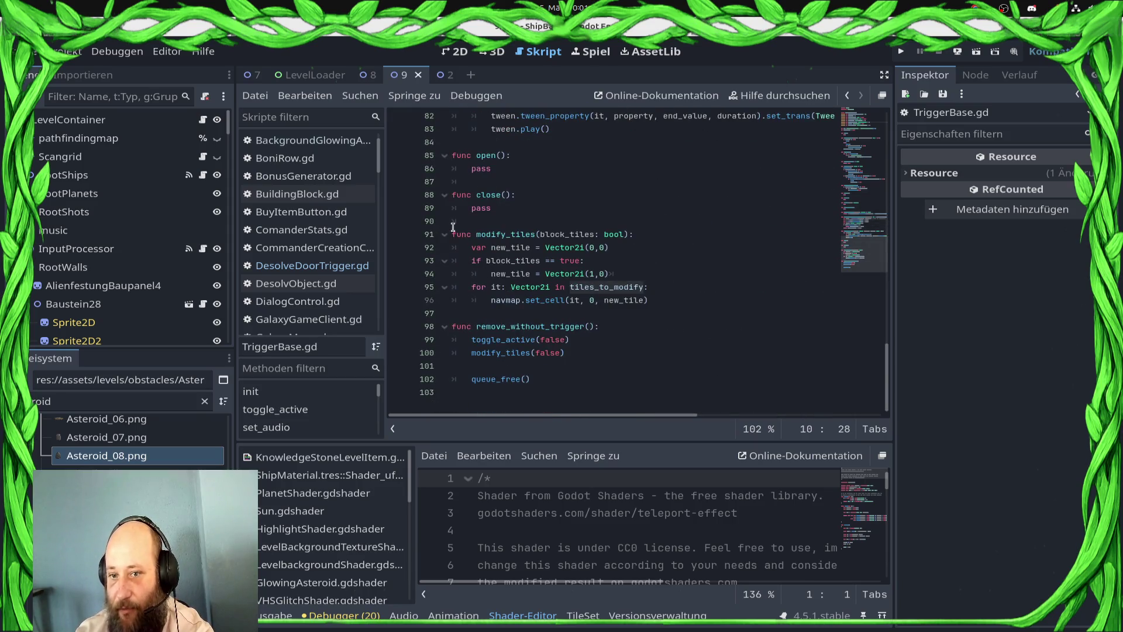
{"action": "left_click_drag", "start_coordinate": [452, 227], "coordinate": [711, 284]}
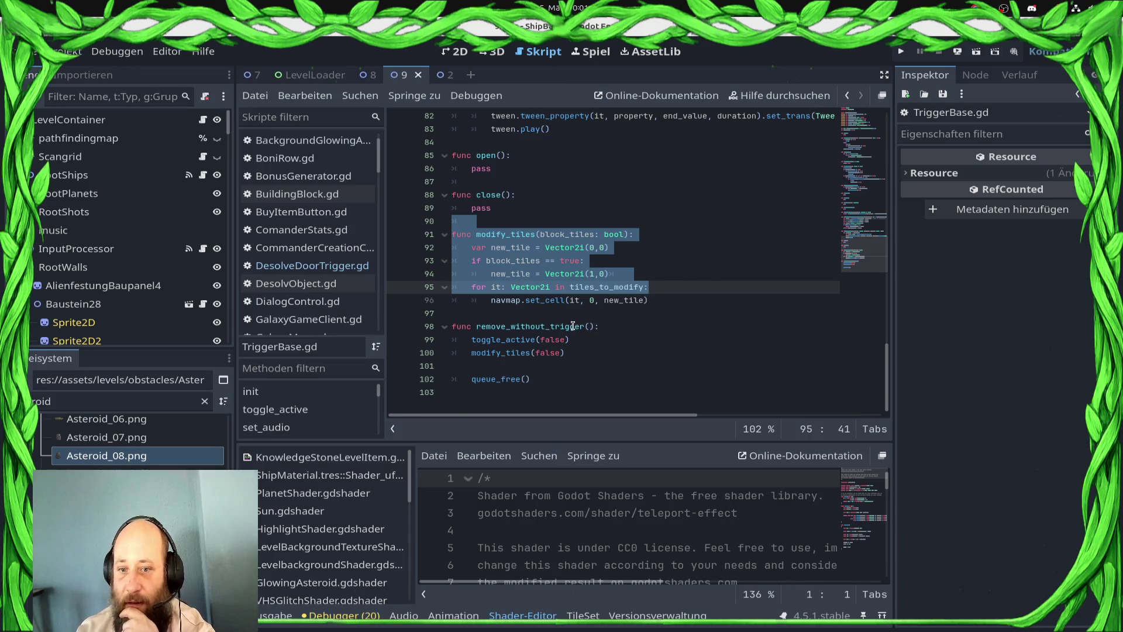
{"action": "scroll", "coordinate": [640, 260], "scroll_direction": "up", "scroll_amount": 12}
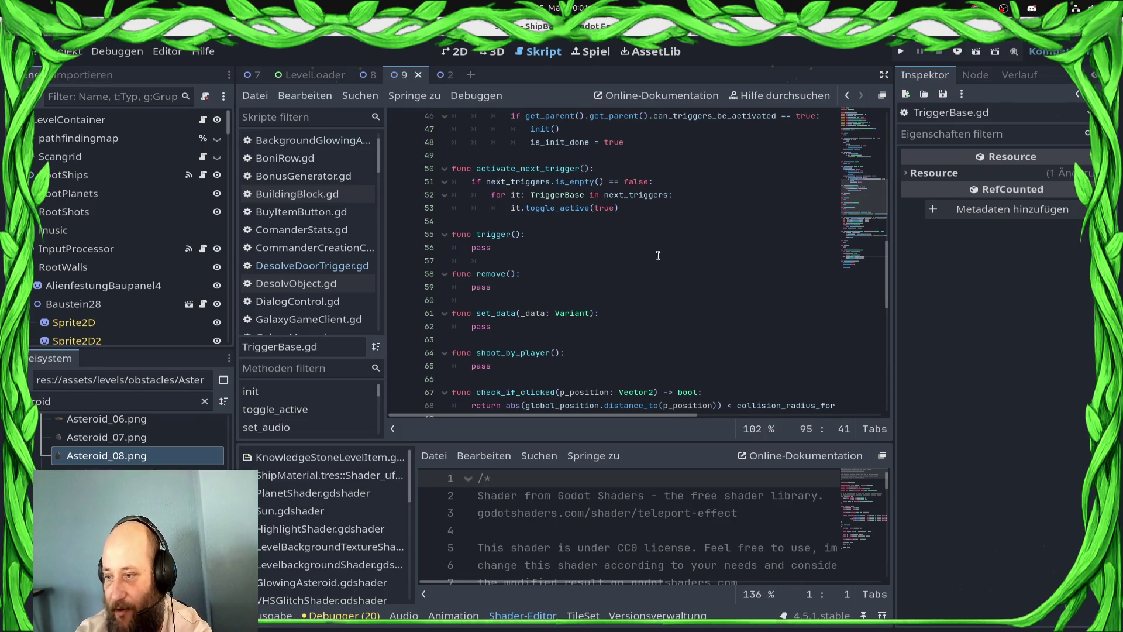
{"action": "scroll", "coordinate": [659, 251], "scroll_direction": "up", "scroll_amount": 3}
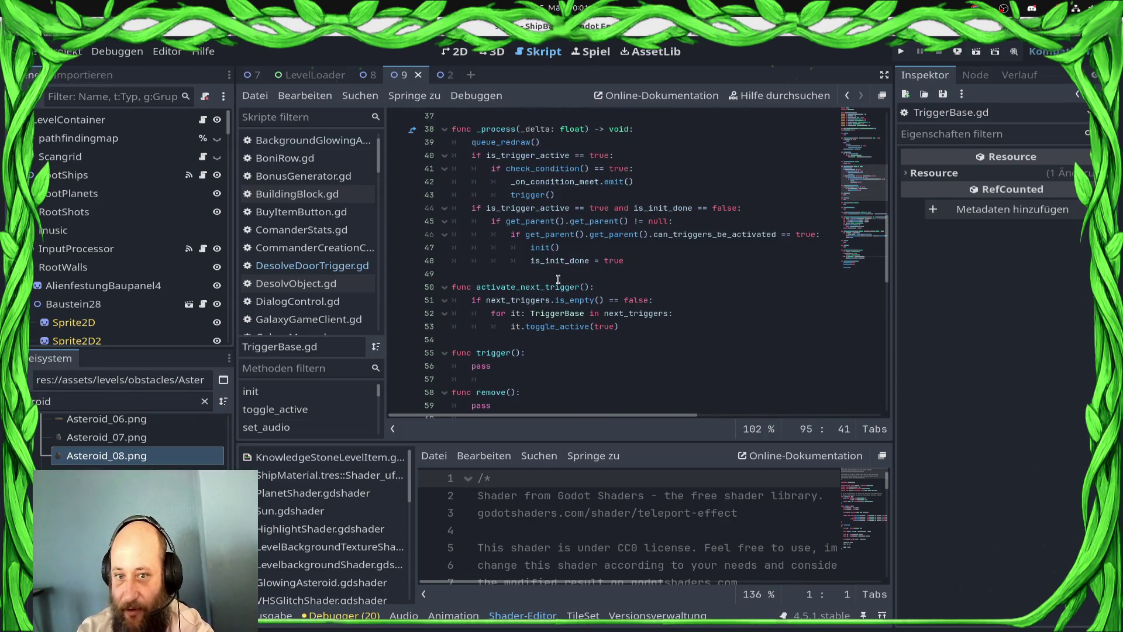
{"action": "scroll", "coordinate": [562, 272], "scroll_direction": "up", "scroll_amount": 7}
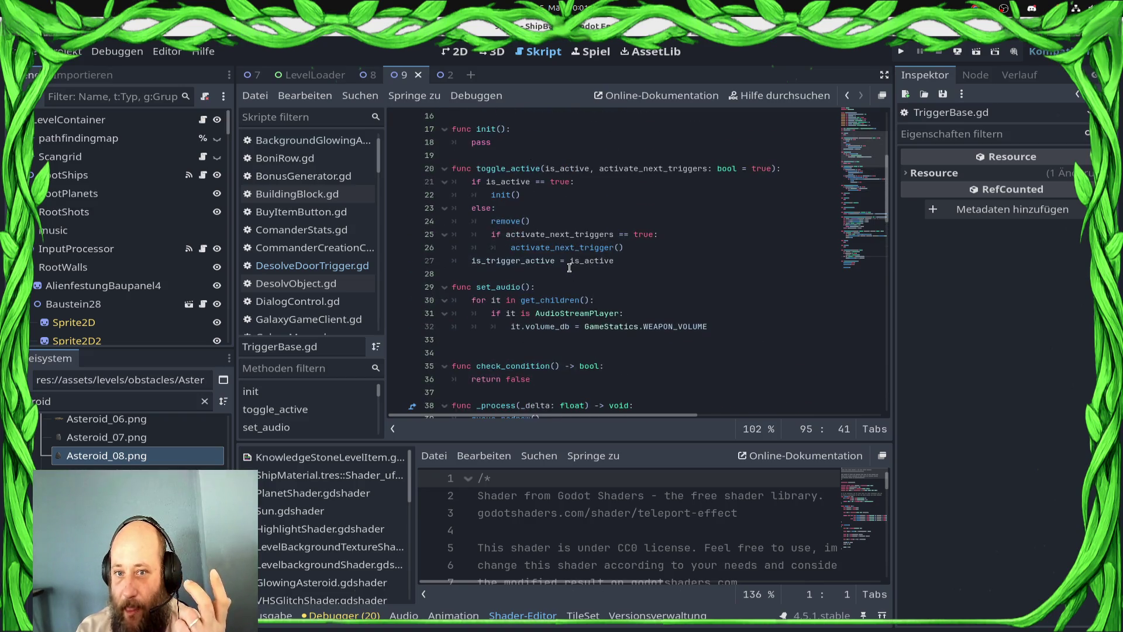
Step: Highlight toggle_active, the activate_next_triggers parameter and its call on line 26
{"action": "double_click", "coordinate": [527, 169]}
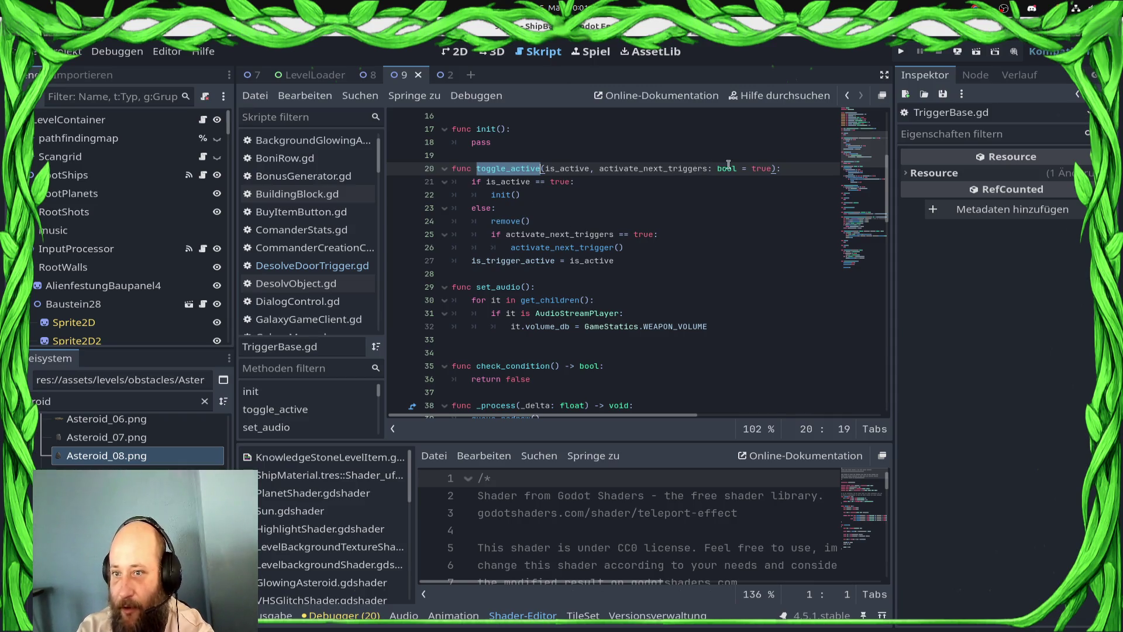
{"action": "double_click", "coordinate": [685, 169]}
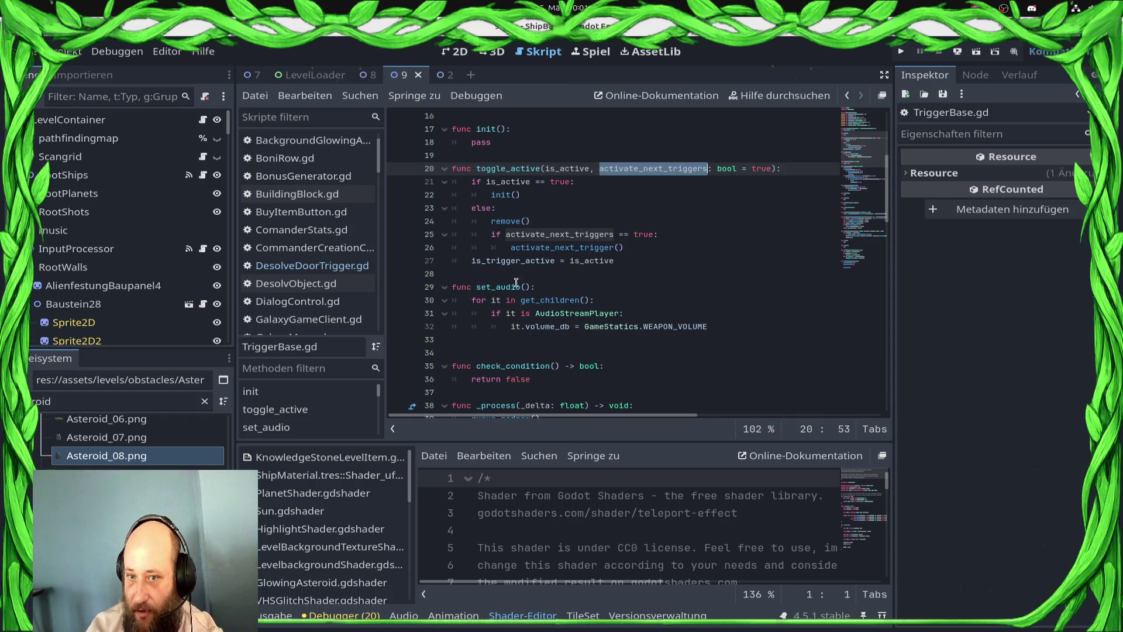
{"action": "left_click_drag", "start_coordinate": [484, 242], "coordinate": [664, 242]}
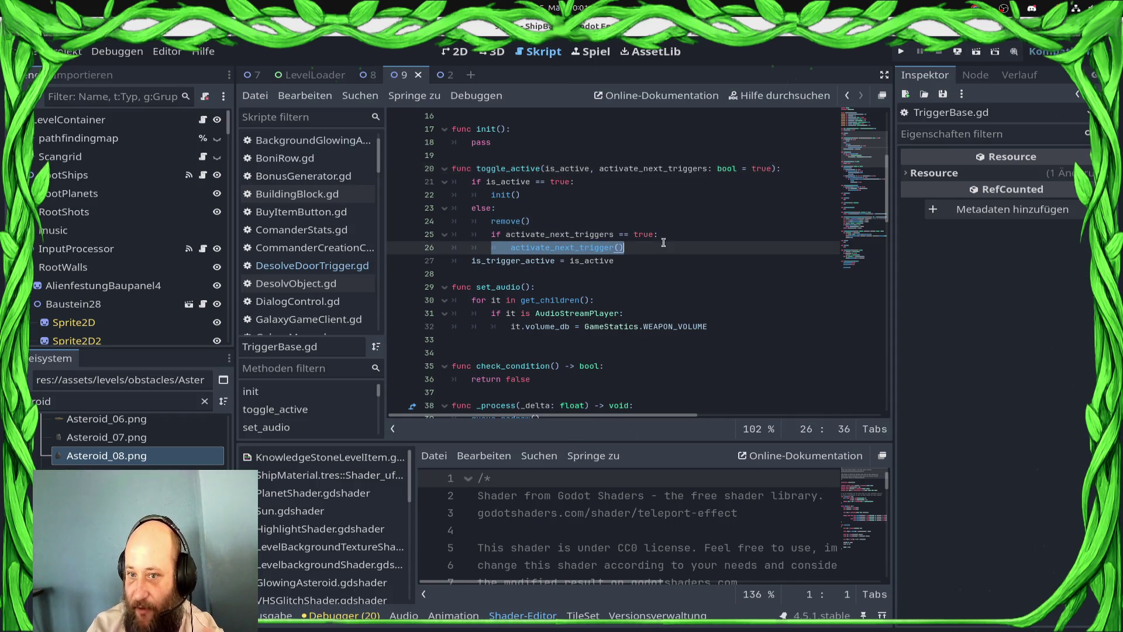
{"action": "double_click", "coordinate": [645, 170]}
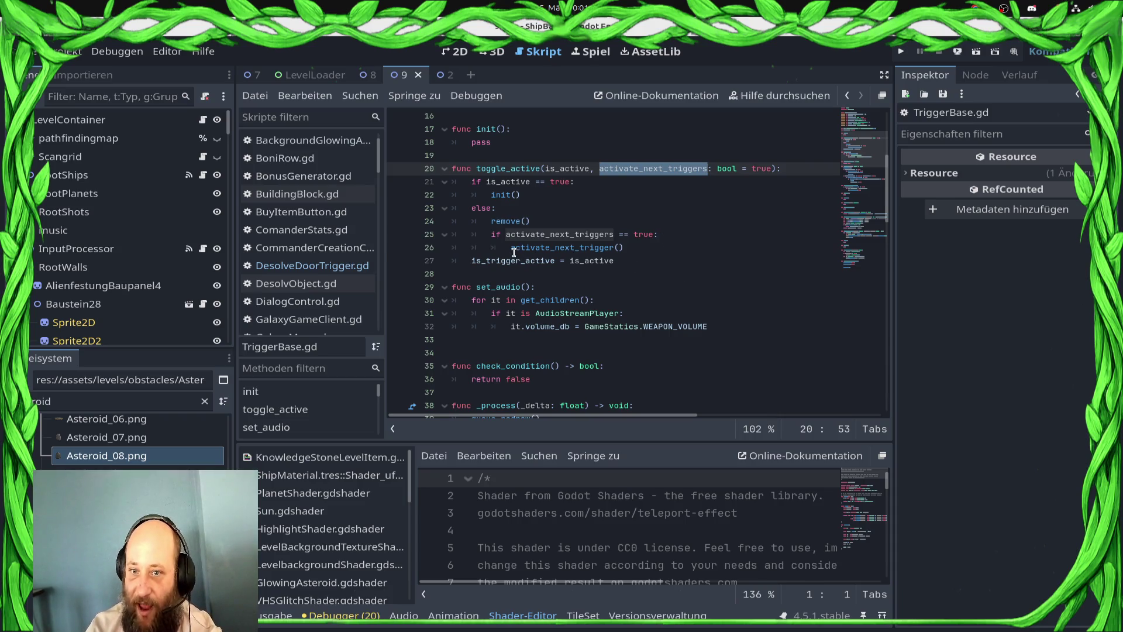
{"action": "left_click", "coordinate": [644, 247]}
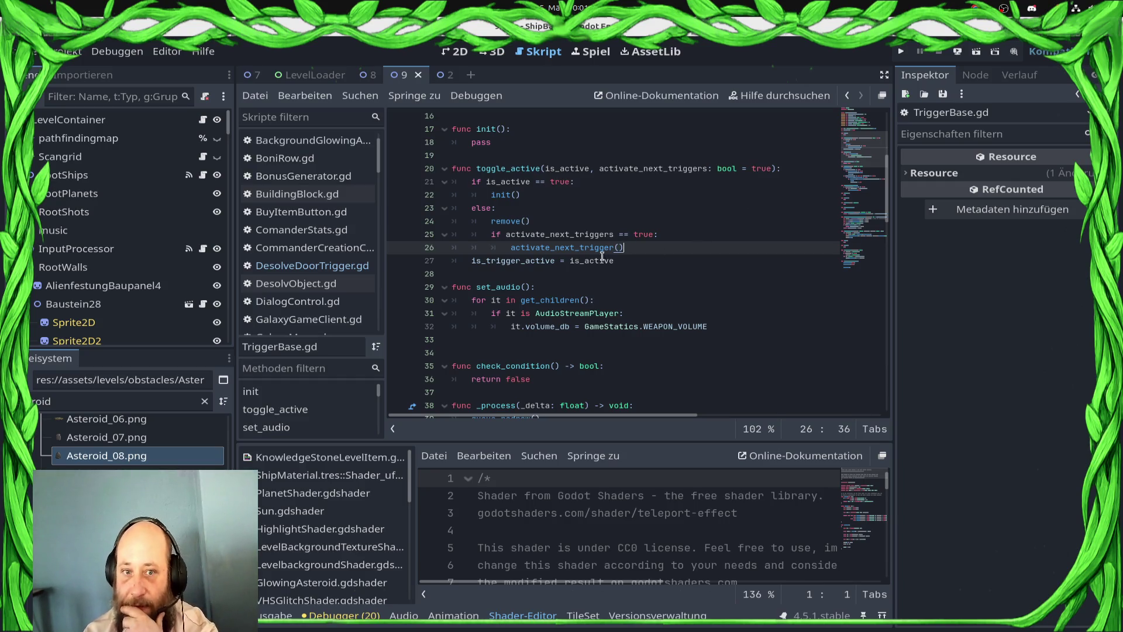
{"action": "scroll", "coordinate": [321, 199], "scroll_direction": "up", "scroll_amount": 1}
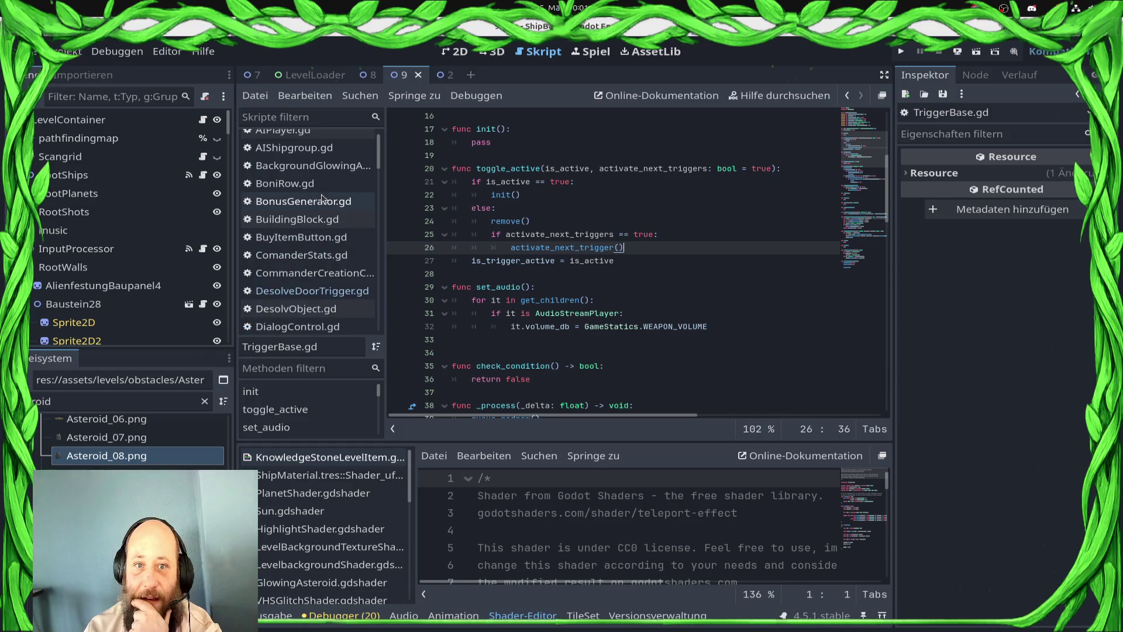
{"action": "scroll", "coordinate": [321, 197], "scroll_direction": "up", "scroll_amount": 1}
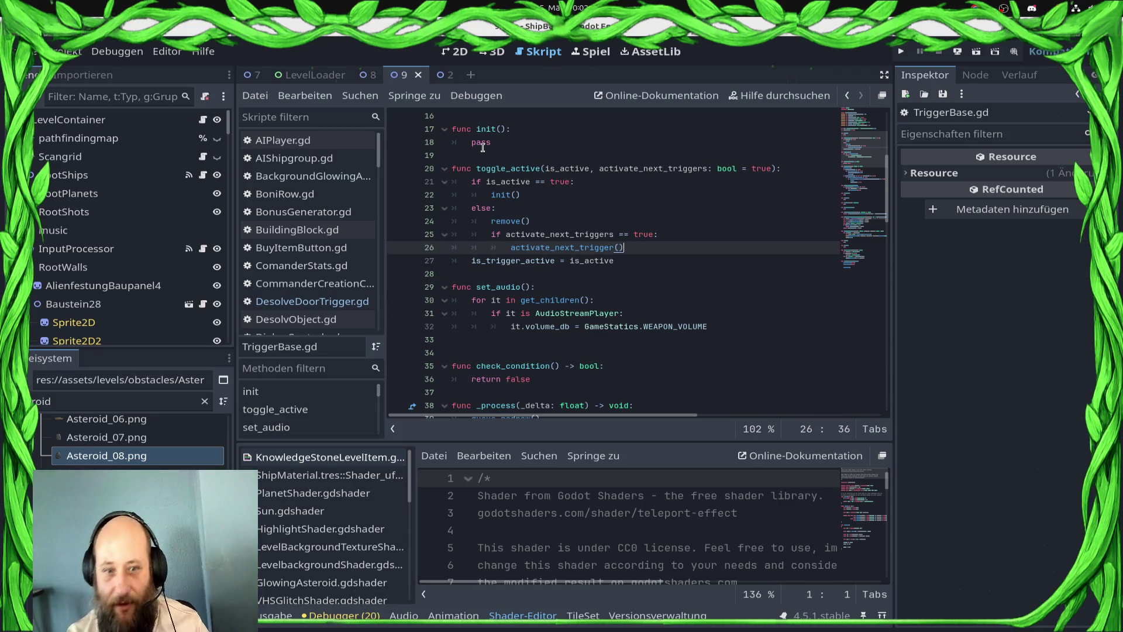
Step: Open DesolveDoorTrigger.gd, save the scene, and glance at the 2D level before returning
{"action": "left_click", "coordinate": [310, 301]}
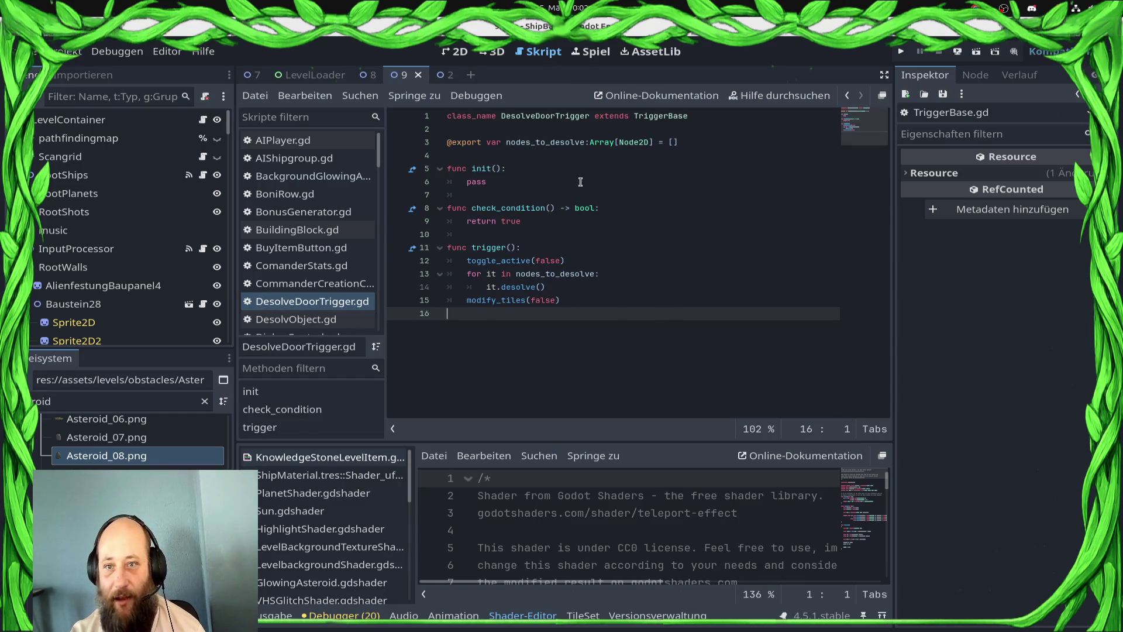
{"action": "left_click", "coordinate": [543, 116]}
{"action": "left_click", "coordinate": [613, 241]}
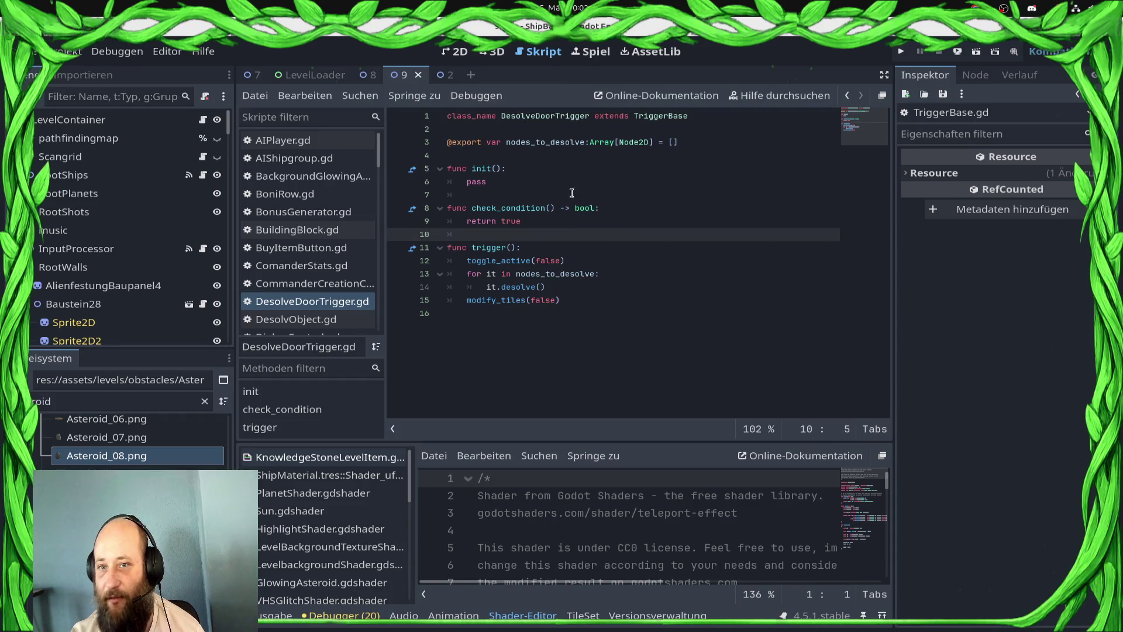
{"action": "key", "text": "ctrl+s"}
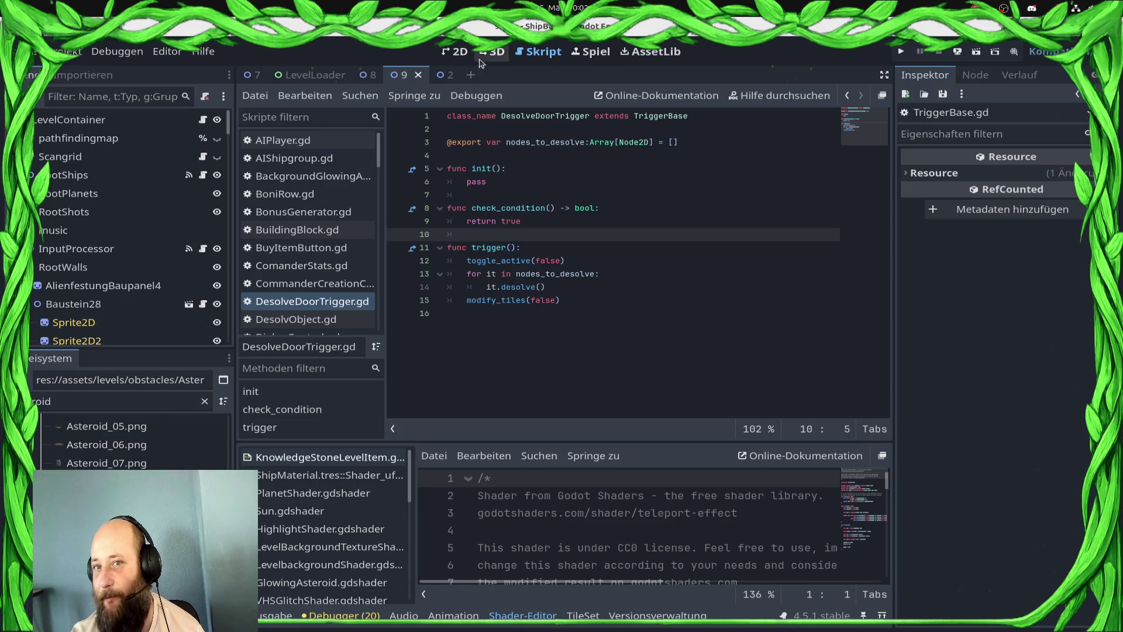
{"action": "left_click", "coordinate": [455, 52]}
{"action": "scroll", "coordinate": [464, 188], "scroll_direction": "up", "scroll_amount": 3}
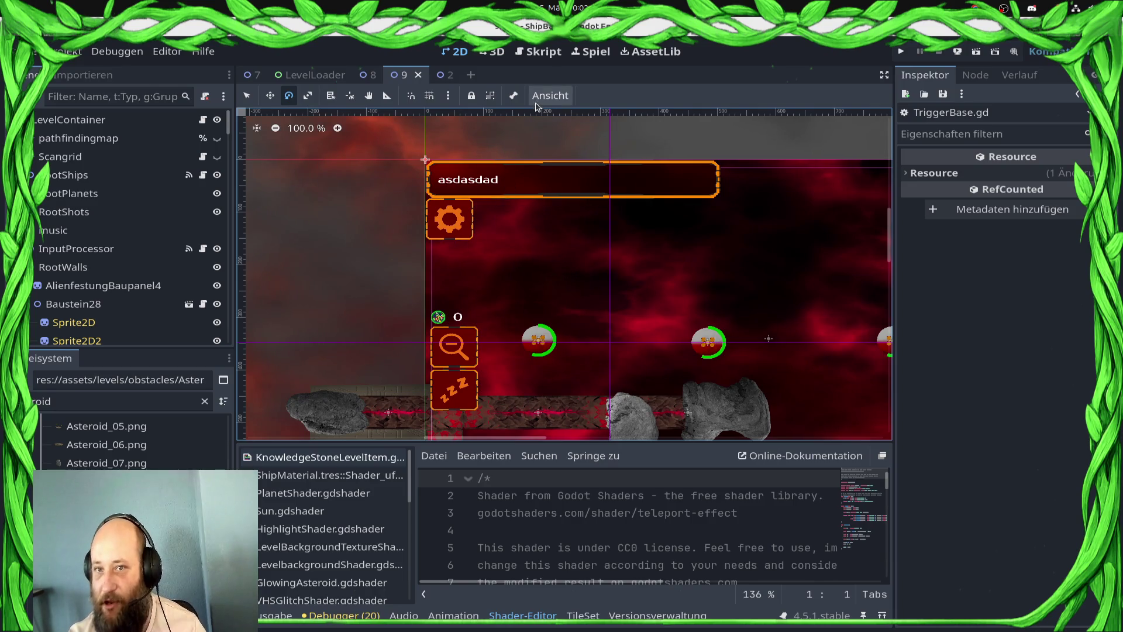
{"action": "left_click", "coordinate": [543, 55]}
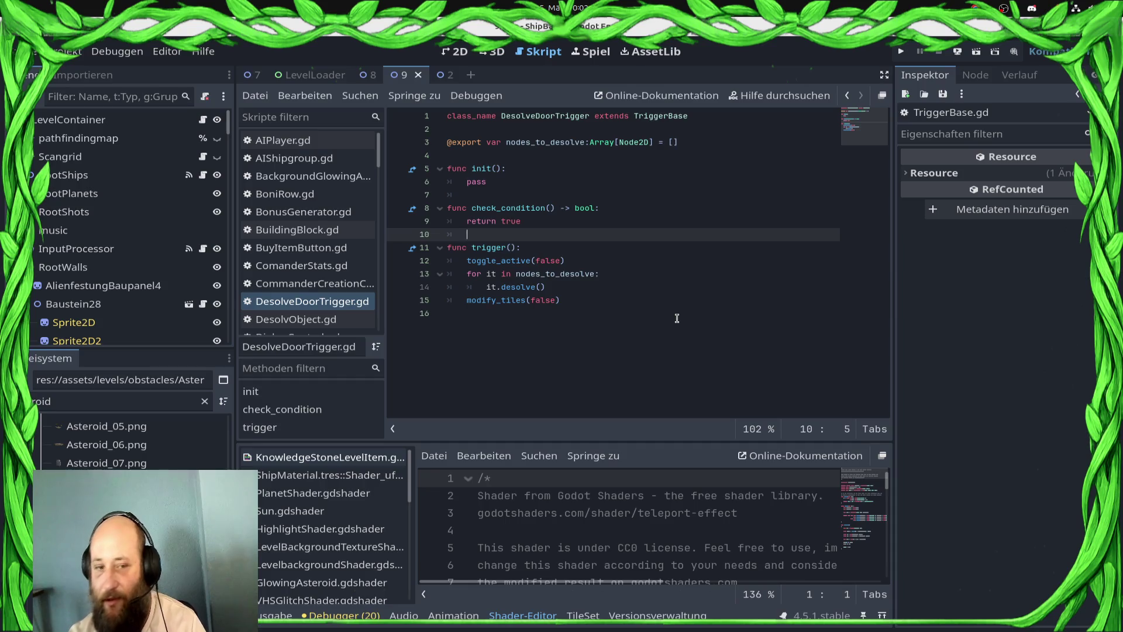
Step: Select Node2D4 in the scene tree to view its properties
{"action": "scroll", "coordinate": [117, 250], "scroll_direction": "down", "scroll_amount": 5}
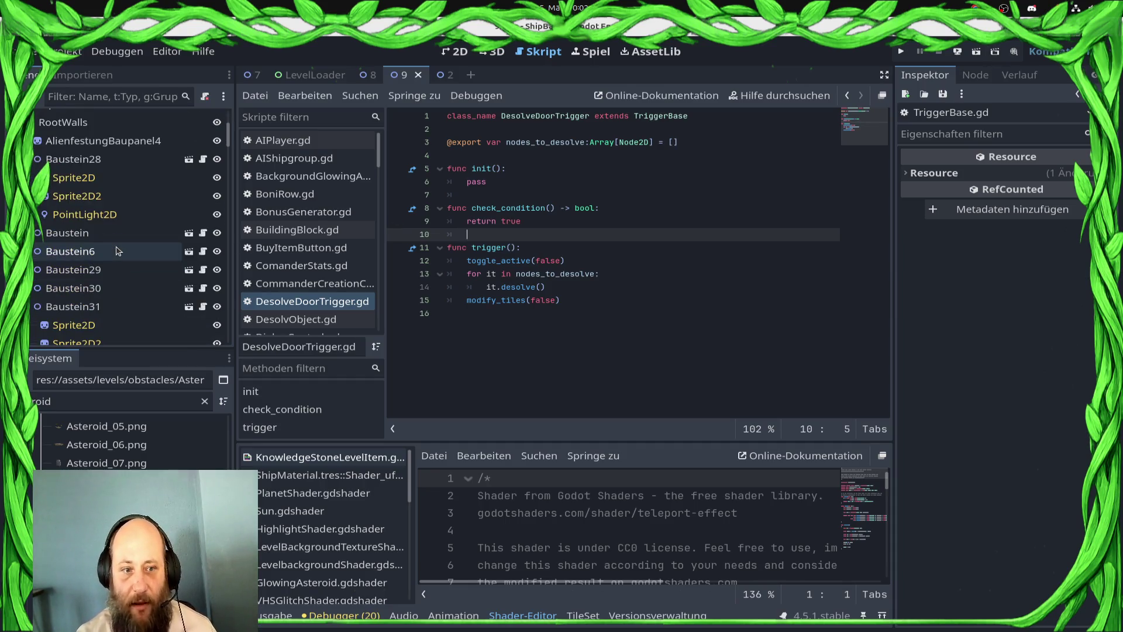
{"action": "left_click", "coordinate": [53, 261]}
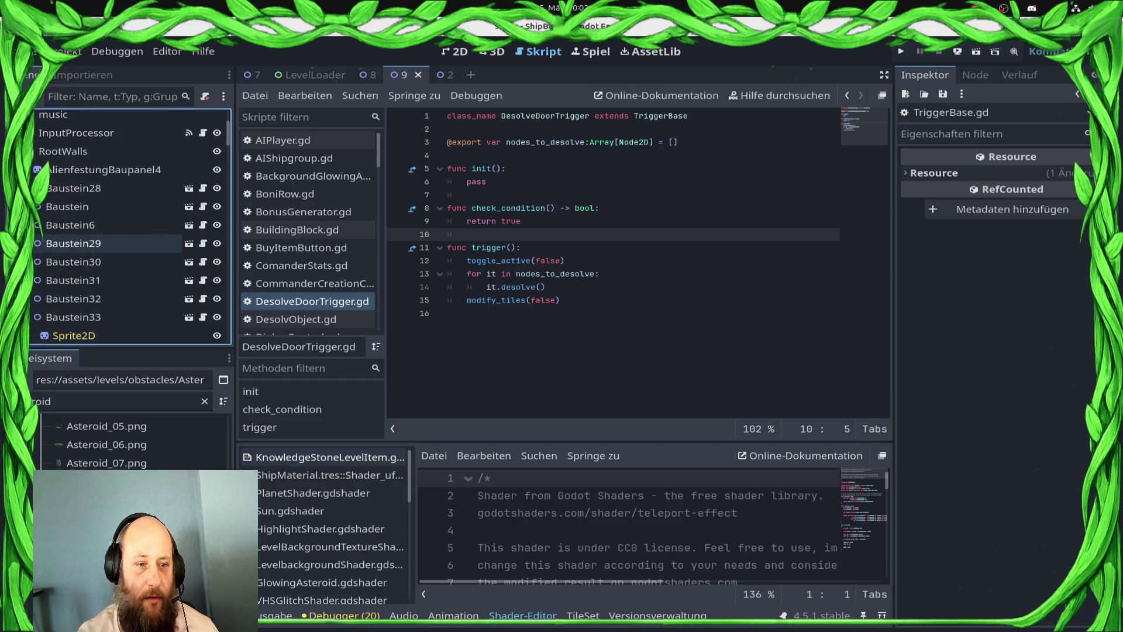
{"action": "scroll", "coordinate": [36, 254], "scroll_direction": "down", "scroll_amount": 3}
{"action": "left_click_drag", "start_coordinate": [229, 146], "coordinate": [227, 318]}
{"action": "scroll", "coordinate": [227, 319], "scroll_direction": "down", "scroll_amount": 3}
{"action": "scroll", "coordinate": [151, 283], "scroll_direction": "up", "scroll_amount": 2}
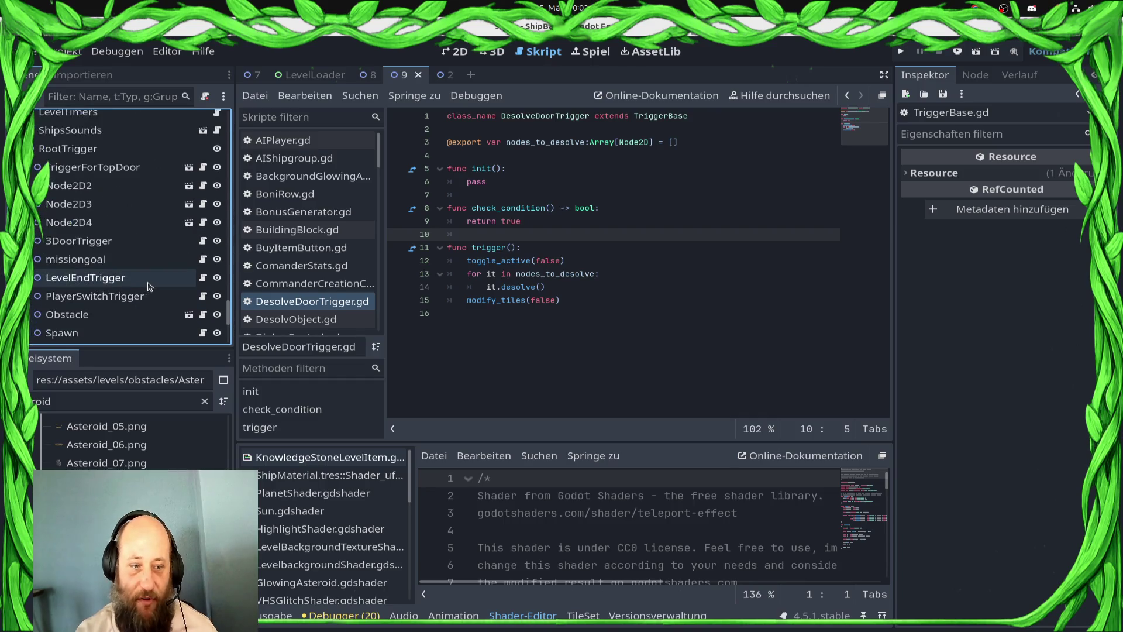
{"action": "scroll", "coordinate": [132, 285], "scroll_direction": "down", "scroll_amount": 2}
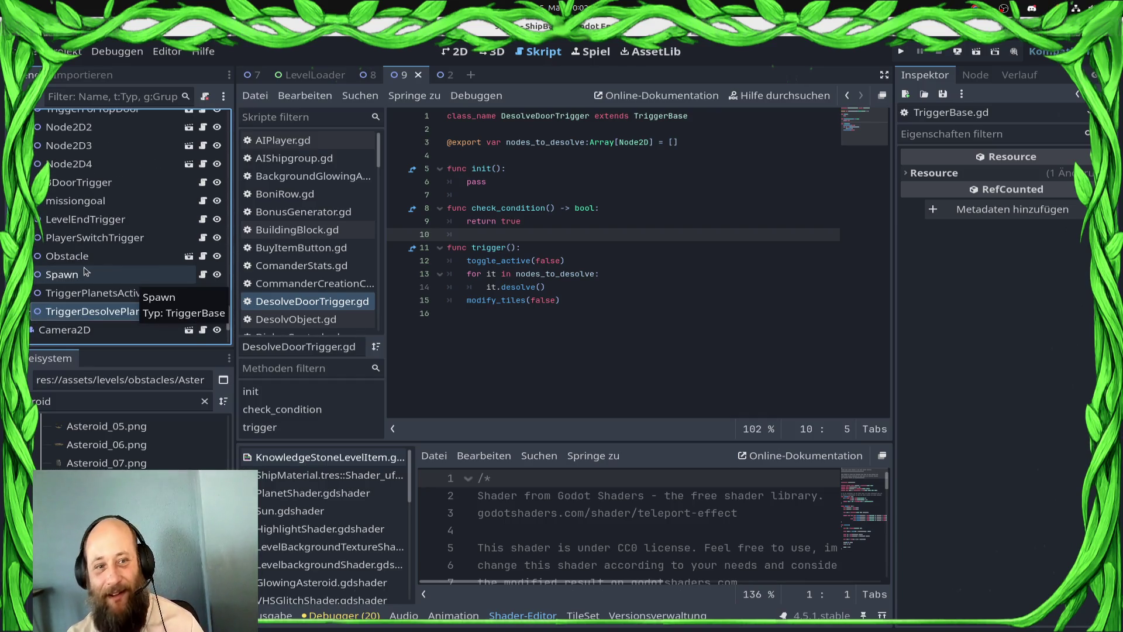
{"action": "scroll", "coordinate": [85, 271], "scroll_direction": "up", "scroll_amount": 2}
{"action": "left_click", "coordinate": [70, 192]}
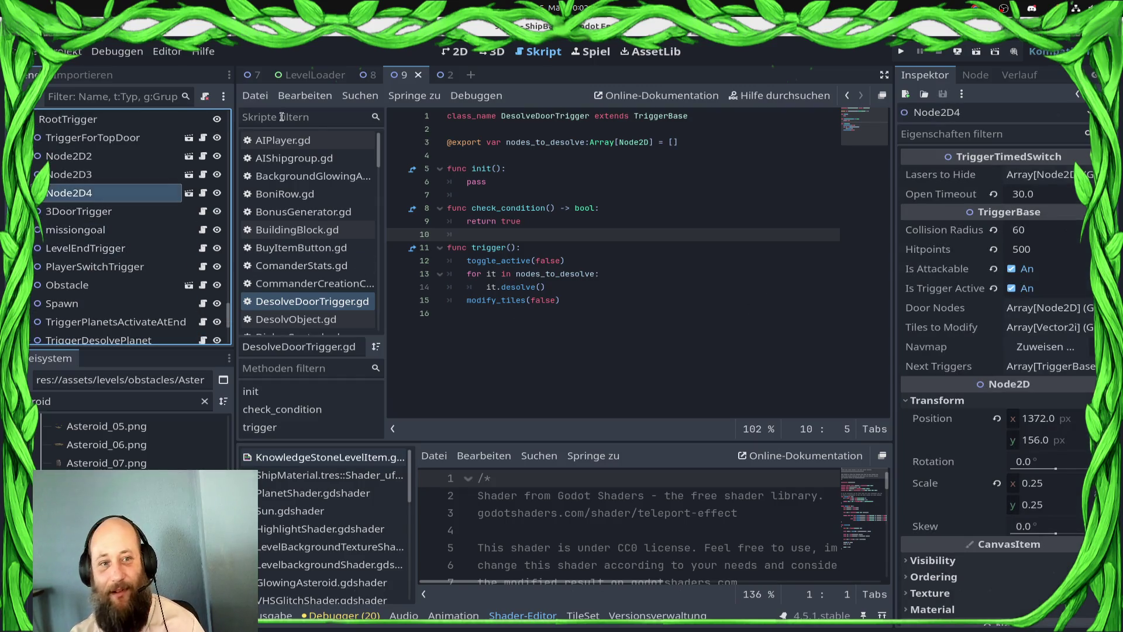
Step: Select TriggerForTopDoor in the 2D view and expand its Door Nodes list to RootWalls/Baustein22
{"action": "left_click", "coordinate": [456, 52]}
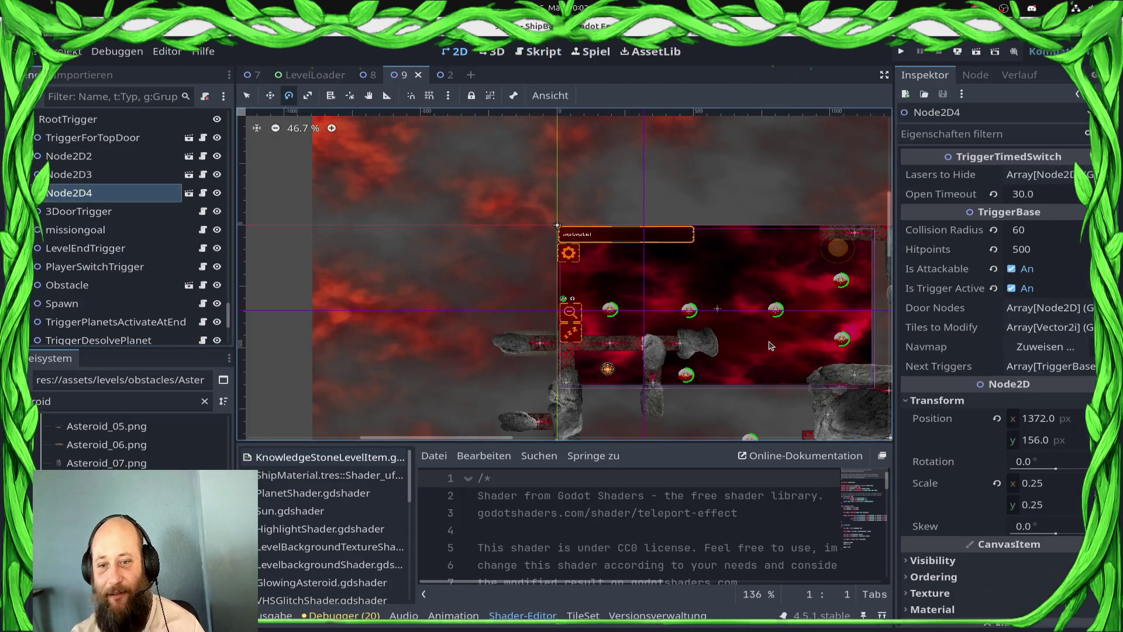
{"action": "scroll", "coordinate": [359, 269], "scroll_direction": "up", "scroll_amount": 2}
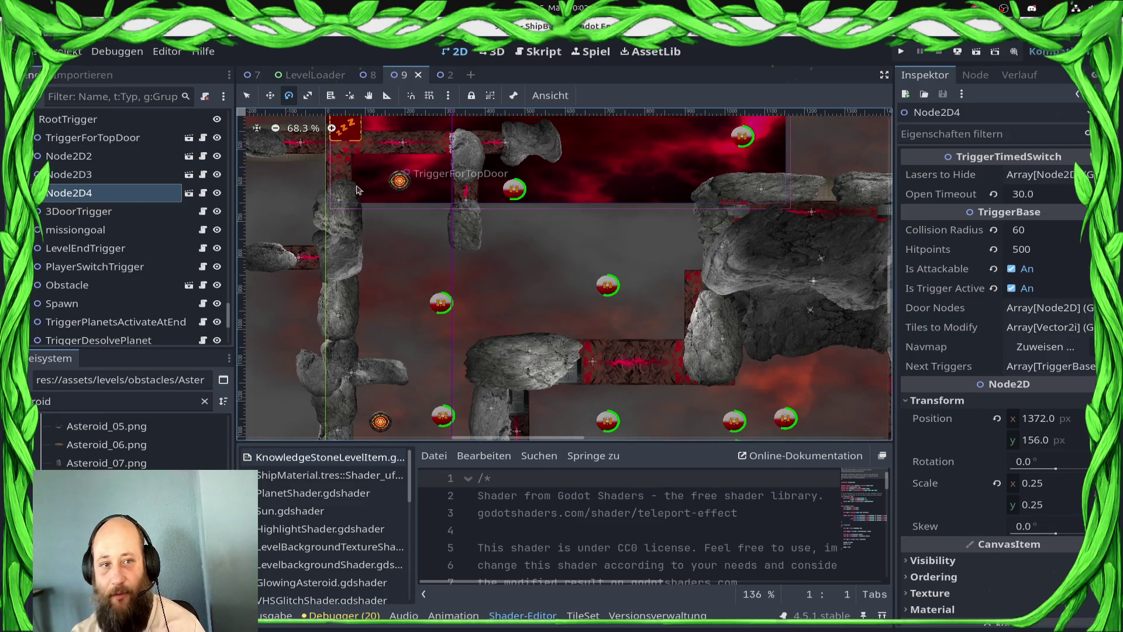
{"action": "left_click", "coordinate": [92, 137]}
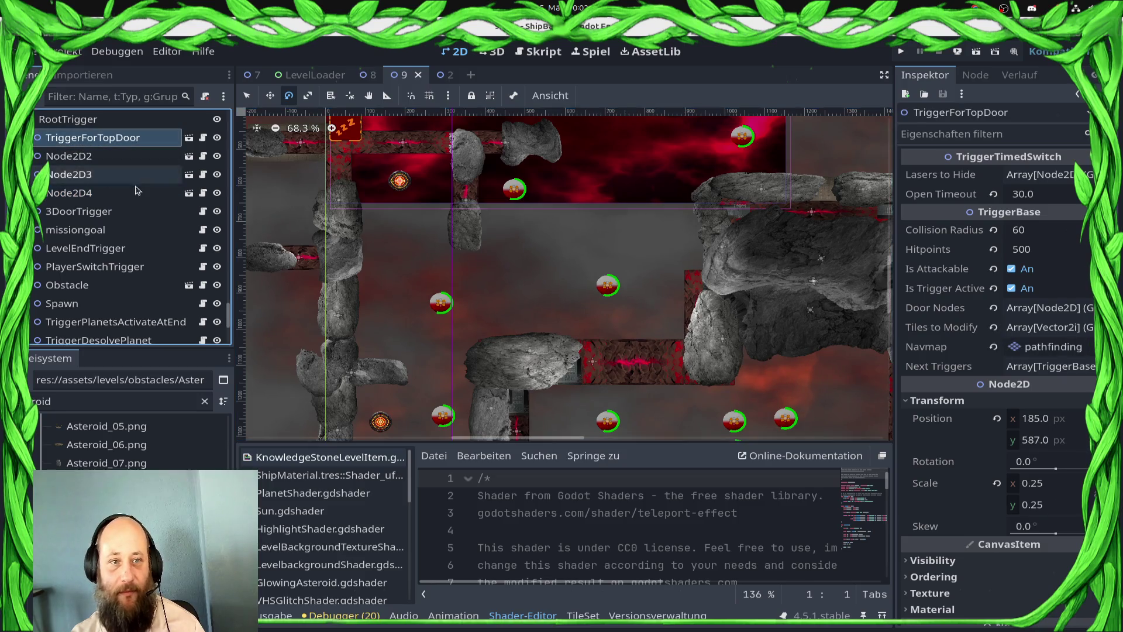
{"action": "left_click", "coordinate": [1043, 175]}
{"action": "left_click", "coordinate": [1047, 175]}
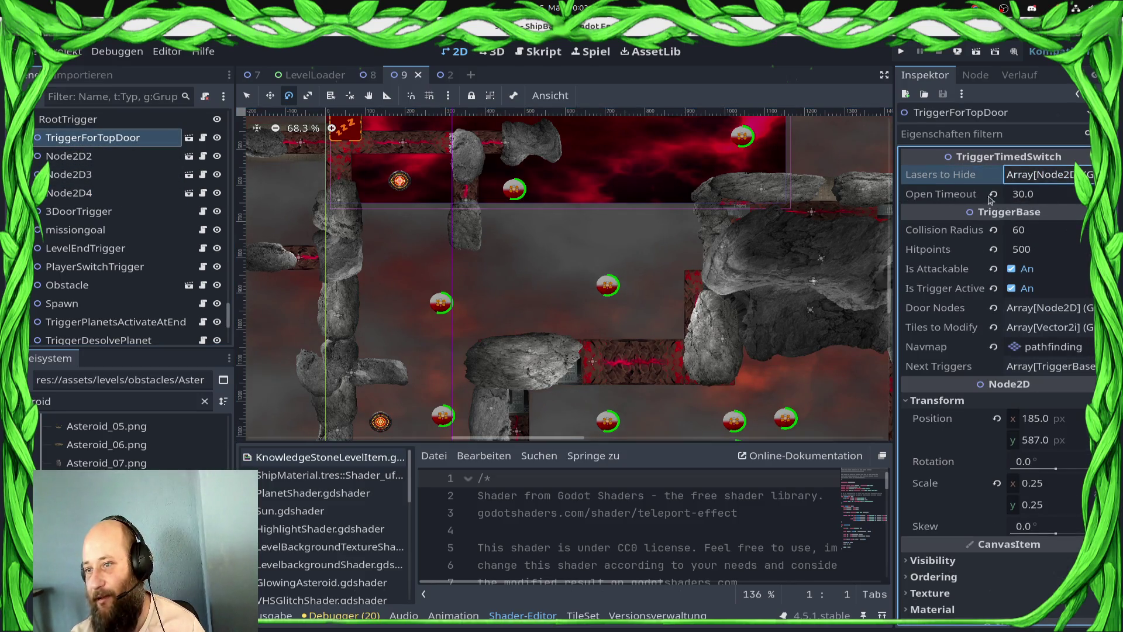
{"action": "left_click", "coordinate": [1054, 196]}
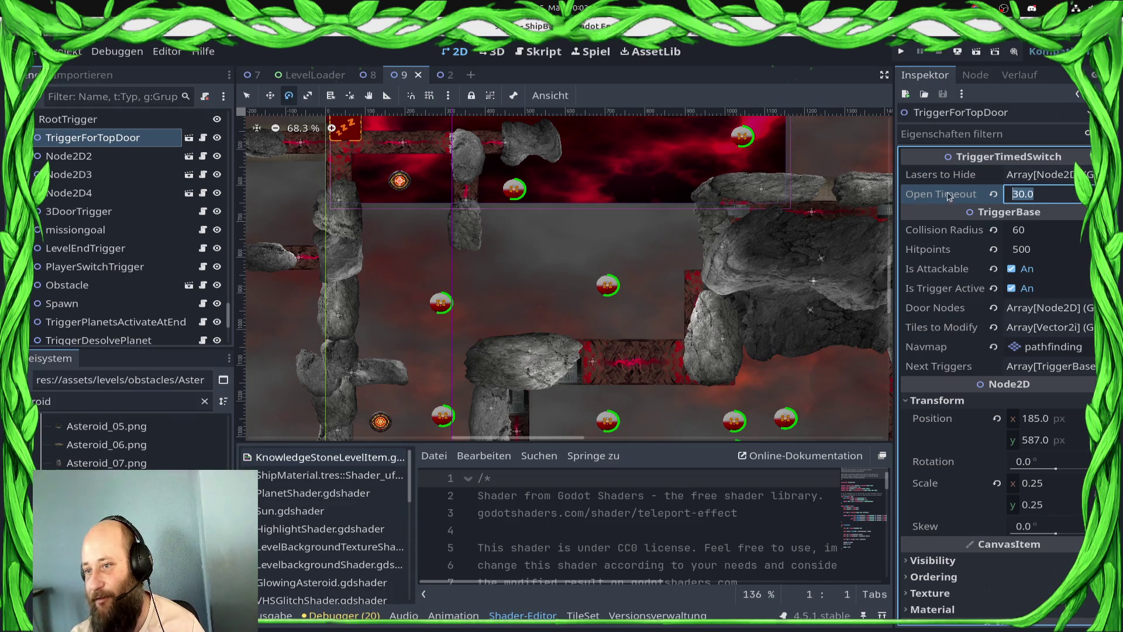
{"action": "left_click", "coordinate": [1039, 308]}
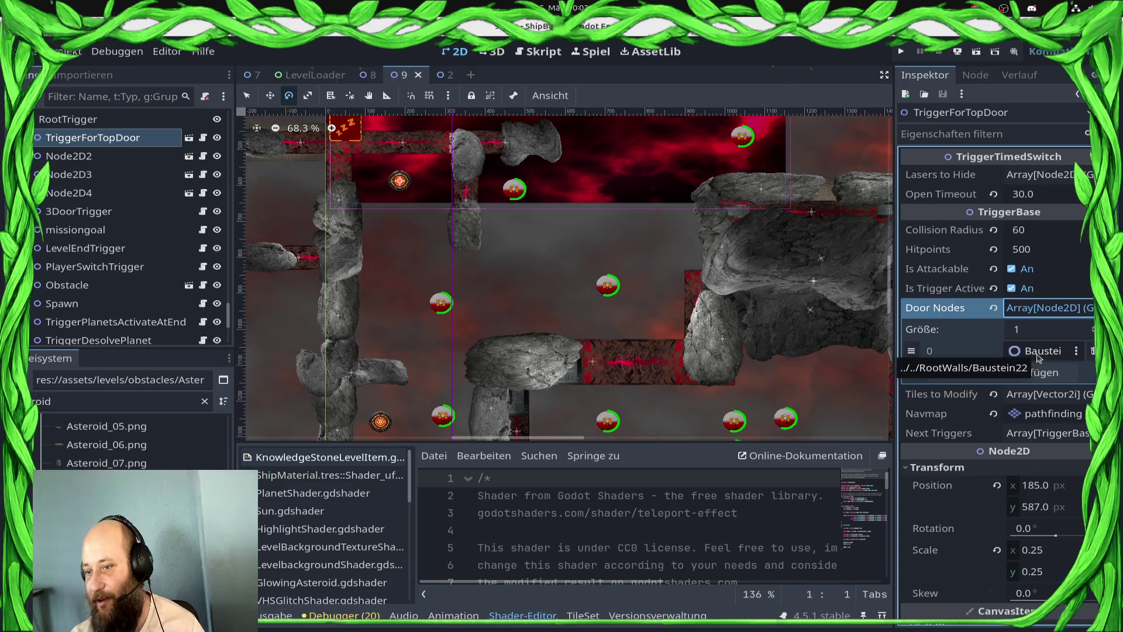
Step: Open TriggerForTopDoor's TriggerSwitchTimed.gd script and read through its code
{"action": "left_click", "coordinate": [202, 137]}
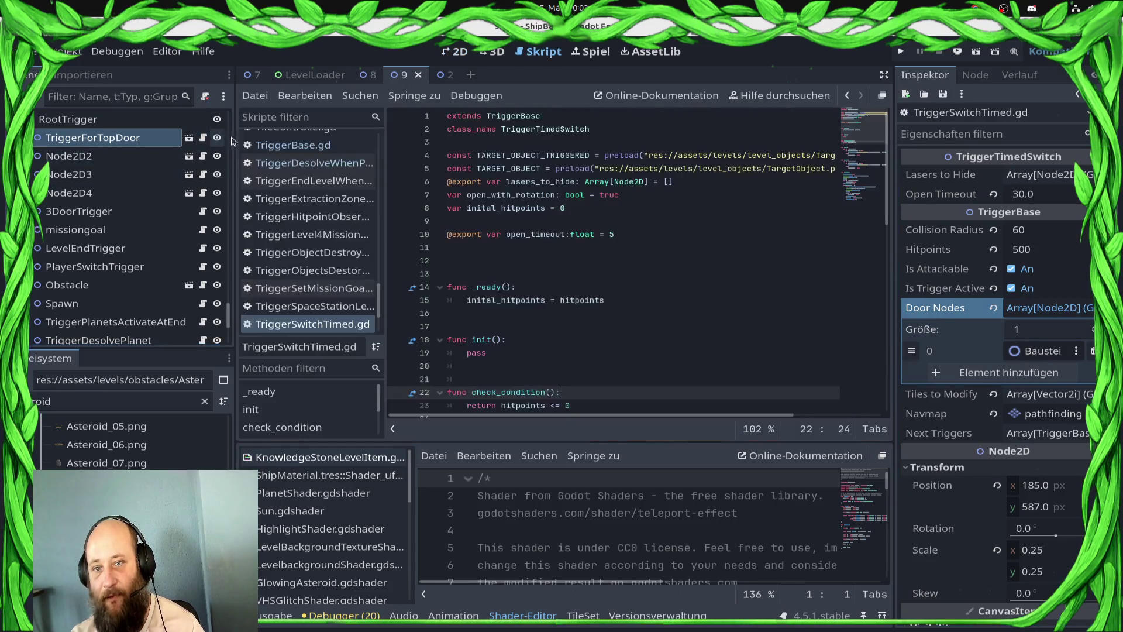
{"action": "scroll", "coordinate": [459, 198], "scroll_direction": "down", "scroll_amount": 4}
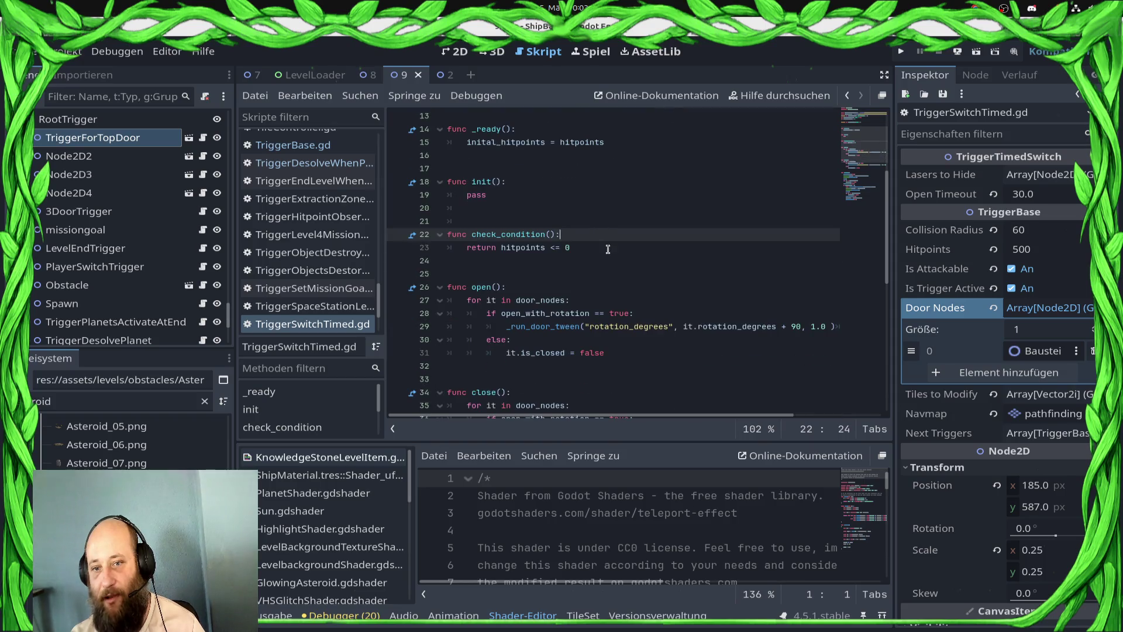
{"action": "left_click_drag", "start_coordinate": [614, 251], "coordinate": [446, 248]}
{"action": "scroll", "coordinate": [515, 234], "scroll_direction": "down", "scroll_amount": 3}
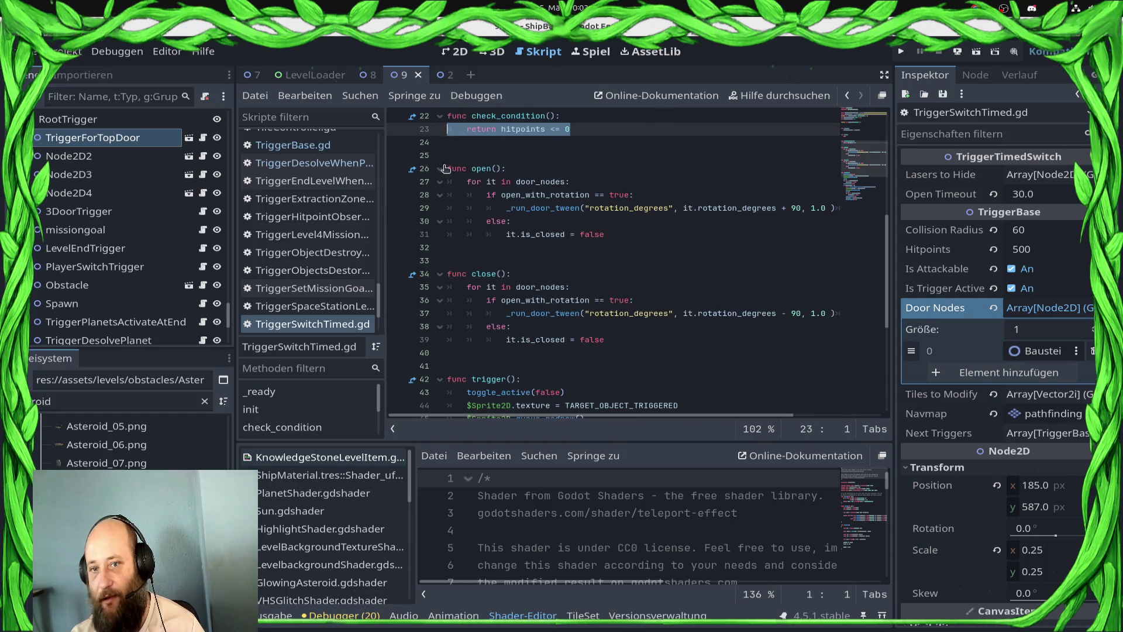
{"action": "left_click_drag", "start_coordinate": [446, 168], "coordinate": [613, 326]}
{"action": "scroll", "coordinate": [614, 326], "scroll_direction": "down", "scroll_amount": 6}
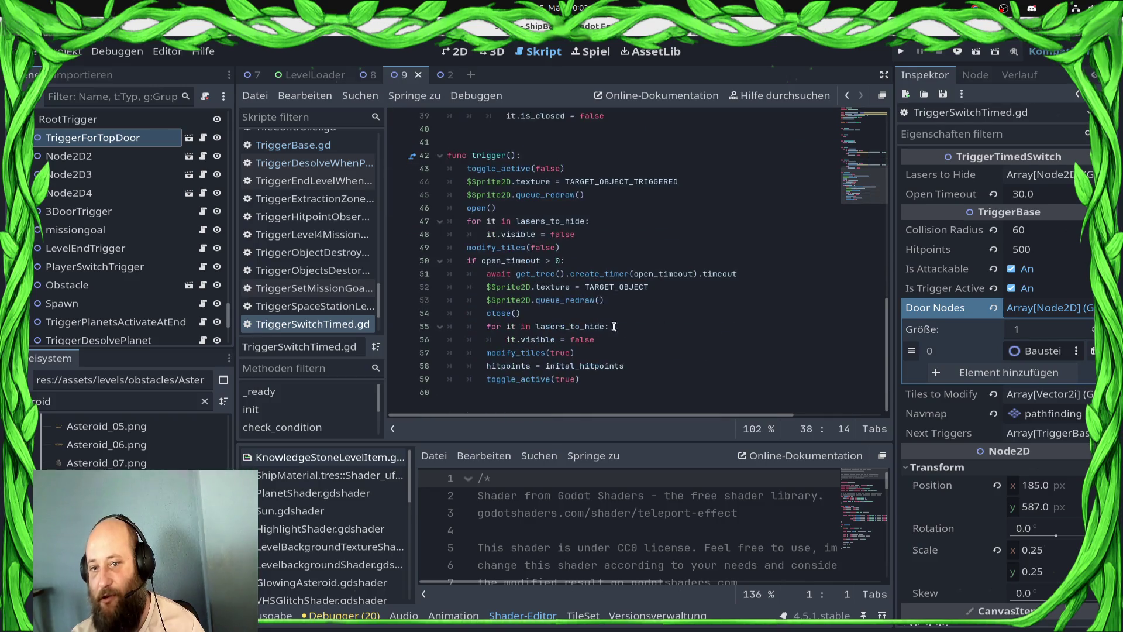
Step: Inspect the 3DoorTrigger node's properties in the 2D level view
{"action": "left_click", "coordinate": [454, 52]}
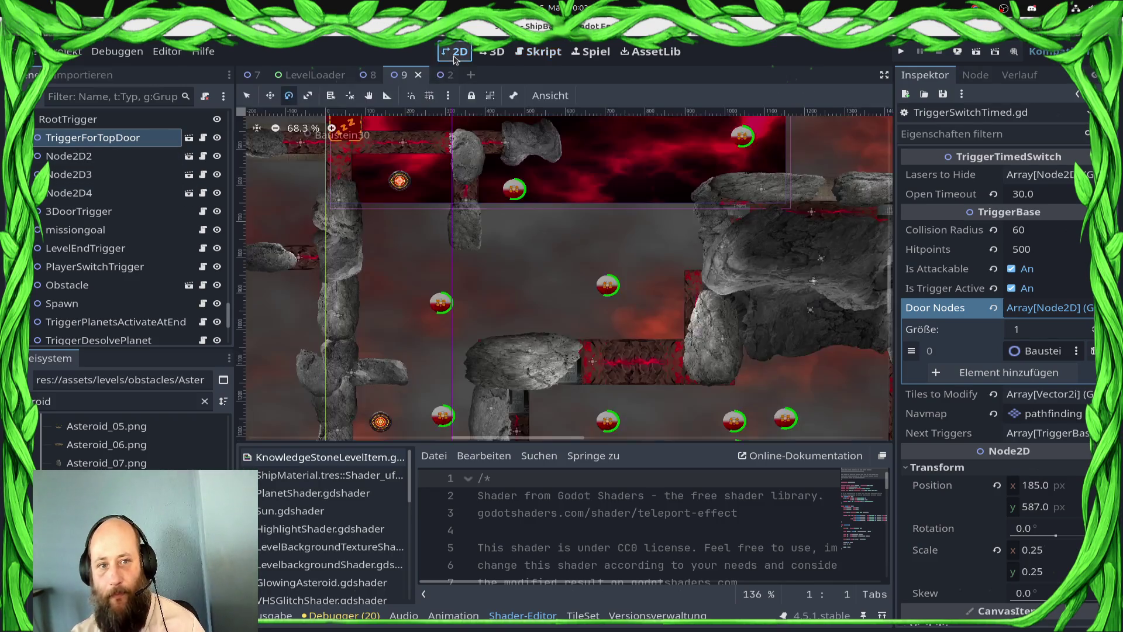
{"action": "scroll", "coordinate": [541, 214], "scroll_direction": "down", "scroll_amount": 3}
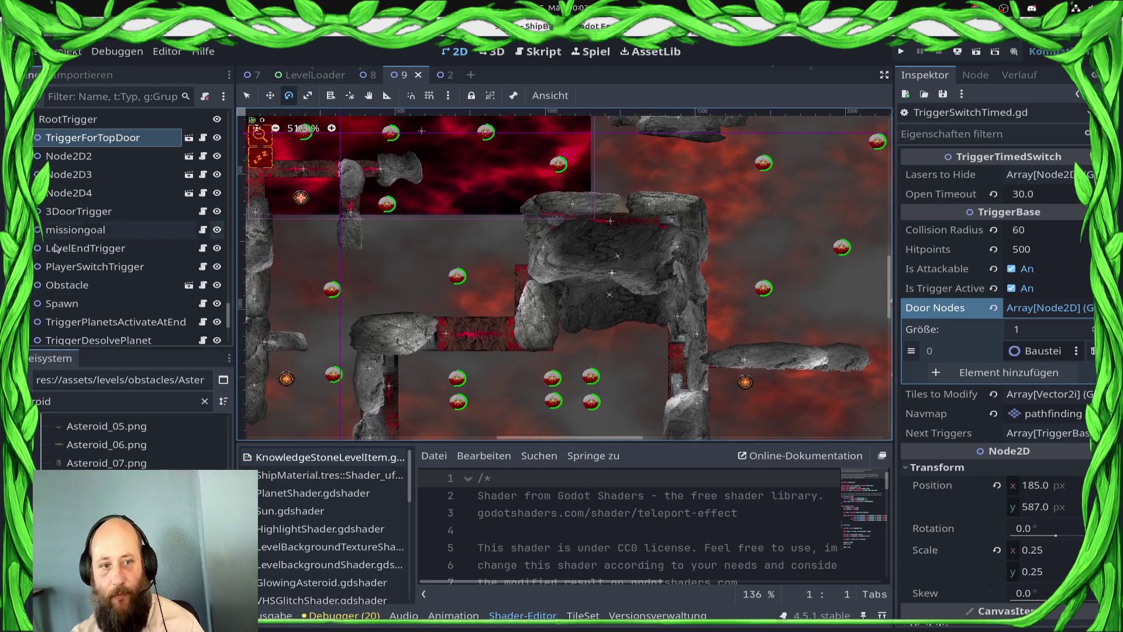
{"action": "left_click", "coordinate": [70, 211]}
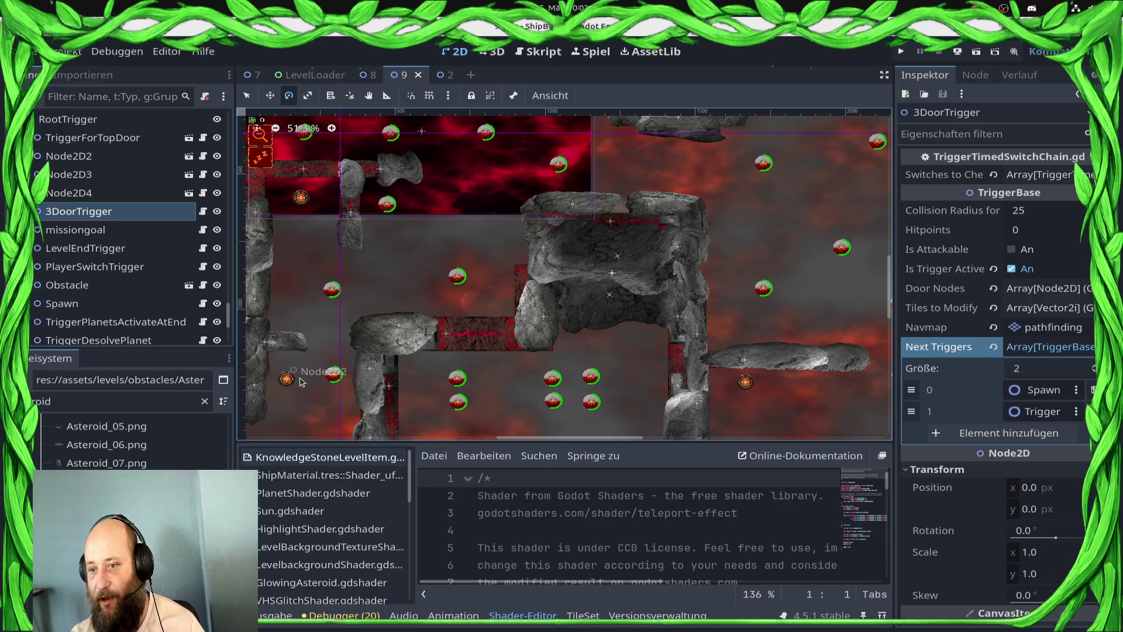
{"action": "scroll", "coordinate": [810, 172], "scroll_direction": "up", "scroll_amount": 2}
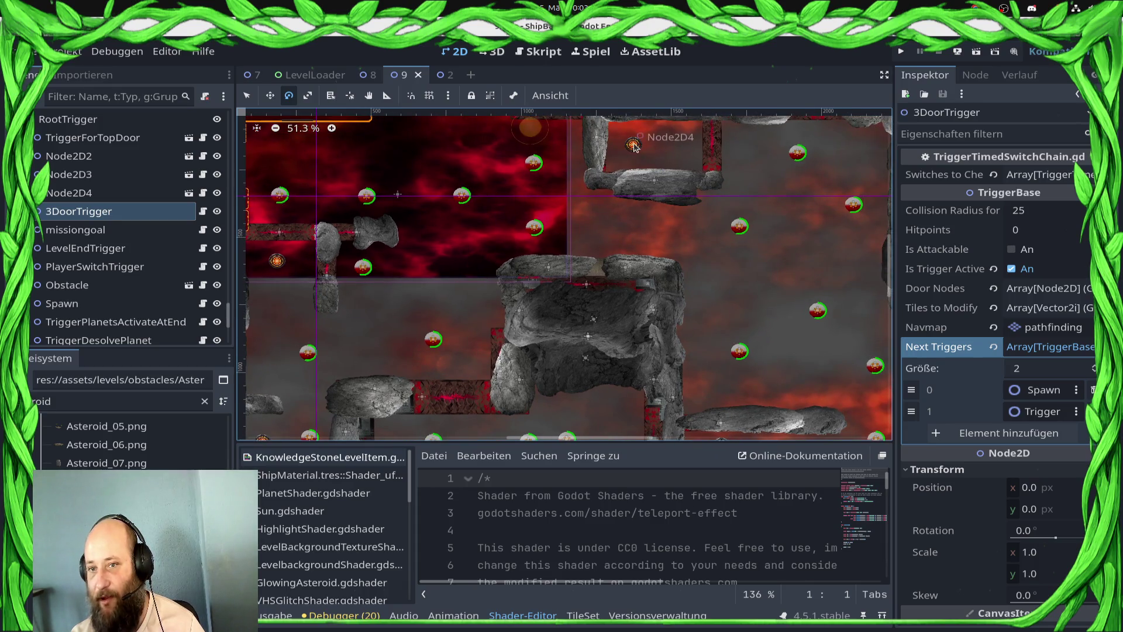
{"action": "scroll", "coordinate": [809, 171], "scroll_direction": "down", "scroll_amount": 3}
{"action": "scroll", "coordinate": [810, 172], "scroll_direction": "left", "scroll_amount": 3}
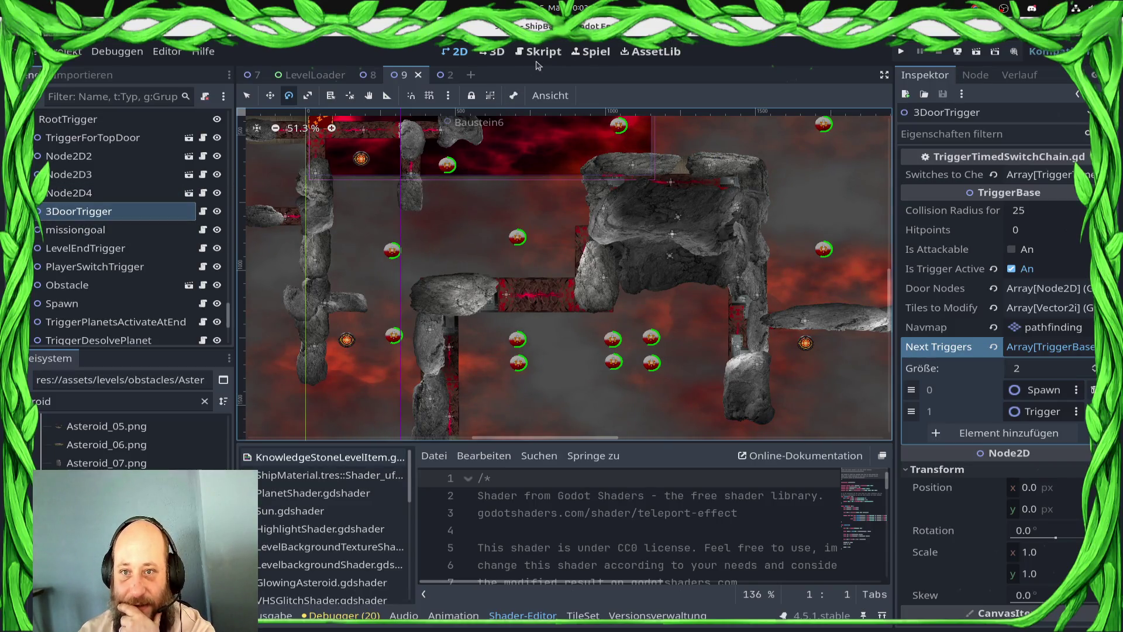
{"action": "left_click", "coordinate": [542, 50]}
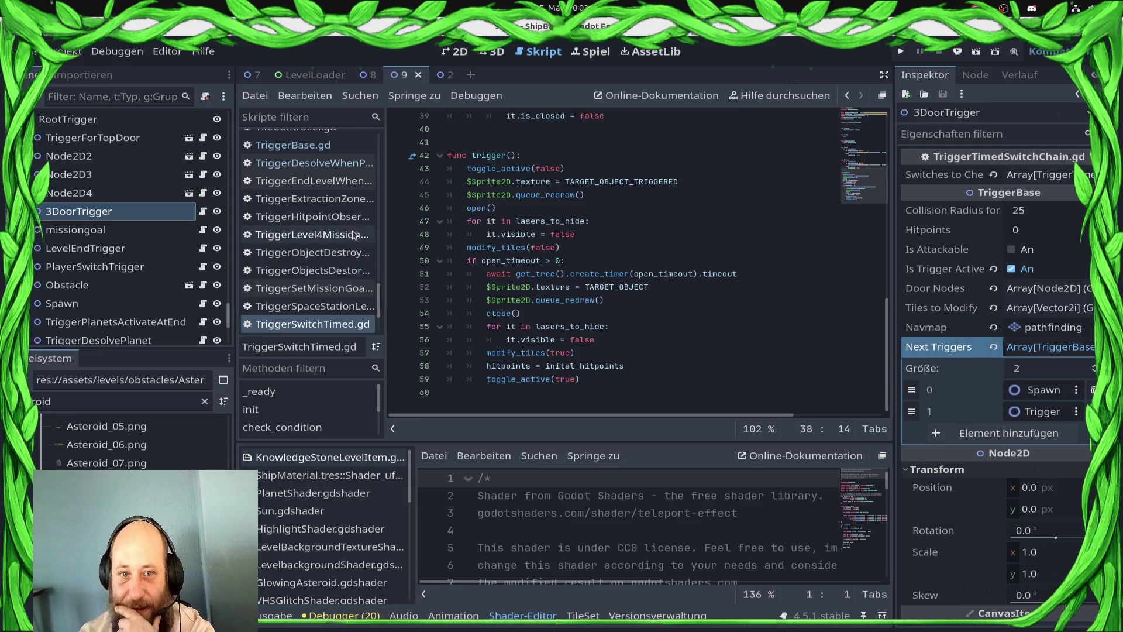
{"action": "scroll", "coordinate": [335, 199], "scroll_direction": "up", "scroll_amount": 3}
Step: Open TriggerDesolveWhenPlanetsTaken.gd and add an init() stub with pass below planets_to_take
{"action": "left_click", "coordinate": [310, 214]}
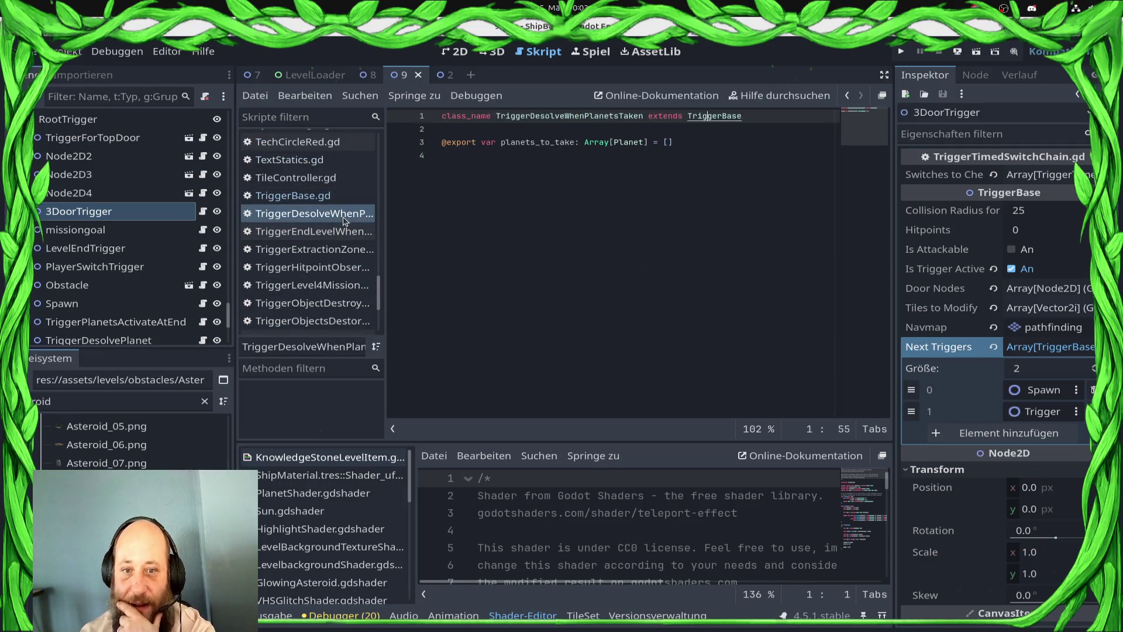
{"action": "left_click", "coordinate": [689, 141]}
{"action": "key", "text": "shift+Up"}
{"action": "left_click", "coordinate": [729, 171]}
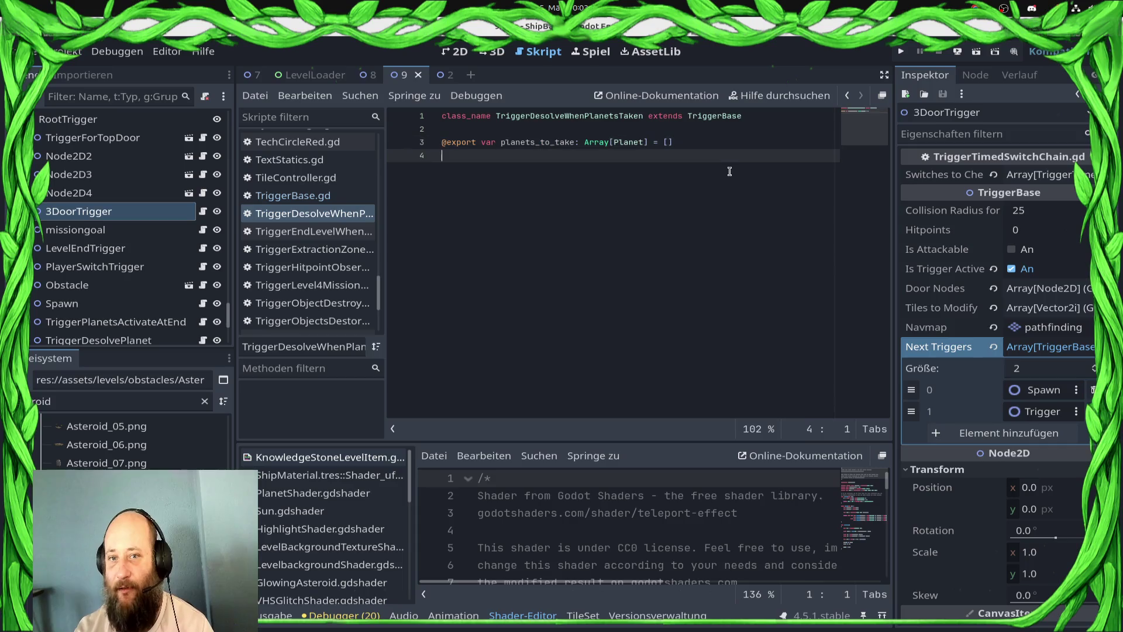
{"action": "key", "text": "Return"}
{"action": "key", "text": "Return"}
{"action": "type", "text": "func _"}
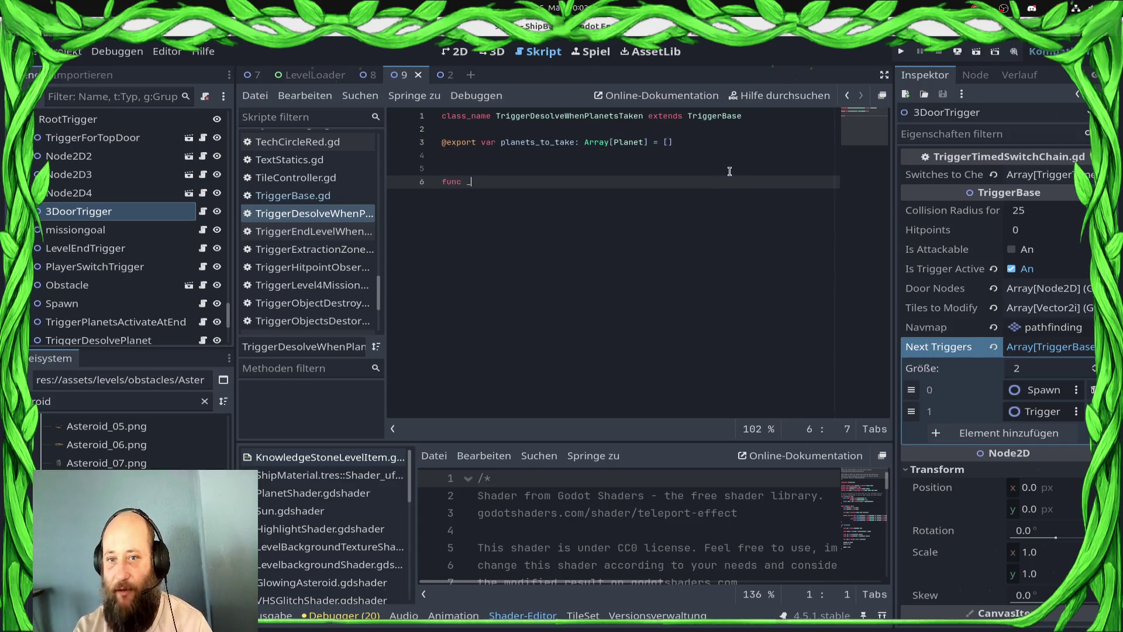
{"action": "key", "text": "BackSpace"}
{"action": "type", "text": "init():"}
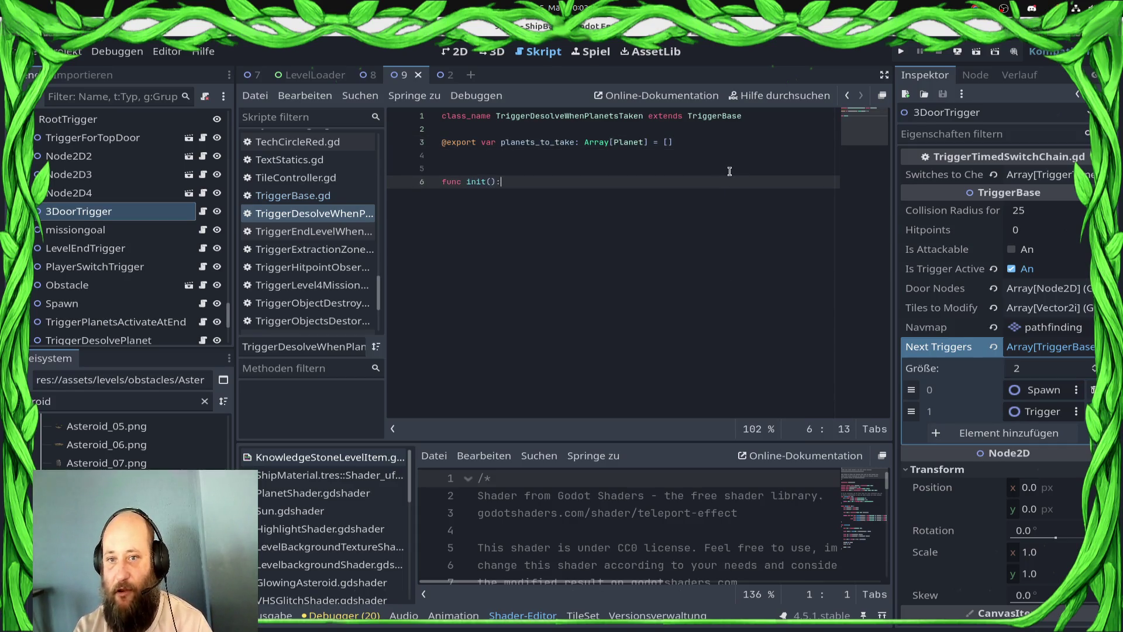
{"action": "key", "text": "Return"}
{"action": "type", "text": "pass"}
{"action": "key", "text": "Return"}
{"action": "key", "text": "Return"}
{"action": "key", "text": "Return"}
{"action": "key", "text": "BackSpace"}
Step: Add check_condition() and trigger() function stubs containing pass, and save
{"action": "type", "text": "func"}
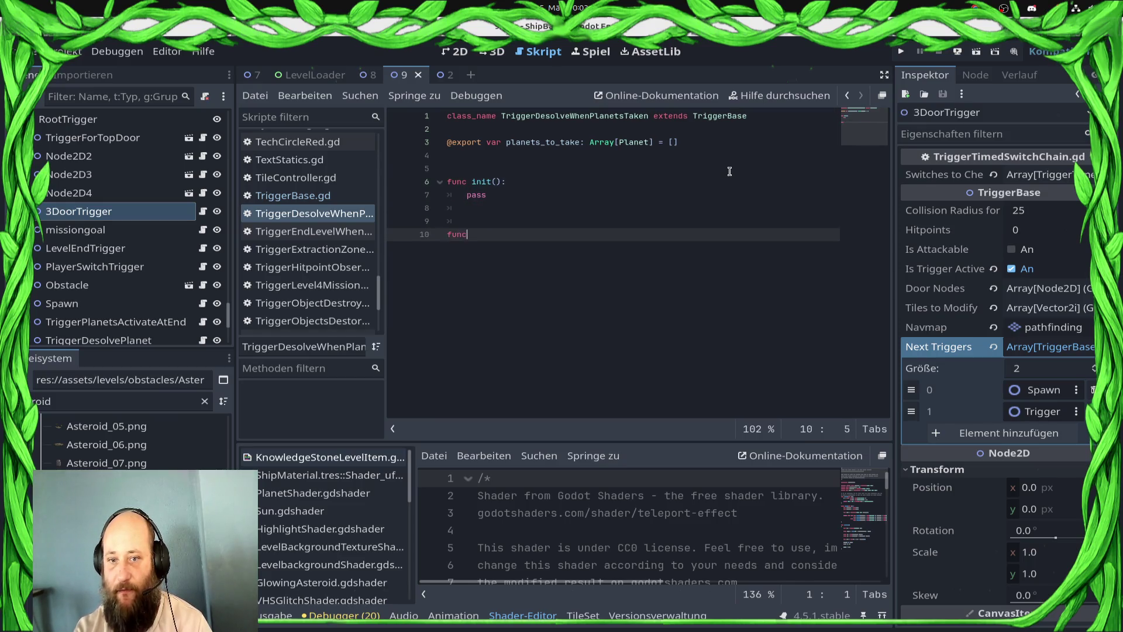
{"action": "type", "text": " cehck"}
{"action": "key", "text": "BackSpace"}
{"action": "key", "text": "BackSpace"}
{"action": "key", "text": "BackSpace"}
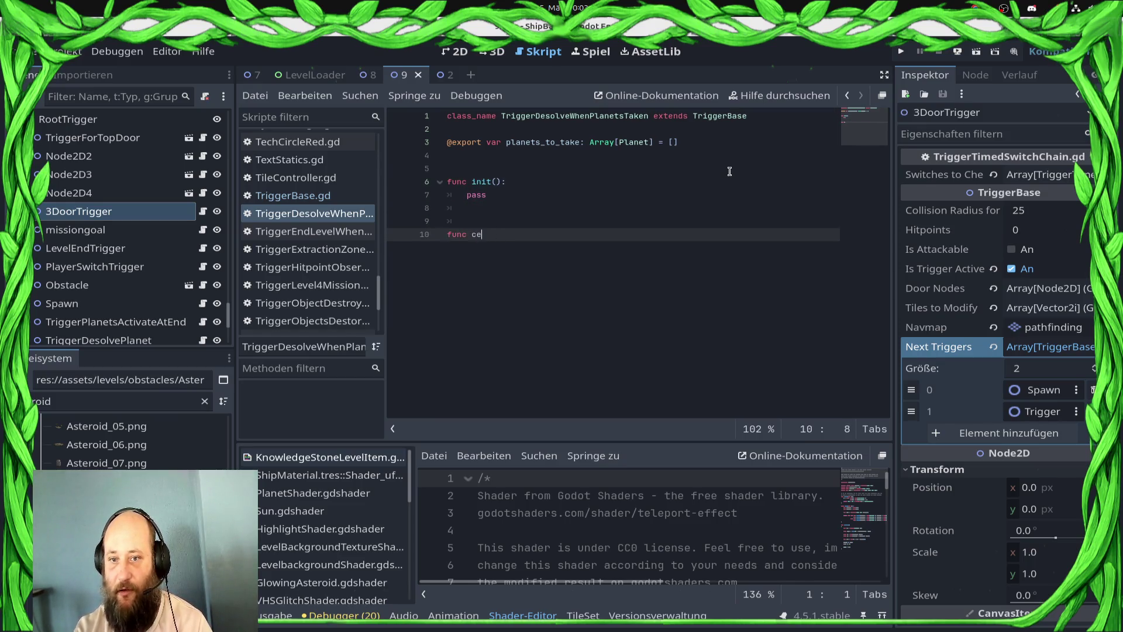
{"action": "type", "text": "heck_co"}
{"action": "key", "text": "Return"}
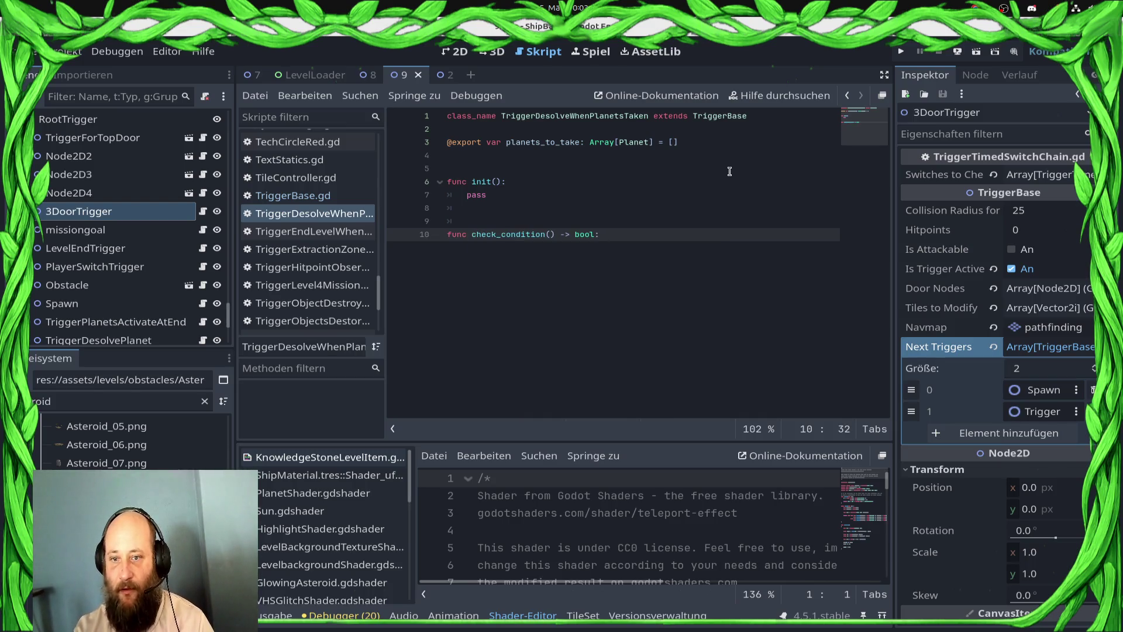
{"action": "key", "text": "Return"}
{"action": "type", "text": "pass"}
{"action": "key", "text": "Return"}
{"action": "key", "text": "Return"}
{"action": "type", "text": "func trigger()"}
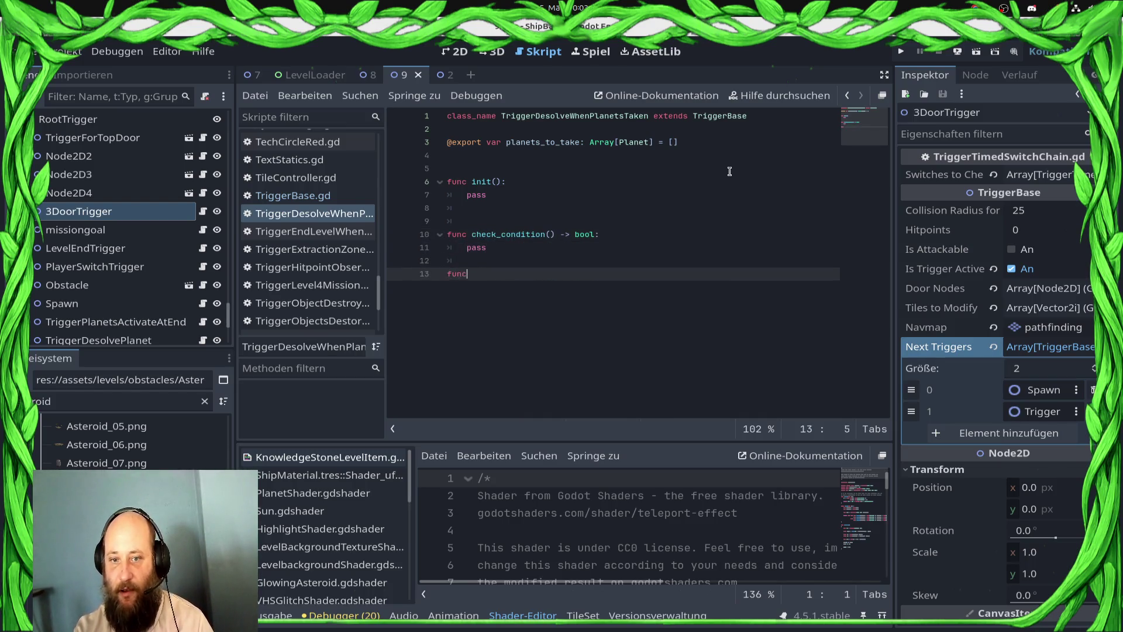
{"action": "type", "text": ":"}
{"action": "key", "text": "Return"}
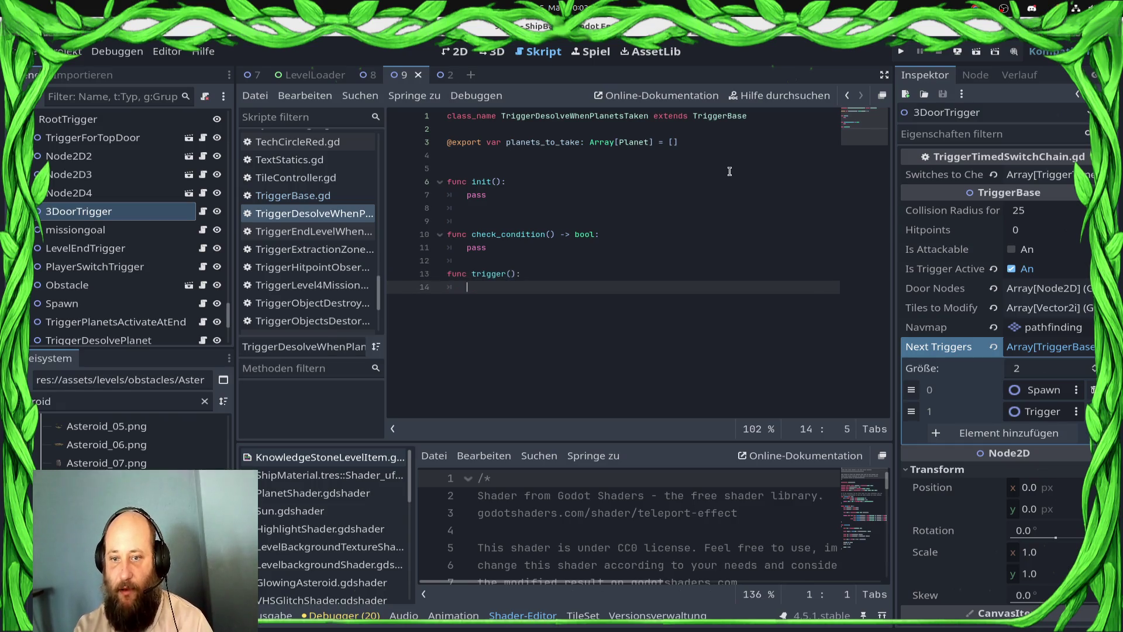
{"action": "type", "text": "pass"}
{"action": "key", "text": "Return"}
{"action": "key", "text": "ctrl+s"}
Step: Add a spacer line before trigger() and delete the pass placeholder in check_condition
{"action": "key", "text": "Up"}
{"action": "key", "text": "Up"}
{"action": "key", "text": "Up"}
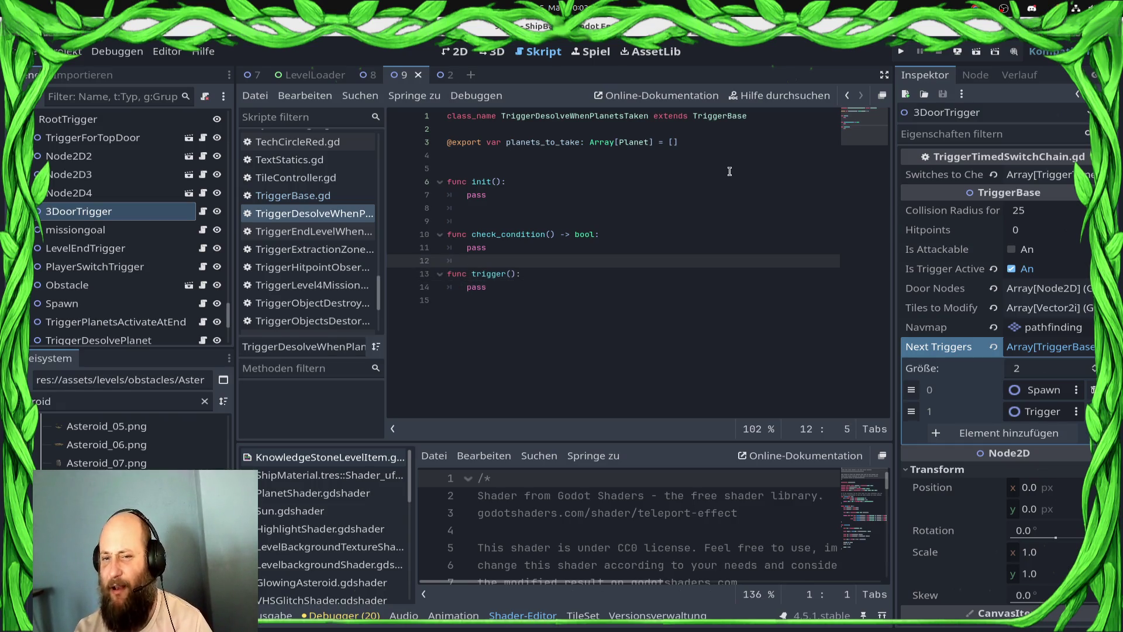
{"action": "key", "text": "BackSpace"}
{"action": "key", "text": "Return"}
{"action": "key", "text": "ctrl+s"}
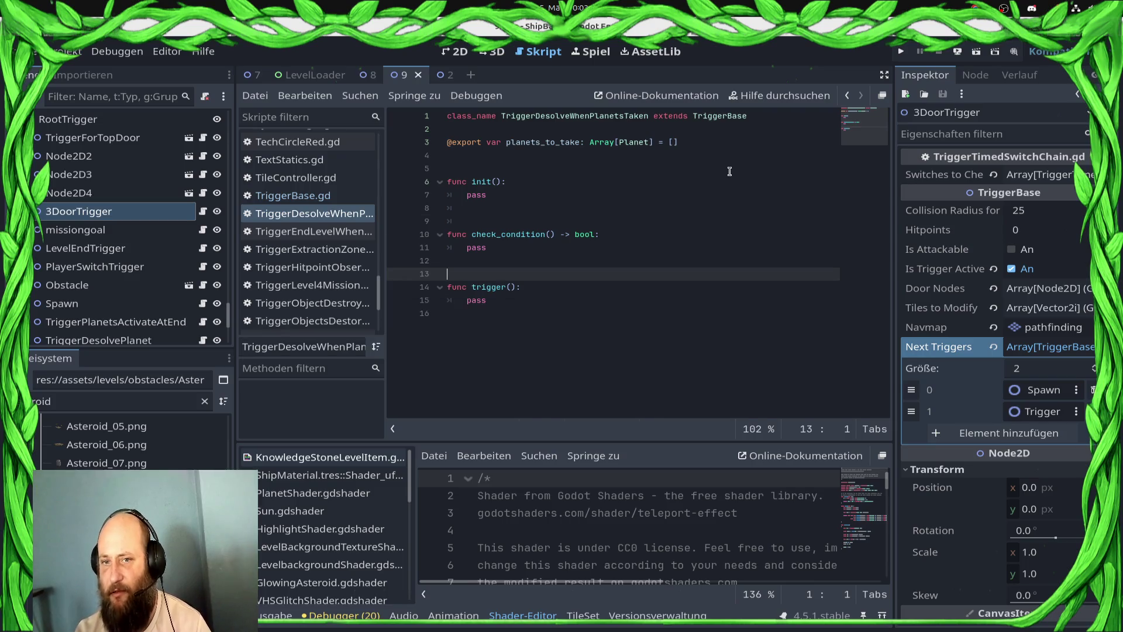
{"action": "key", "text": "Up"}
{"action": "key", "text": "Up"}
{"action": "key", "text": "End"}
{"action": "key", "text": "ctrl+shift+Left"}
{"action": "key", "text": "BackSpace"}
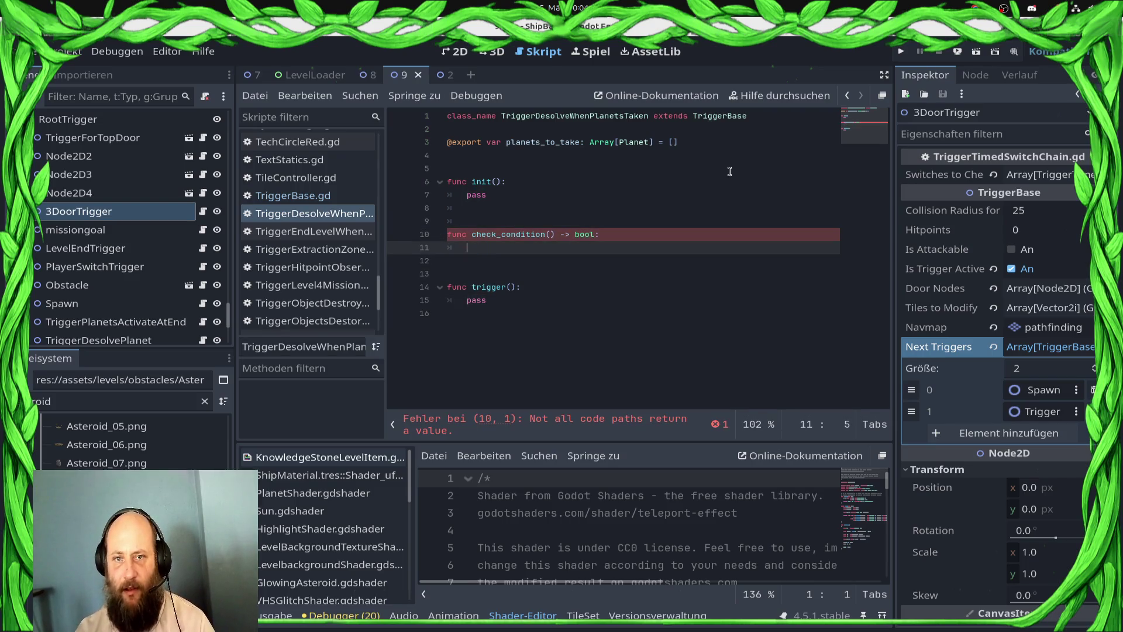
{"action": "left_click", "coordinate": [457, 52]}
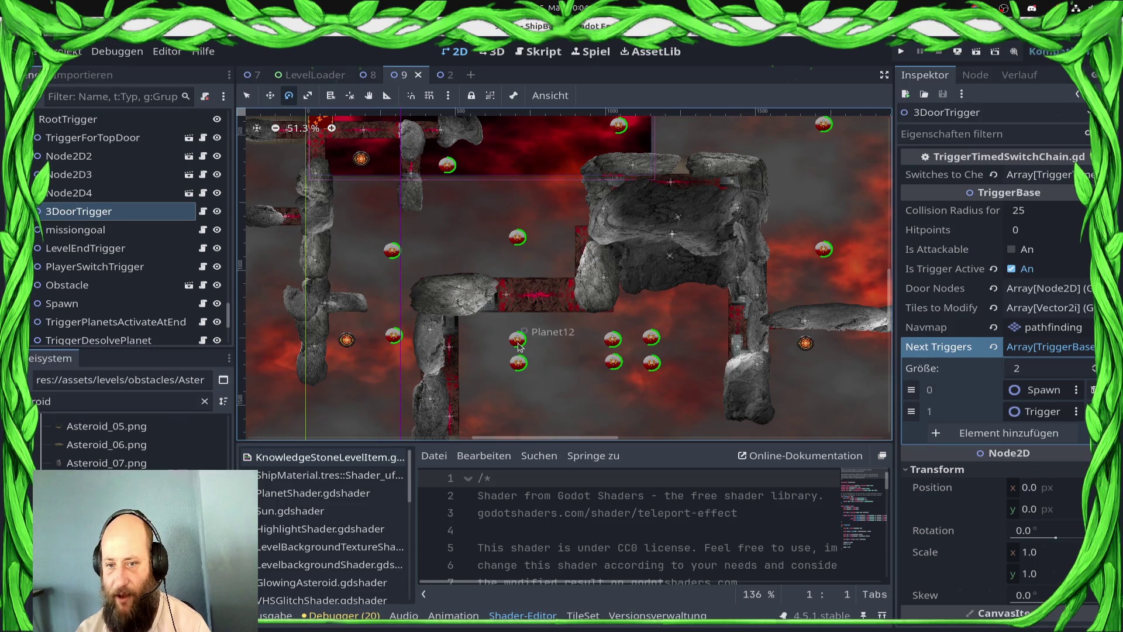
{"action": "left_click", "coordinate": [542, 51]}
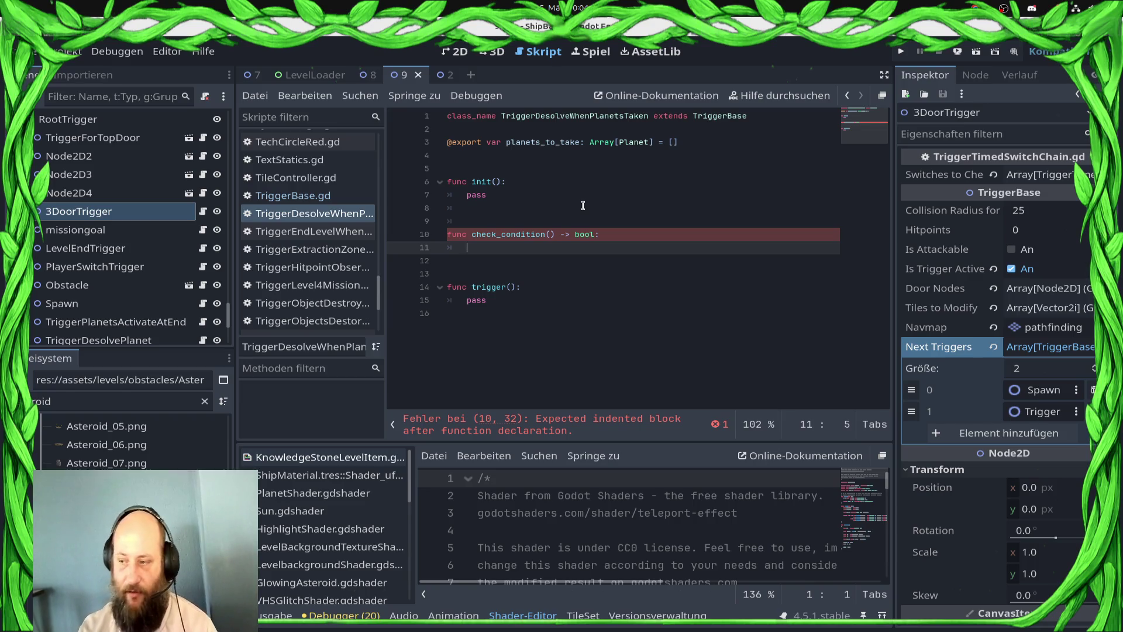
Step: Loop over planets_to_take as Planet with 'if it.owner_player_slot == 1: #AI_PLAYER'
{"action": "type", "text": "for it"}
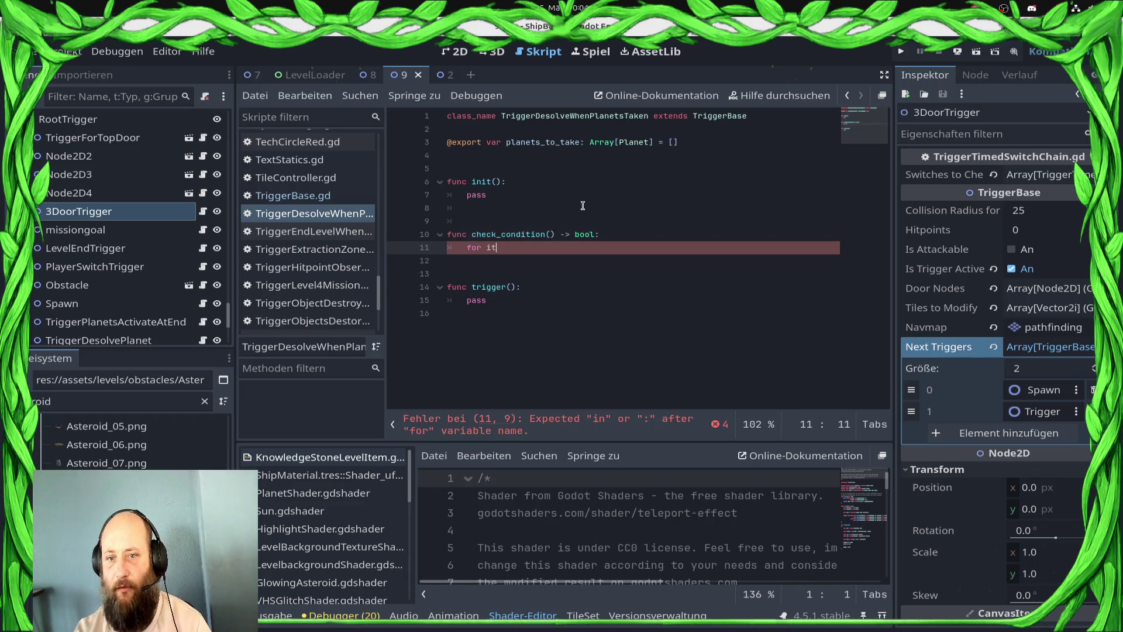
{"action": "key", "text": "BackSpace"}
{"action": "type", "text": ": Planet"}
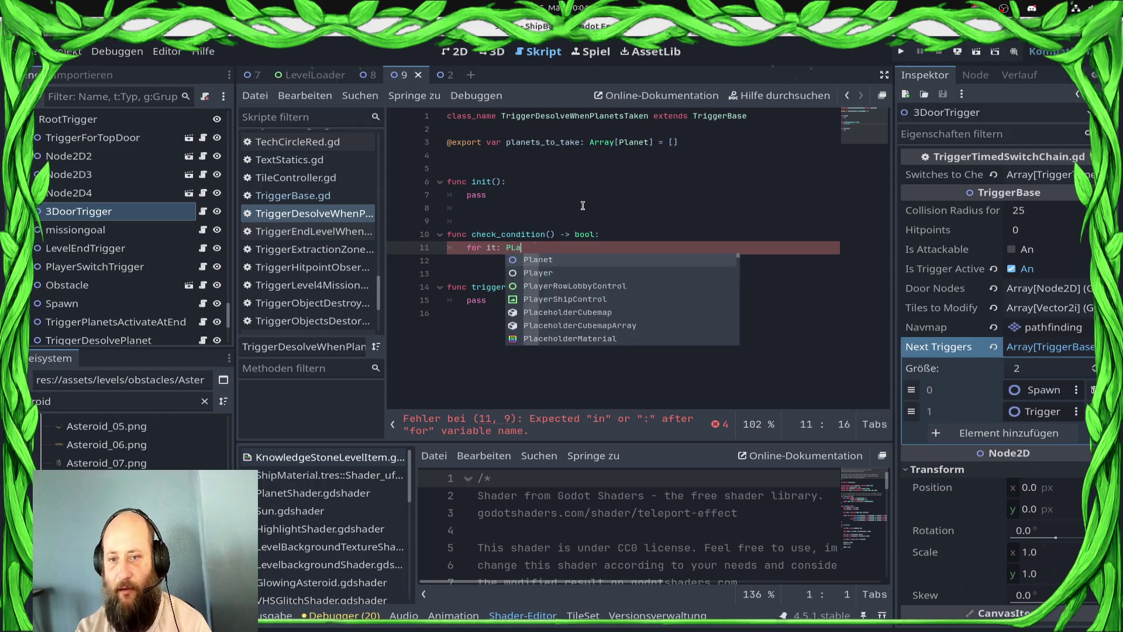
{"action": "type", "text": " in pla"}
{"action": "key", "text": "Return"}
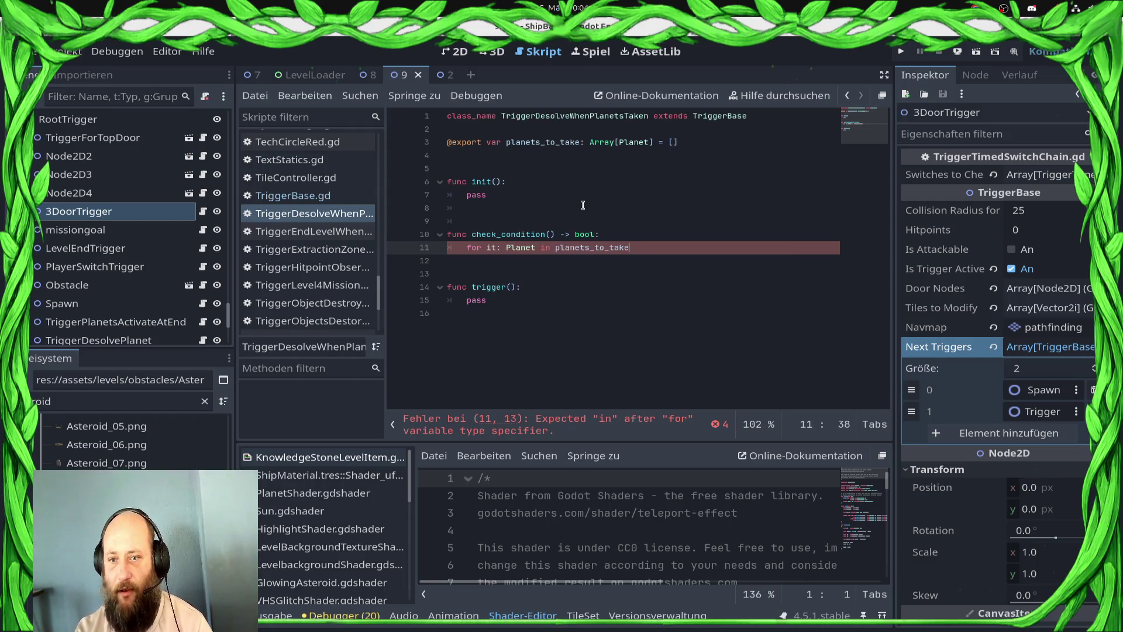
{"action": "type", "text": ":"}
{"action": "key", "text": "Return"}
{"action": "type", "text": "if it.ow"}
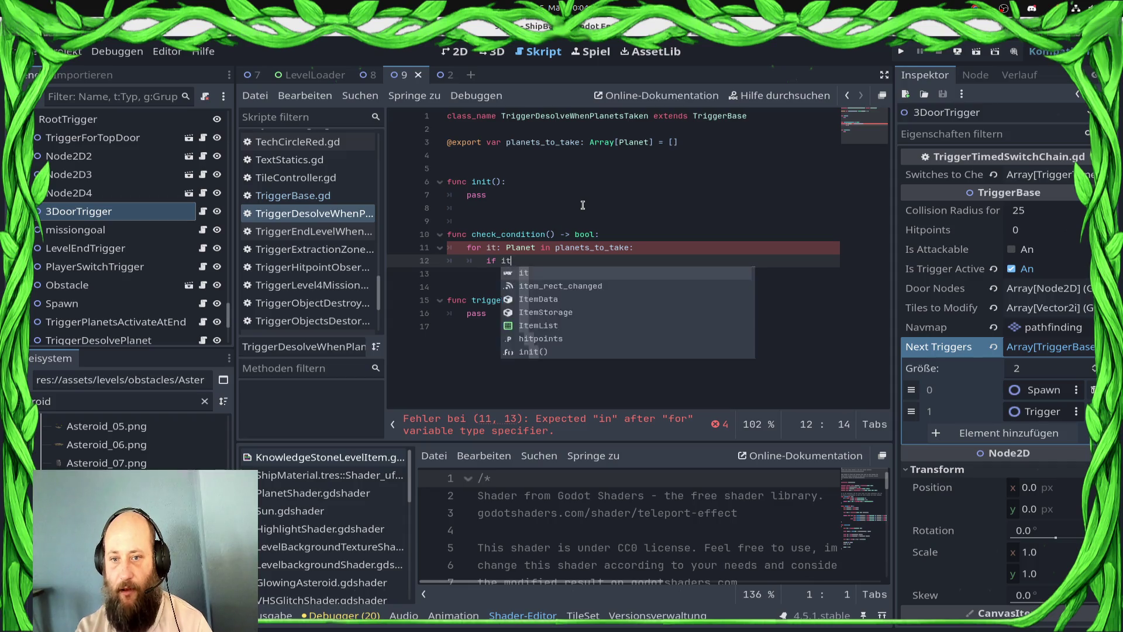
{"action": "key", "text": "Return"}
{"action": "type", "text": "?"}
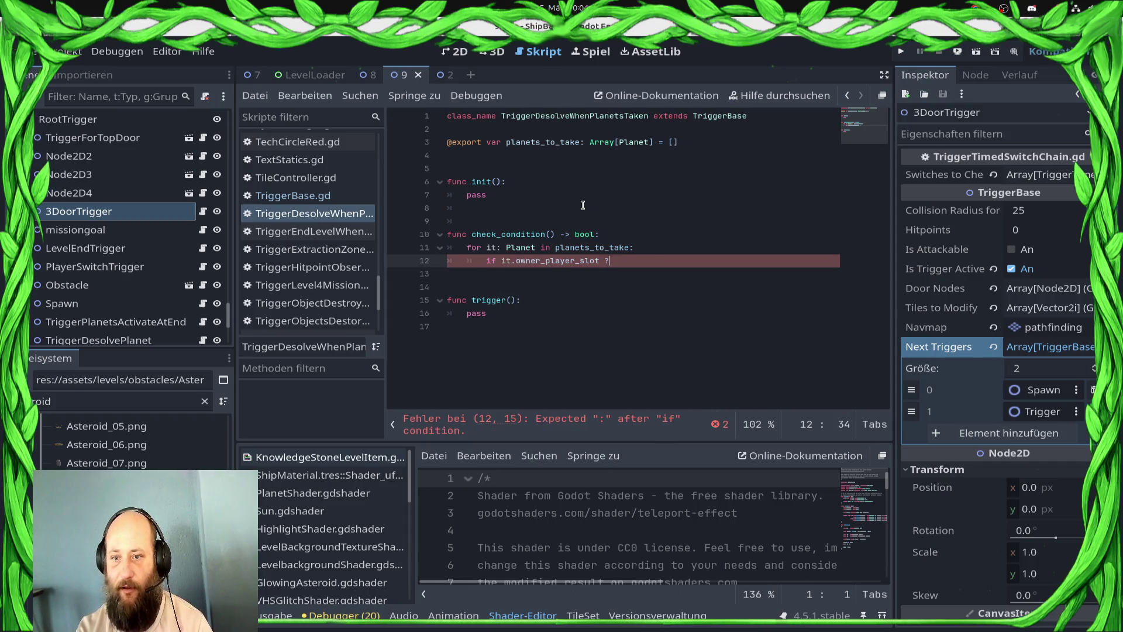
{"action": "type", "text": " 0:"}
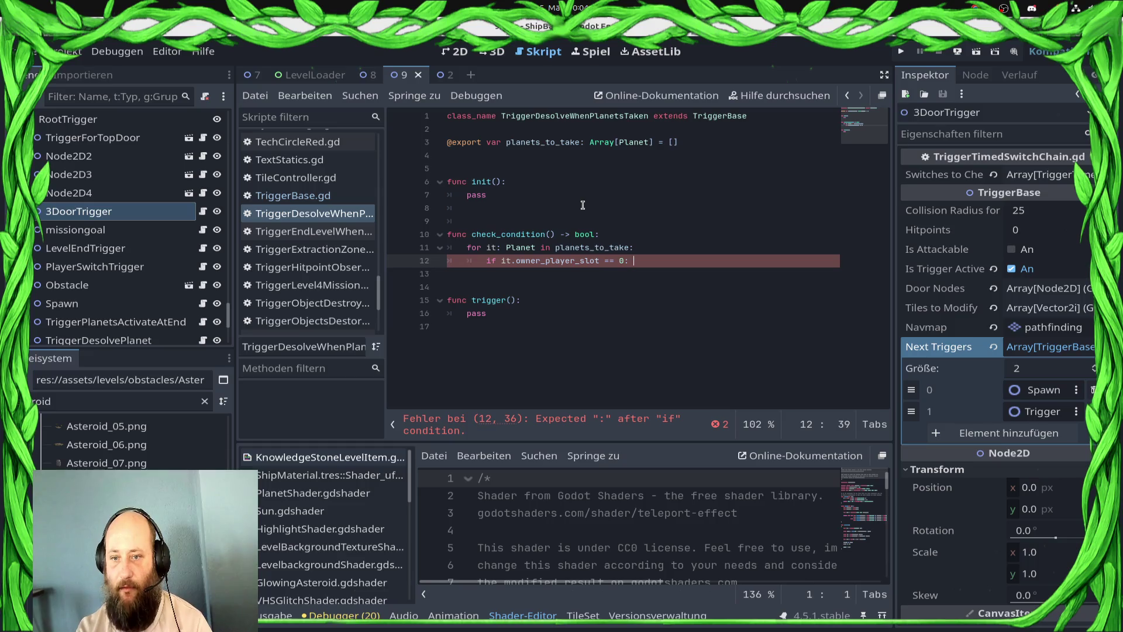
{"action": "type", "text": "HUMAN PLA"}
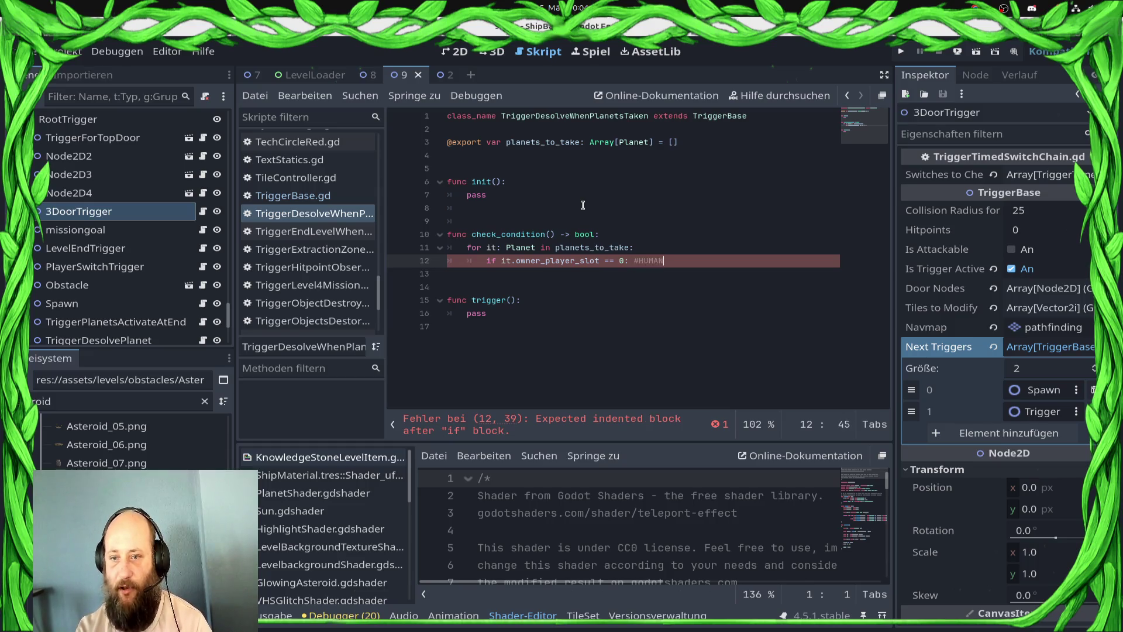
{"action": "type", "text": "YER"}
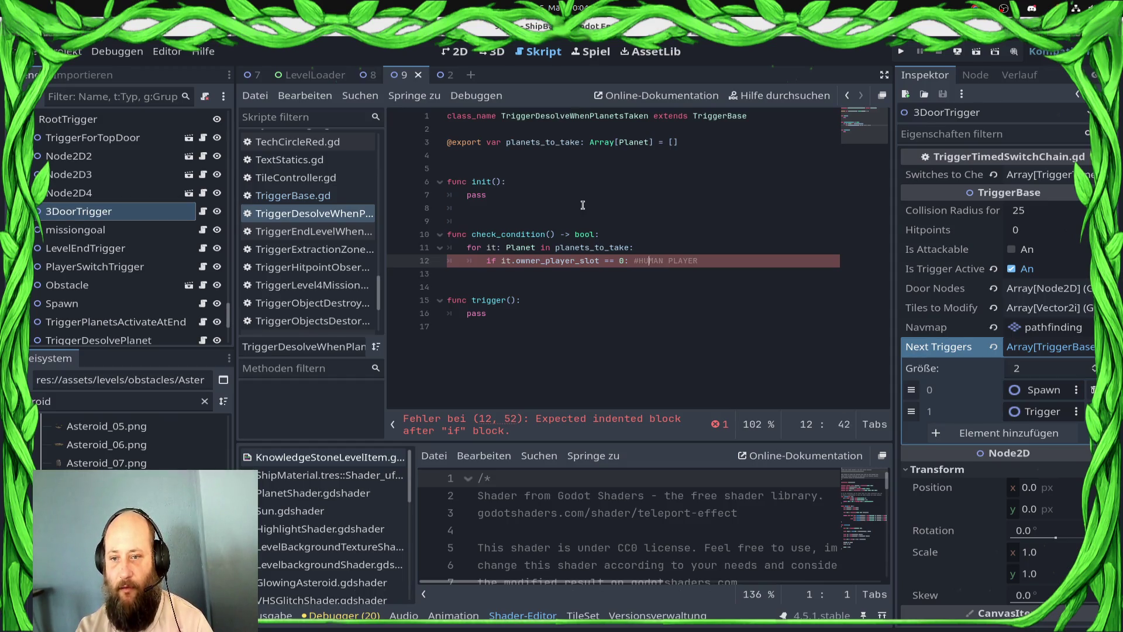
{"action": "key", "text": "Right"}
{"action": "key", "text": "shift+End"}
{"action": "type", "text": "AI_"}
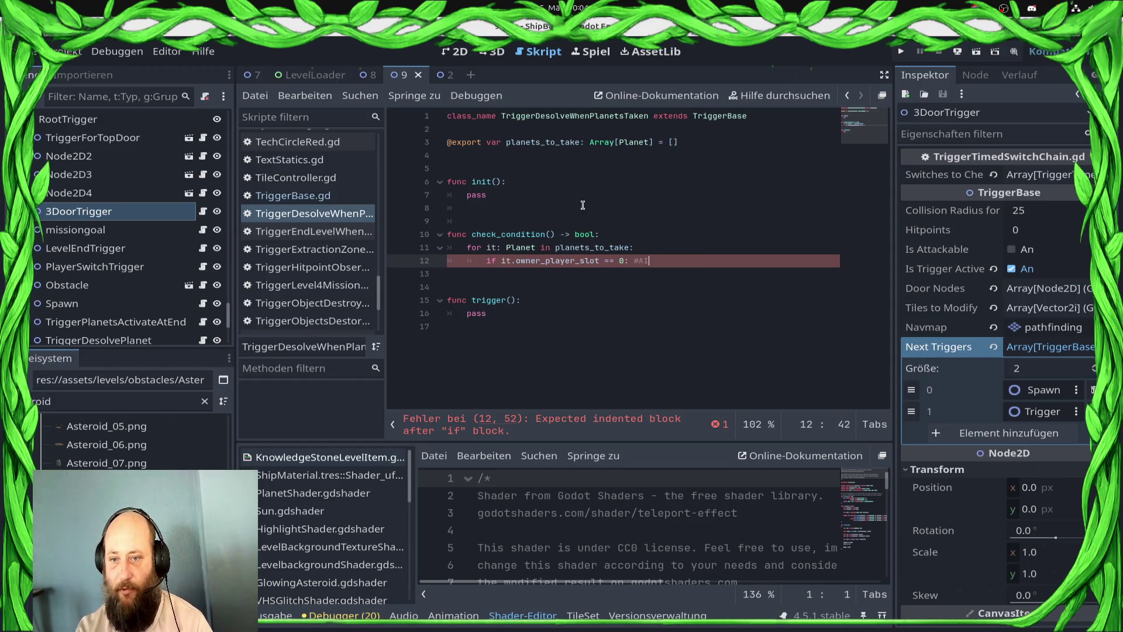
{"action": "type", "text": "PLAYER"}
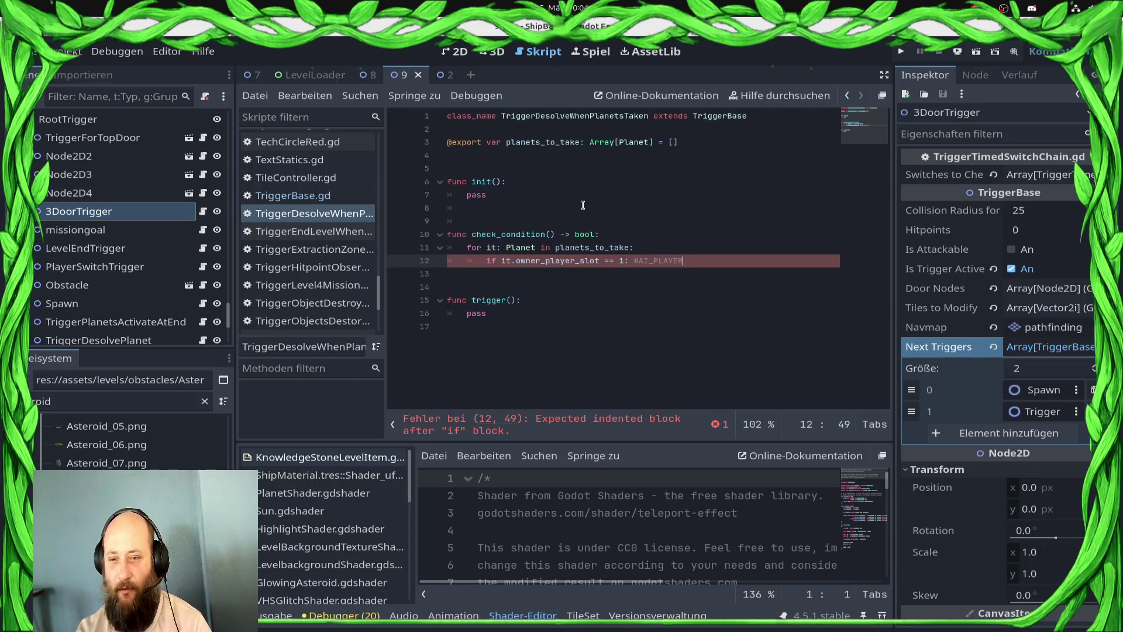
Step: Return false inside the if block and true after the loop, then save the script
{"action": "key", "text": "Return"}
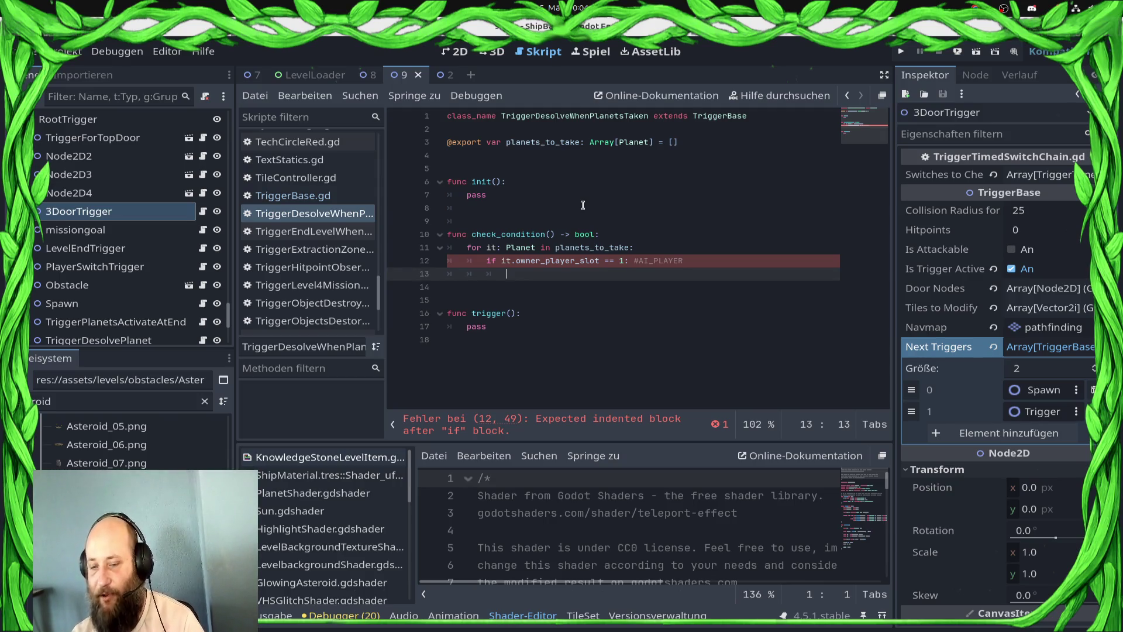
{"action": "type", "text": "retrun f"}
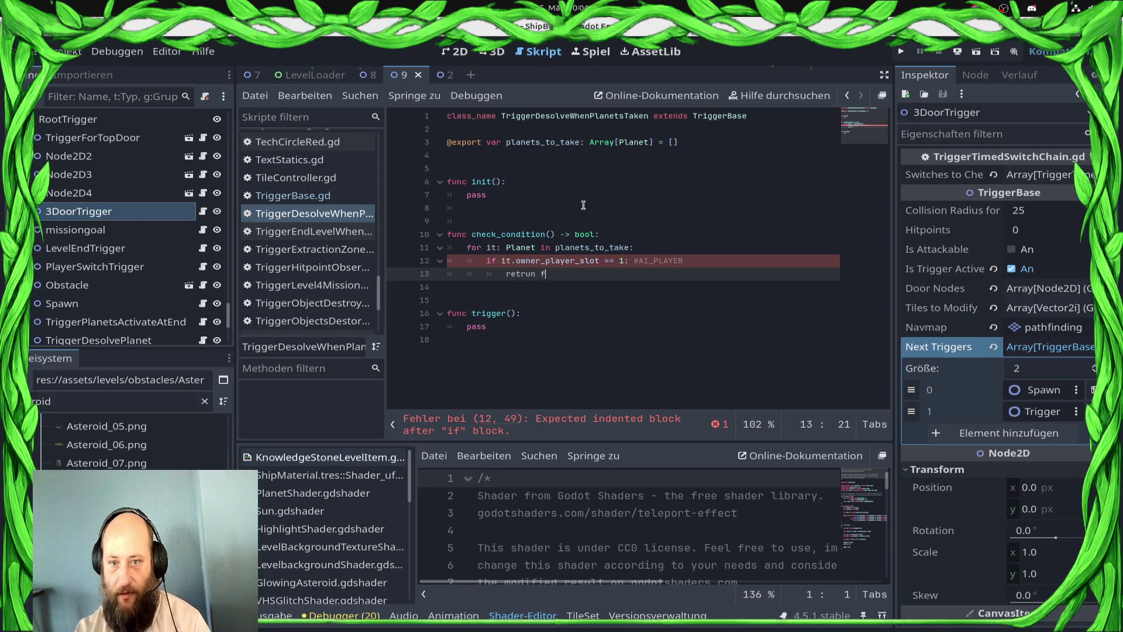
{"action": "type", "text": "urn false"}
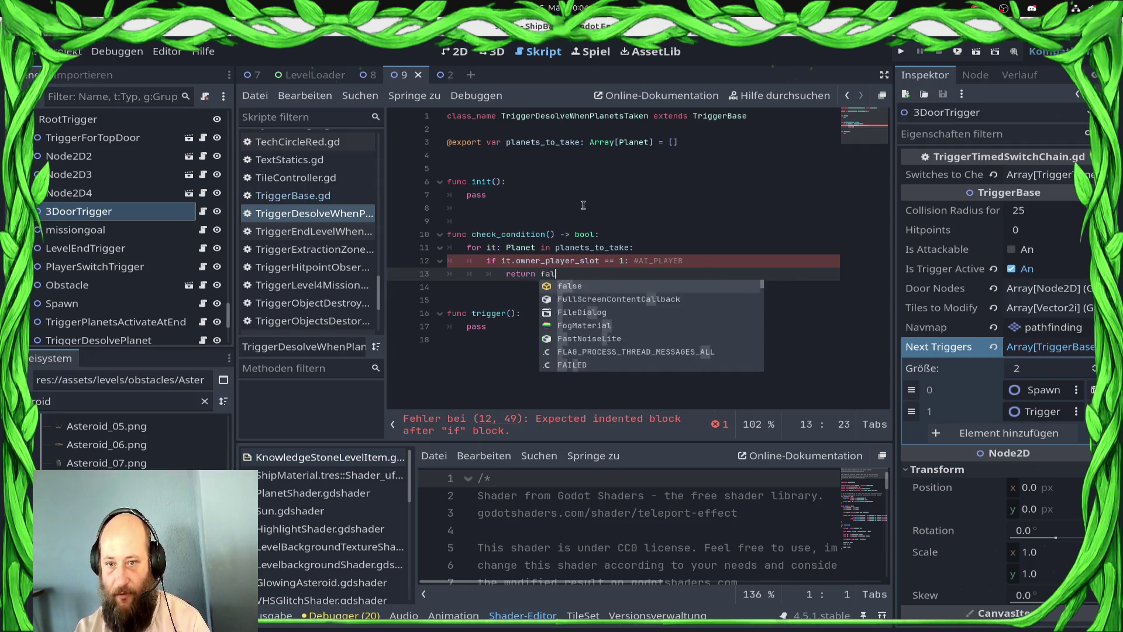
{"action": "key", "text": "ctrl+s"}
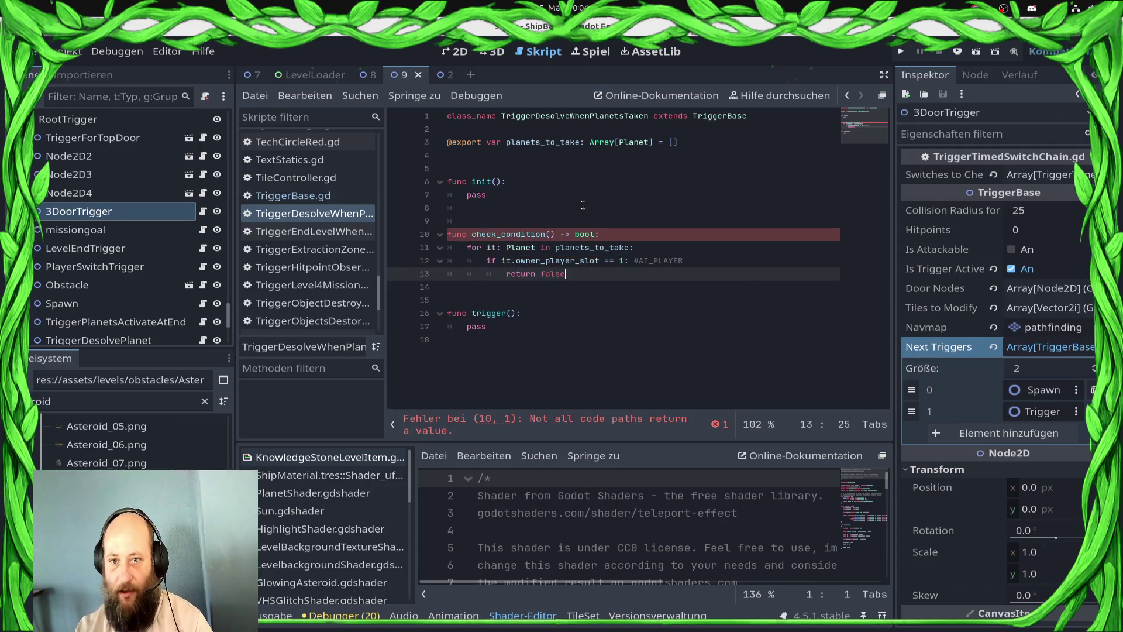
{"action": "key", "text": "Return"}
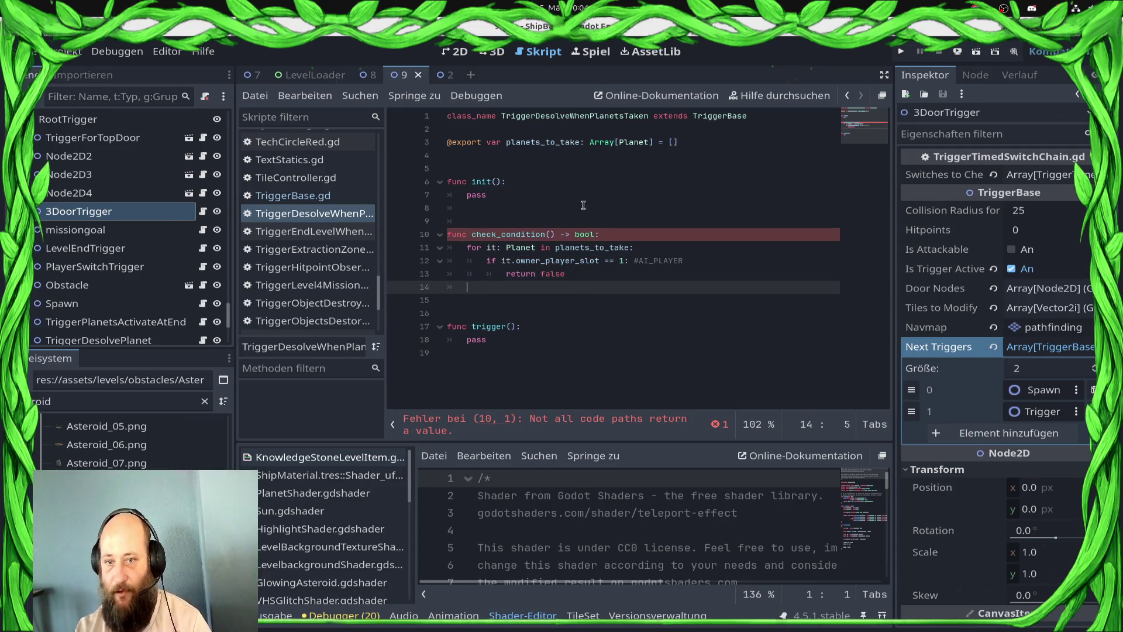
{"action": "type", "text": "return true"}
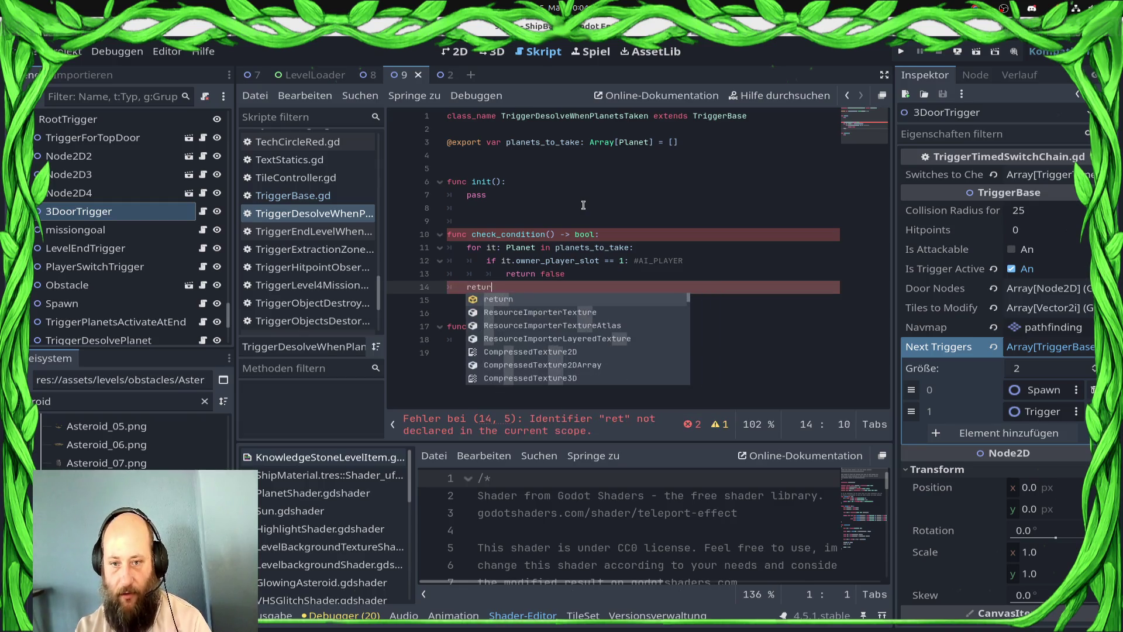
{"action": "key", "text": "ctrl+s"}
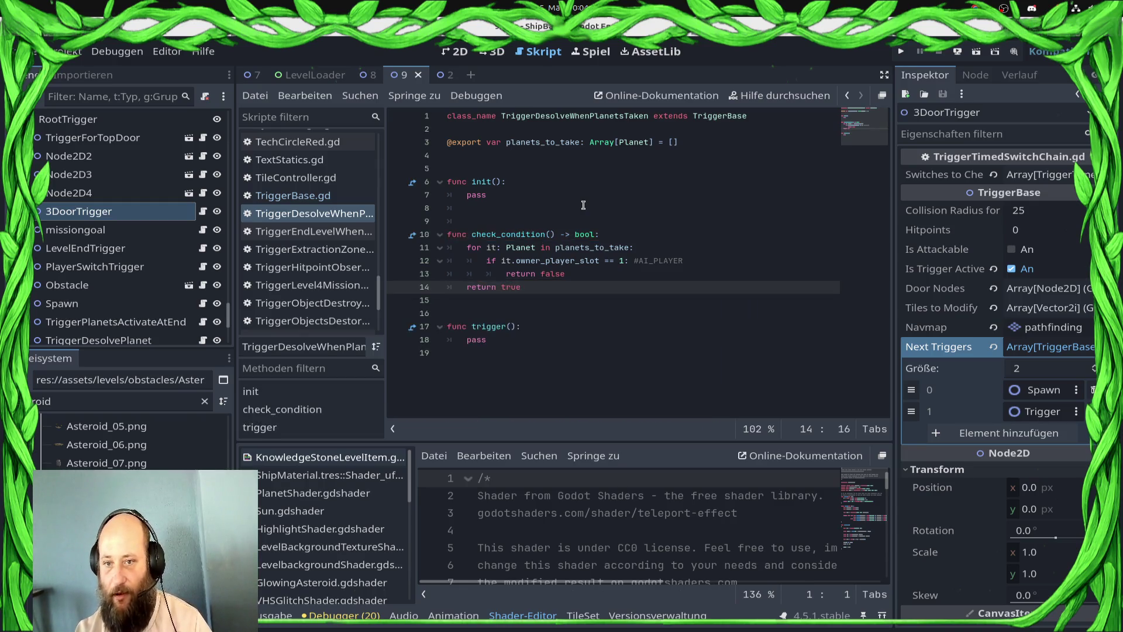
Step: Replace pass in func trigger() with toggle_active(false) and save the script
{"action": "key", "text": "Down"}
{"action": "key", "text": "Down"}
{"action": "key", "text": "Down"}
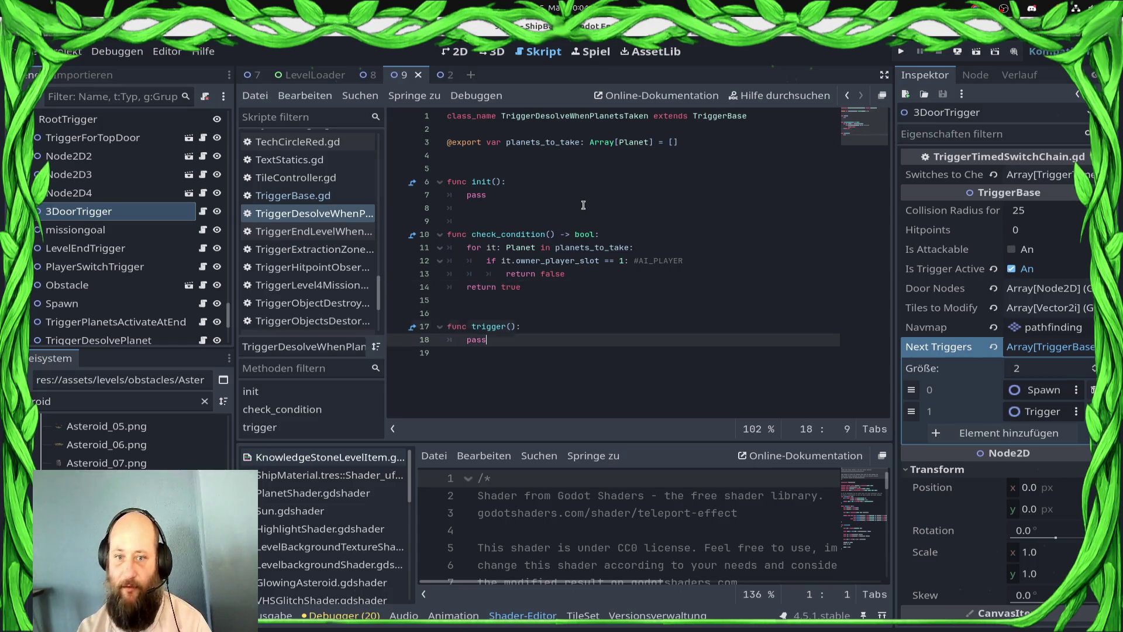
{"action": "key", "text": "shift+Home"}
{"action": "key", "text": "BackSpace"}
{"action": "key", "text": "BackSpace"}
{"action": "type", "text": "tog"}
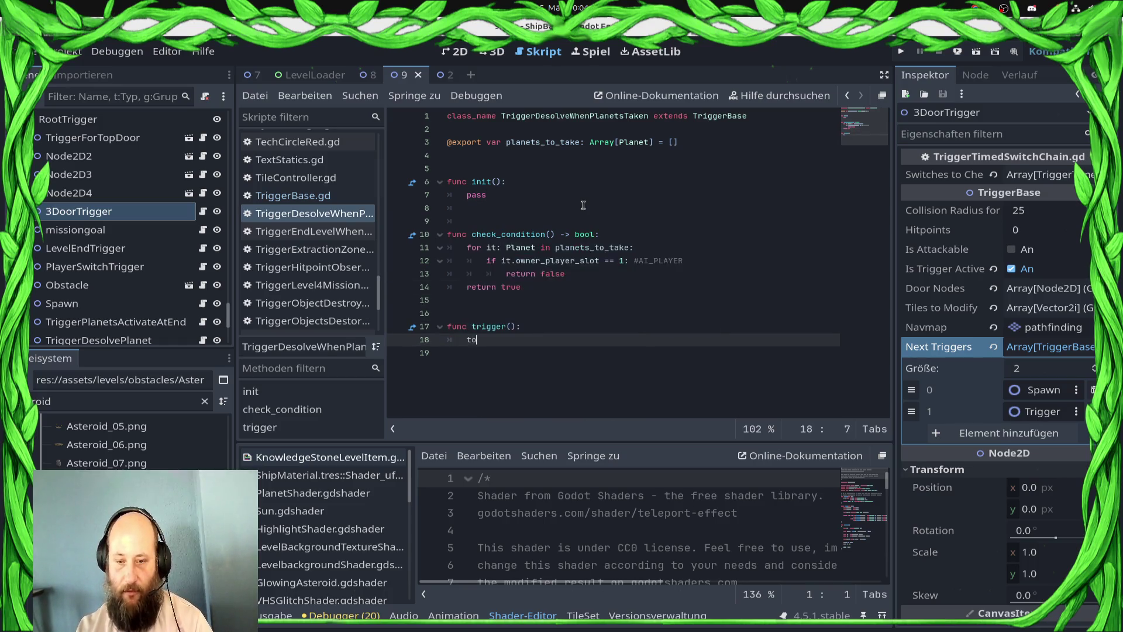
{"action": "key", "text": "Return"}
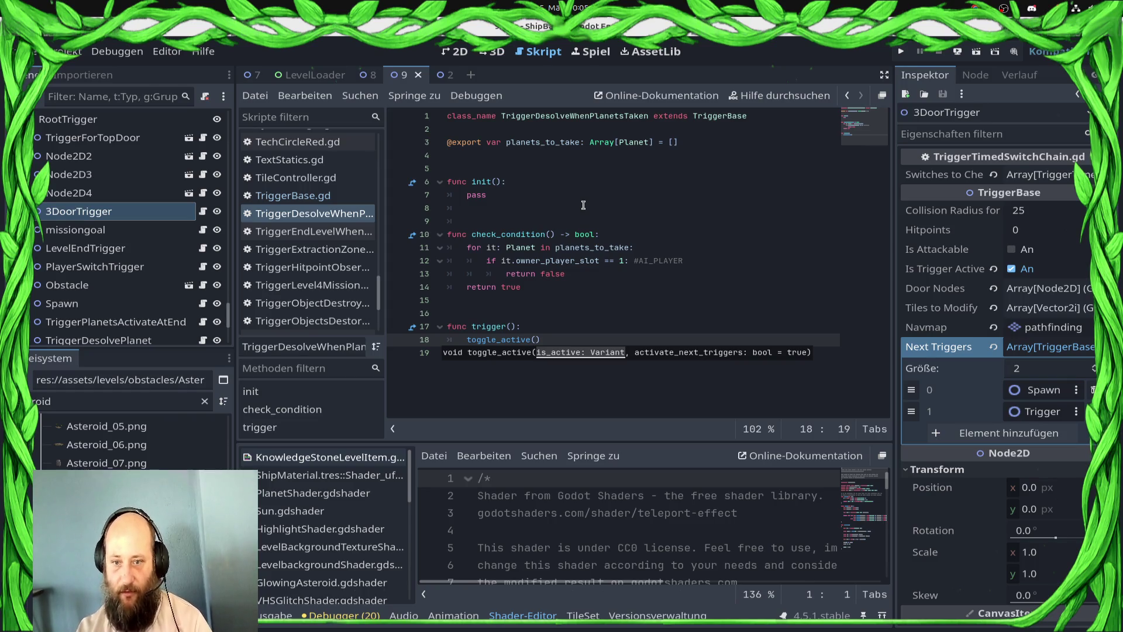
{"action": "type", "text": "false"}
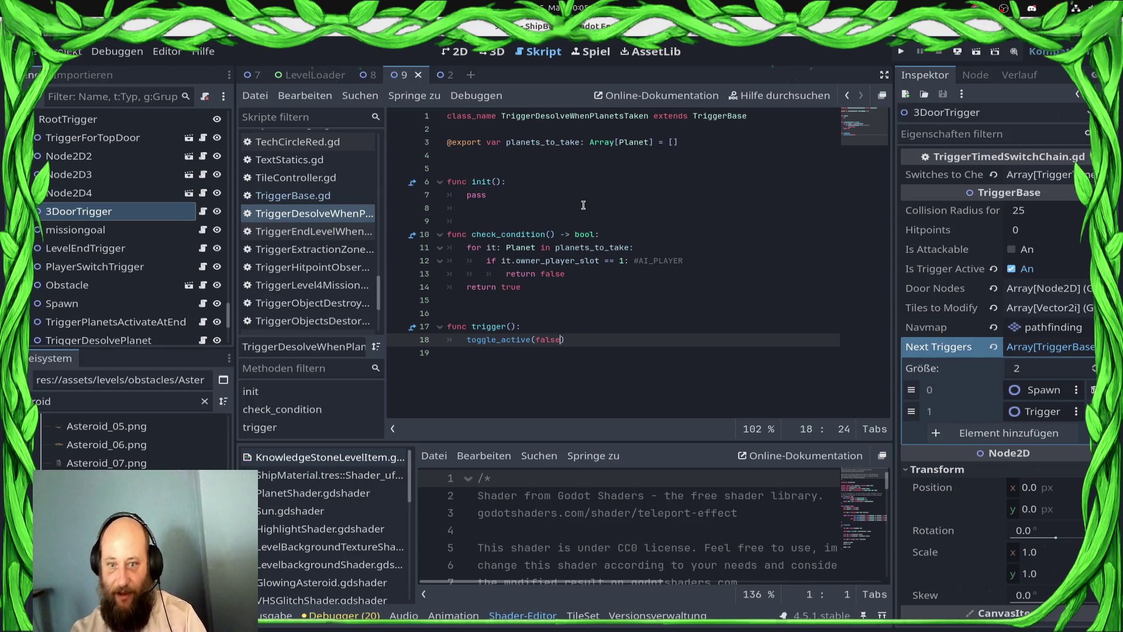
{"action": "key", "text": "Return"}
{"action": "key", "text": "ctrl+s"}
{"action": "left_click", "coordinate": [626, 155]}
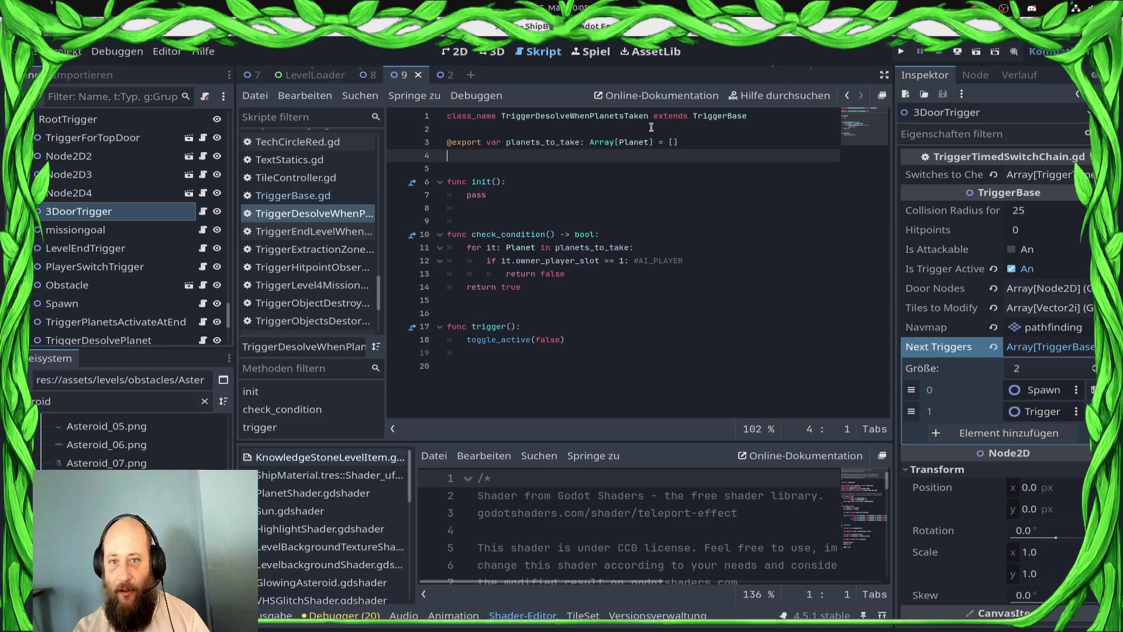
{"action": "type", "text": "@export va"}
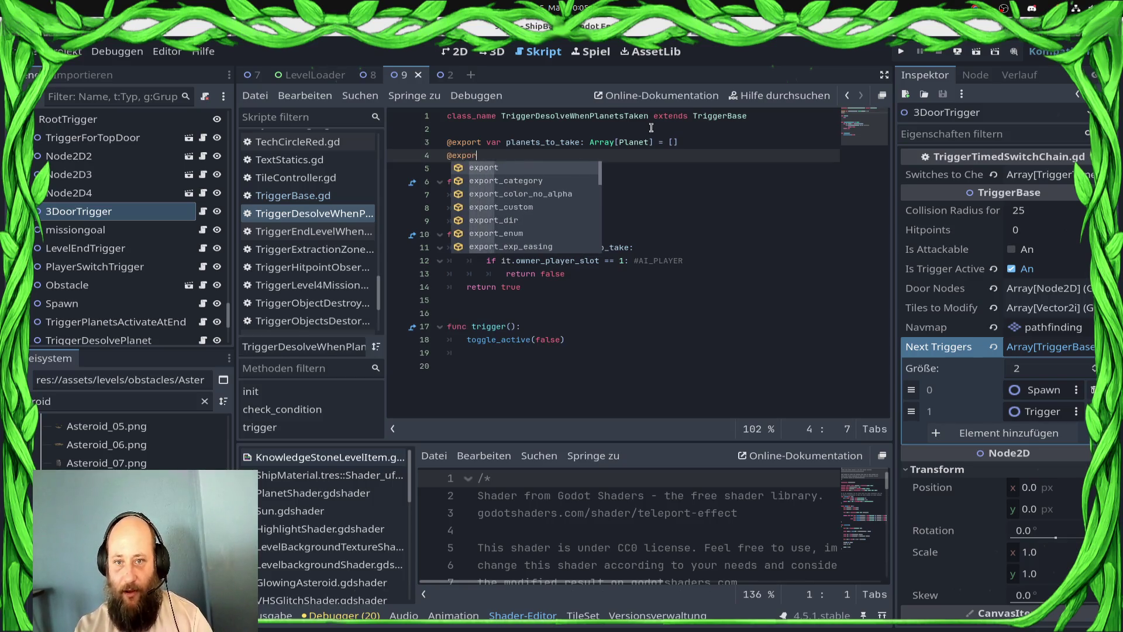
{"action": "type", "text": "r "}
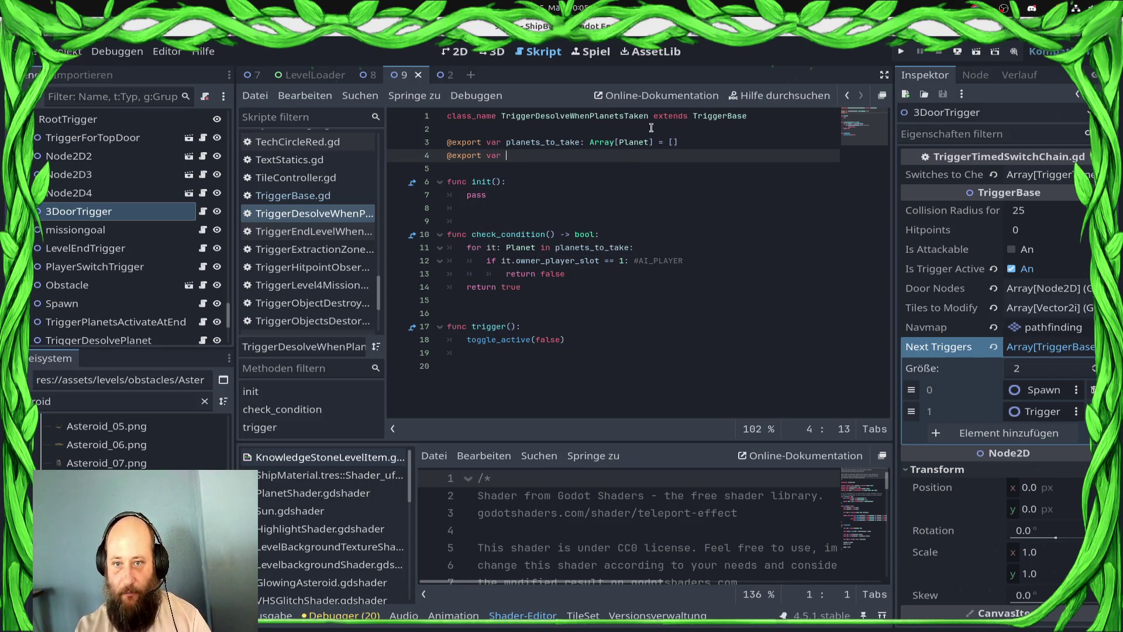
{"action": "type", "text": "obnj"}
{"action": "key", "text": "BackSpace"}
{"action": "key", "text": "BackSpace"}
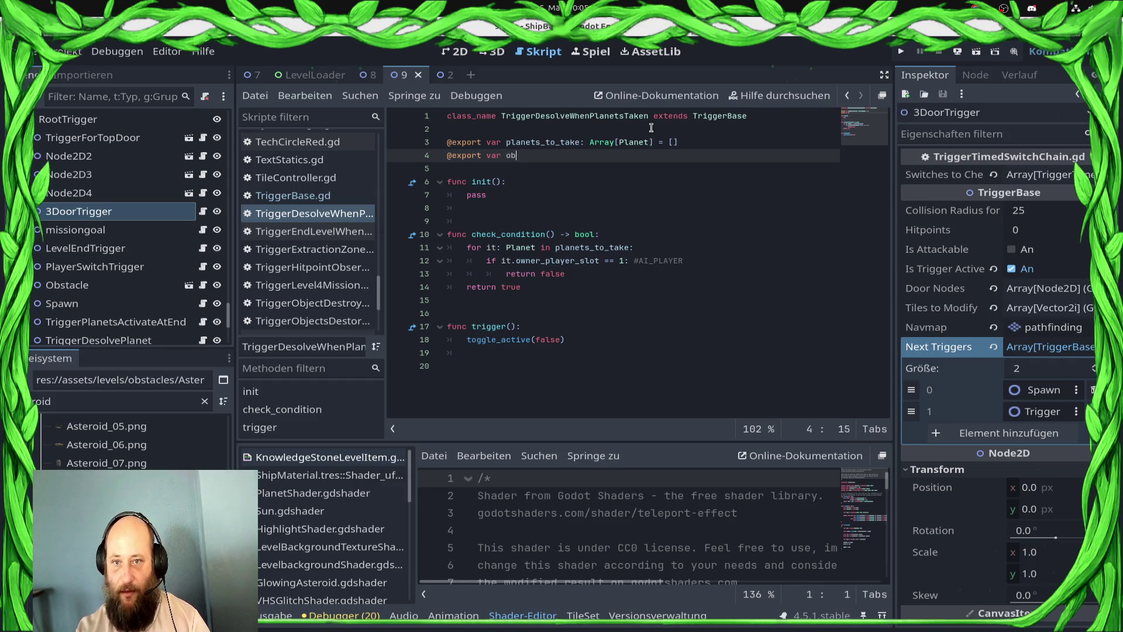
{"action": "type", "text": "ects_to_des"}
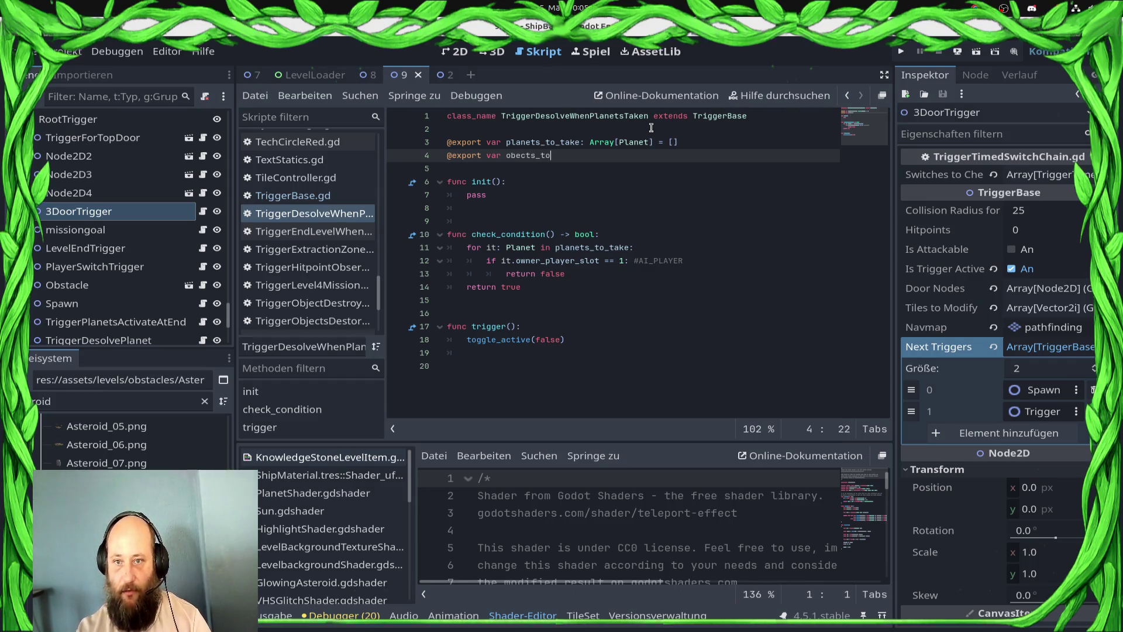
{"action": "type", "text": "olve:Node"}
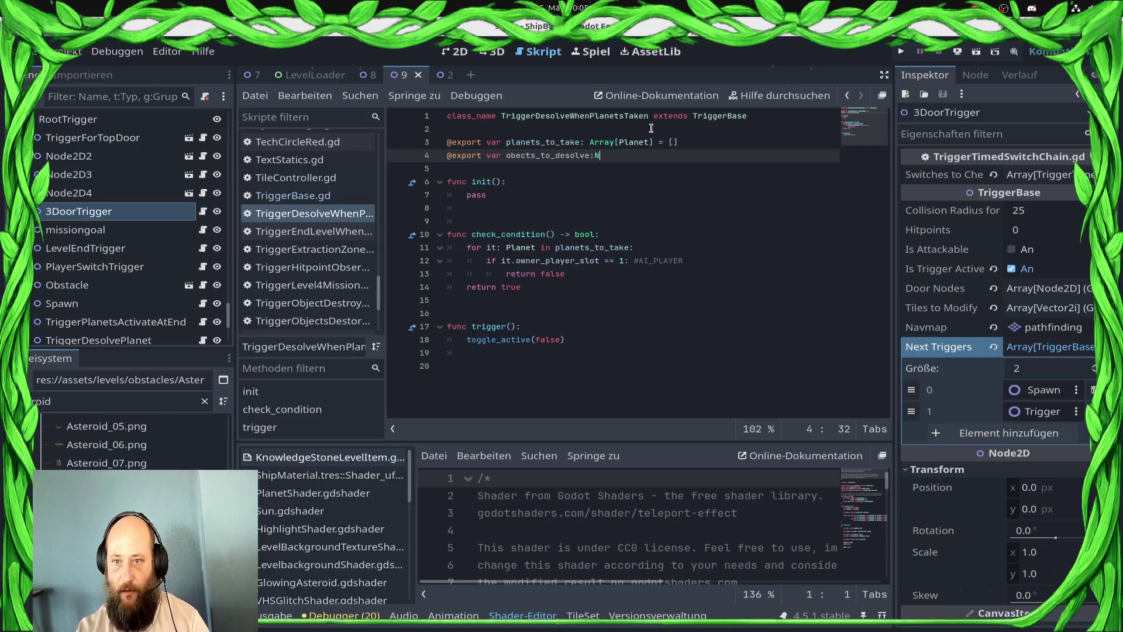
{"action": "key", "text": "BackSpace"}
{"action": "key", "text": "BackSpace"}
{"action": "key", "text": "BackSpace"}
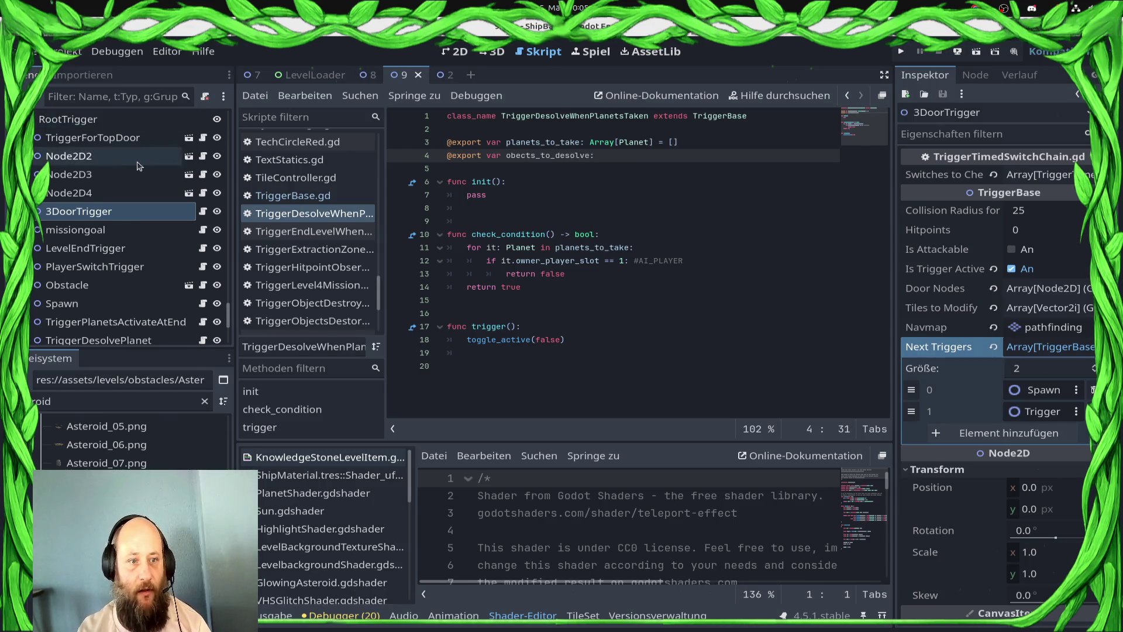
Step: Scroll the Scene tree and open the dissolve script used by HiddenDoor3
{"action": "scroll", "coordinate": [135, 167], "scroll_direction": "down", "scroll_amount": 3}
{"action": "scroll", "coordinate": [135, 166], "scroll_direction": "down", "scroll_amount": 10}
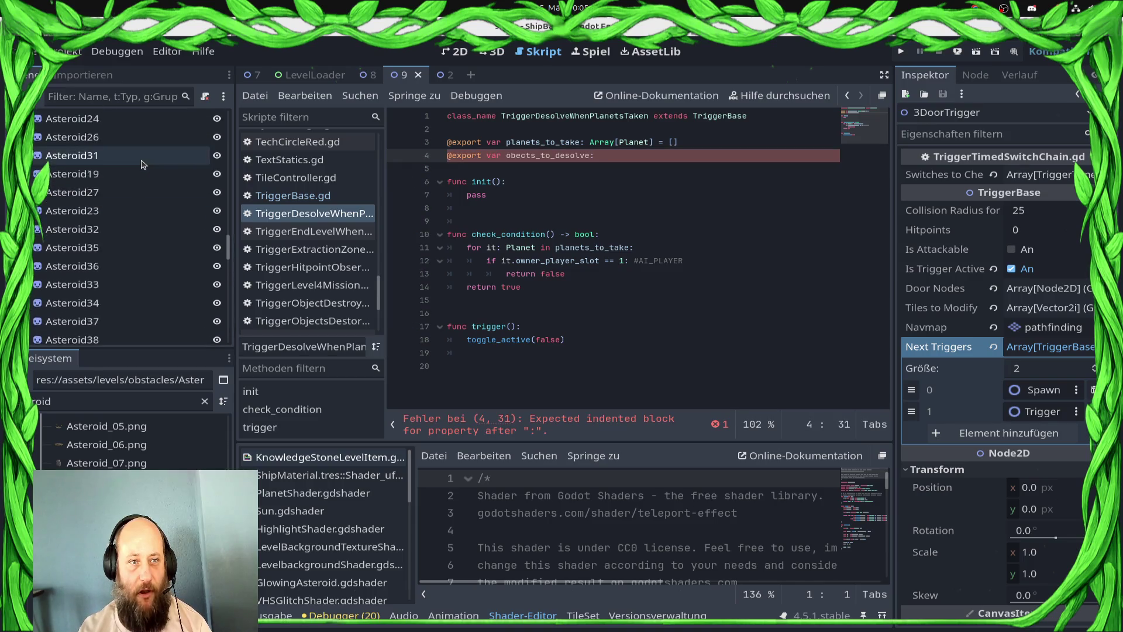
{"action": "scroll", "coordinate": [142, 163], "scroll_direction": "up", "scroll_amount": 10}
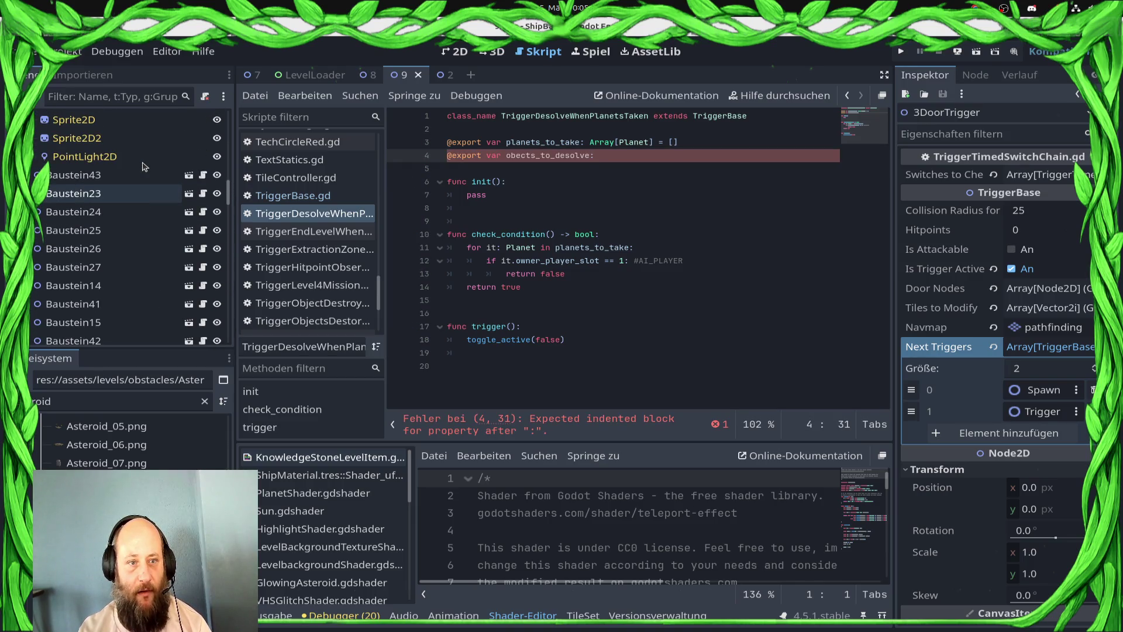
{"action": "scroll", "coordinate": [142, 166], "scroll_direction": "up", "scroll_amount": 8}
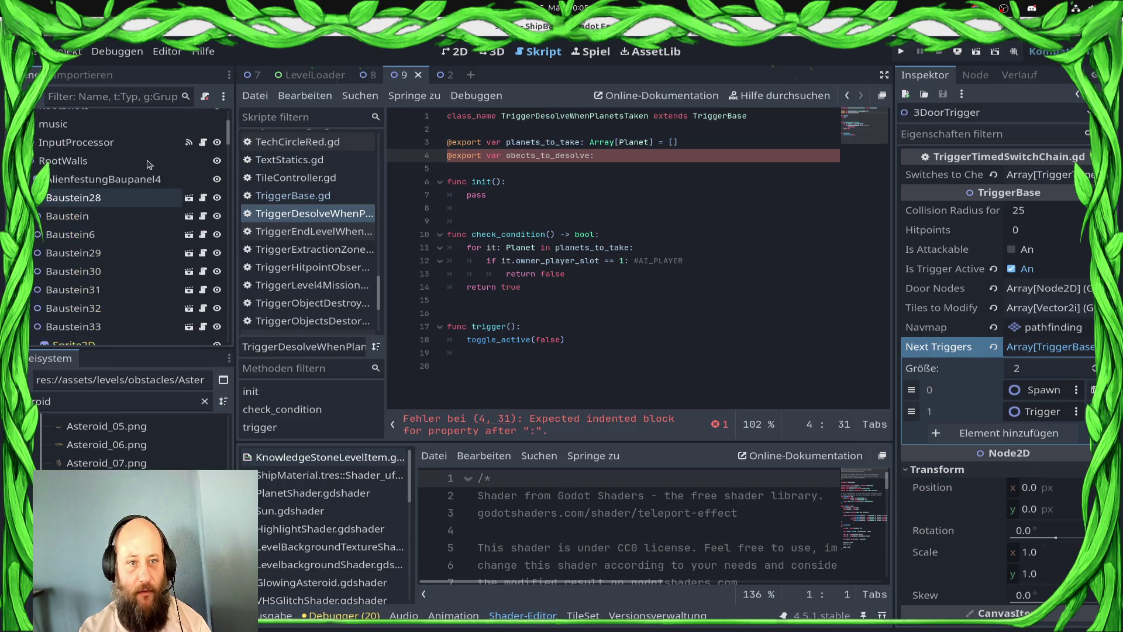
{"action": "scroll", "coordinate": [147, 164], "scroll_direction": "down", "scroll_amount": 8}
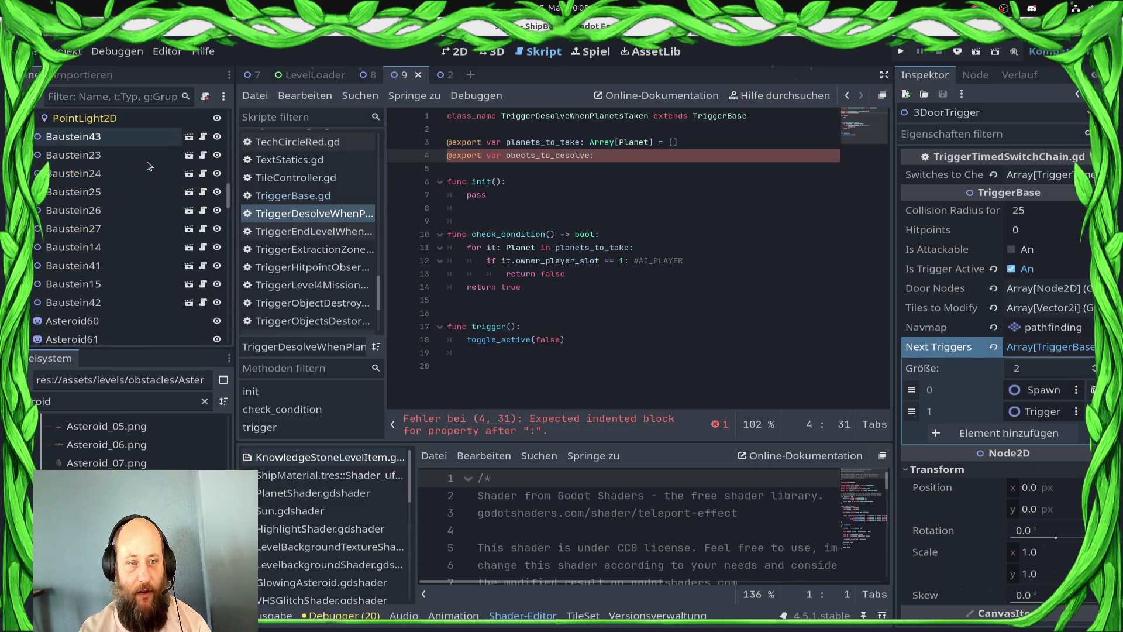
{"action": "scroll", "coordinate": [147, 165], "scroll_direction": "down", "scroll_amount": 10}
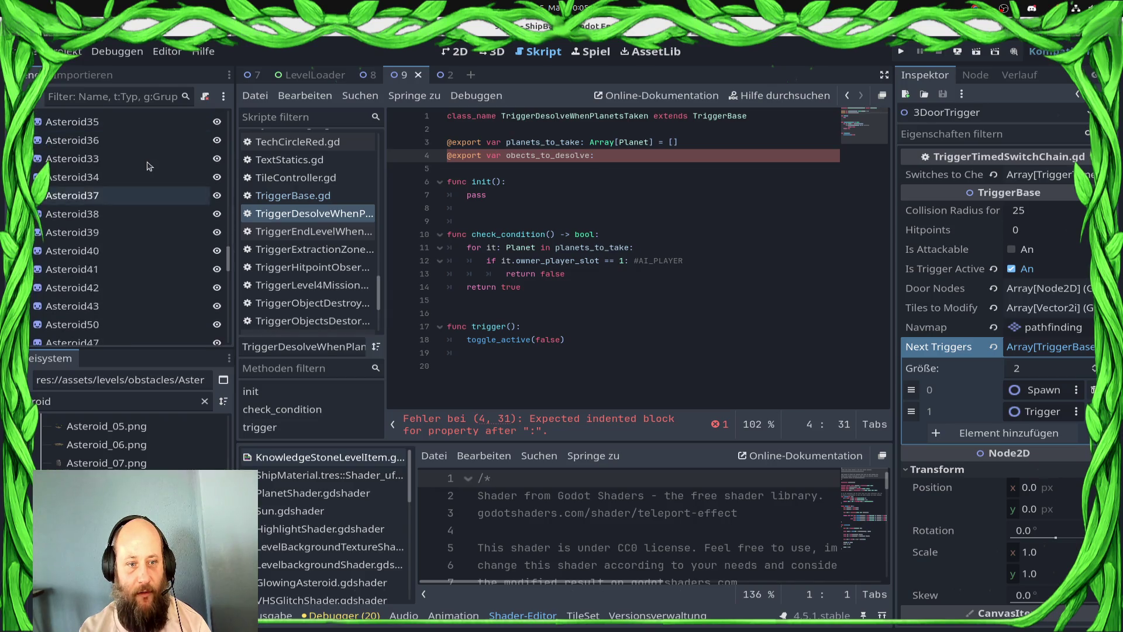
{"action": "scroll", "coordinate": [147, 166], "scroll_direction": "down", "scroll_amount": 10}
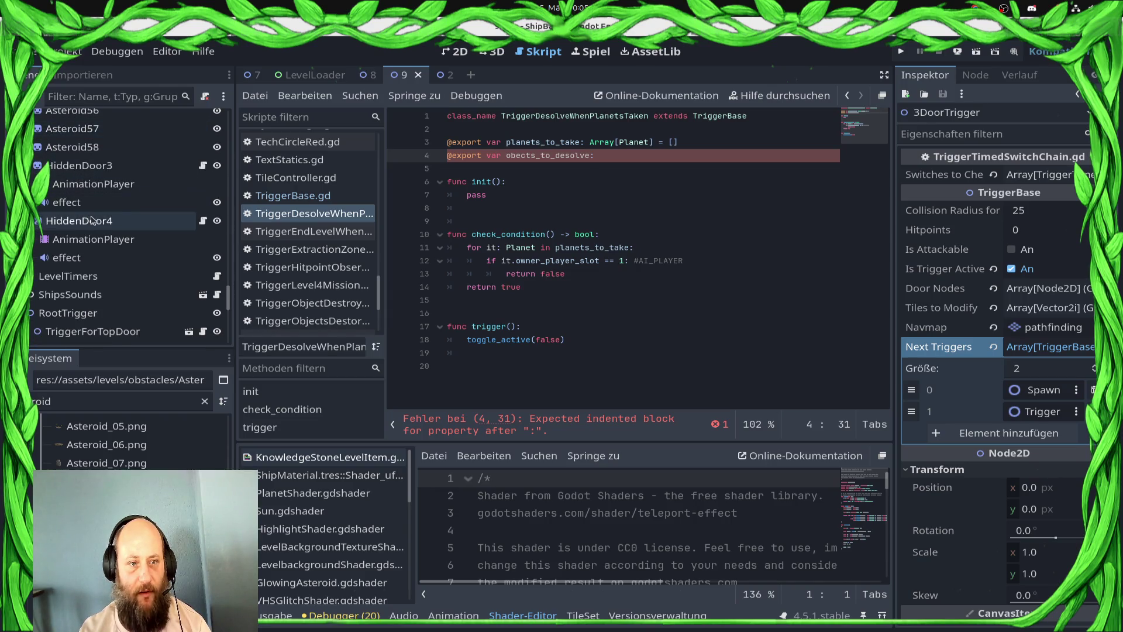
{"action": "left_click", "coordinate": [203, 165]}
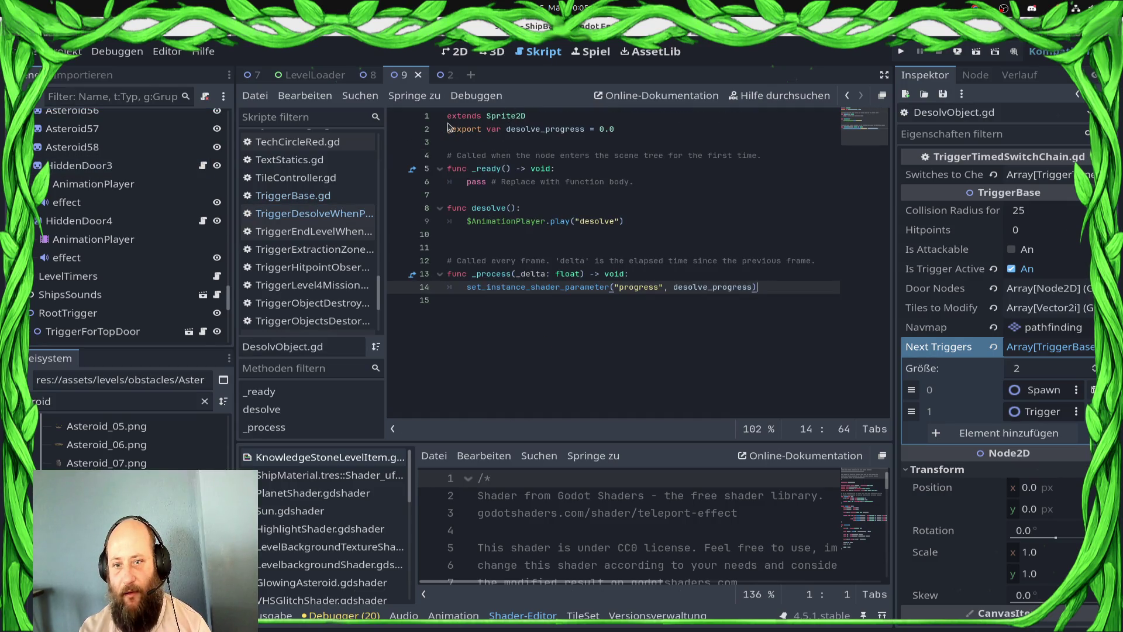
Step: Select HiddenDoor3, open its attached script, and save the level scene
{"action": "scroll", "coordinate": [184, 207], "scroll_direction": "up", "scroll_amount": 5}
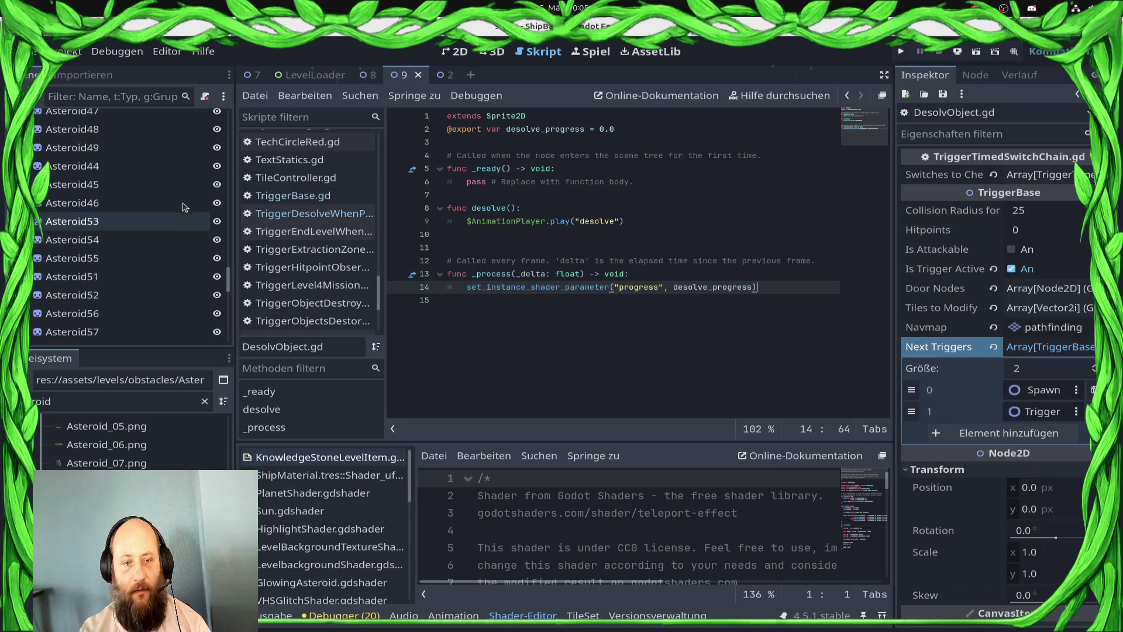
{"action": "scroll", "coordinate": [183, 207], "scroll_direction": "down", "scroll_amount": 5}
{"action": "left_click", "coordinate": [169, 167]}
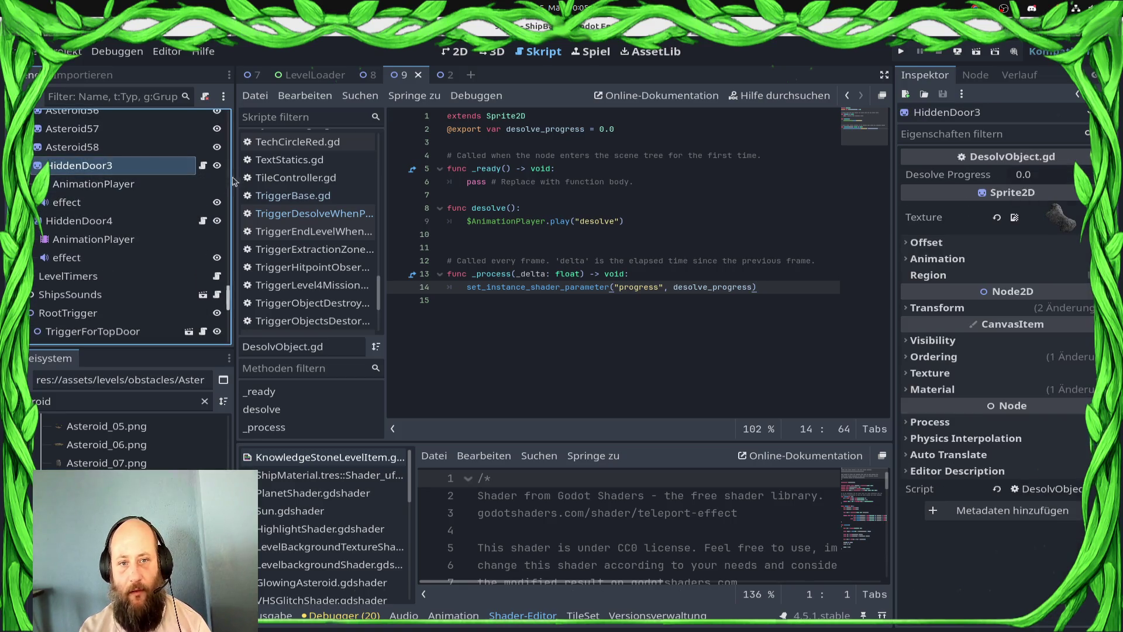
{"action": "left_click", "coordinate": [204, 167]}
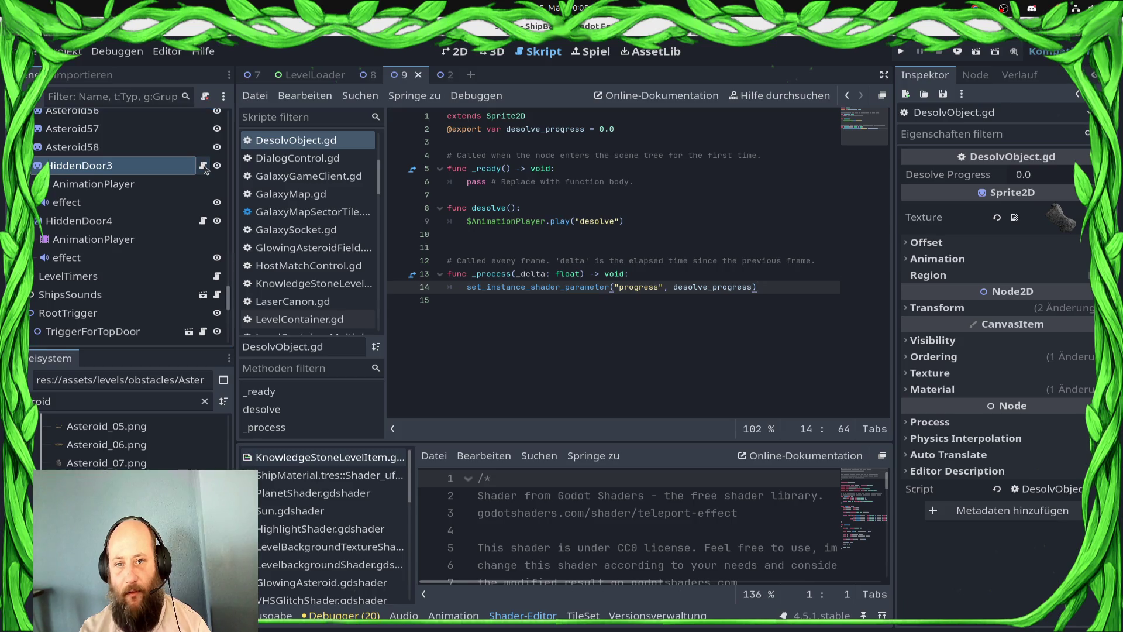
{"action": "key", "text": "ctrl+s"}
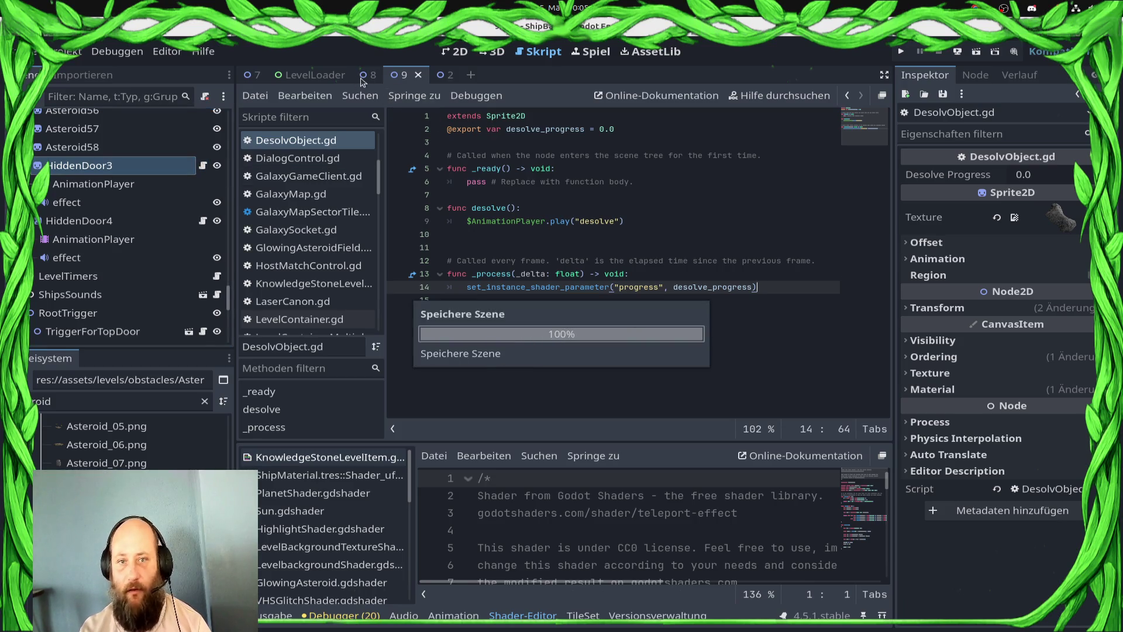
{"action": "scroll", "coordinate": [137, 250], "scroll_direction": "down", "scroll_amount": 5}
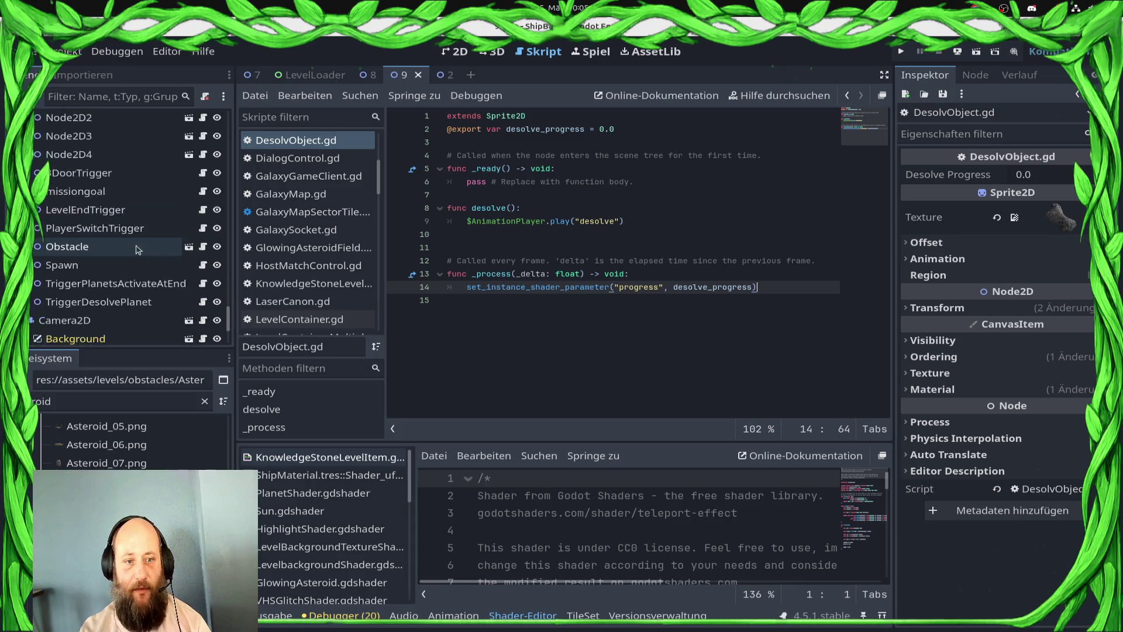
{"action": "scroll", "coordinate": [140, 246], "scroll_direction": "down", "scroll_amount": 3}
{"action": "scroll", "coordinate": [193, 237], "scroll_direction": "up", "scroll_amount": 2}
Step: In the TriggerDesolvePlanet script, type obects_to_desolve as Array[Sprite2D] = []
{"action": "left_click", "coordinate": [202, 232]}
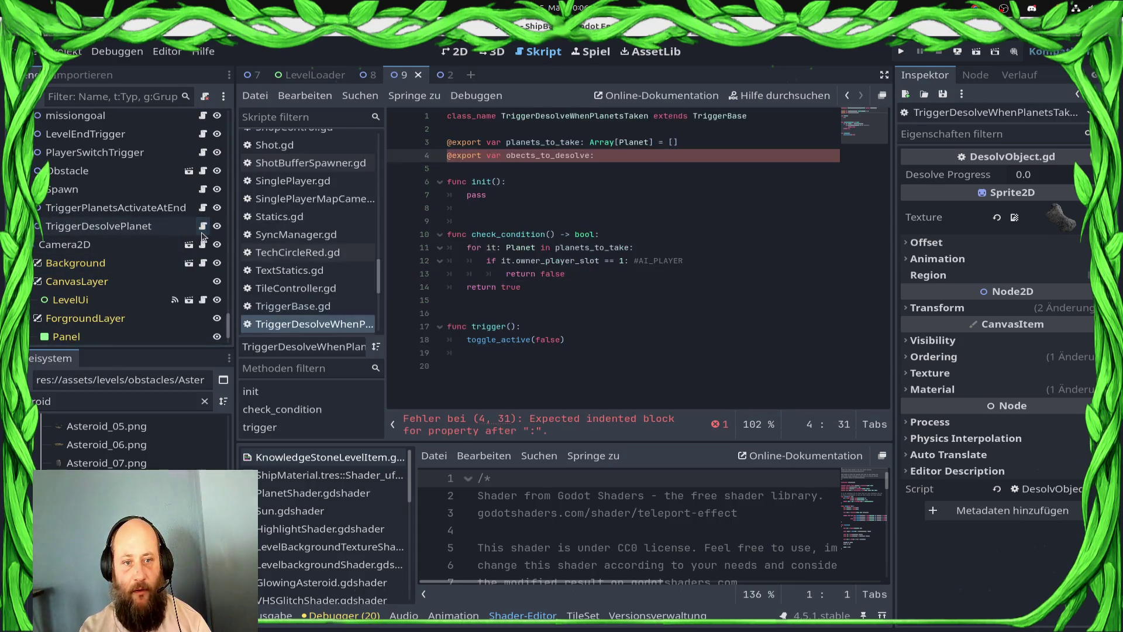
{"action": "type", "text": "Array[Sp"}
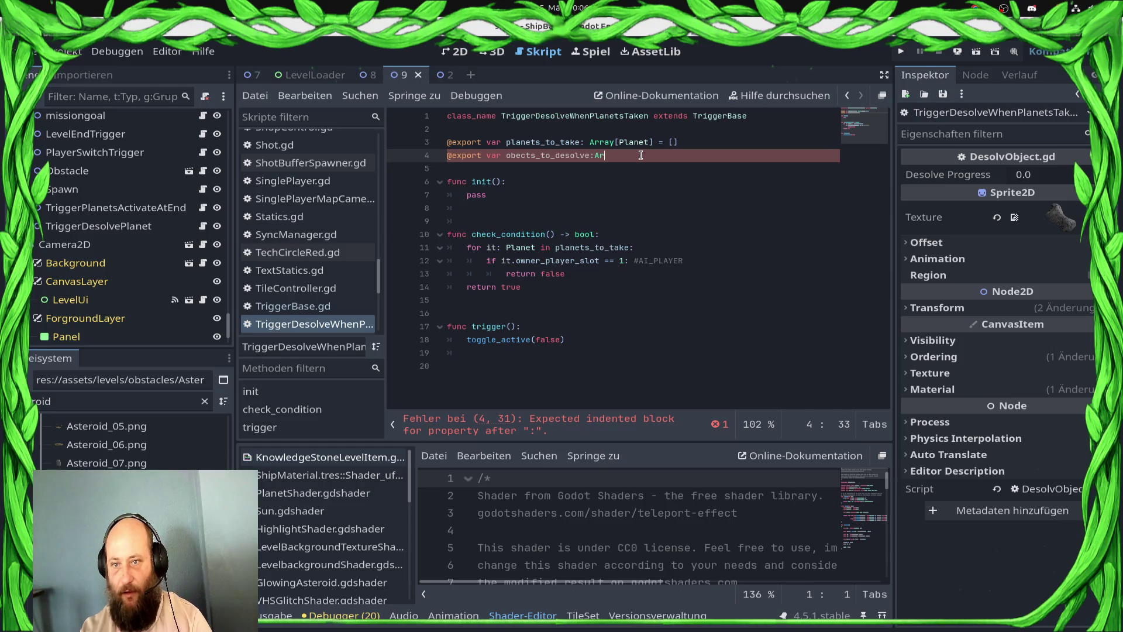
{"action": "type", "text": "rite"}
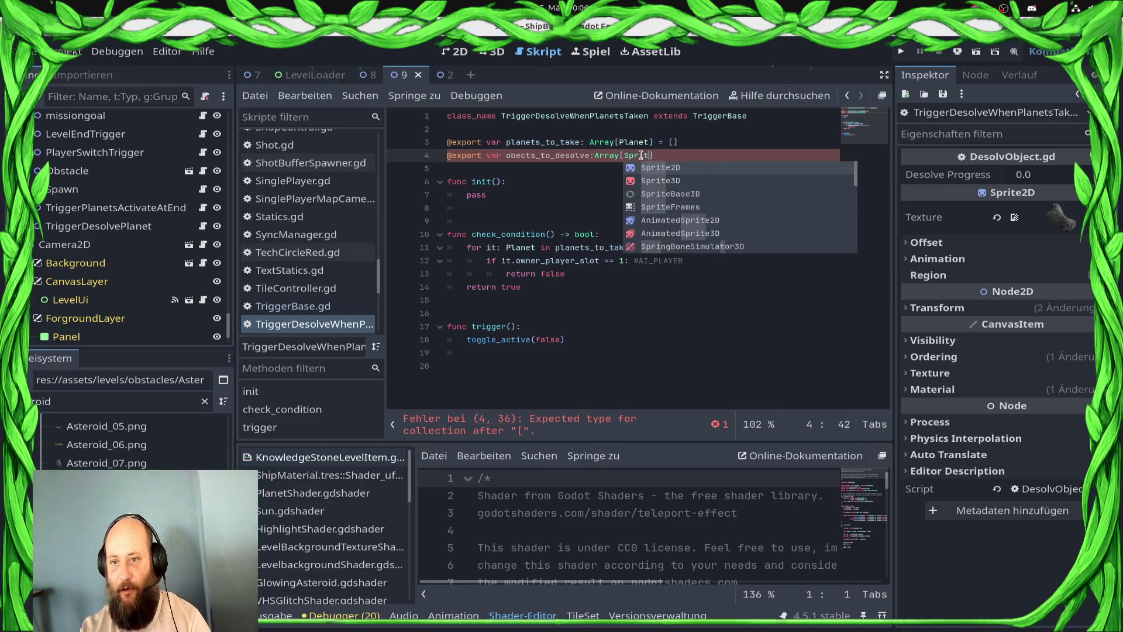
{"action": "key", "text": "Return"}
{"action": "key", "text": "ctrl+s"}
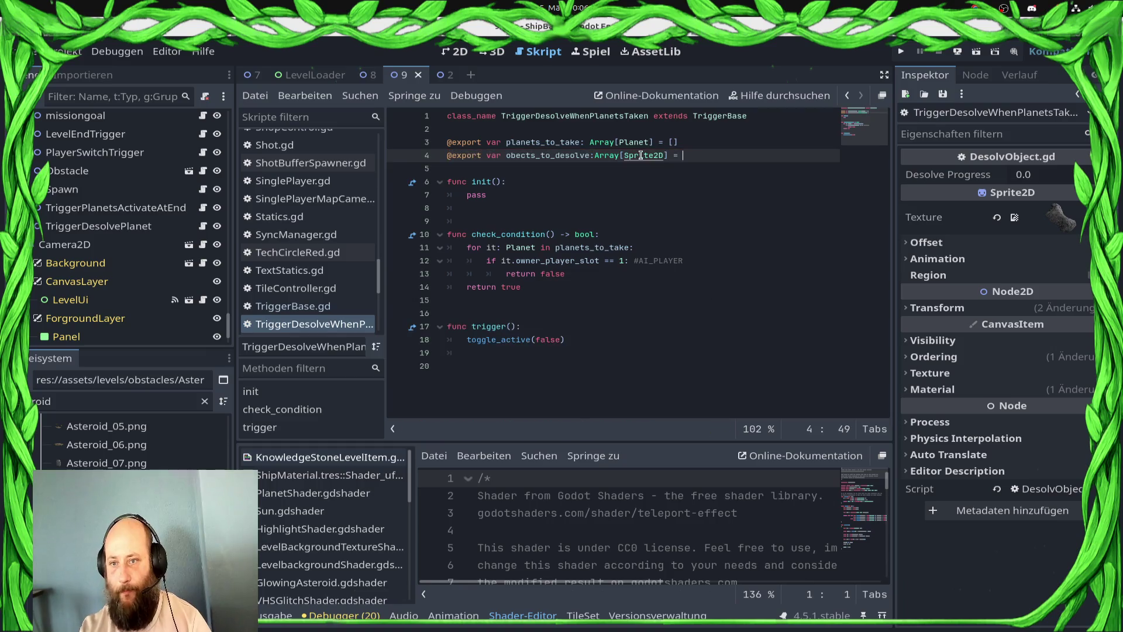
{"action": "type", "text": "= ["}
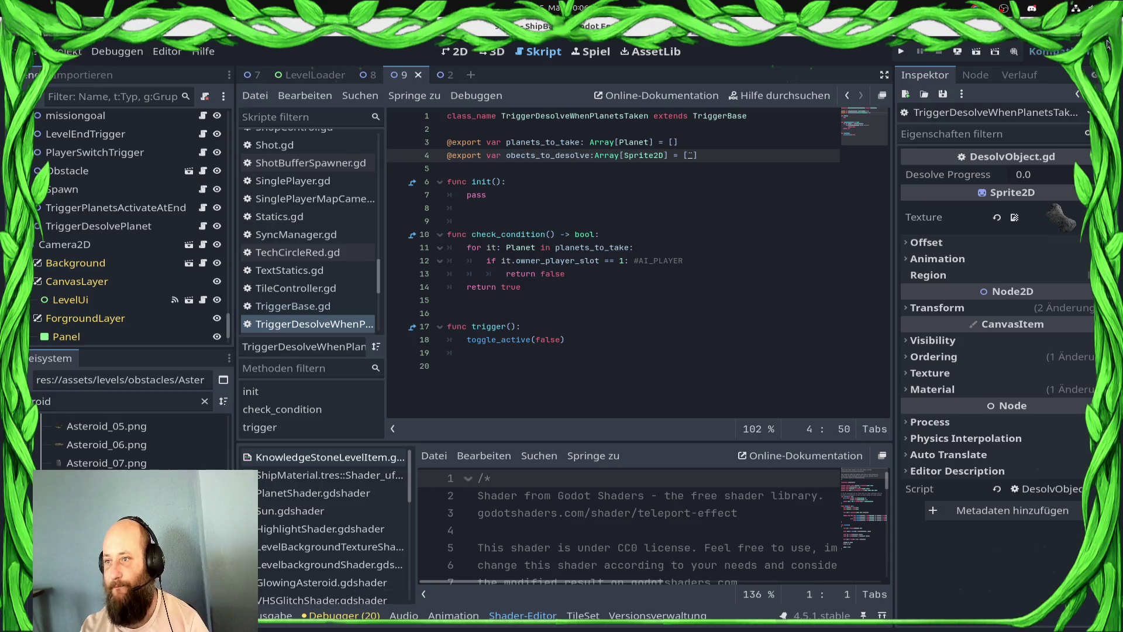
Step: Quit Godot with Ctrl+Q, choosing 'Speichern und beenden' to save the script
{"action": "key", "text": "ctrl+q"}
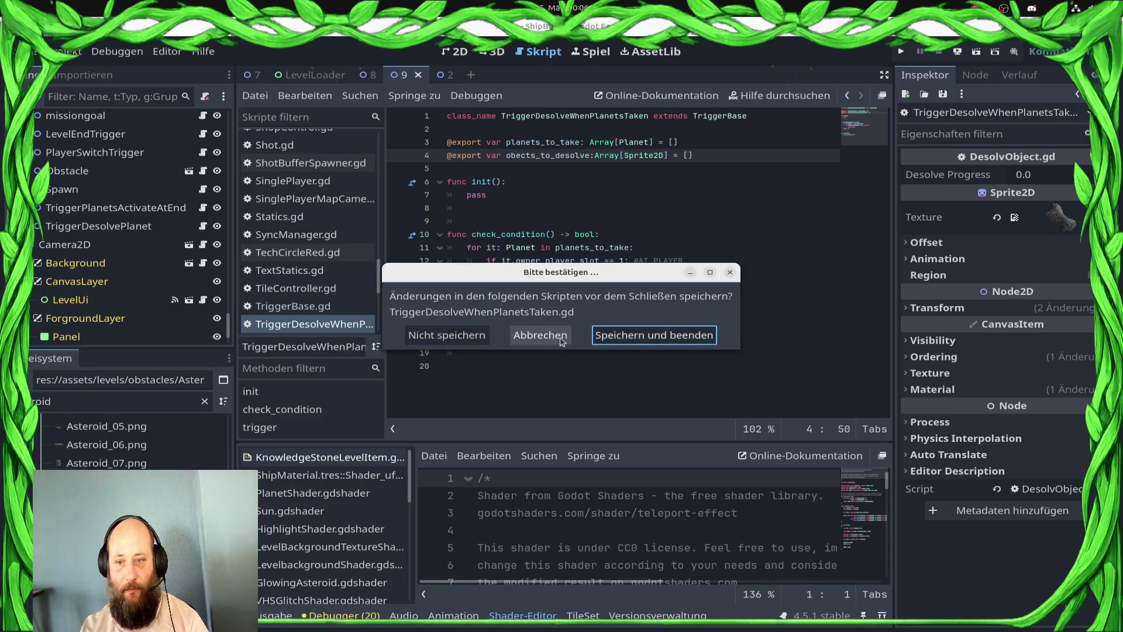
{"action": "left_click", "coordinate": [643, 343]}
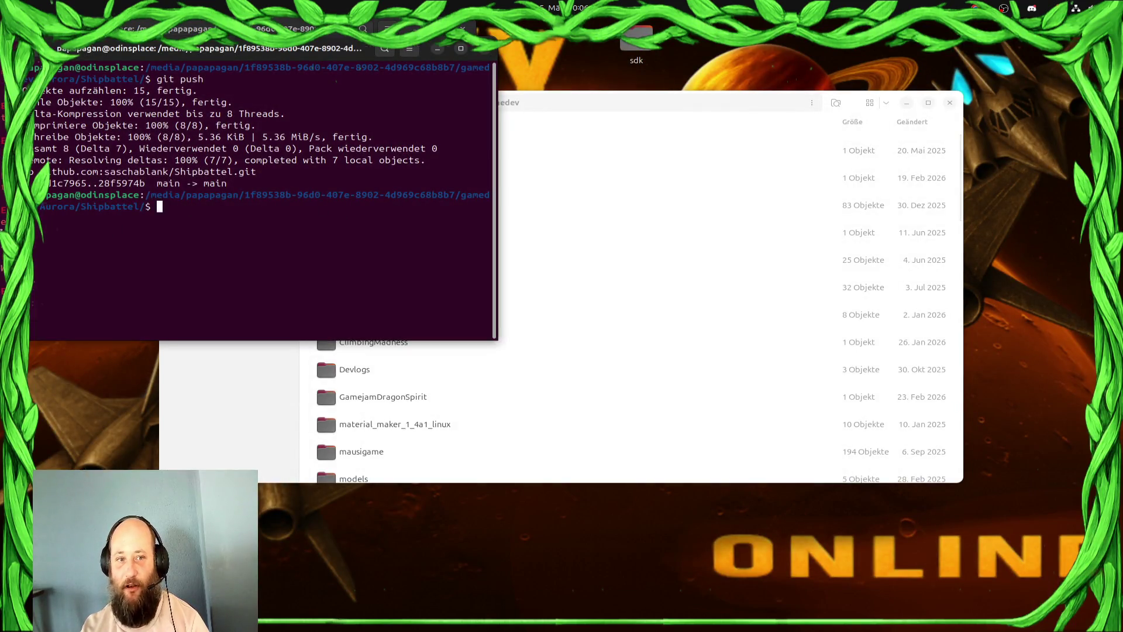
Step: Rerun ./Godot_v4.5.1-stable_linux.x86_64 -p from the terminal to relaunch the Project Manager
{"action": "left_click", "coordinate": [234, 28]}
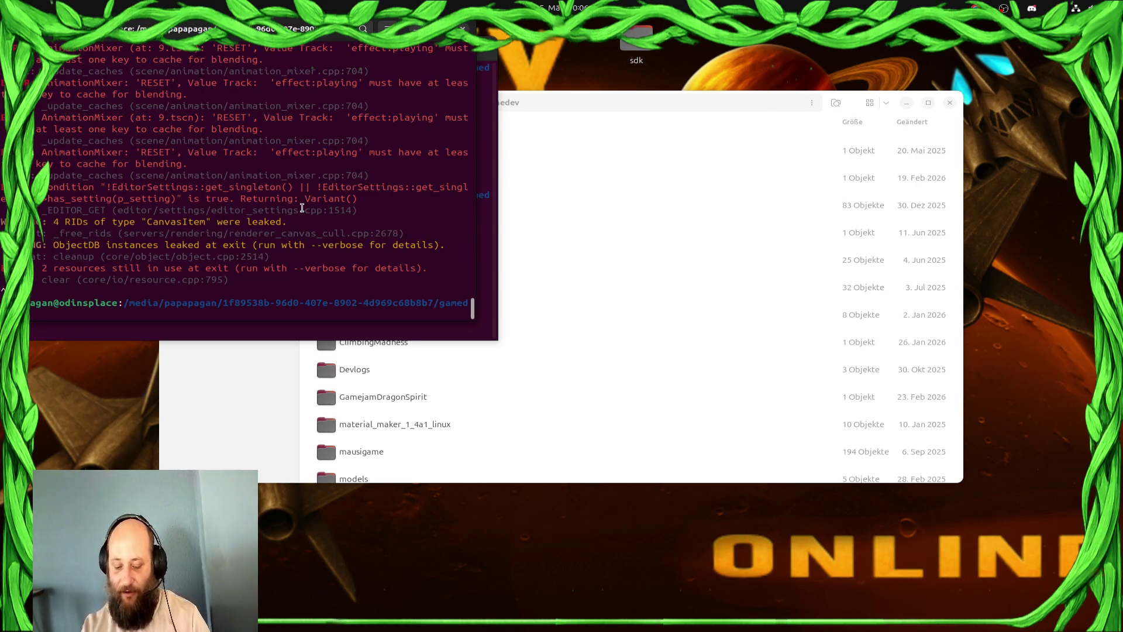
{"action": "key", "text": "Up"}
{"action": "key", "text": "Return"}
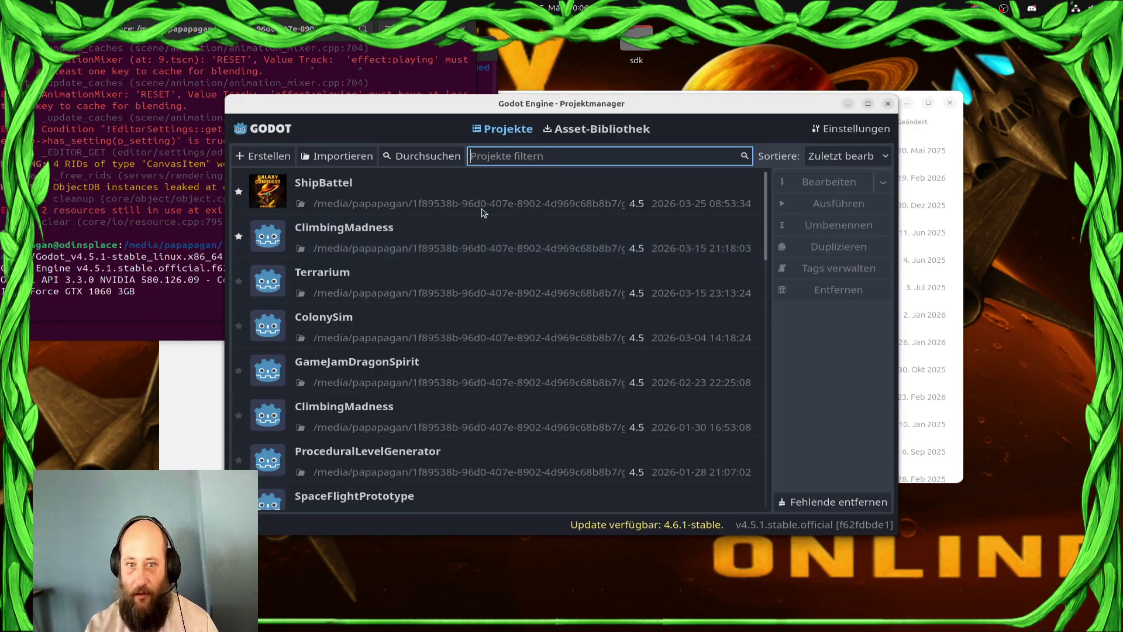
Step: Open the ShipBattel project from the Project Manager list
{"action": "double_click", "coordinate": [484, 205]}
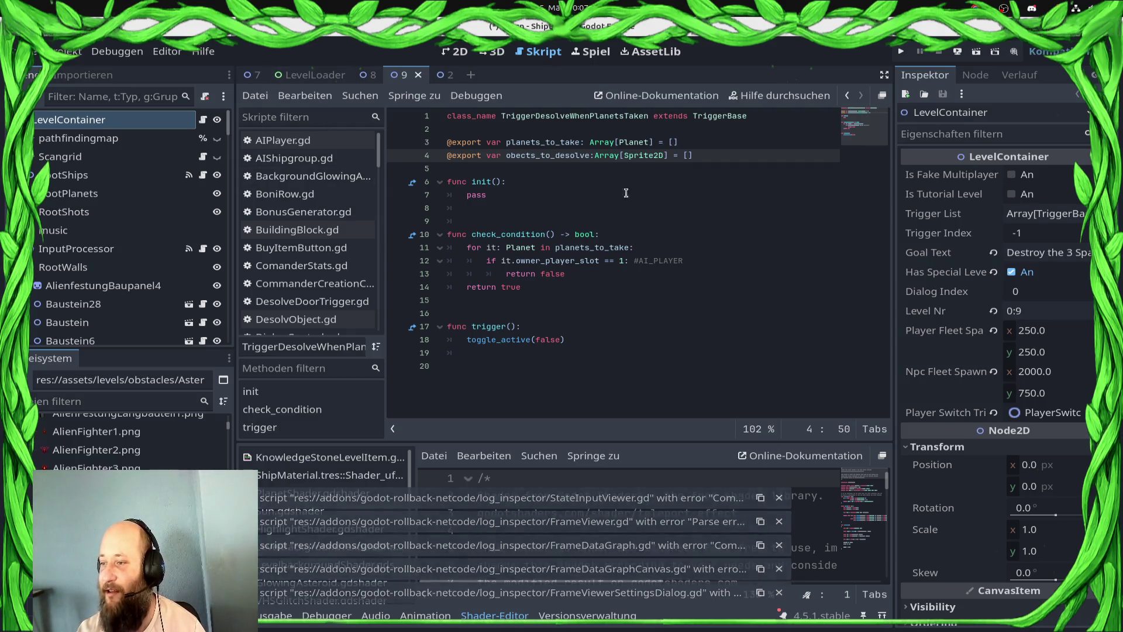
Step: Insert an empty line after the two exported variables and save
{"action": "left_click", "coordinate": [671, 195]}
{"action": "left_click", "coordinate": [713, 144]}
{"action": "mouse_move", "coordinate": [728, 162]}
{"action": "left_mouse_down"}
{"action": "mouse_move", "coordinate": [462, 143]}
{"action": "mouse_move", "coordinate": [465, 130]}
{"action": "mouse_move", "coordinate": [447, 143]}
{"action": "left_mouse_up"}
{"action": "left_click", "coordinate": [643, 192]}
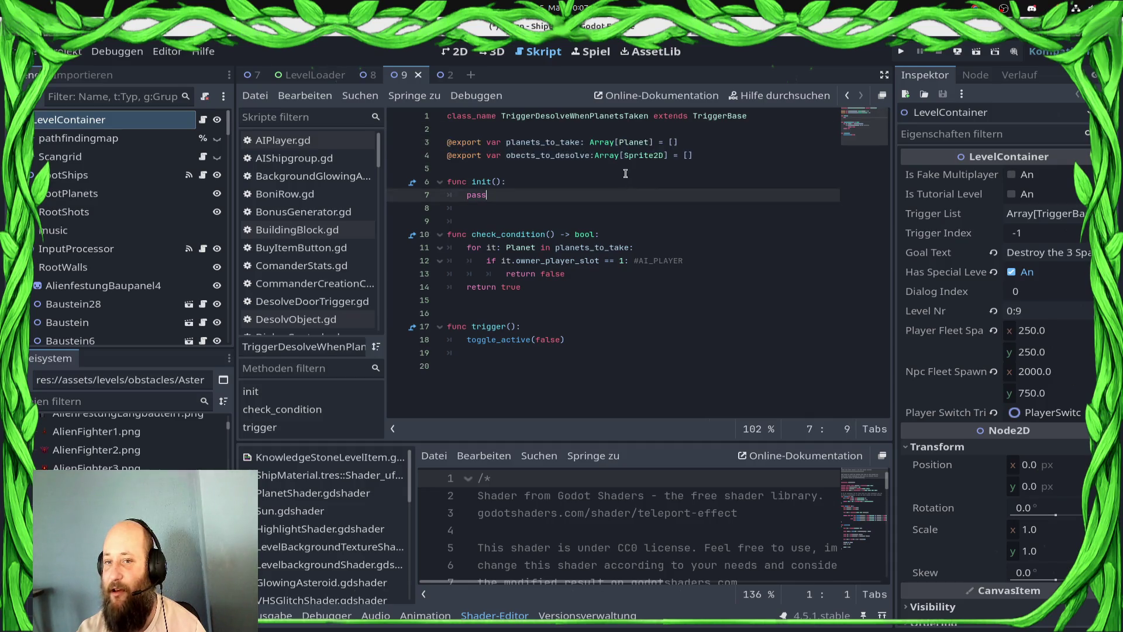
{"action": "left_click", "coordinate": [618, 164]}
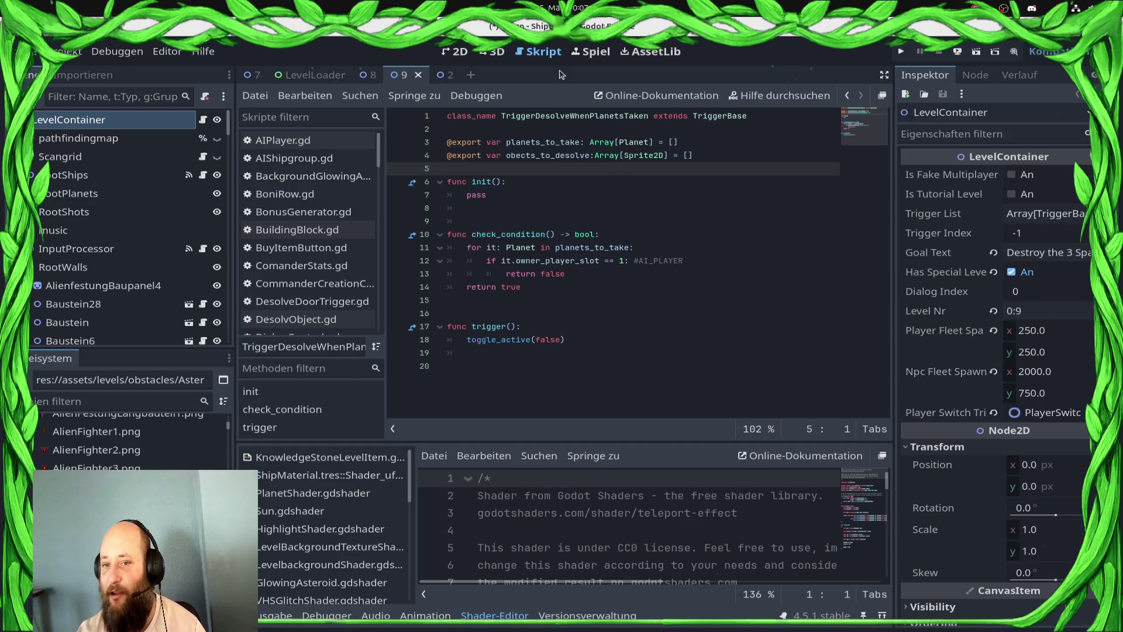
{"action": "key", "text": "Return"}
{"action": "key", "text": "ctrl+s"}
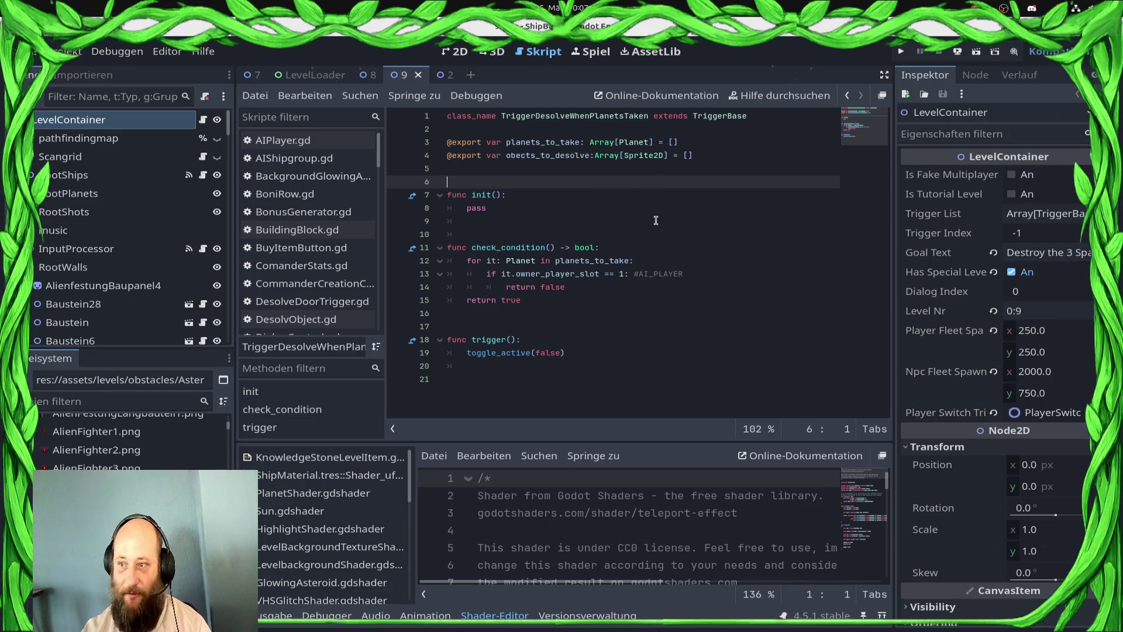
Step: Move through lines 14–20 of the check_condition and trigger code, then save again
{"action": "left_click", "coordinate": [565, 352]}
{"action": "left_click", "coordinate": [611, 301]}
{"action": "left_click", "coordinate": [650, 366]}
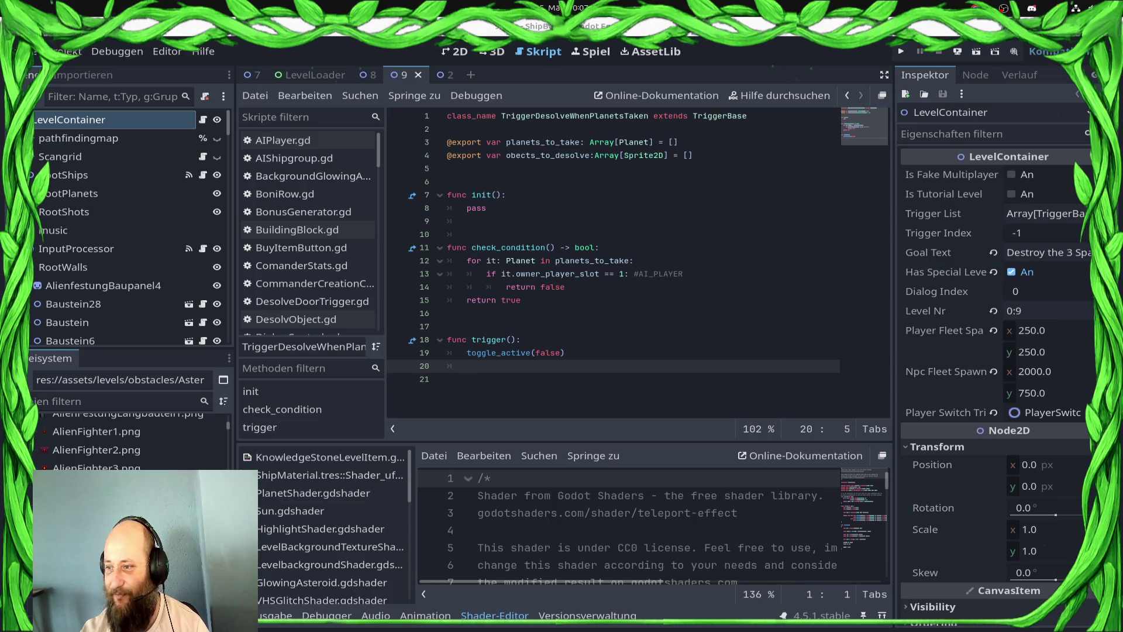
{"action": "left_click", "coordinate": [712, 348]}
{"action": "left_click", "coordinate": [687, 313]}
{"action": "left_click", "coordinate": [681, 299]}
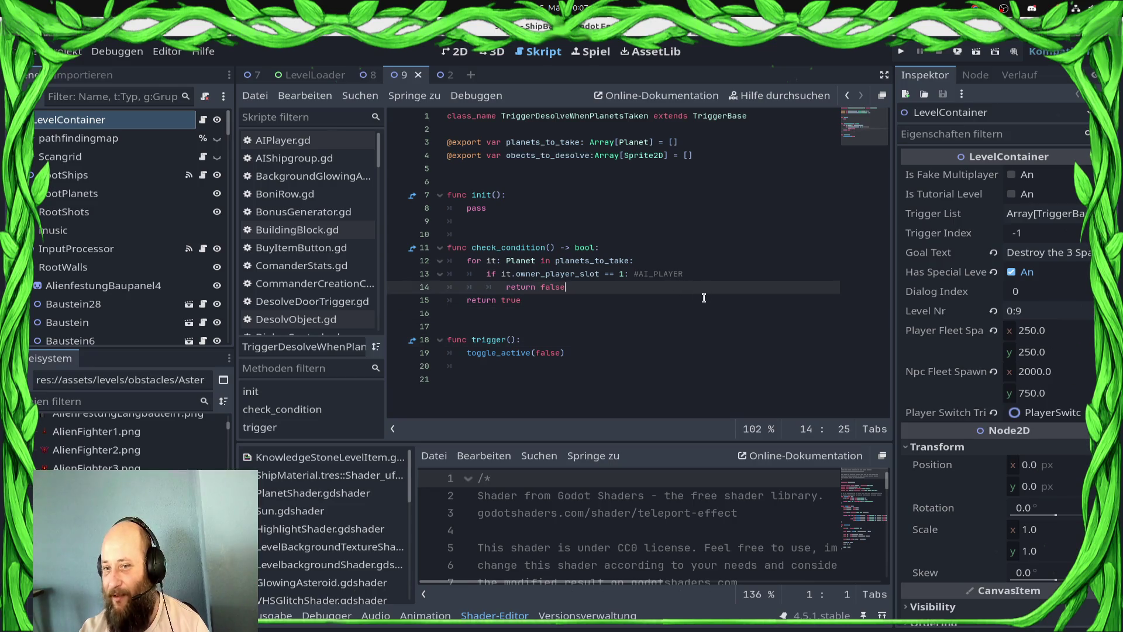
{"action": "left_click", "coordinate": [702, 286]}
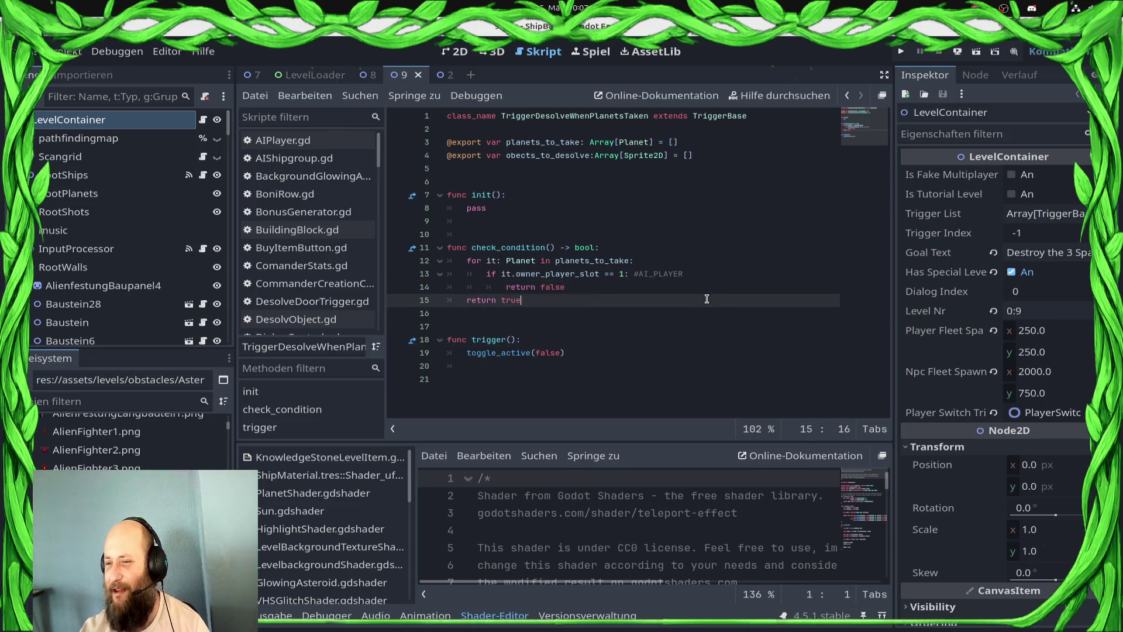
{"action": "left_click", "coordinate": [717, 301]}
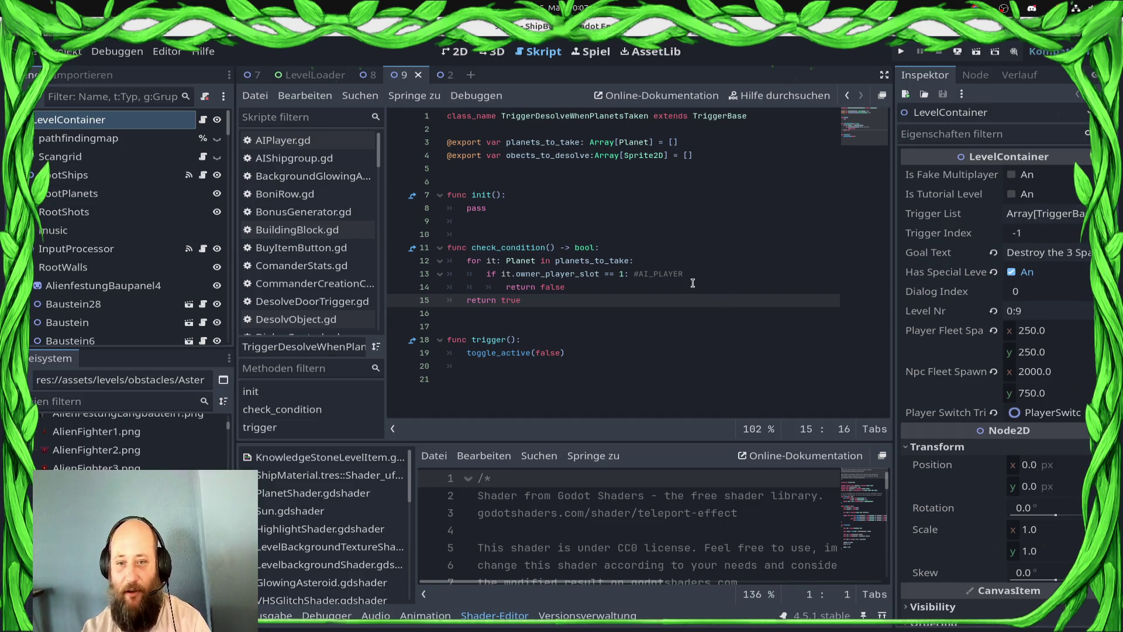
{"action": "key", "text": "ctrl+s"}
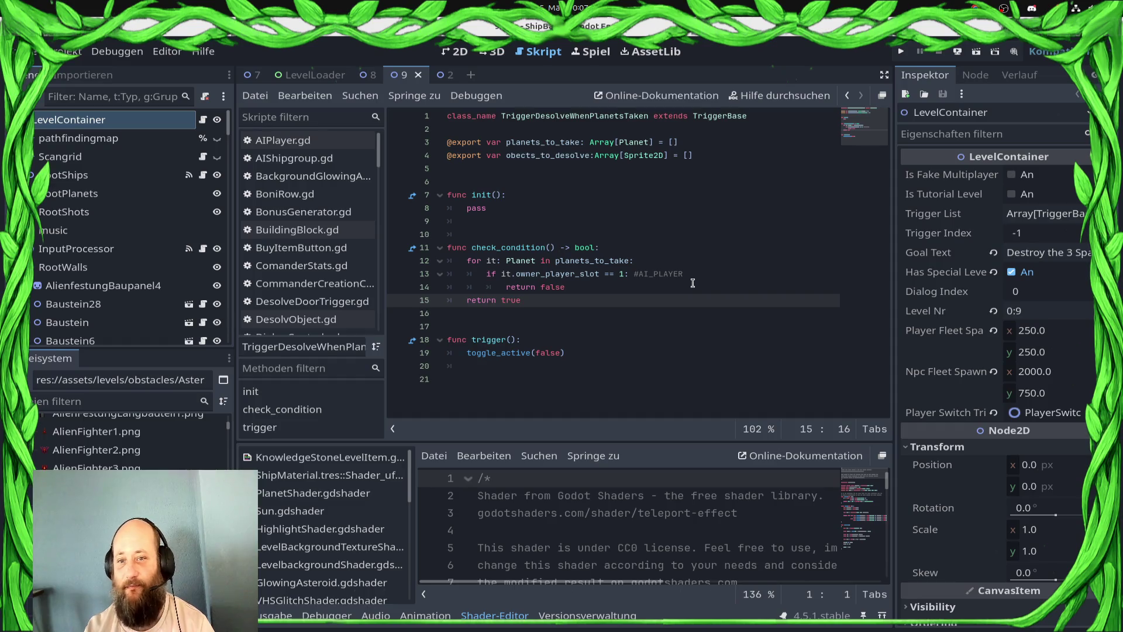
{"action": "double_click", "coordinate": [548, 155]}
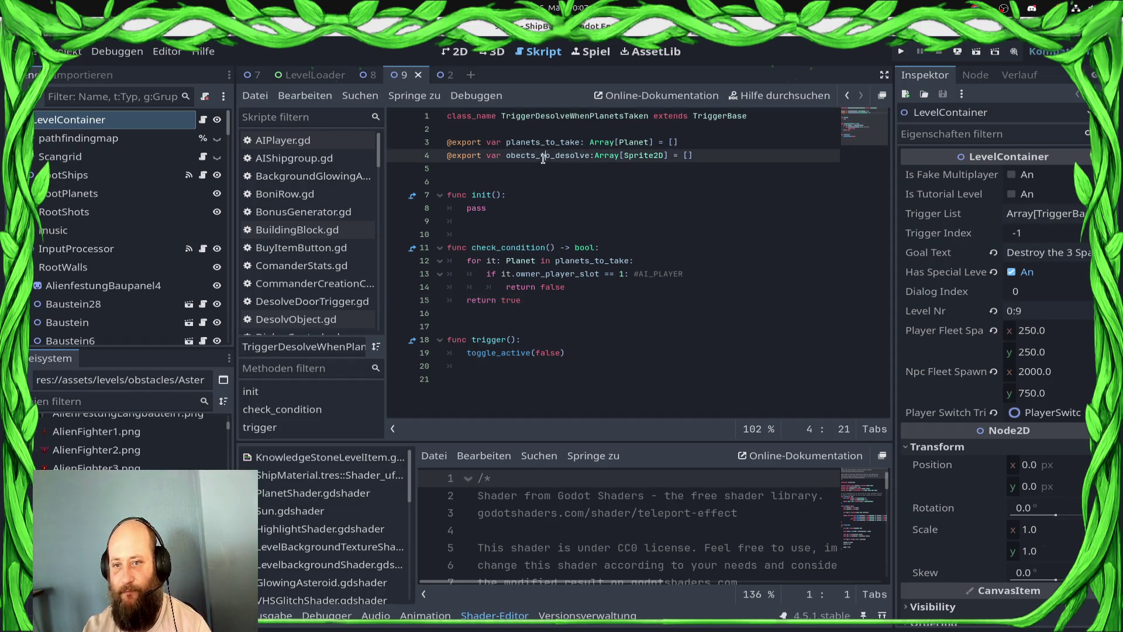
{"action": "left_click", "coordinate": [618, 358]}
{"action": "key", "text": "Return"}
{"action": "type", "text": "for it "}
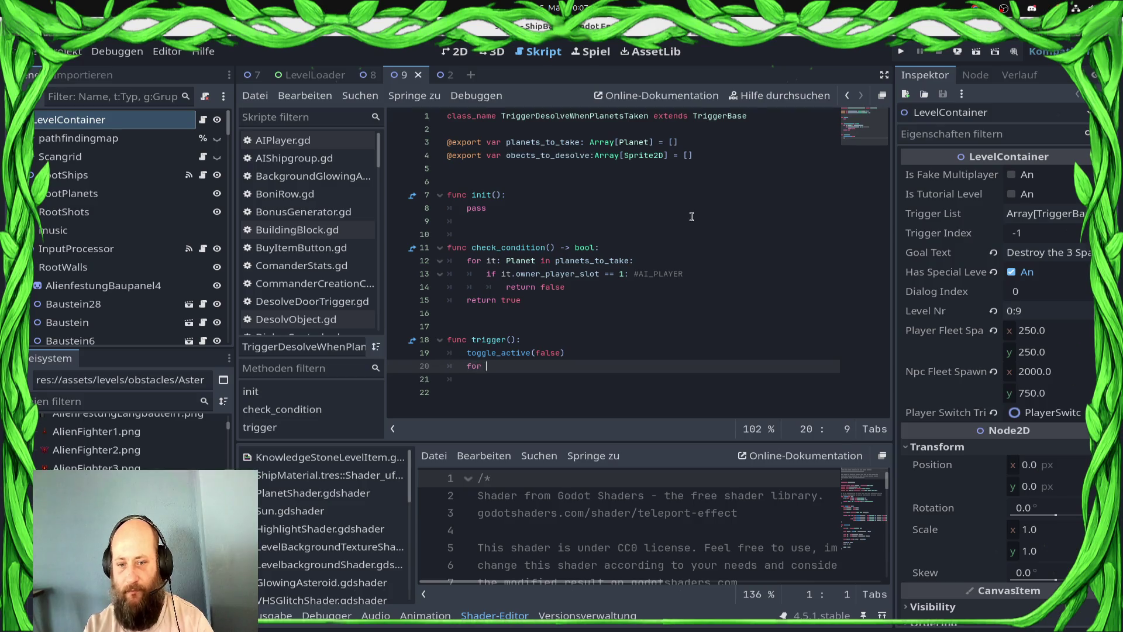
{"action": "type", "text": "in "}
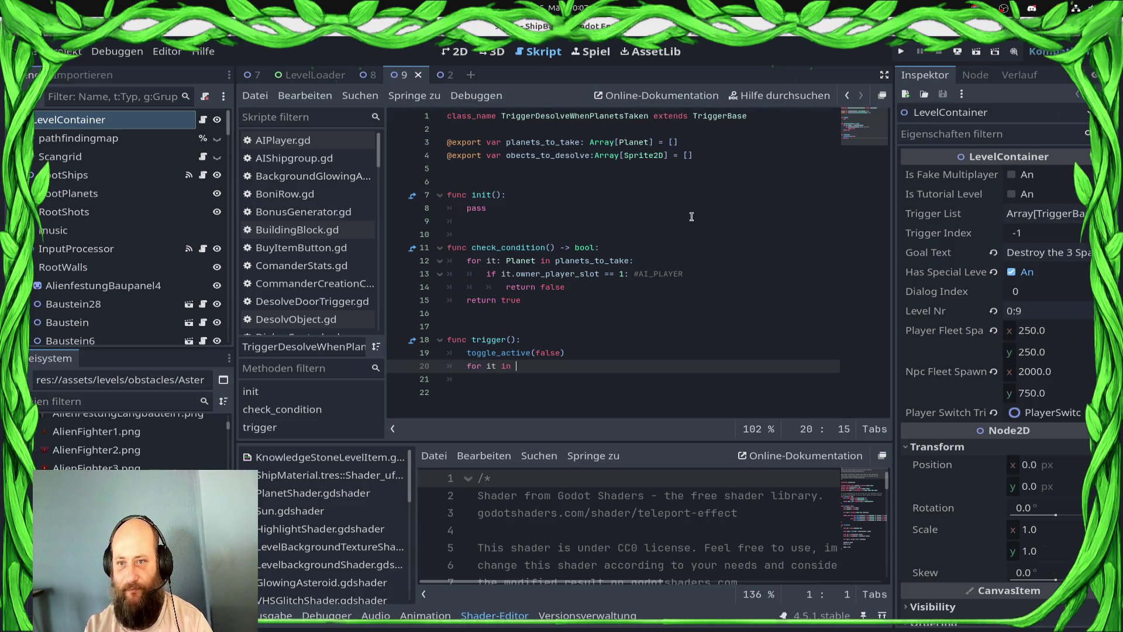
{"action": "type", "text": "ob"}
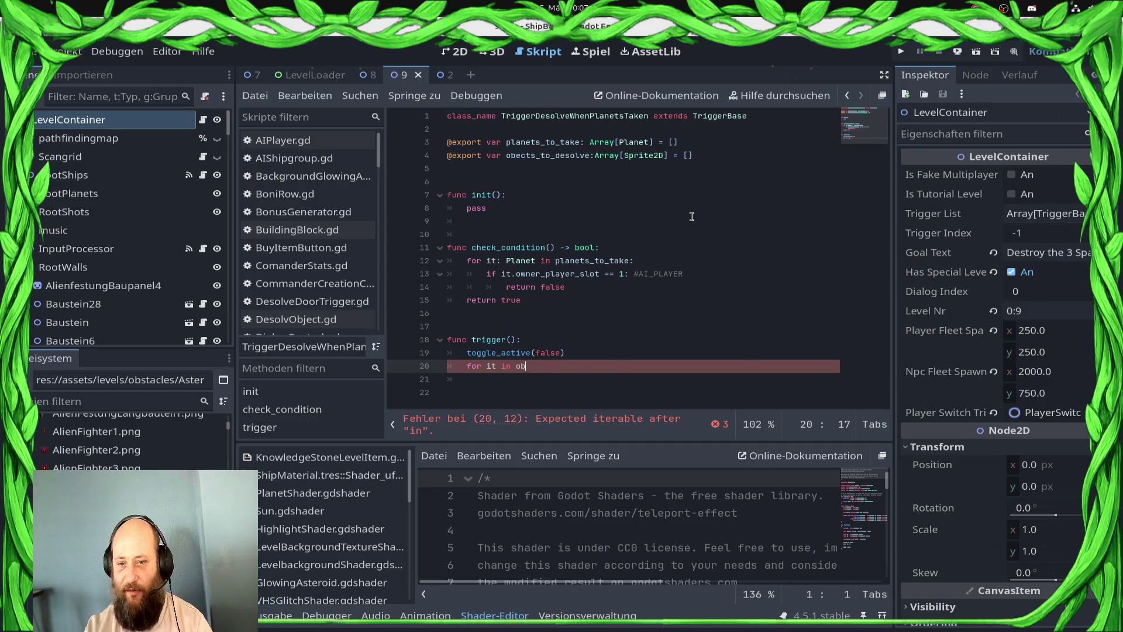
{"action": "key", "text": "Return"}
{"action": "type", "text": ":"}
{"action": "key", "text": "Return"}
{"action": "type", "text": "i"}
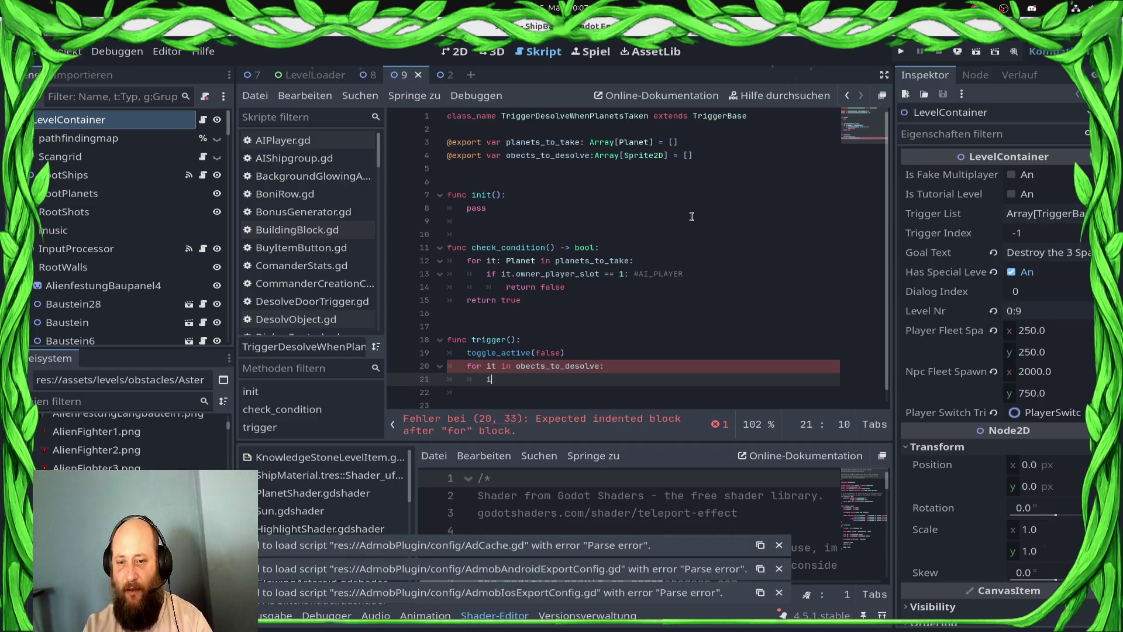
{"action": "type", "text": "t."}
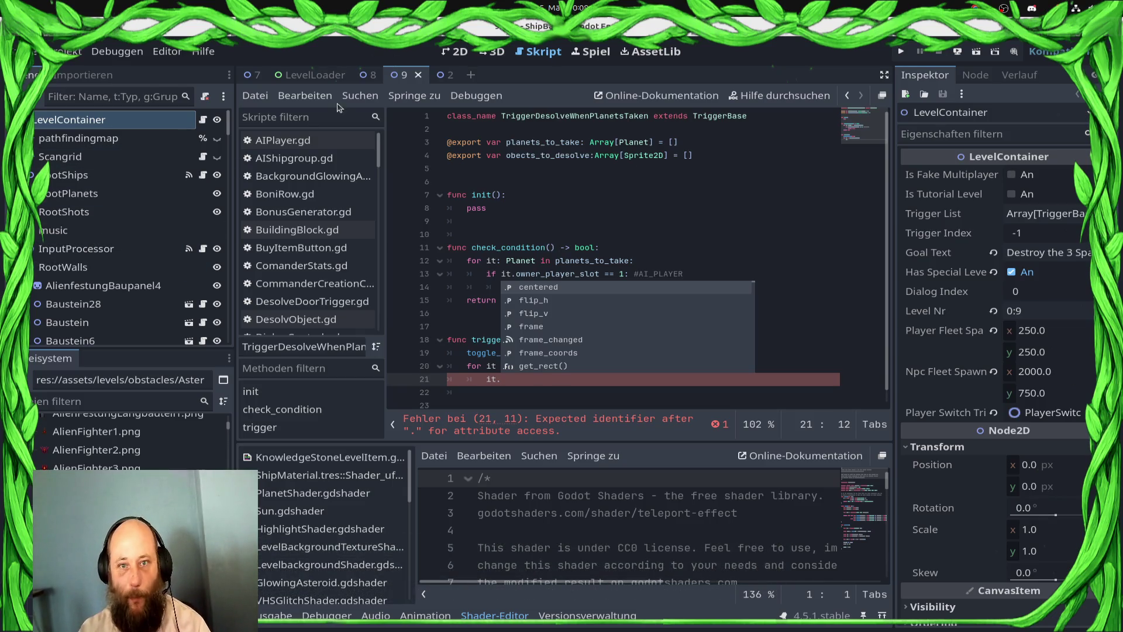
{"action": "scroll", "coordinate": [153, 260], "scroll_direction": "down", "scroll_amount": 10}
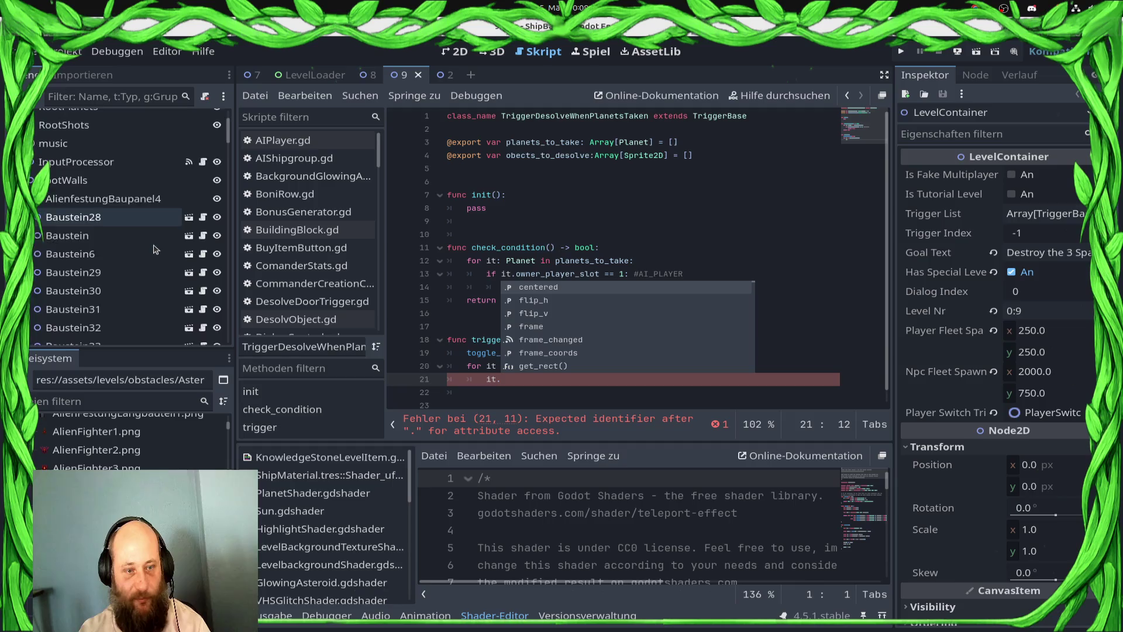
{"action": "scroll", "coordinate": [152, 260], "scroll_direction": "down", "scroll_amount": 10}
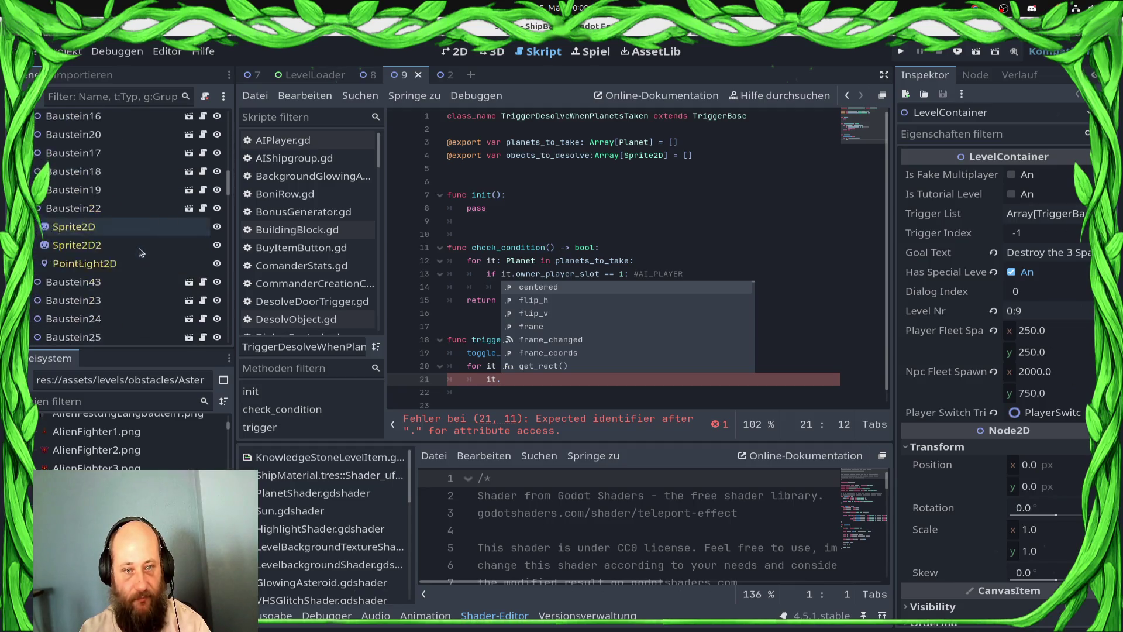
{"action": "scroll", "coordinate": [139, 251], "scroll_direction": "down", "scroll_amount": 10}
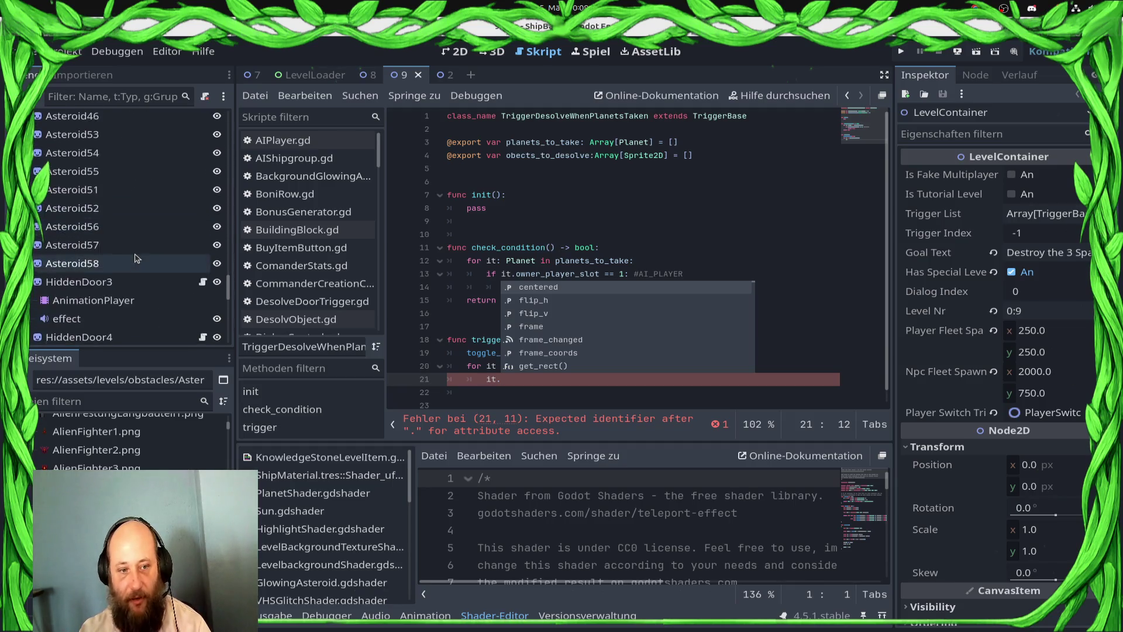
{"action": "left_click", "coordinate": [202, 223]}
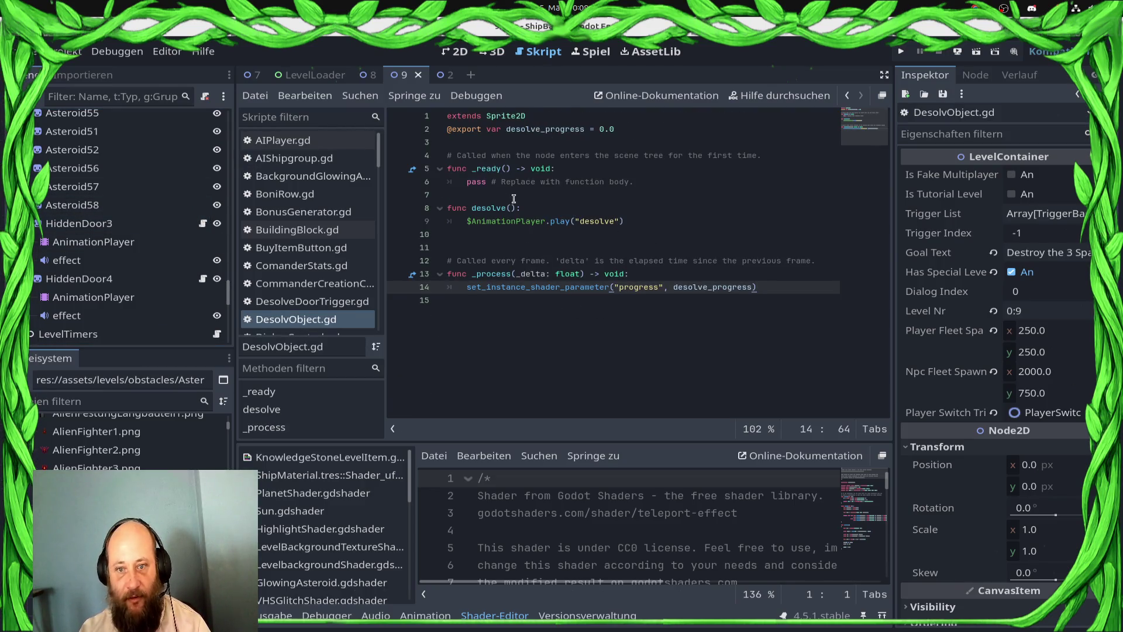
{"action": "double_click", "coordinate": [482, 209]}
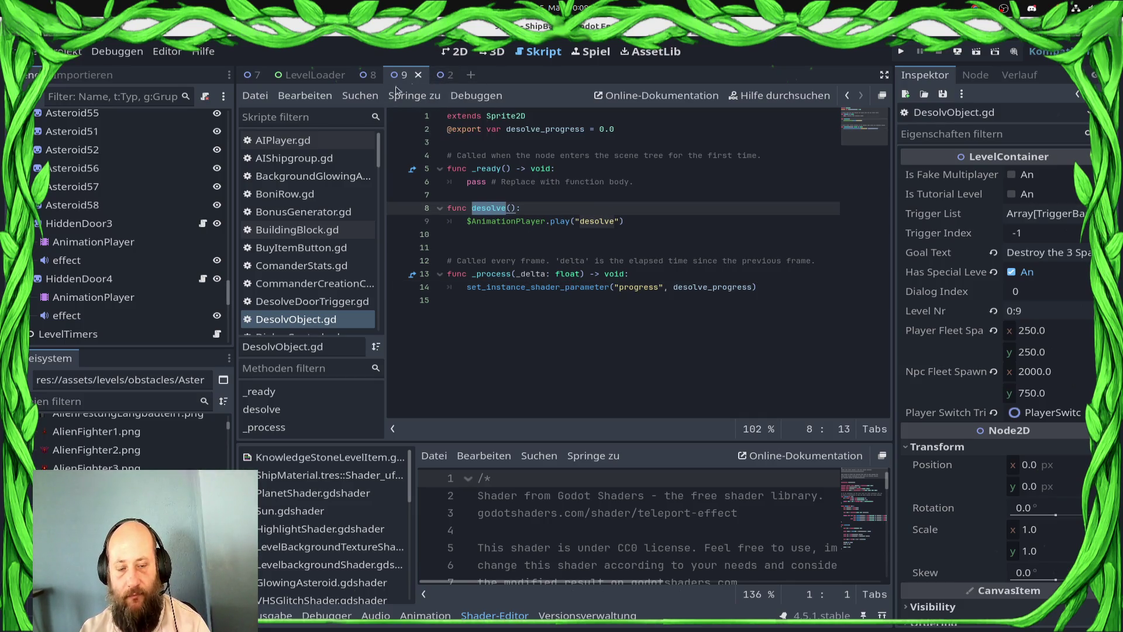
{"action": "left_click", "coordinate": [336, 303]}
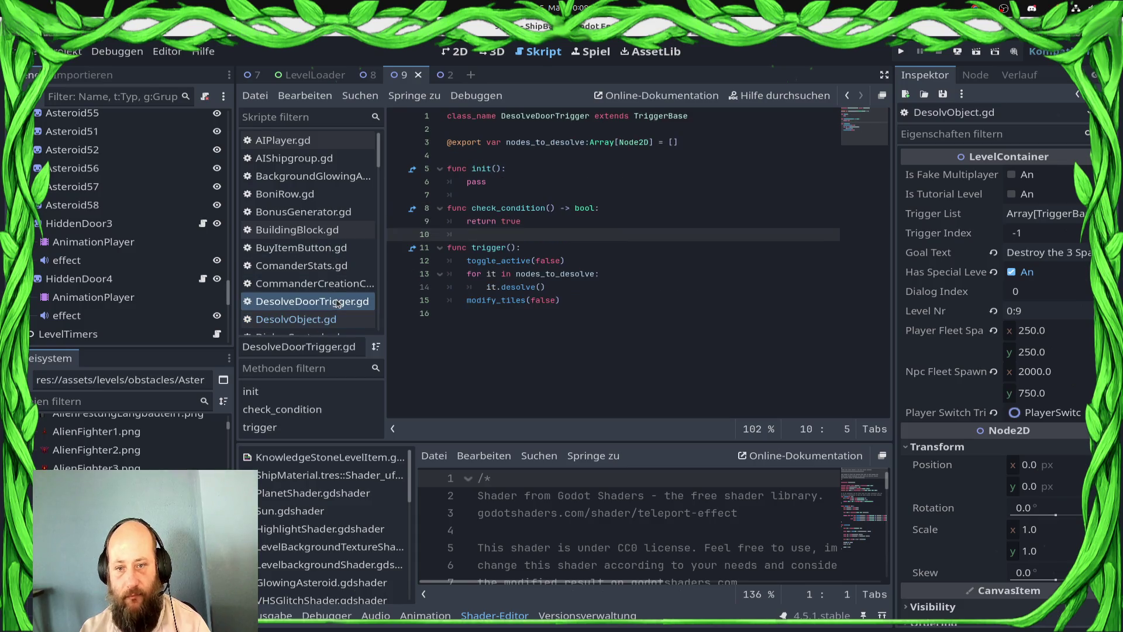
{"action": "left_click", "coordinate": [329, 280]}
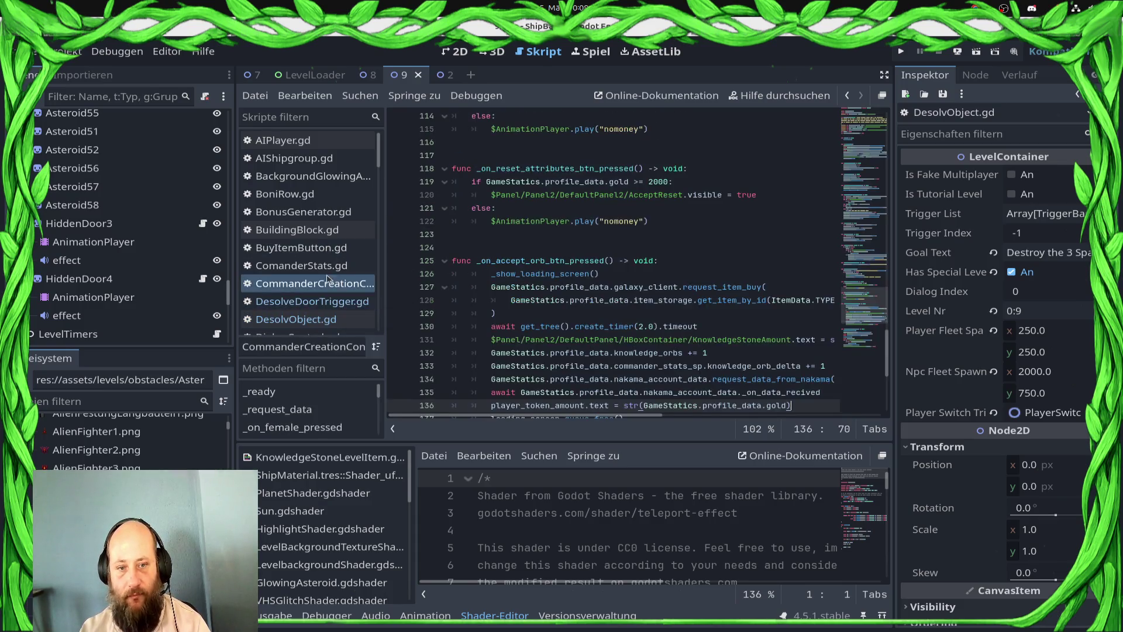
{"action": "scroll", "coordinate": [162, 264], "scroll_direction": "down", "scroll_amount": 5}
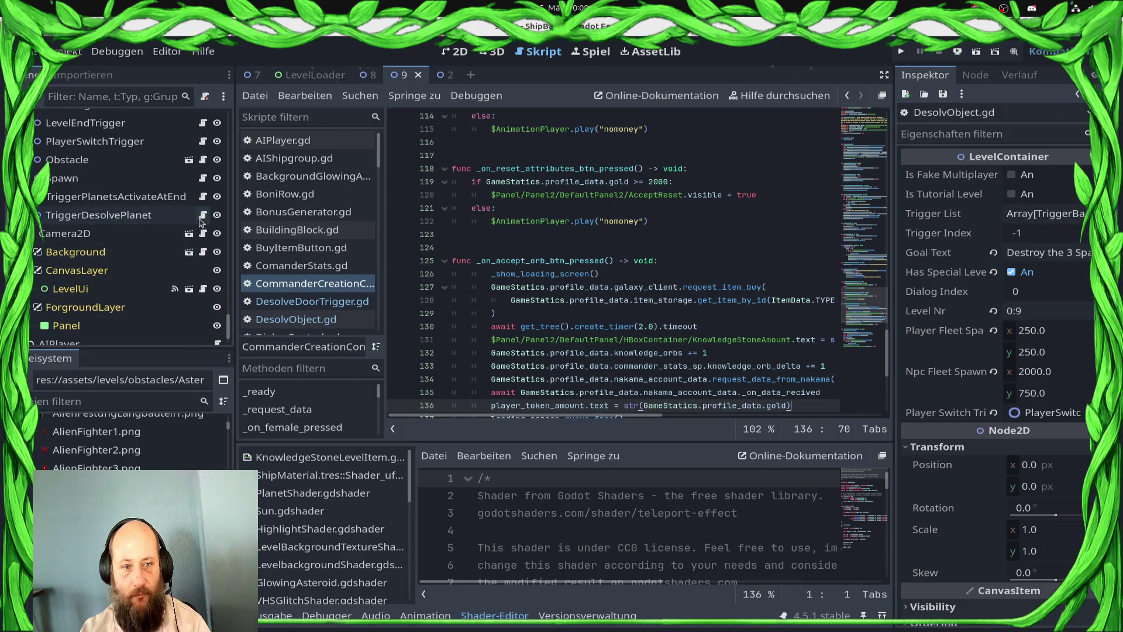
{"action": "left_click", "coordinate": [203, 217]}
Step: Complete it.desolve() inside the obects_to_desolve for loop and save the script
{"action": "left_click", "coordinate": [519, 383]}
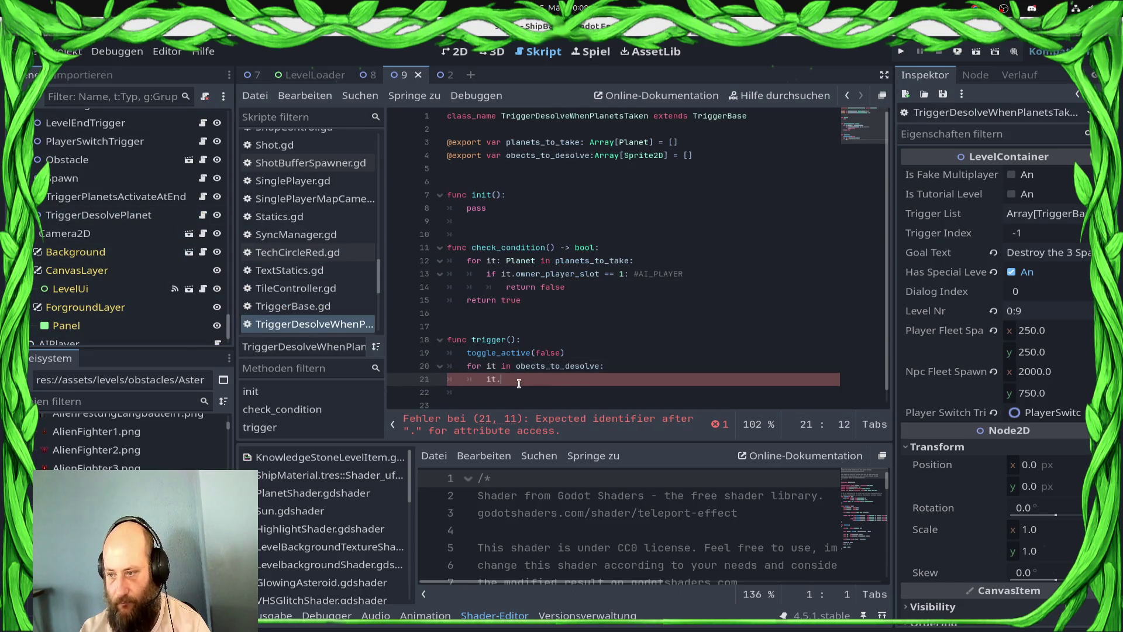
{"action": "type", "text": "desolve"}
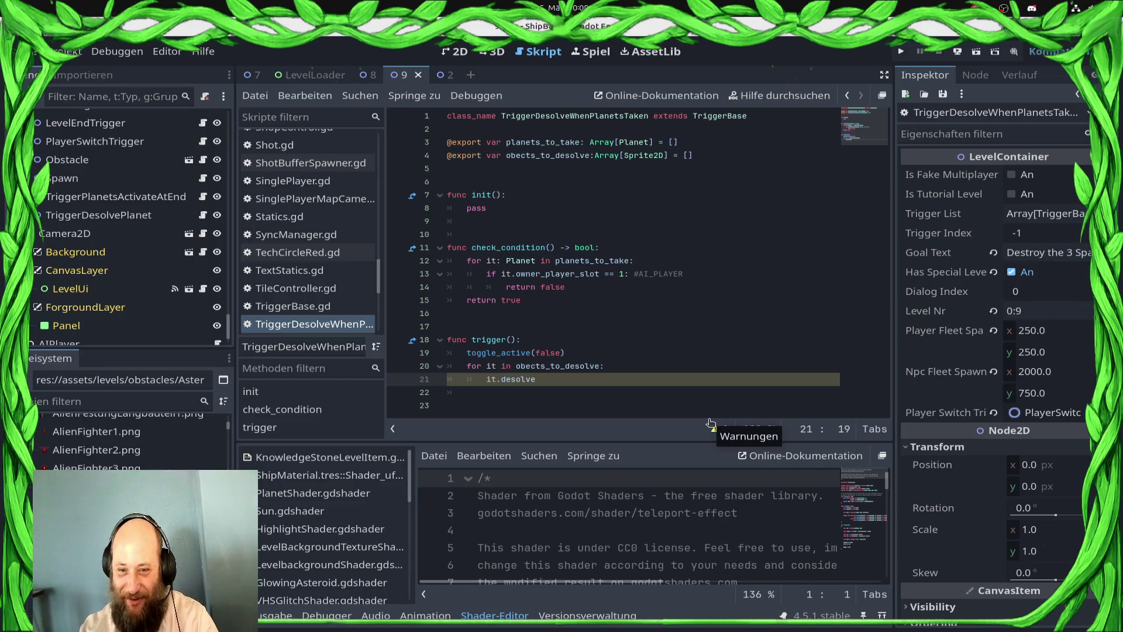
{"action": "type", "text": "("}
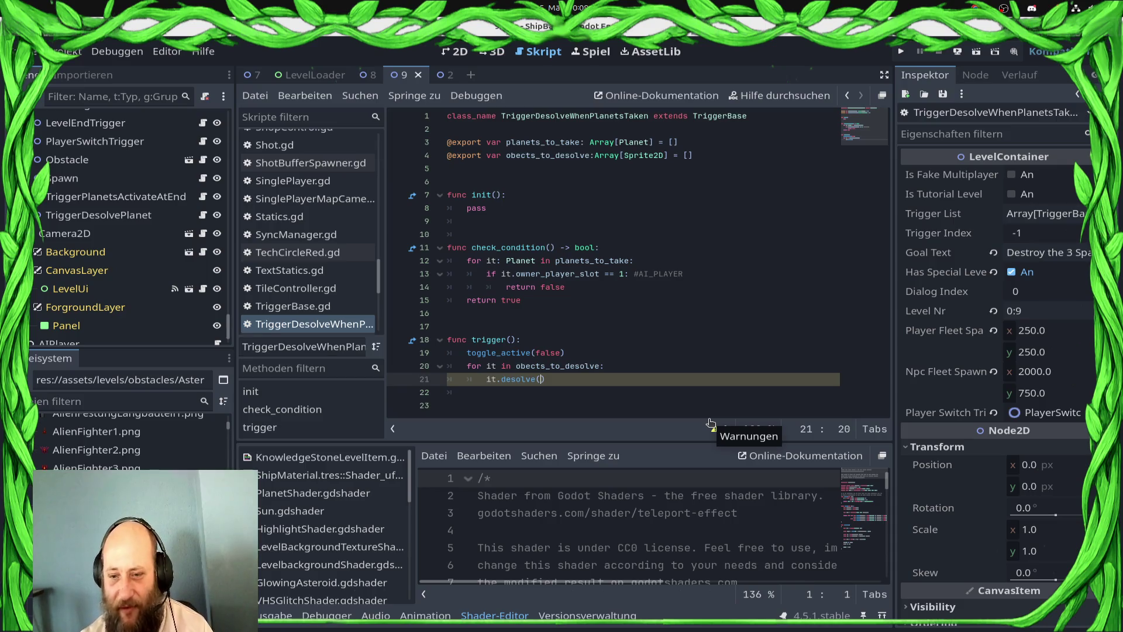
{"action": "key", "text": "ctrl+s"}
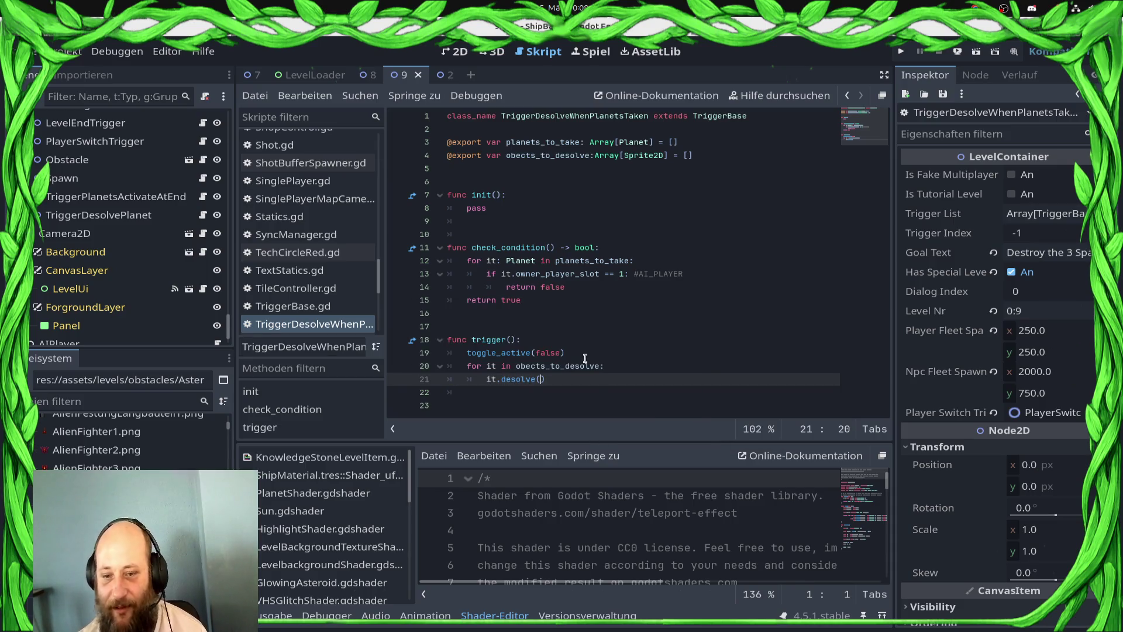
{"action": "left_click", "coordinate": [599, 390]}
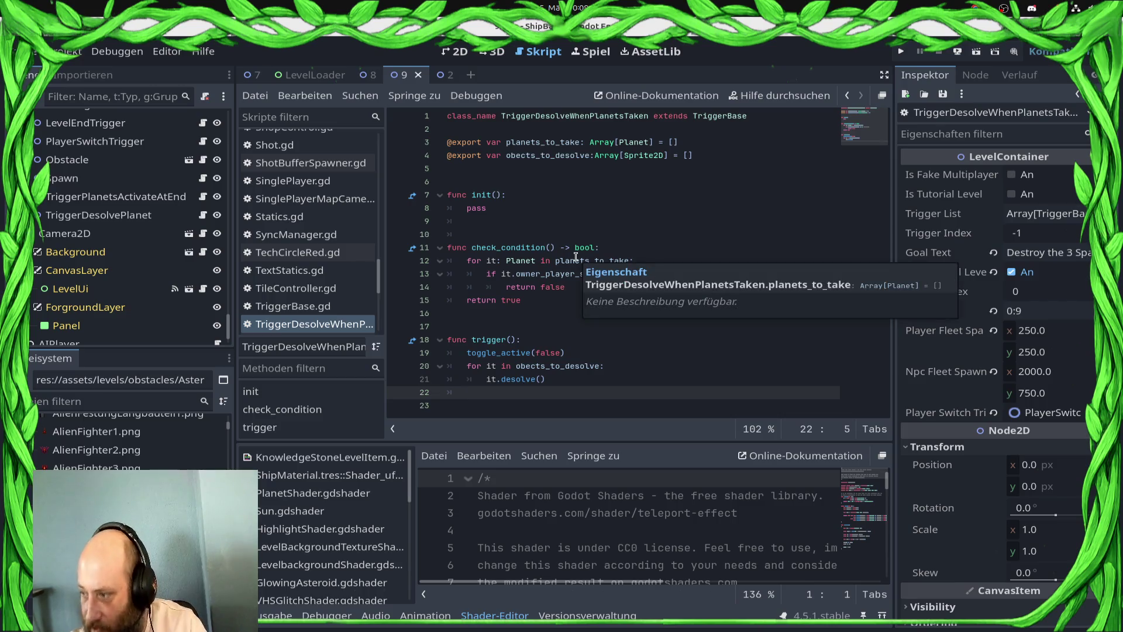
{"action": "key", "text": "ctrl+s"}
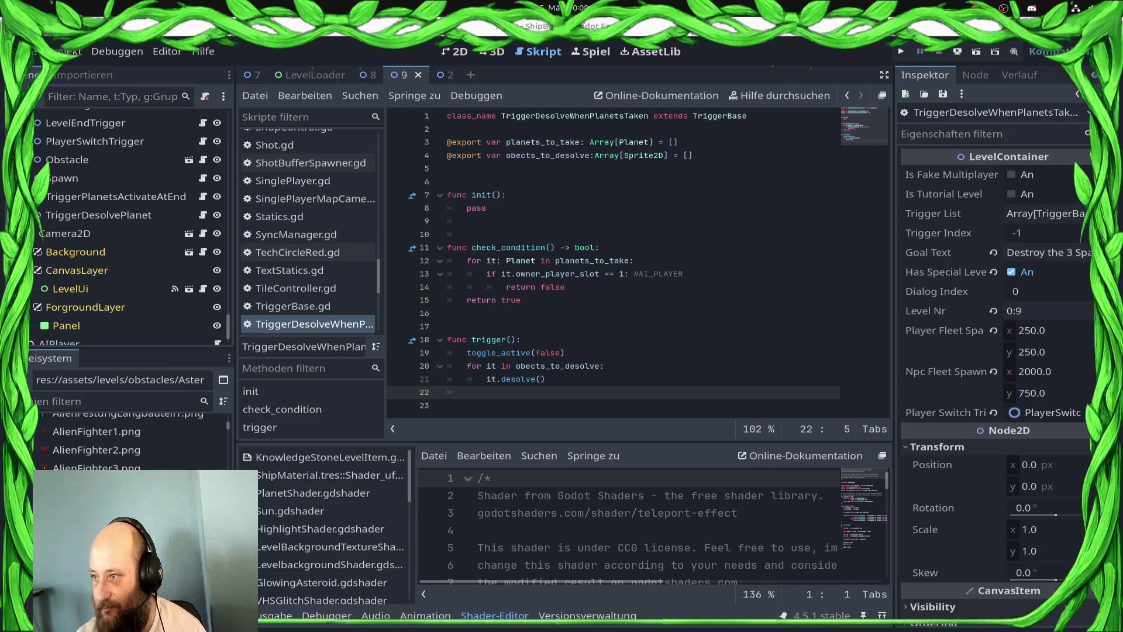
{"action": "left_click", "coordinate": [763, 360]}
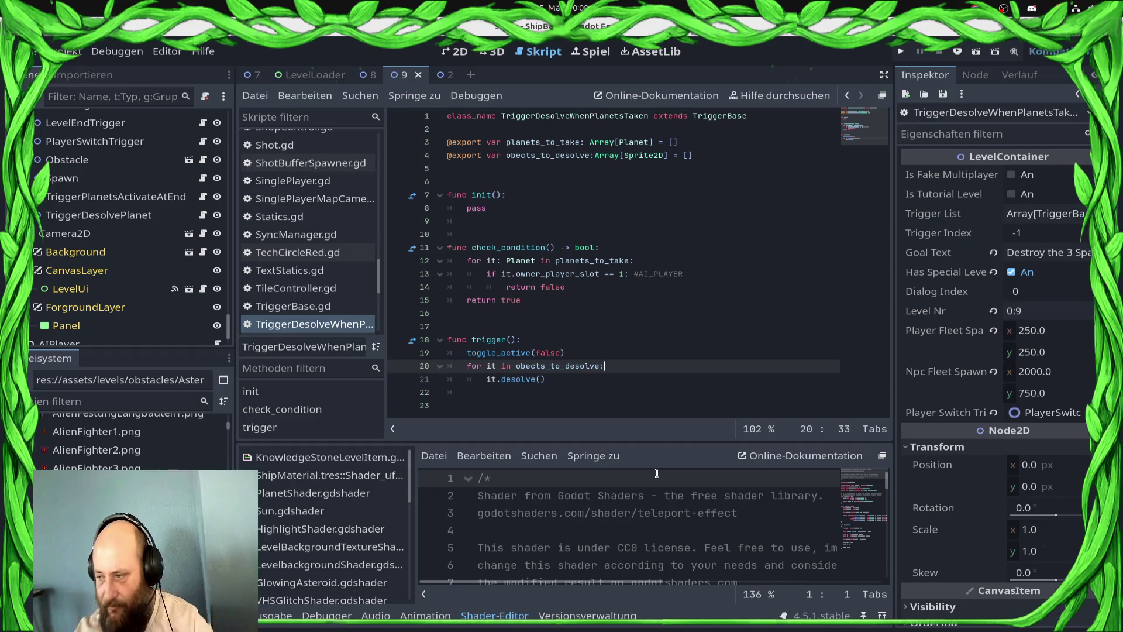
{"action": "key", "text": "Return"}
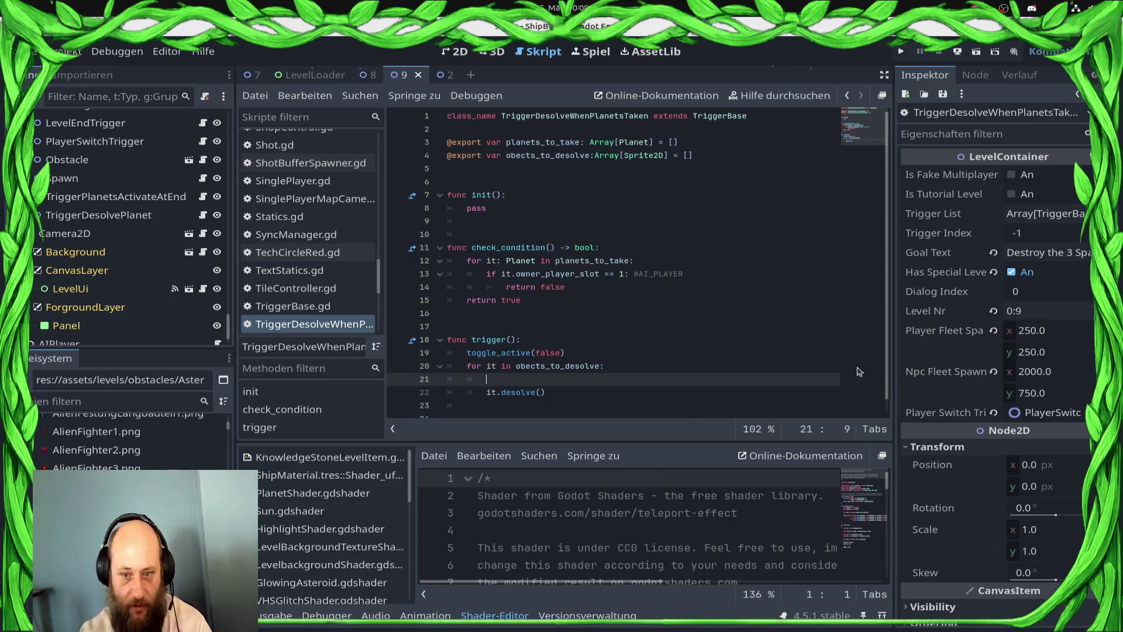
{"action": "key", "text": "ctrl+z"}
Step: Tick Is Trigger Active on TriggerDesolvePlanet, save, and switch to the 2D view
{"action": "key", "text": "ctrl+s"}
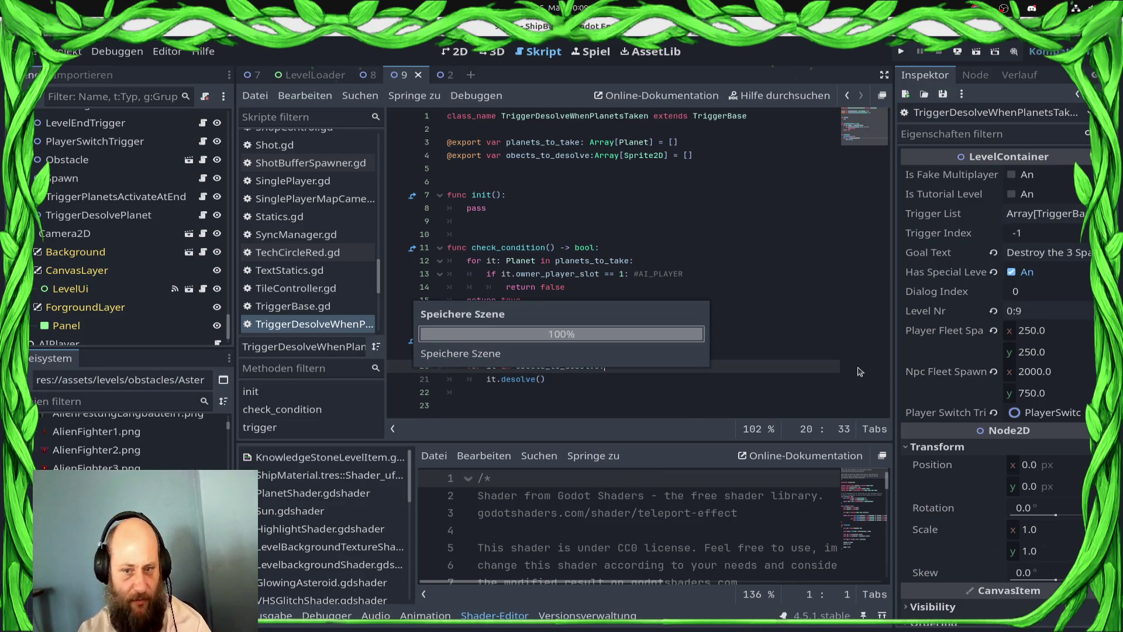
{"action": "left_click", "coordinate": [652, 298]}
{"action": "left_click", "coordinate": [115, 196]}
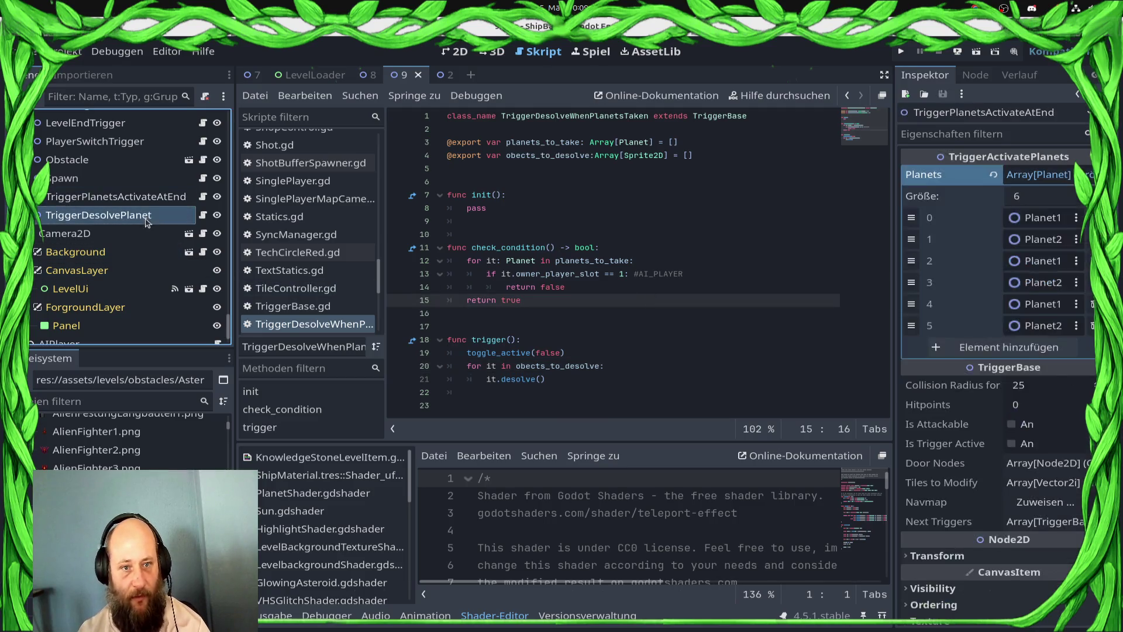
{"action": "left_click", "coordinate": [98, 215]}
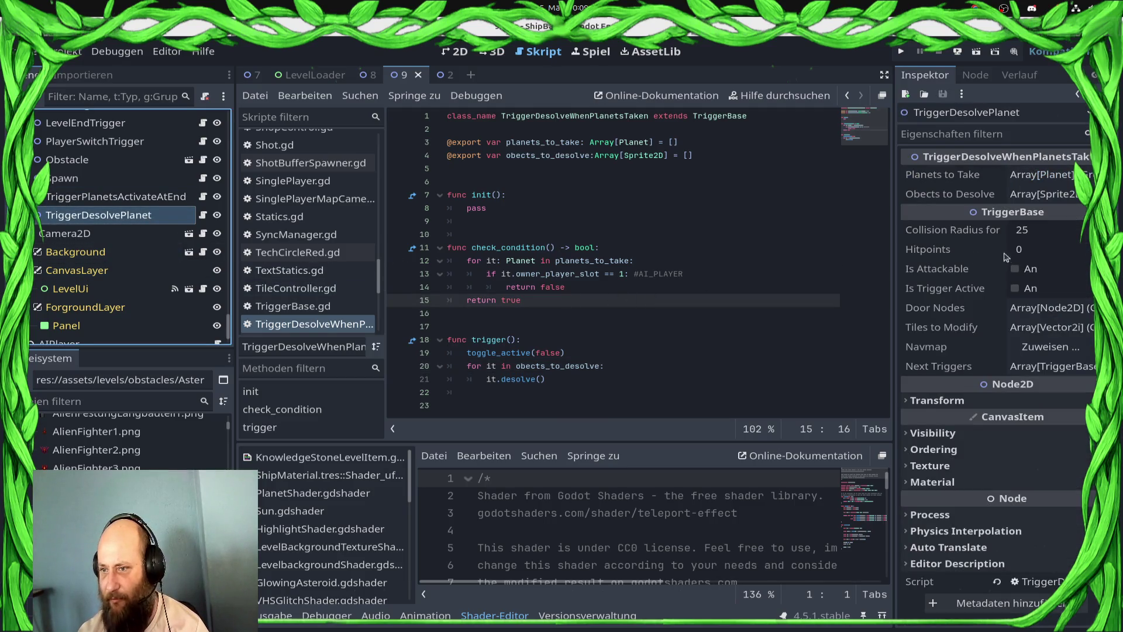
{"action": "left_click", "coordinate": [1014, 289]}
{"action": "key", "text": "ctrl+s"}
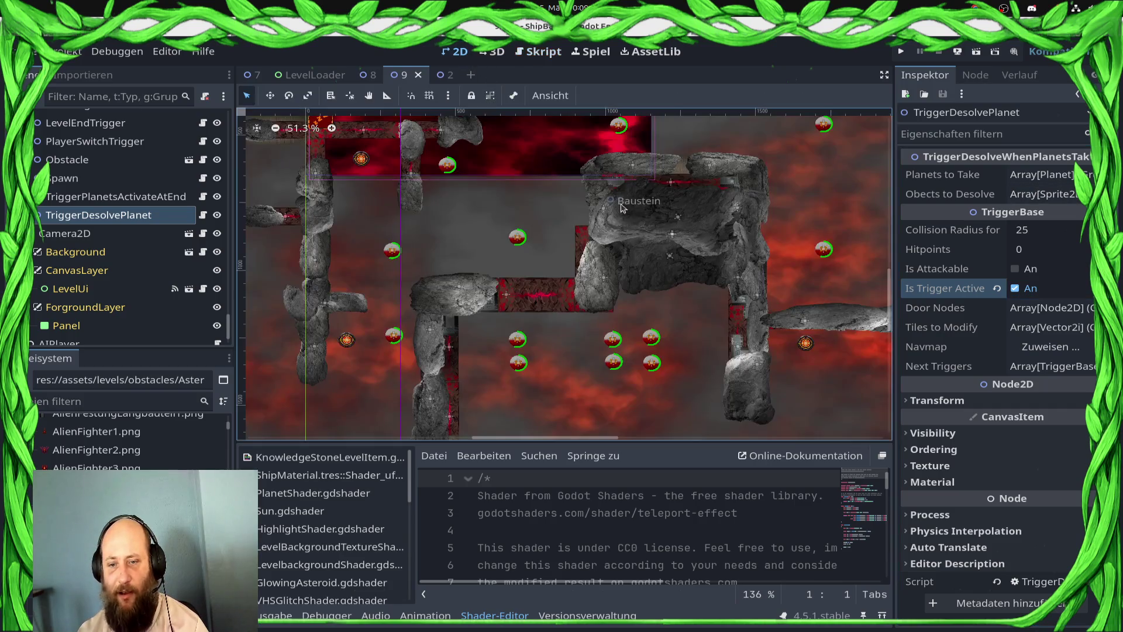
{"action": "left_click", "coordinate": [460, 51]}
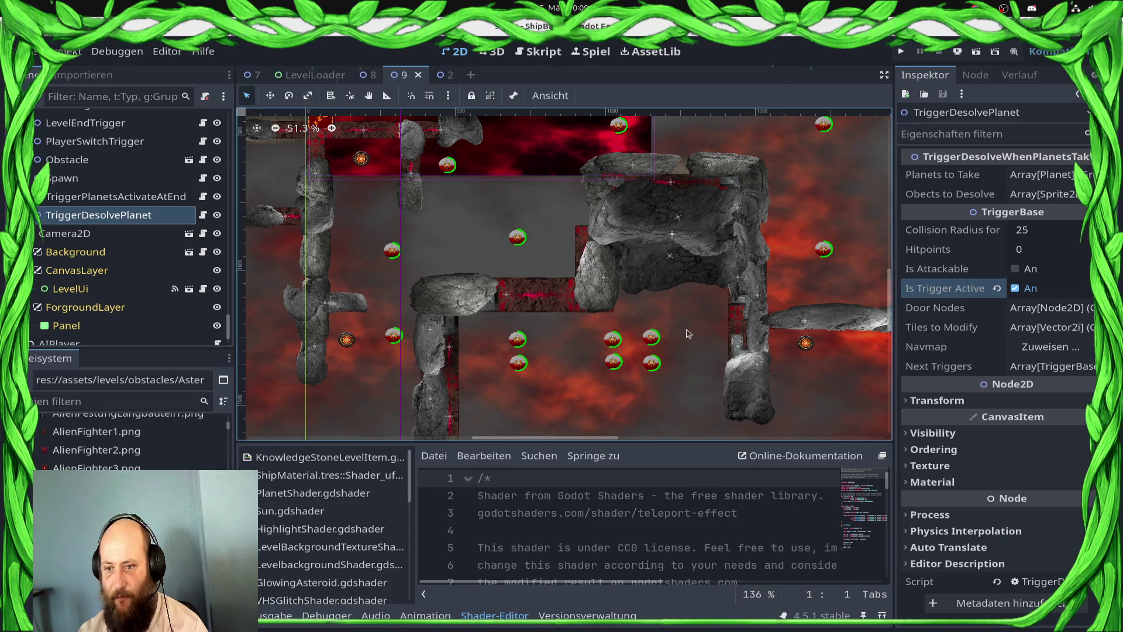
Step: Add Planet12, Planet13 and Planet14 as the first three Planets to Take entries
{"action": "left_click", "coordinate": [1035, 176]}
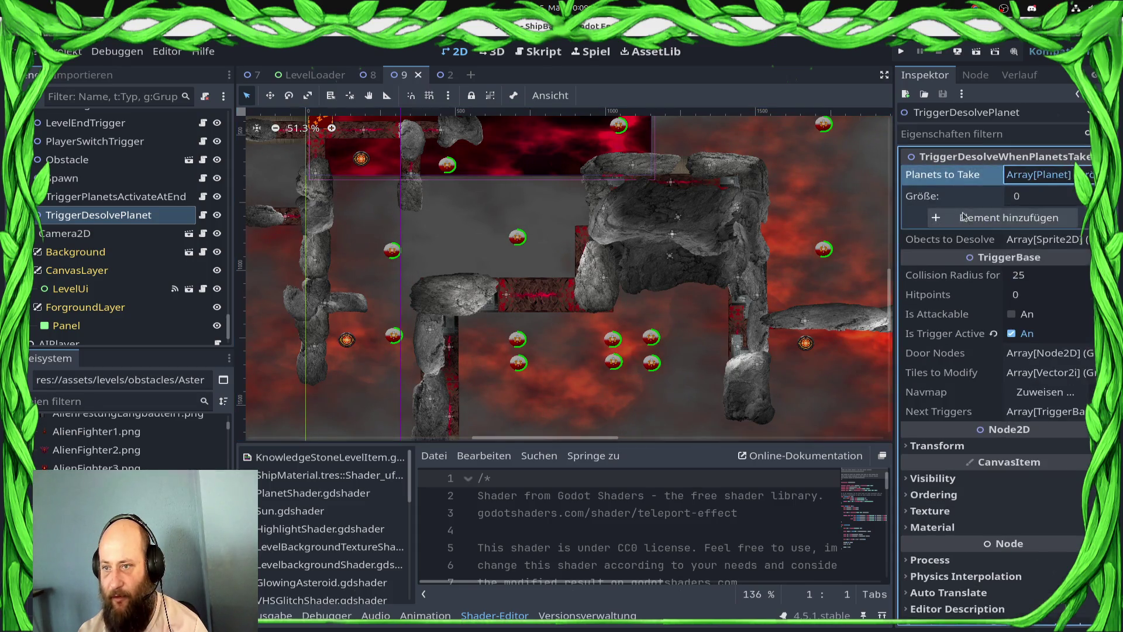
{"action": "left_click", "coordinate": [1036, 215]}
{"action": "left_click", "coordinate": [1035, 217]}
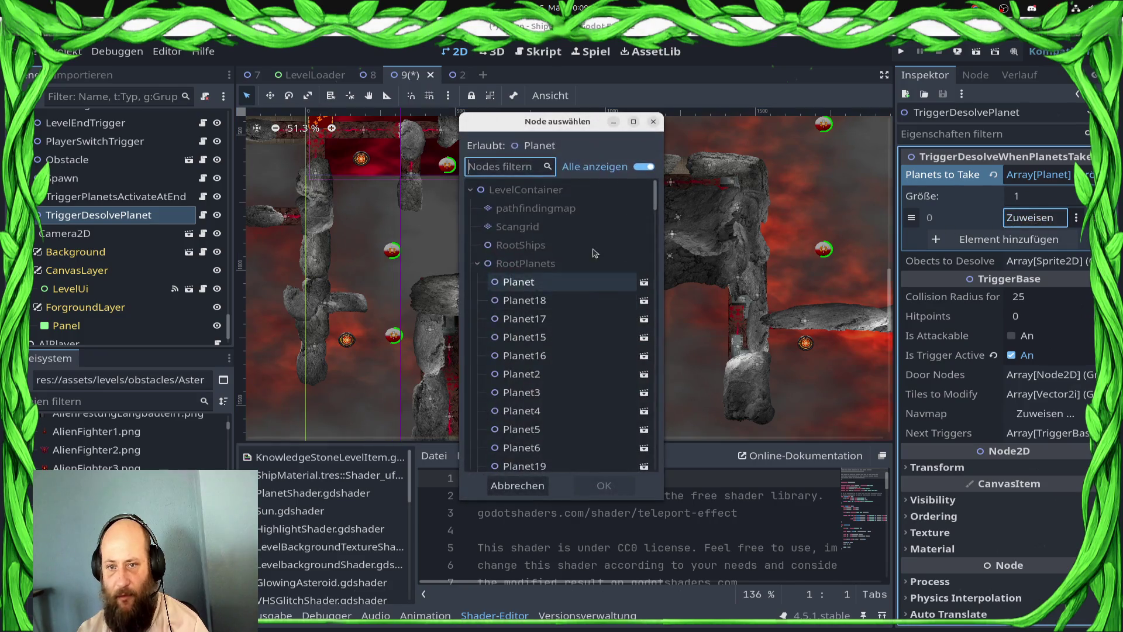
{"action": "type", "text": "12"}
{"action": "double_click", "coordinate": [573, 229]}
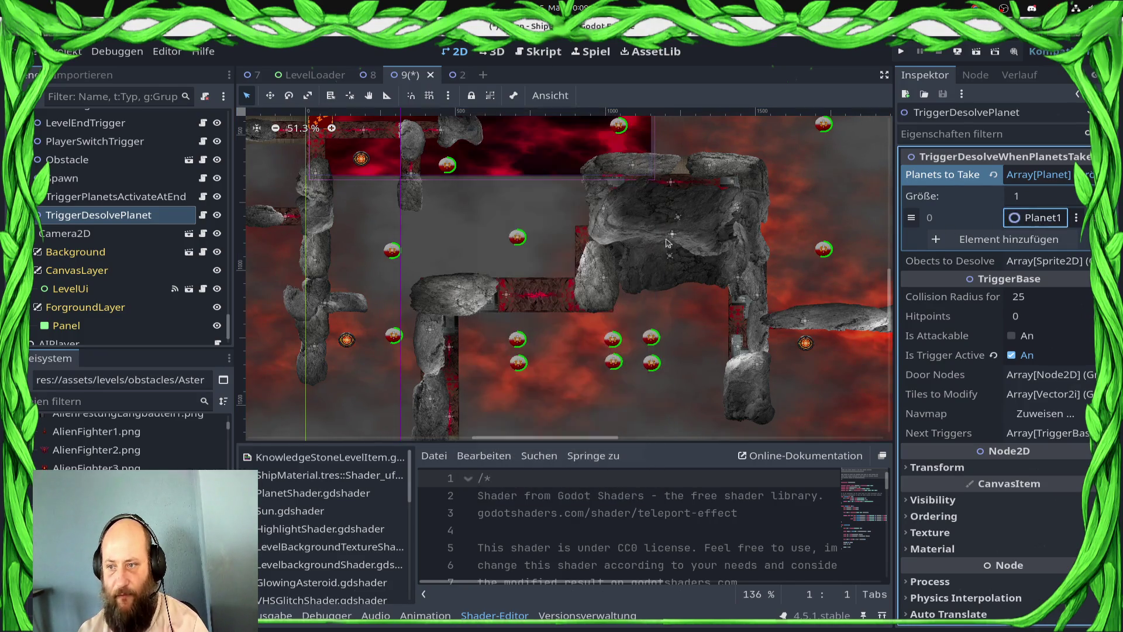
{"action": "left_click", "coordinate": [1009, 239]}
{"action": "left_click", "coordinate": [1034, 239]}
{"action": "type", "text": "13"}
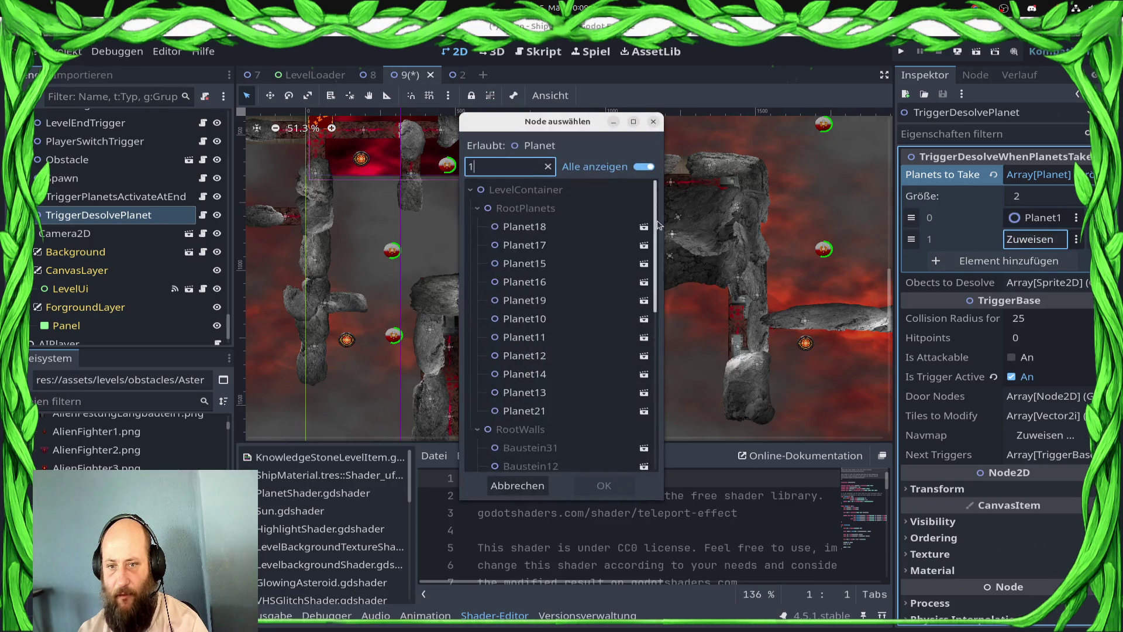
{"action": "double_click", "coordinate": [526, 227]}
{"action": "left_click", "coordinate": [1040, 262]}
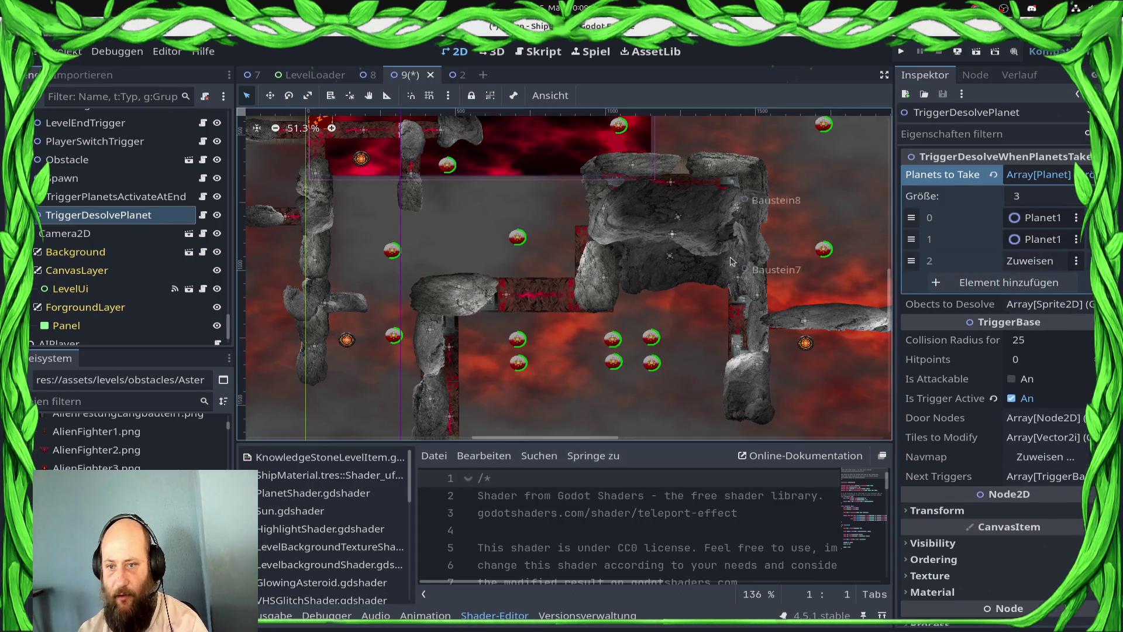
{"action": "left_click", "coordinate": [1034, 261]}
{"action": "type", "text": "1"}
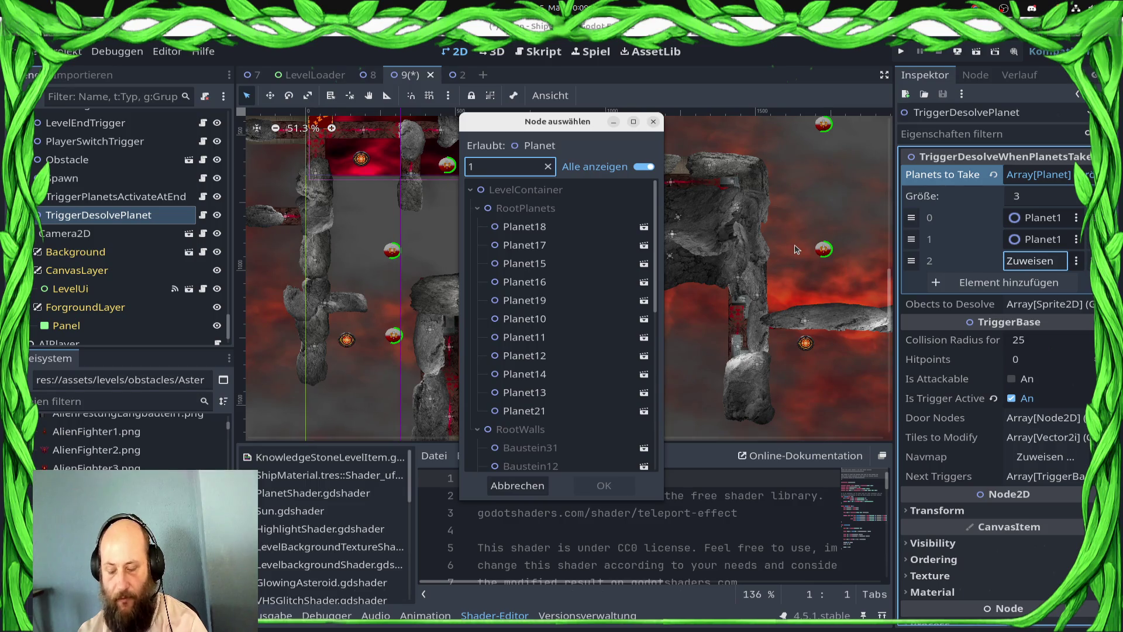
{"action": "type", "text": "4"}
{"action": "double_click", "coordinate": [527, 226]}
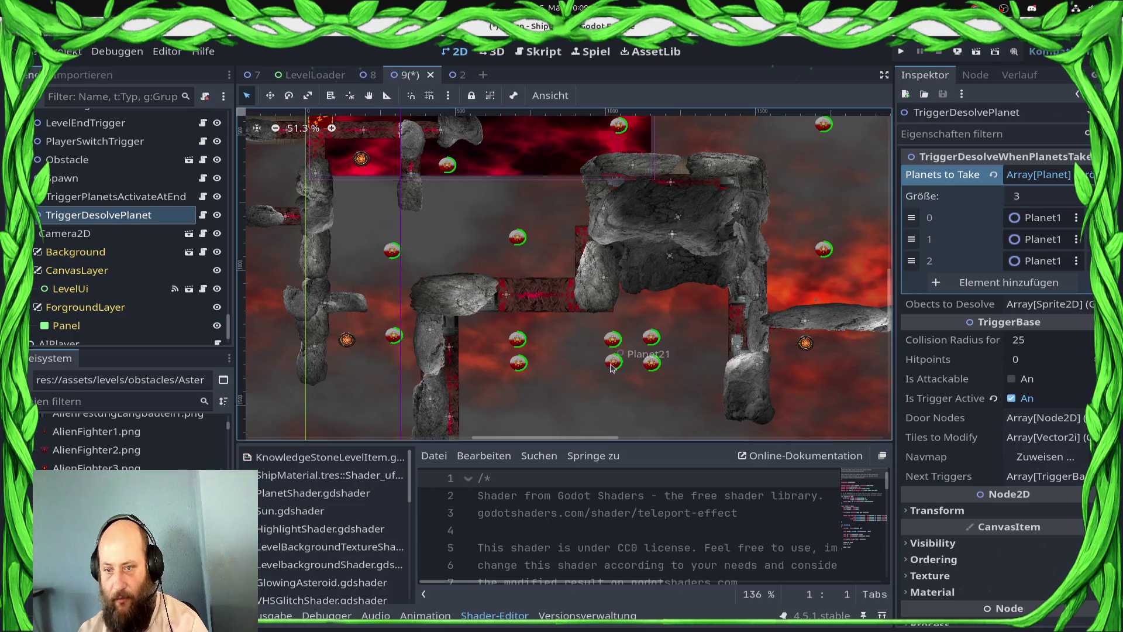
Step: Add Planet21, Planet21 and Planet20 as entries four to six, then save the scene
{"action": "left_click", "coordinate": [971, 283]}
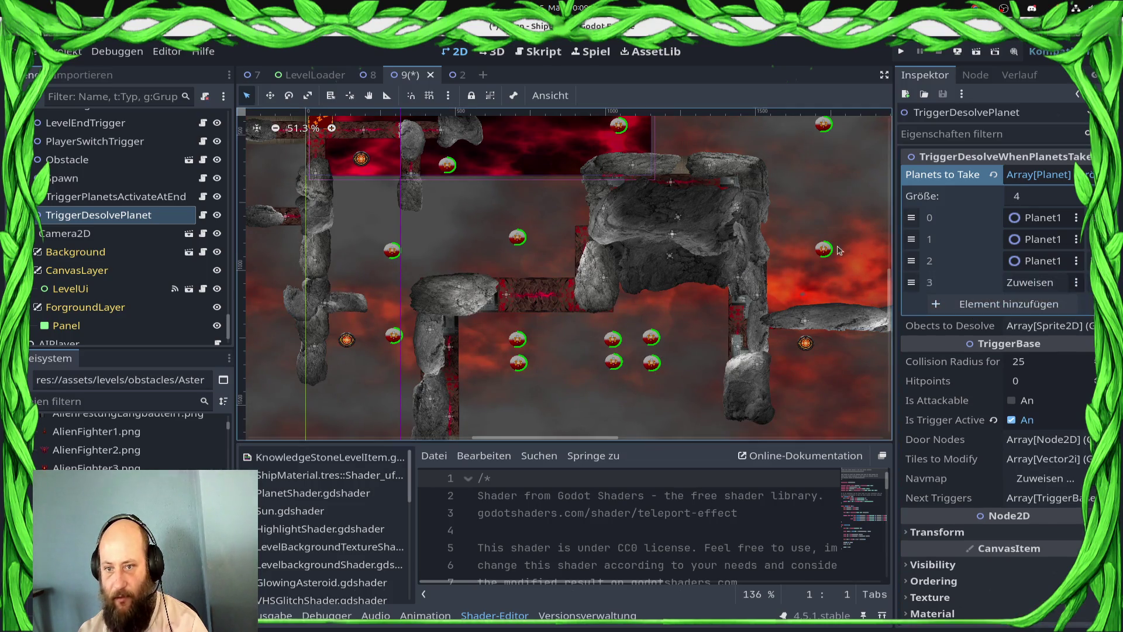
{"action": "left_click", "coordinate": [1029, 283]}
{"action": "type", "text": "21"}
{"action": "double_click", "coordinate": [629, 239]}
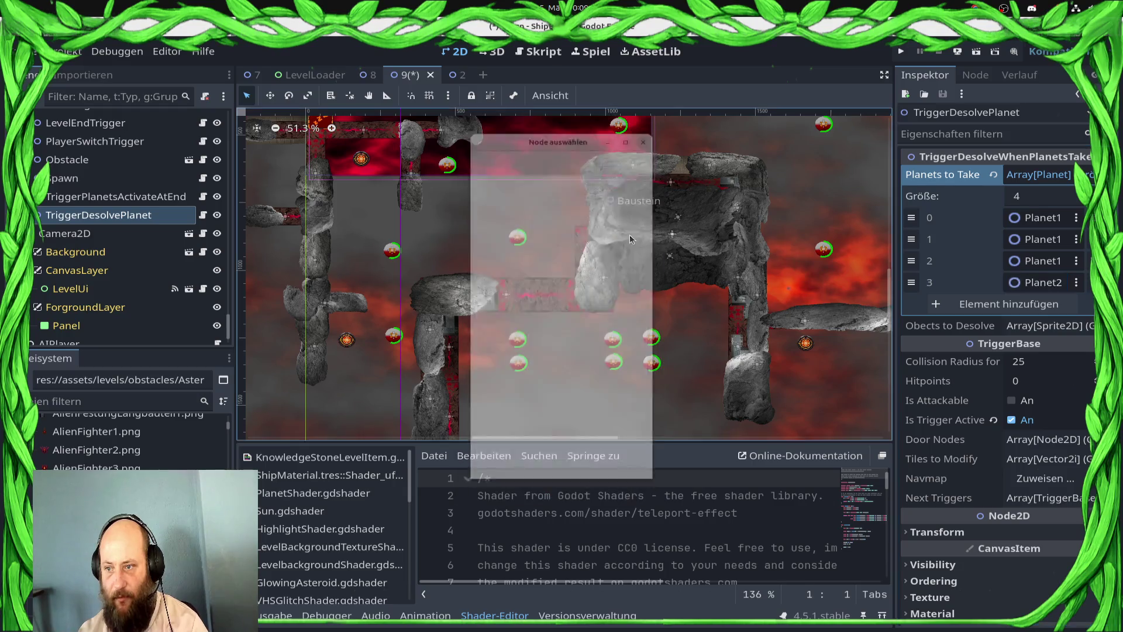
{"action": "left_click", "coordinate": [971, 303]}
{"action": "left_click", "coordinate": [1018, 305]}
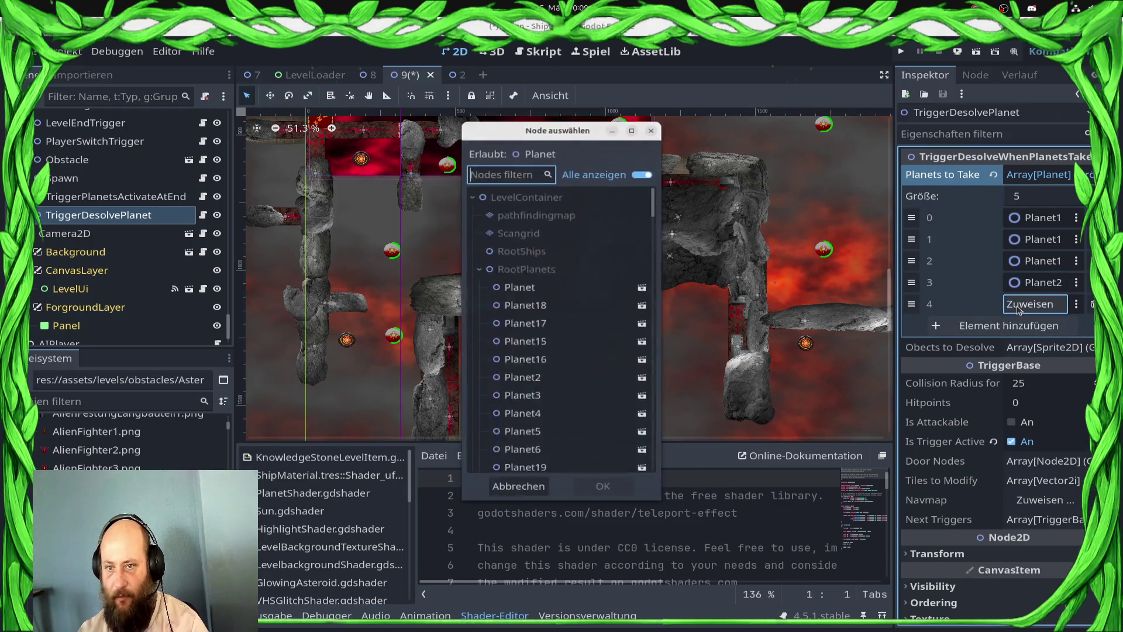
{"action": "type", "text": "21"}
{"action": "double_click", "coordinate": [608, 241]}
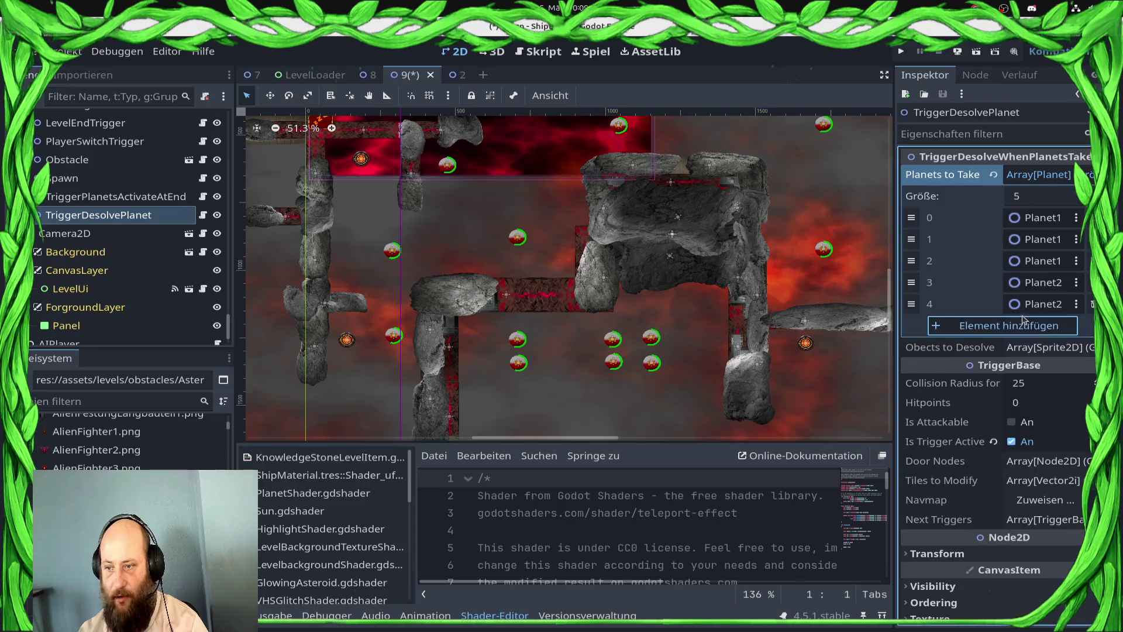
{"action": "left_click", "coordinate": [1023, 320]}
{"action": "left_click", "coordinate": [1033, 327]}
{"action": "type", "text": "20"}
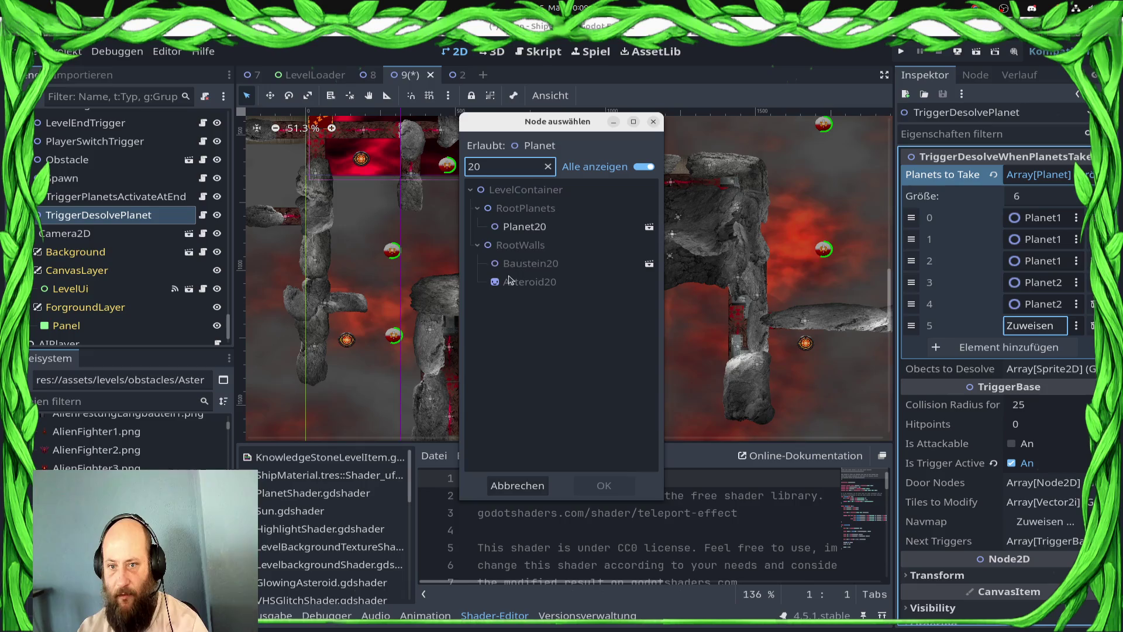
{"action": "double_click", "coordinate": [564, 230]}
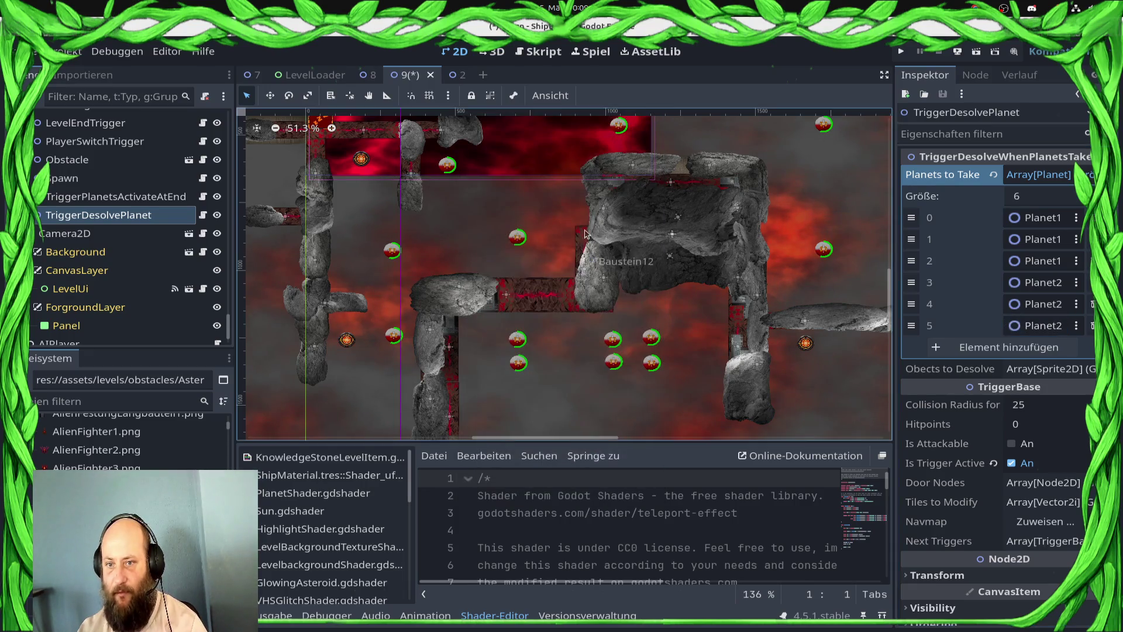
{"action": "key", "text": "ctrl+s"}
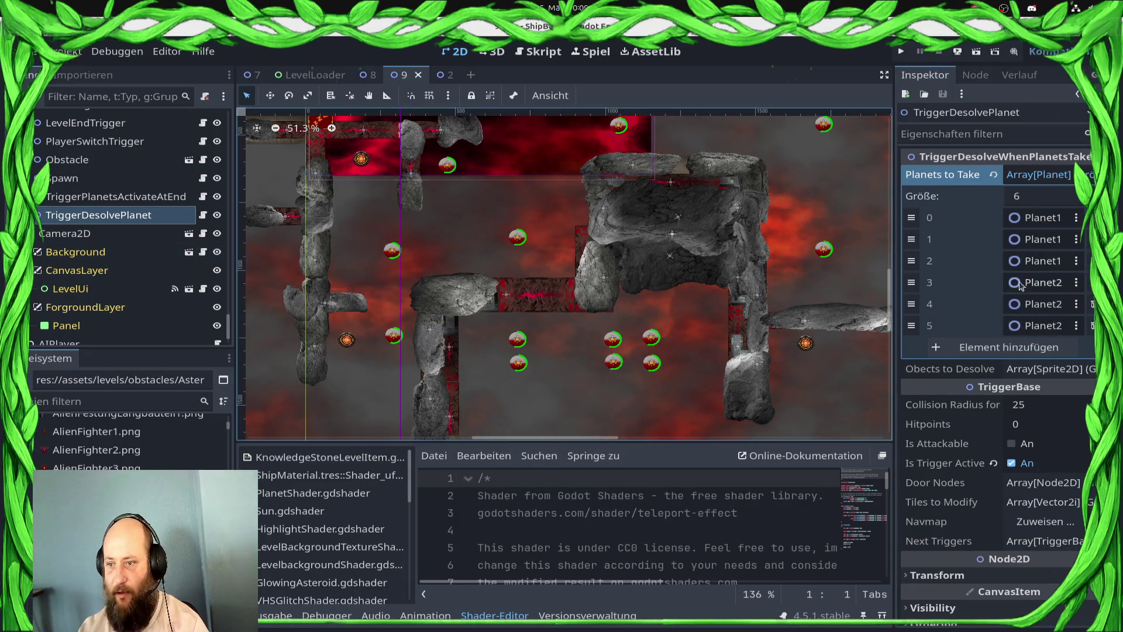
Step: Drag HiddenDoor3 and HiddenDoor4 into Objects to Desolve and save the scene
{"action": "left_click", "coordinate": [1040, 369]}
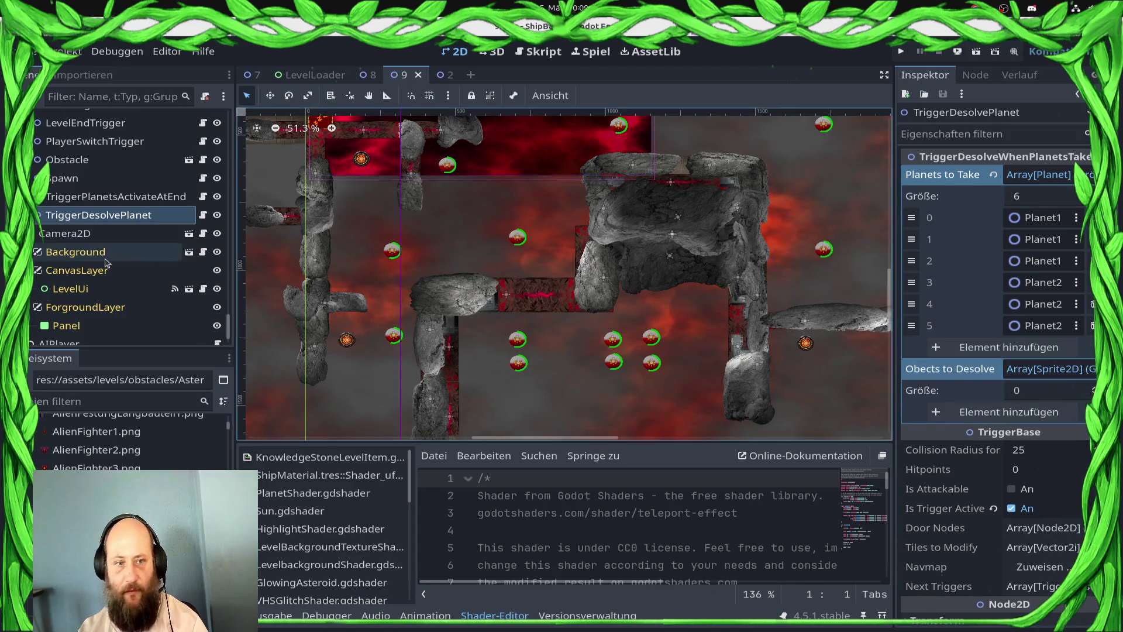
{"action": "scroll", "coordinate": [105, 263], "scroll_direction": "up", "scroll_amount": 5}
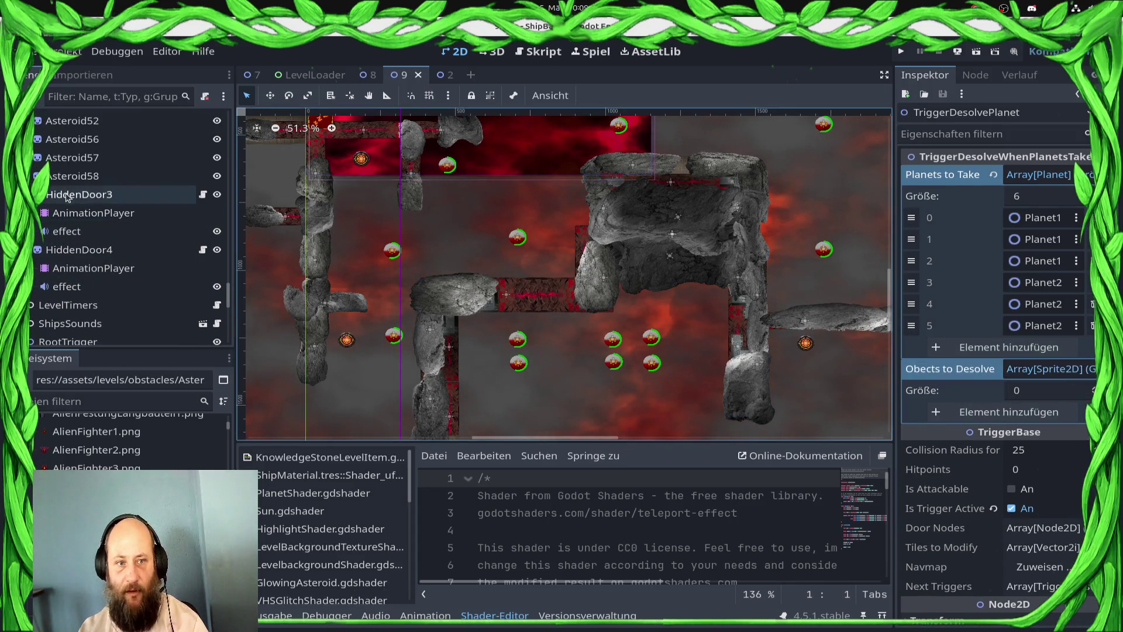
{"action": "mouse_move", "coordinate": [66, 194]}
{"action": "left_mouse_down"}
{"action": "mouse_move", "coordinate": [1059, 398]}
{"action": "mouse_move", "coordinate": [1047, 413]}
{"action": "left_mouse_up"}
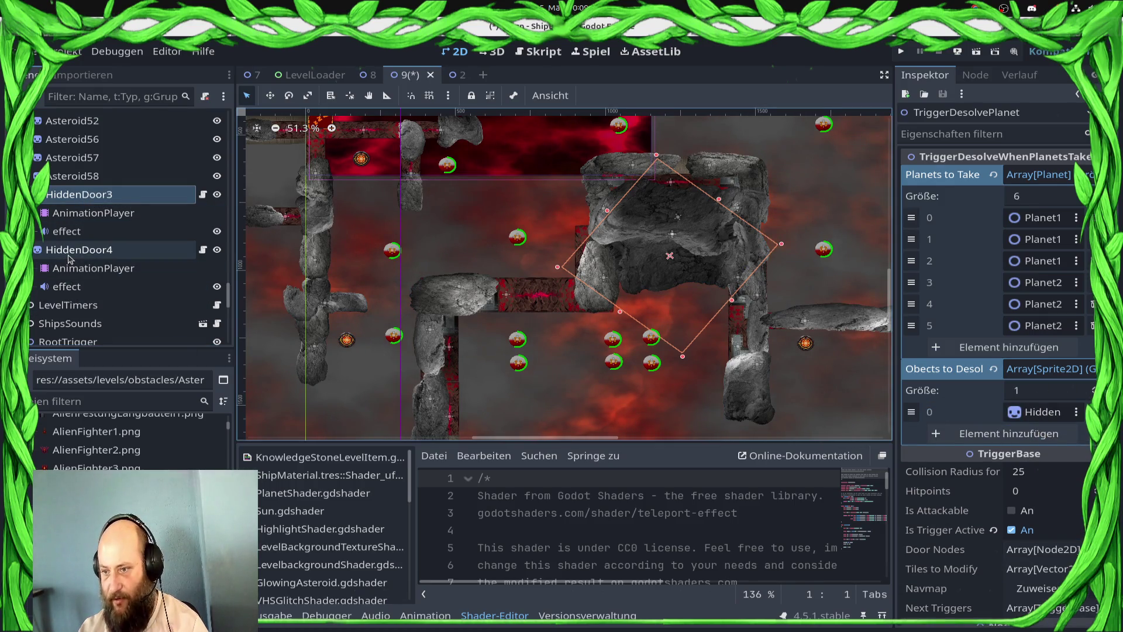
{"action": "left_click_drag", "start_coordinate": [69, 259], "coordinate": [1009, 433]}
{"action": "scroll", "coordinate": [529, 270], "scroll_direction": "up", "scroll_amount": 4}
{"action": "key", "text": "ctrl+s"}
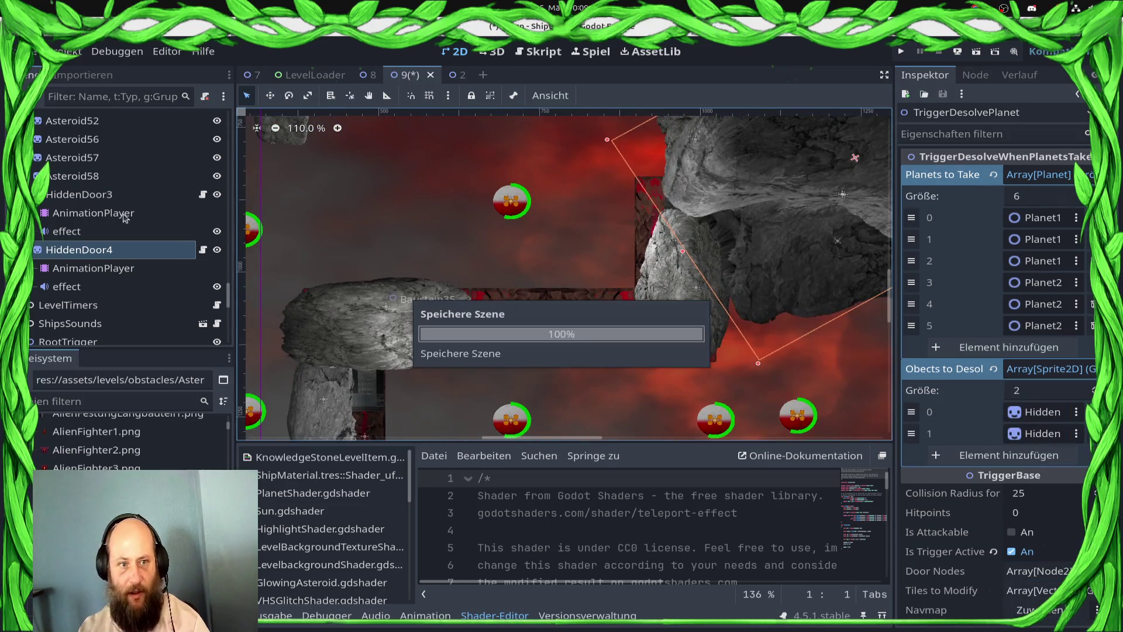
Step: Make the pathfinding map visible over the level
{"action": "scroll", "coordinate": [131, 240], "scroll_direction": "down", "scroll_amount": 10}
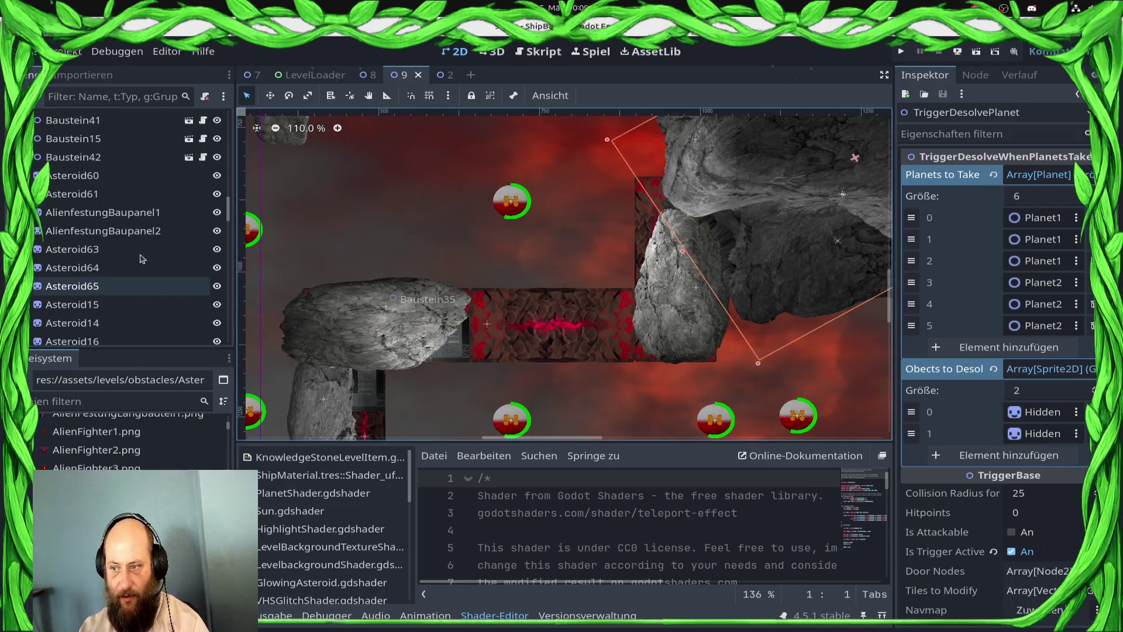
{"action": "scroll", "coordinate": [140, 257], "scroll_direction": "up", "scroll_amount": 5}
{"action": "scroll", "coordinate": [186, 153], "scroll_direction": "up", "scroll_amount": 8}
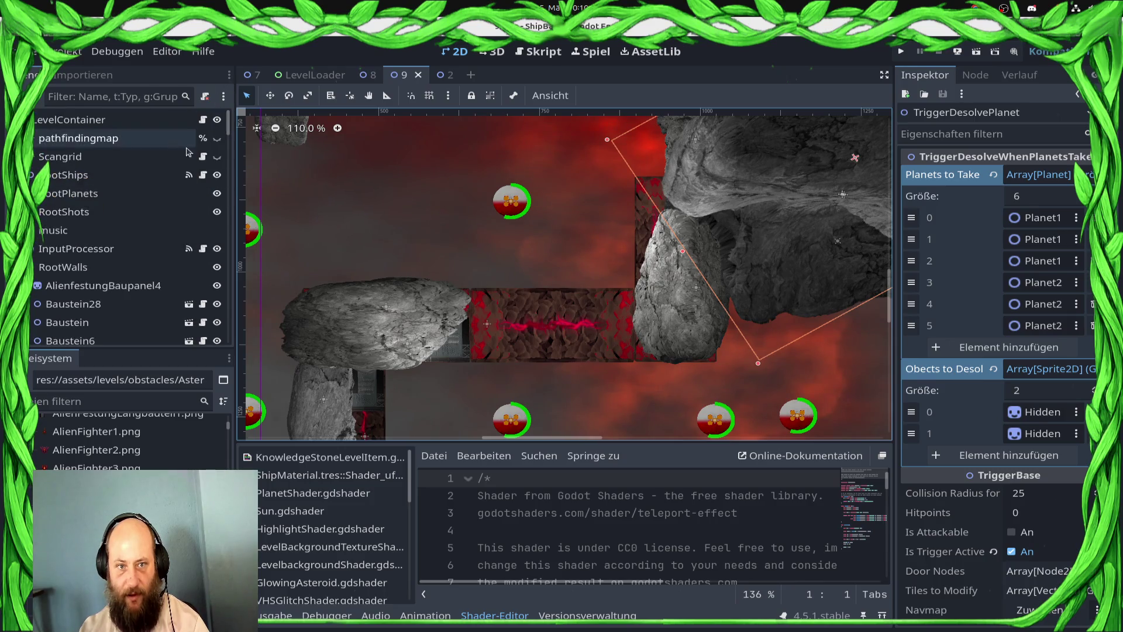
{"action": "left_click", "coordinate": [216, 142]}
Step: Paint the pathfinding cells under the stone door red as blocked, then reselect TriggerDesolvePlanet
{"action": "left_click", "coordinate": [79, 138]}
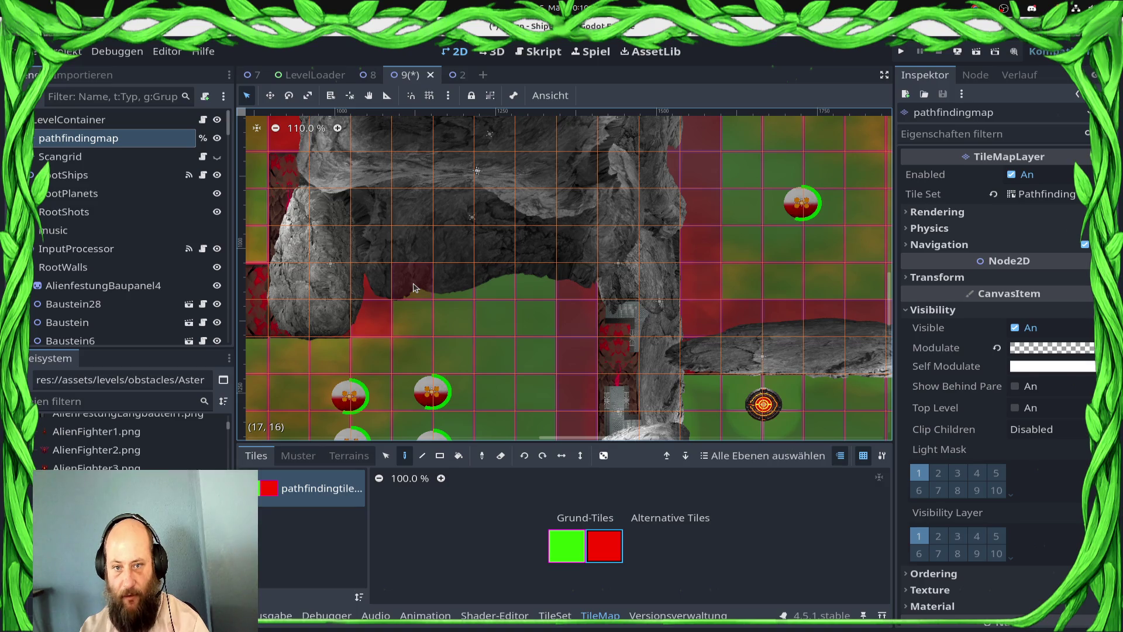
{"action": "left_click_drag", "start_coordinate": [413, 287], "coordinate": [541, 322]}
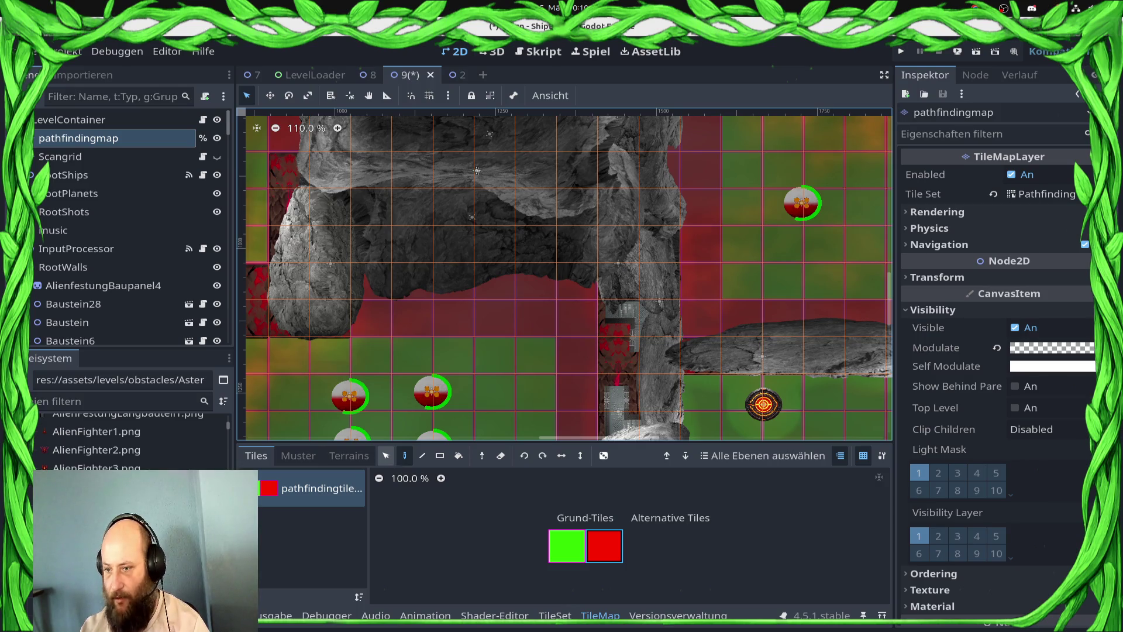
{"action": "left_click", "coordinate": [385, 455]}
{"action": "scroll", "coordinate": [69, 248], "scroll_direction": "down", "scroll_amount": 5}
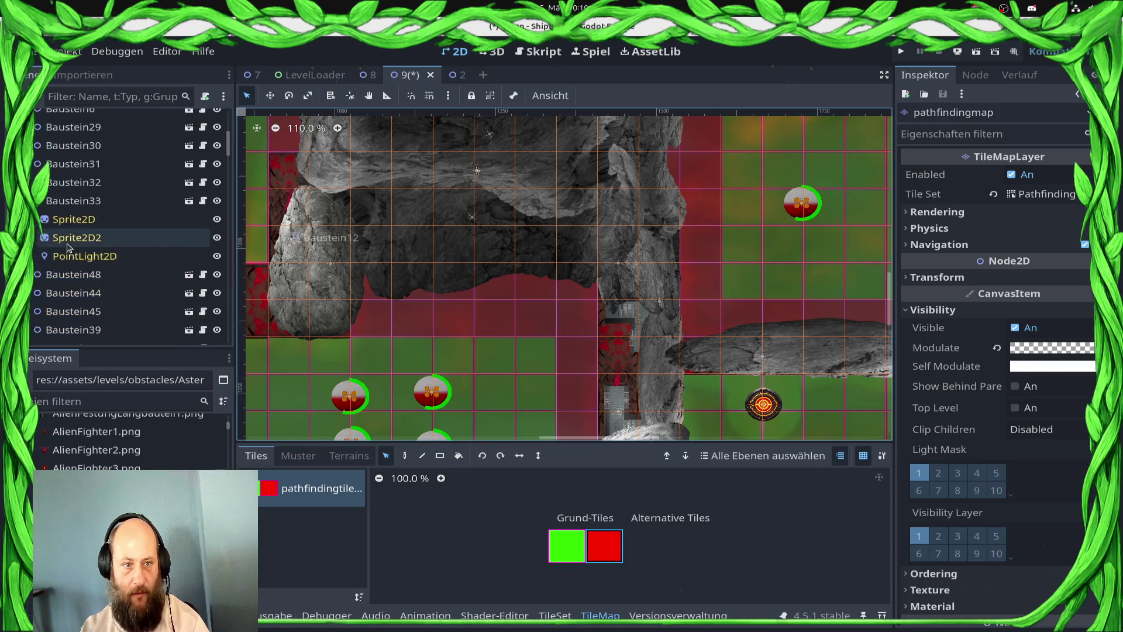
{"action": "scroll", "coordinate": [68, 249], "scroll_direction": "up", "scroll_amount": 10}
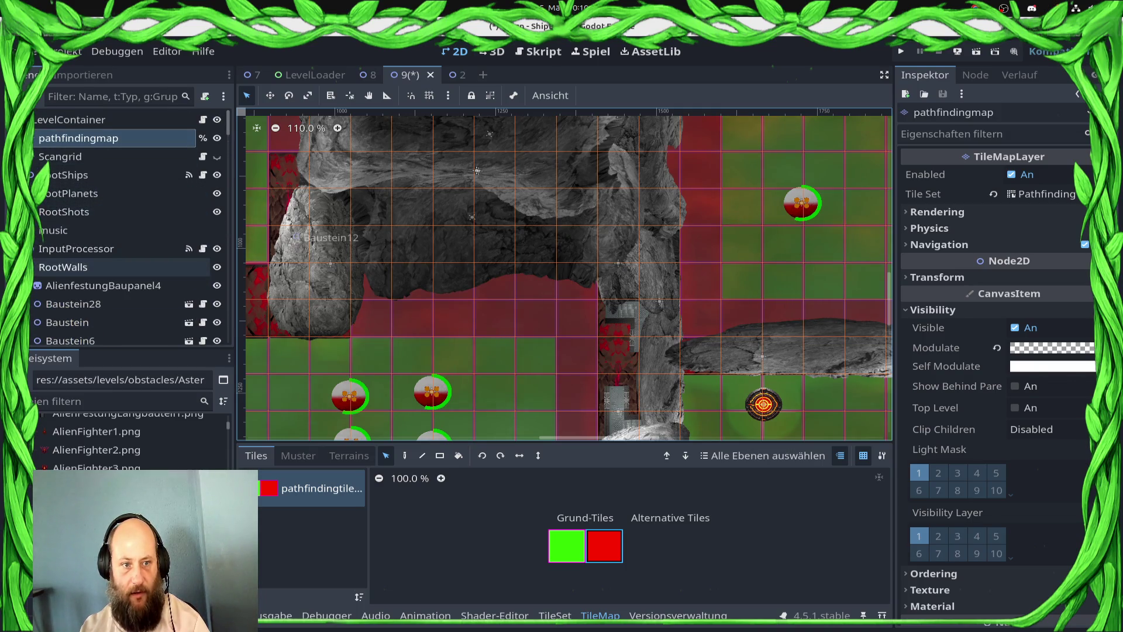
{"action": "scroll", "coordinate": [115, 296], "scroll_direction": "down", "scroll_amount": 10}
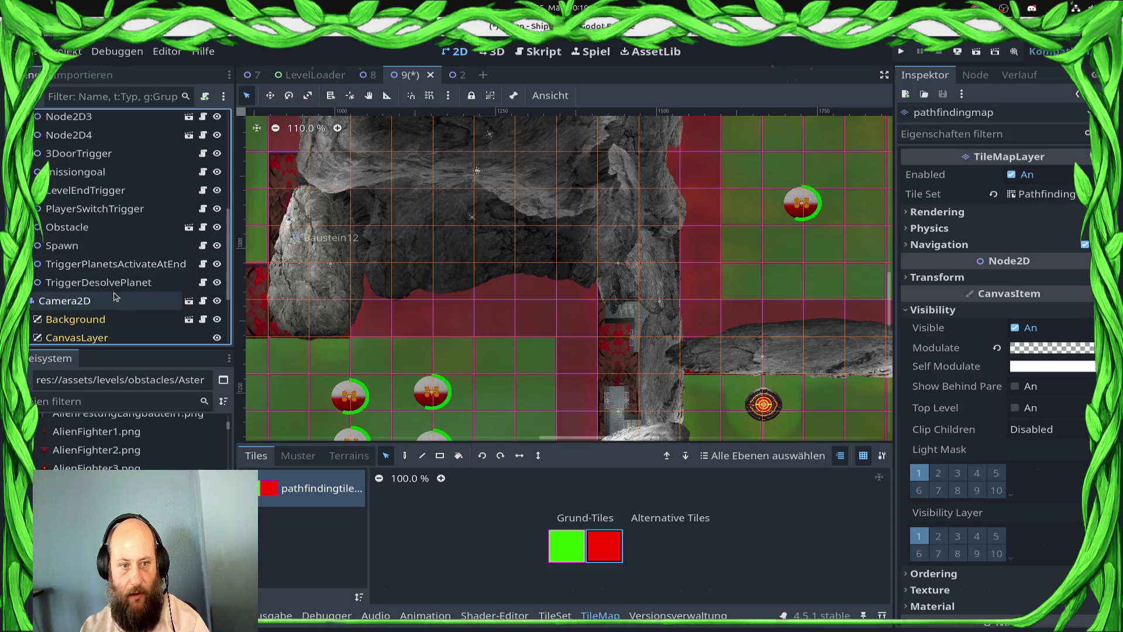
{"action": "left_click", "coordinate": [111, 282]}
{"action": "scroll", "coordinate": [1024, 424], "scroll_direction": "down", "scroll_amount": 3}
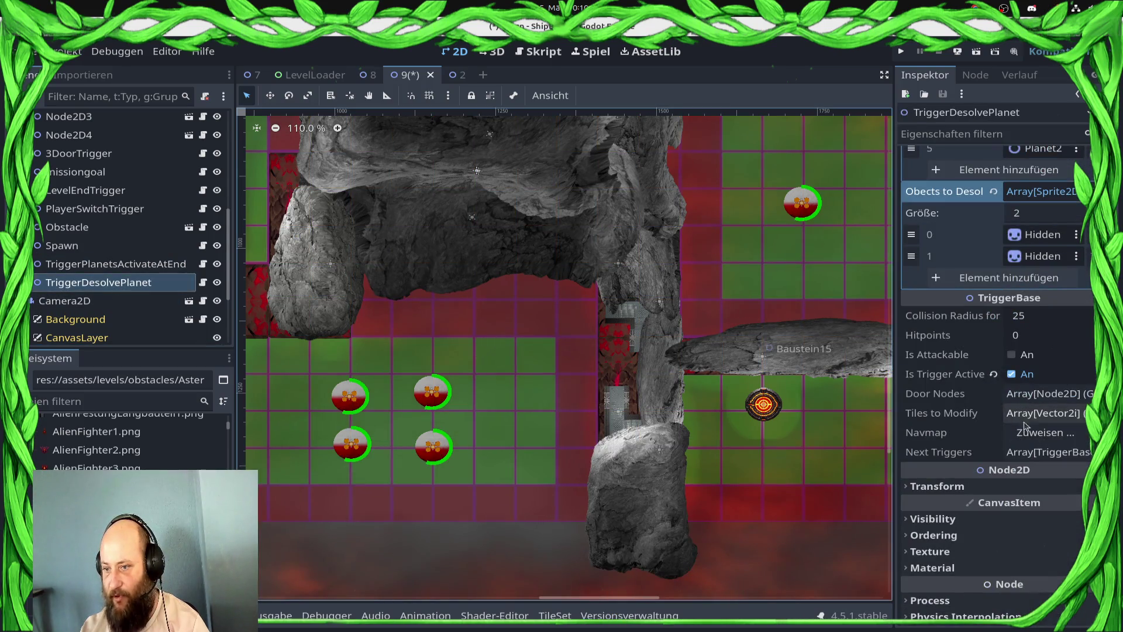
Step: Add tile (17,16) to Tiles to Modify, checking the coordinates on the pathfinding map
{"action": "left_click", "coordinate": [1033, 414]}
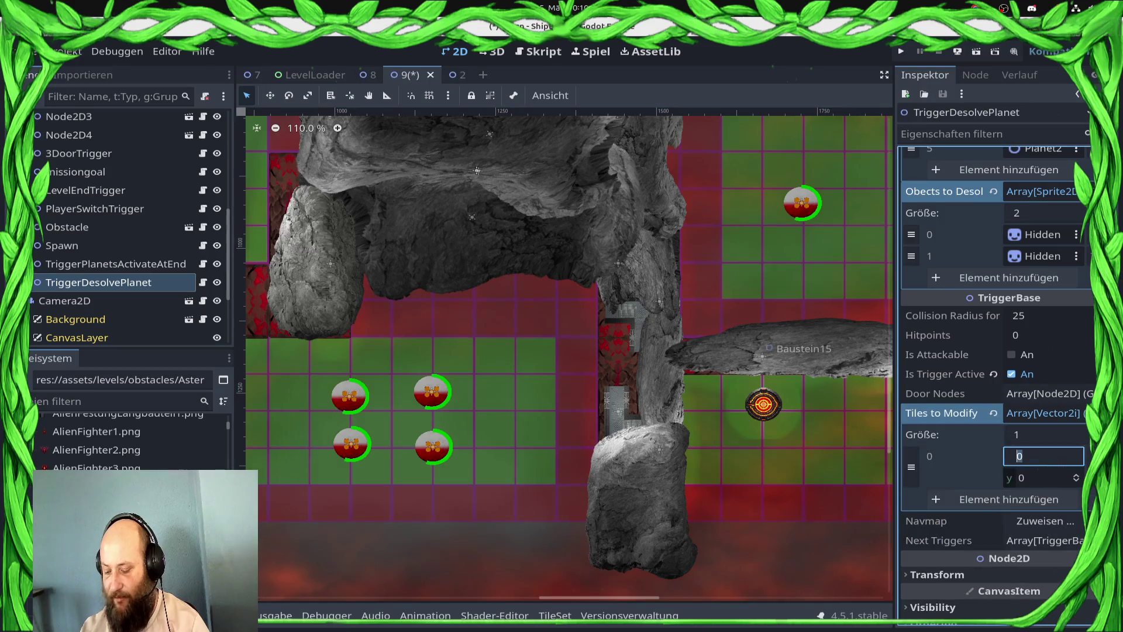
{"action": "type", "text": "17"}
{"action": "key", "text": "Tab"}
{"action": "type", "text": "16"}
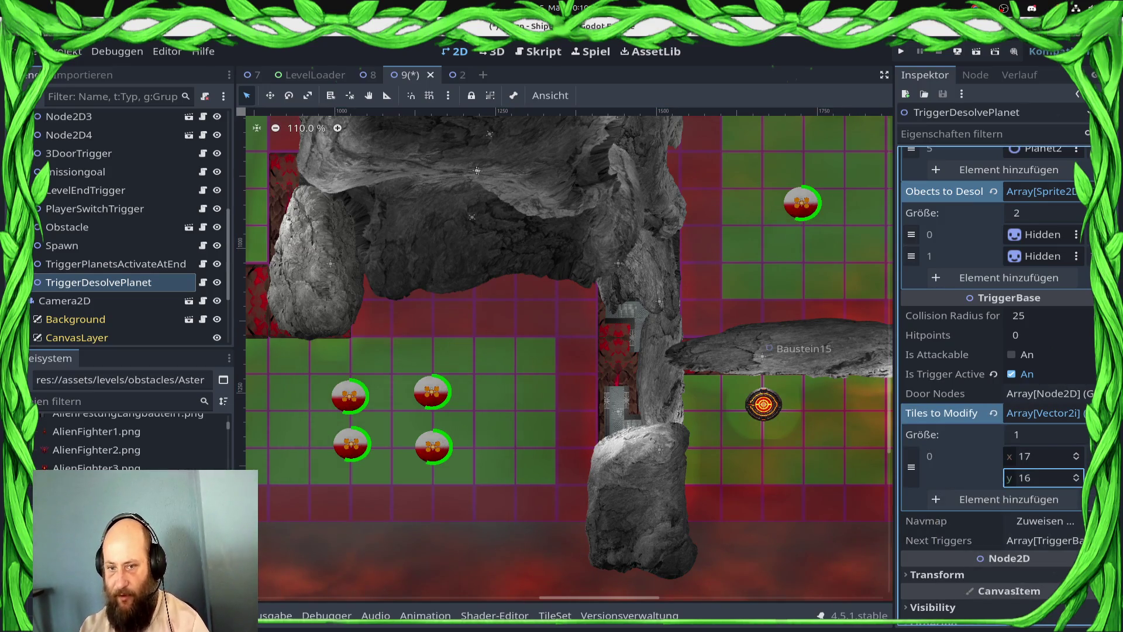
{"action": "key", "text": "Return"}
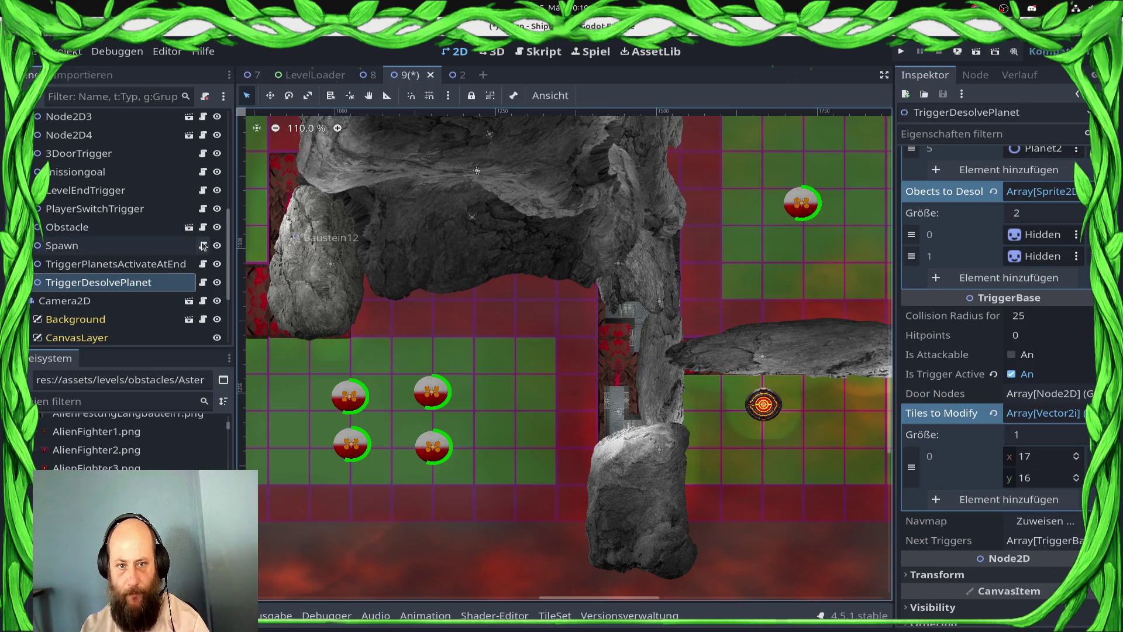
{"action": "left_click_drag", "start_coordinate": [228, 243], "coordinate": [228, 117]}
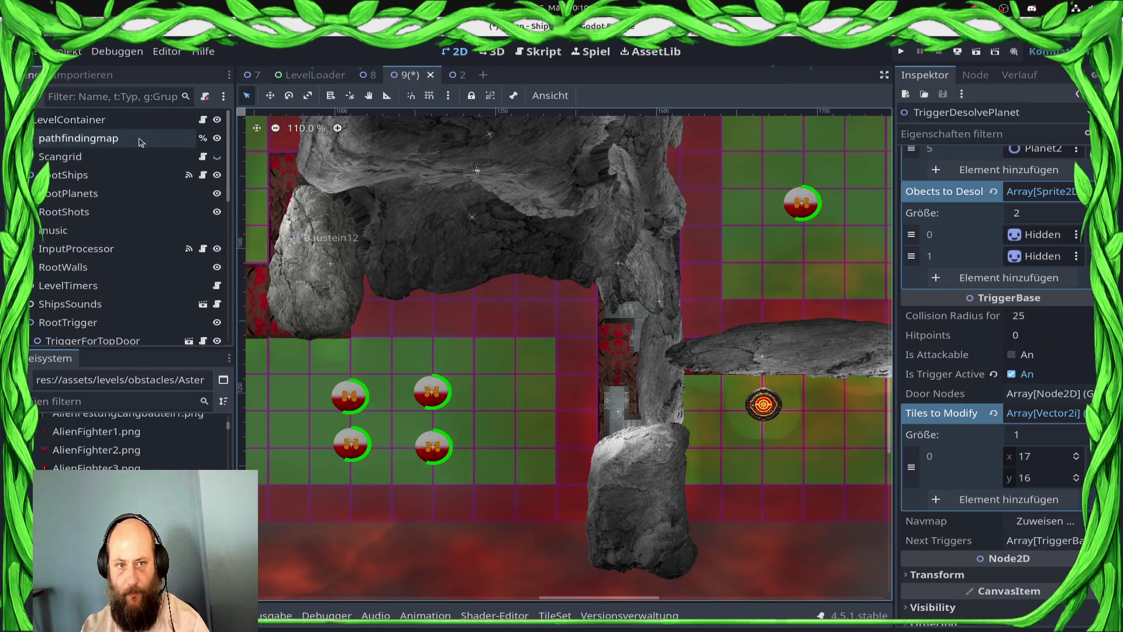
{"action": "left_click", "coordinate": [88, 138]}
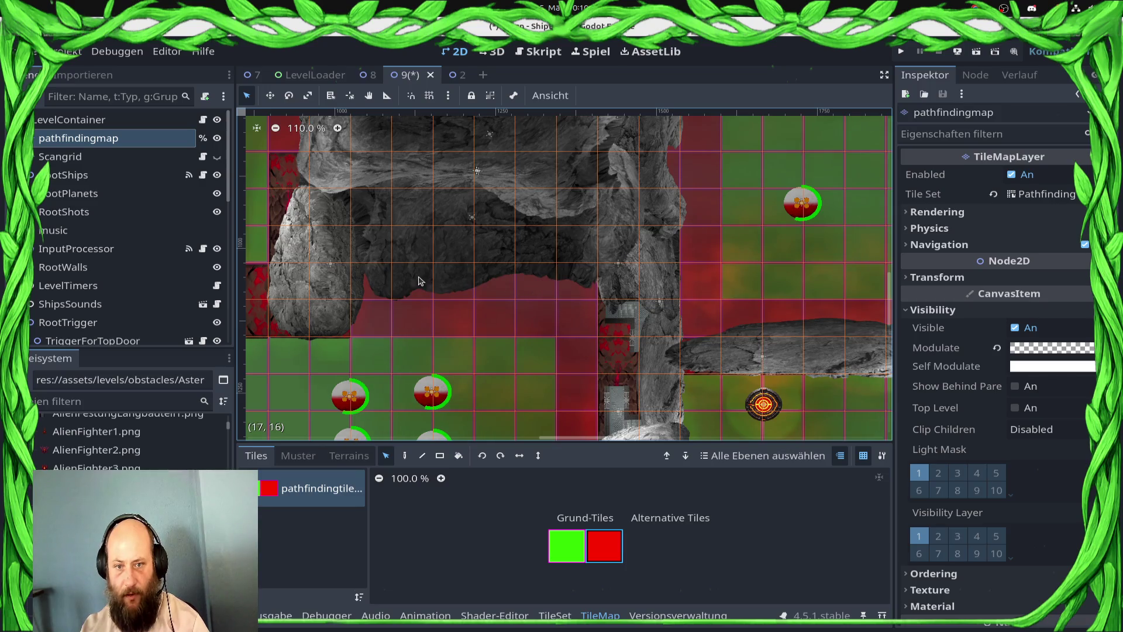
{"action": "scroll", "coordinate": [119, 169], "scroll_direction": "down", "scroll_amount": 10}
{"action": "left_click", "coordinate": [119, 169]}
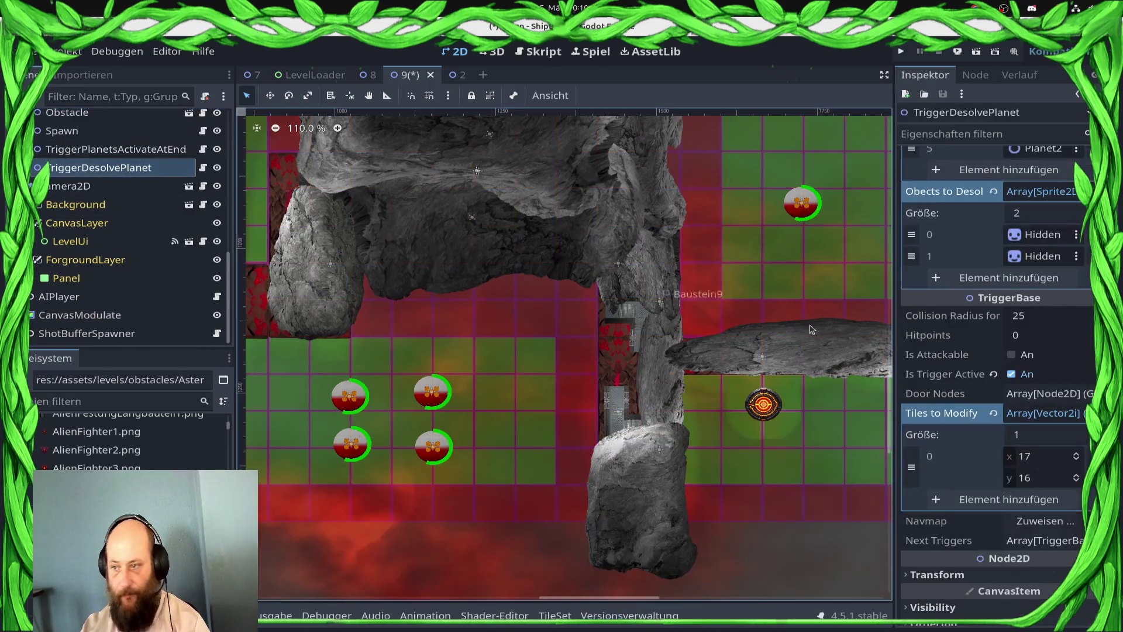
Step: Add tiles (18,16) and (19,16) to the Tiles to Modify list
{"action": "left_click", "coordinate": [1041, 505]}
{"action": "left_click", "coordinate": [1040, 504]}
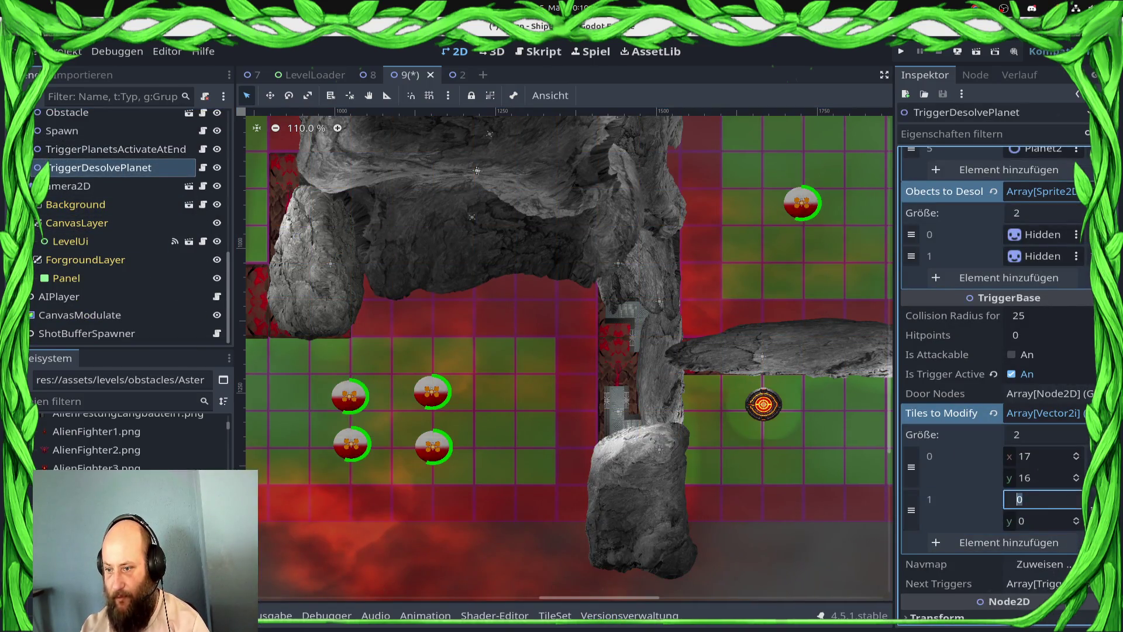
{"action": "type", "text": "18"}
{"action": "key", "text": "Tab"}
{"action": "type", "text": "16"}
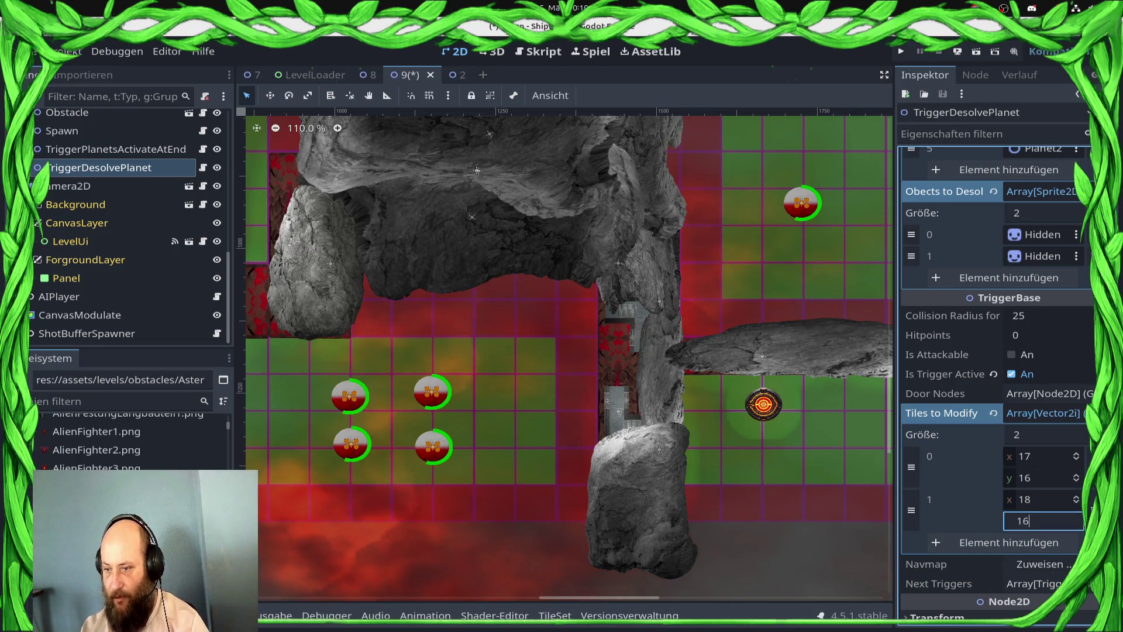
{"action": "key", "text": "Return"}
{"action": "left_click", "coordinate": [1019, 542]}
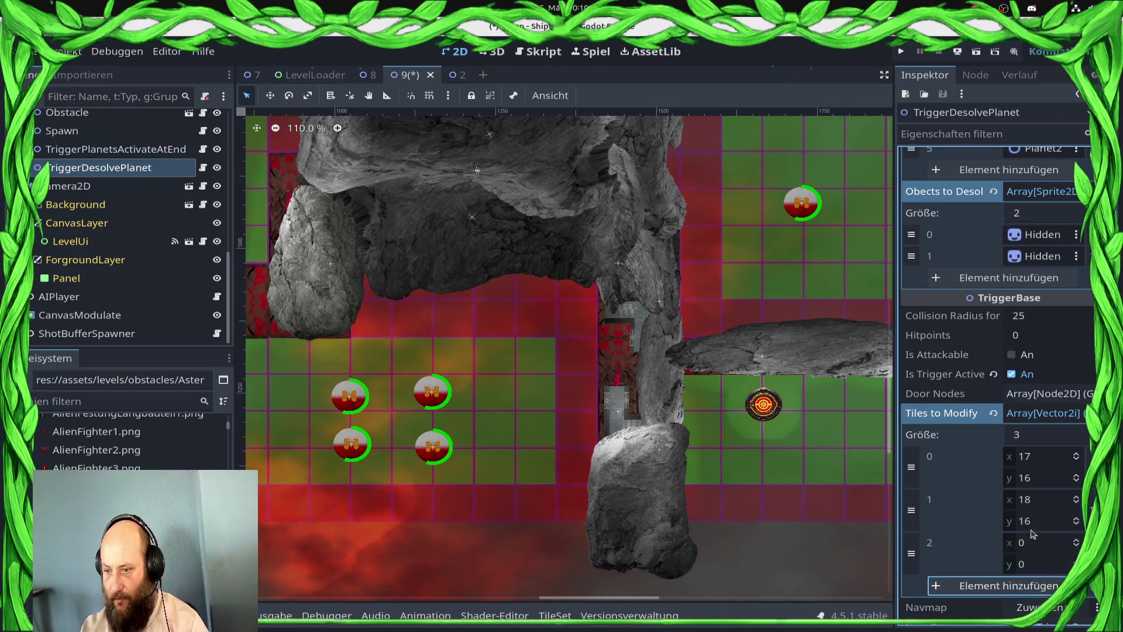
{"action": "left_click", "coordinate": [1019, 543]}
{"action": "type", "text": "19"}
{"action": "key", "text": "Tab"}
{"action": "type", "text": "16"}
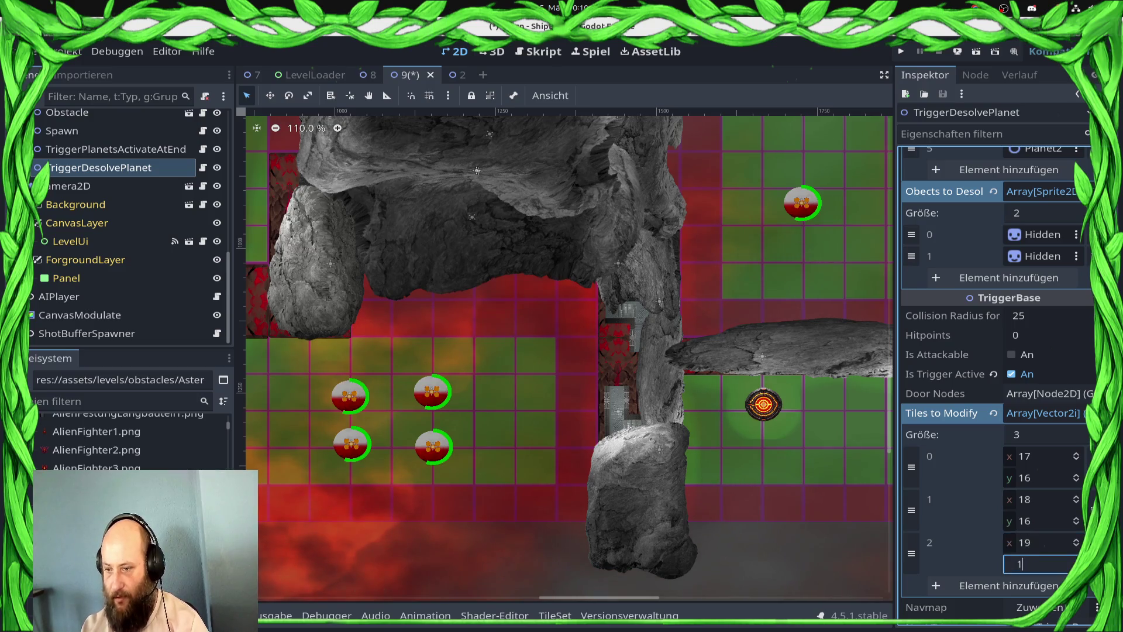
{"action": "key", "text": "Return"}
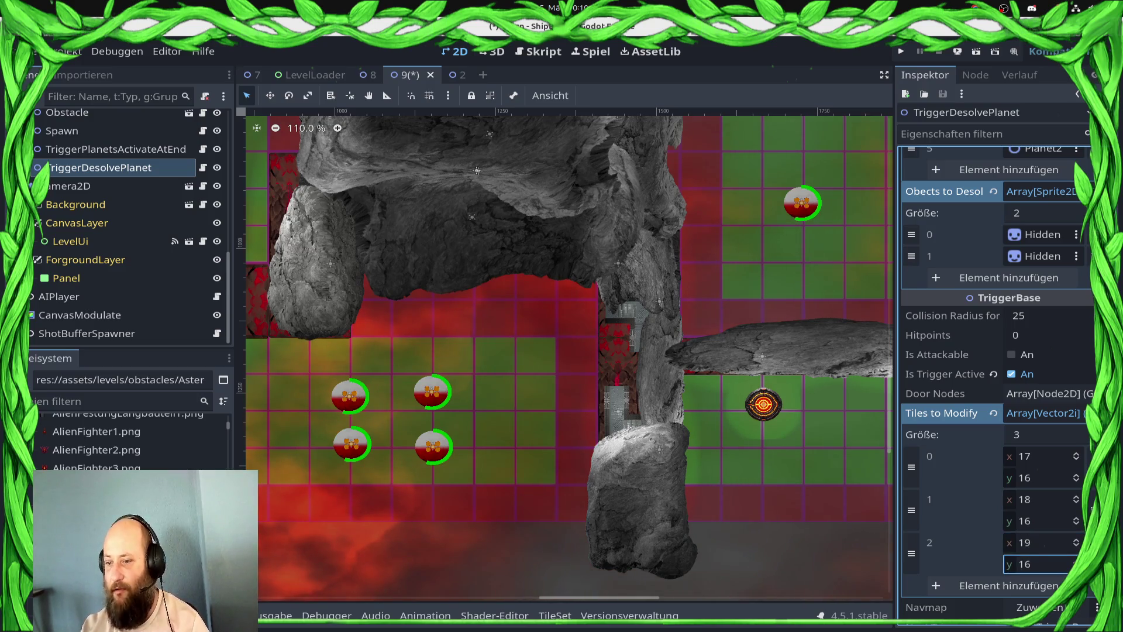
Step: Add the fourth tile (20,16) to the Tiles to Modify list
{"action": "scroll", "coordinate": [1015, 462], "scroll_direction": "down", "scroll_amount": 5}
{"action": "left_click", "coordinate": [1033, 350]}
{"action": "left_click", "coordinate": [1047, 358]}
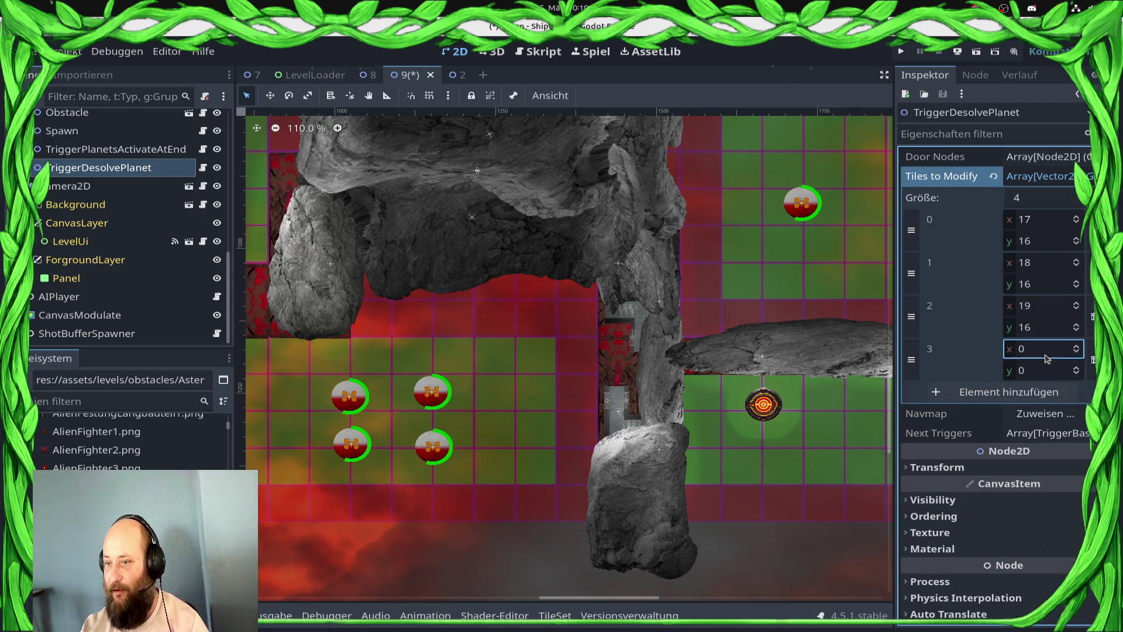
{"action": "type", "text": "20"}
{"action": "key", "text": "Tab"}
{"action": "type", "text": "16"}
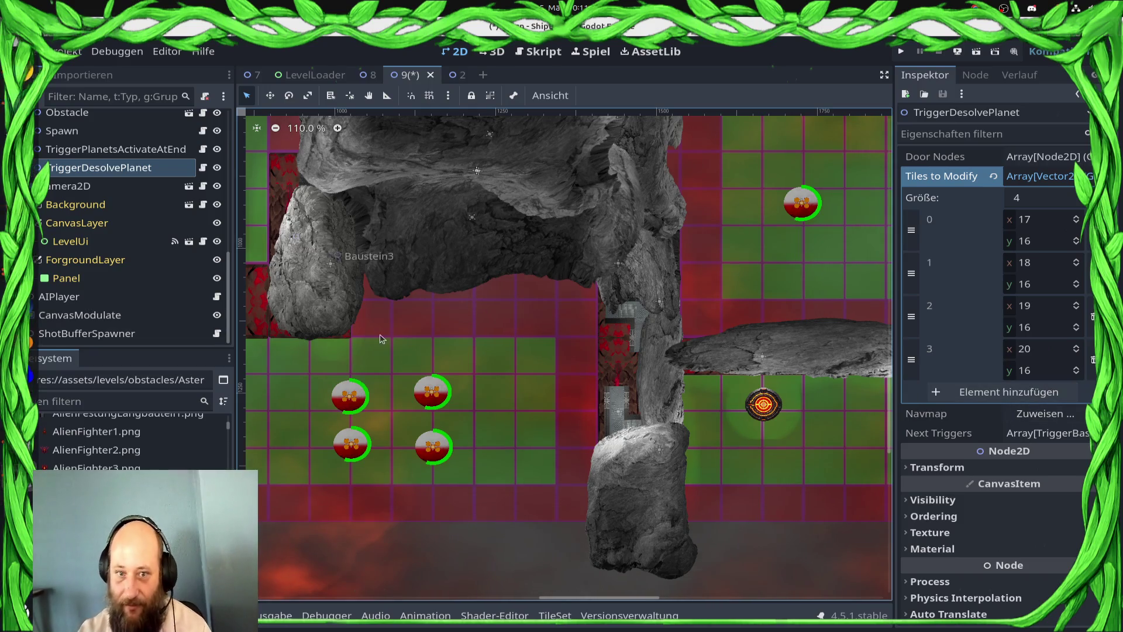
Step: Add tiles (17,18) and (18,18) to TriggerDesolvePlanet's Tiles to Modify
{"action": "left_click", "coordinate": [1027, 392]}
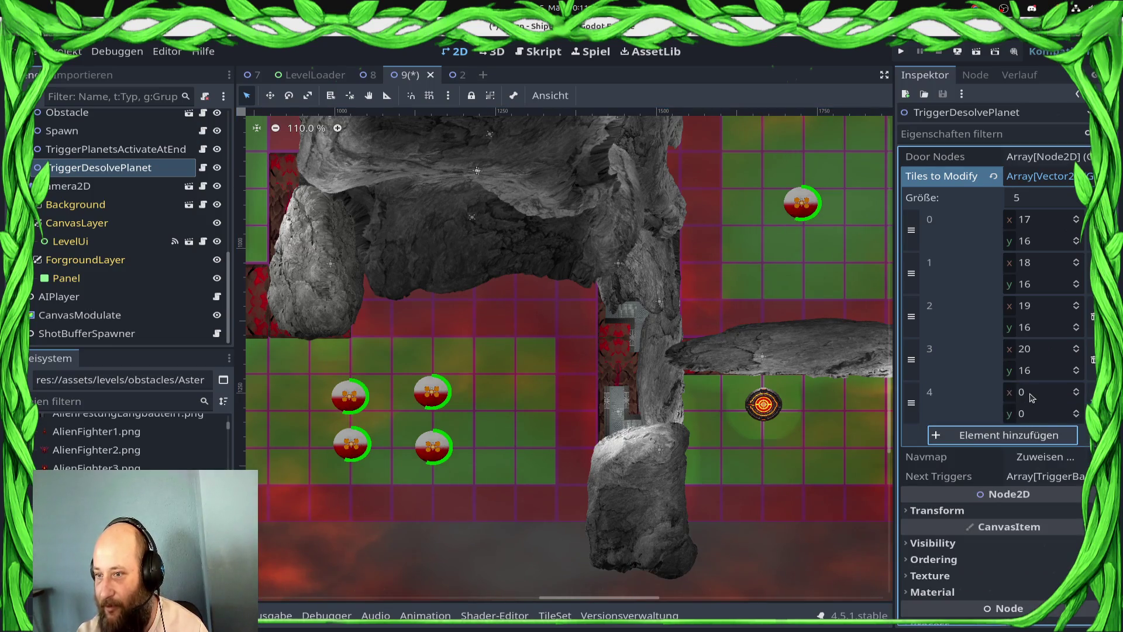
{"action": "left_click", "coordinate": [1031, 397]}
{"action": "type", "text": "17"}
{"action": "key", "text": "Tab"}
{"action": "type", "text": "1"}
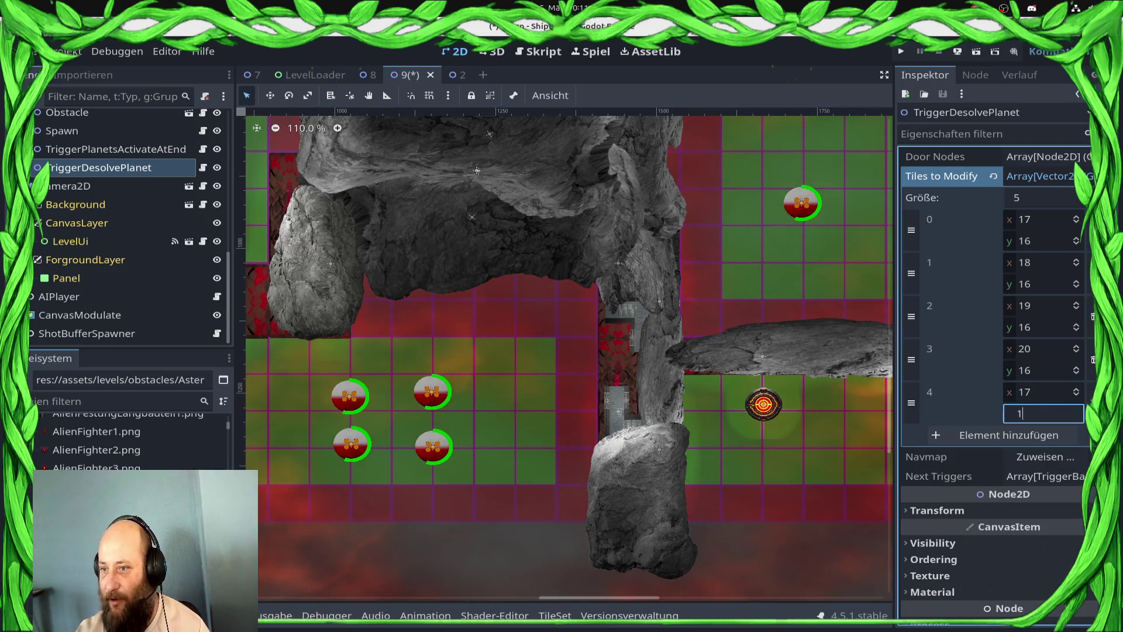
{"action": "type", "text": "8"}
{"action": "key", "text": "Return"}
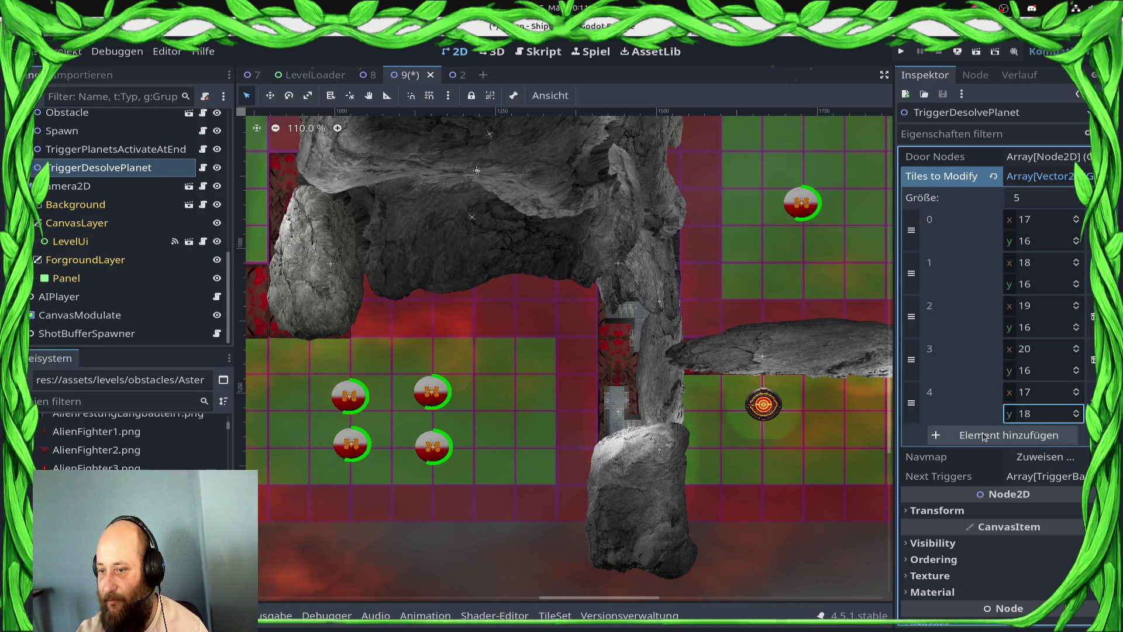
{"action": "left_click", "coordinate": [983, 434]}
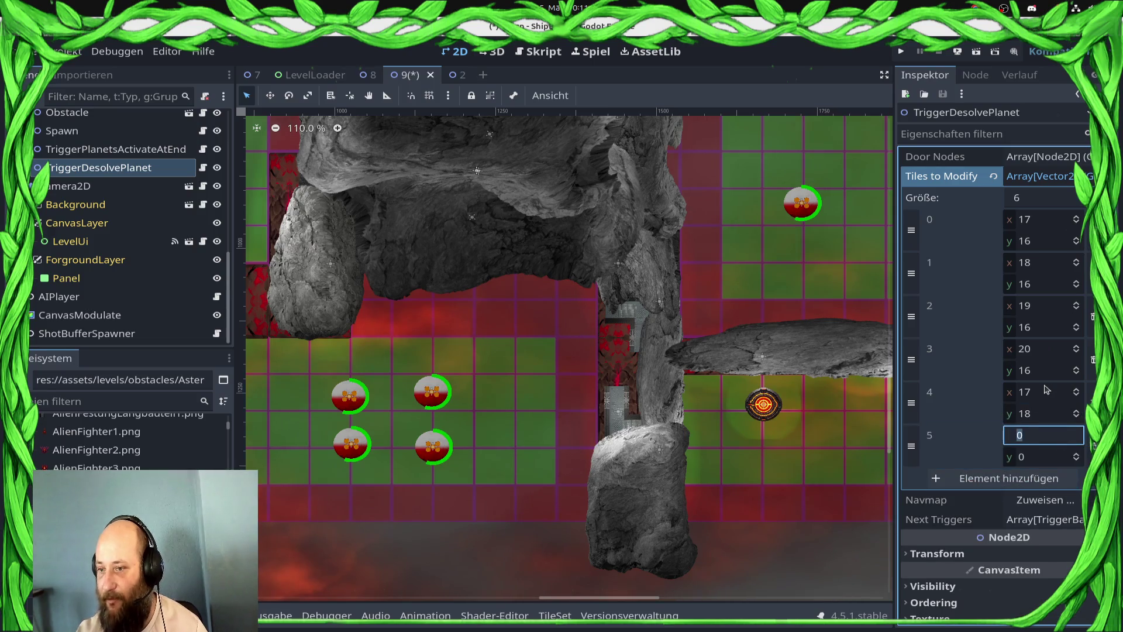
{"action": "type", "text": "18"}
{"action": "key", "text": "Tab"}
{"action": "type", "text": "18"}
{"action": "key", "text": "Return"}
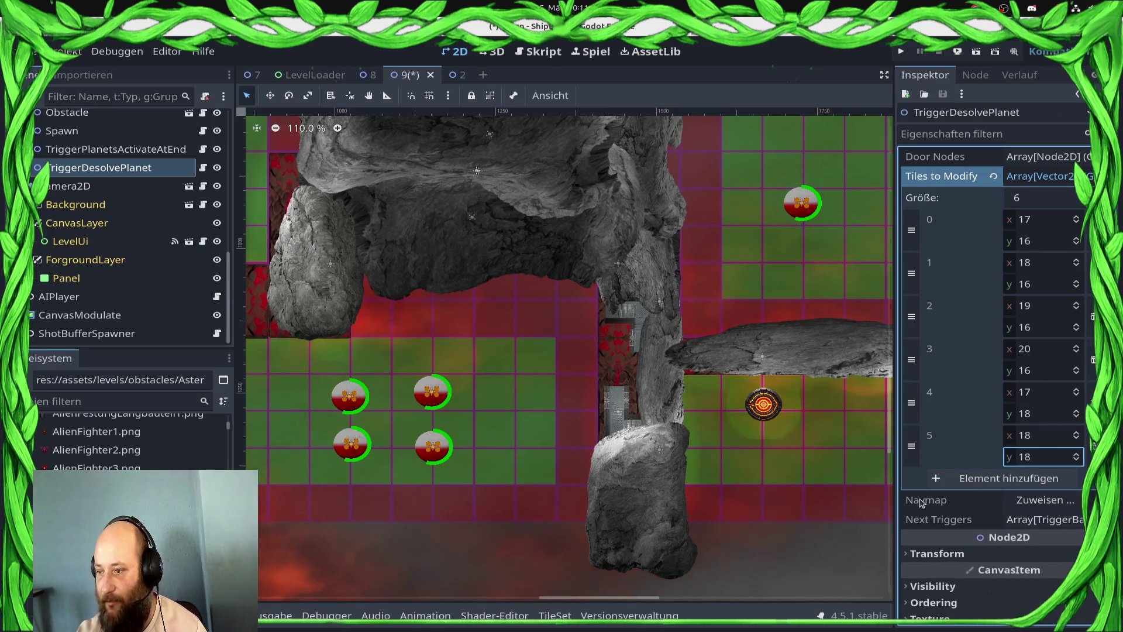
Step: Add tiles (19,18) and (20,18), bringing the list to eight tiles
{"action": "left_click", "coordinate": [995, 478]}
{"action": "type", "text": "1"}
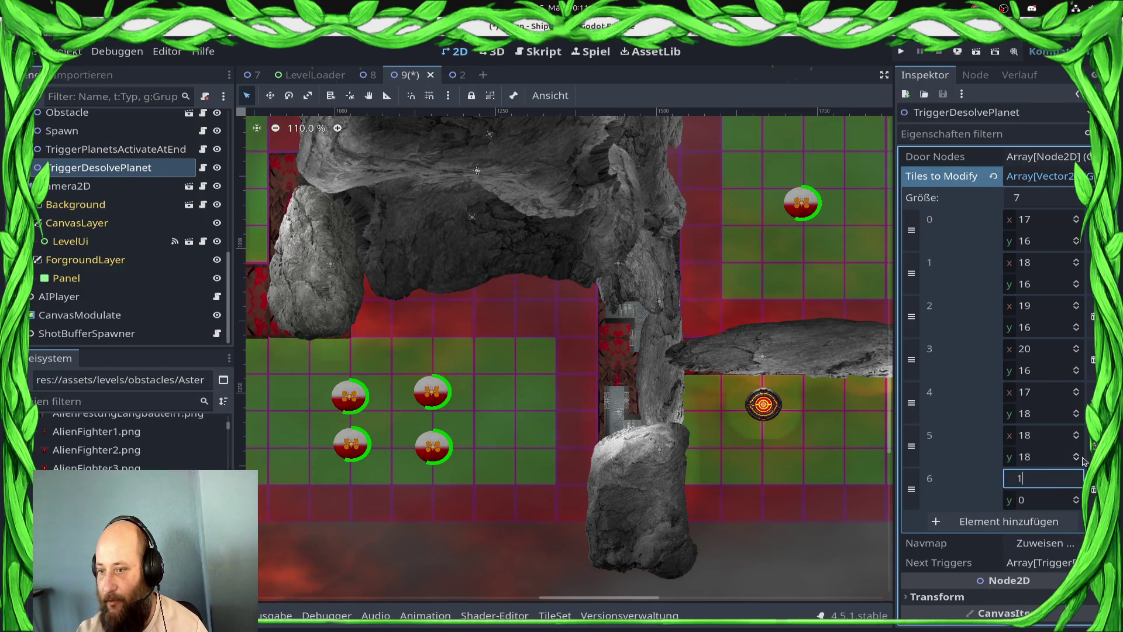
{"action": "type", "text": "9"}
{"action": "key", "text": "Tab"}
{"action": "type", "text": "18"}
{"action": "key", "text": "Return"}
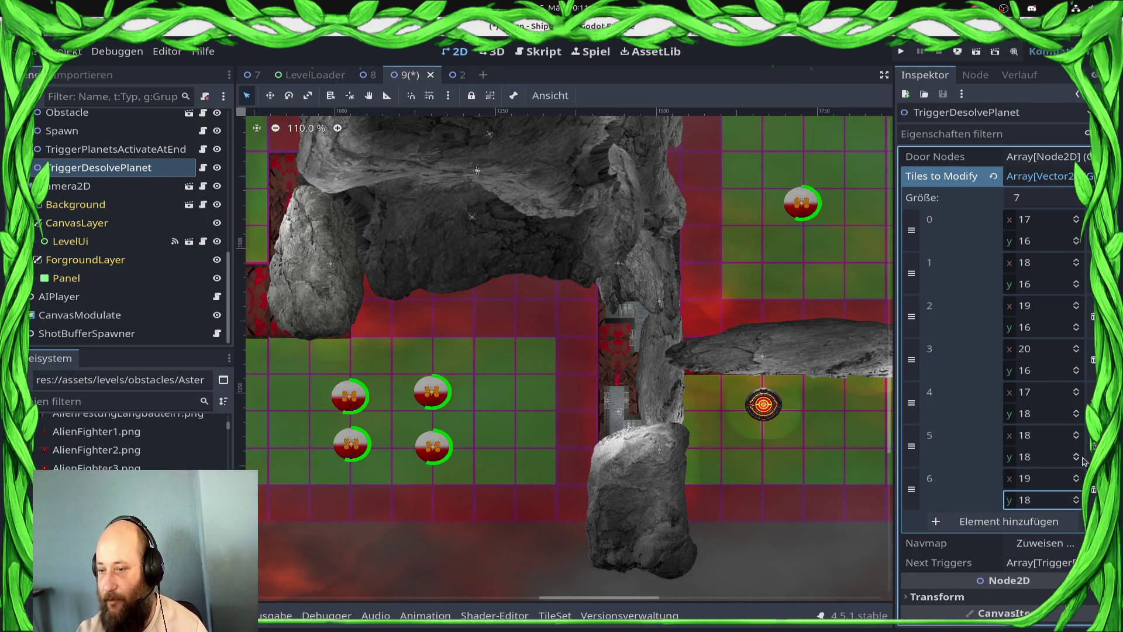
{"action": "key", "text": "Tab"}
{"action": "key", "text": "Return"}
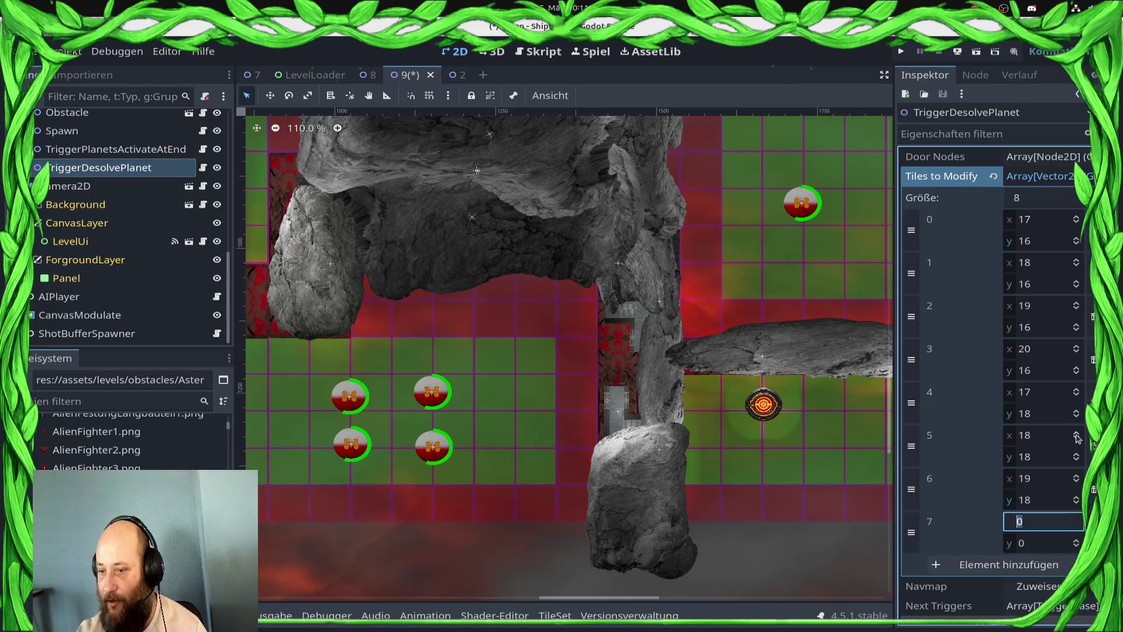
{"action": "type", "text": "20"}
{"action": "key", "text": "Tab"}
{"action": "type", "text": "18"}
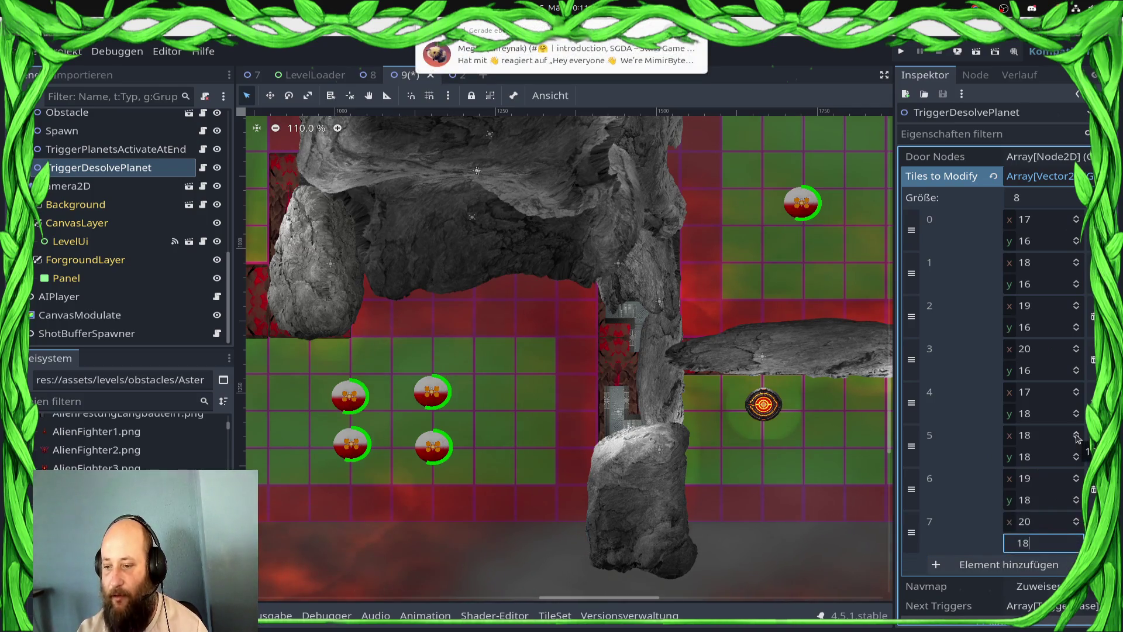
{"action": "key", "text": "Return"}
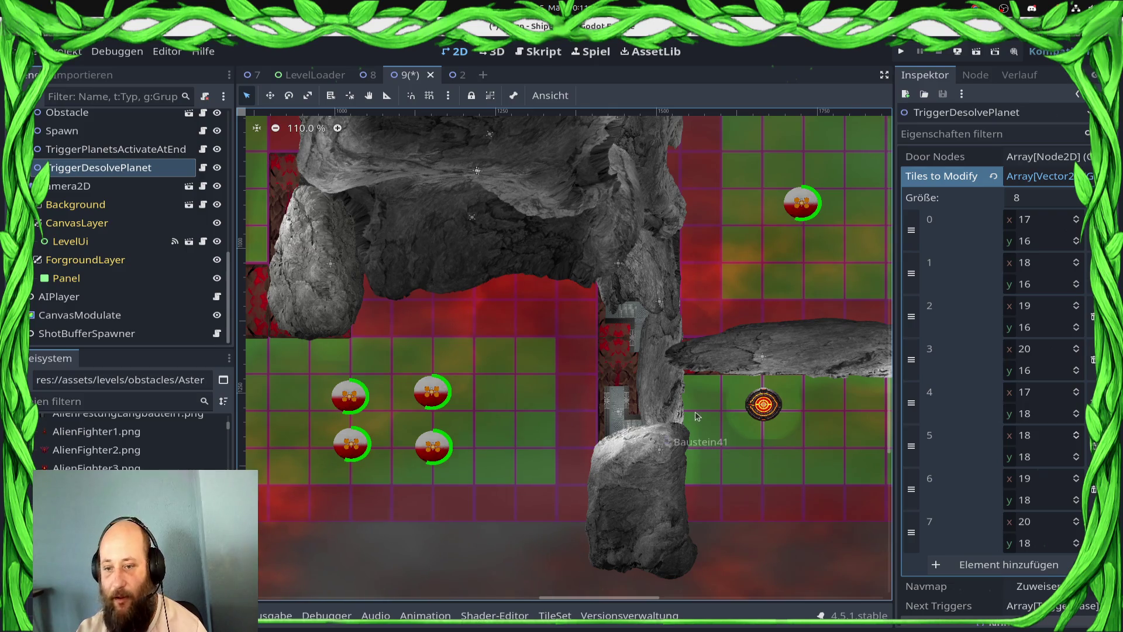
Step: Save the level scene with Ctrl+S
{"action": "scroll", "coordinate": [397, 338], "scroll_direction": "down", "scroll_amount": 3}
{"action": "scroll", "coordinate": [443, 331], "scroll_direction": "left", "scroll_amount": 5}
{"action": "key", "text": "ctrl+s"}
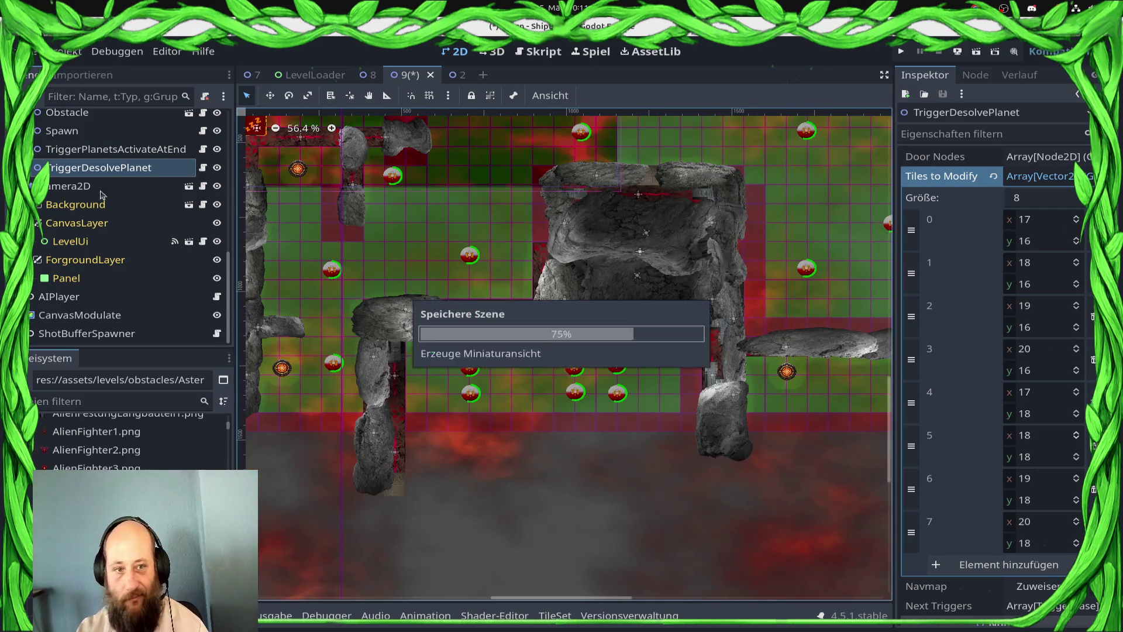
{"action": "scroll", "coordinate": [75, 176], "scroll_direction": "up", "scroll_amount": 5}
{"action": "scroll", "coordinate": [74, 176], "scroll_direction": "up", "scroll_amount": 3}
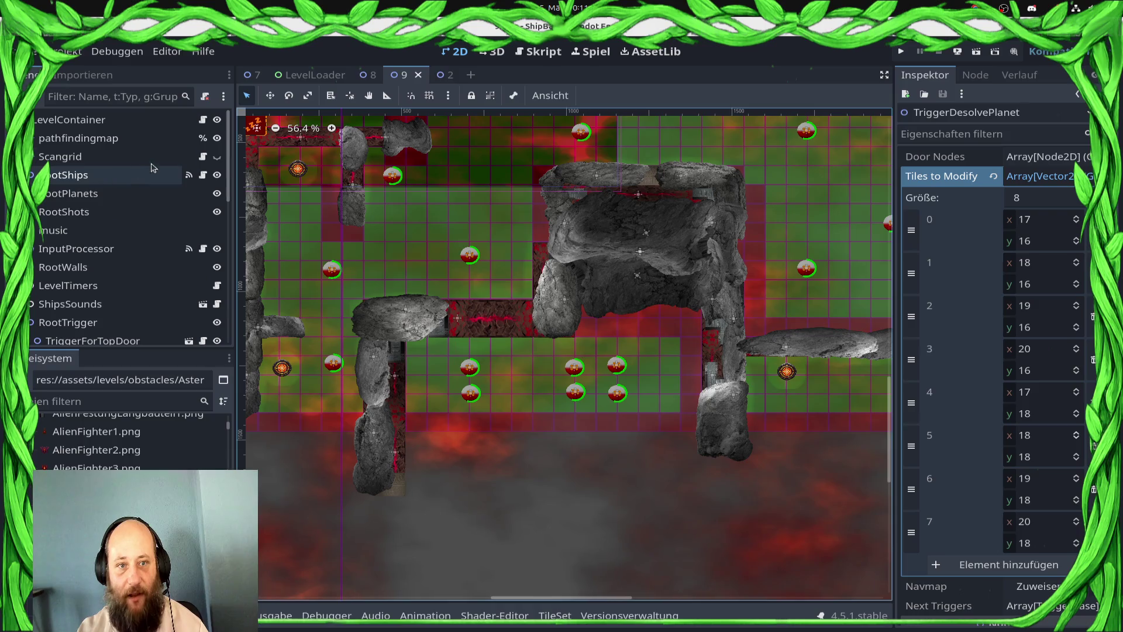
Step: Hide the pathfindingmap grid, save the level again, and run the project
{"action": "left_click", "coordinate": [217, 138]}
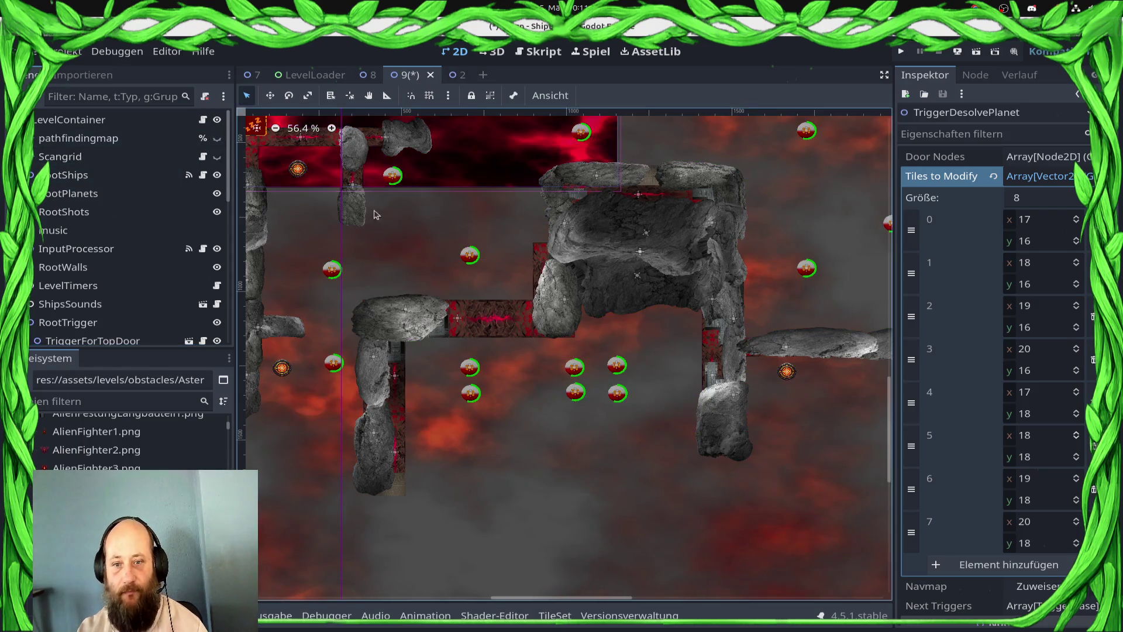
{"action": "key", "text": "ctrl+s"}
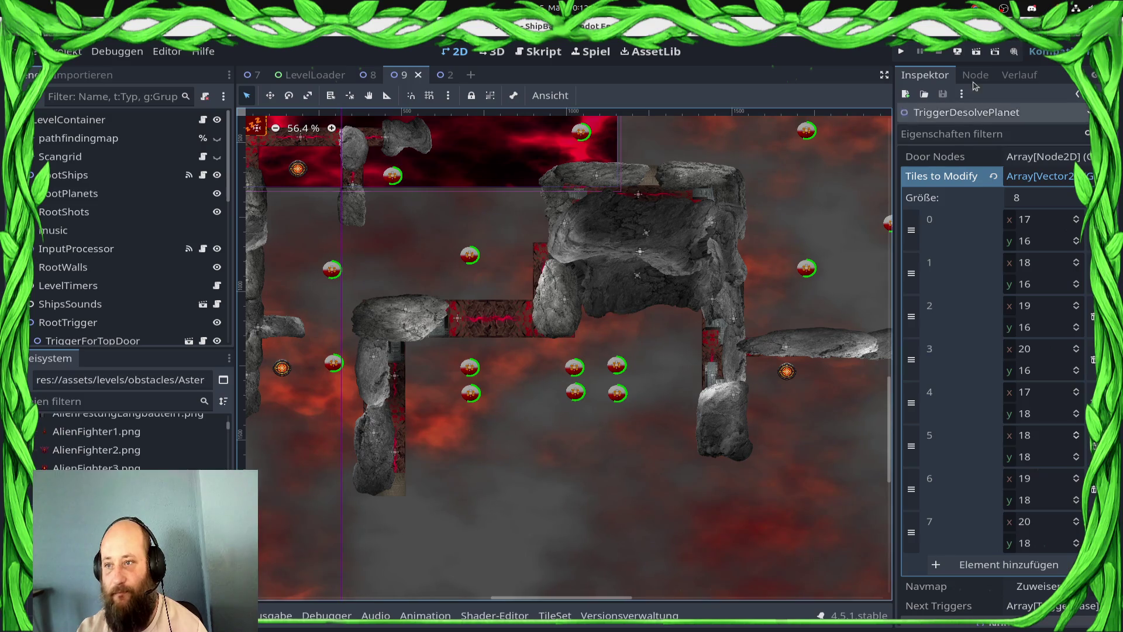
{"action": "left_click", "coordinate": [896, 55]}
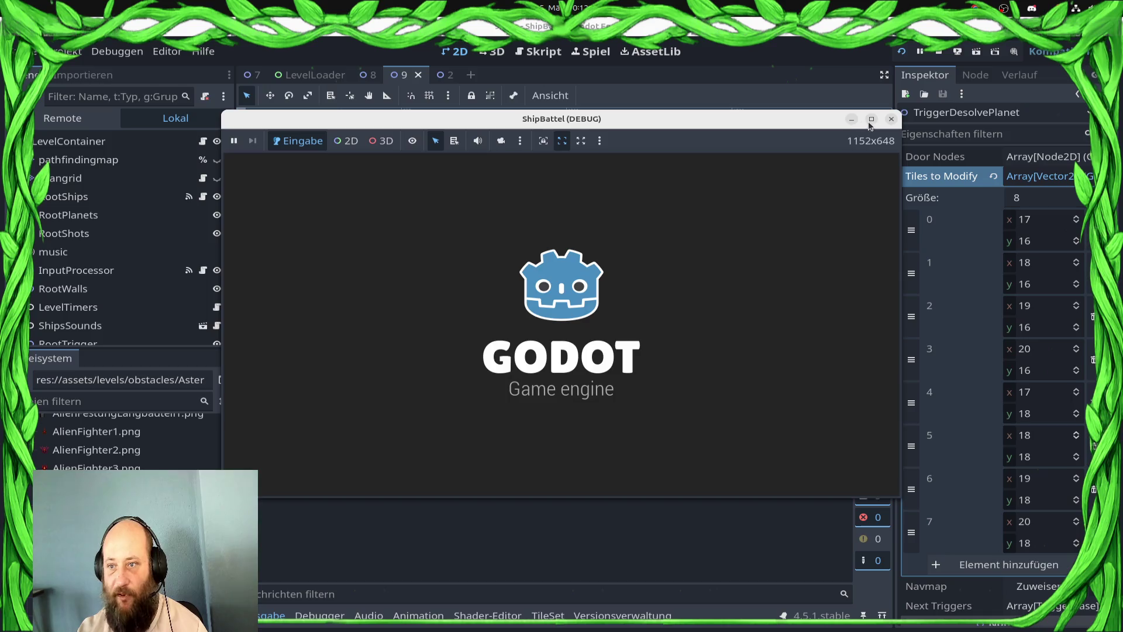
Step: Maximize the debug window and load the res://szenes/levels/SingleplayerLevels/Sector0/9.tscn level
{"action": "left_click", "coordinate": [870, 121]}
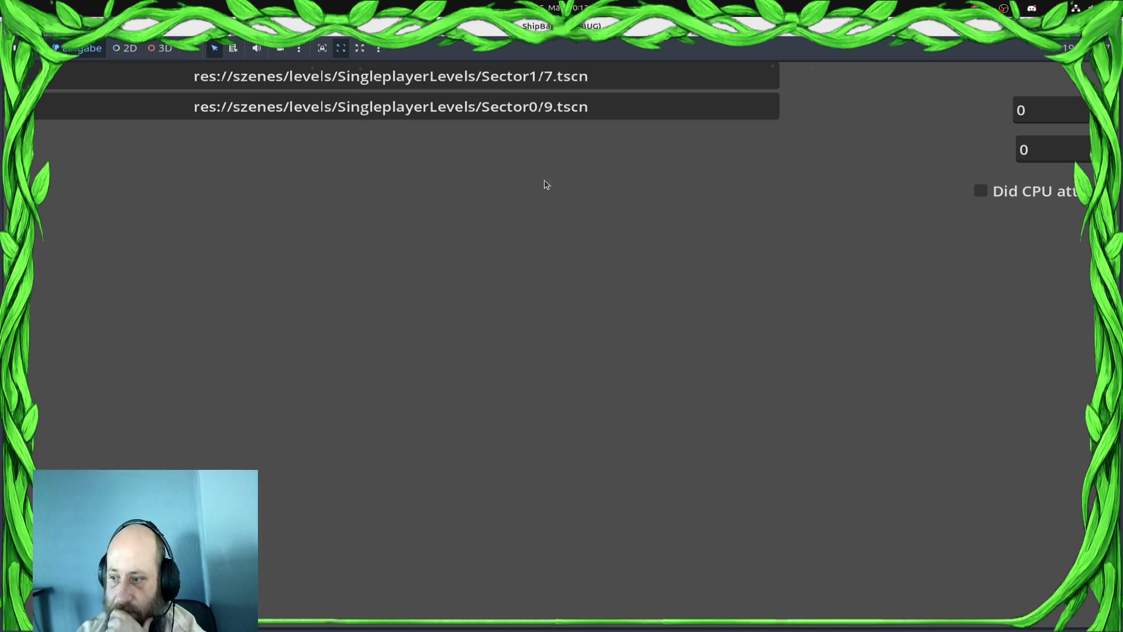
{"action": "left_click", "coordinate": [462, 111]}
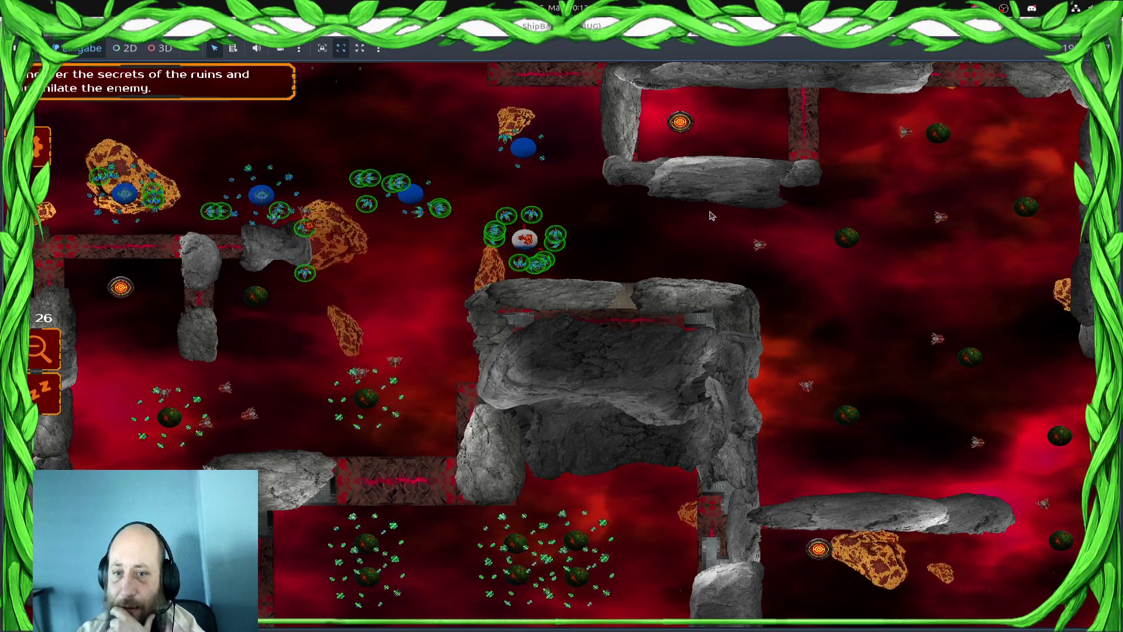
Step: Direct the first ship groups and send the upper squads toward the right-side enemies
{"action": "left_click", "coordinate": [237, 282]}
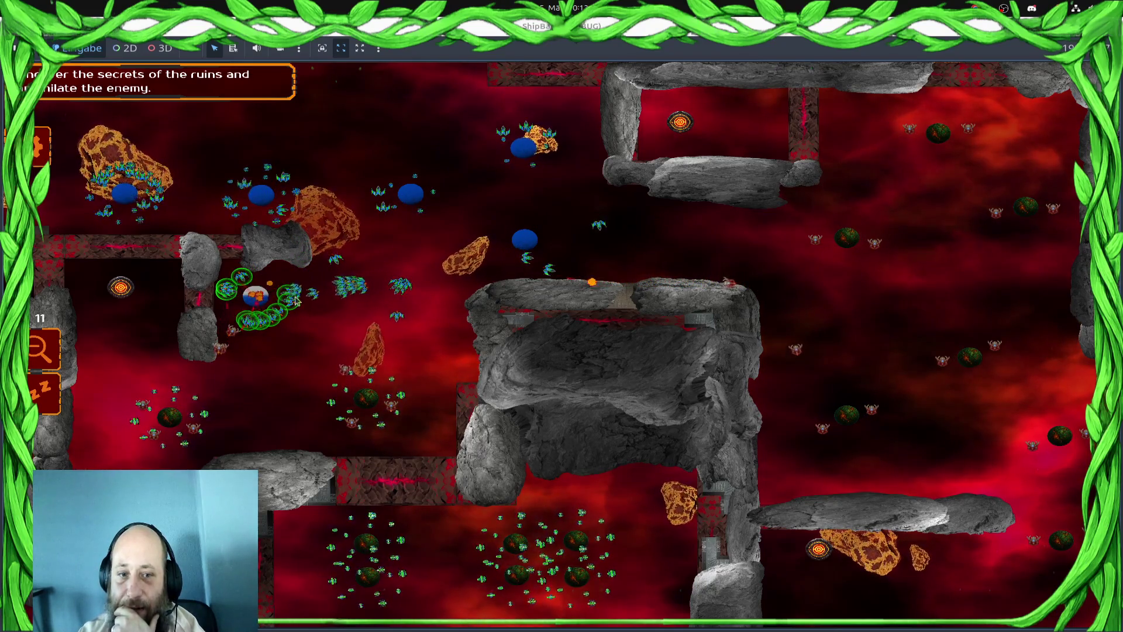
{"action": "left_click", "coordinate": [253, 319]}
{"action": "left_click", "coordinate": [599, 170]}
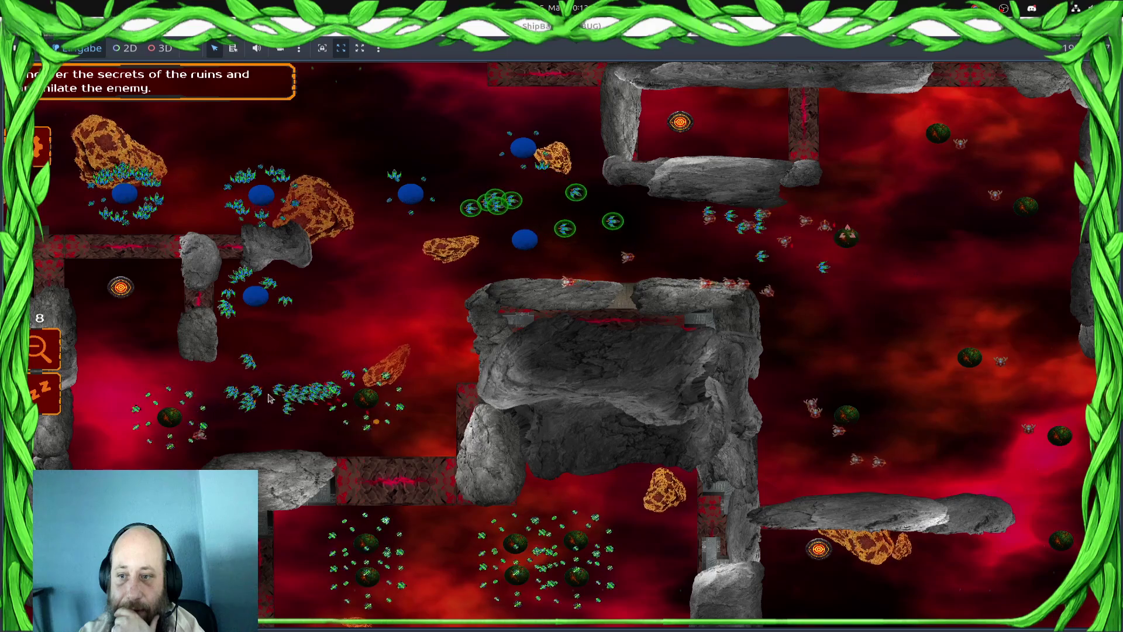
{"action": "scroll", "coordinate": [490, 277], "scroll_direction": "up", "scroll_amount": 2}
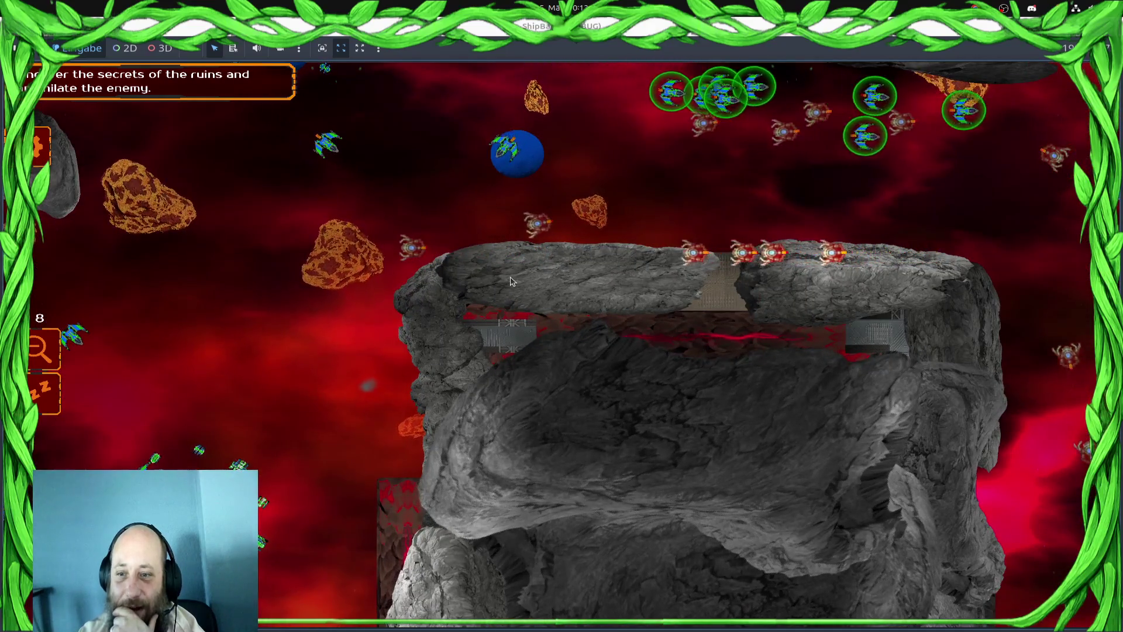
{"action": "scroll", "coordinate": [508, 308], "scroll_direction": "down", "scroll_amount": 2}
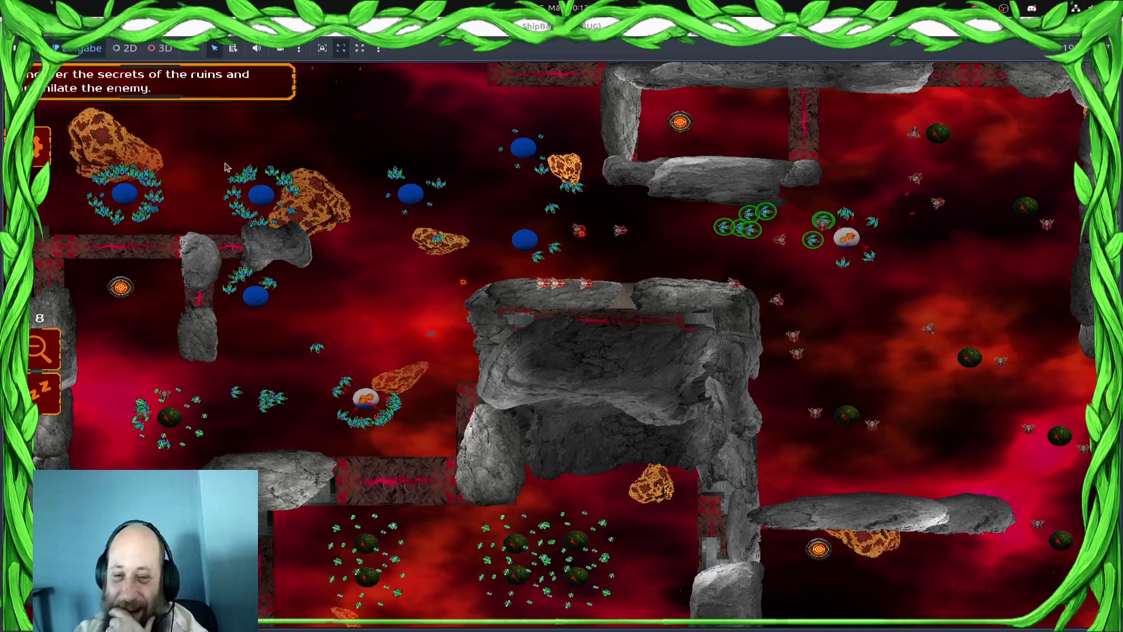
{"action": "right_click", "coordinate": [506, 165]}
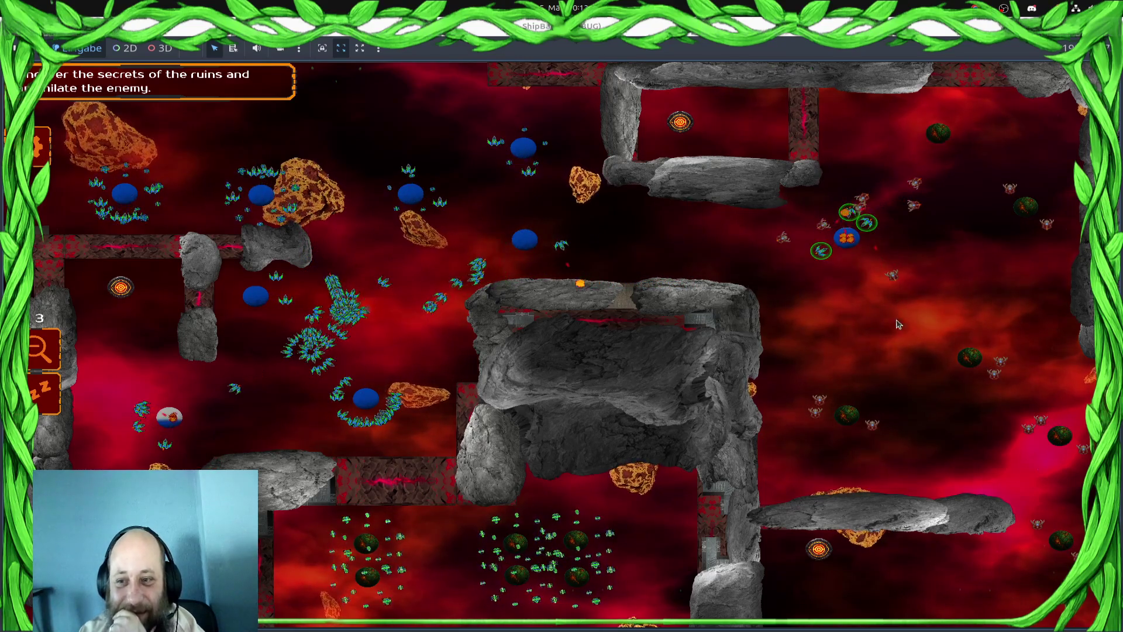
Step: Select the large ship swarm and send it to the lower-left area
{"action": "left_click_drag", "start_coordinate": [237, 167], "coordinate": [93, 160]}
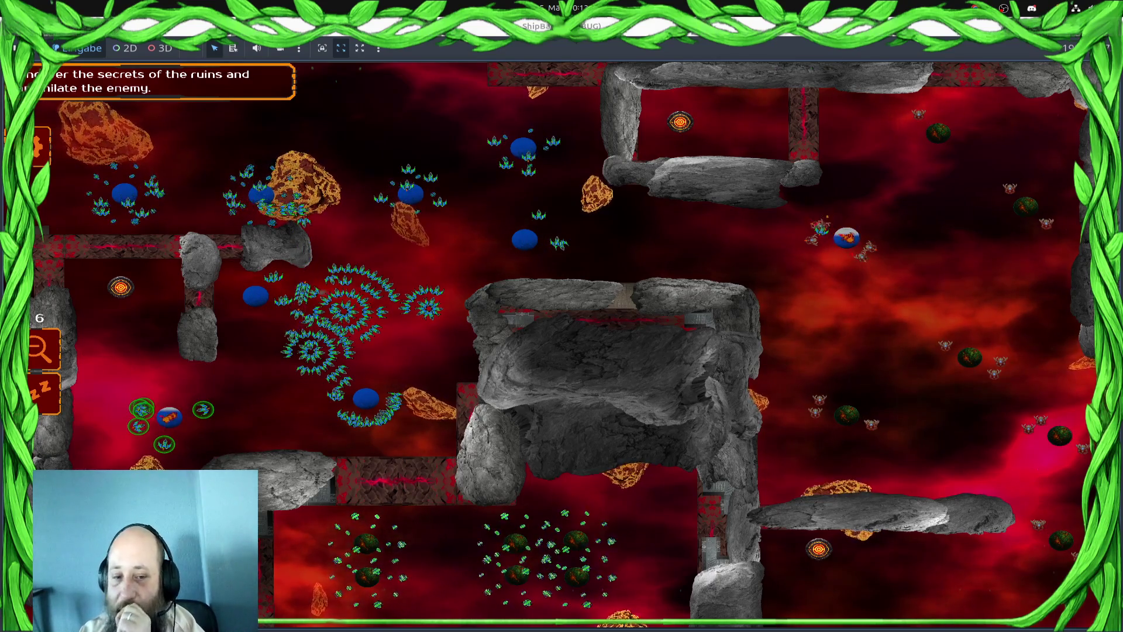
{"action": "left_click_drag", "start_coordinate": [293, 322], "coordinate": [266, 412]}
{"action": "left_click_drag", "start_coordinate": [442, 266], "coordinate": [287, 323]}
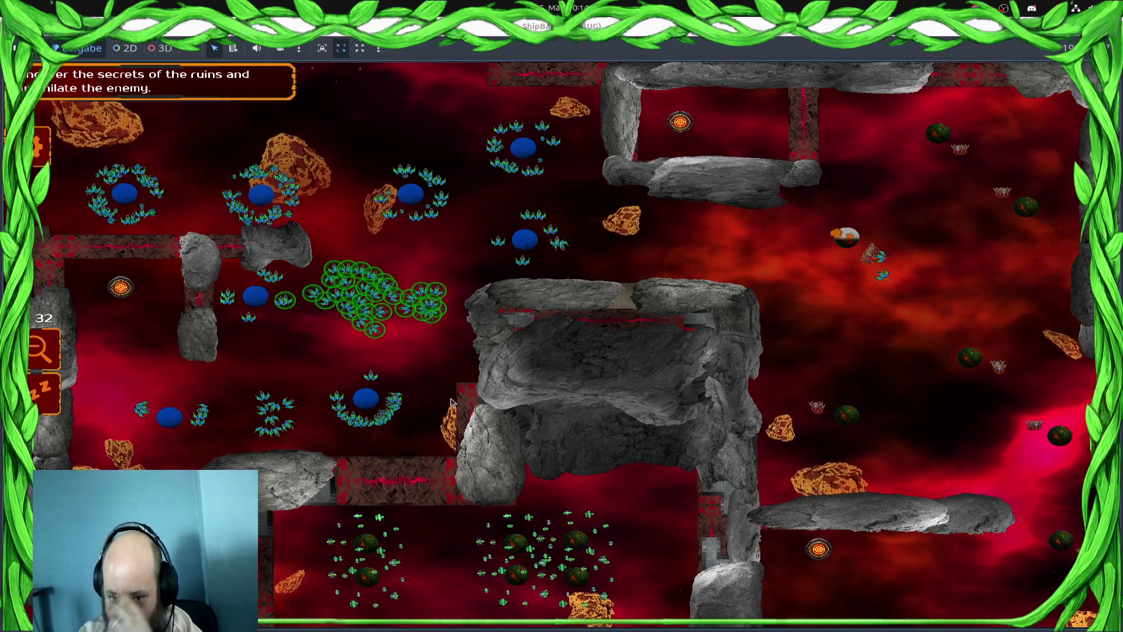
{"action": "right_click", "coordinate": [261, 364]}
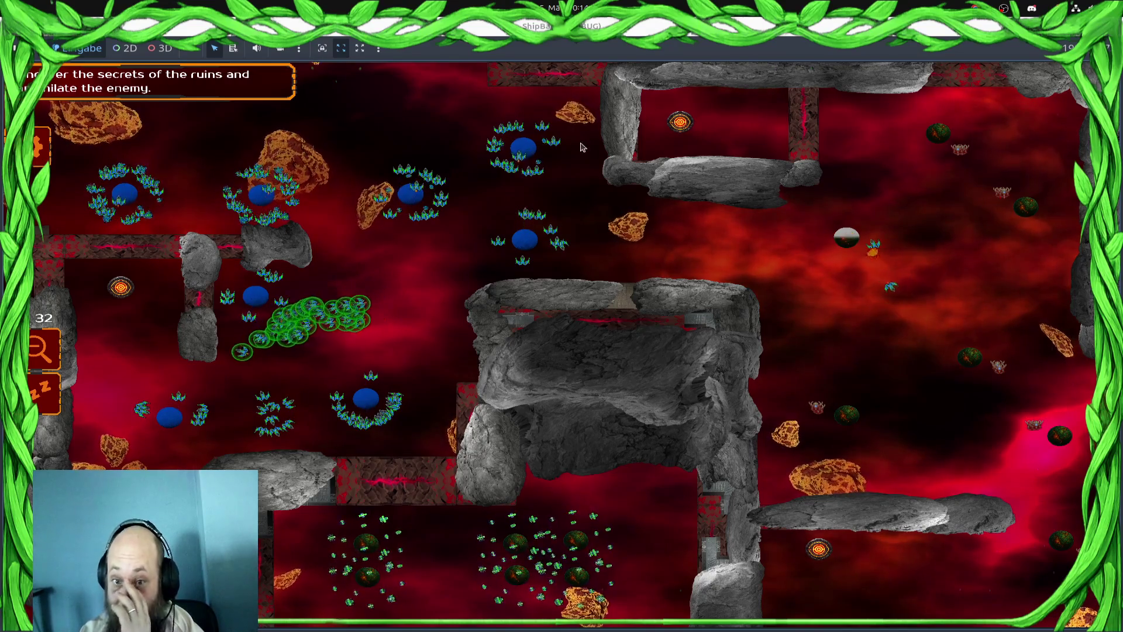
Step: Select the upper-middle, right-side and left ships and send them to the right-hand area
{"action": "mouse_move", "coordinate": [452, 180]}
{"action": "left_mouse_down"}
{"action": "mouse_move", "coordinate": [322, 221]}
{"action": "mouse_move", "coordinate": [389, 199]}
{"action": "left_mouse_up"}
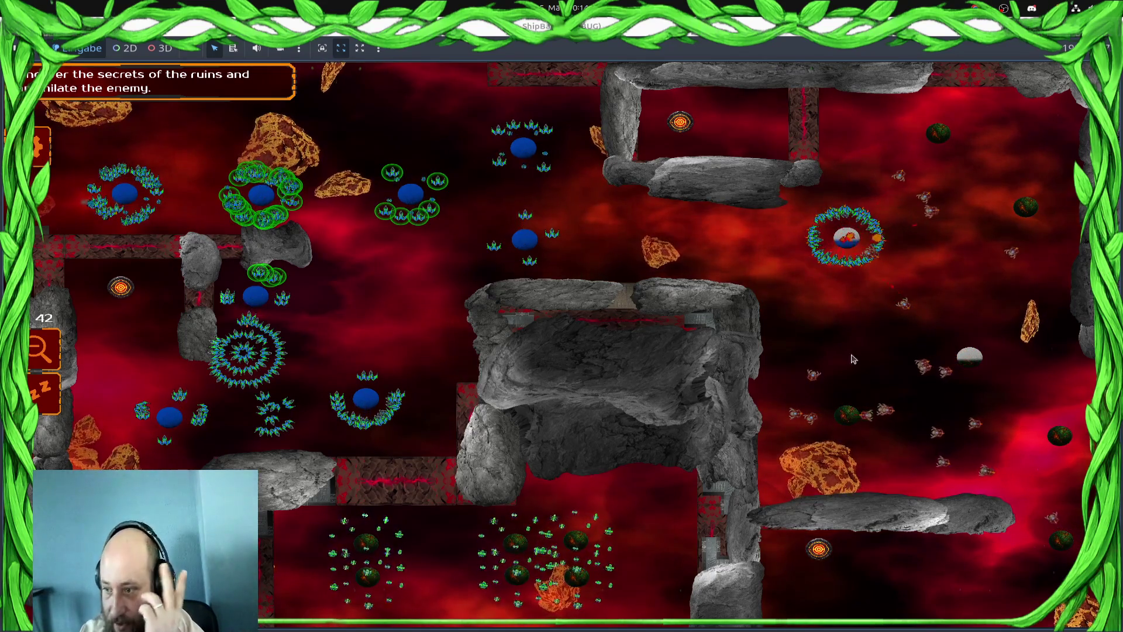
{"action": "mouse_move", "coordinate": [544, 183]}
{"action": "left_mouse_down"}
{"action": "mouse_move", "coordinate": [355, 203]}
{"action": "mouse_move", "coordinate": [846, 237]}
{"action": "left_mouse_up"}
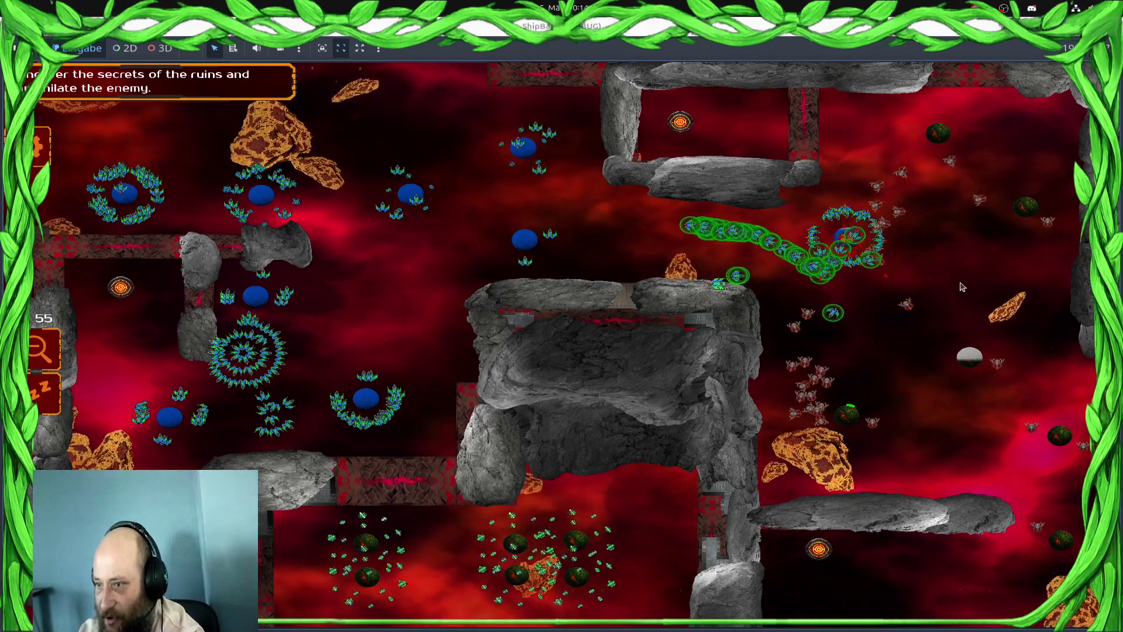
{"action": "mouse_move", "coordinate": [480, 360]}
{"action": "left_mouse_down"}
{"action": "mouse_move", "coordinate": [246, 351]}
{"action": "mouse_move", "coordinate": [106, 362]}
{"action": "left_mouse_up"}
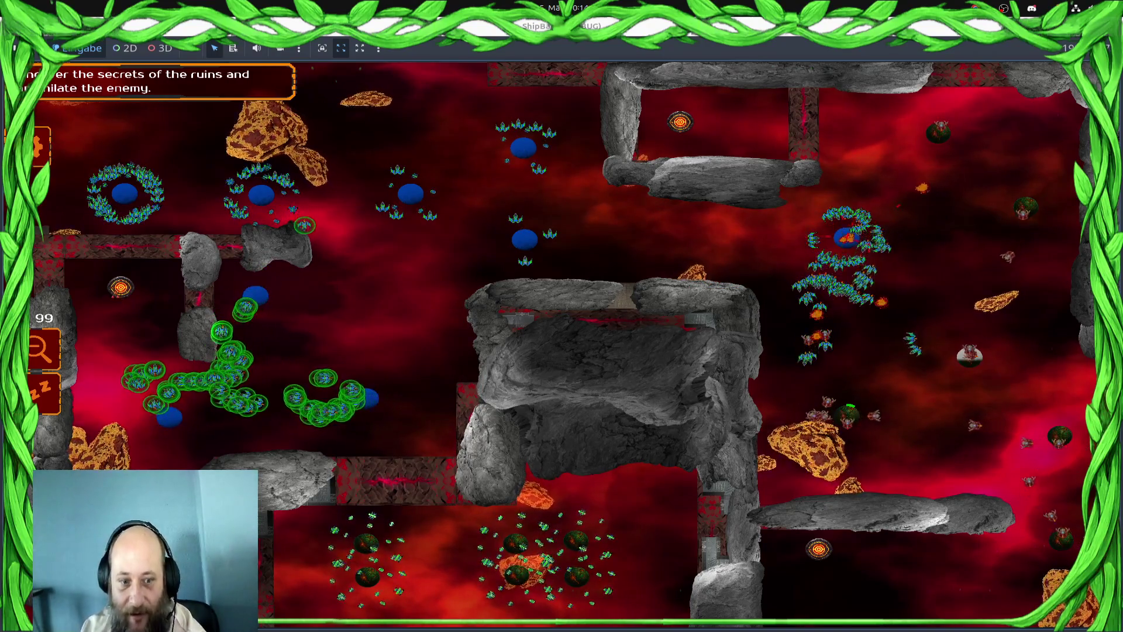
{"action": "left_click_drag", "start_coordinate": [559, 152], "coordinate": [422, 189]}
{"action": "left_click_drag", "start_coordinate": [889, 258], "coordinate": [962, 260]}
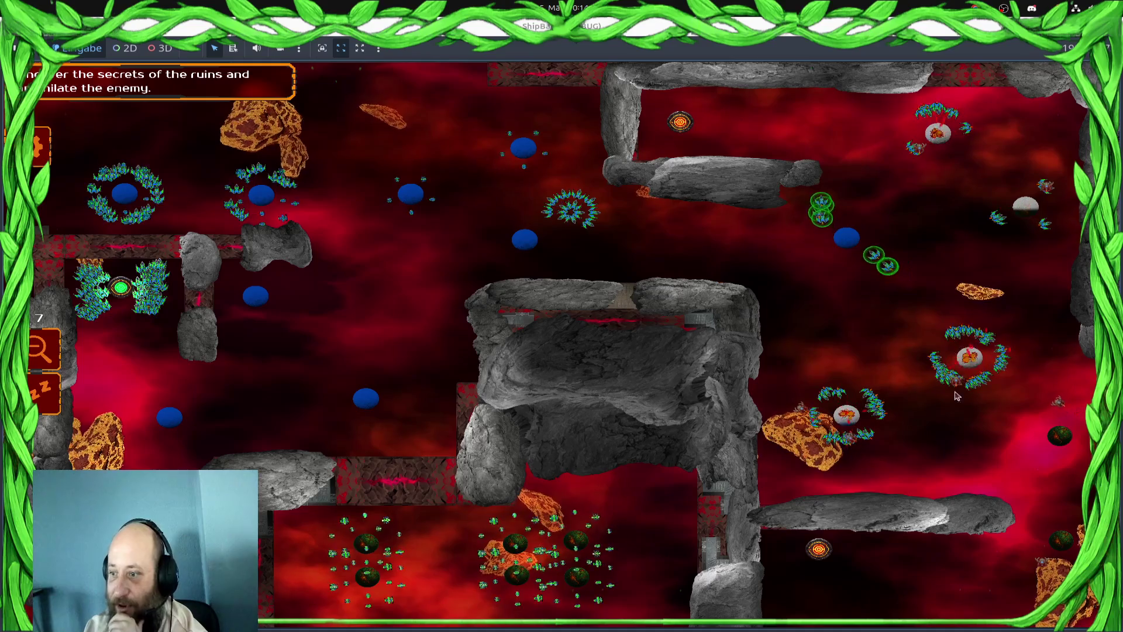
Step: Send the upper-middle and upper-left ship groups toward the upper-right and right planets
{"action": "left_click", "coordinate": [899, 405]}
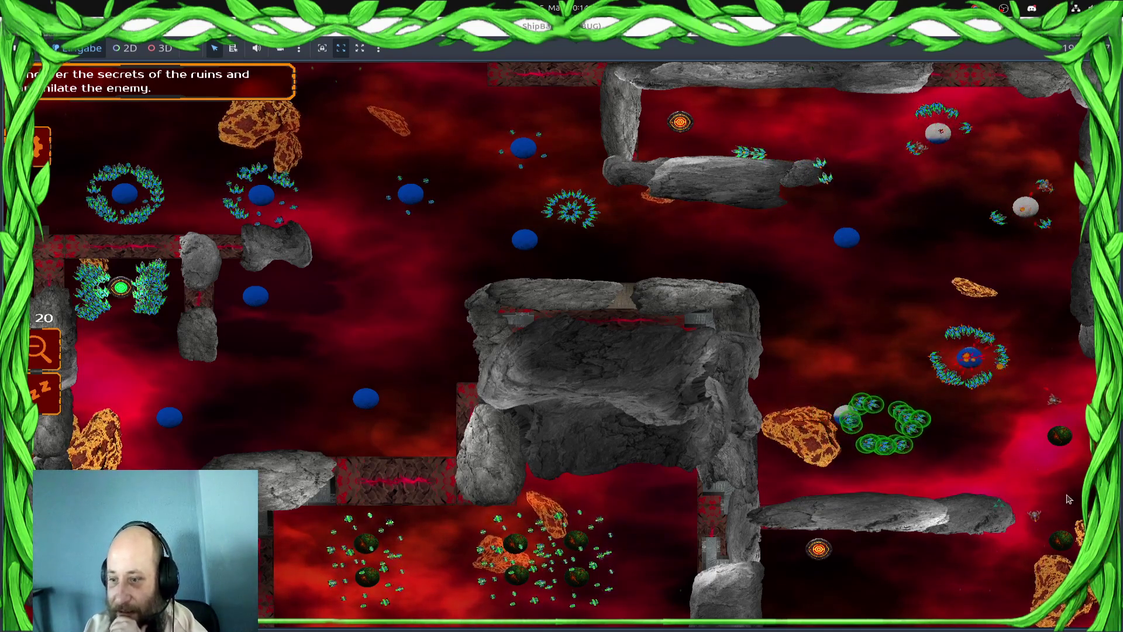
{"action": "left_click_drag", "start_coordinate": [499, 188], "coordinate": [331, 336]}
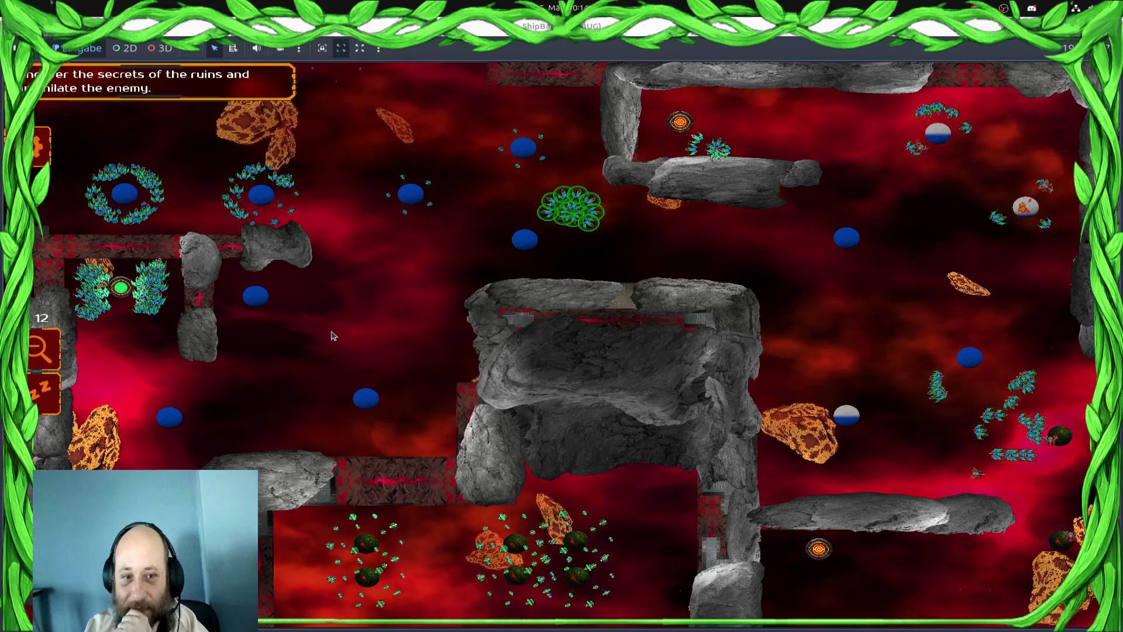
{"action": "mouse_move", "coordinate": [255, 175]}
{"action": "left_mouse_down"}
{"action": "mouse_move", "coordinate": [369, 175]}
{"action": "mouse_move", "coordinate": [374, 187]}
{"action": "left_mouse_up"}
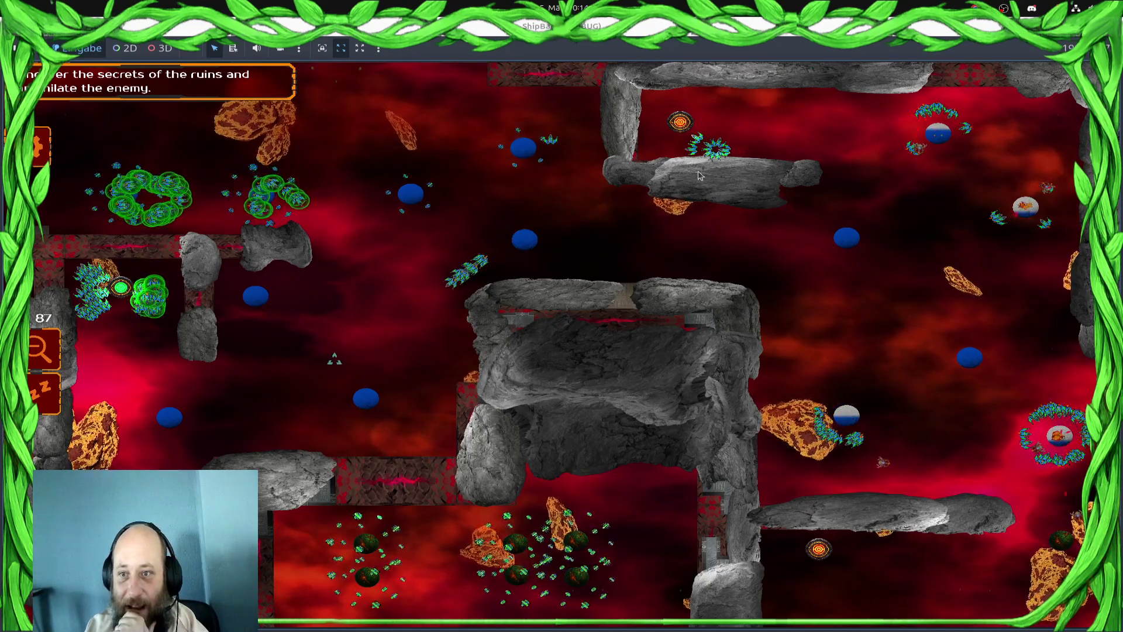
{"action": "left_click", "coordinate": [728, 120]}
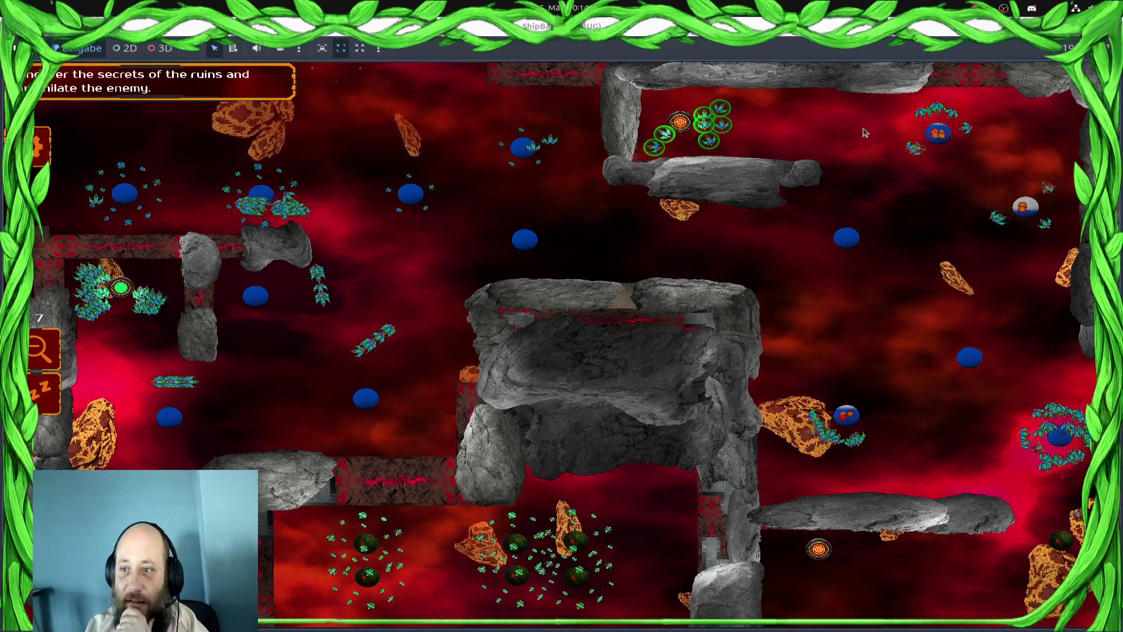
{"action": "left_click", "coordinate": [948, 126]}
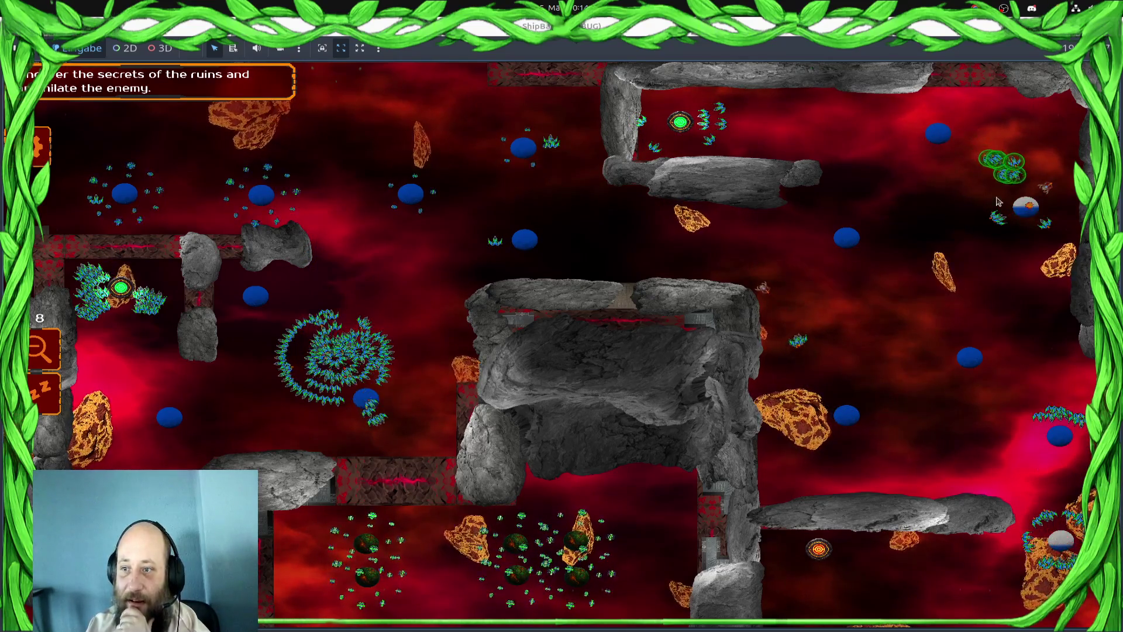
Step: Select the swirl swarm on the left and send it toward the lower right
{"action": "left_click", "coordinate": [331, 354]}
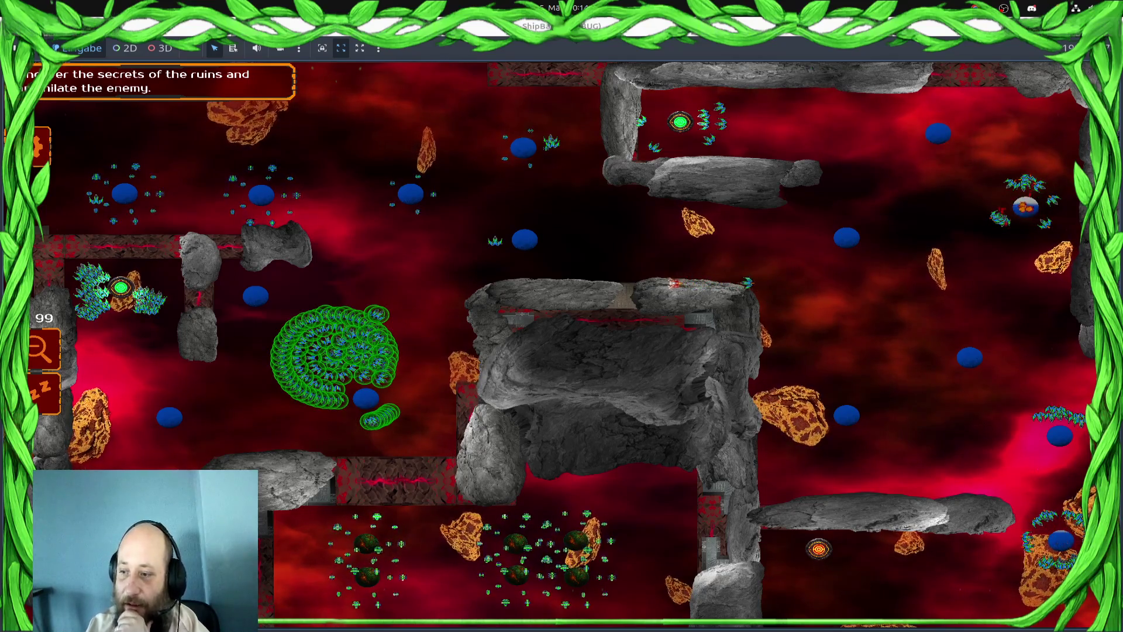
{"action": "left_click", "coordinate": [142, 437]}
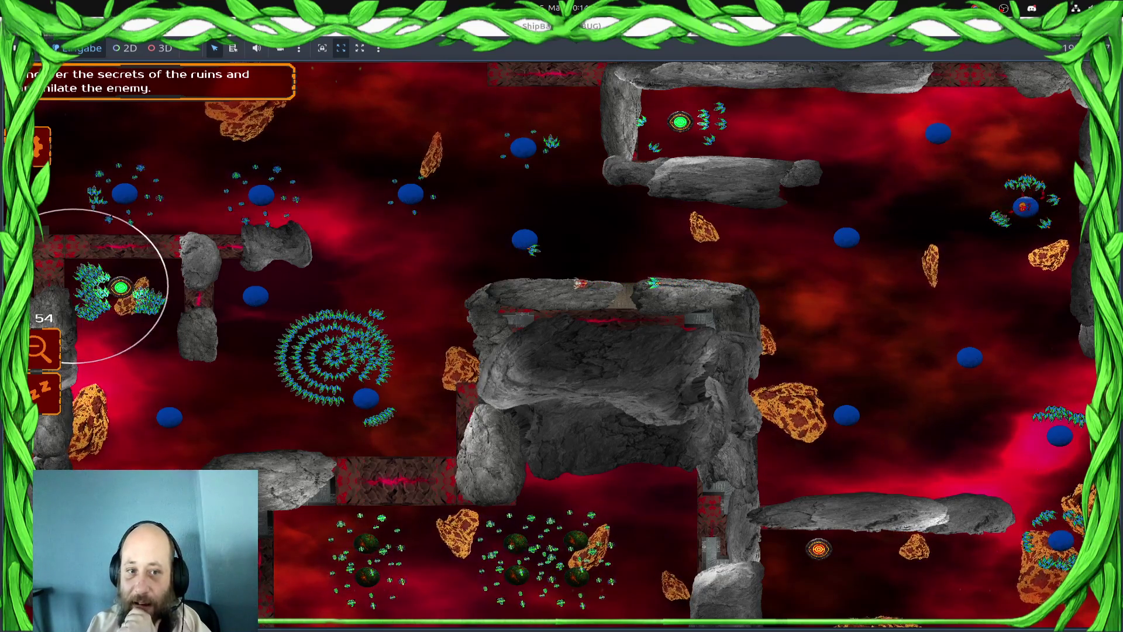
{"action": "left_click", "coordinate": [234, 374]}
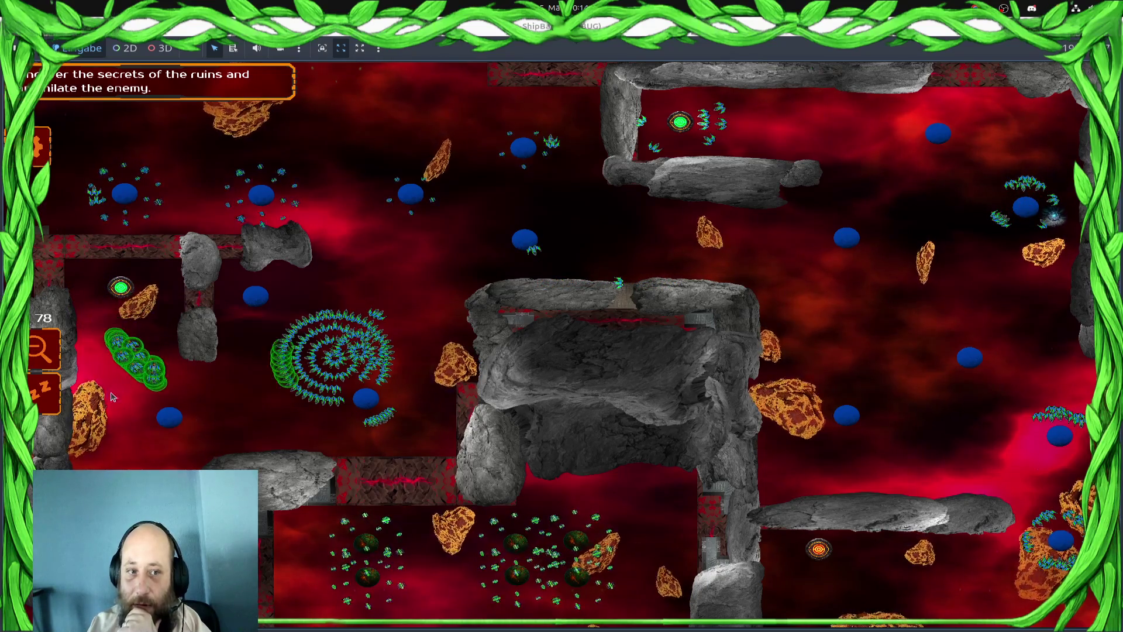
{"action": "left_click", "coordinate": [357, 356]}
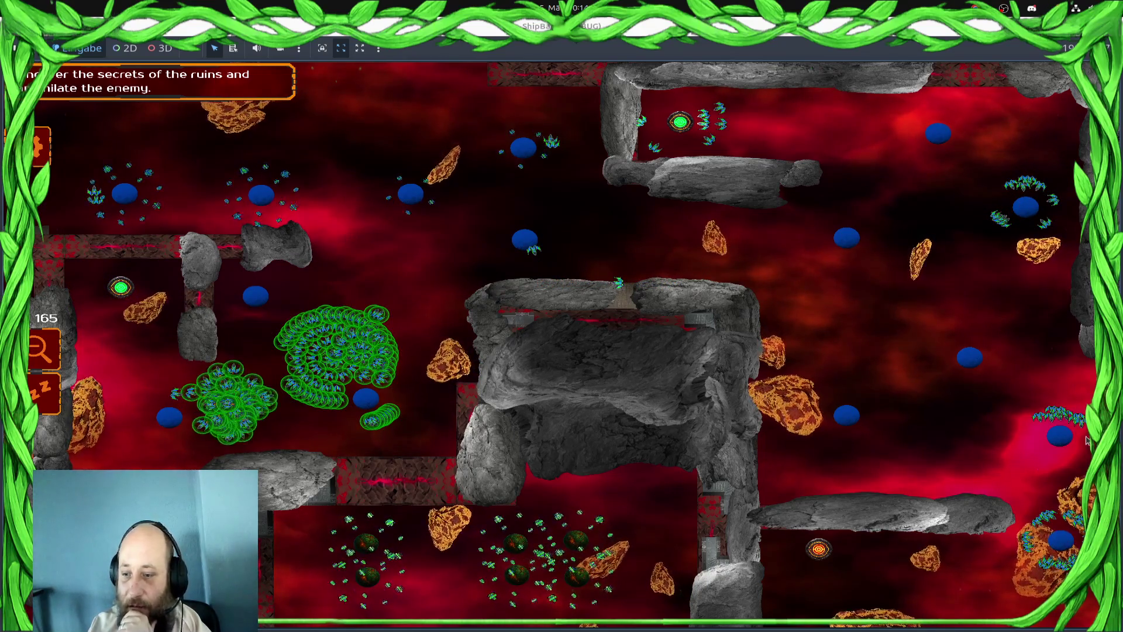
{"action": "left_click", "coordinate": [1024, 541]}
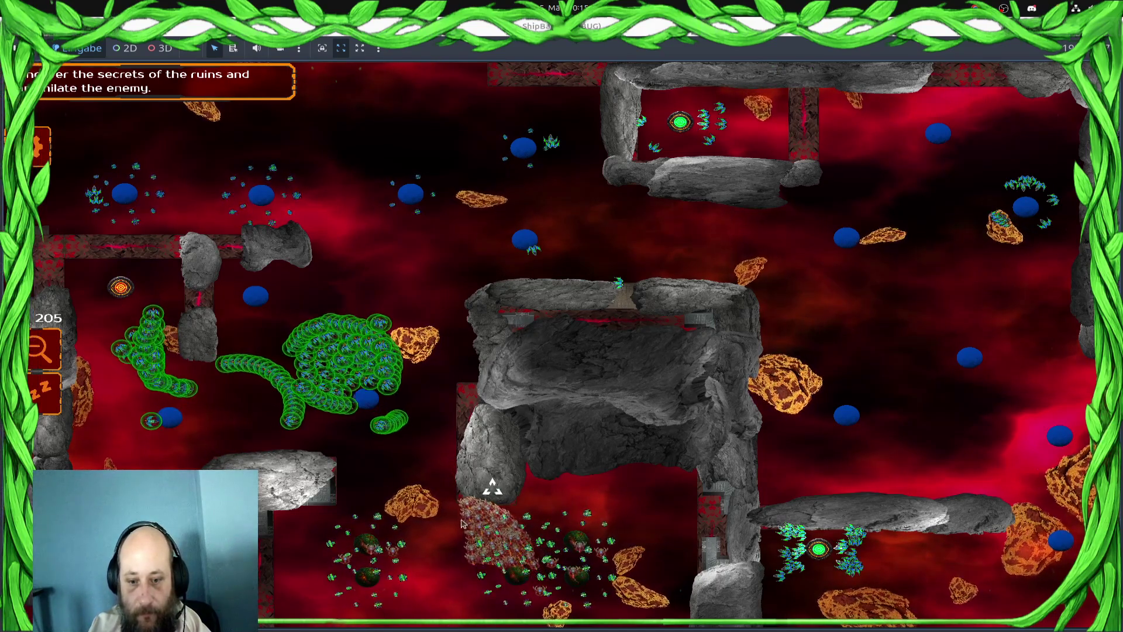
Step: Gather the bottom-right, top-right and central bottom swarms into one selection
{"action": "left_click_drag", "start_coordinate": [973, 620], "coordinate": [696, 493]}
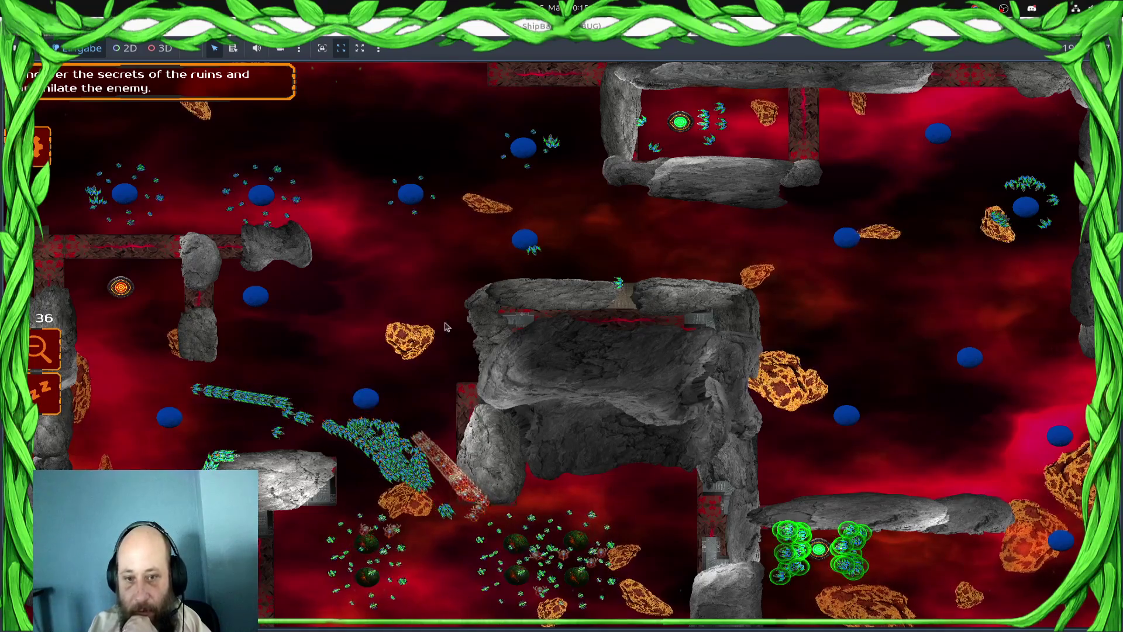
{"action": "left_click_drag", "start_coordinate": [672, 96], "coordinate": [463, 214]}
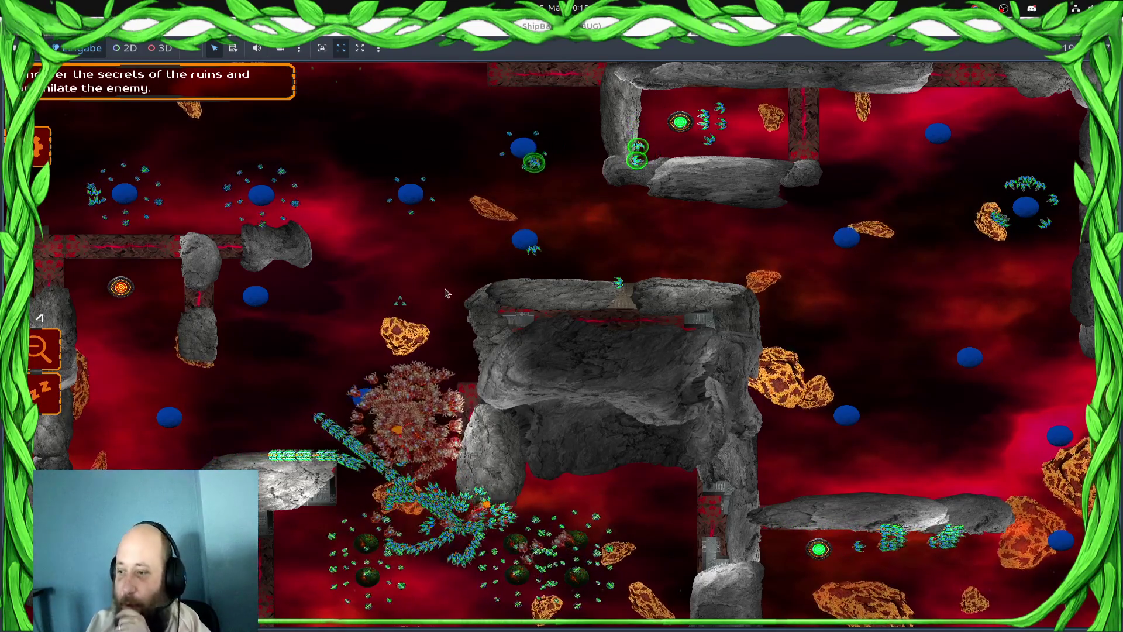
{"action": "mouse_move", "coordinate": [1030, 420]}
{"action": "left_mouse_down"}
{"action": "mouse_move", "coordinate": [807, 445]}
{"action": "mouse_move", "coordinate": [795, 381]}
{"action": "left_mouse_up"}
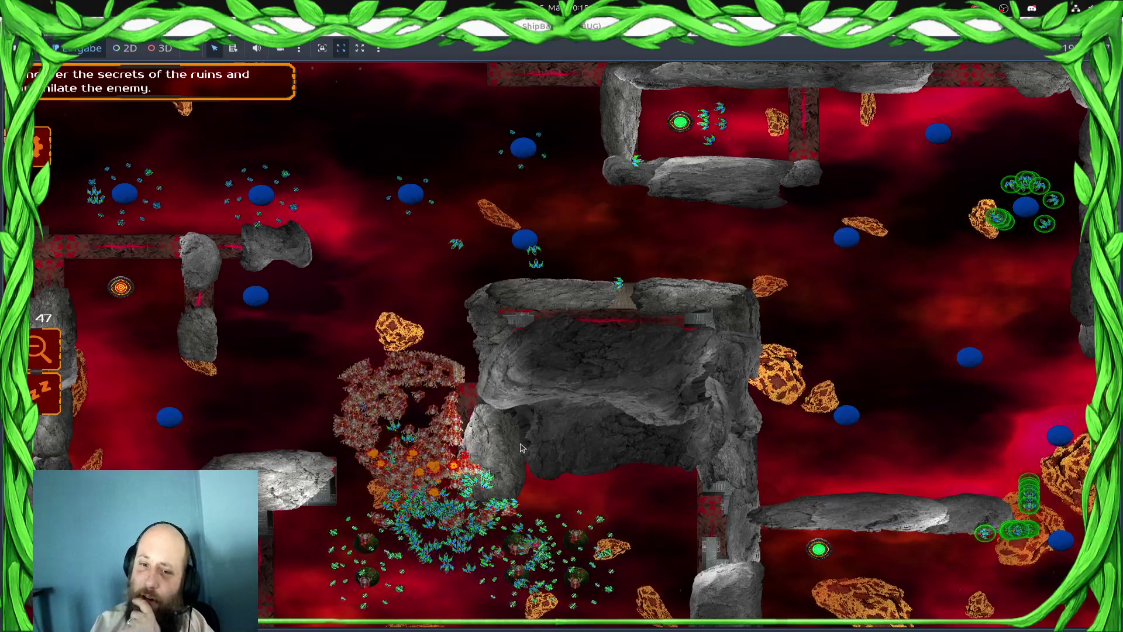
{"action": "mouse_move", "coordinate": [386, 464]}
{"action": "left_mouse_down"}
{"action": "mouse_move", "coordinate": [527, 503]}
{"action": "mouse_move", "coordinate": [439, 590]}
{"action": "left_mouse_up"}
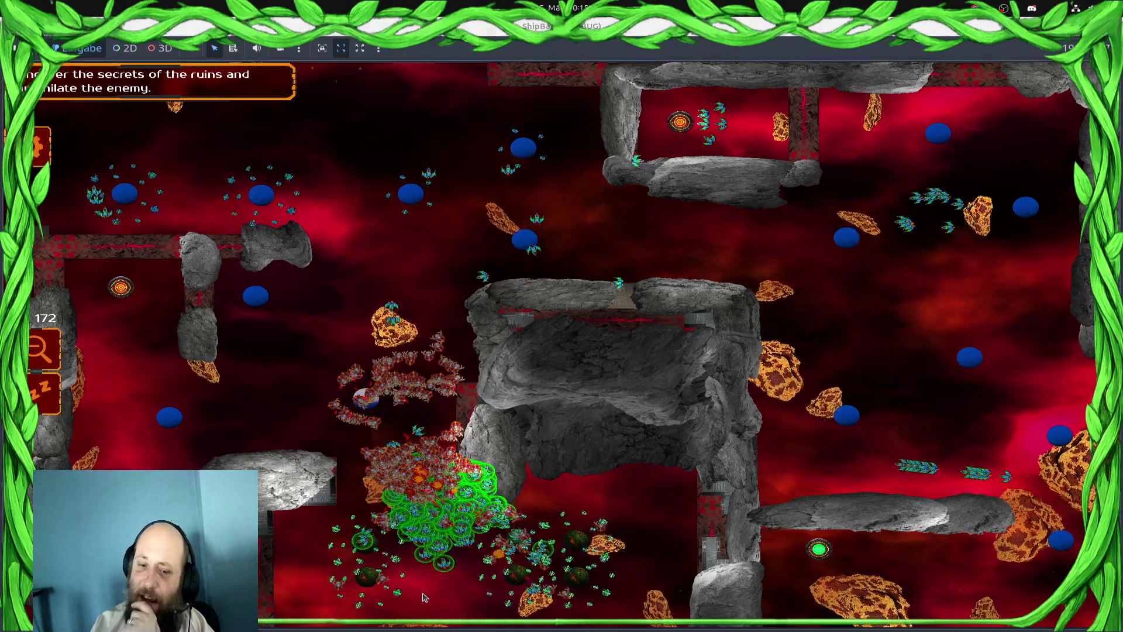
{"action": "left_click_drag", "start_coordinate": [534, 547], "coordinate": [328, 527]}
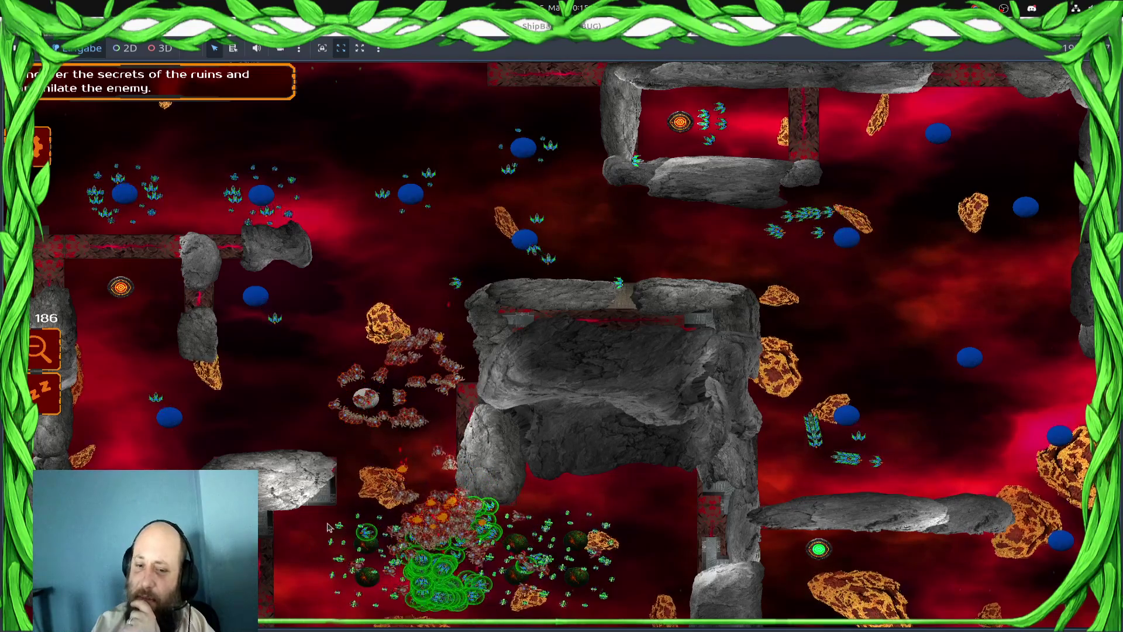
Step: Select ships around the top-left, centre, right-side and central planets to redeploy them
{"action": "left_click_drag", "start_coordinate": [237, 182], "coordinate": [181, 345]}
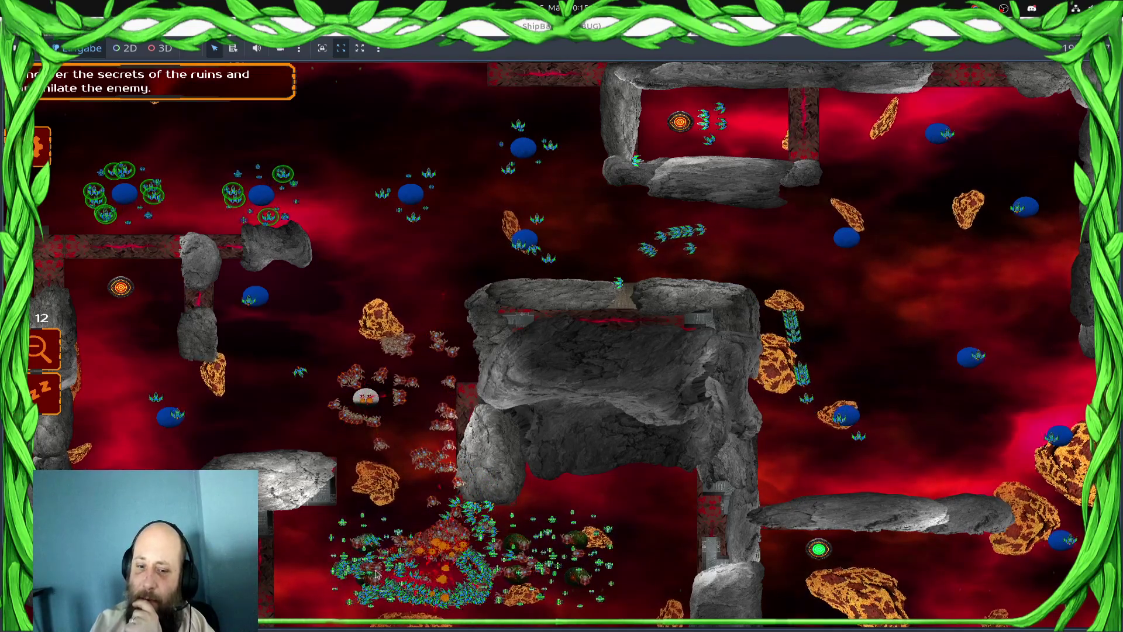
{"action": "left_click_drag", "start_coordinate": [629, 158], "coordinate": [386, 325]}
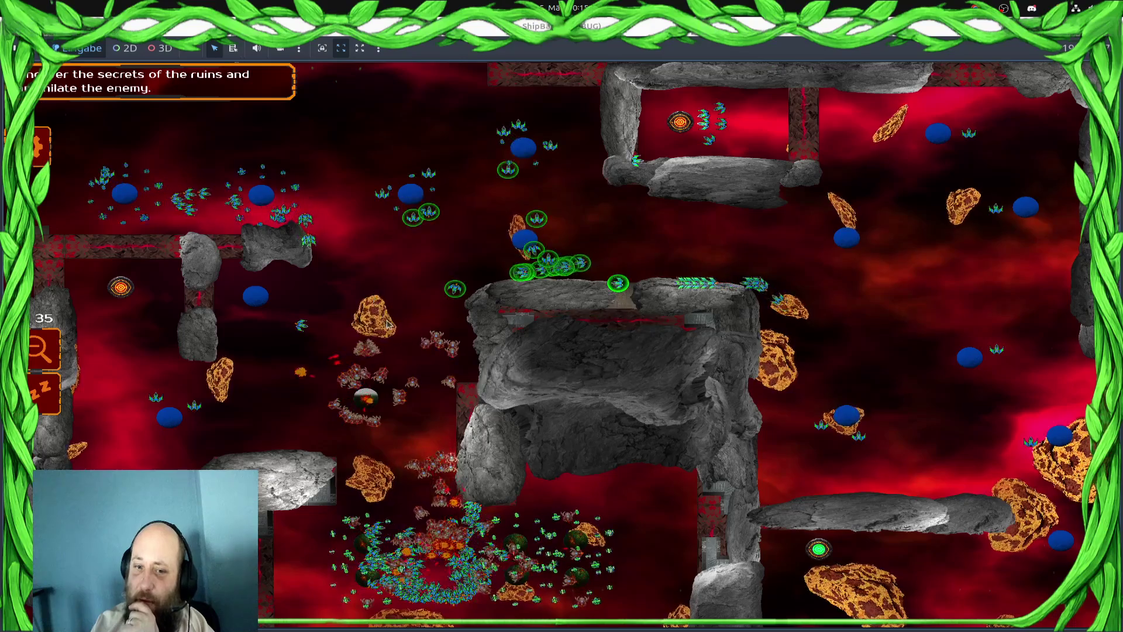
{"action": "mouse_move", "coordinate": [667, 70]}
{"action": "left_mouse_down"}
{"action": "mouse_move", "coordinate": [468, 210]}
{"action": "mouse_move", "coordinate": [386, 319]}
{"action": "left_mouse_up"}
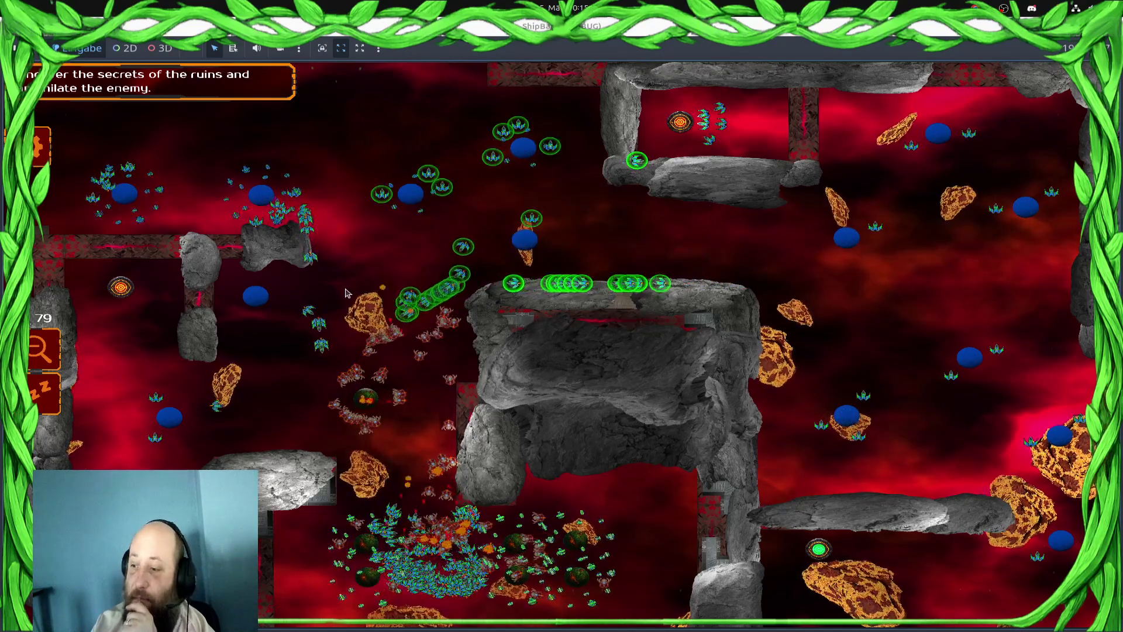
{"action": "mouse_move", "coordinate": [778, 327]}
{"action": "left_mouse_down"}
{"action": "mouse_move", "coordinate": [1006, 187]}
{"action": "mouse_move", "coordinate": [1044, 518]}
{"action": "left_mouse_up"}
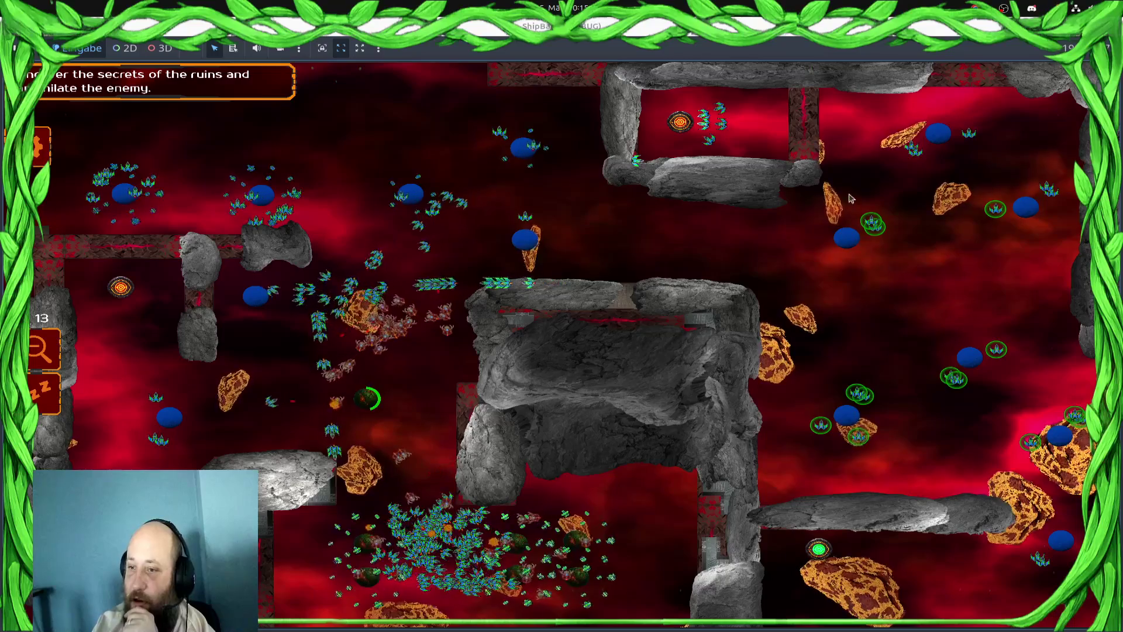
{"action": "mouse_move", "coordinate": [850, 199]}
{"action": "left_mouse_down"}
{"action": "mouse_move", "coordinate": [1059, 421]}
{"action": "mouse_move", "coordinate": [1063, 554]}
{"action": "left_mouse_up"}
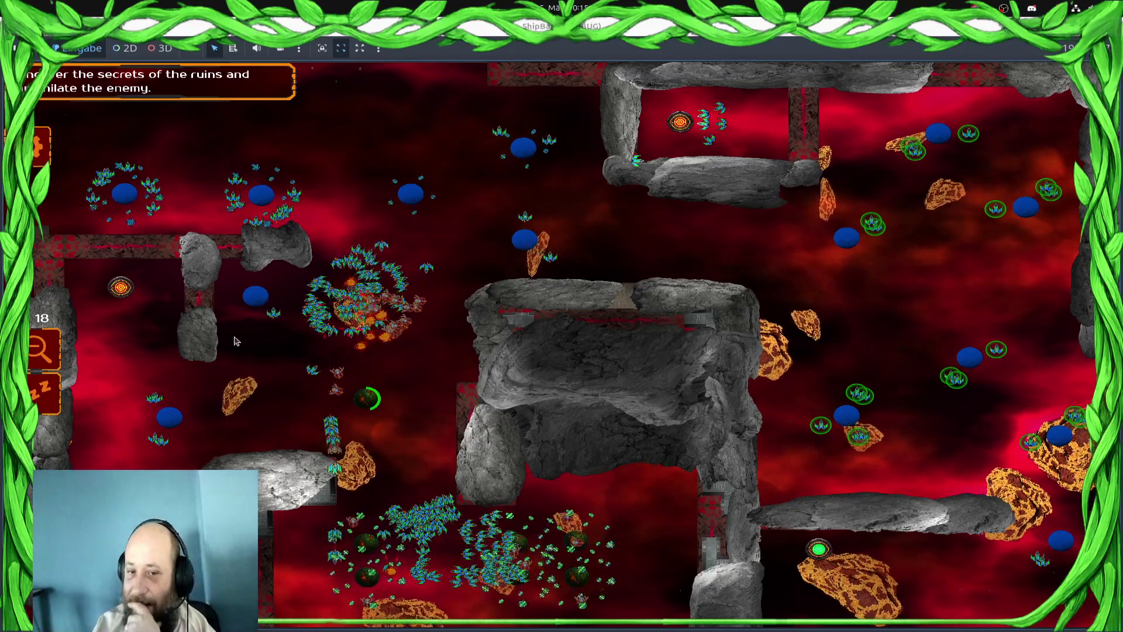
{"action": "mouse_move", "coordinate": [357, 336]}
{"action": "left_mouse_down"}
{"action": "mouse_move", "coordinate": [372, 332]}
{"action": "mouse_move", "coordinate": [358, 403]}
{"action": "left_mouse_up"}
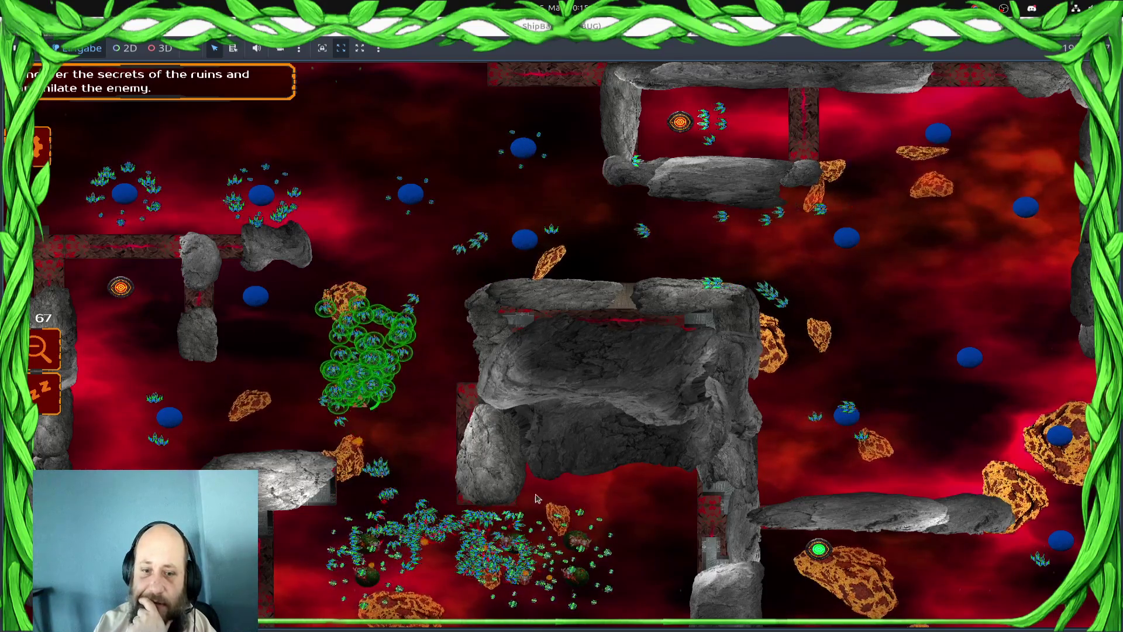
{"action": "left_click", "coordinate": [173, 439]}
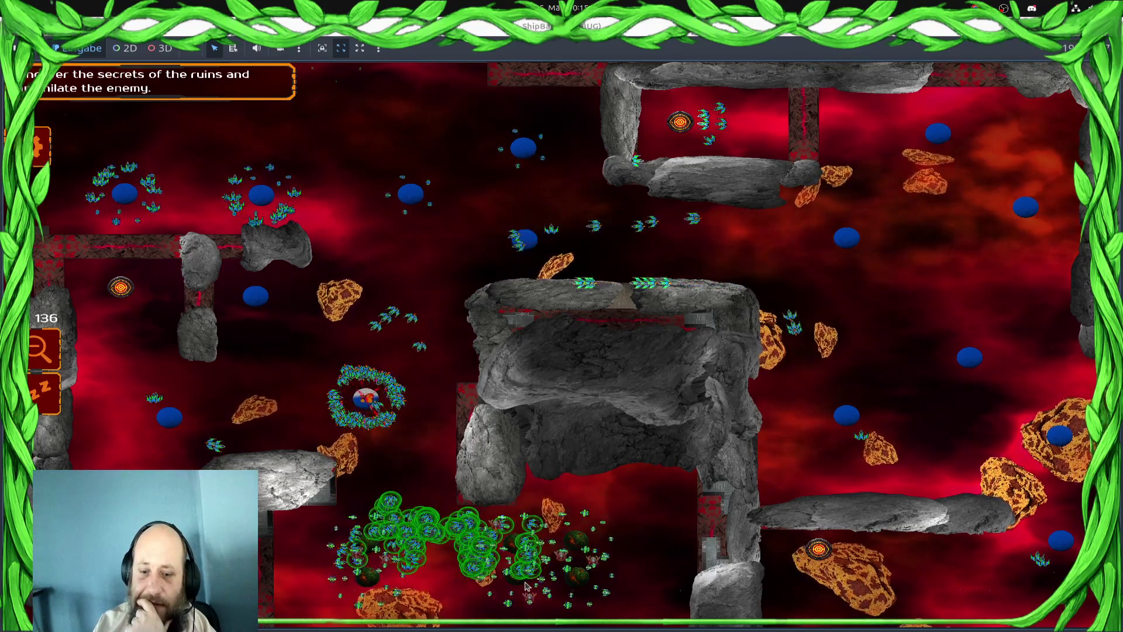
{"action": "left_click_drag", "start_coordinate": [439, 381], "coordinate": [351, 525]}
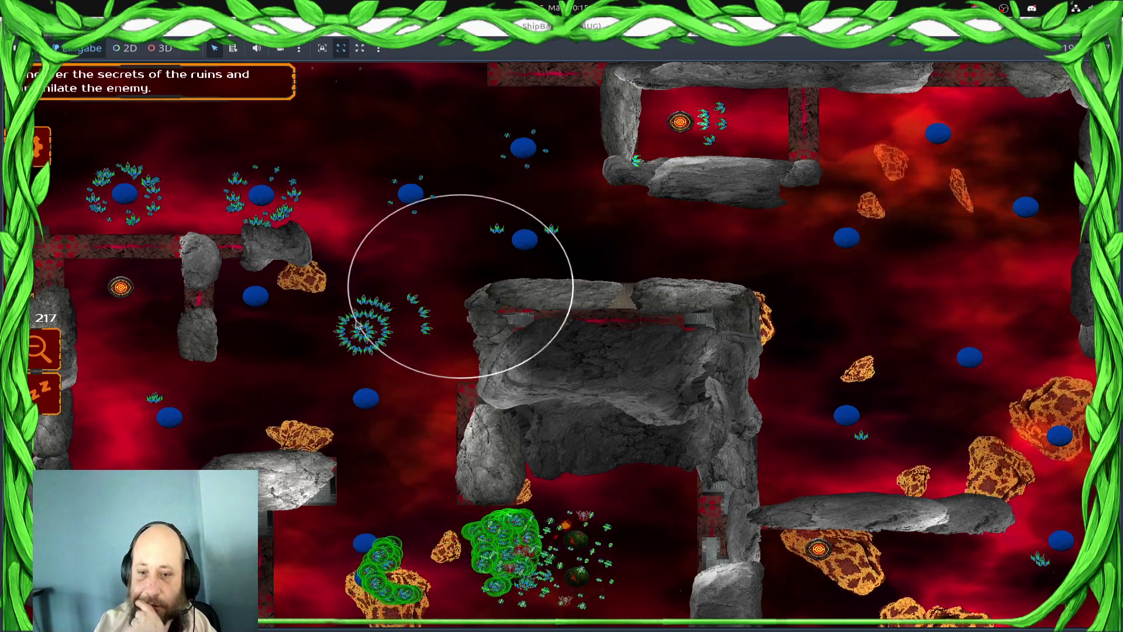
Step: After the door dissolves, send the large bottom swarm into the opened ruin interior
{"action": "left_click_drag", "start_coordinate": [355, 323], "coordinate": [354, 328]}
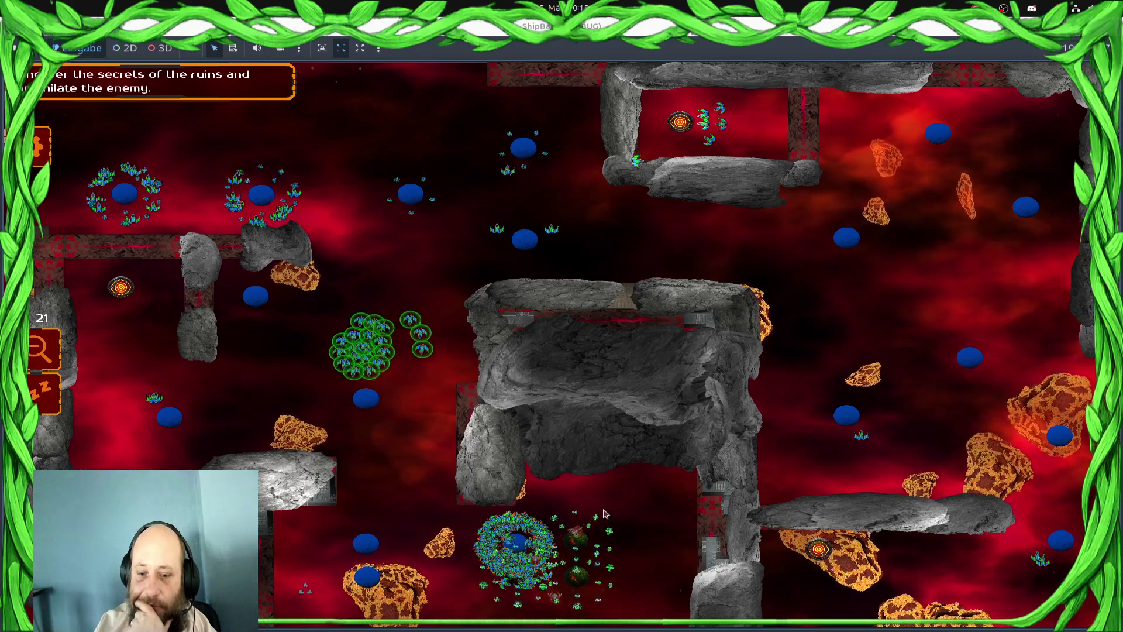
{"action": "left_click", "coordinate": [484, 581]}
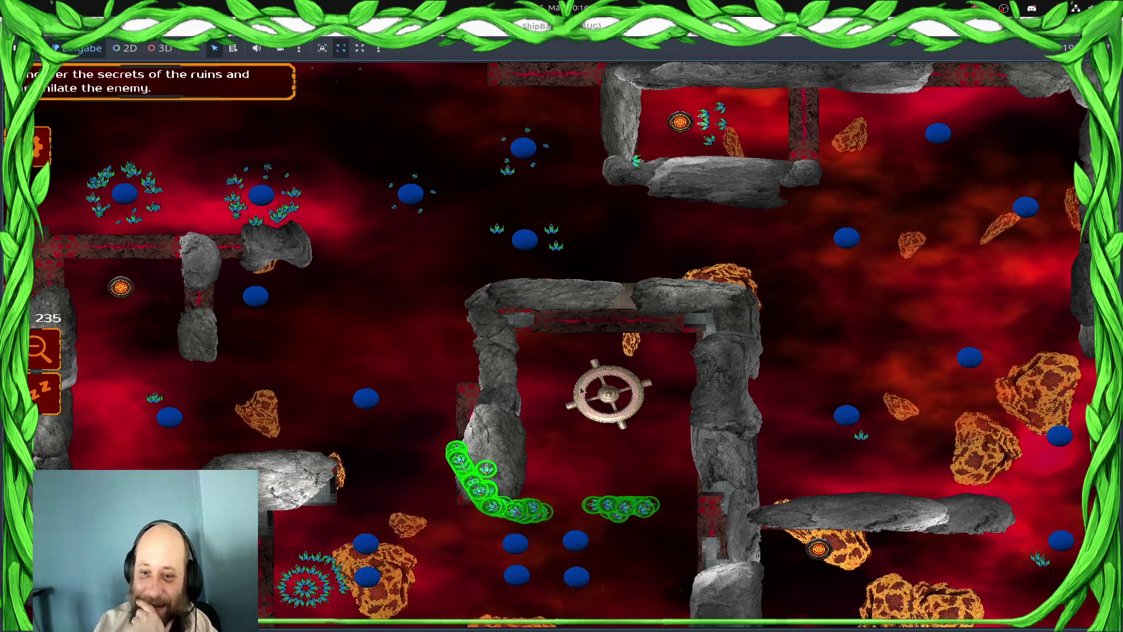
{"action": "right_click", "coordinate": [646, 535]}
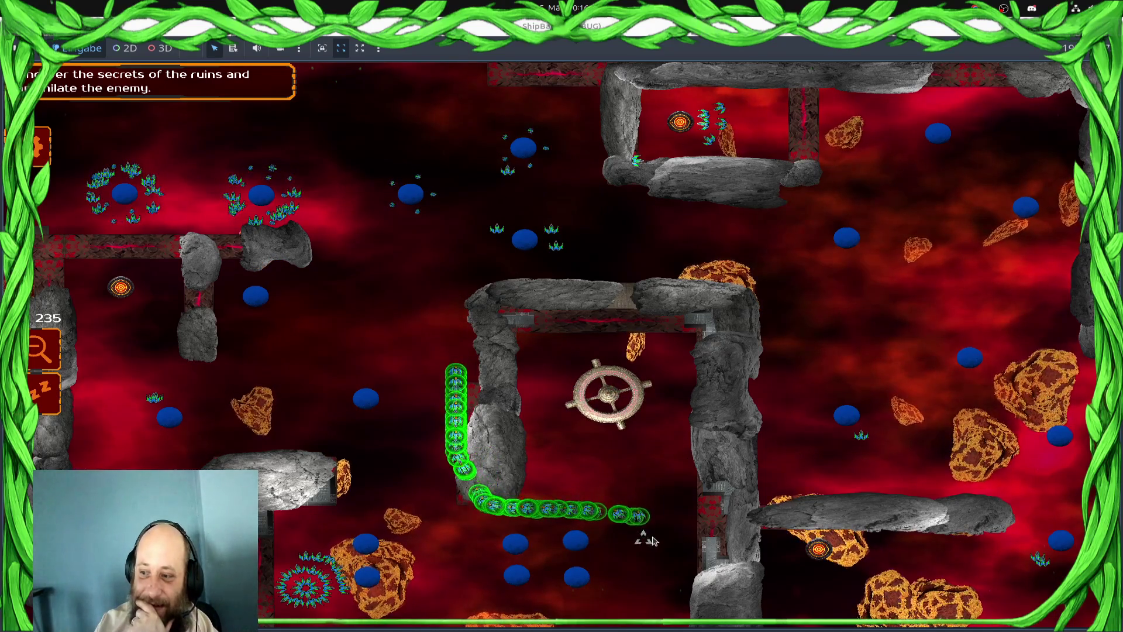